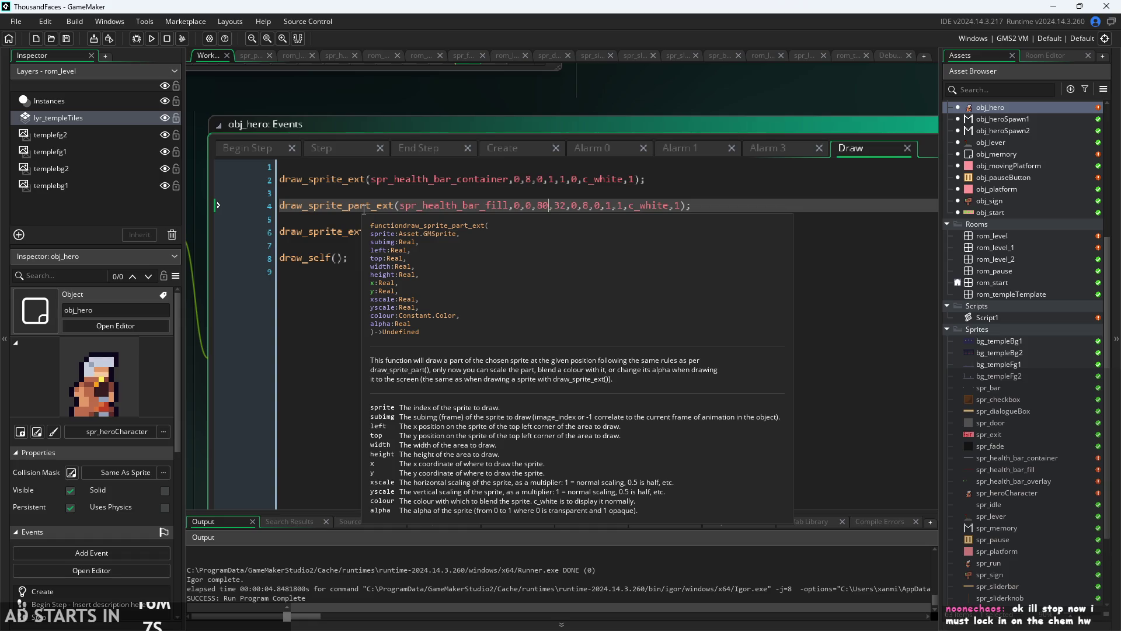
- On line 4, insert a 0 argument after spr_health_bar_fill, delete the surplus 0 before 1,1, and save
click(512, 206)
text(0,)
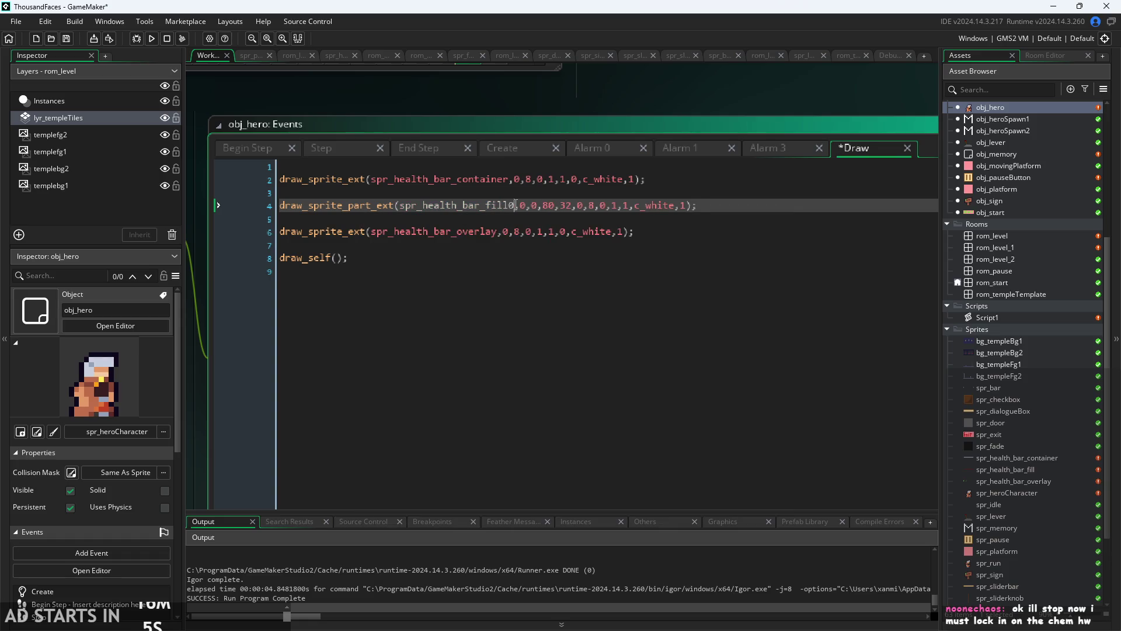
key(BackSpace)
text(,)
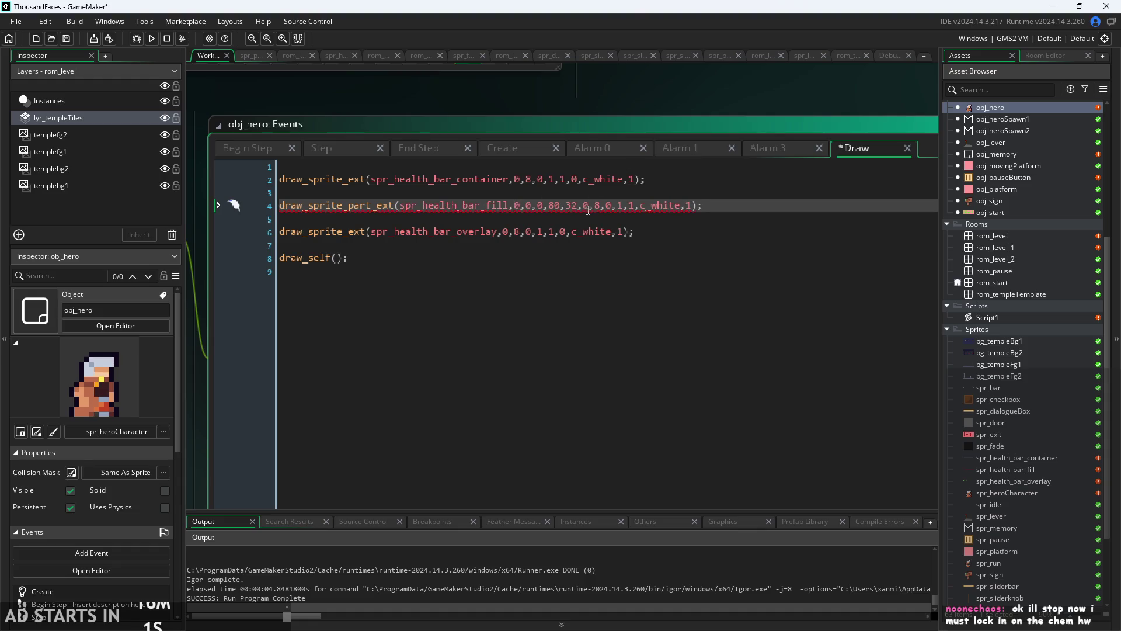
click(589, 205)
mouse_move(339, 209)
key(BackSpace)
key(BackSpace)
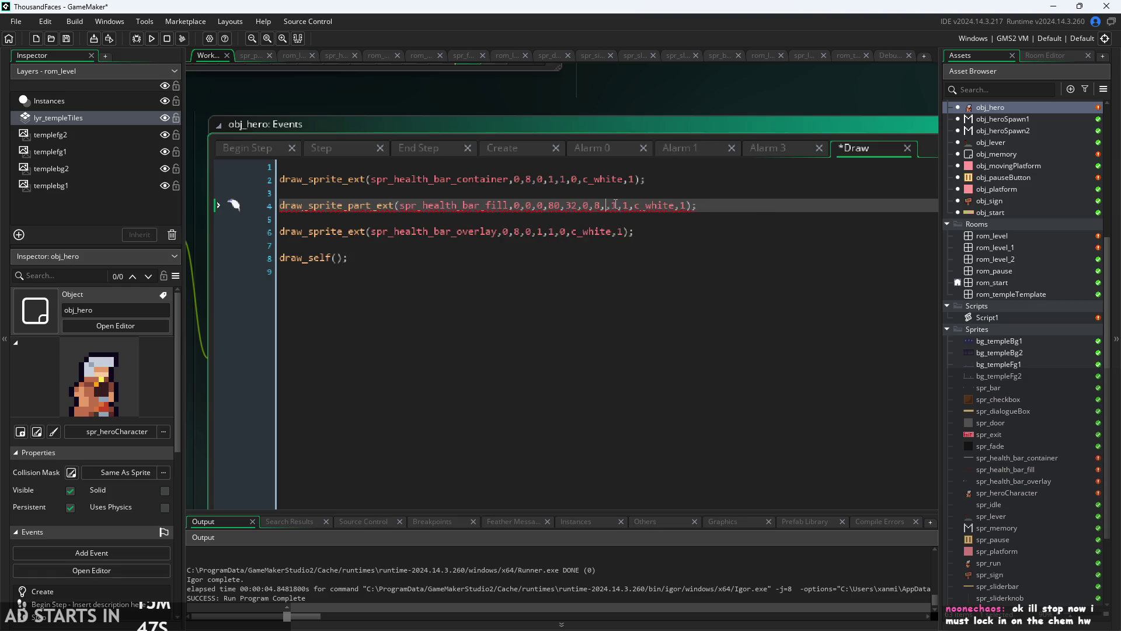
click(685, 84)
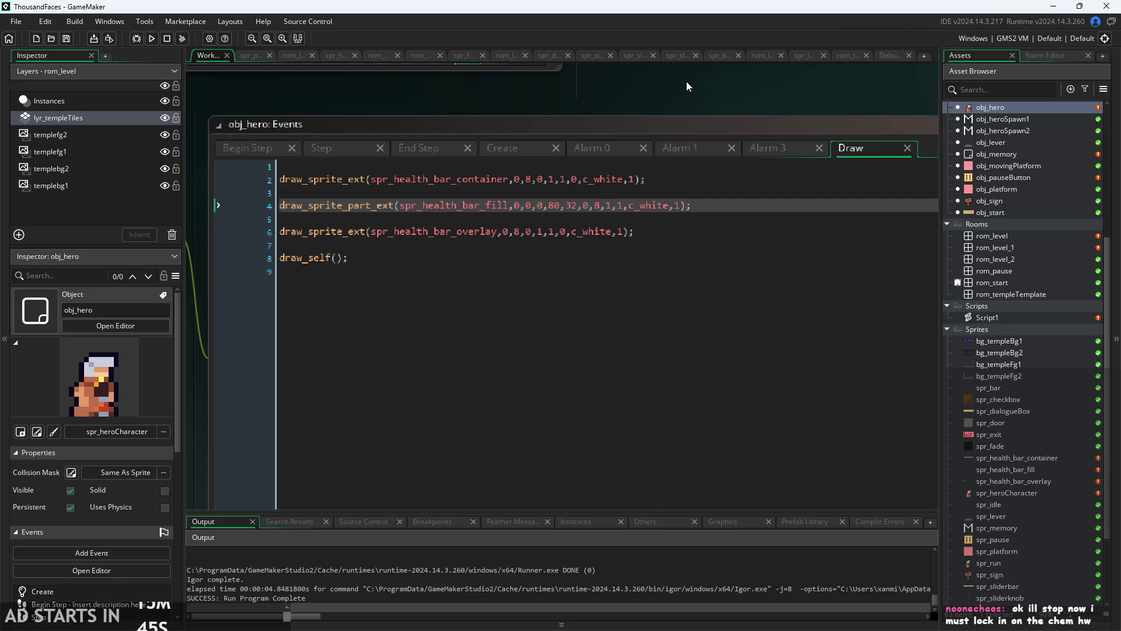
- Run the game to test the health bar, then pause and exit to the editor
click(149, 41)
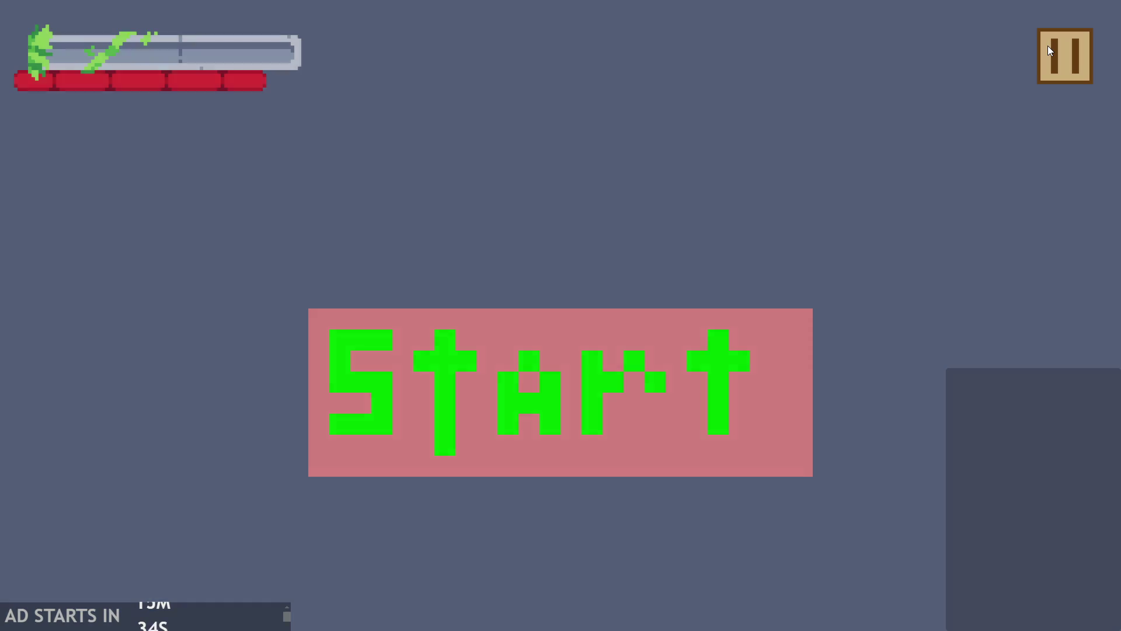
click(1049, 51)
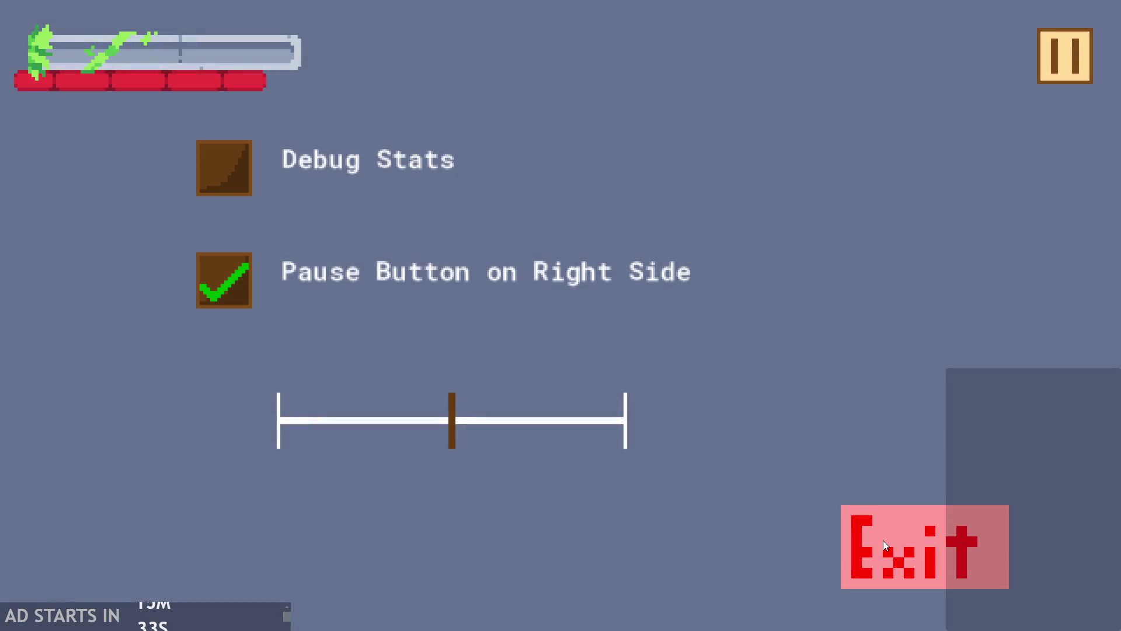
click(884, 541)
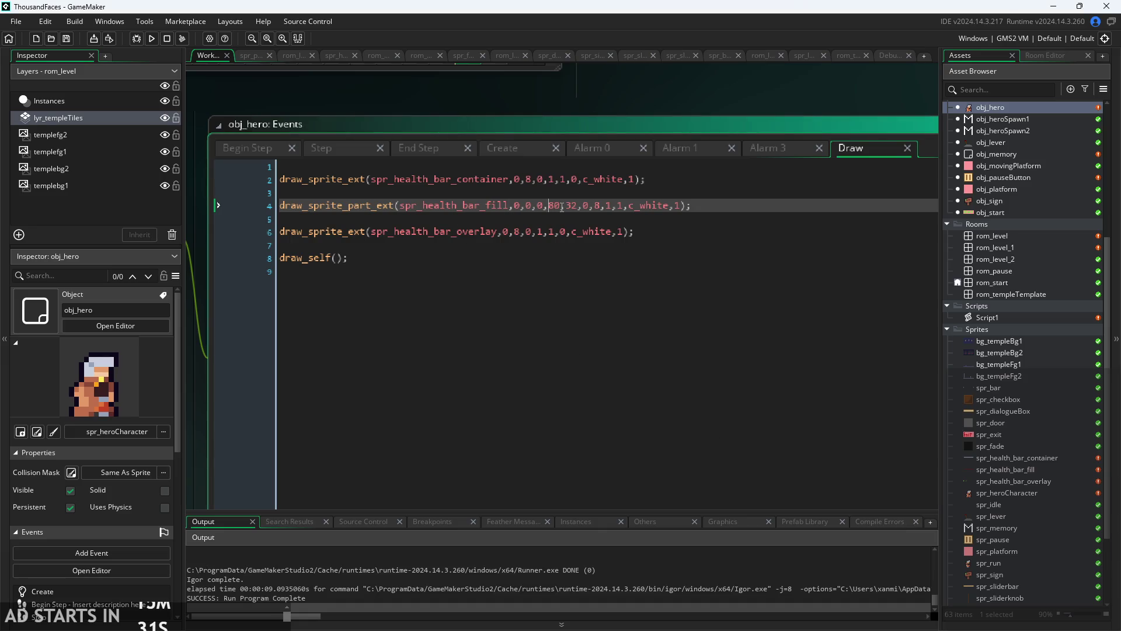
- Replace the fill's 80 and 32 size arguments with sprite_width and sprite_height, and save
text(sprit)
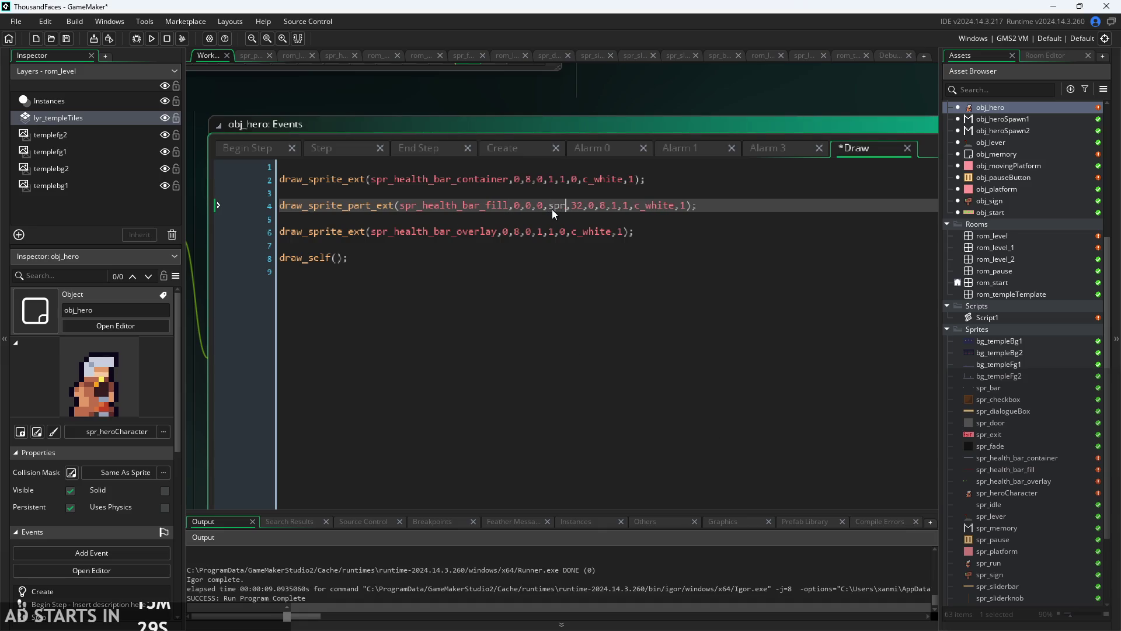
text(e)
key(Down)
key(Return)
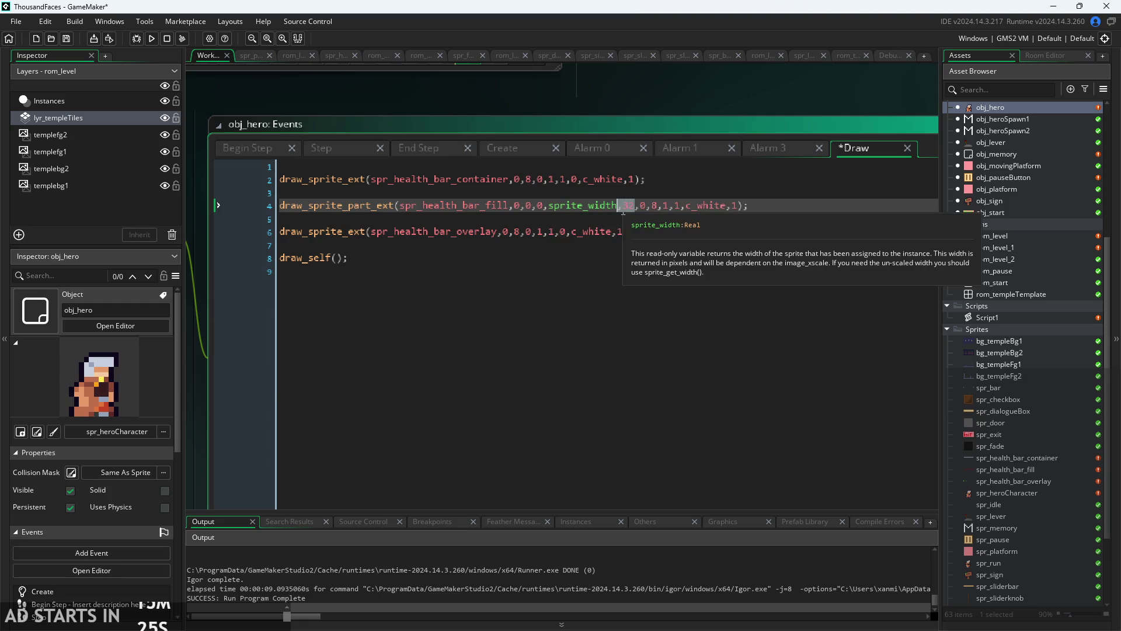
key(Delete)
key(Delete)
key(Delete)
text(,spr)
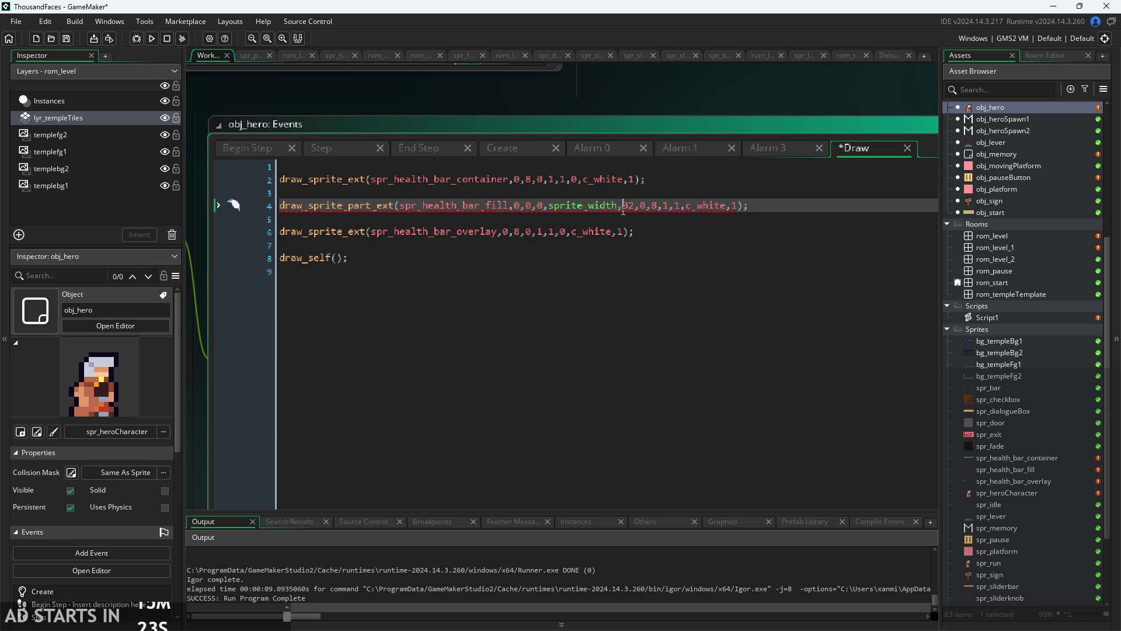
text(ite_h)
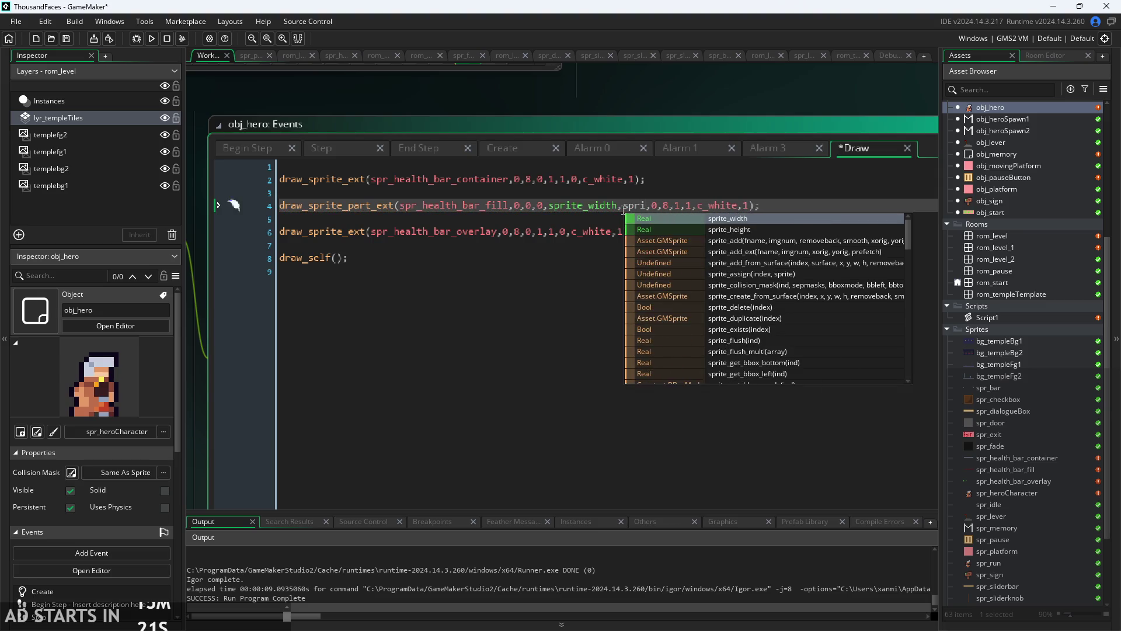
key(Return)
key(ctrl+s)
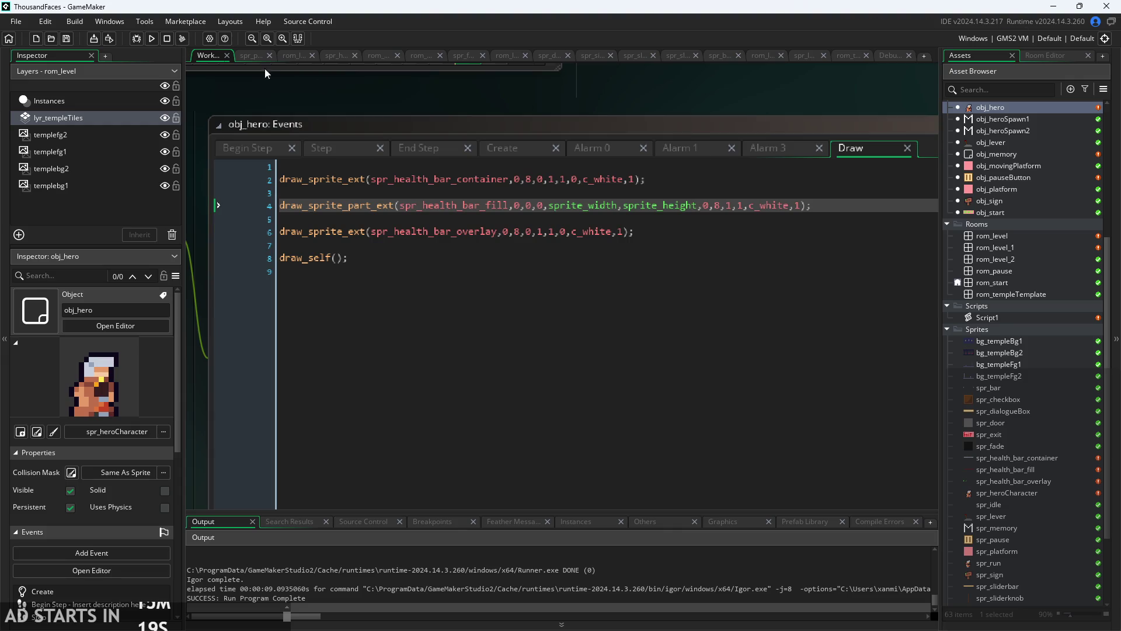
- Run the game to check the new fill size, pause it, and return to the fill line
click(151, 38)
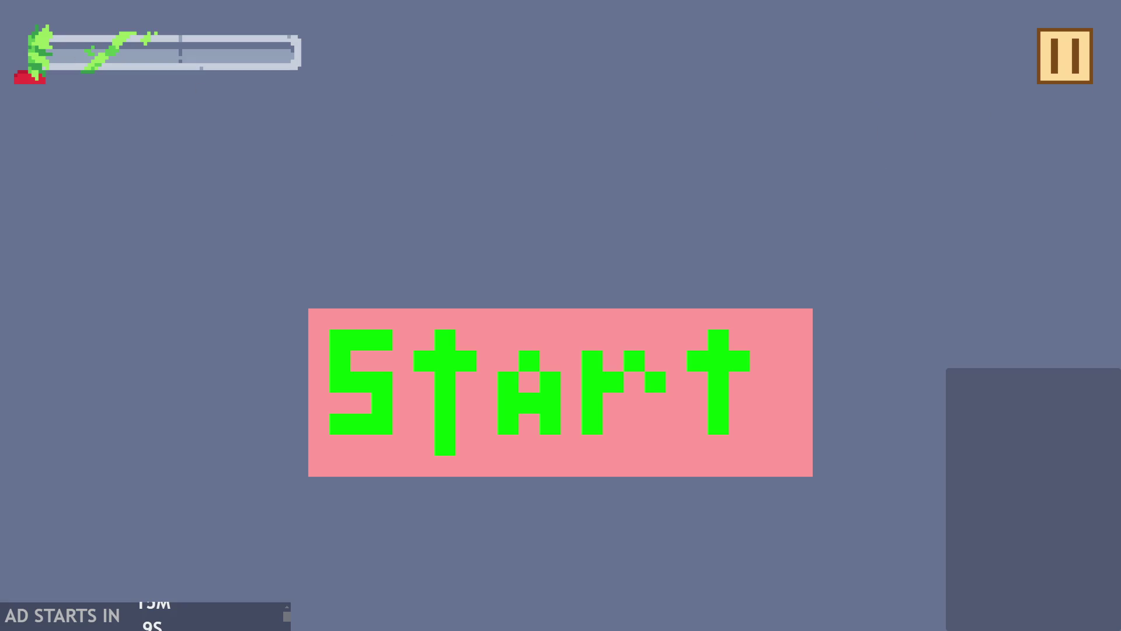
click(1058, 61)
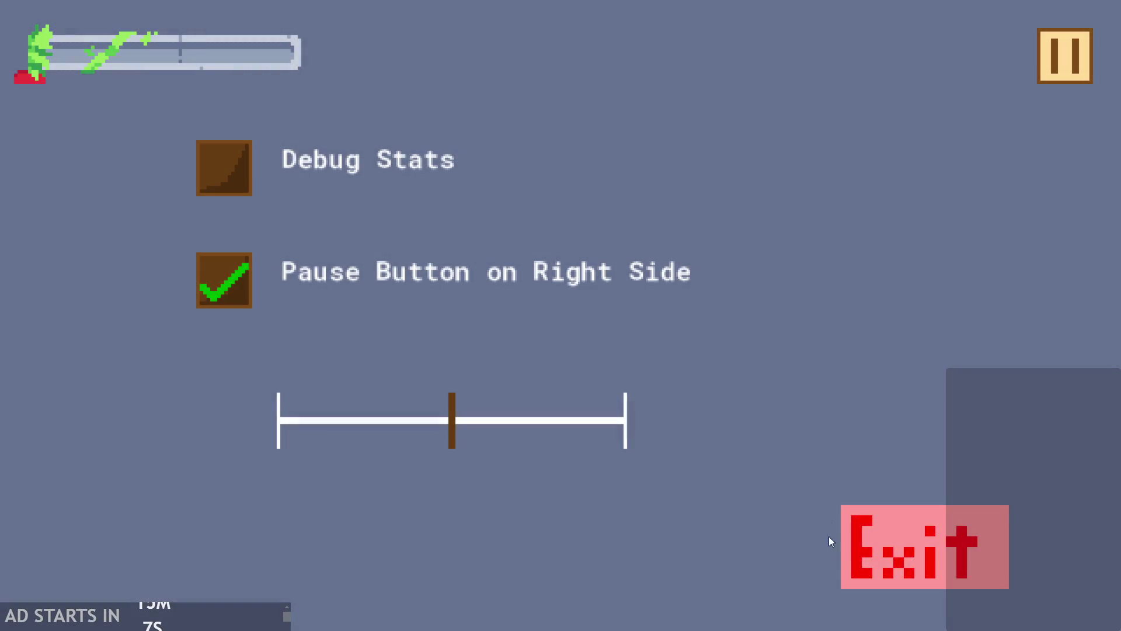
click(914, 532)
click(517, 206)
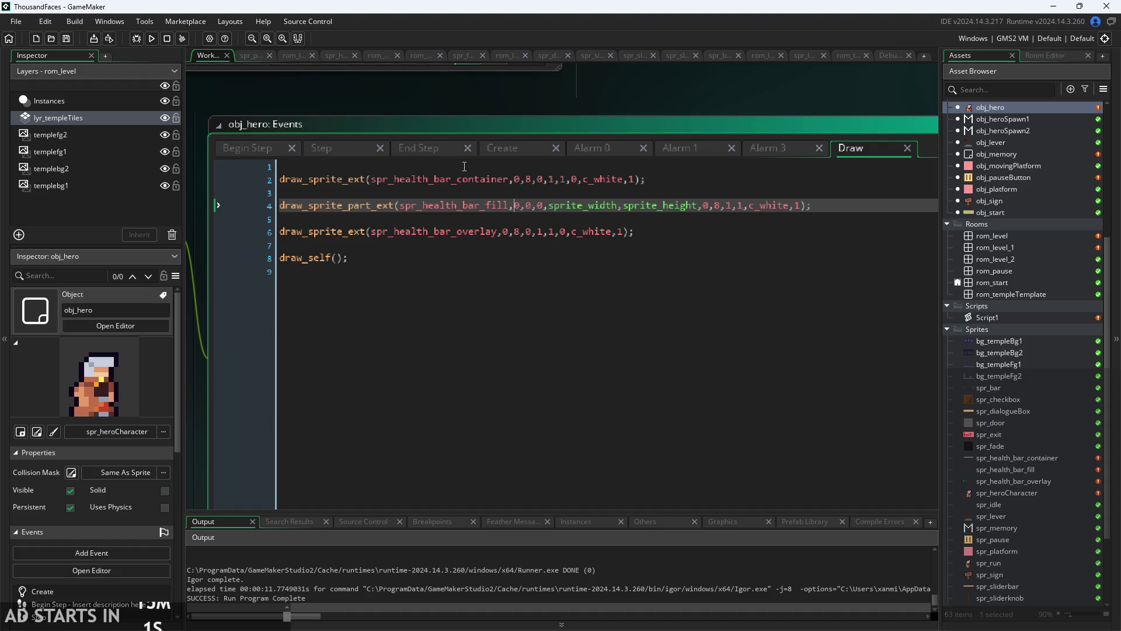
- Change sprite_width and sprite_height back to 80 and 32, and save
drag(549, 206, 616, 206)
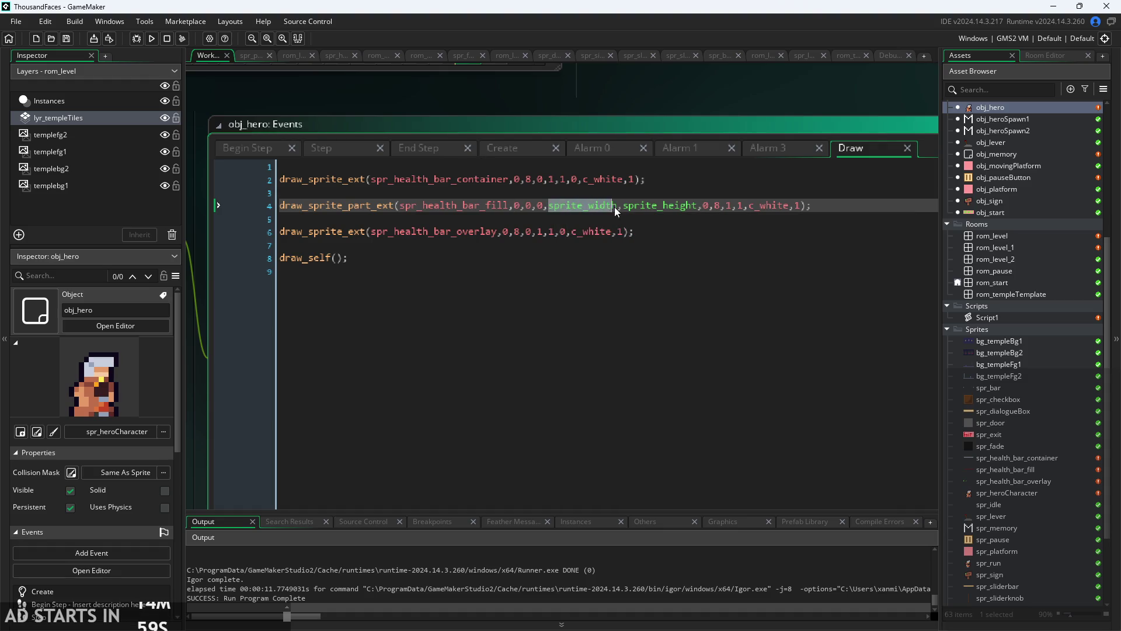
text(80)
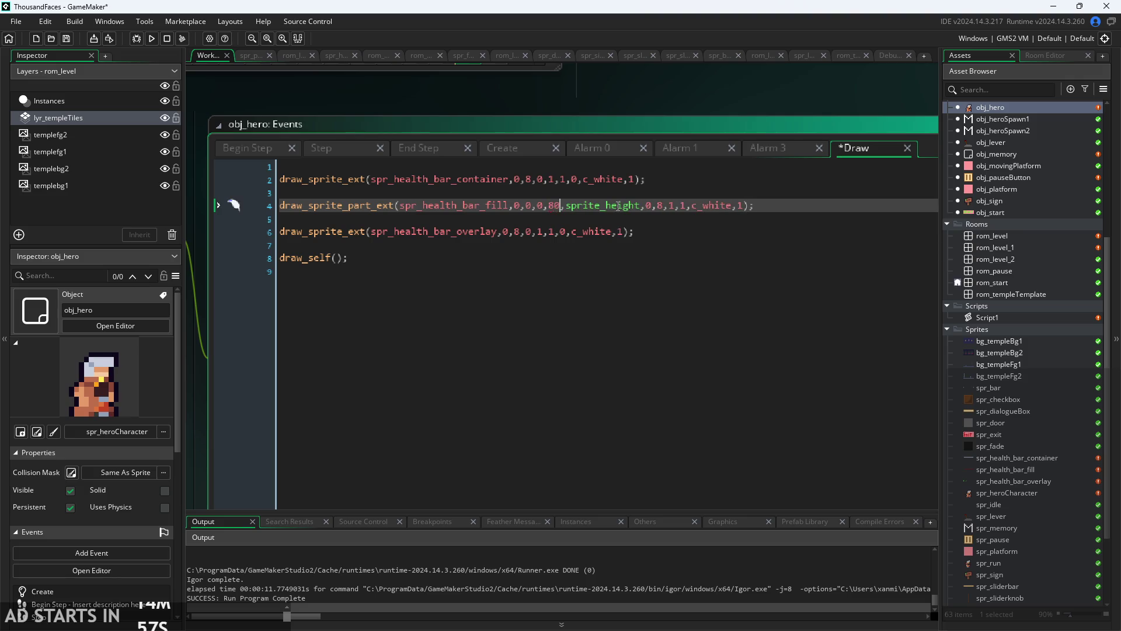
drag(565, 206, 640, 206)
text(32)
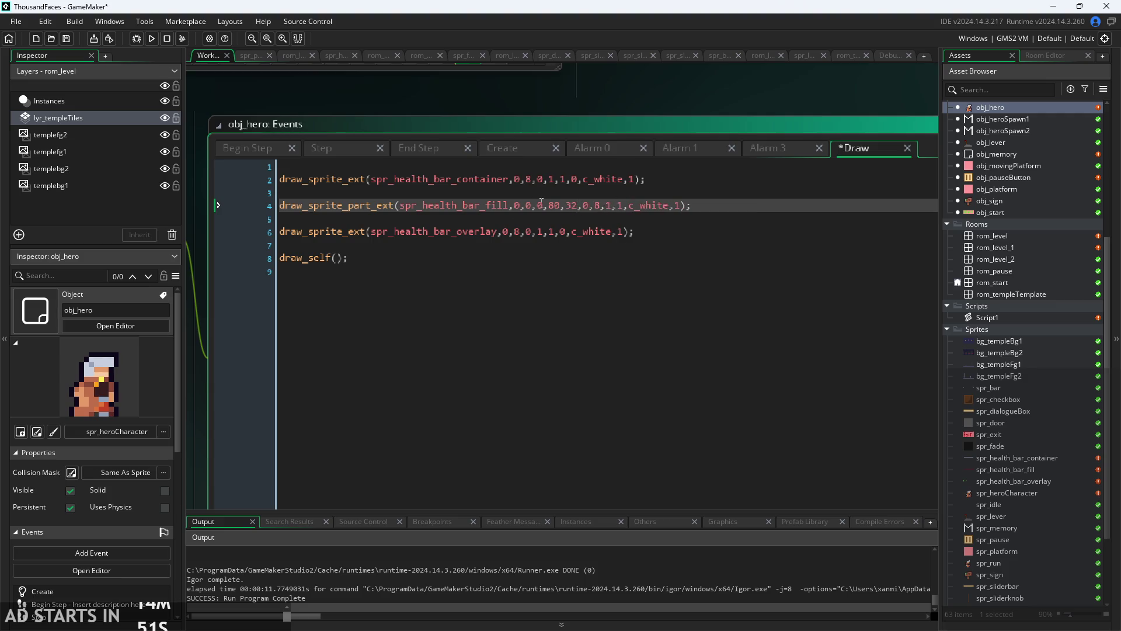
key(ctrl+s)
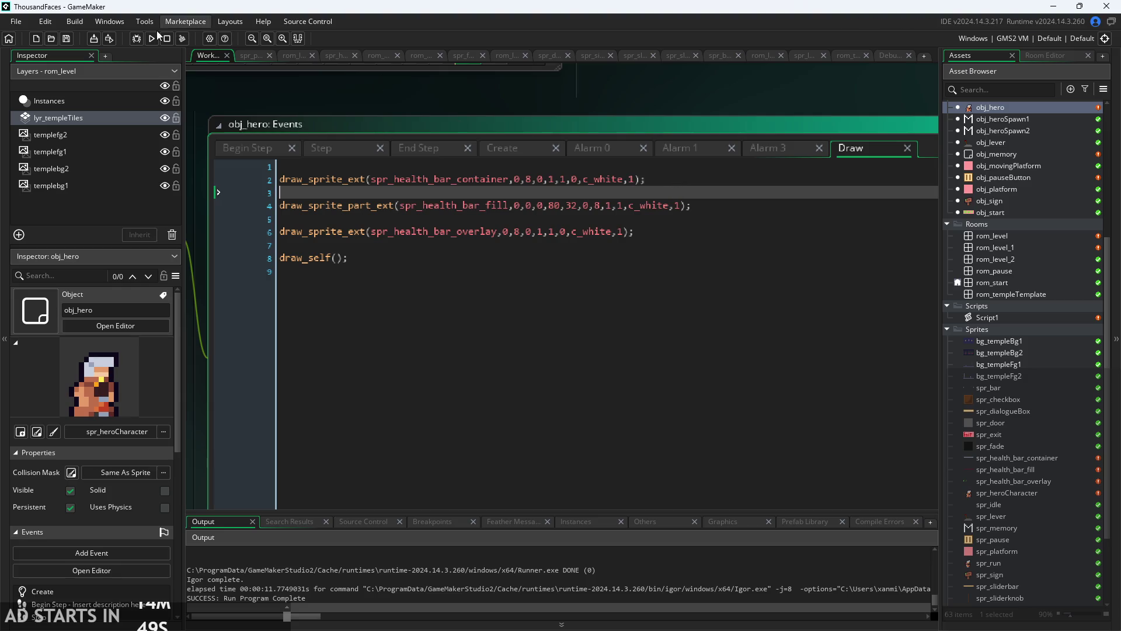
- Run the game to check the bar, then pause and exit to the editor
click(152, 39)
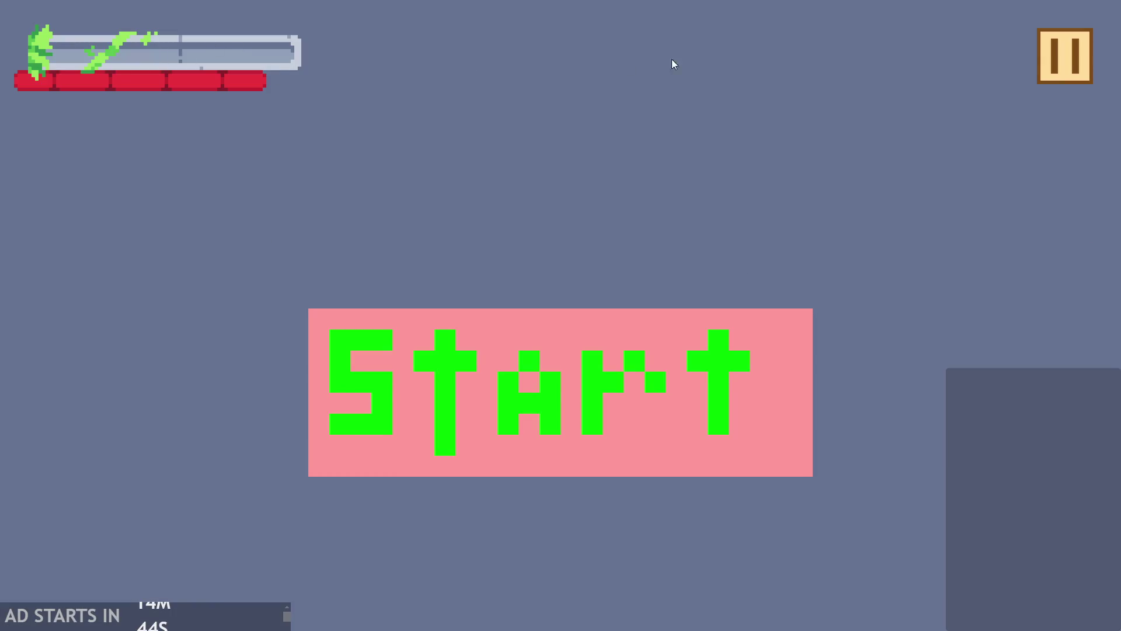
click(1052, 55)
click(892, 521)
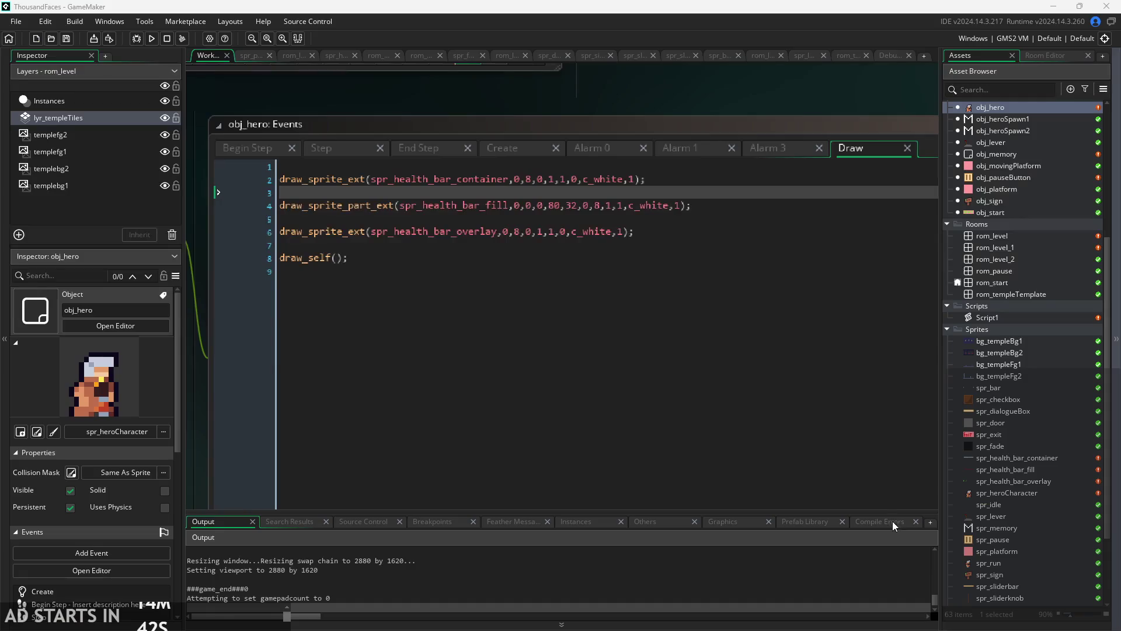
- Change the fill's y offset from 8 to 0, then save and rebuild with F5
click(599, 209)
double_click(601, 209)
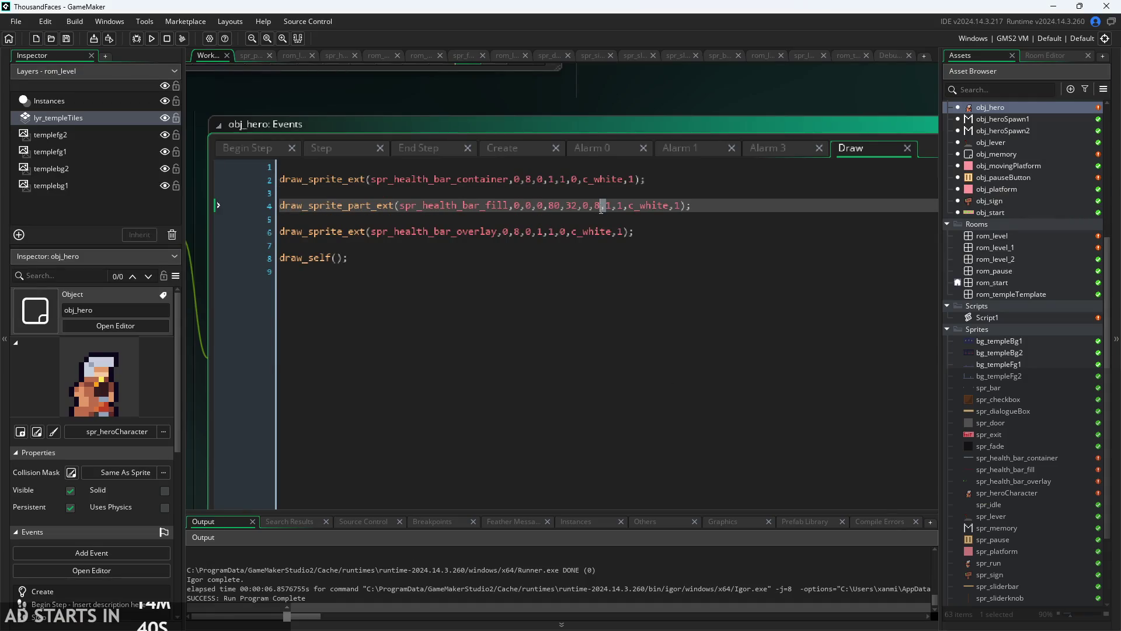
text(0)
key(F5)
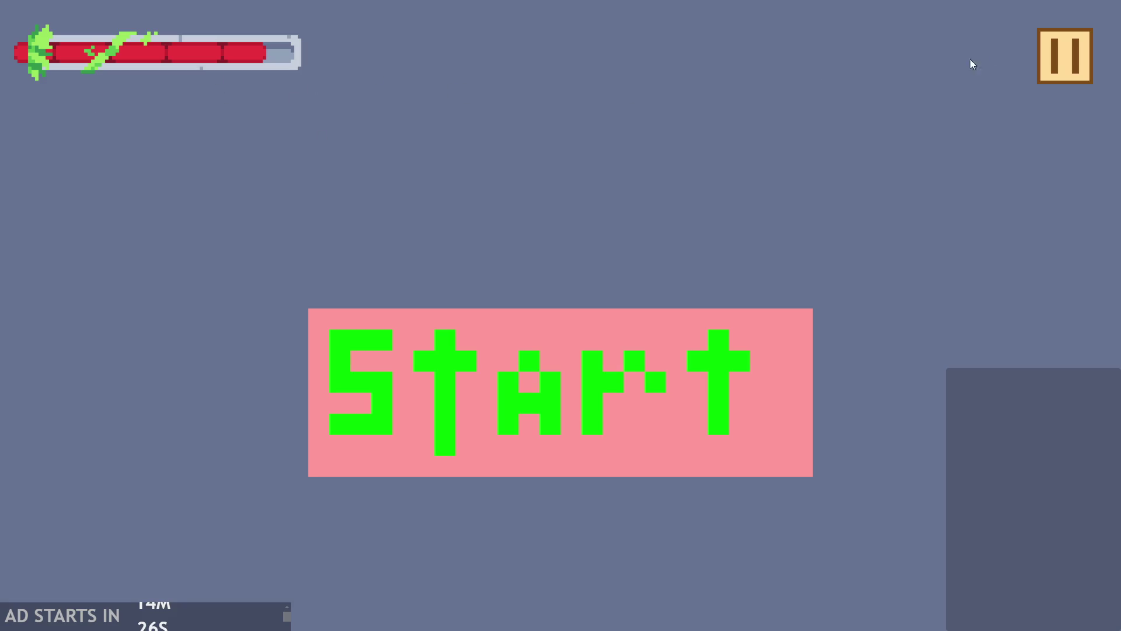
- Exit the game, set the fill's draw position to x 8, y 0, save, and rerun
click(1064, 56)
click(913, 538)
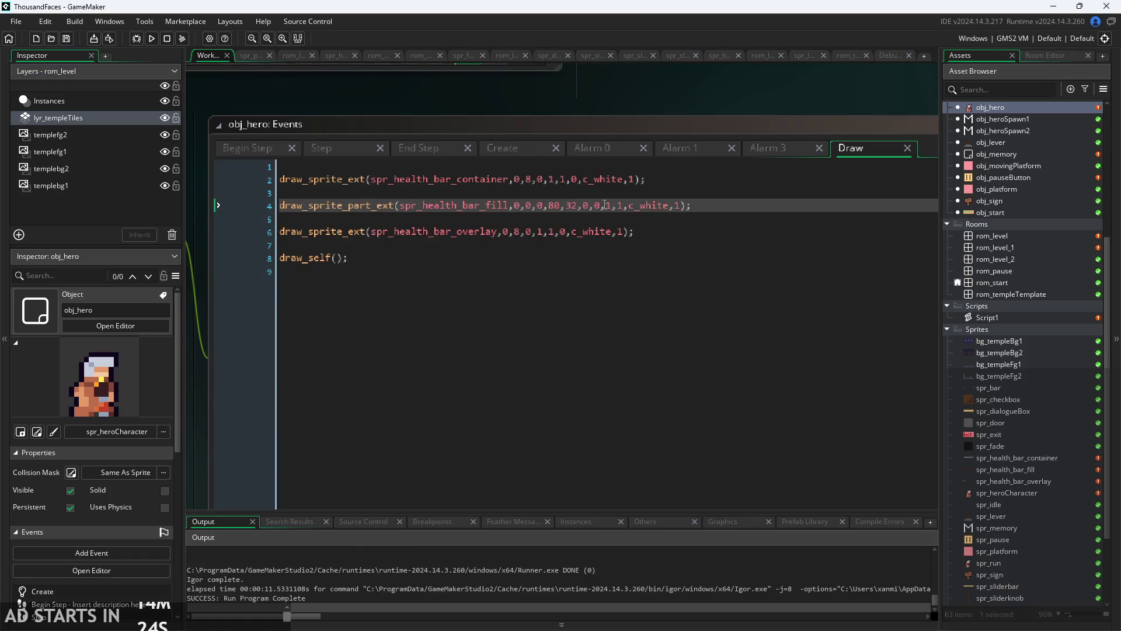
key(BackSpace)
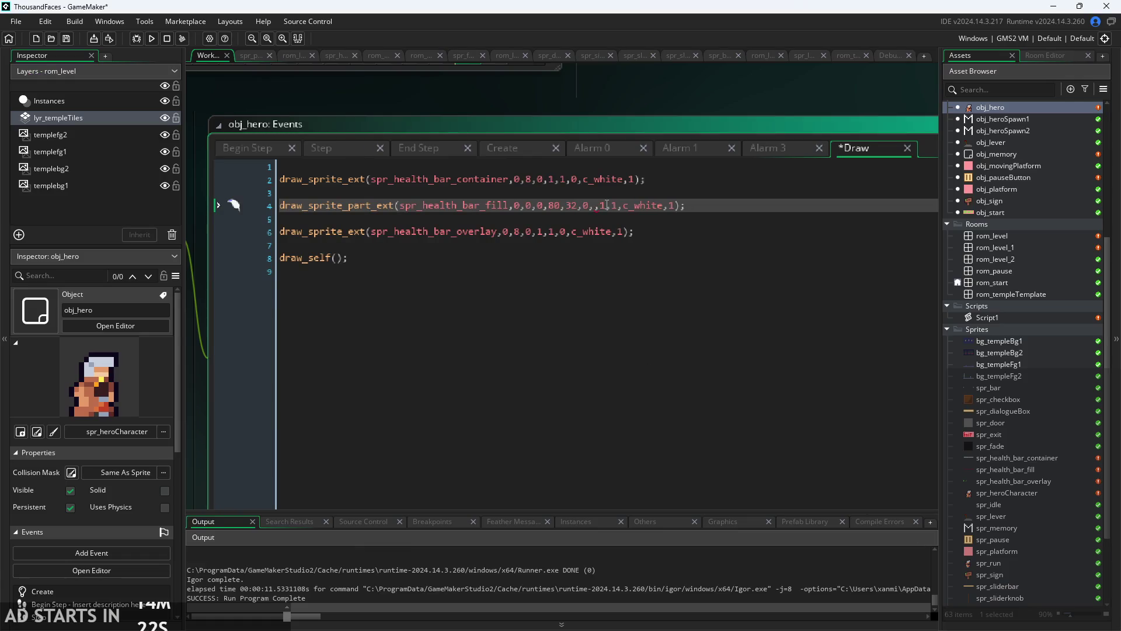
text(7)
key(BackSpace)
text(8)
key(BackSpace)
text(0)
key(BackSpace)
text(8,)
key(ctrl+s)
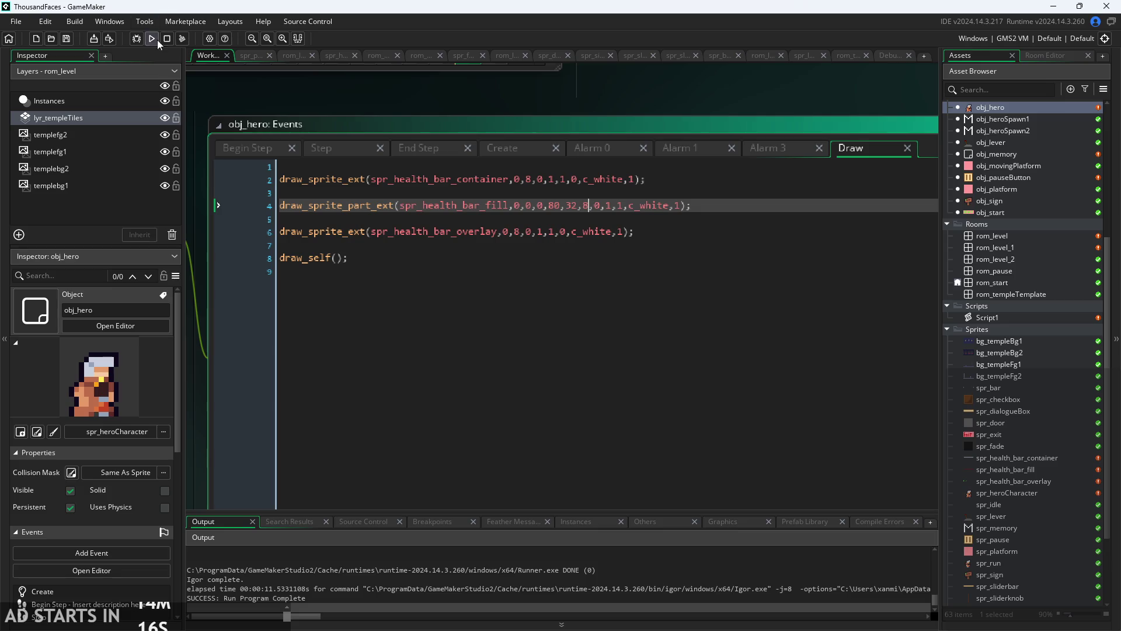
click(154, 40)
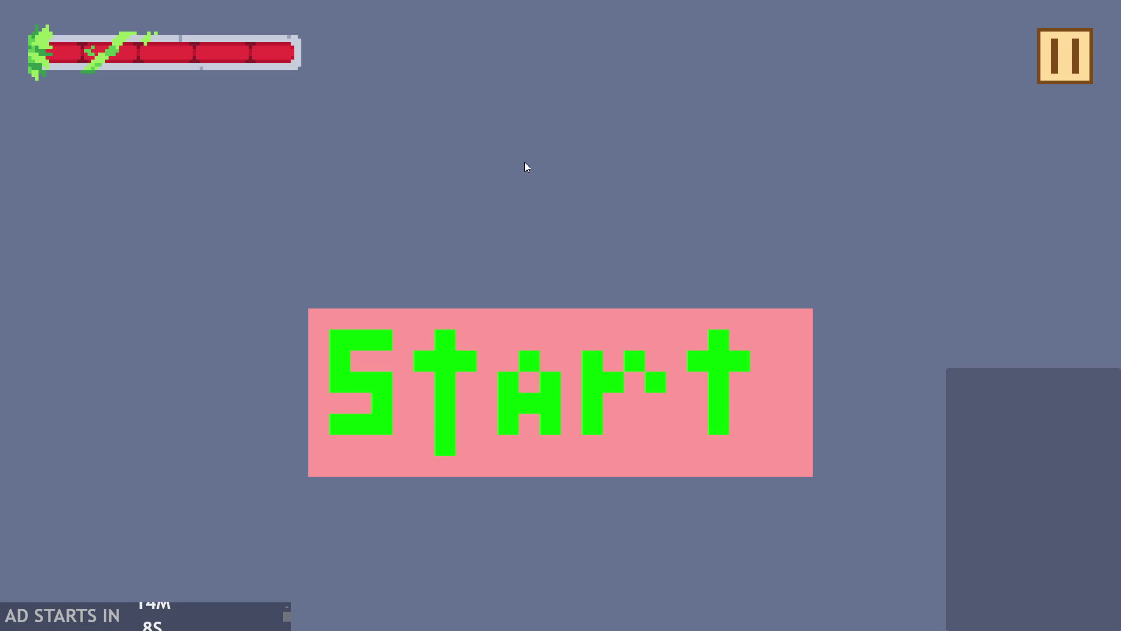
- Start the game from the start screen and make the hero jump off the stairs
click(552, 346)
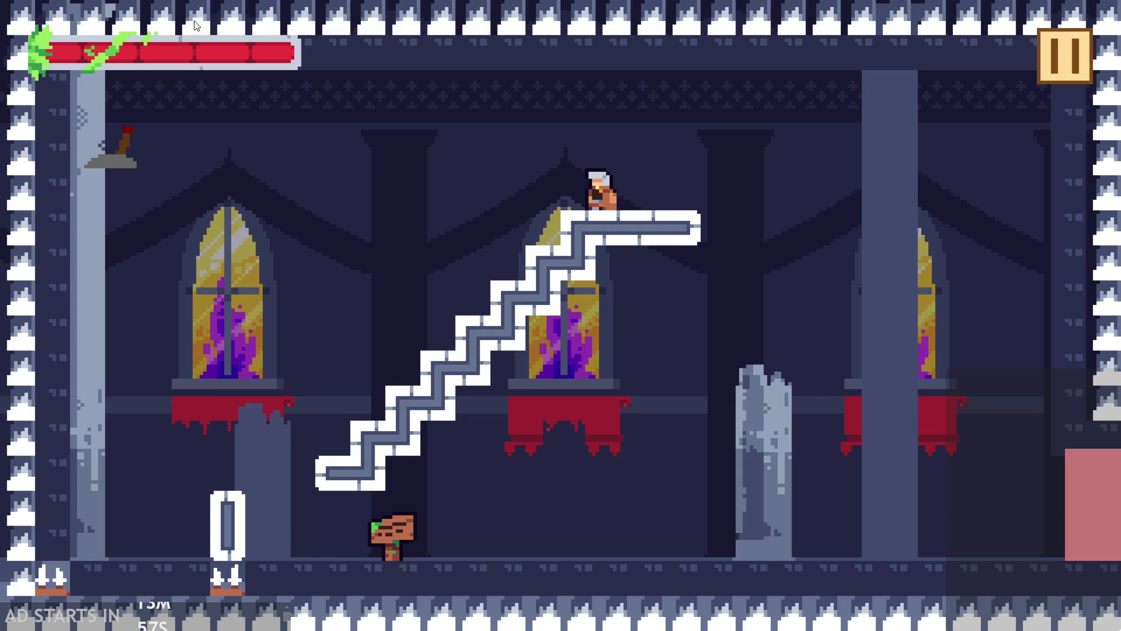
click(168, 95)
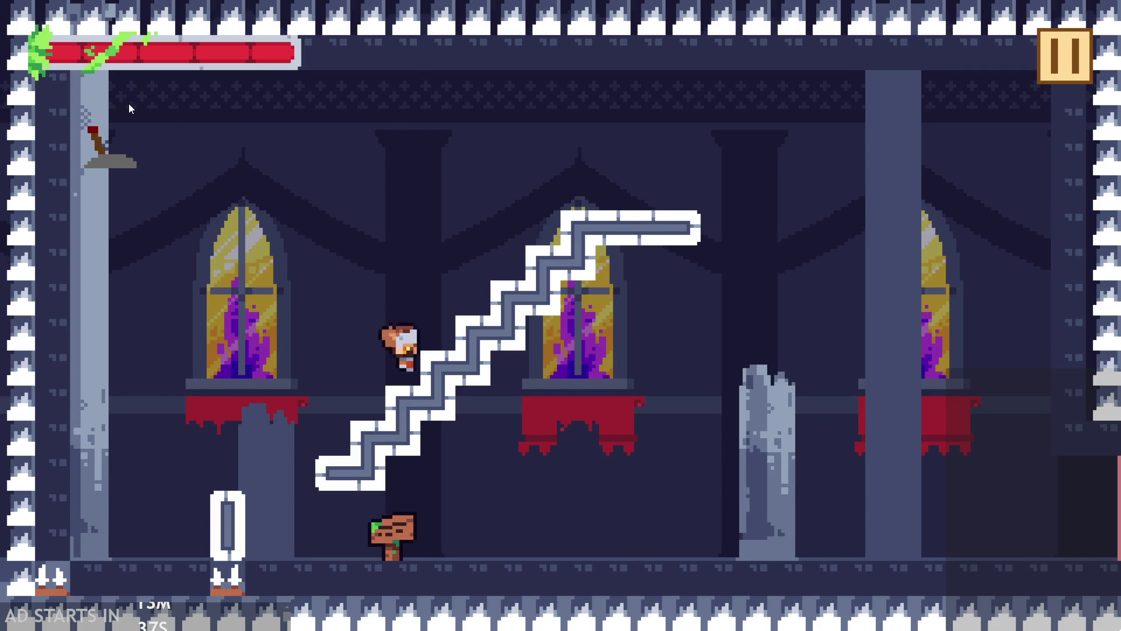
- Use the arrow keys to run and jump the hero back and forth, into the lever and onto the staircase
key(Left)
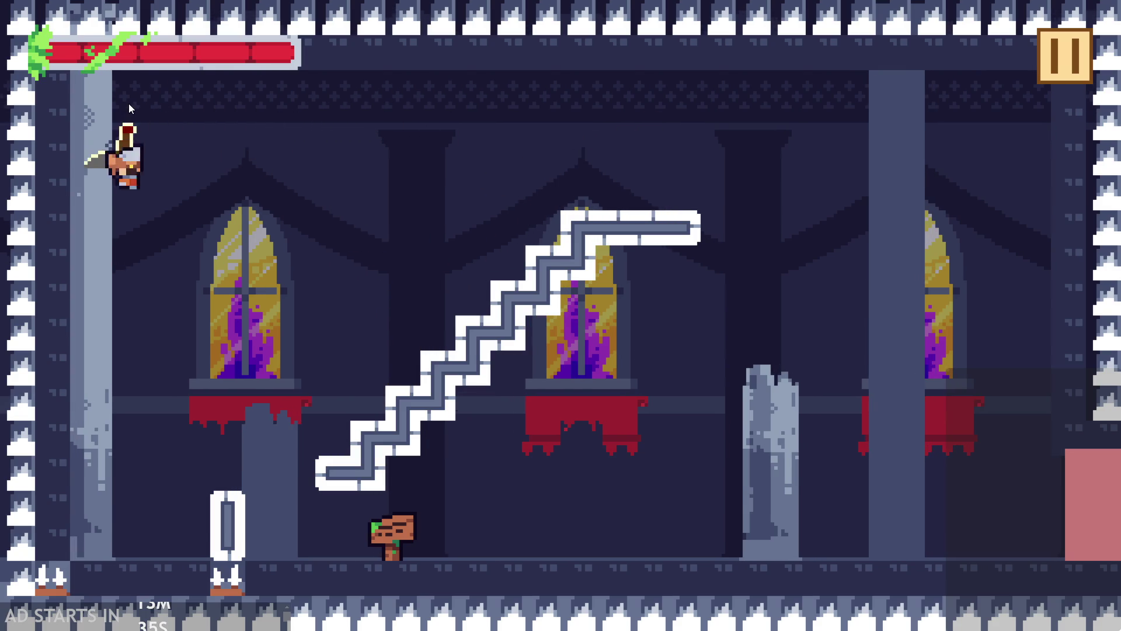
key(Left)
key(Up)
key(Right)
key(Up)
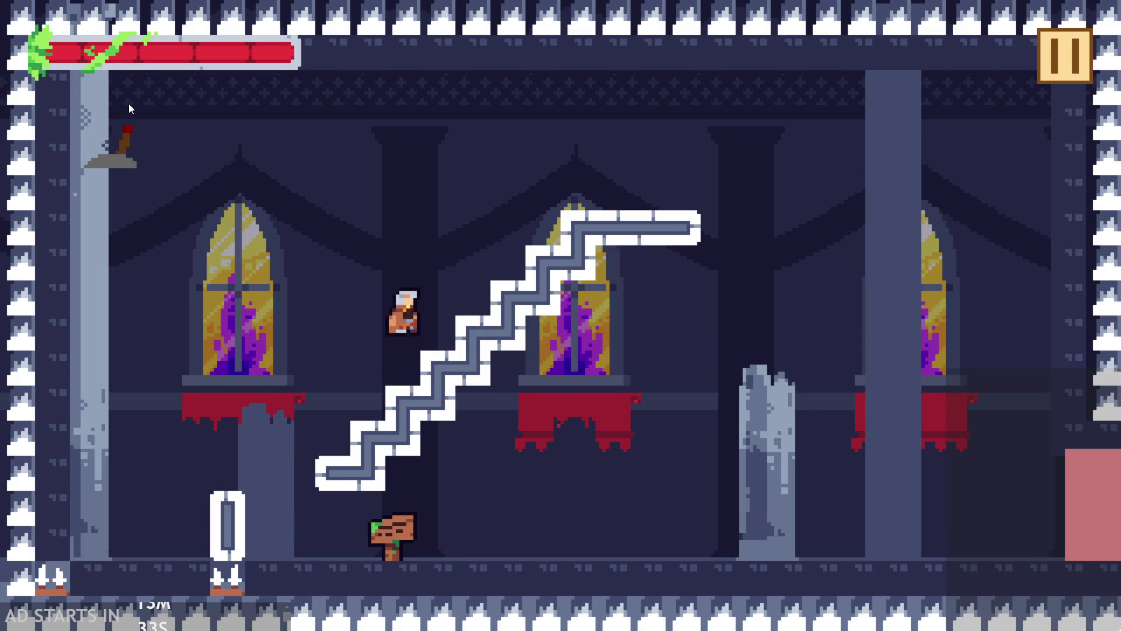
key(Left)
key(Right)
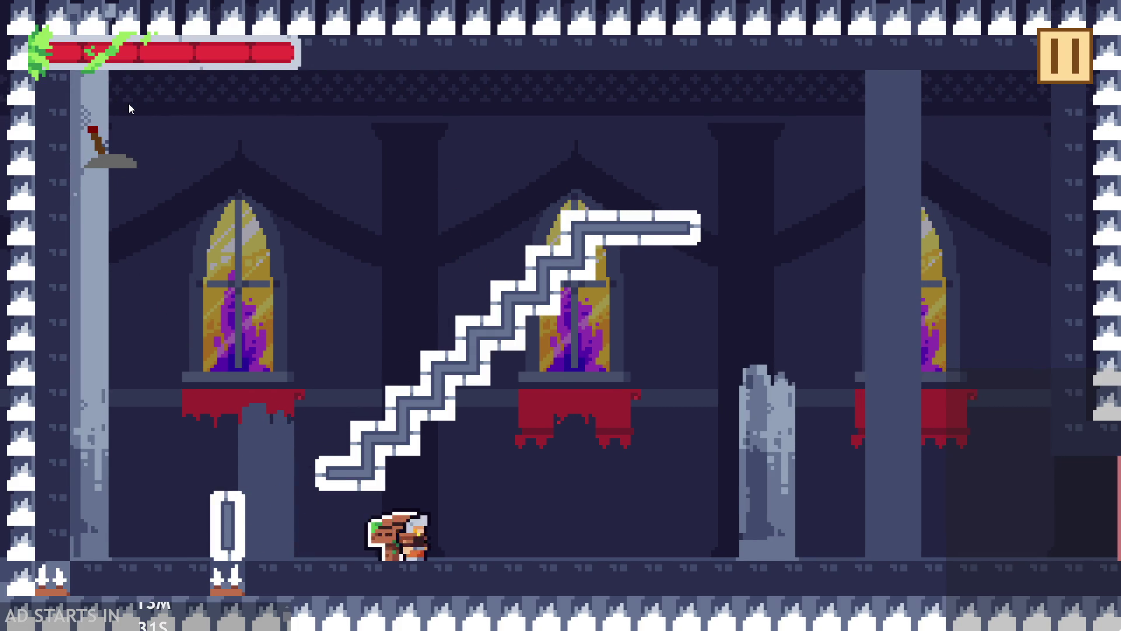
key(Left)
key(Up)
key(Right)
key(Up)
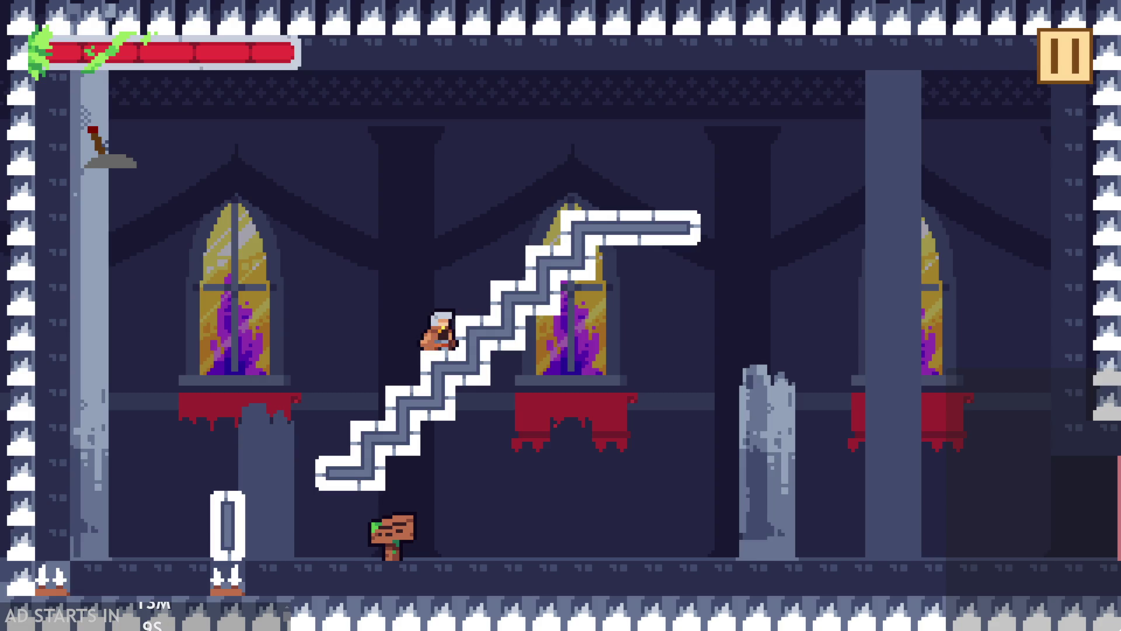
- Leap the hero off the staircase, climb back to its top, then switch to the nonograms website
click(707, 439)
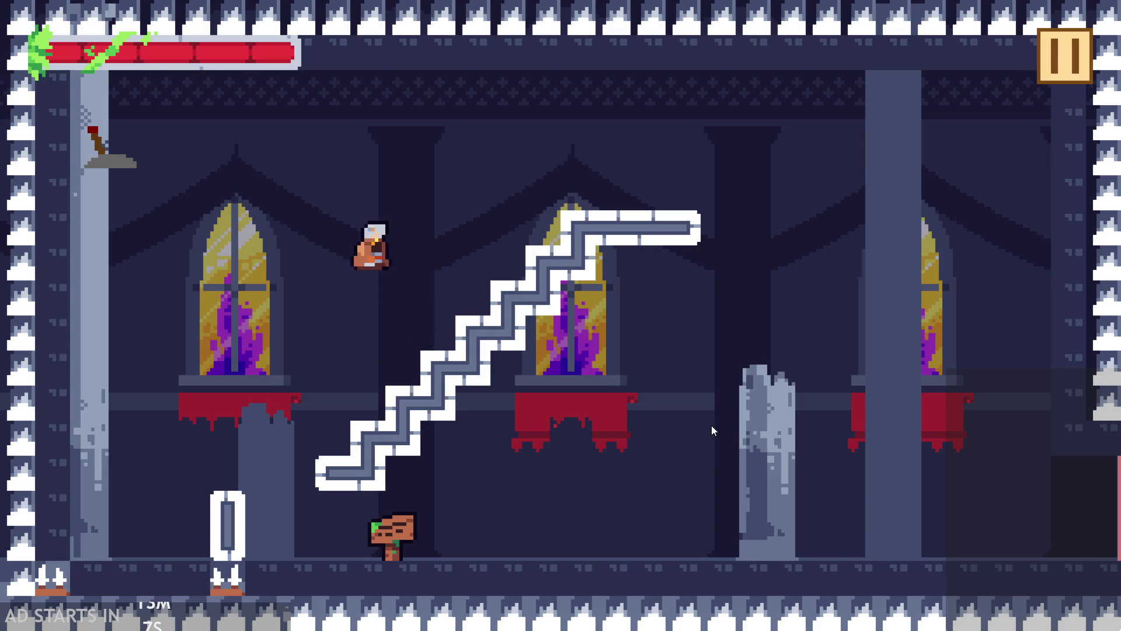
click(711, 430)
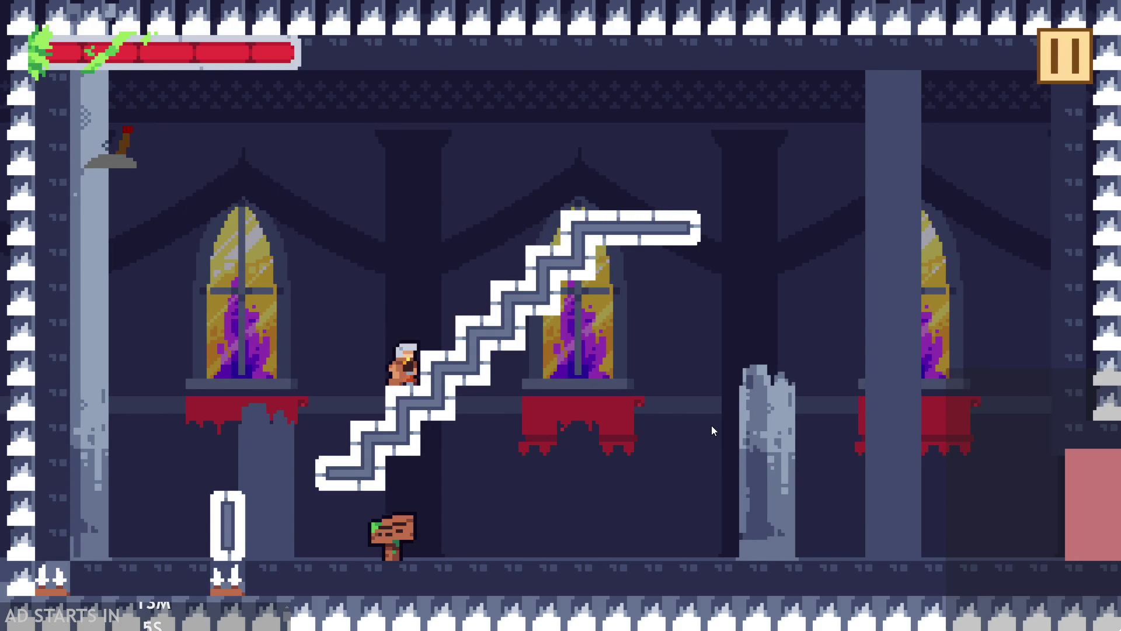
click(711, 431)
click(711, 430)
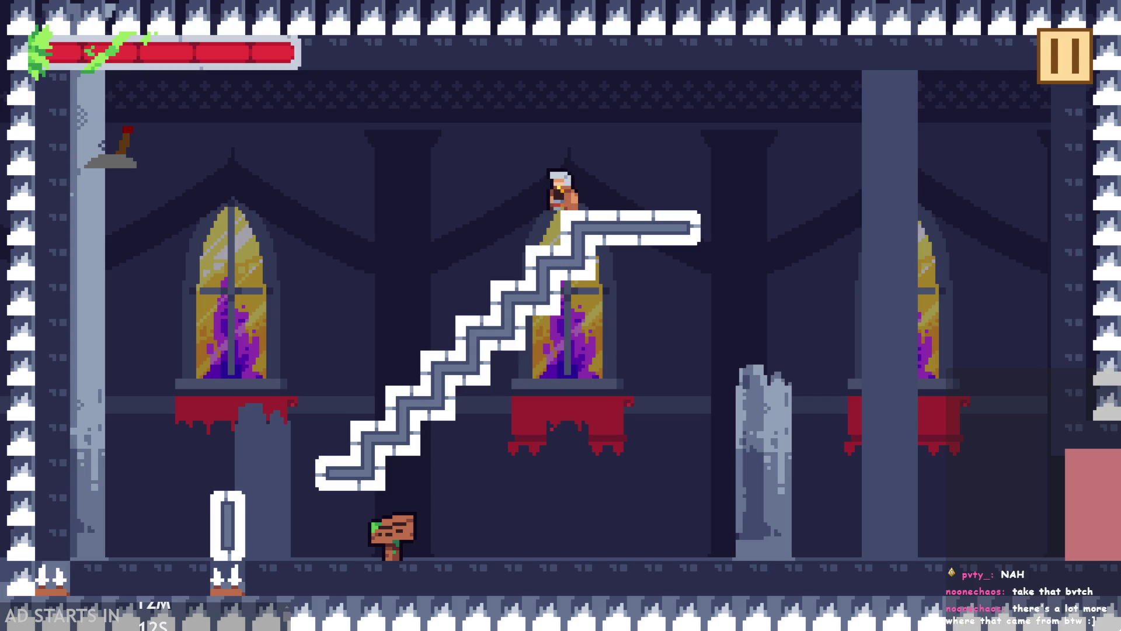
key(alt+Tab)
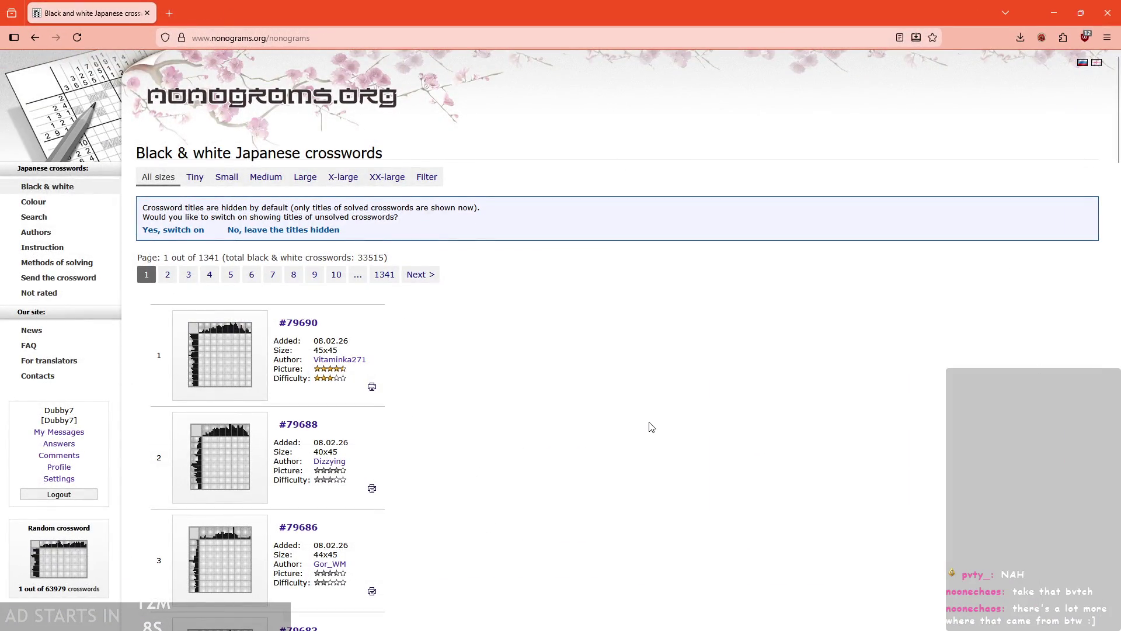
- Make the browser full screen, keep titles hidden, filter to Tiny crosswords, and open #79458
key(F11)
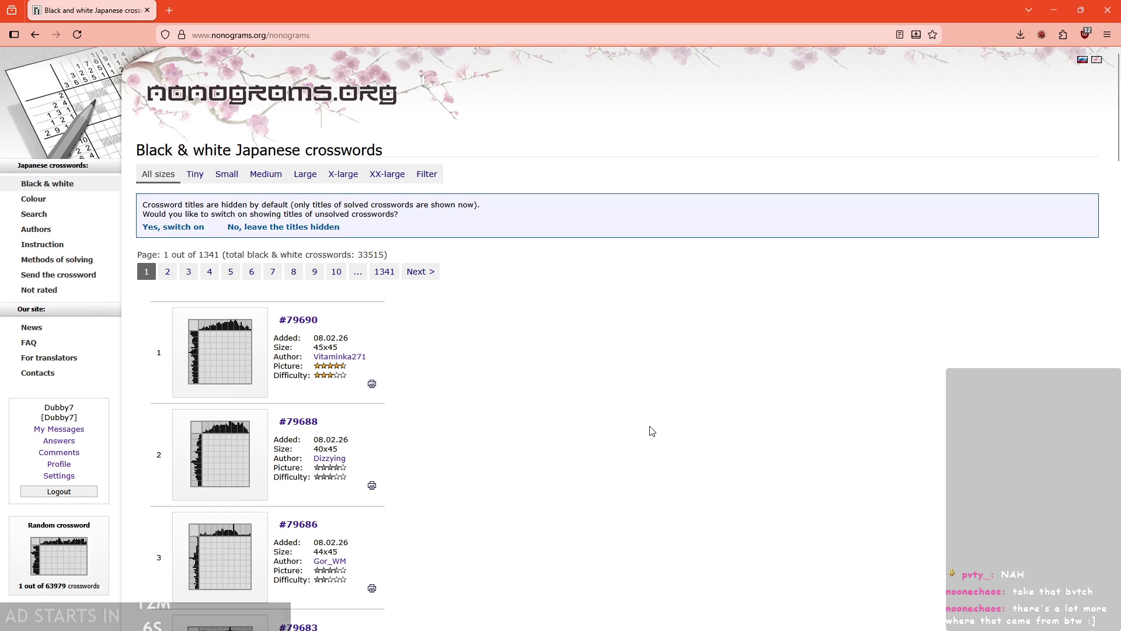
click(316, 180)
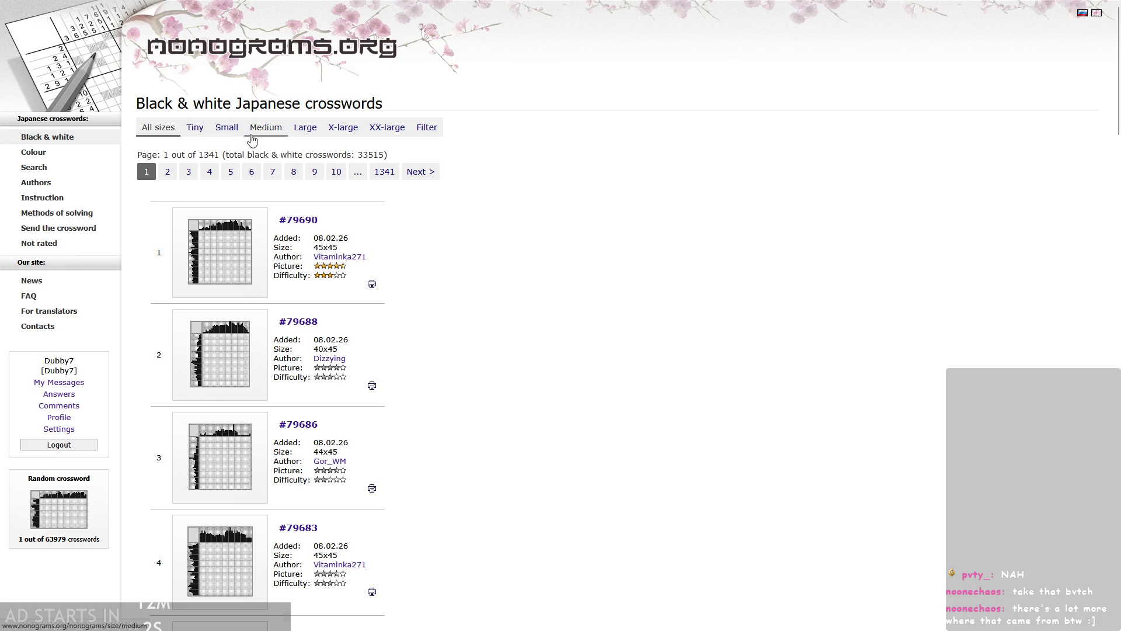
click(195, 128)
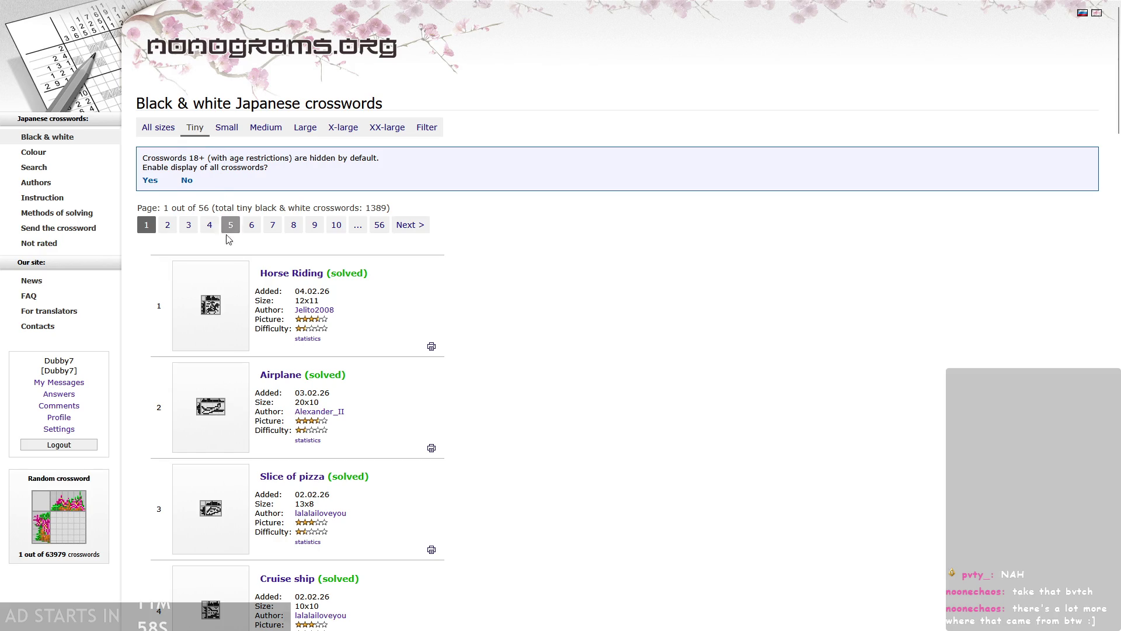
scroll(592, 270, down, 13)
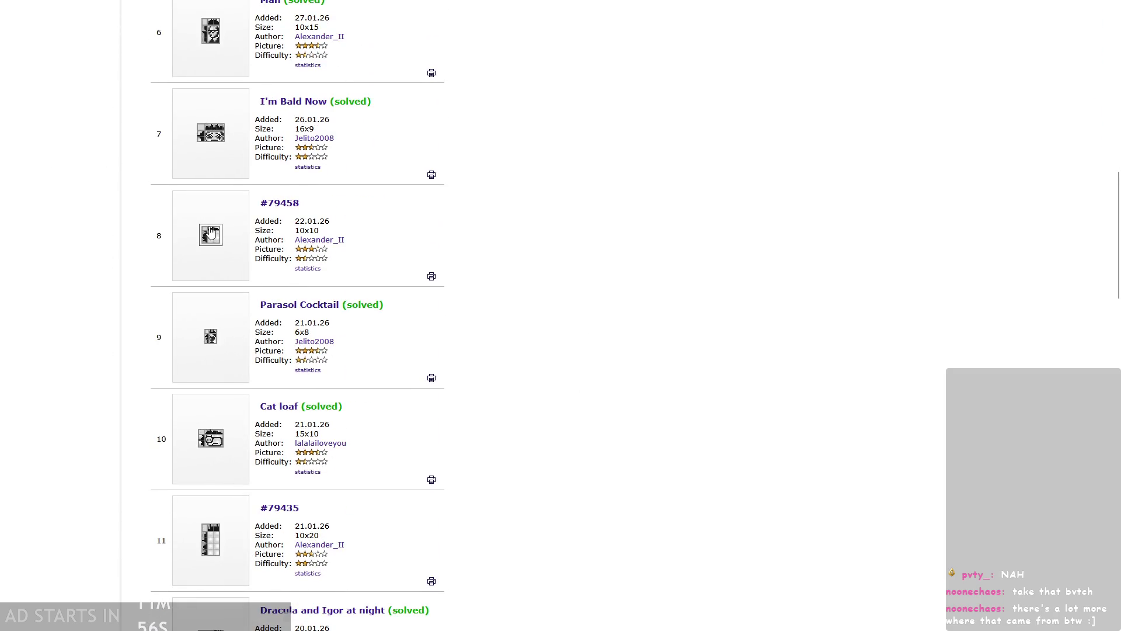
click(211, 235)
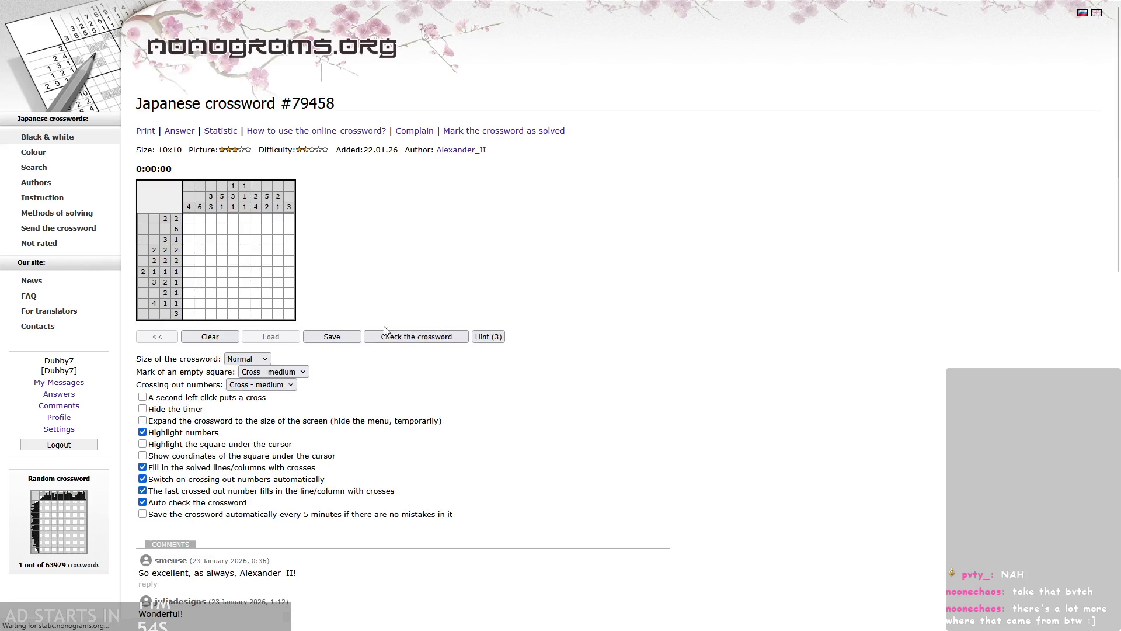
- Enable 'A second left click puts a cross', enlarge the grid, and fill row 3, column 7
key(ctrl+plus)
key(ctrl+plus)
key(ctrl+plus)
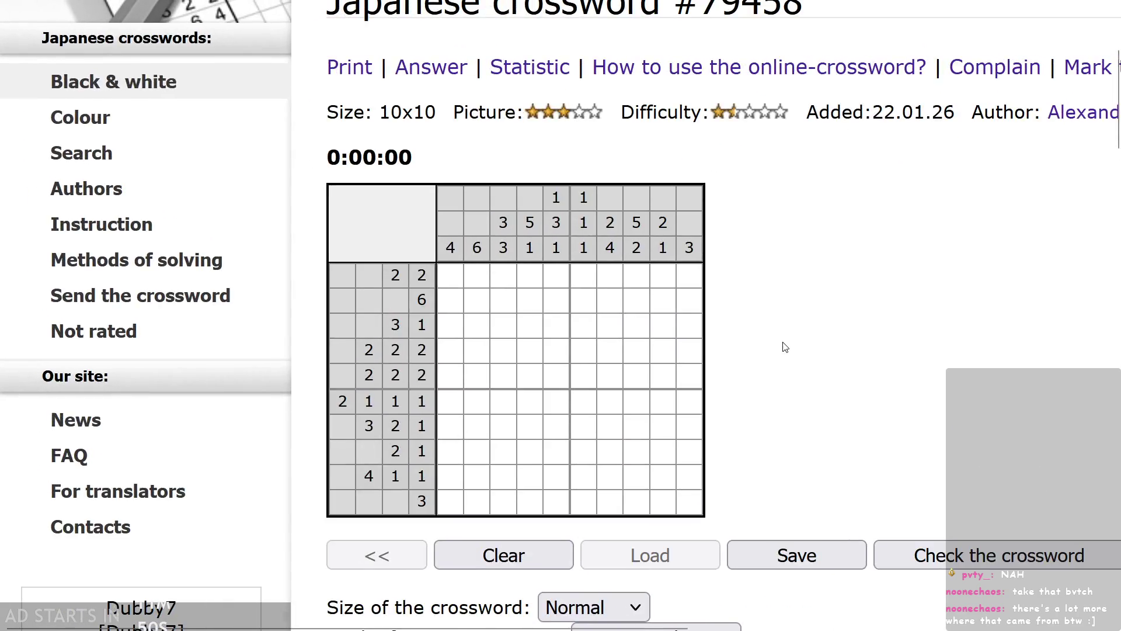
scroll(783, 343, down, 3)
key(ctrl+minus)
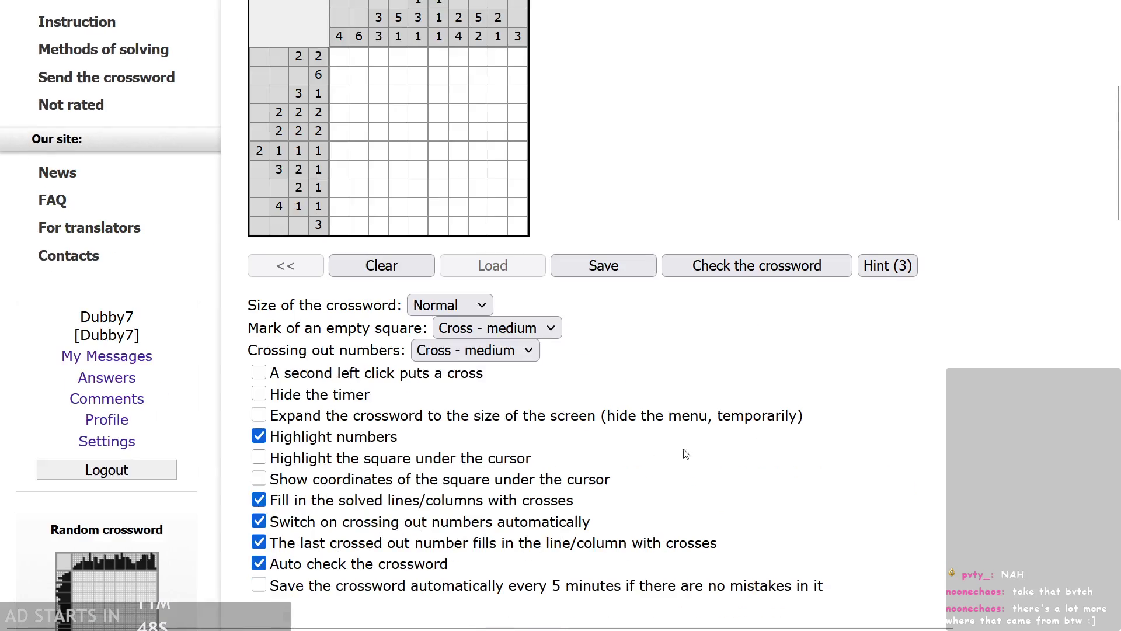
click(258, 372)
key(ctrl+plus)
key(ctrl+plus)
scroll(796, 292, up, 5)
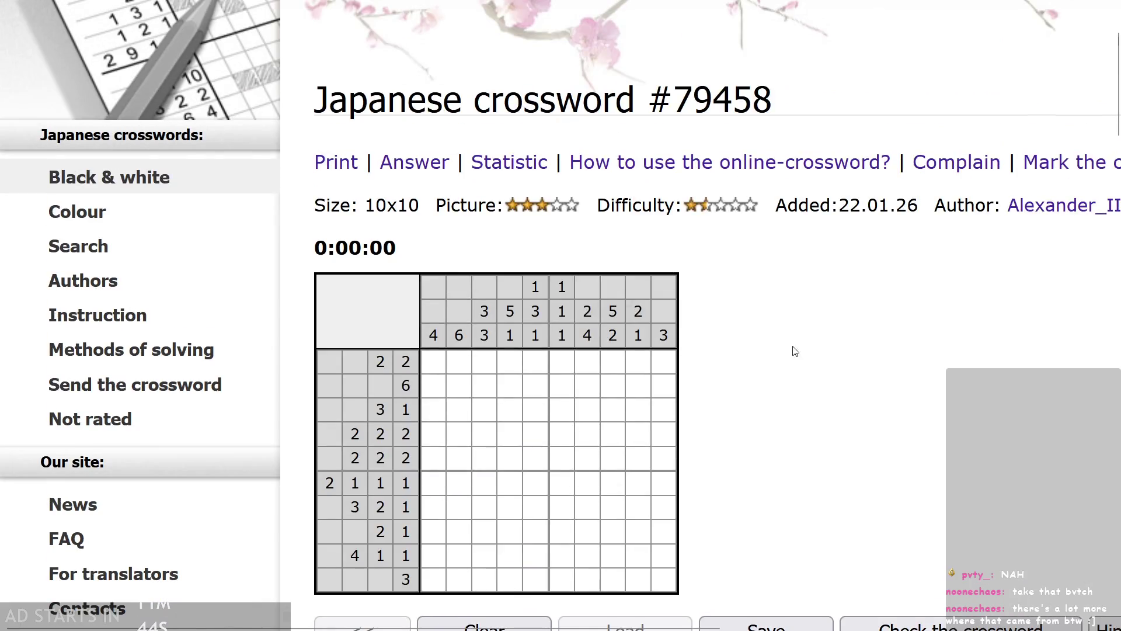
key(ctrl+plus)
scroll(794, 413, down, 4)
scroll(803, 403, up, 1)
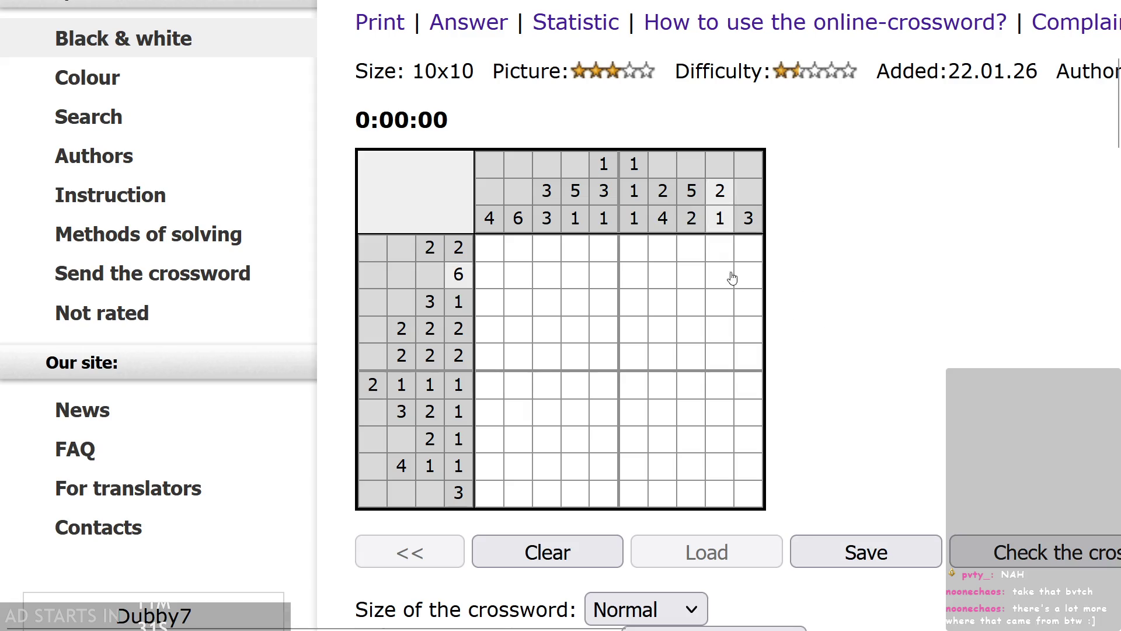
click(663, 304)
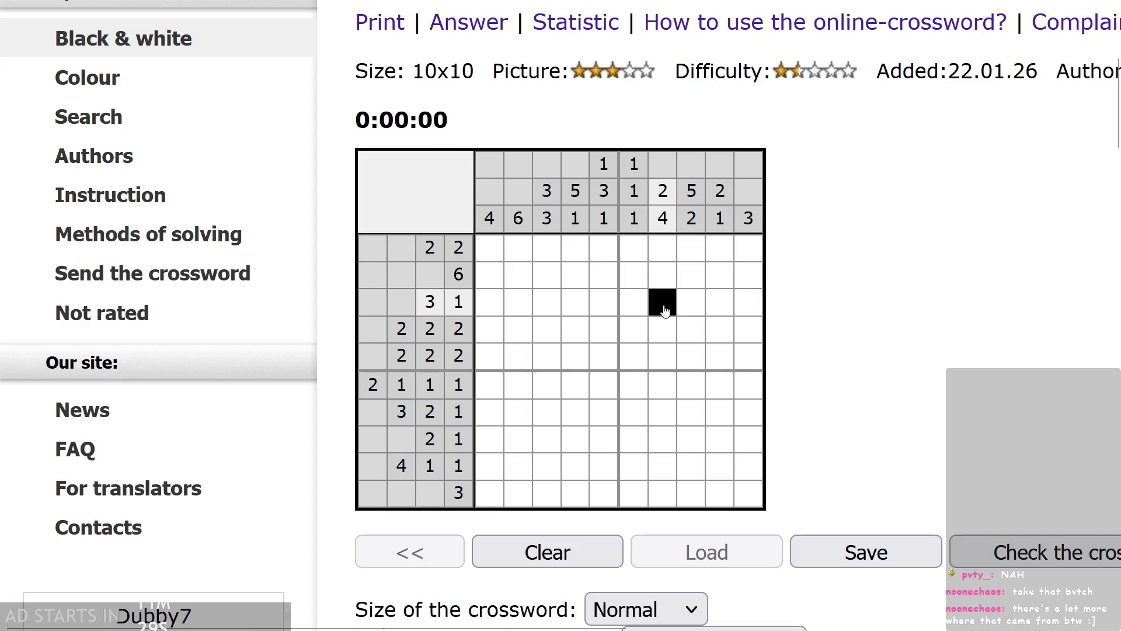
click(663, 309)
right_click(663, 303)
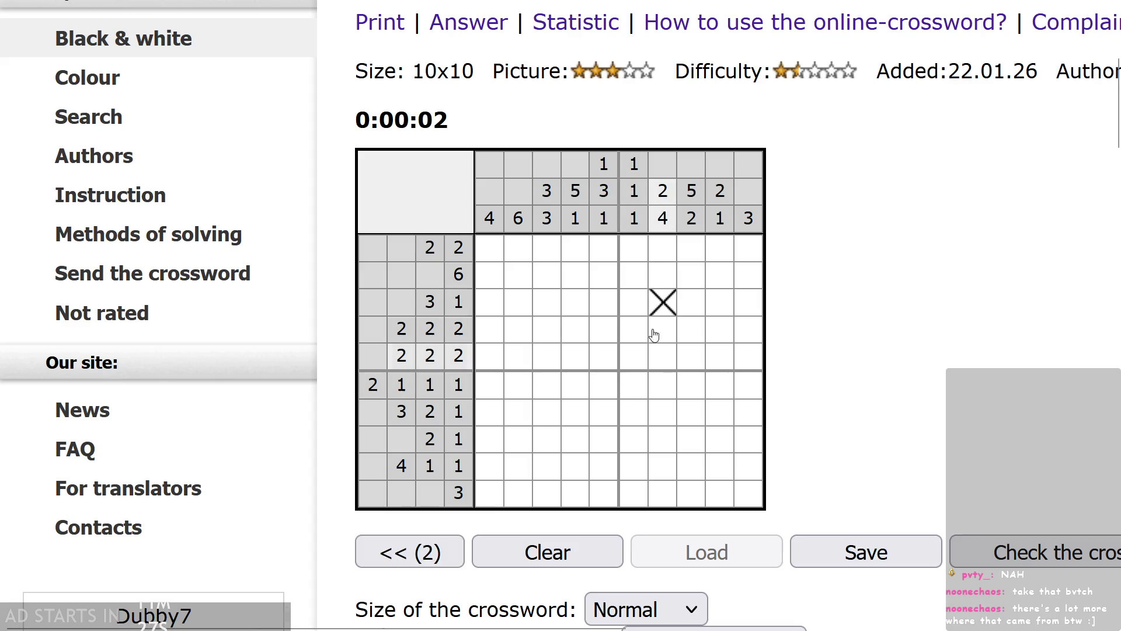
right_click(663, 303)
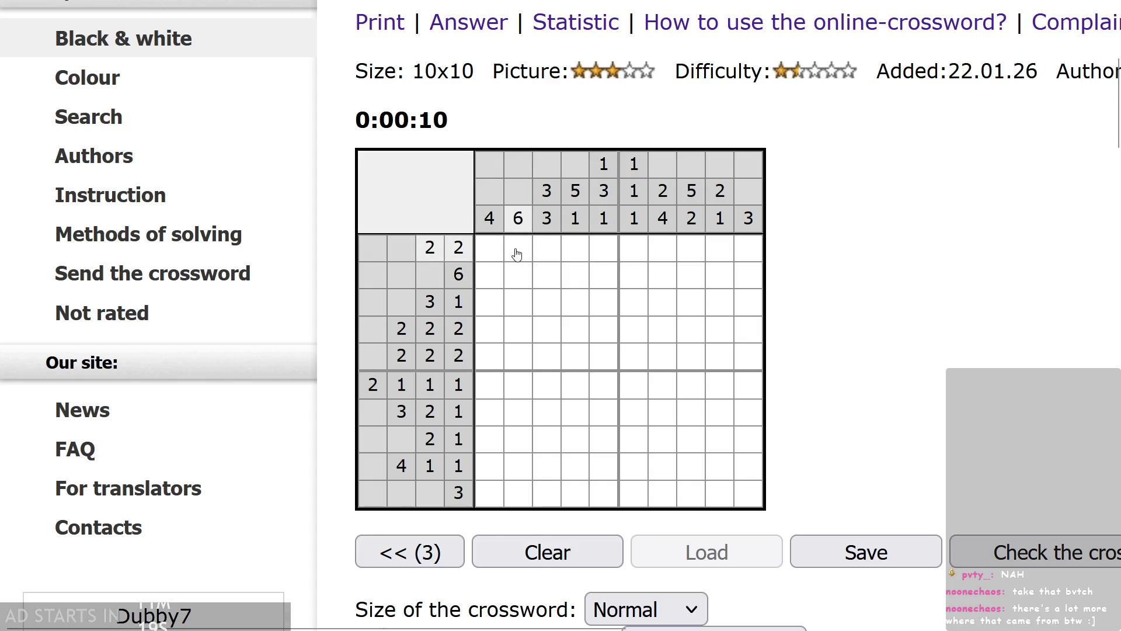
drag(518, 250, 515, 357)
right_click(518, 387)
mouse_move(517, 397)
mouse_down()
mouse_move(518, 248)
mouse_move(515, 383)
mouse_up()
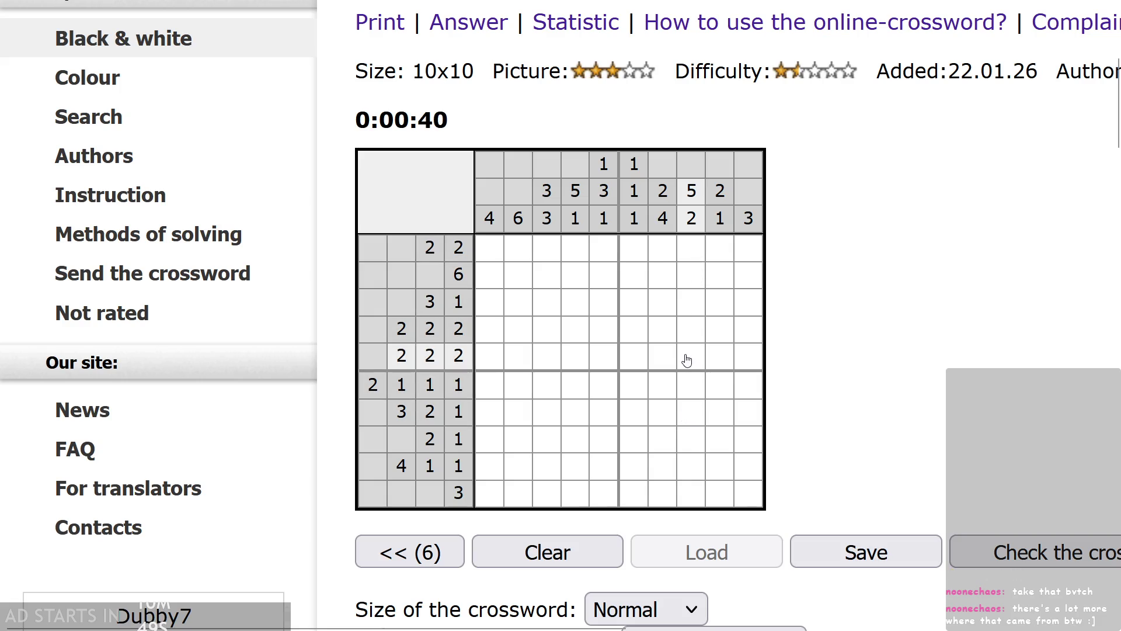
click(688, 308)
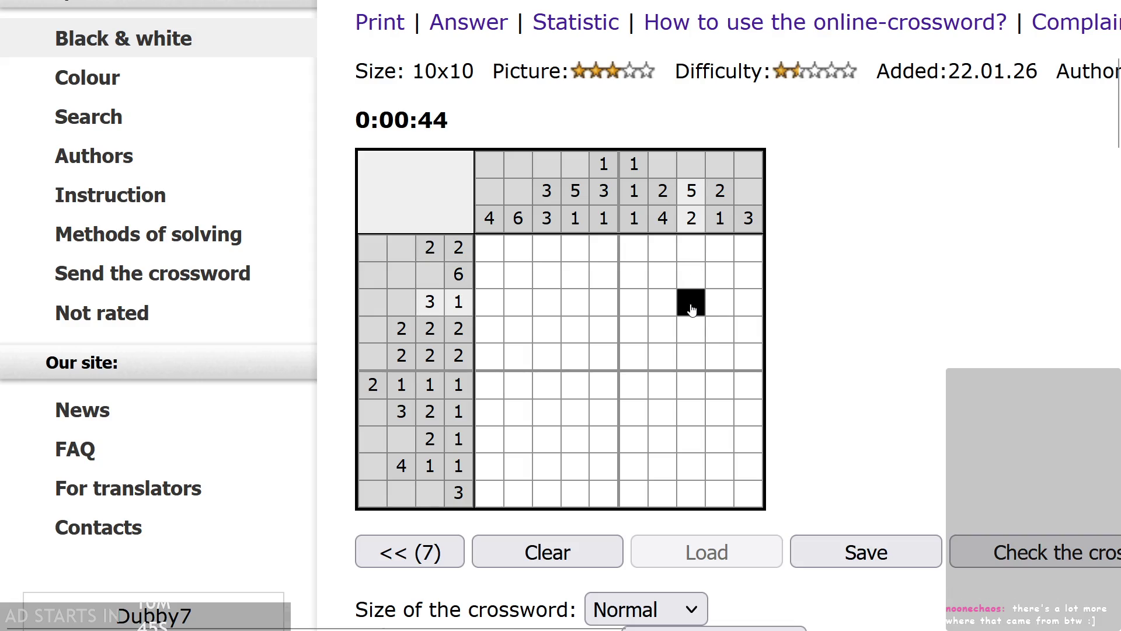
- Fill rows 4–5 of column 8 black and cross out the last cells of rows 5 and 4
click(689, 354)
click(689, 330)
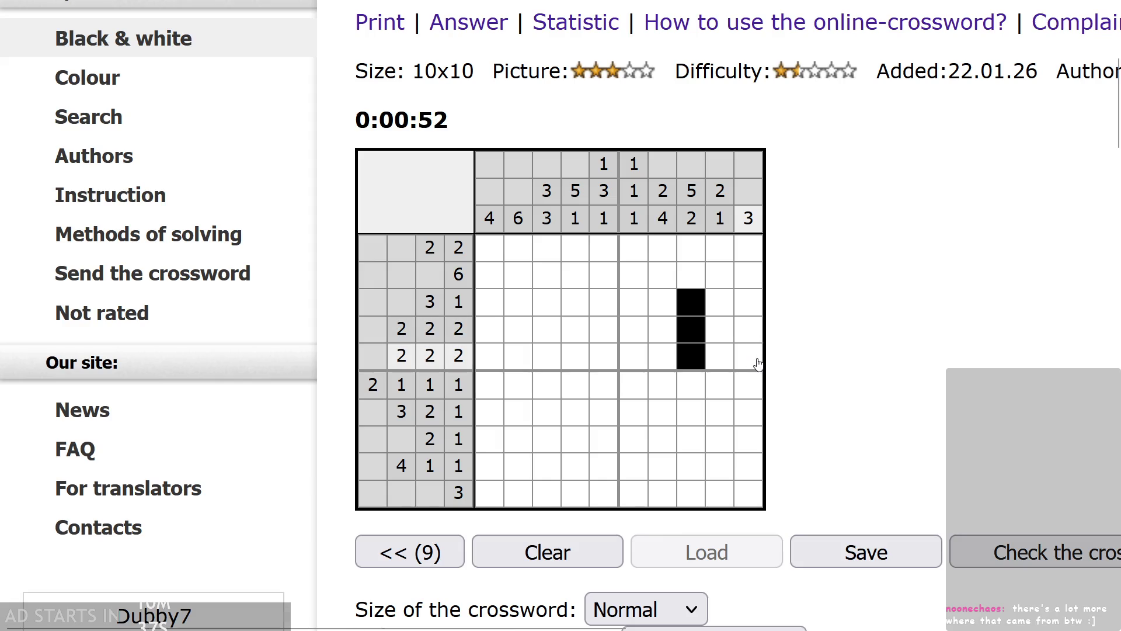
click(757, 363)
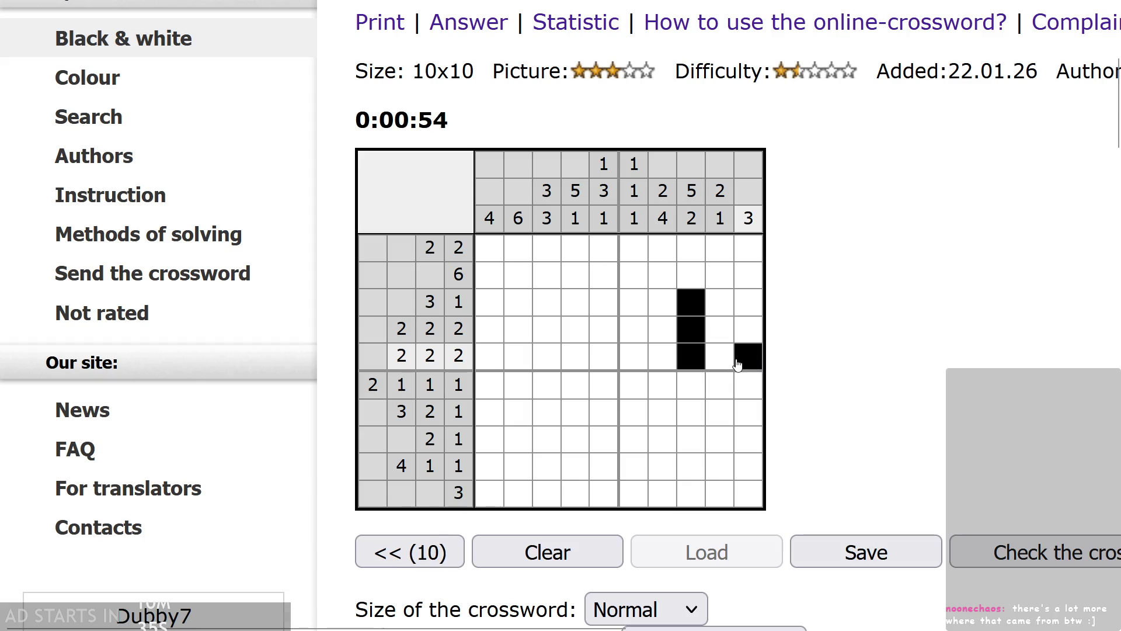
click(751, 358)
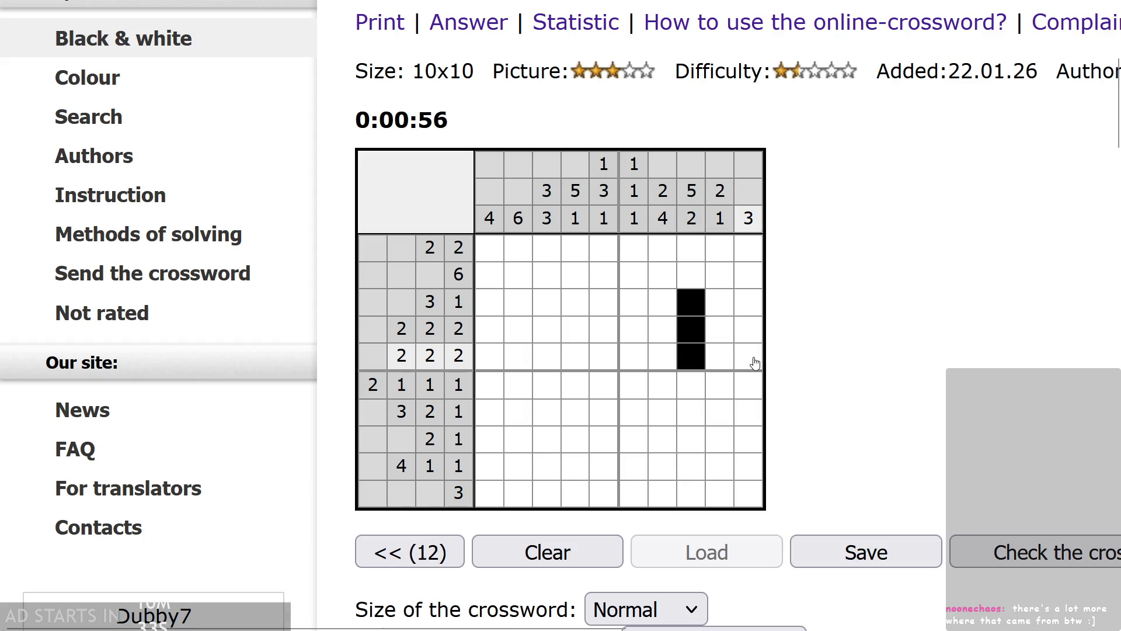
right_click(752, 359)
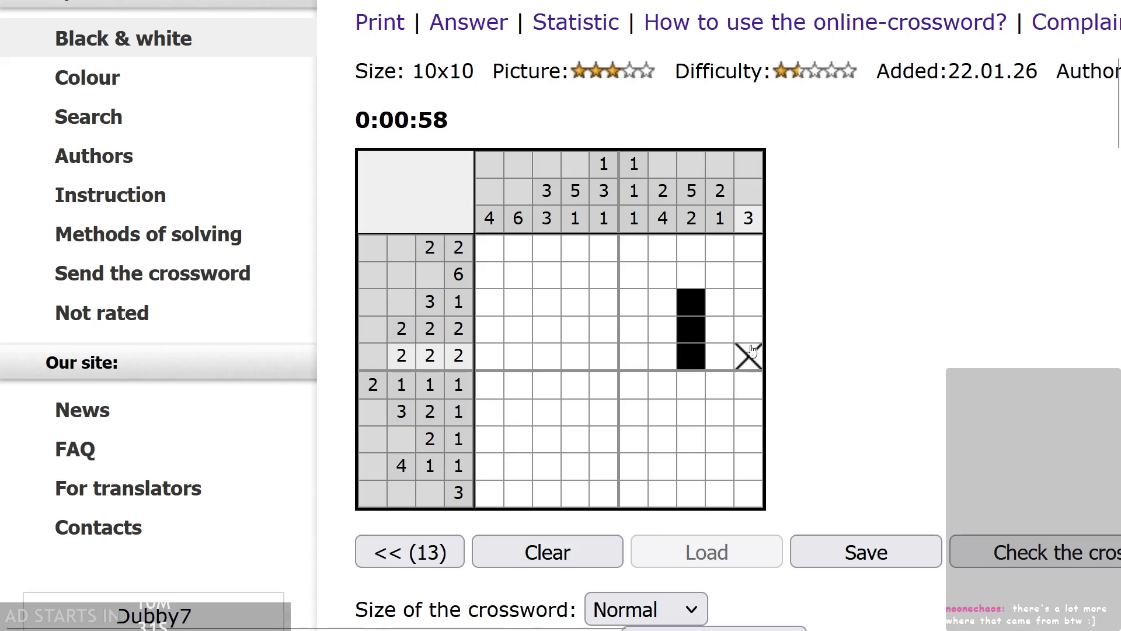
right_click(751, 331)
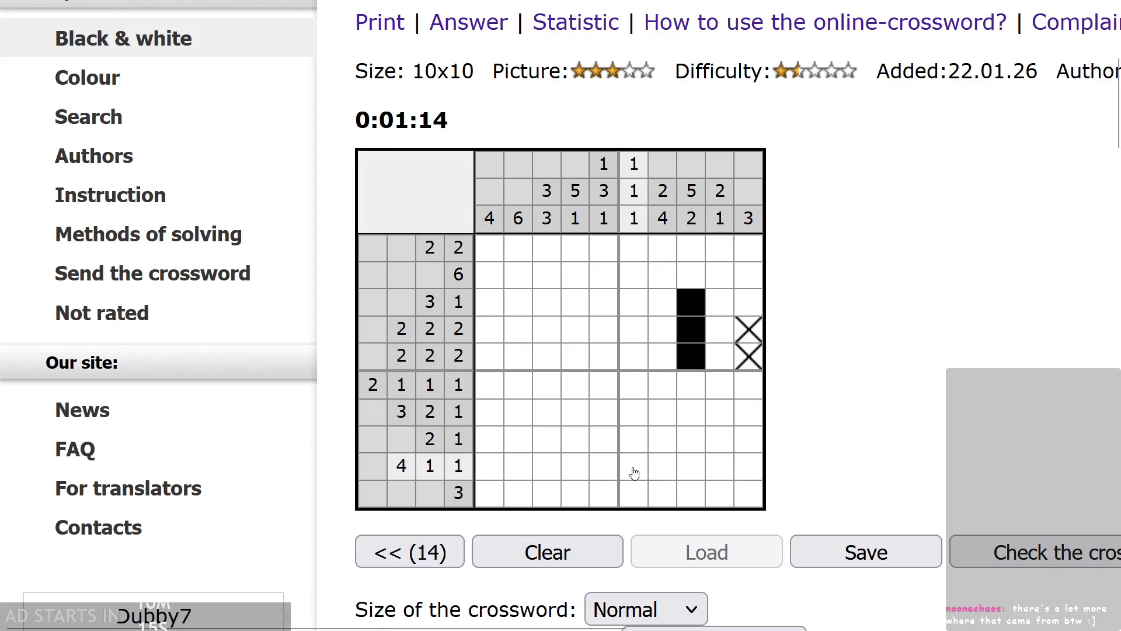
- Fill row 9 columns 3–5 and row 8 columns 2–3; cross out the empty cells in rows 8–10
drag(547, 470, 574, 468)
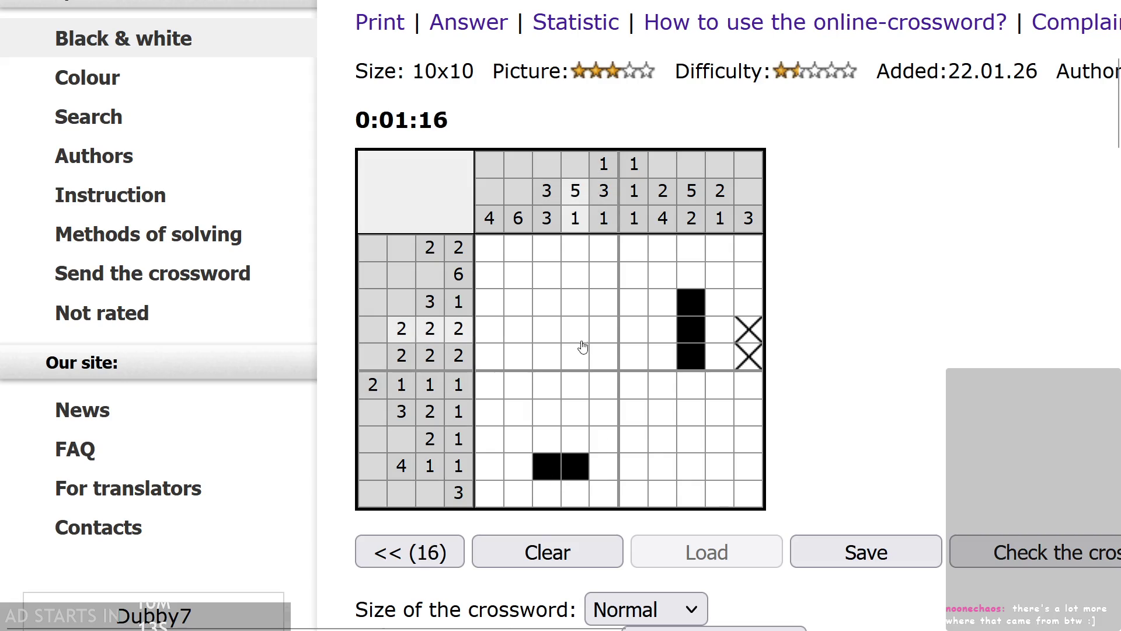
right_click(578, 496)
right_click(584, 440)
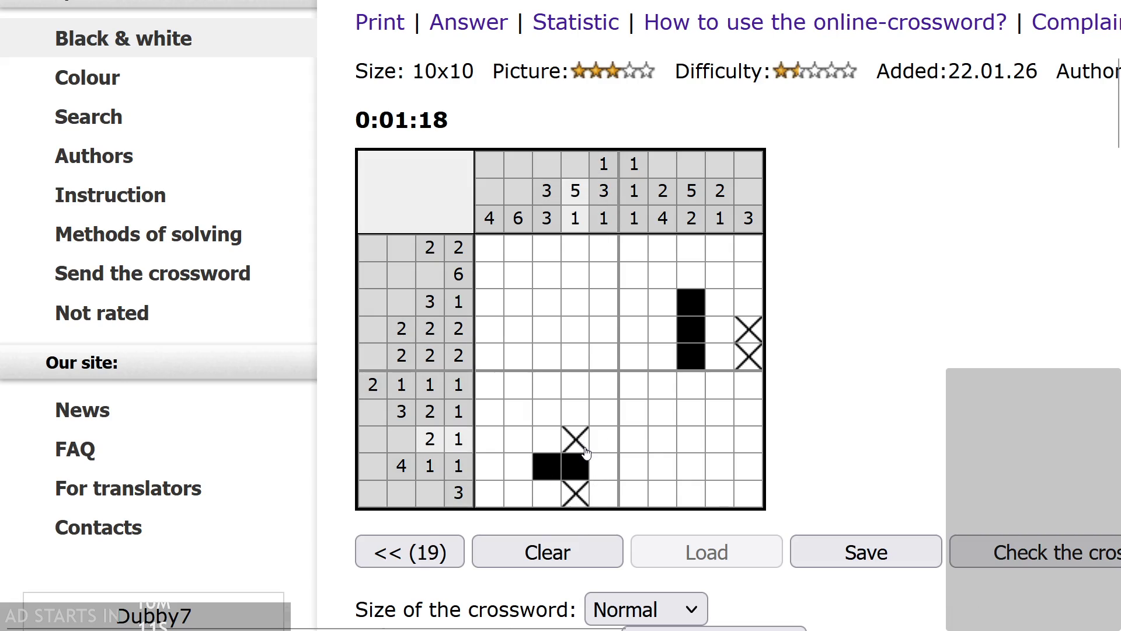
click(546, 444)
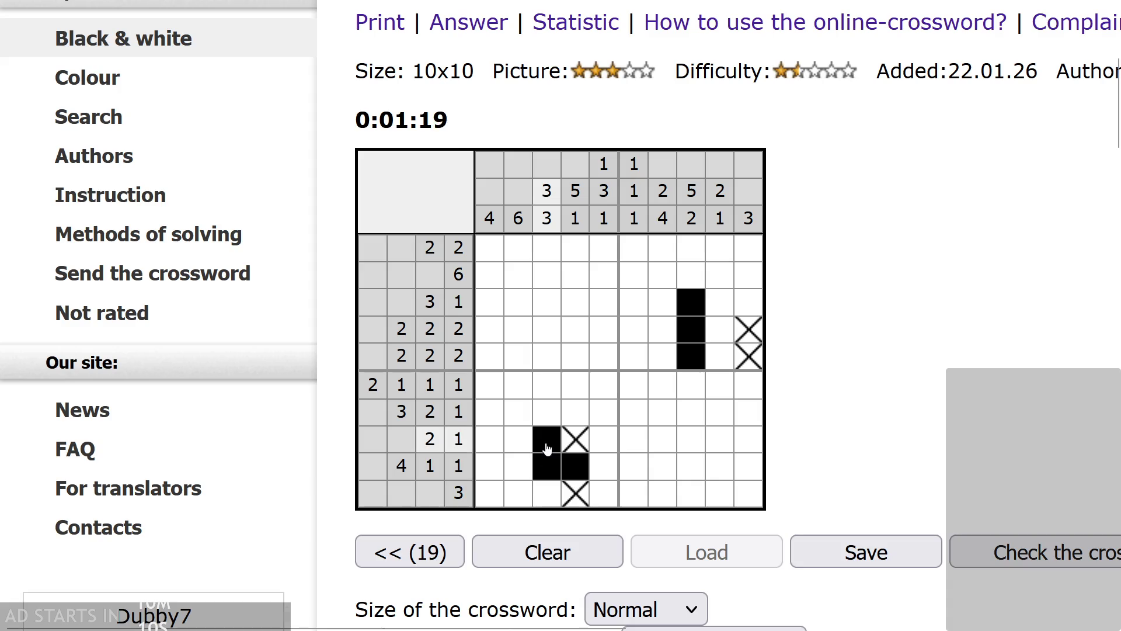
click(508, 446)
right_click(490, 467)
right_click(489, 494)
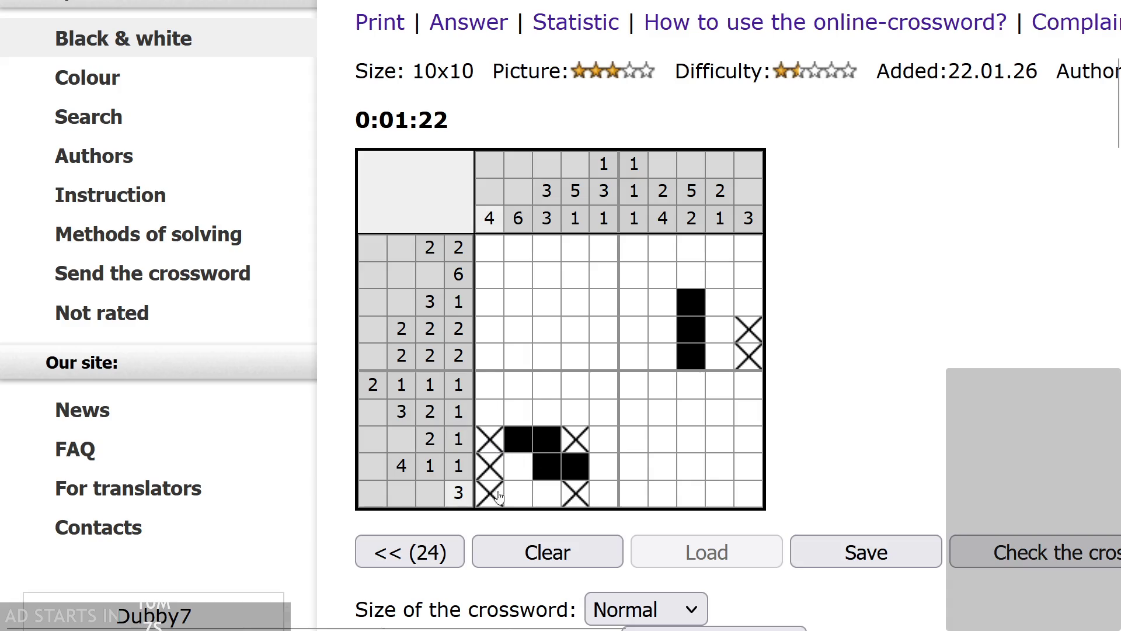
click(597, 475)
right_click(518, 495)
right_click(546, 494)
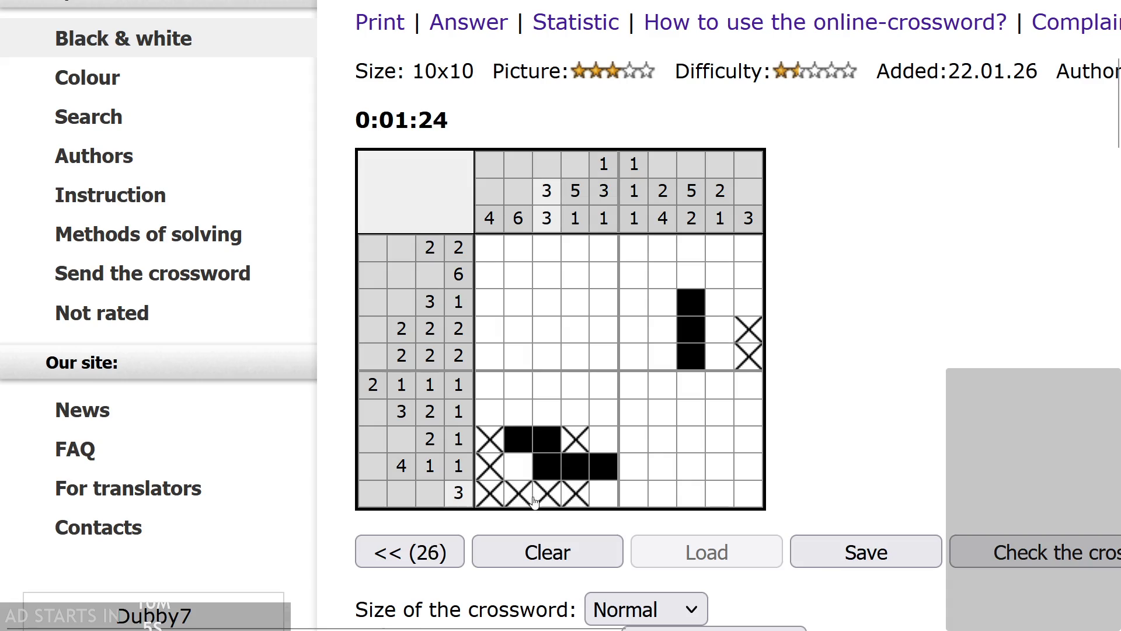
- Fill row 7 column 3, column 2 rows 4–7, column 1 rows 4–6; cross out column 3 rows 4–6
click(546, 409)
right_click(547, 385)
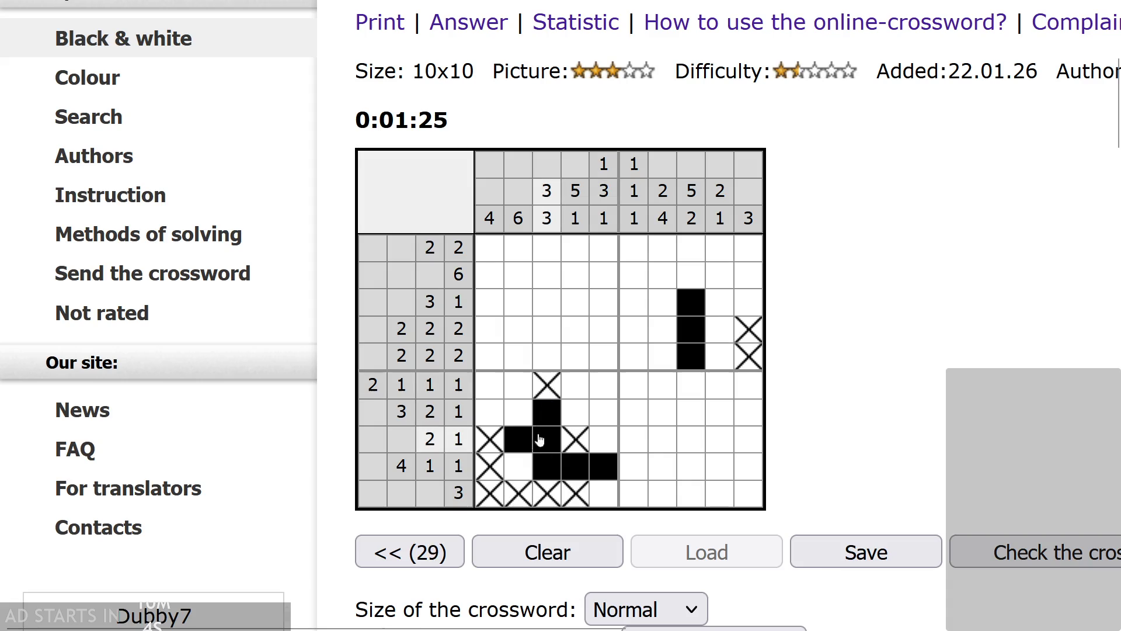
click(518, 412)
click(517, 383)
click(519, 356)
click(519, 331)
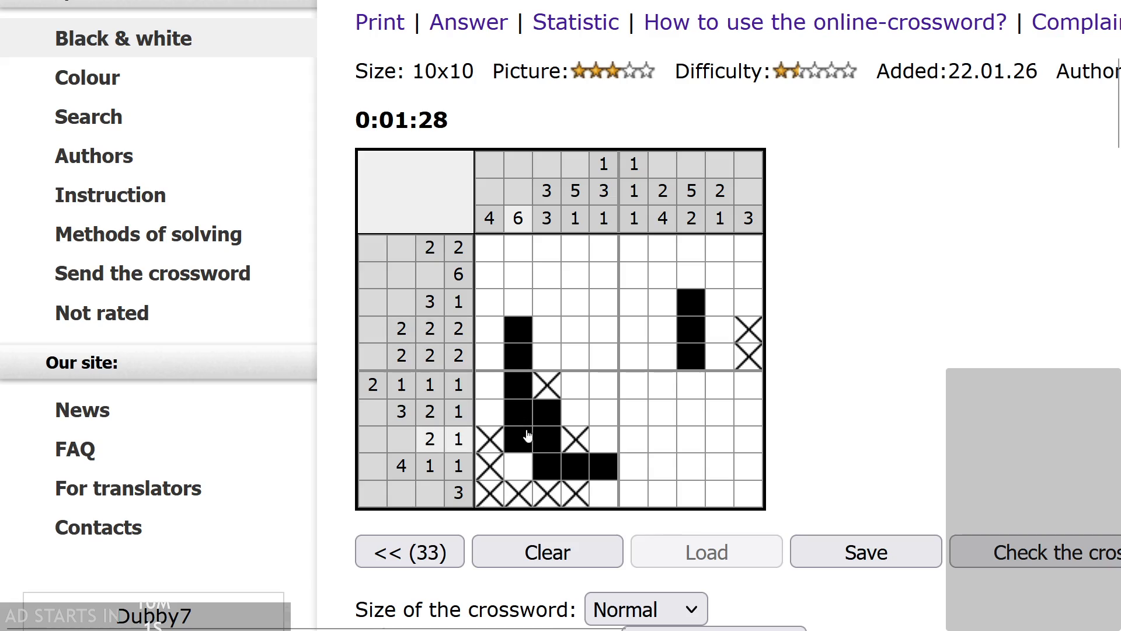
click(489, 385)
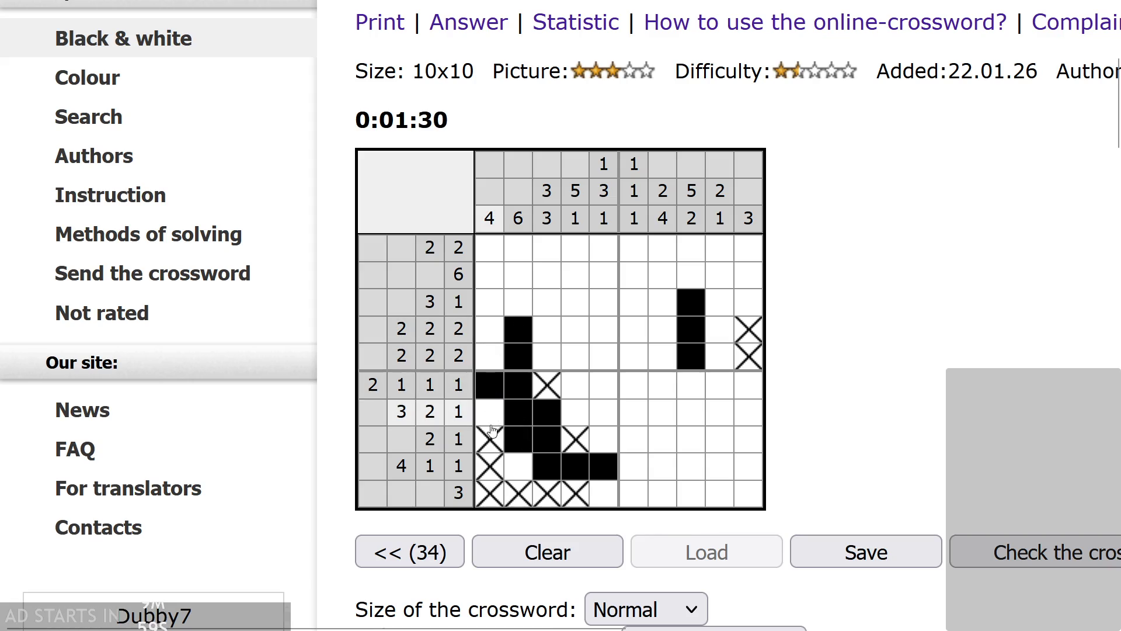
click(490, 356)
click(489, 330)
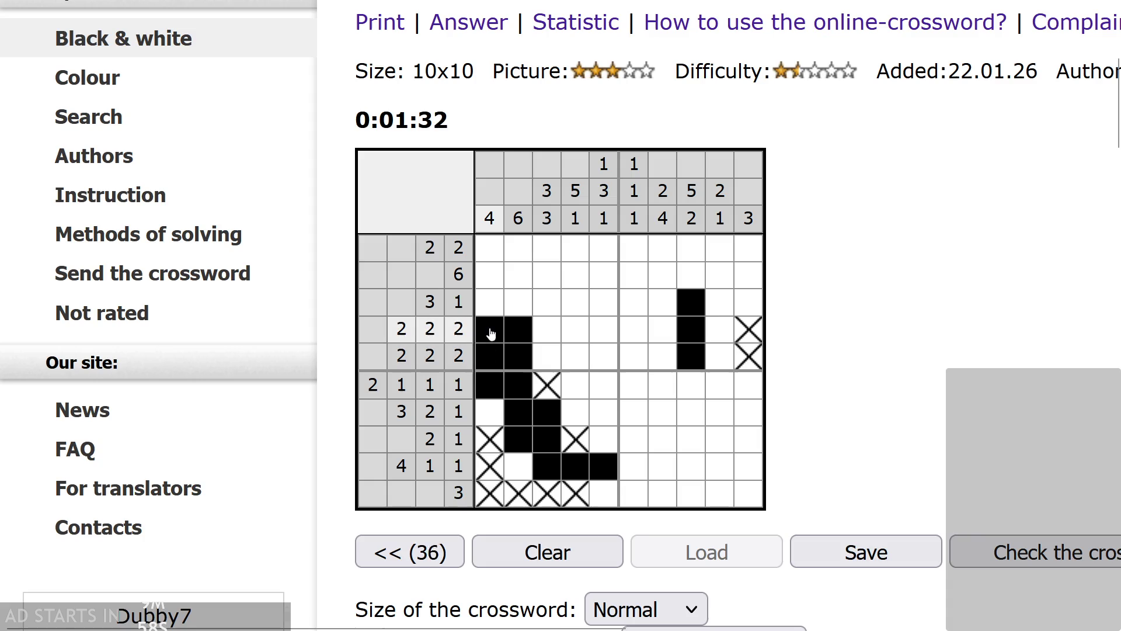
right_click(546, 331)
right_click(547, 358)
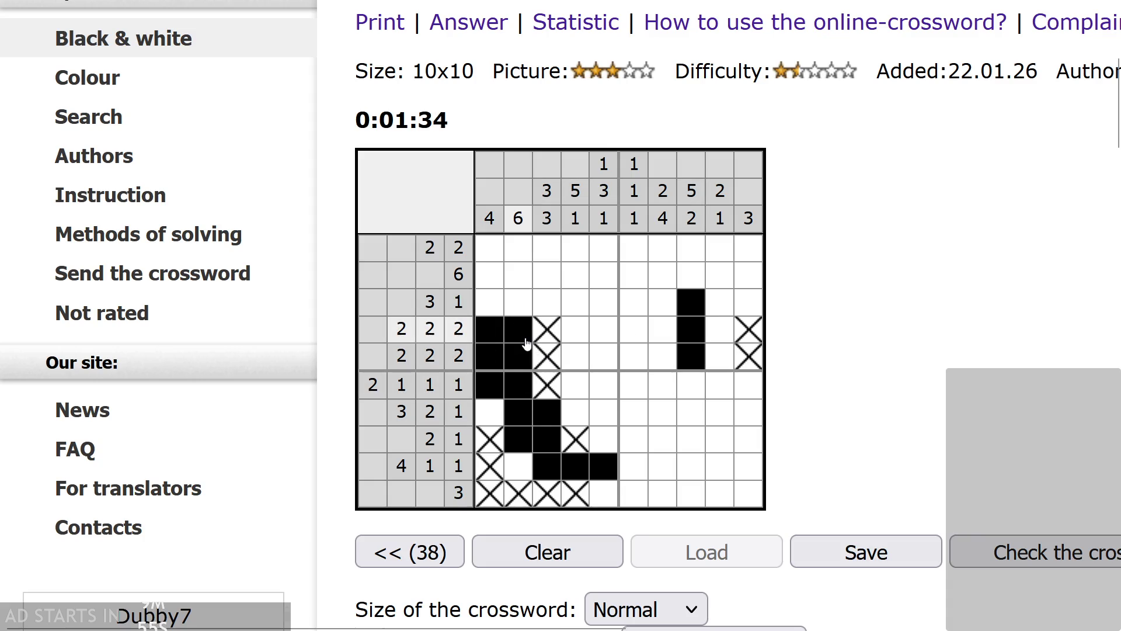
- Cross out columns 1–2 in rows 1–2 and mark the satisfied clues
right_click(491, 247)
right_click(491, 275)
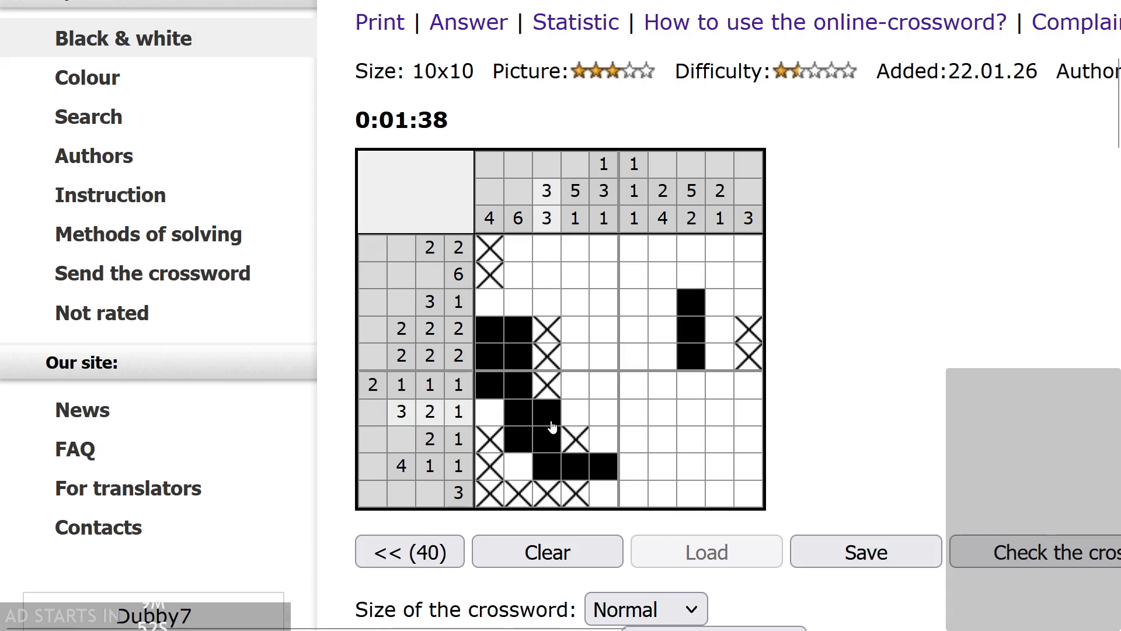
click(513, 351)
right_click(518, 275)
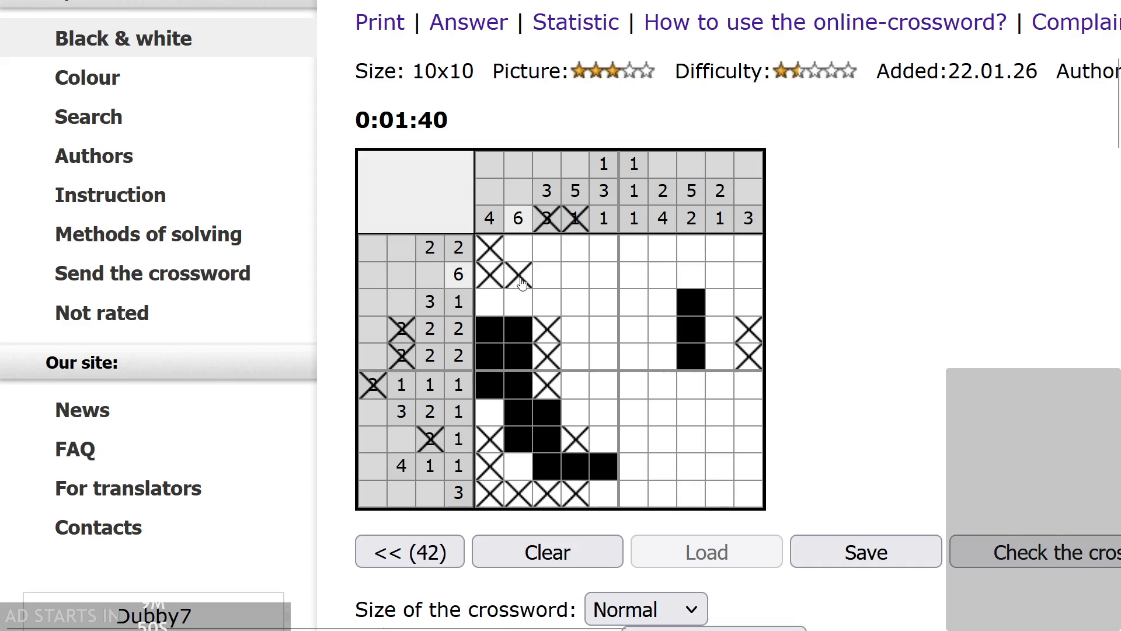
right_click(519, 248)
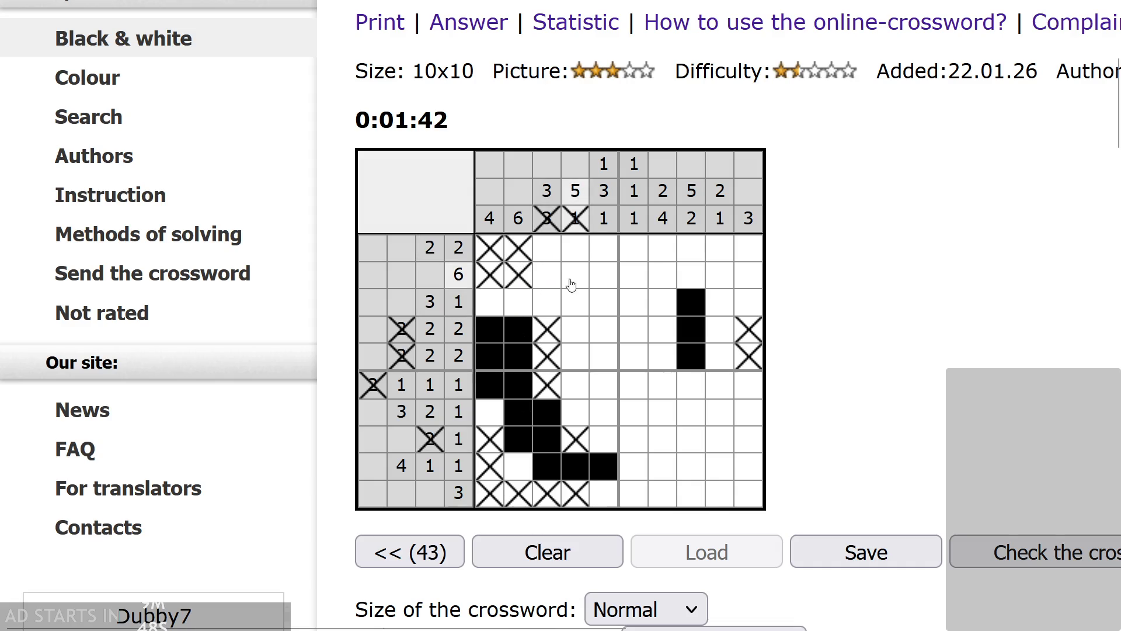
- Fill row 2 columns 5–7 and cross out columns 5–6 in rows 1 and 3
click(664, 280)
click(633, 275)
click(604, 275)
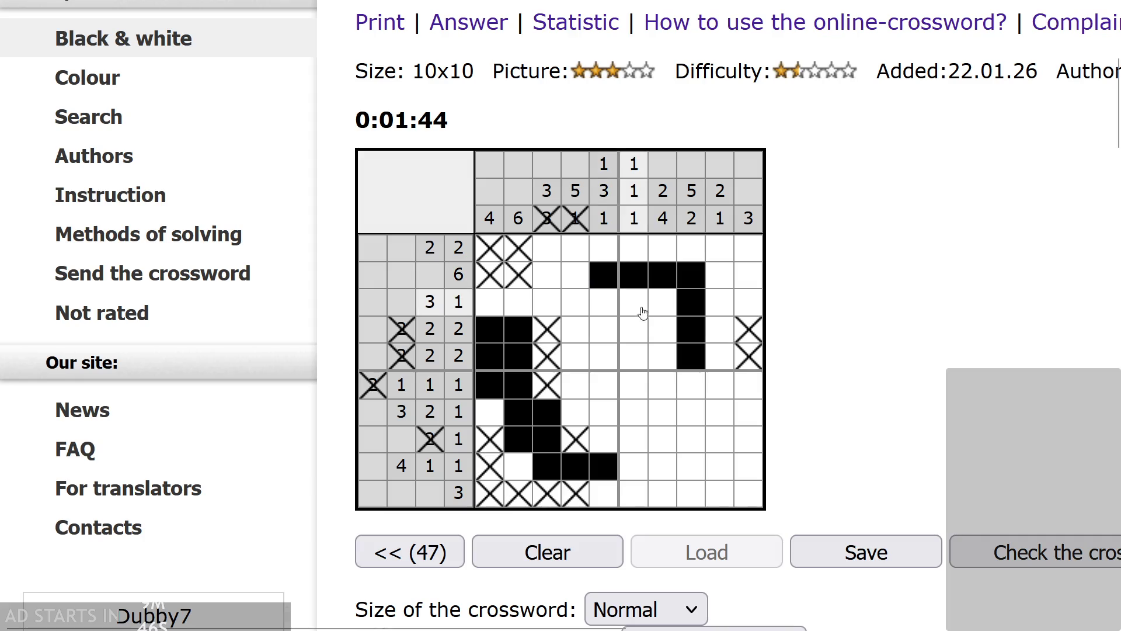
right_click(614, 250)
right_click(621, 252)
right_click(608, 301)
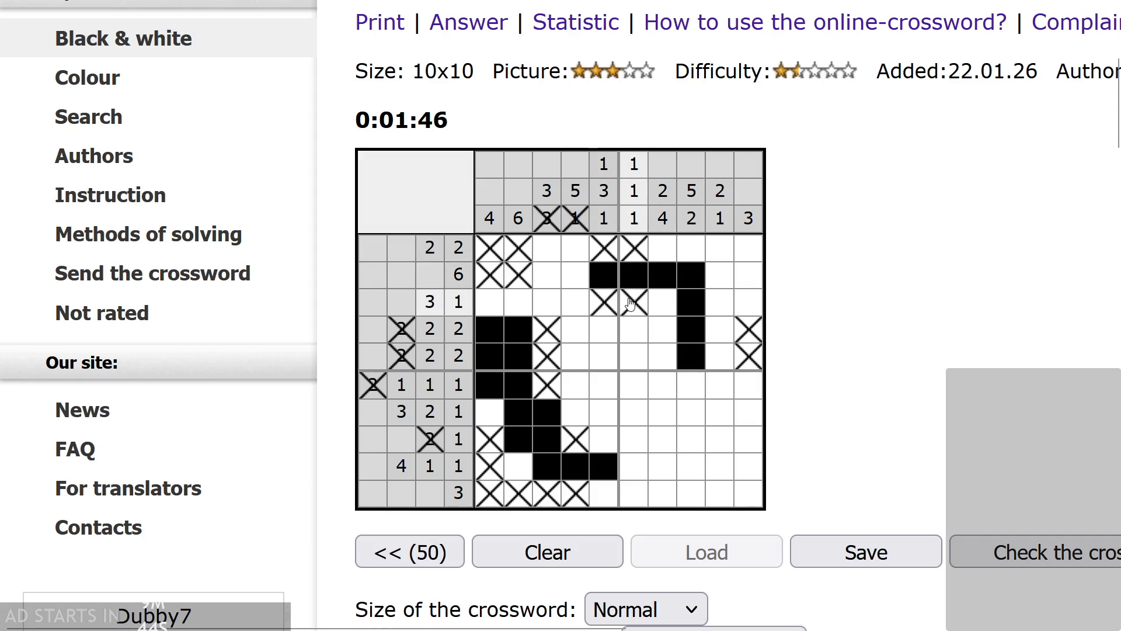
right_click(634, 302)
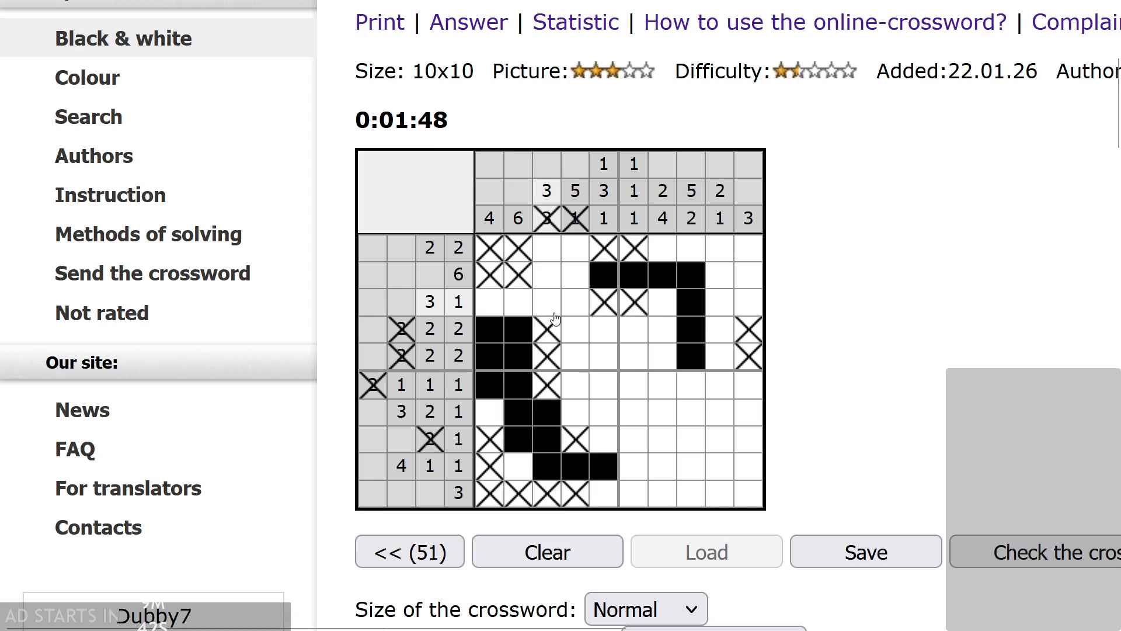
click(695, 311)
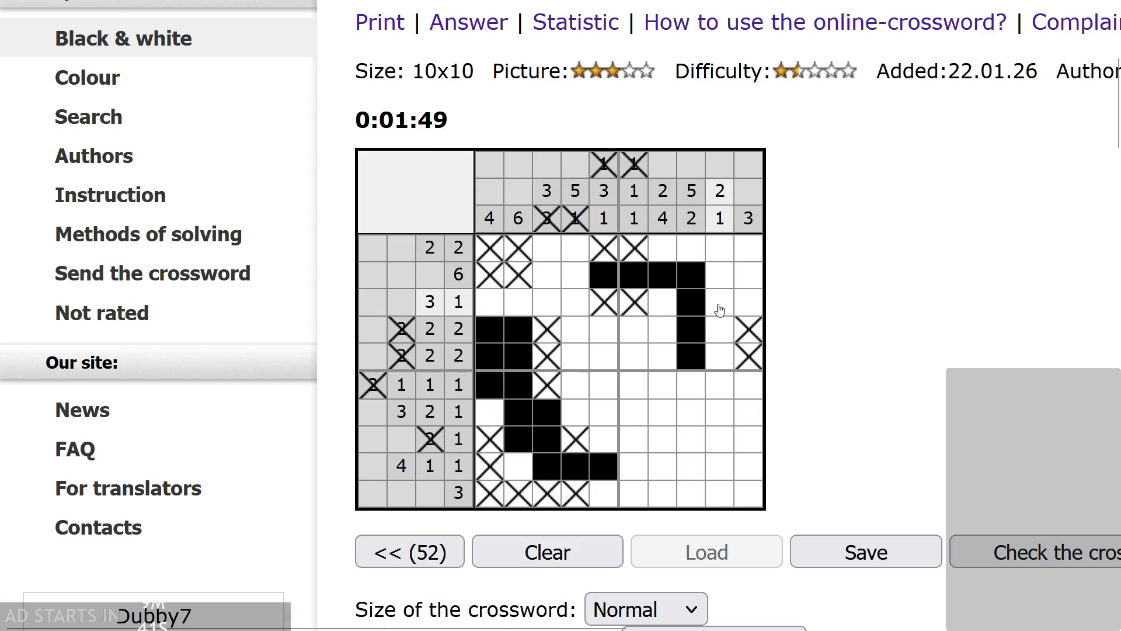
- Cross out row 3 columns 7, 9 and 10, and fill row 3 columns 2–3
right_click(662, 302)
right_click(720, 302)
right_click(748, 302)
click(518, 302)
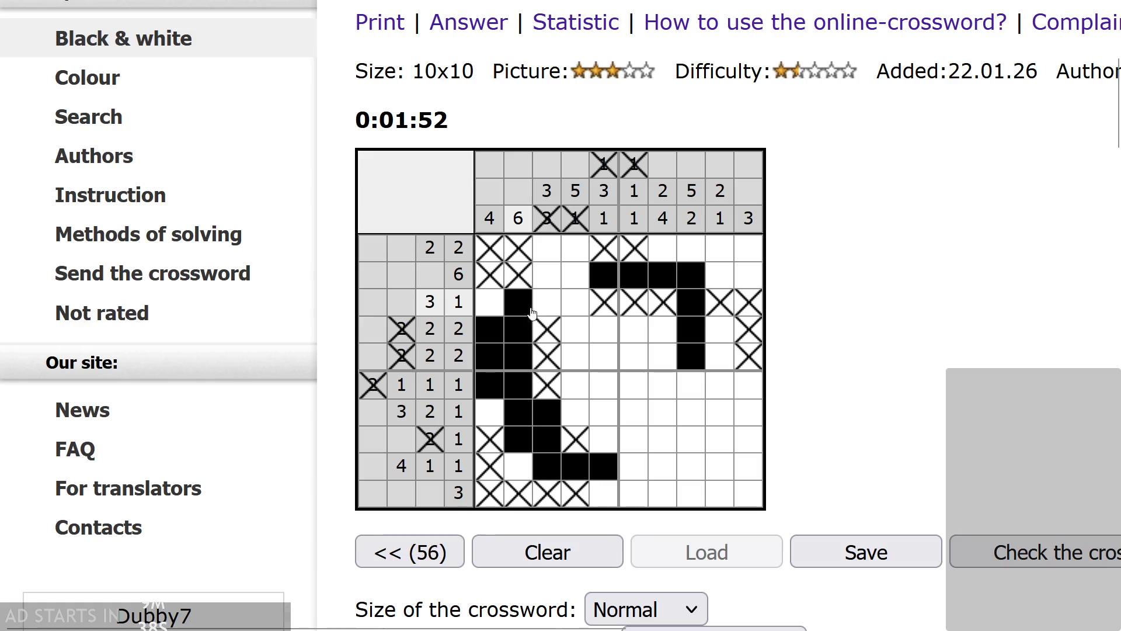
- Fill row 3 and rows 8–9 (columns 6, 8, 10), marking the rest of rows 8–9 empty
click(546, 302)
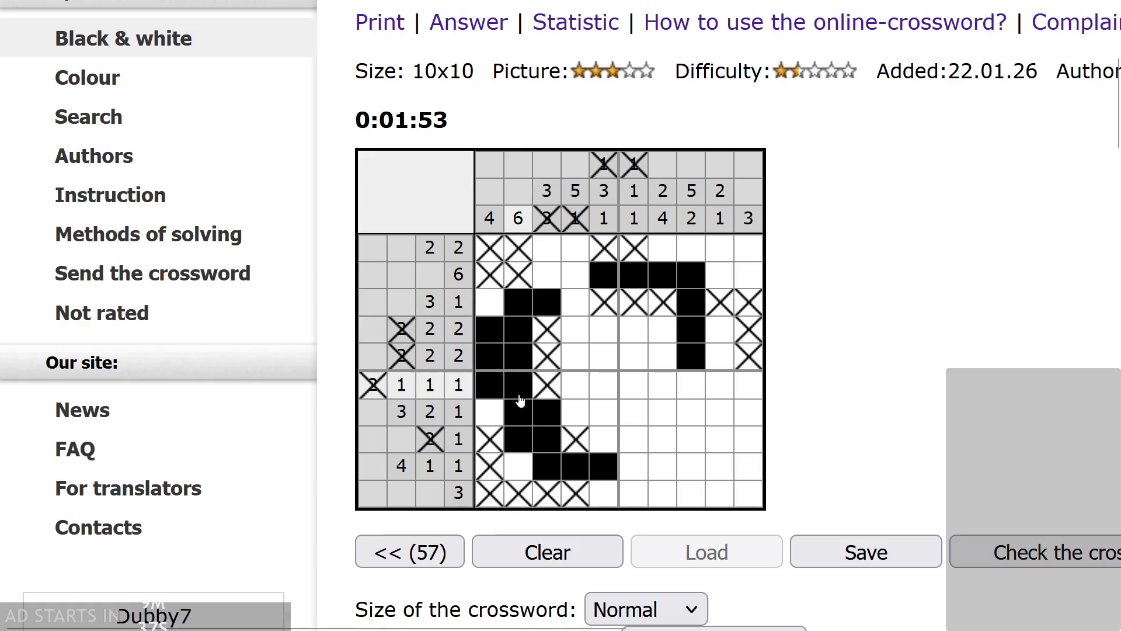
click(633, 467)
right_click(662, 466)
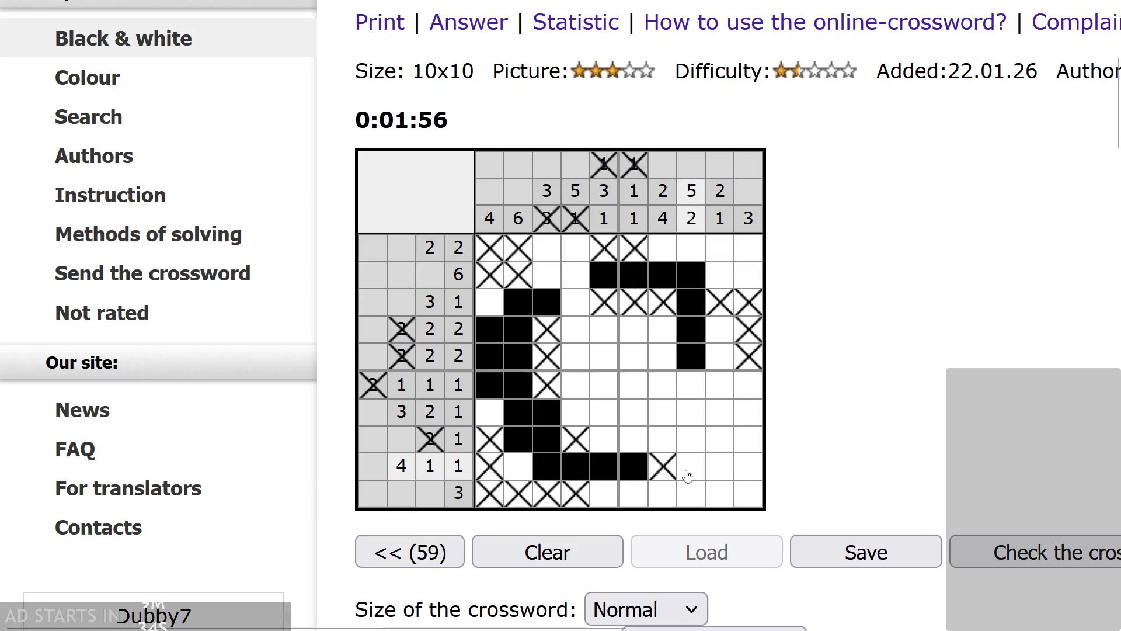
click(691, 466)
click(748, 466)
click(749, 444)
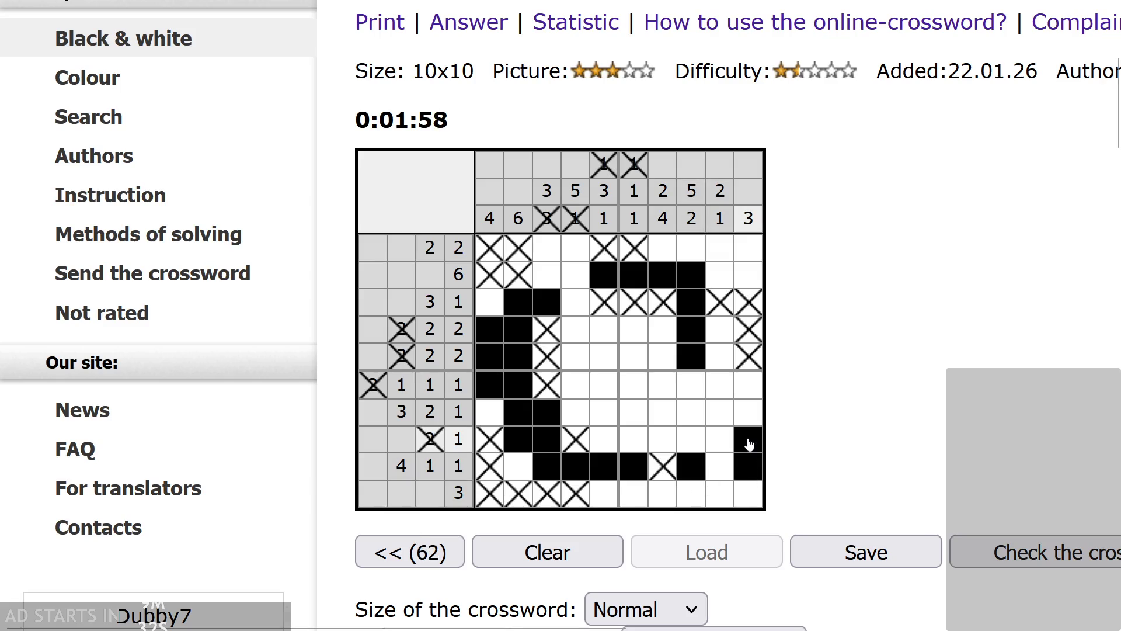
right_click(718, 446)
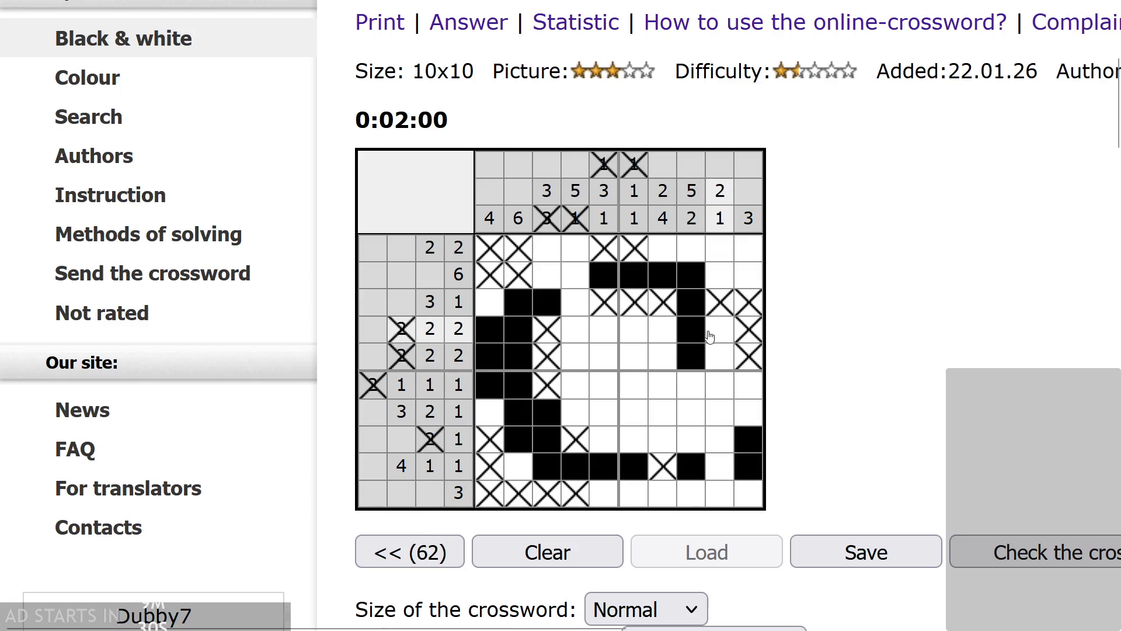
- Fill row 1 column 8, row 10 columns 8–10, row 7 columns 6 and 9, and row 6 column 9
click(684, 253)
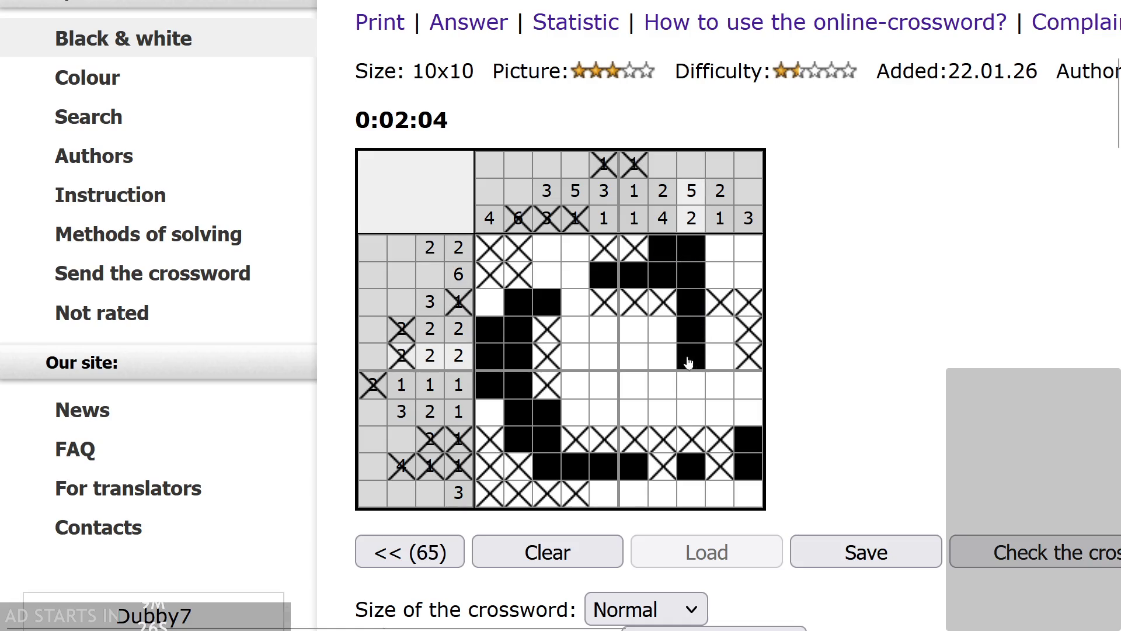
click(692, 493)
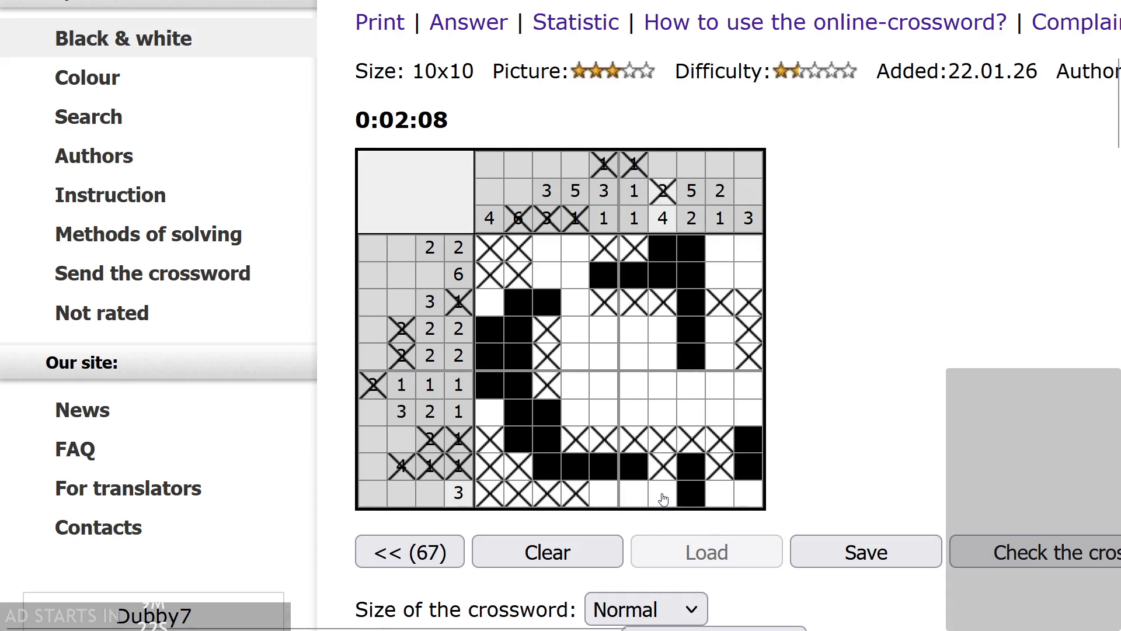
click(684, 495)
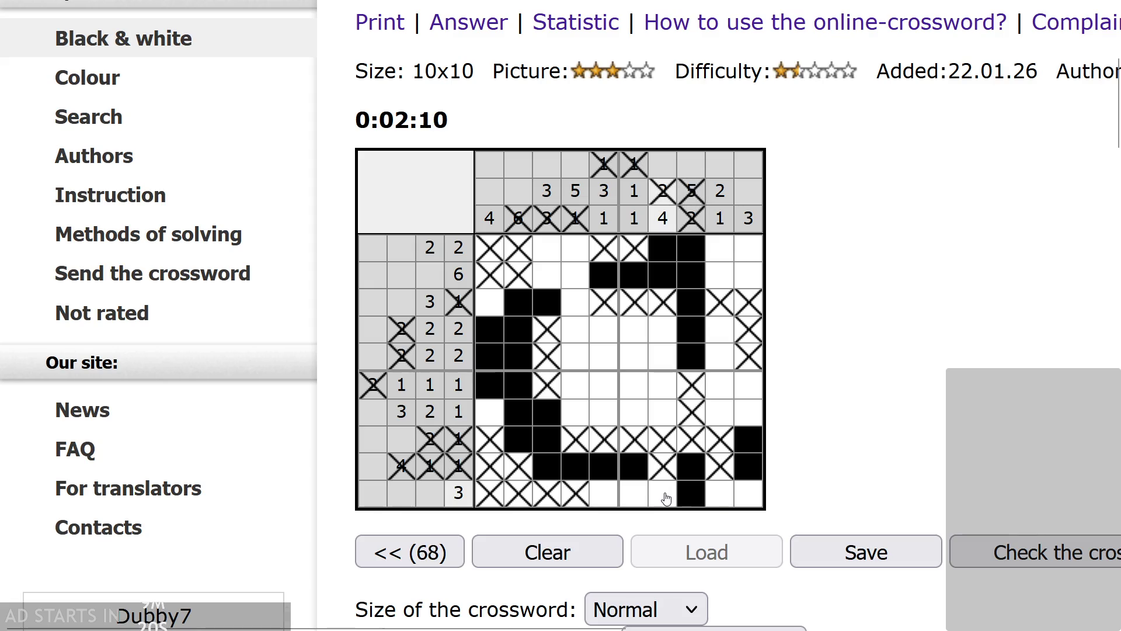
right_click(667, 498)
drag(720, 494, 750, 494)
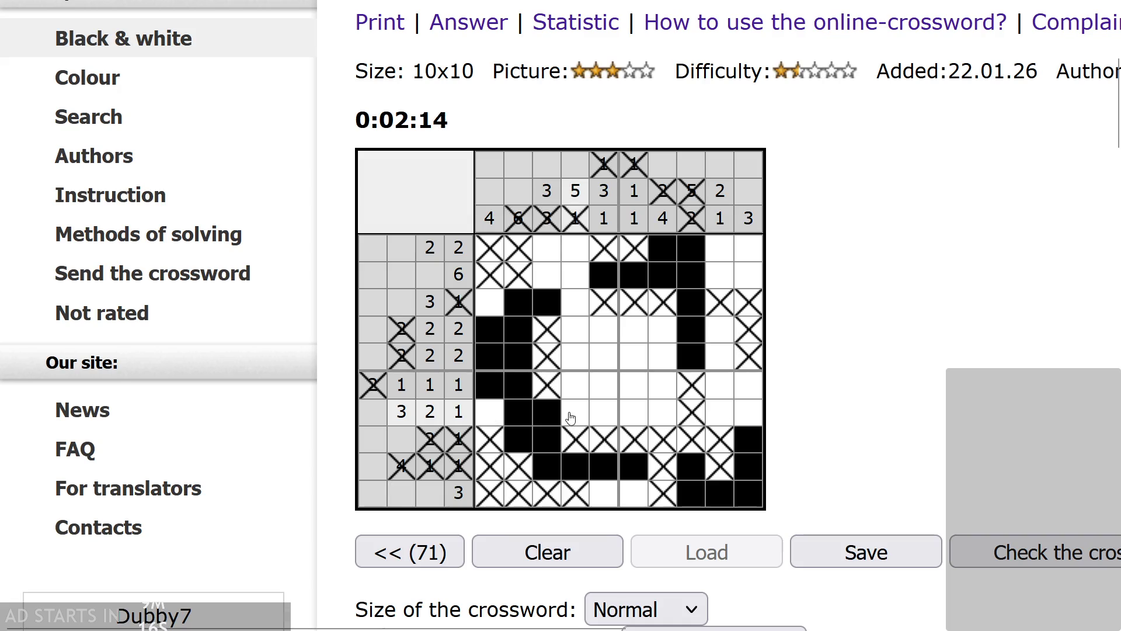
click(632, 414)
click(721, 412)
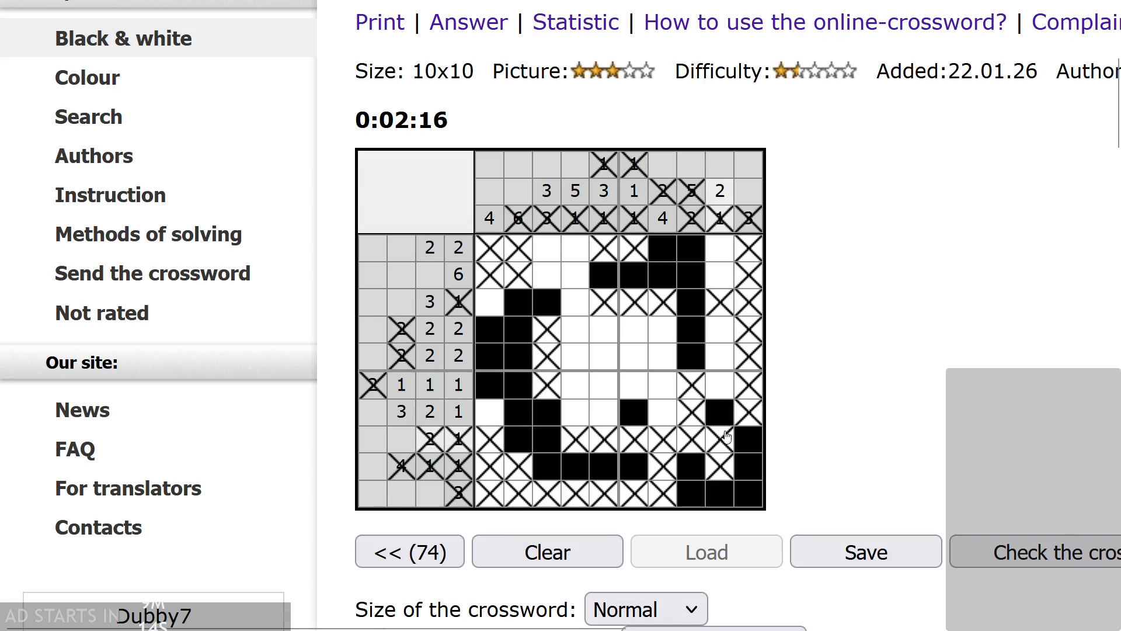
click(720, 385)
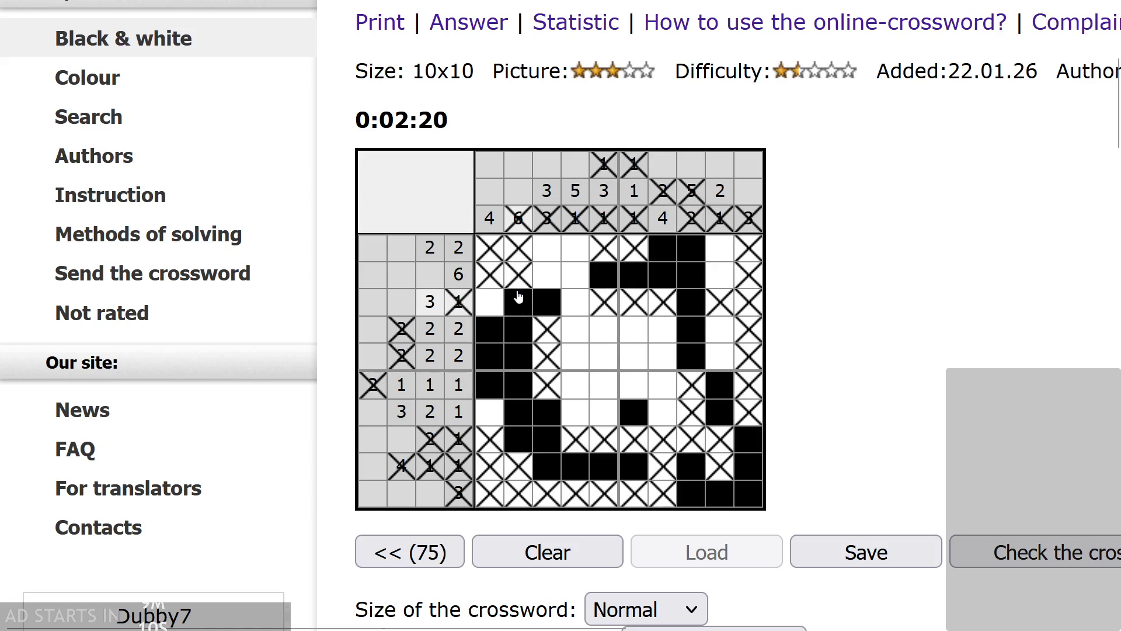
- Fill columns 3–4 in rows 1–2 and column 4 in rows 3–4
click(549, 285)
click(570, 274)
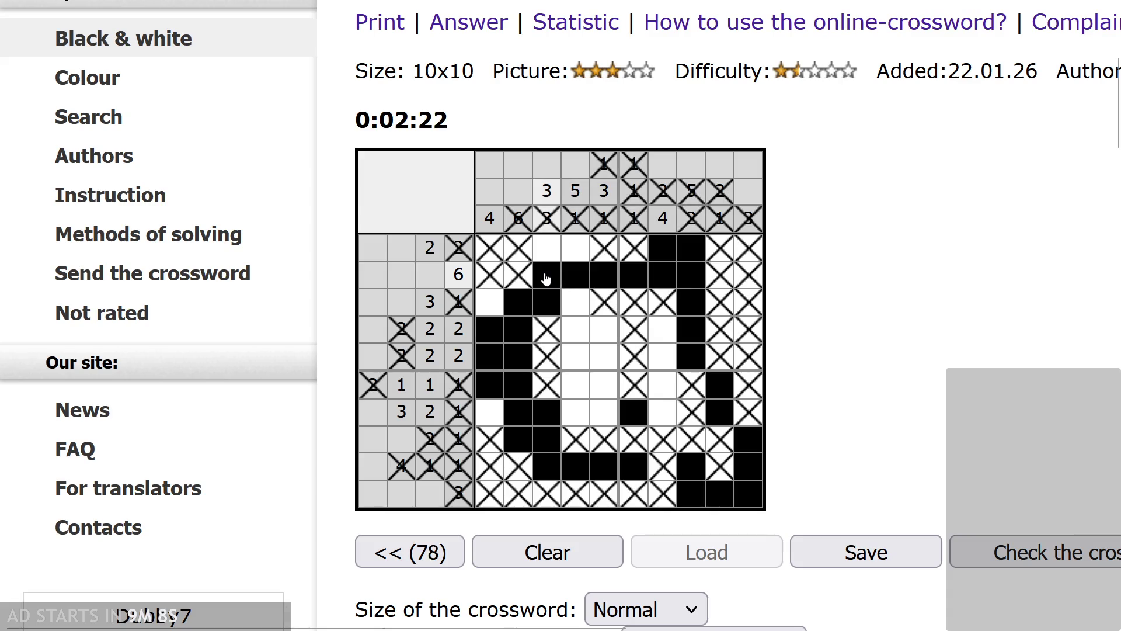
click(571, 248)
click(547, 248)
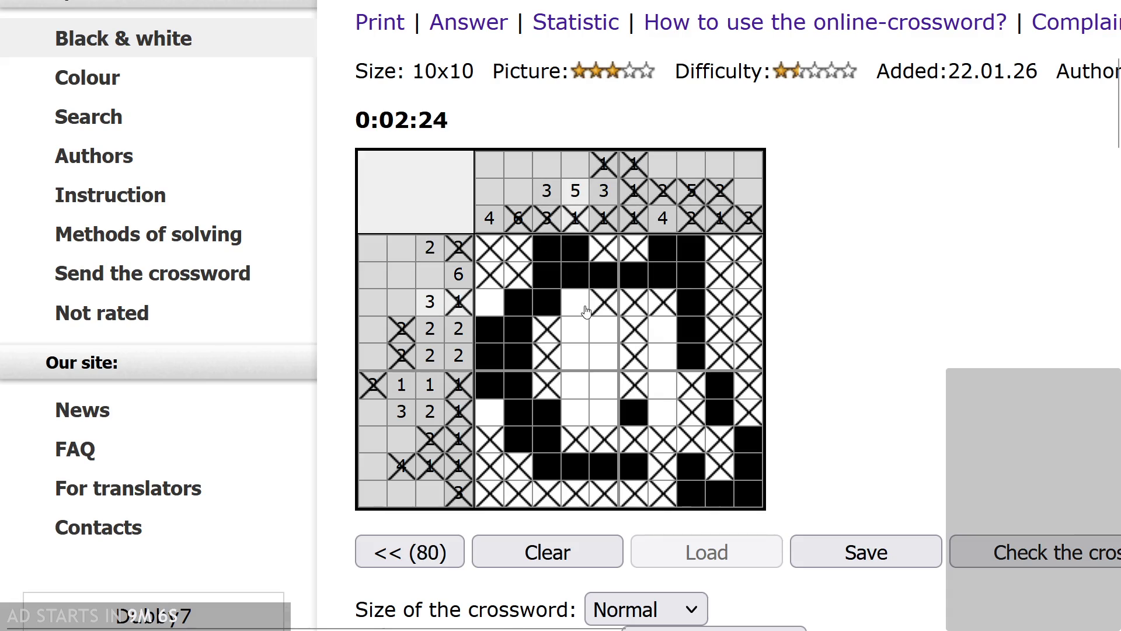
drag(575, 303, 583, 339)
- Fill the remaining squares in rows 4–7 to complete the puzzle
click(575, 356)
click(604, 357)
click(603, 329)
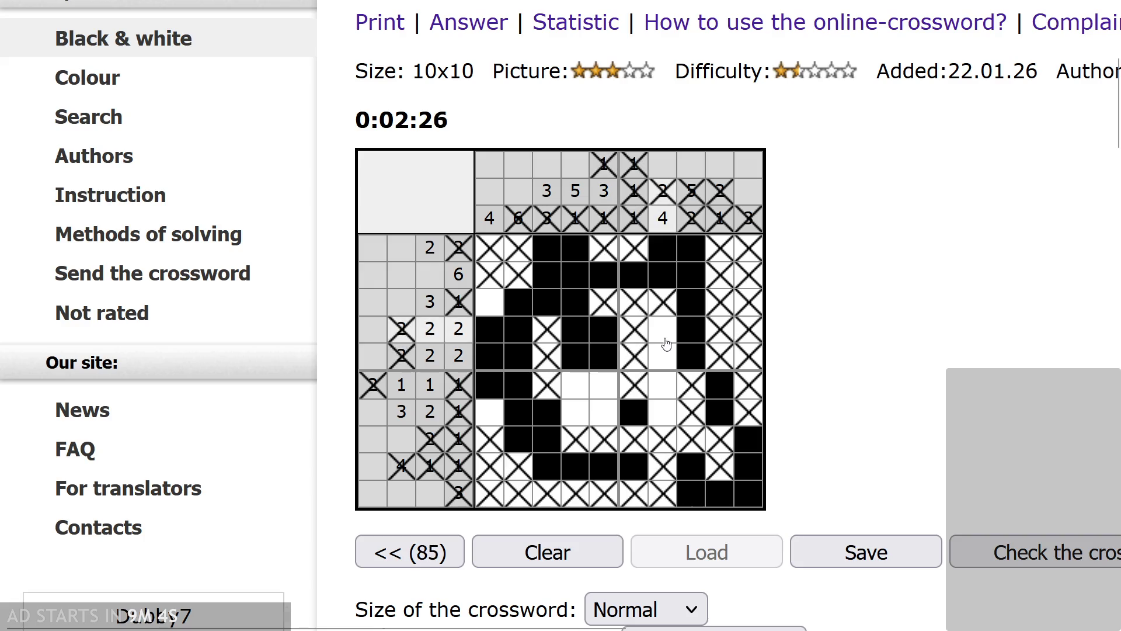
drag(663, 328, 656, 413)
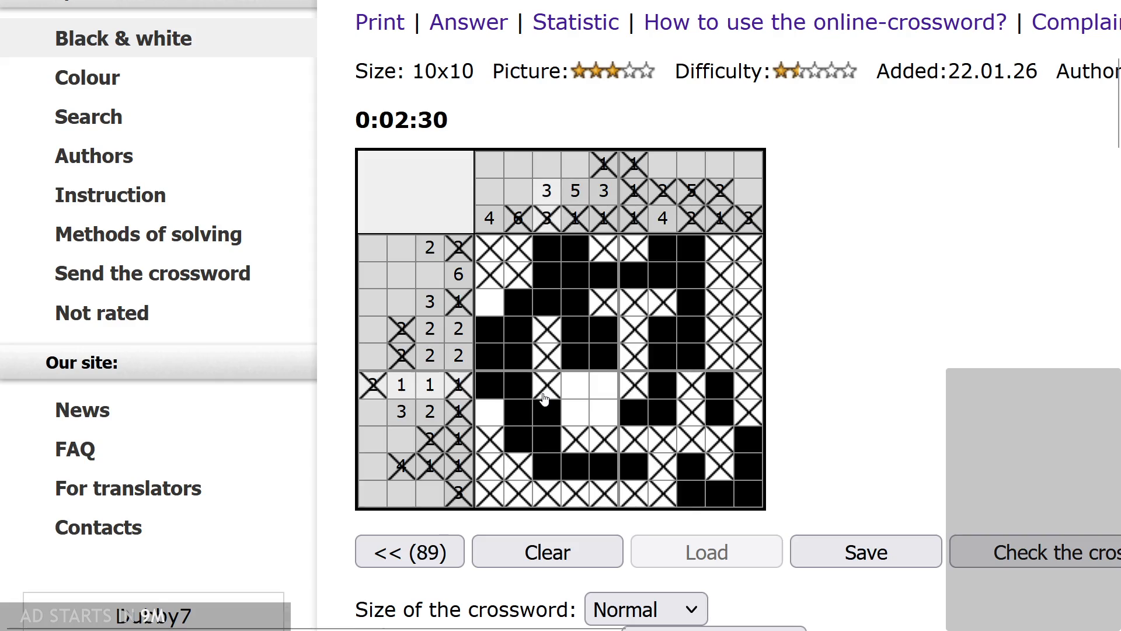
click(490, 413)
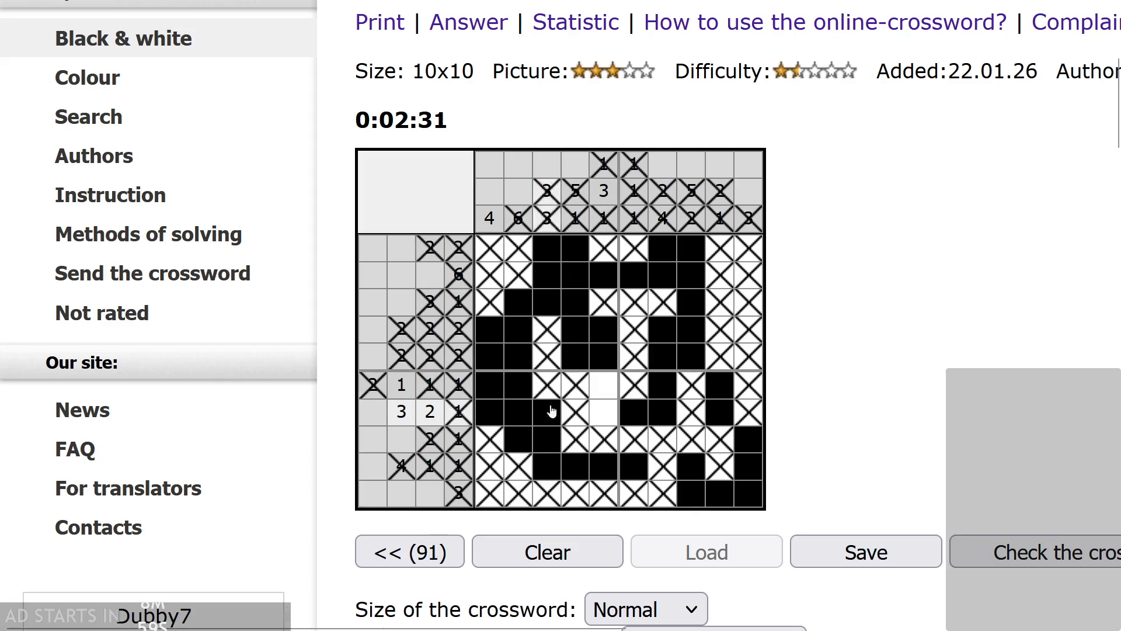
click(599, 396)
click(639, 333)
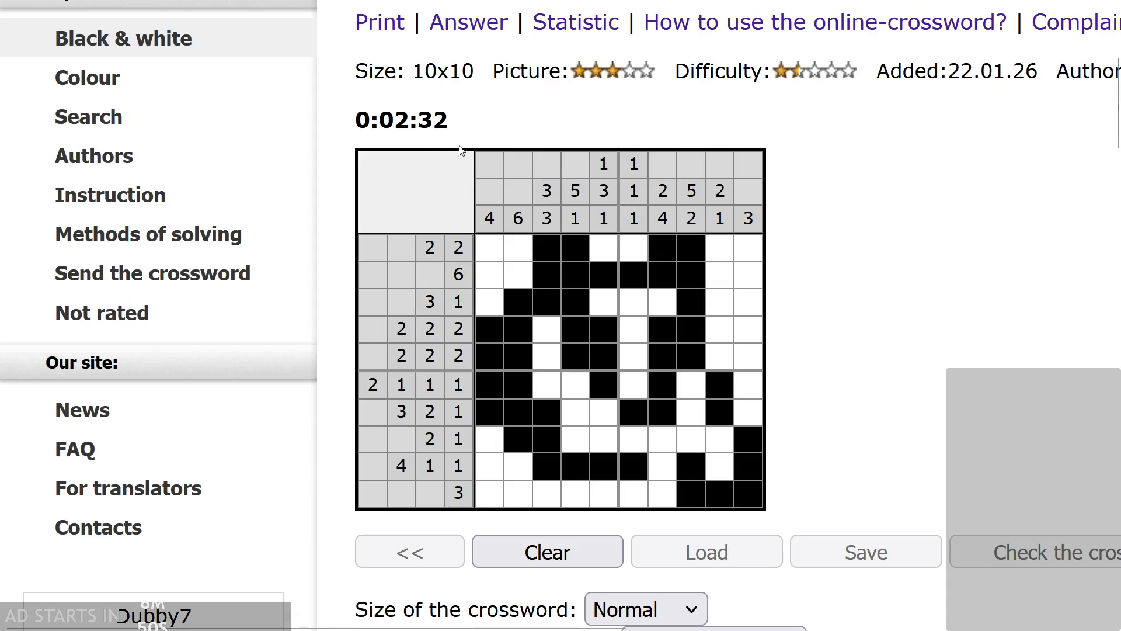
- Highlight the 2:32 finishing time and readjust the page zoom
drag(395, 126, 451, 124)
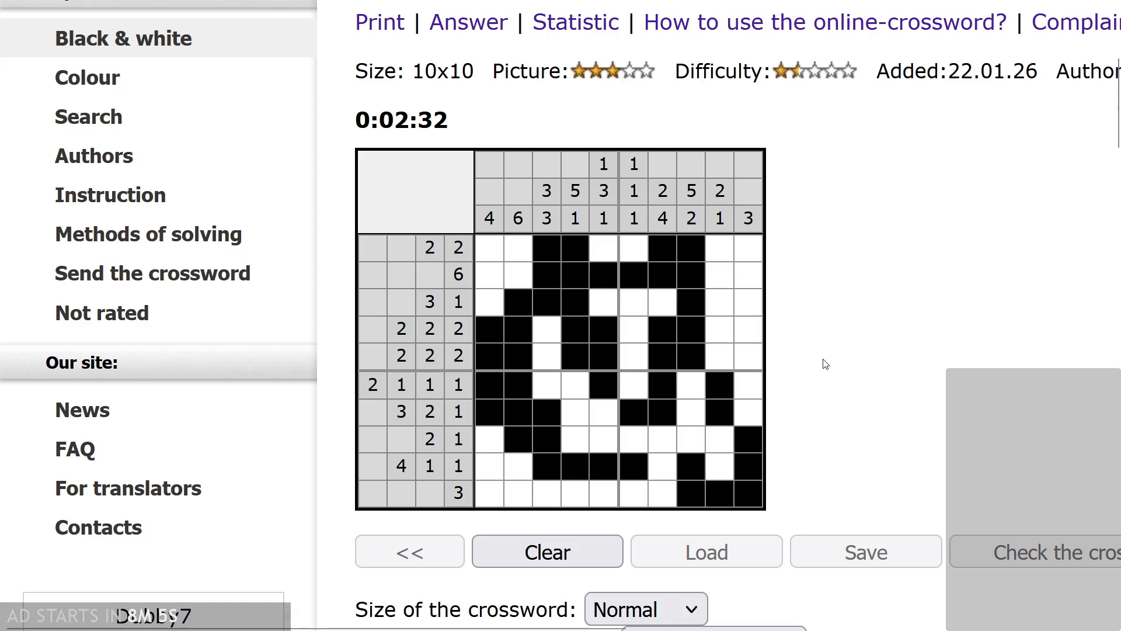
key(ctrl+minus)
key(ctrl+minus)
key(ctrl+minus)
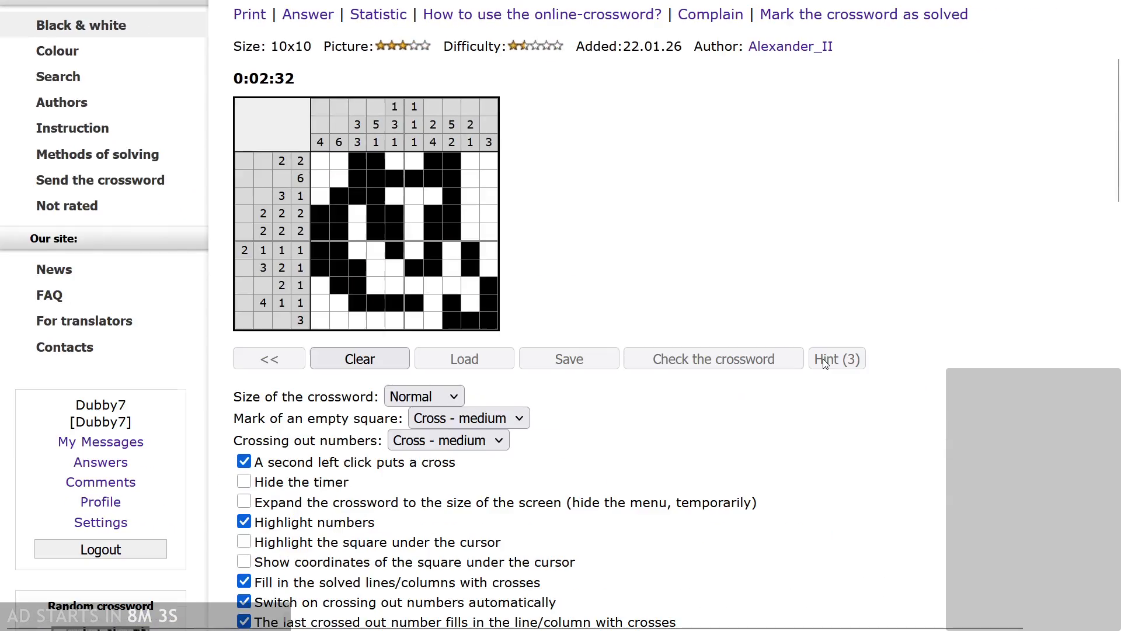
scroll(826, 365, up, 3)
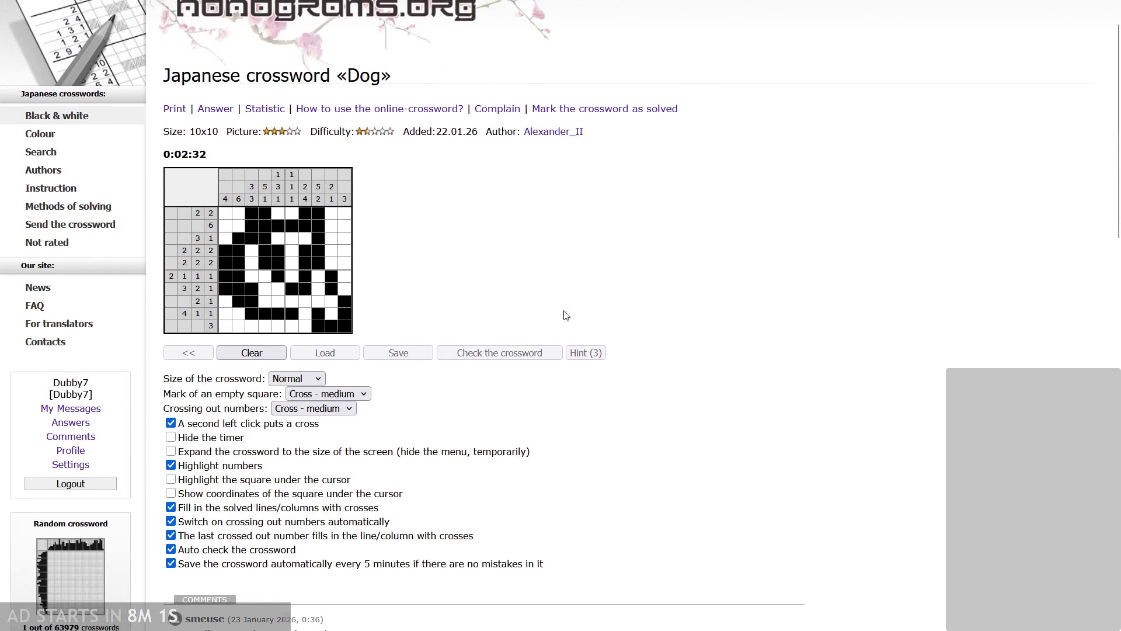
key(ctrl+plus)
key(ctrl+plus)
key(ctrl+plus)
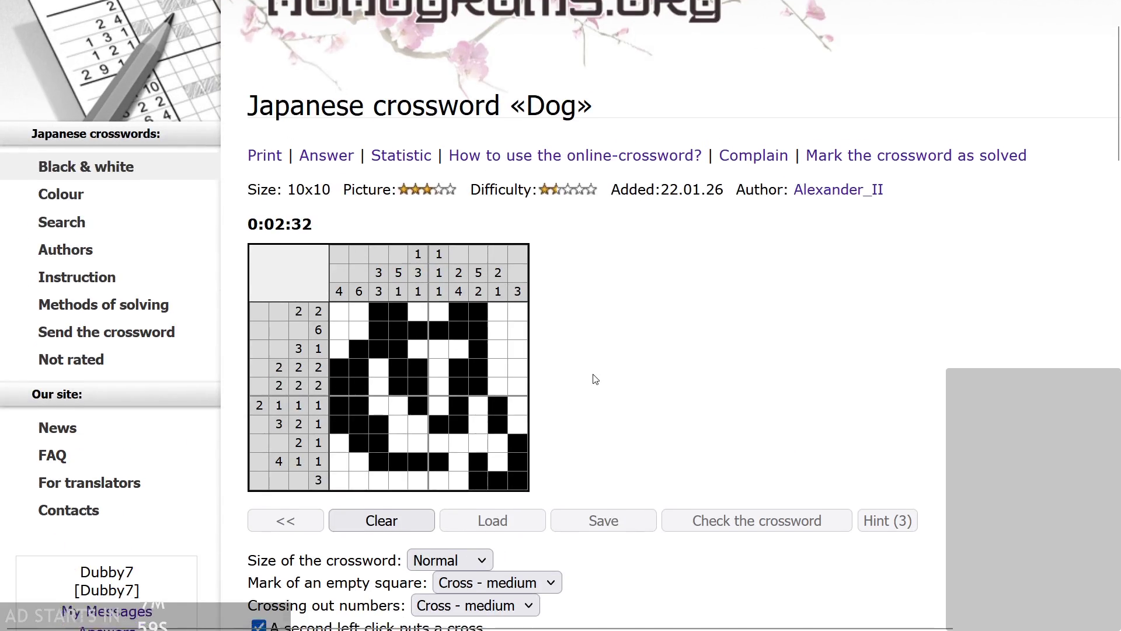
key(ctrl+plus)
scroll(631, 378, up, 2)
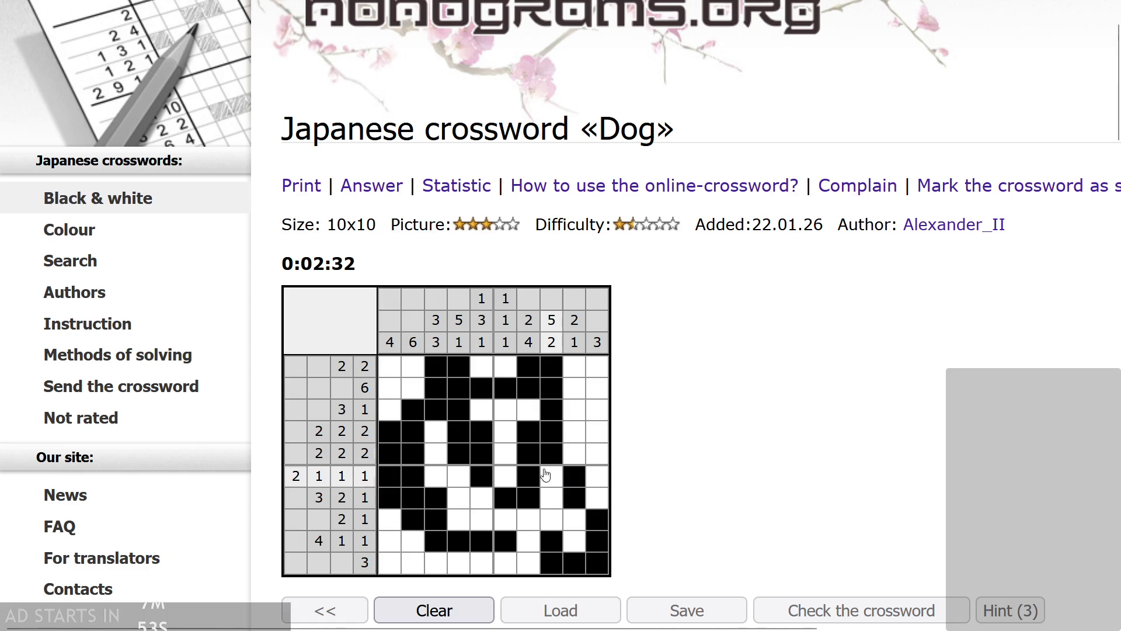
- Scroll up and down through the solved Dog puzzle page and its comments
click(524, 440)
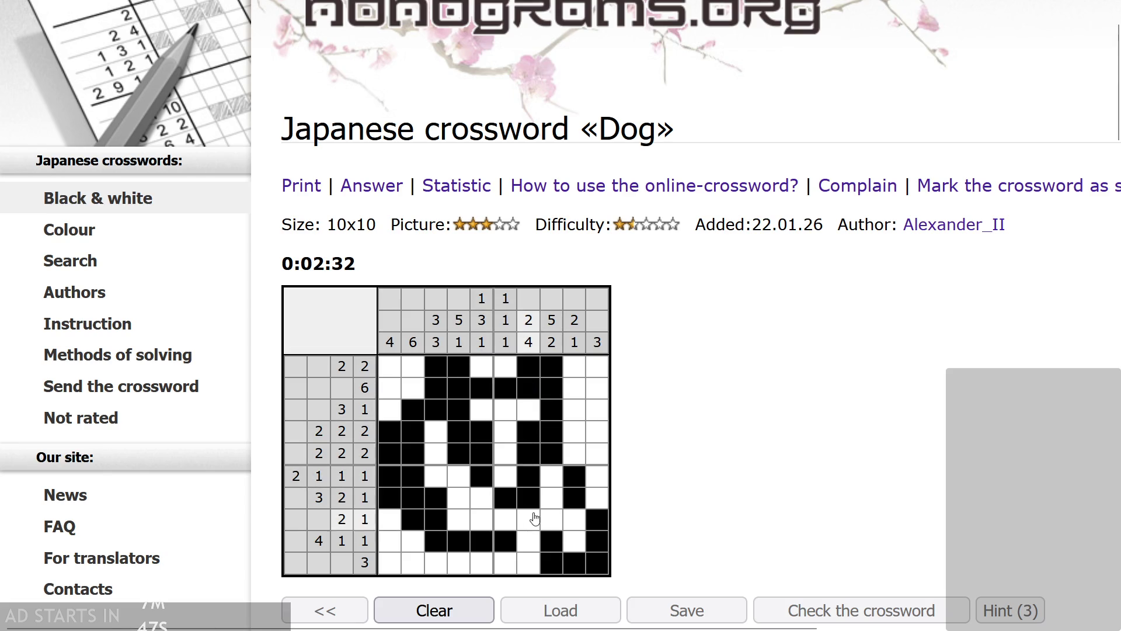
scroll(533, 521, down, 5)
scroll(719, 268, down, 5)
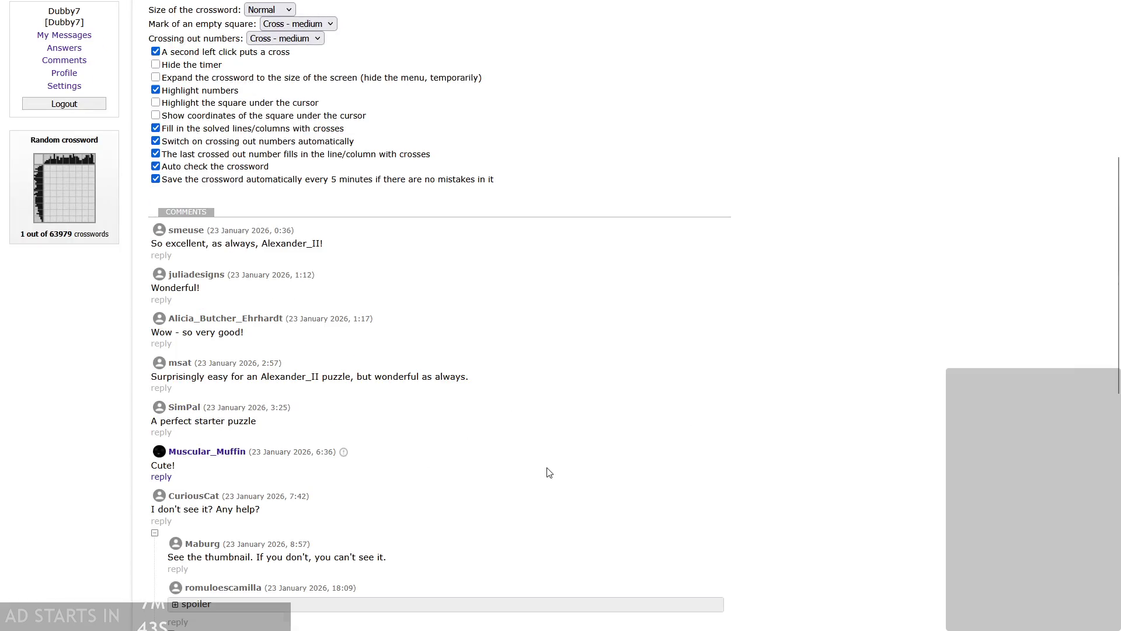
scroll(549, 472, up, 5)
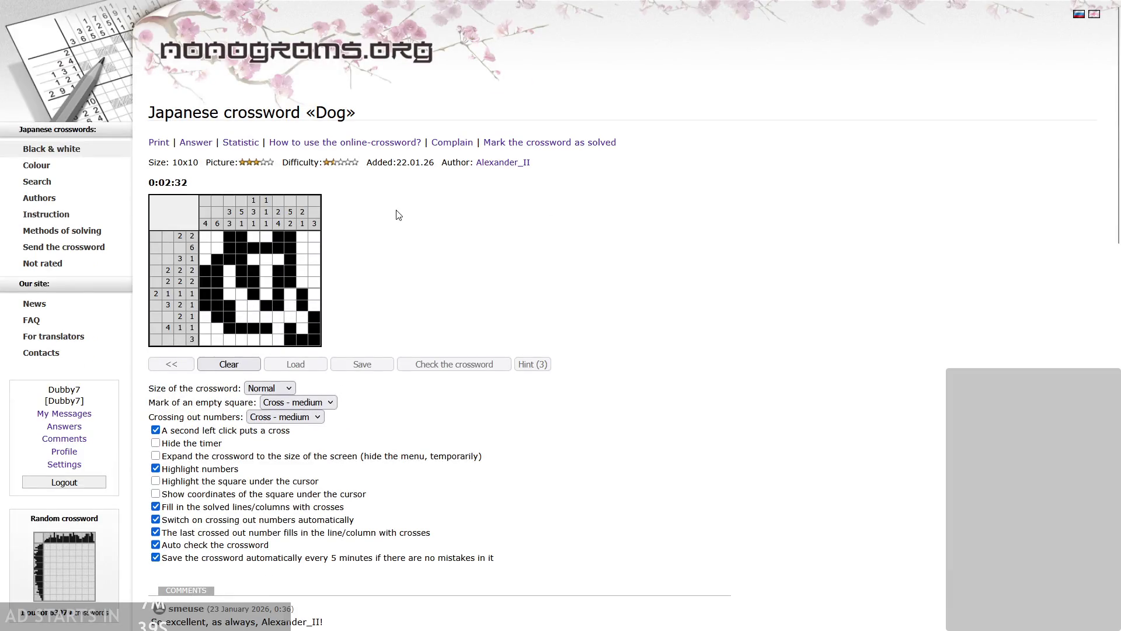
scroll(593, 331, down, 9)
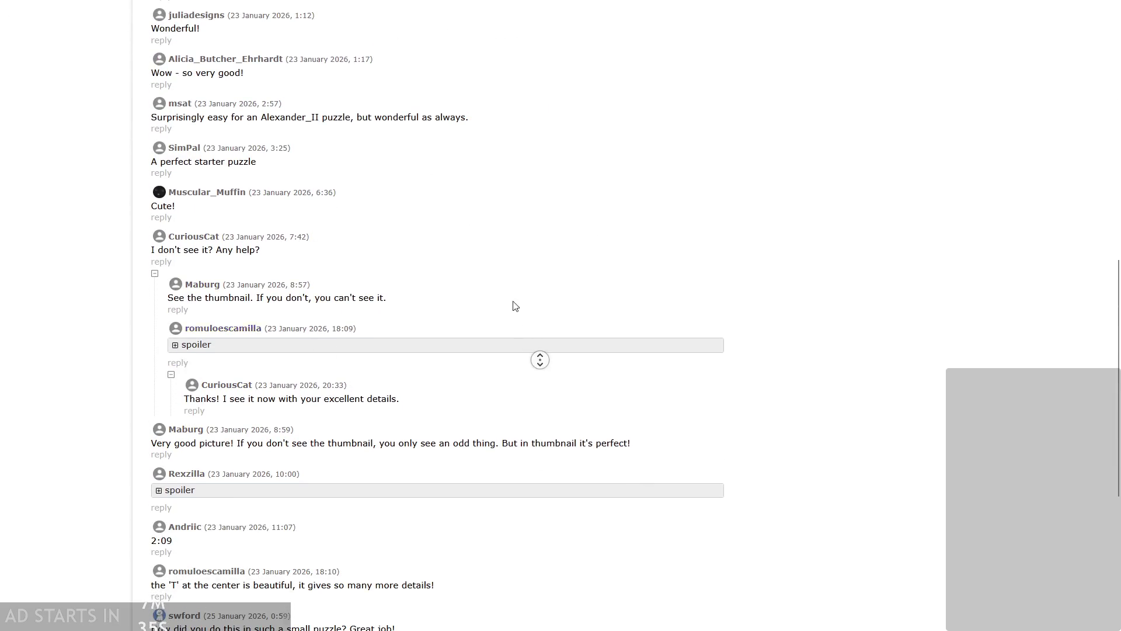
scroll(513, 306, down, 4)
scroll(206, 213, down, 1)
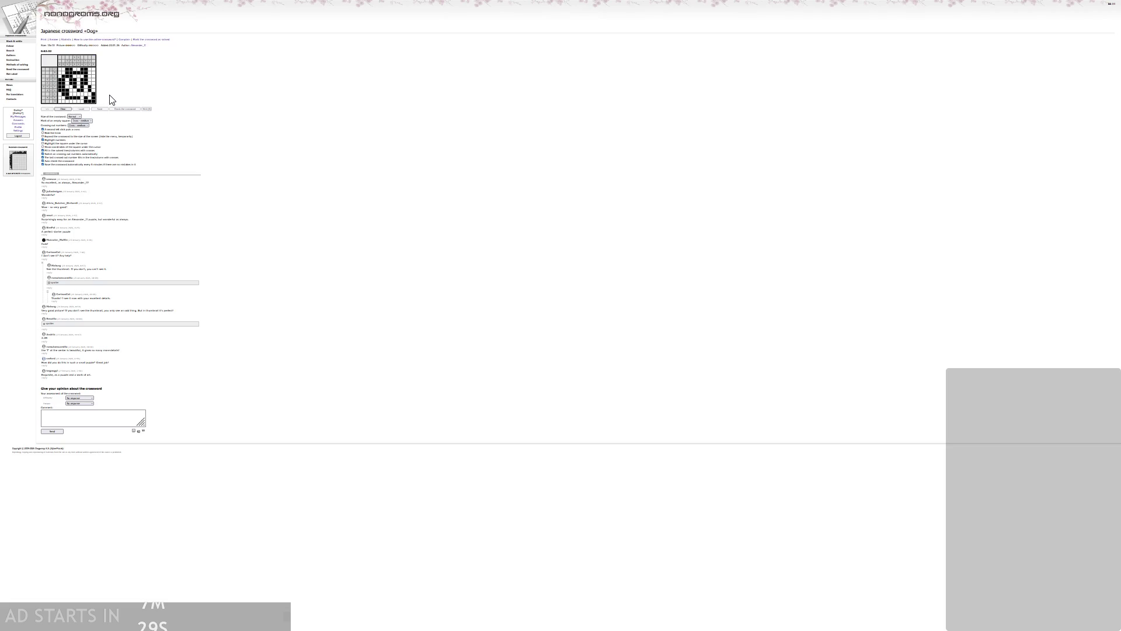
scroll(122, 102, up, 1)
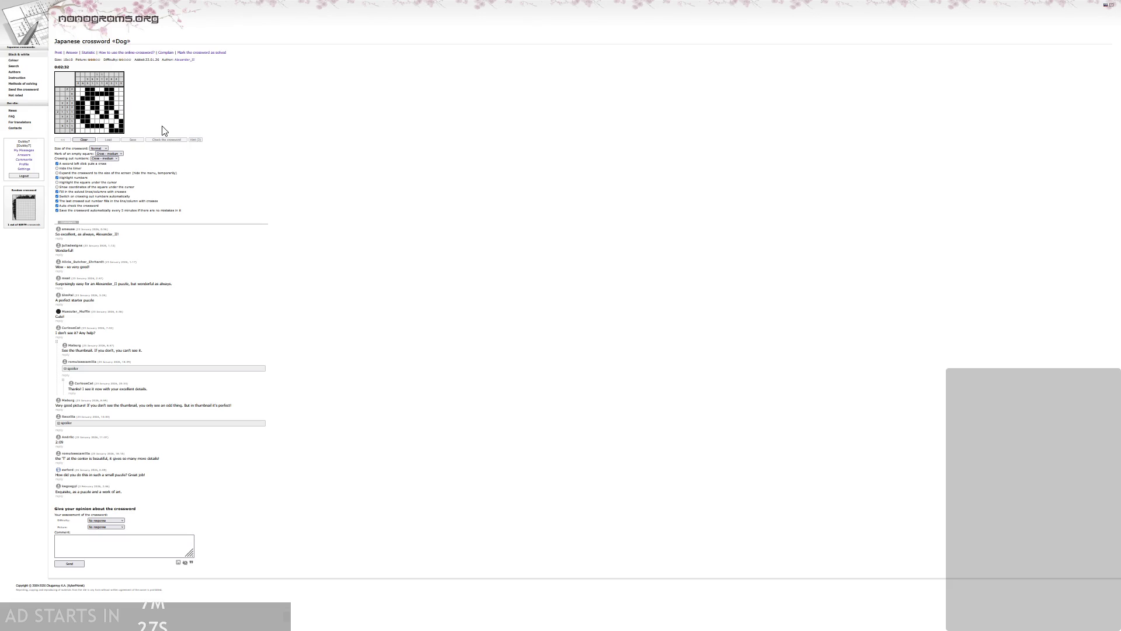
scroll(164, 130, up, 2)
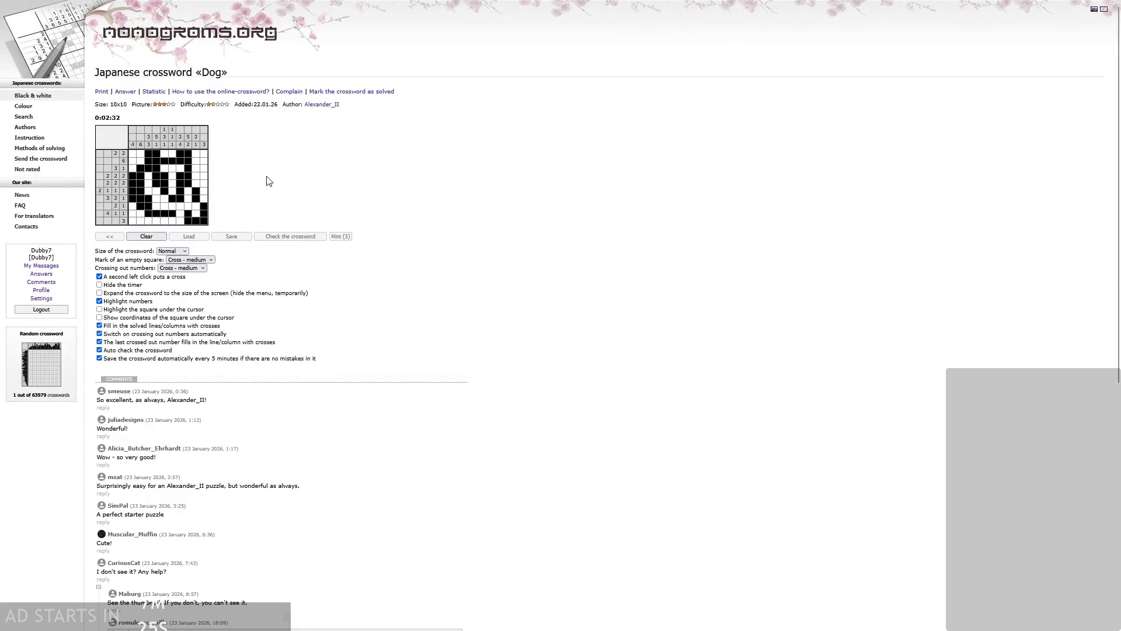
scroll(268, 182, up, 5)
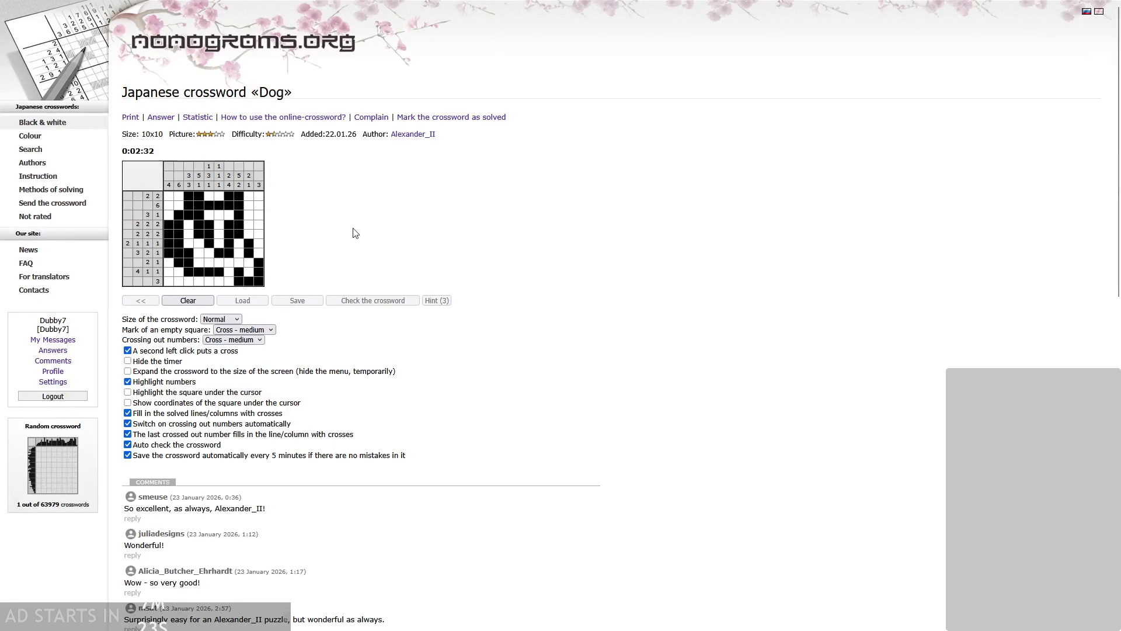
scroll(1036, 345, down, 1)
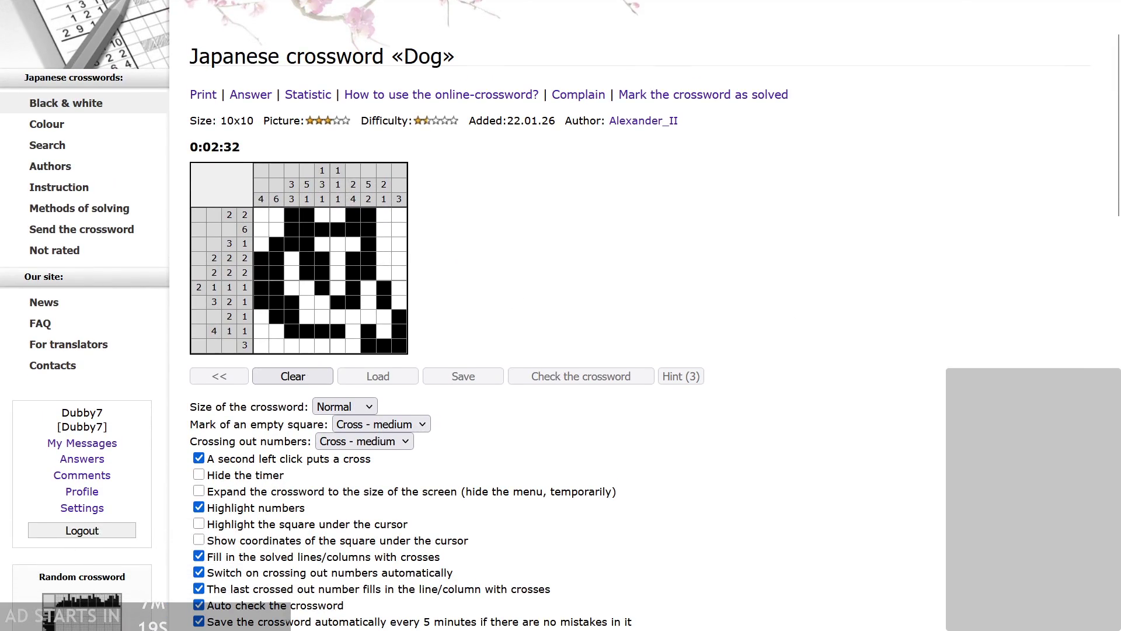
scroll(559, 249, down, 1)
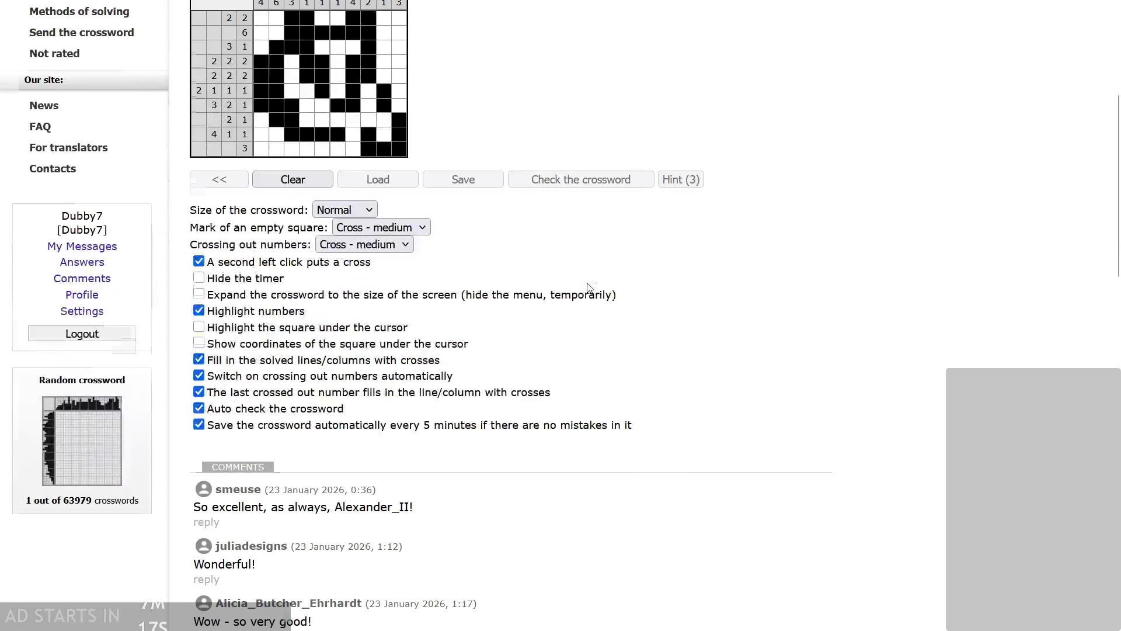
scroll(587, 244, up, 1)
scroll(588, 258, down, 6)
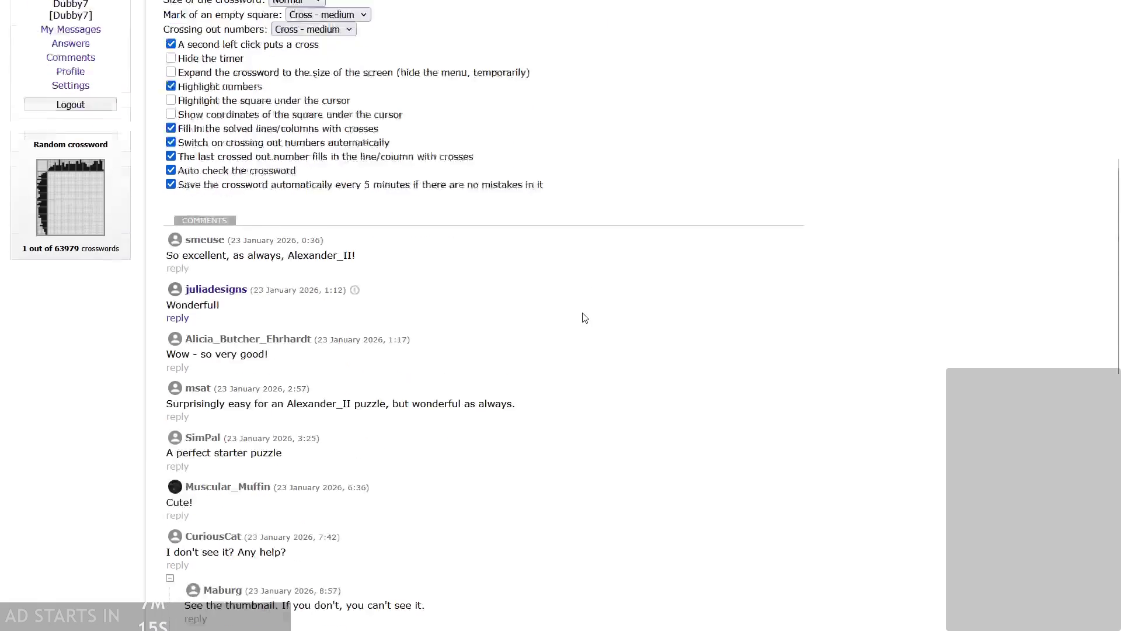
- View the last comments and opinion form, return to the top, then go to the home page
middle_click(555, 465)
middle_click(556, 516)
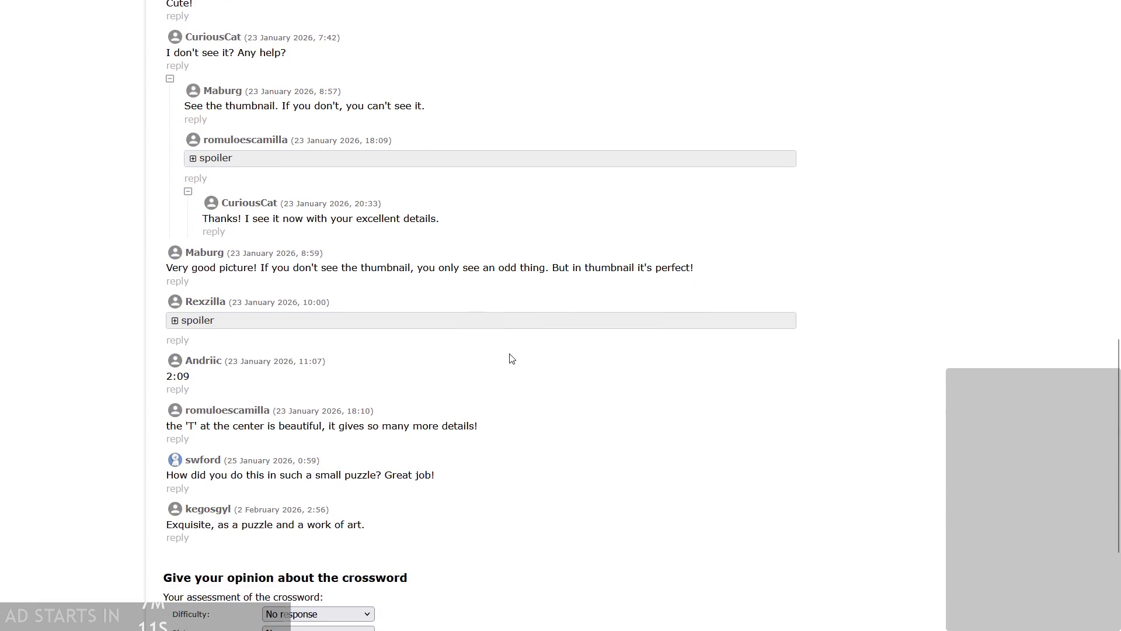
middle_click(510, 345)
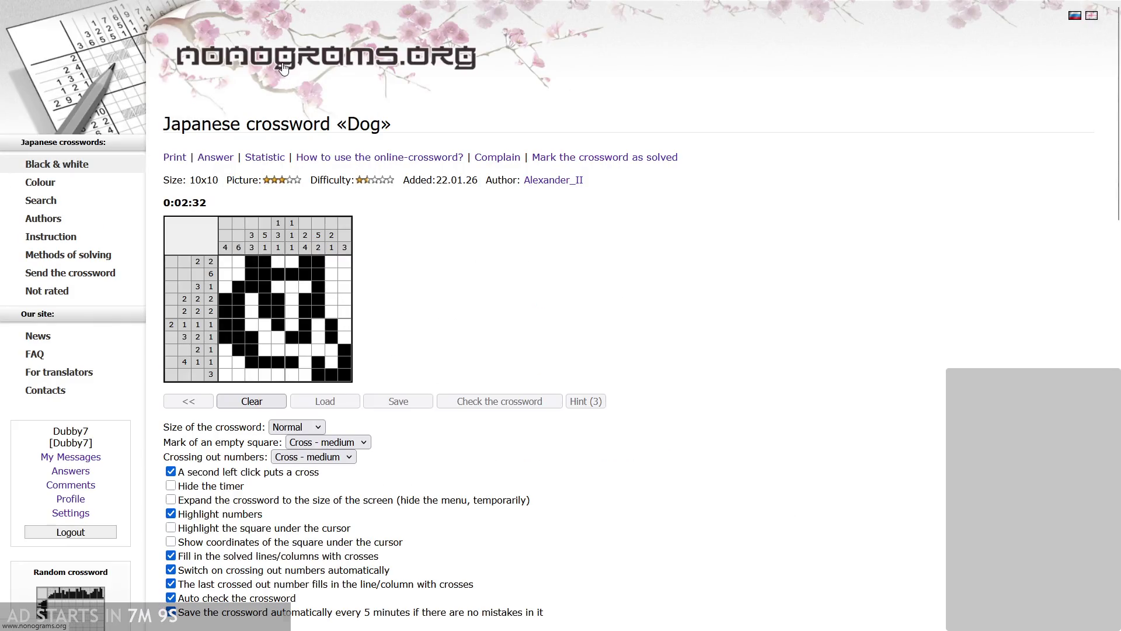
key(alt+Left)
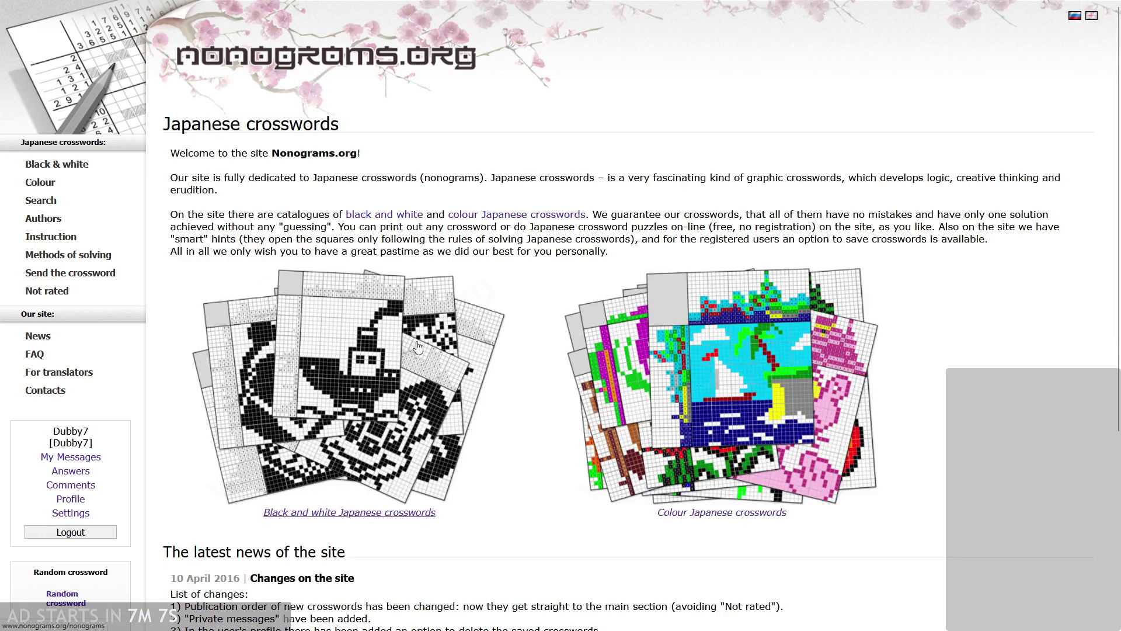
- Show the Tiny black & white crosswords list and scroll to the solved Dog entry
click(417, 347)
click(234, 152)
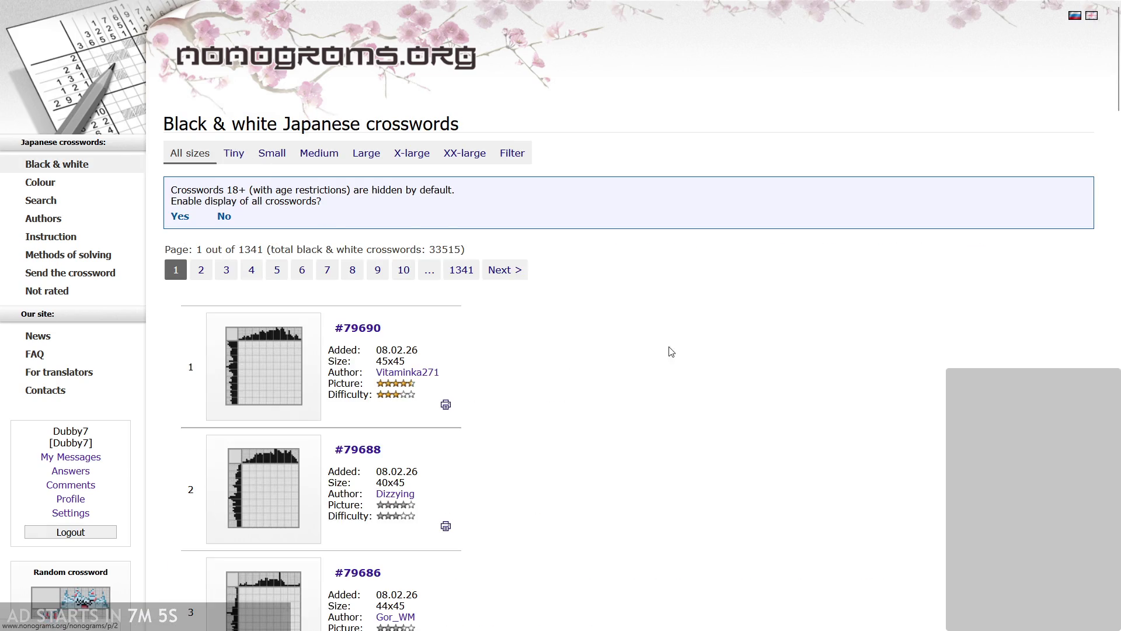
middle_click(728, 286)
middle_click(713, 357)
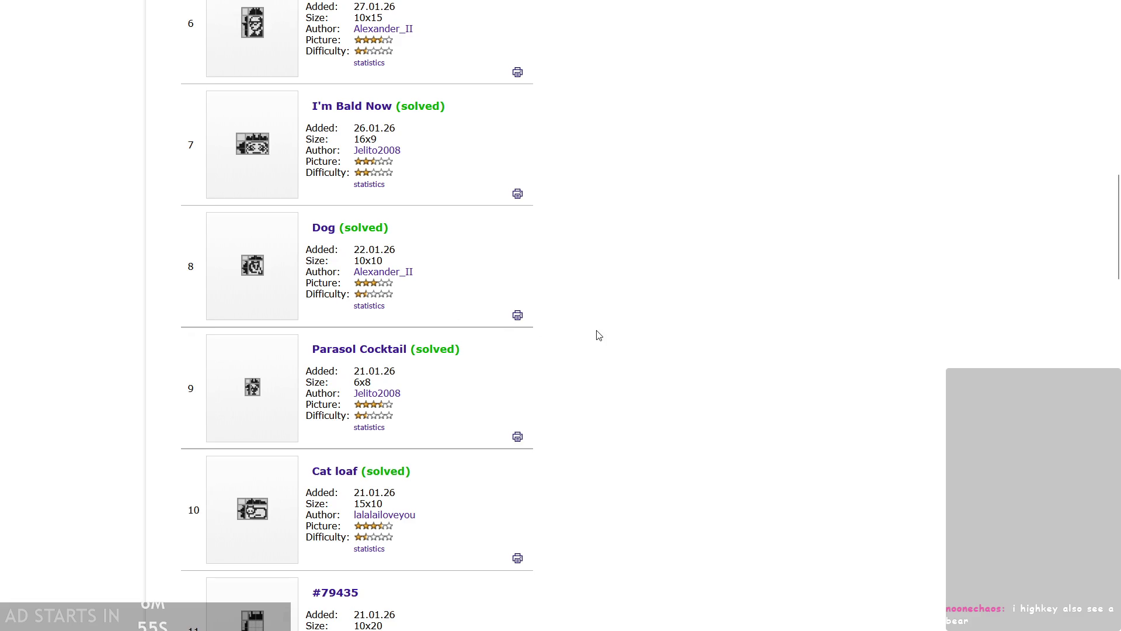
- Zoom the page out one step and minimize the browser
key(ctrl+minus)
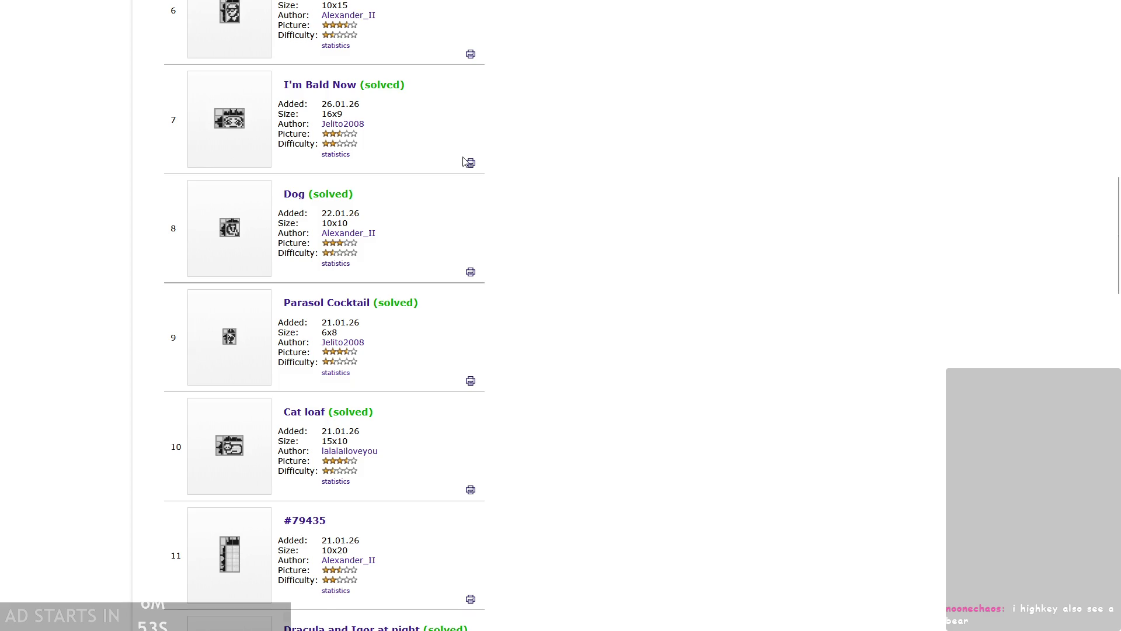
mouse_move(169, 6)
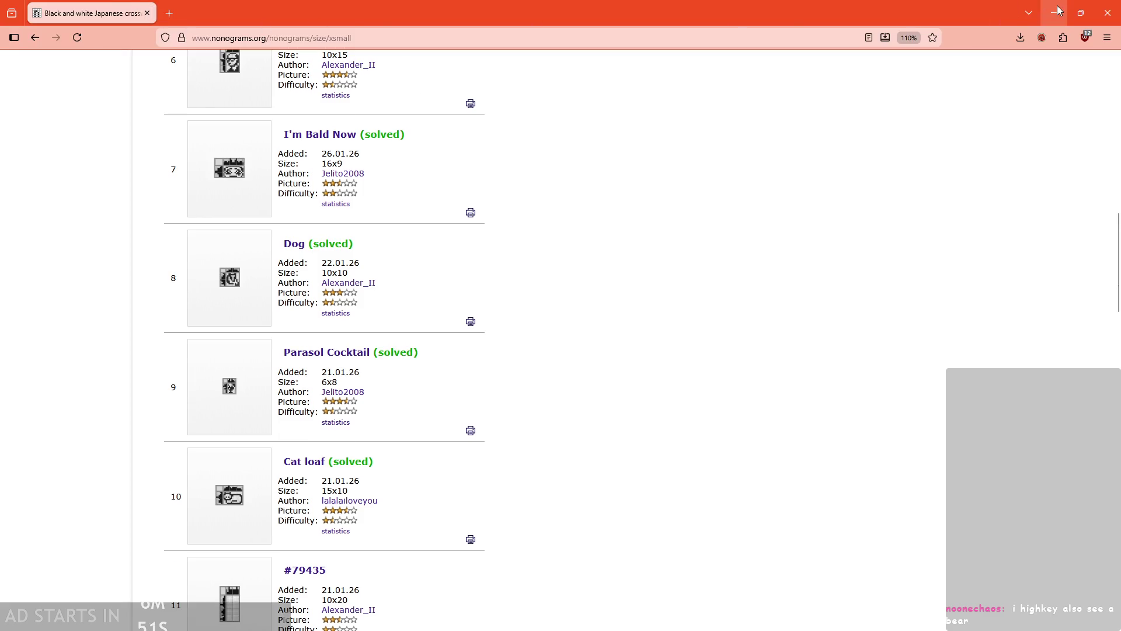
click(1055, 12)
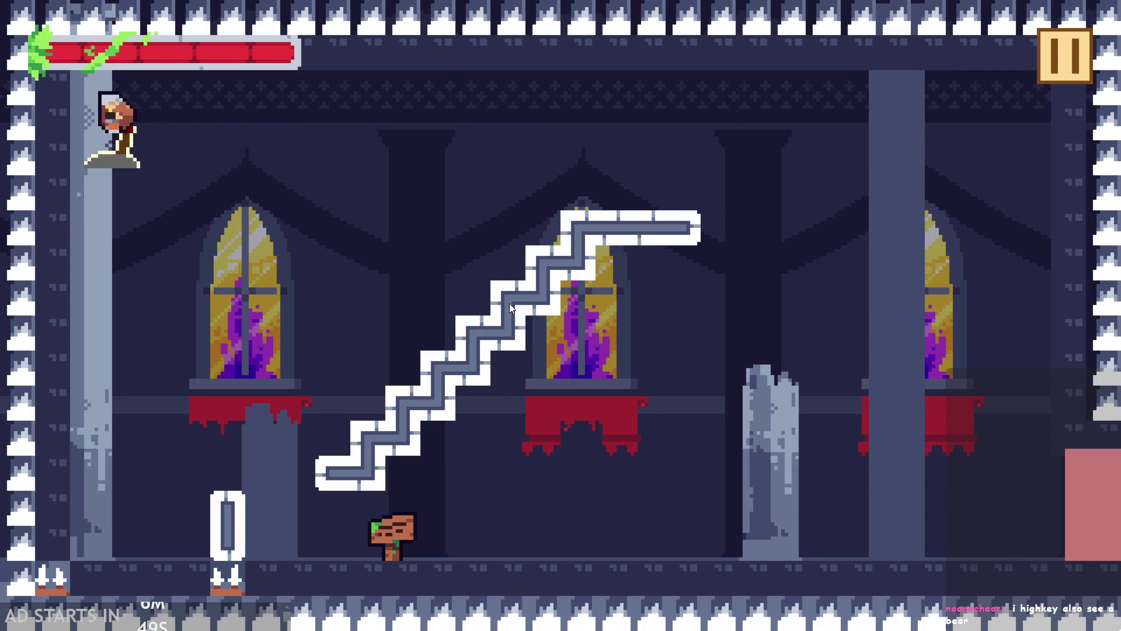
- Play the level, moving the hero into the next room, then pause and exit to the editor
key(space)
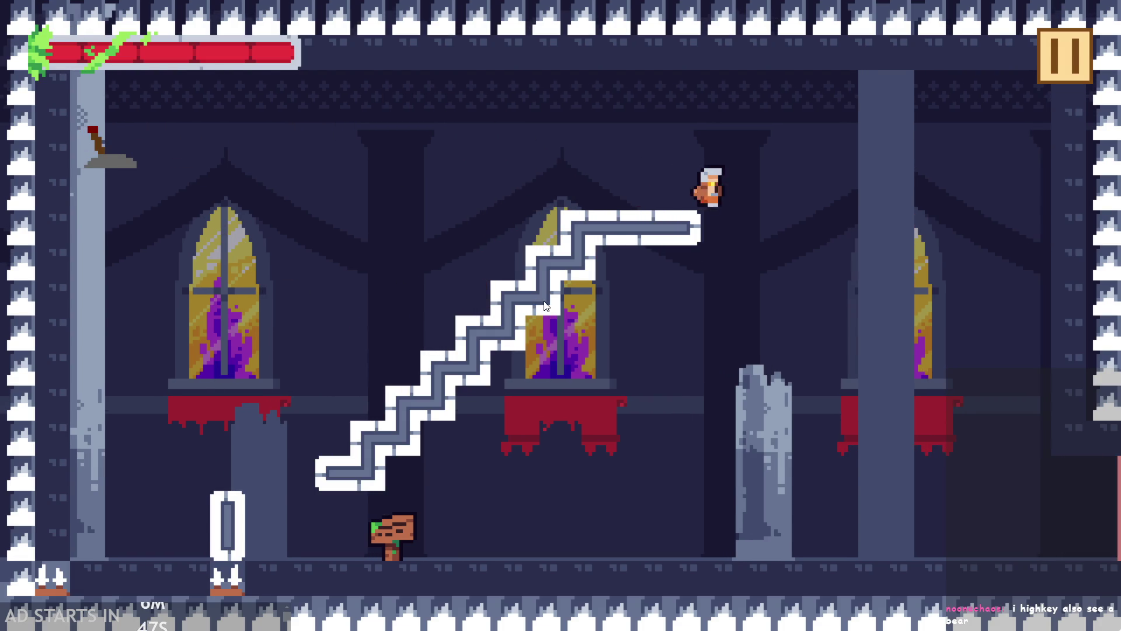
key(space)
key(space)
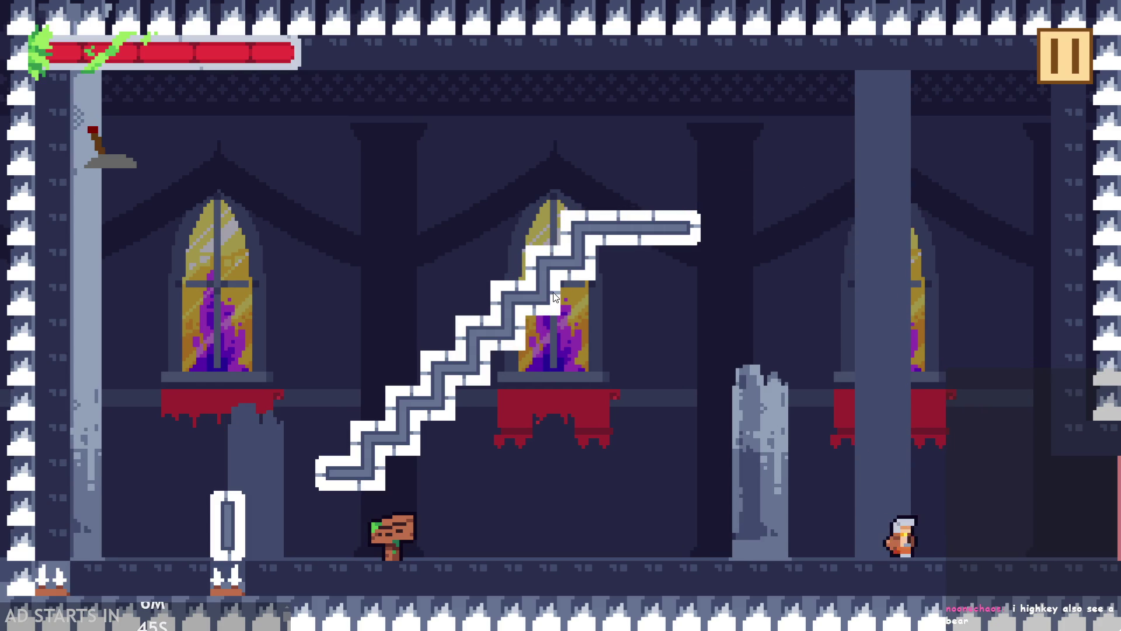
key(space)
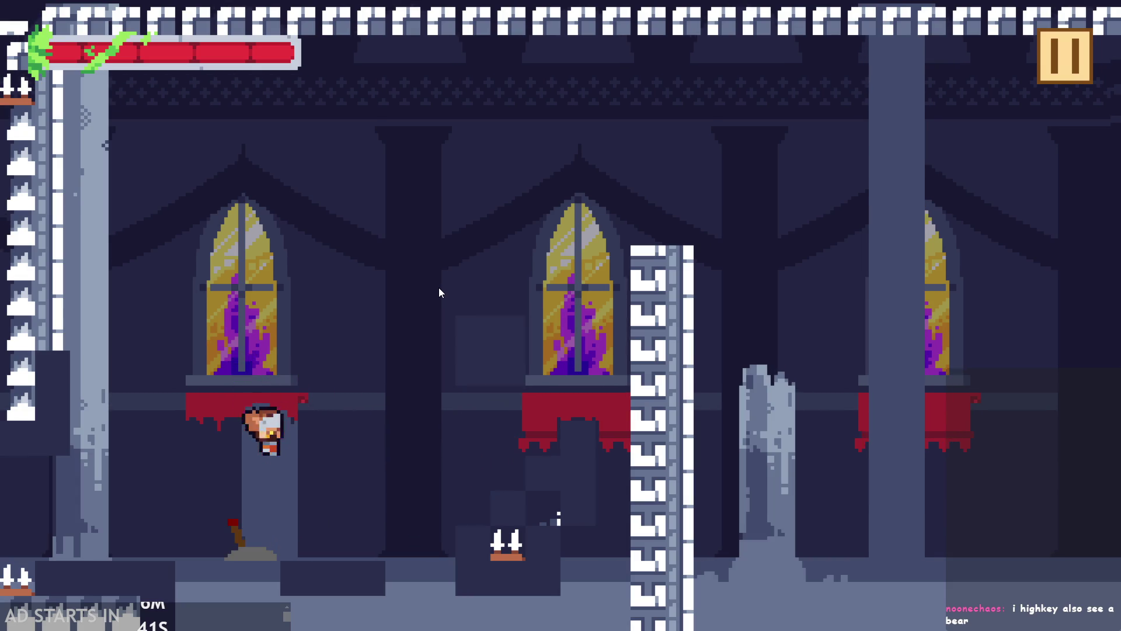
key(space)
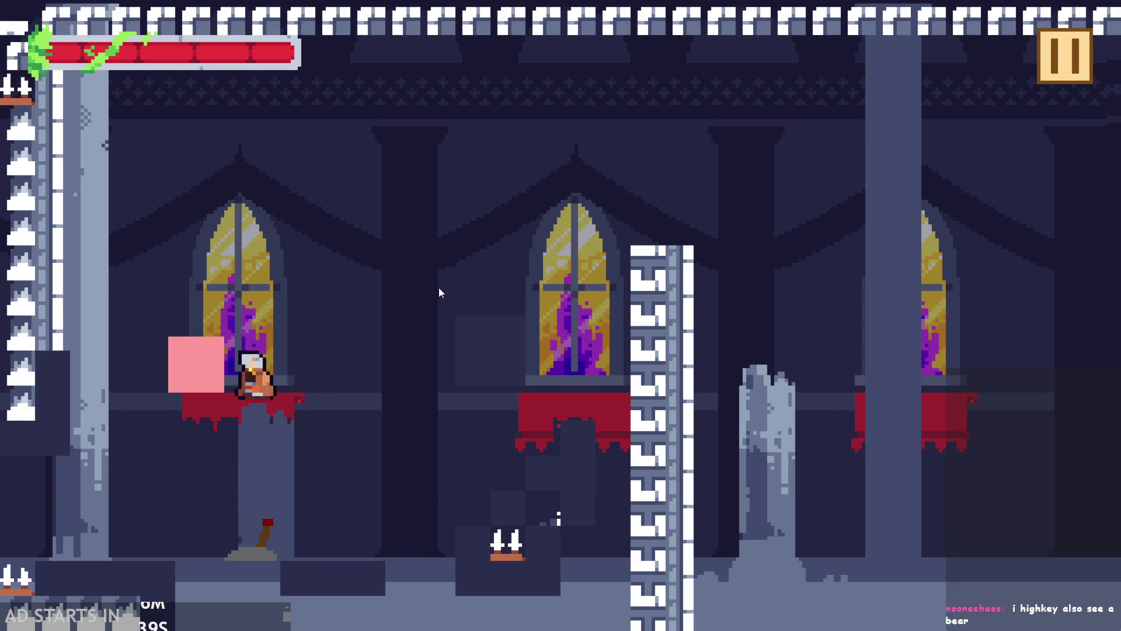
key(space)
key(space)
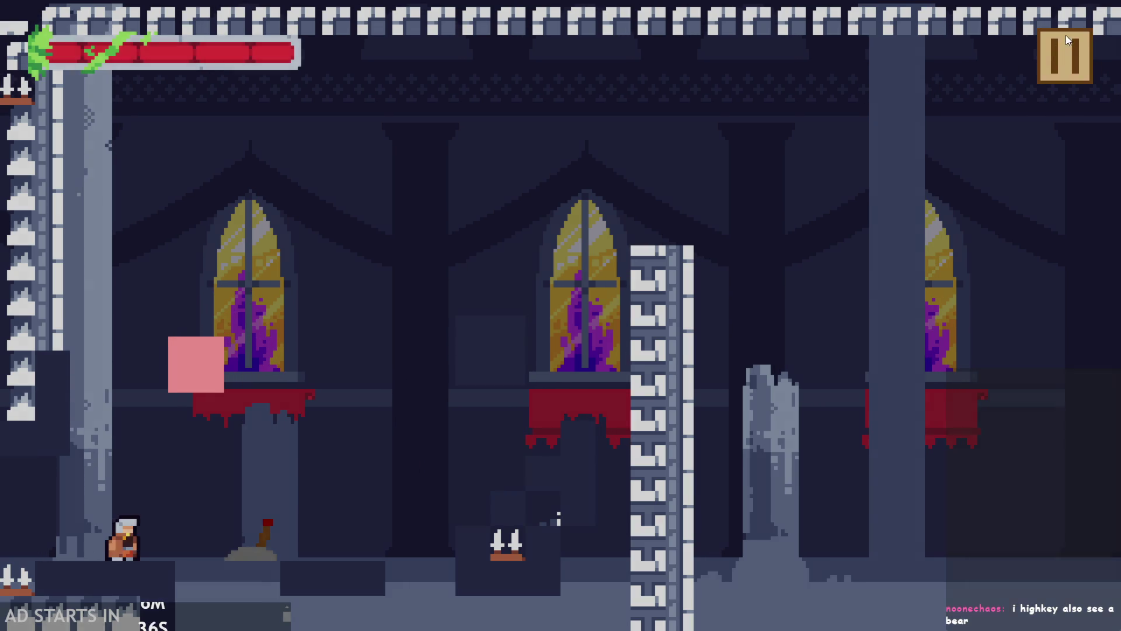
click(1065, 56)
click(922, 534)
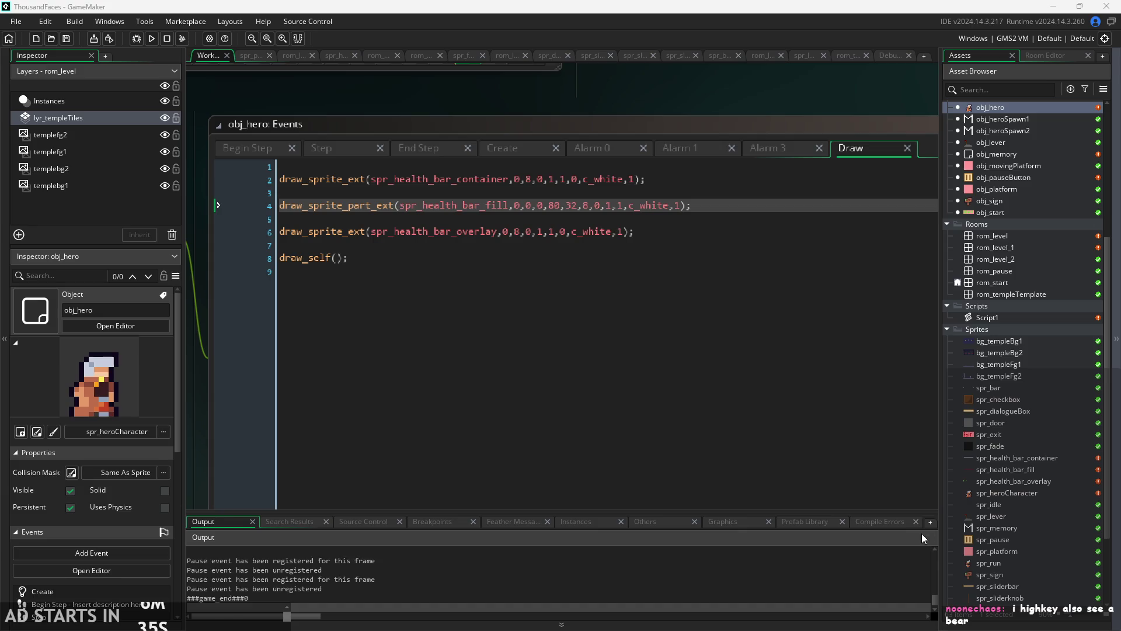
- Add line 32 'healthpx=;' below onMovingPlatform=false in obj_hero's Create event
click(245, 151)
click(517, 148)
scroll(401, 302, down, 4)
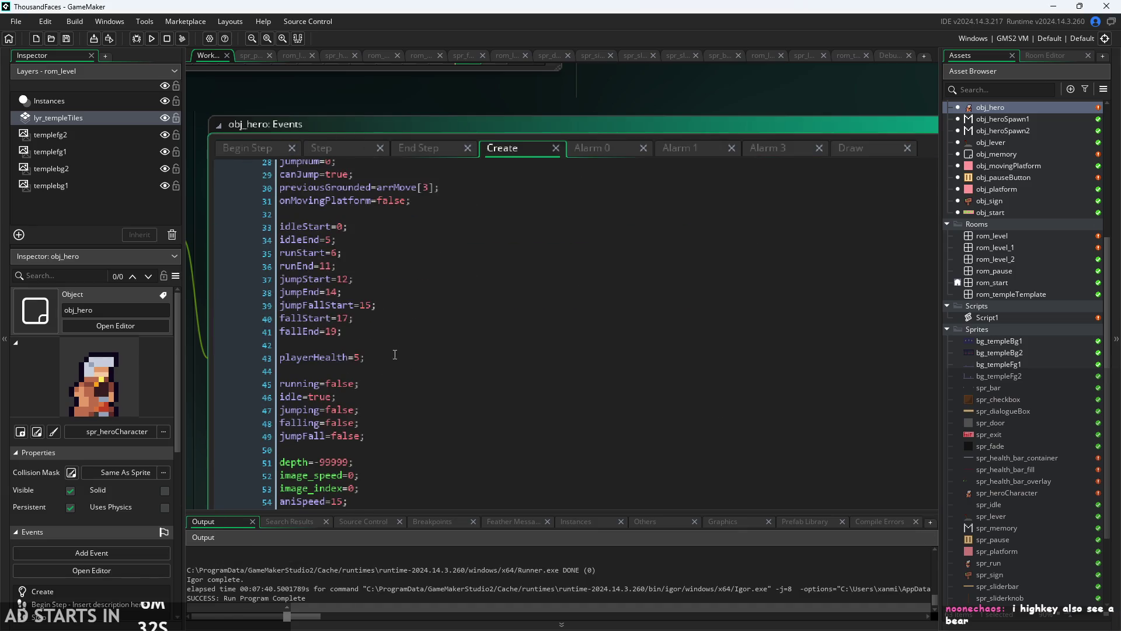
ctrl+scroll(389, 345, down, 1)
scroll(403, 315, up, 5)
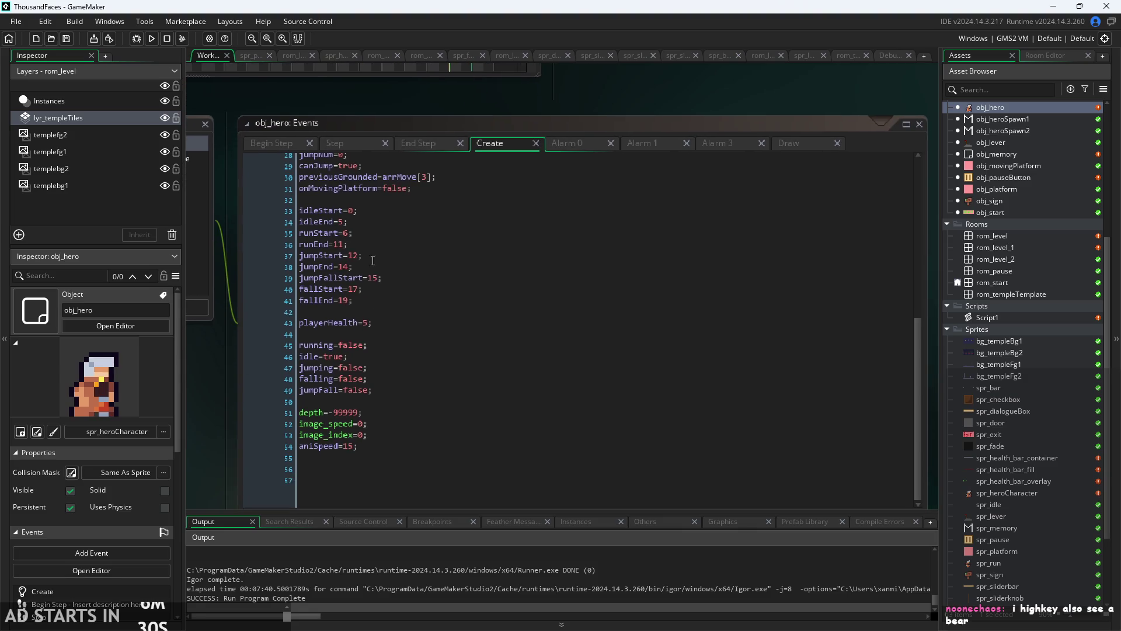
click(406, 299)
scroll(409, 304, down, 3)
click(449, 234)
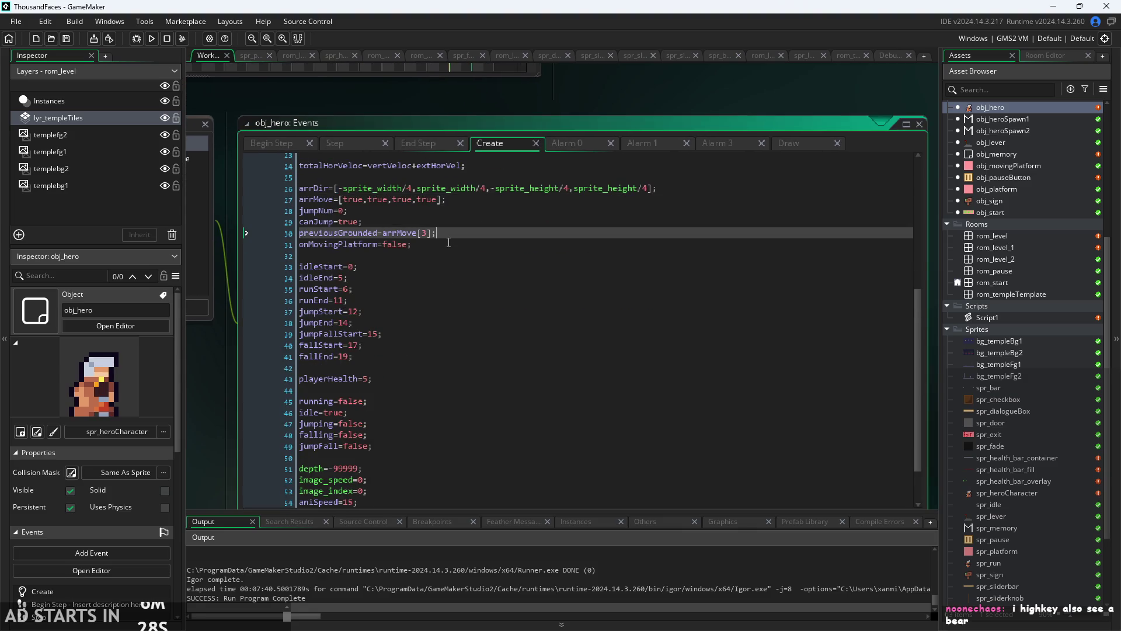
click(449, 243)
key(Return)
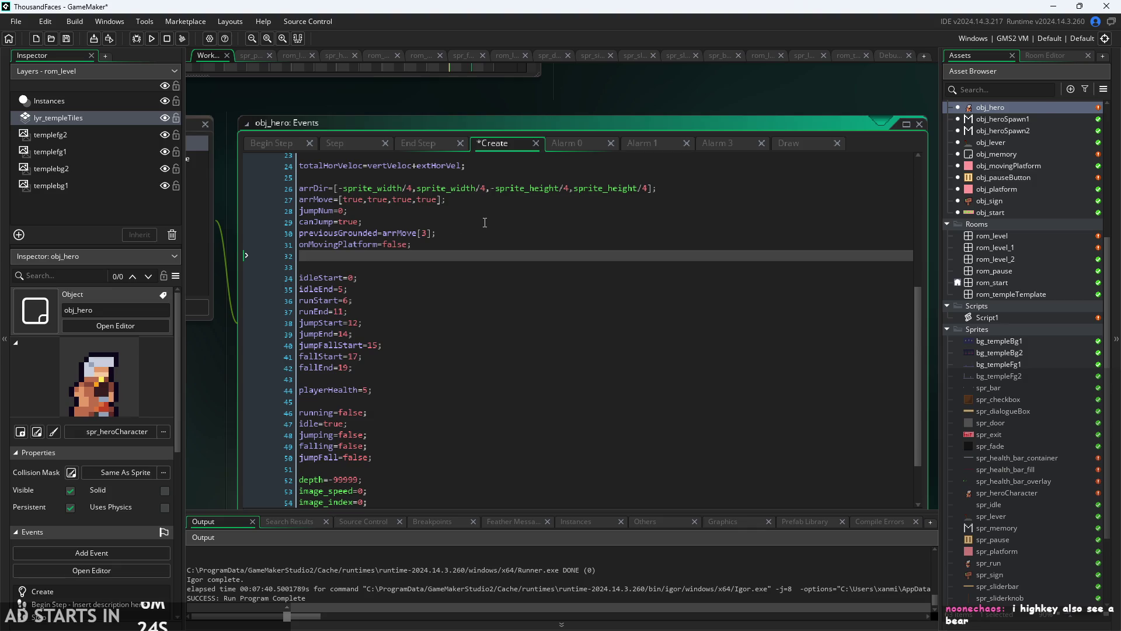
text(hea)
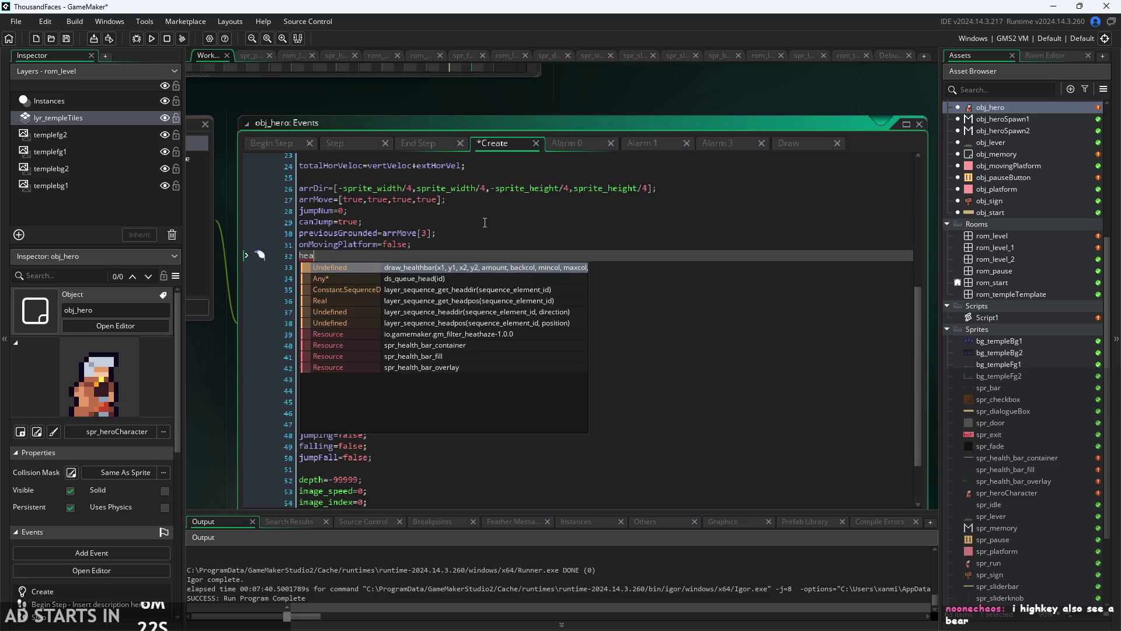
text(lthpx)
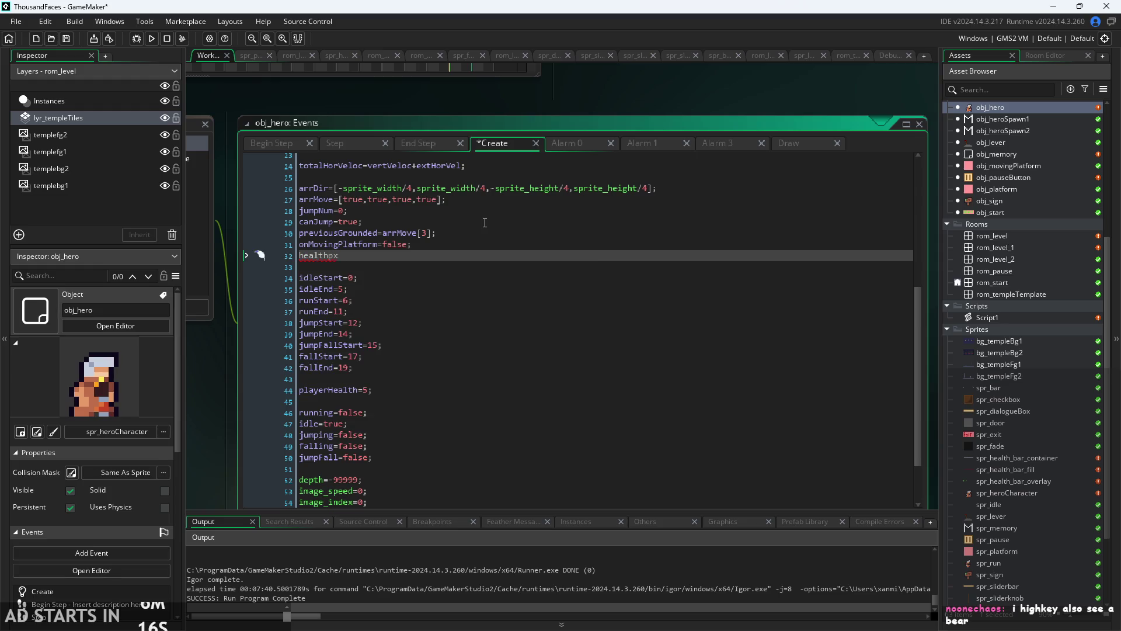
text(=[)
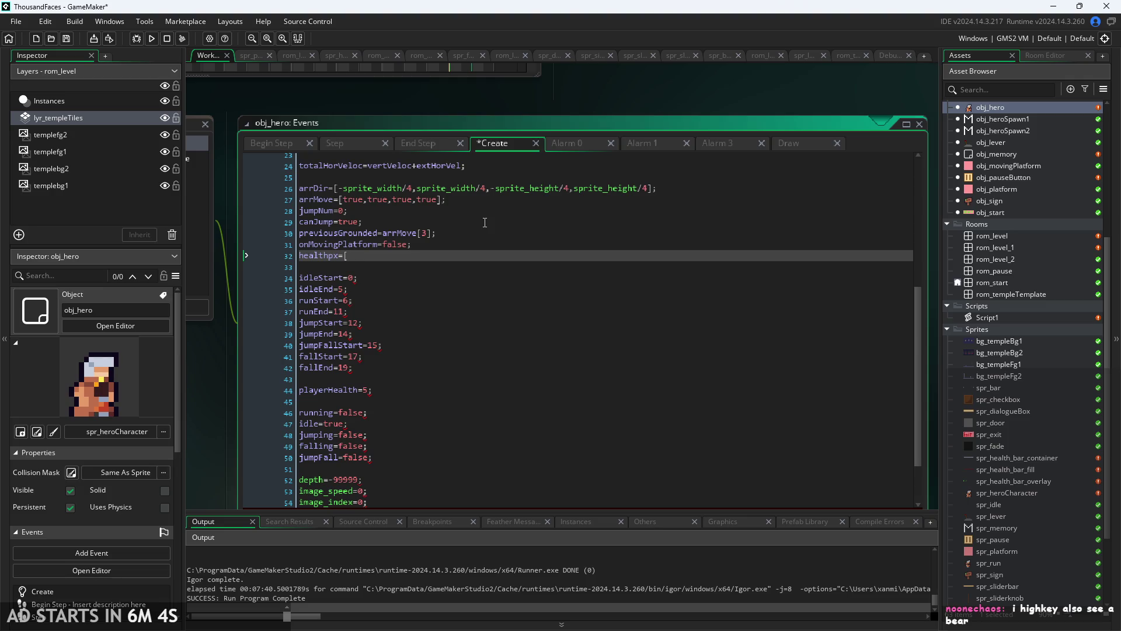
scroll(220, 377, down, 1)
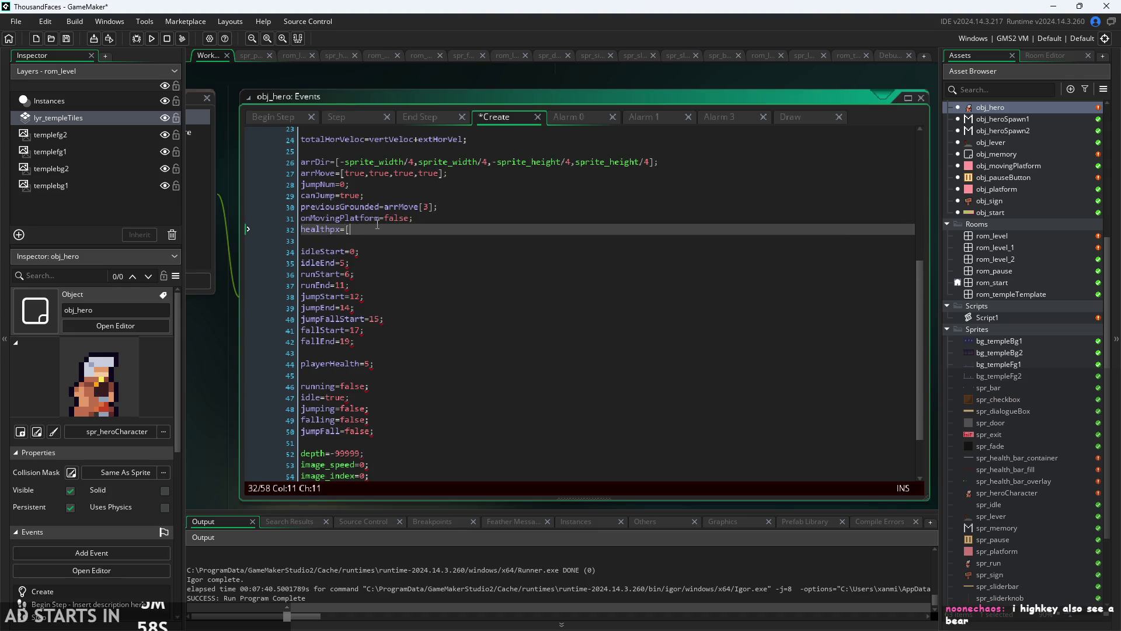
key(BackSpace)
text(;)
- Open the spr_health_bar_fill sprite from the Asset Browser
ctrl+scroll(227, 429, up, 3)
scroll(1007, 429, down, 3)
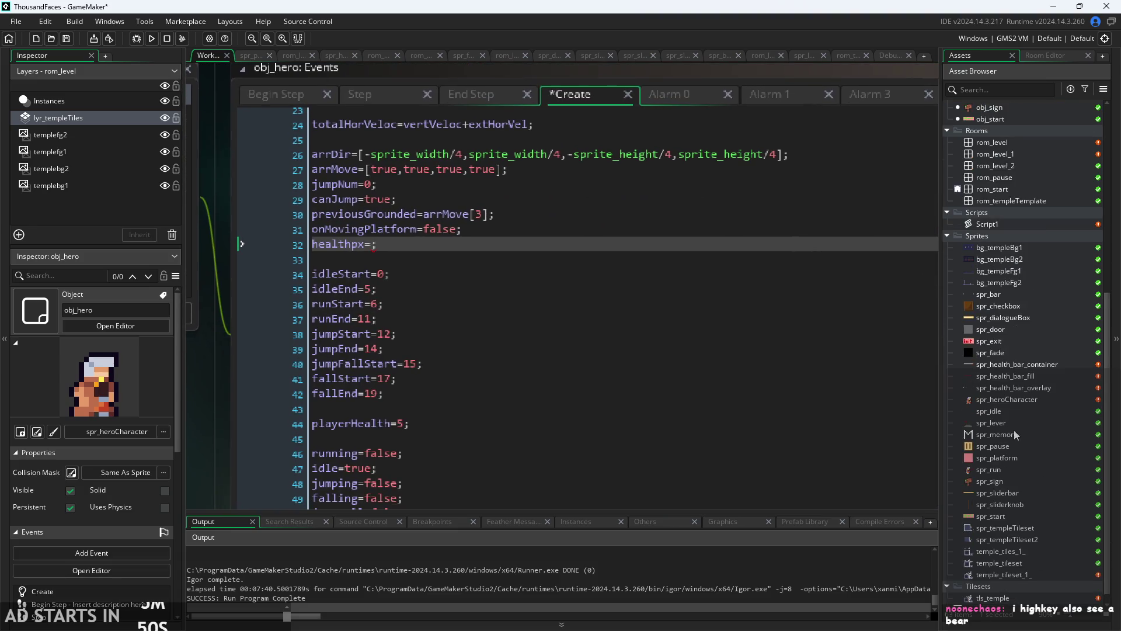
scroll(1015, 431, down, 1)
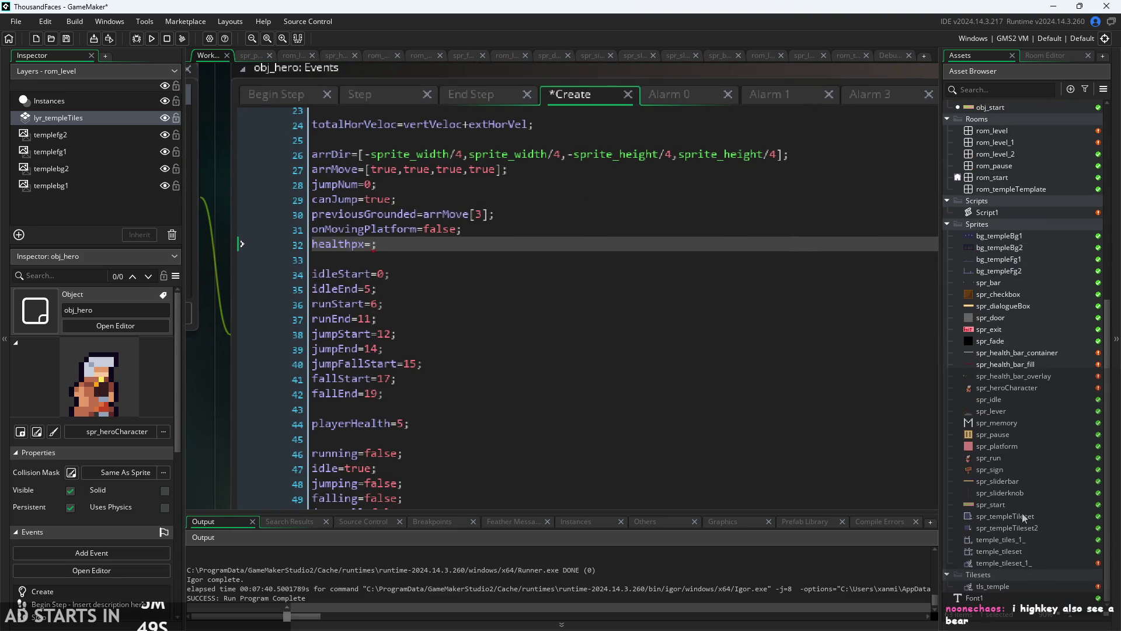
double_click(985, 365)
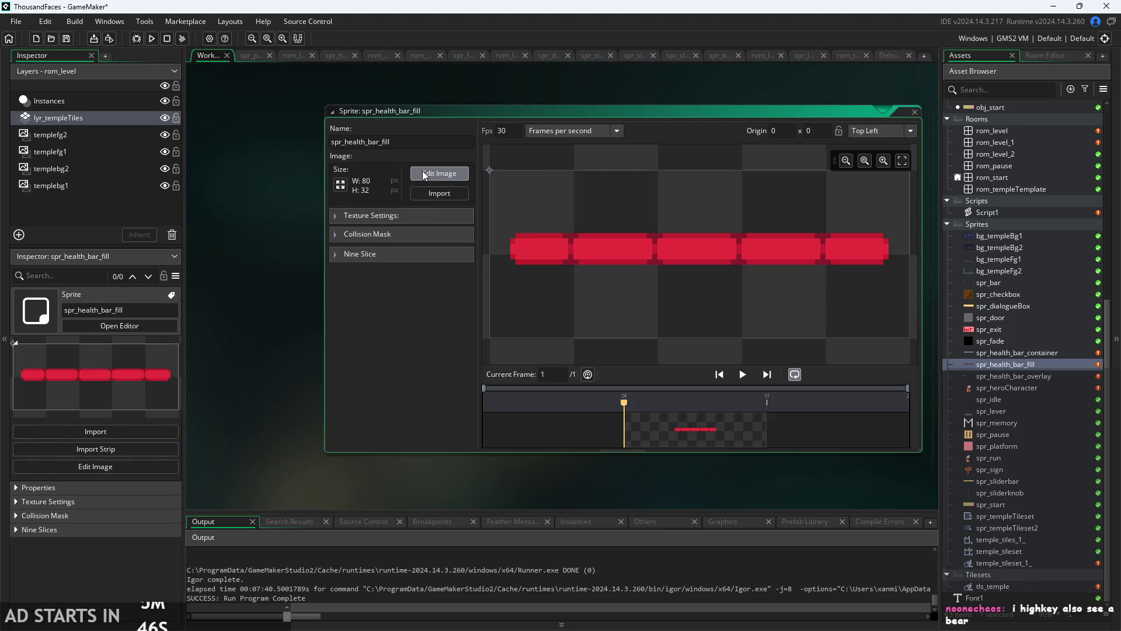
- Measure the health bar fill's segment widths with rectangle selections in the image editor
click(424, 174)
click(825, 326)
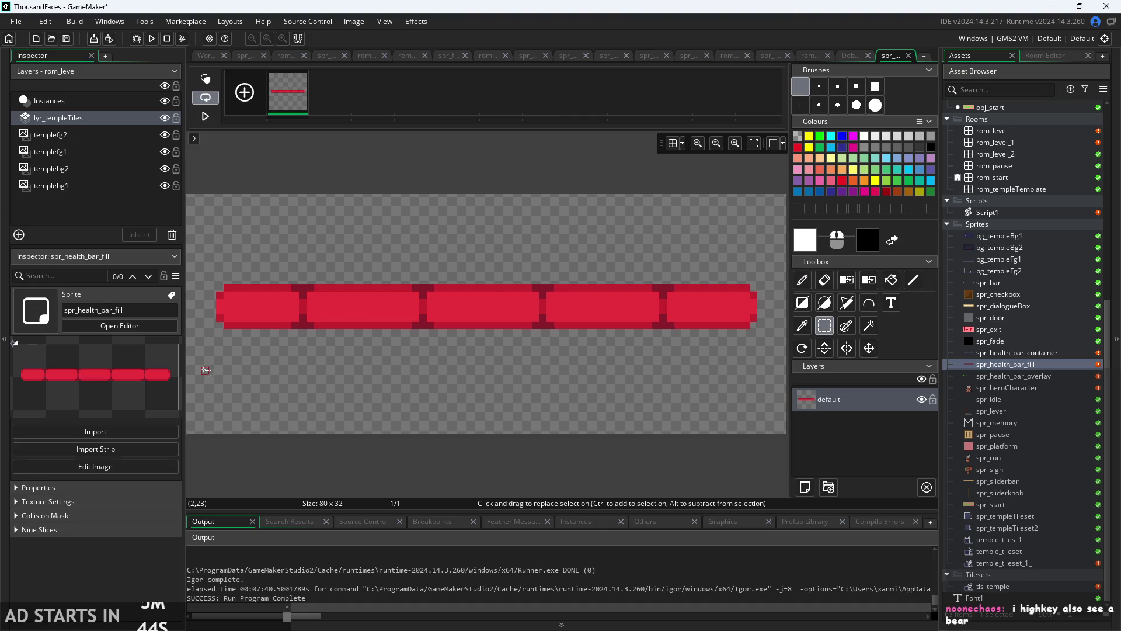
scroll(206, 372, down, 2)
scroll(374, 450, up, 2)
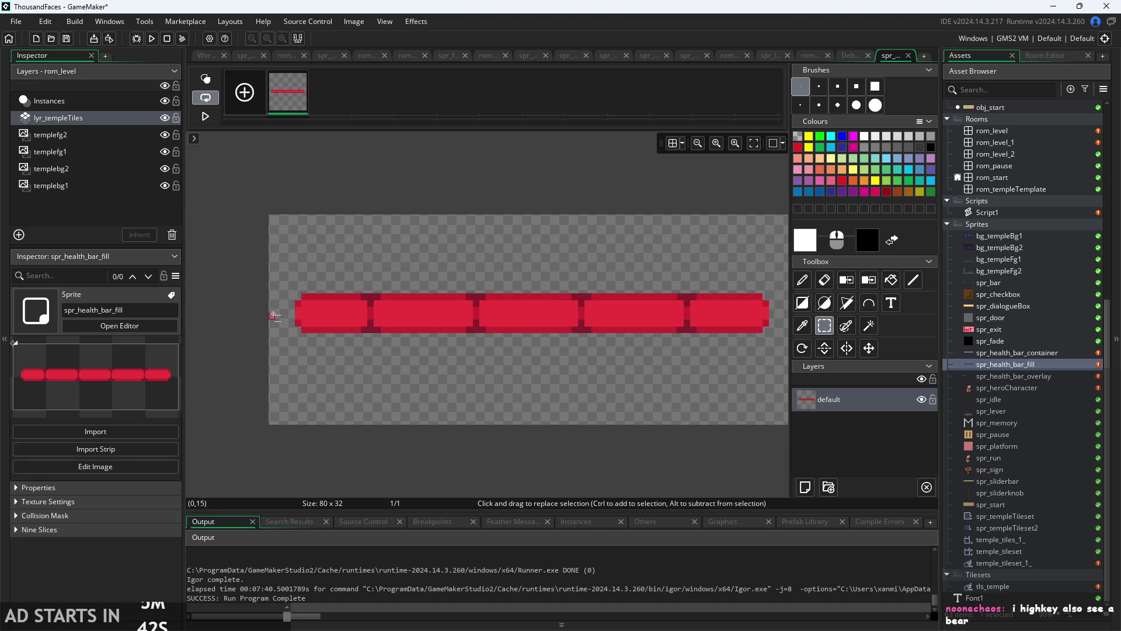
drag(274, 316, 299, 316)
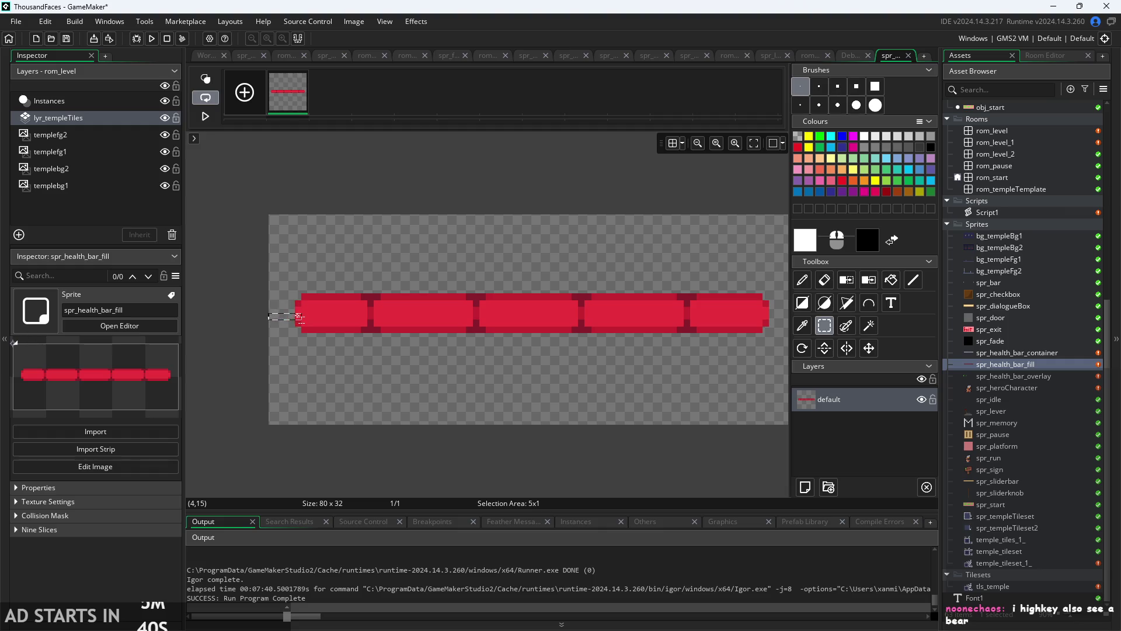
click(274, 311)
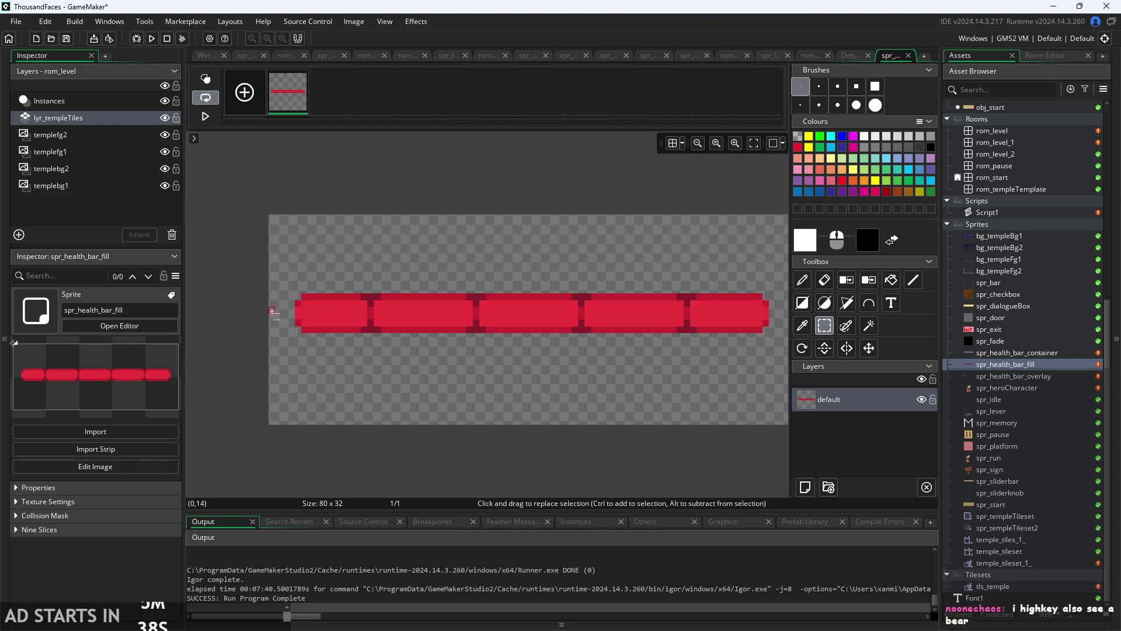
drag(273, 315, 372, 326)
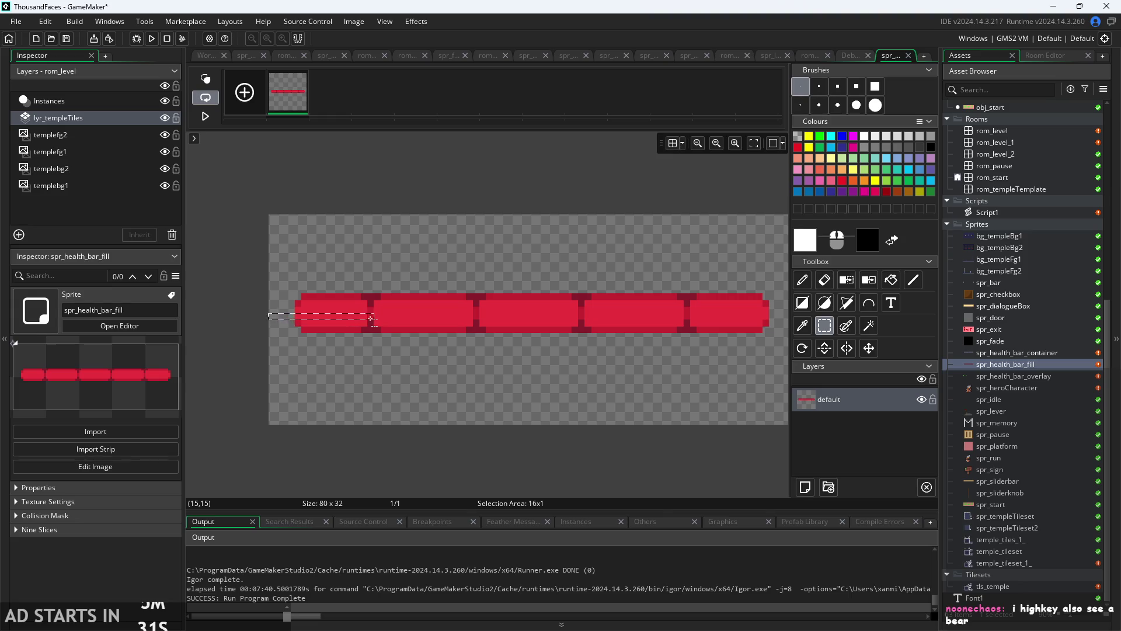
drag(271, 315, 417, 332)
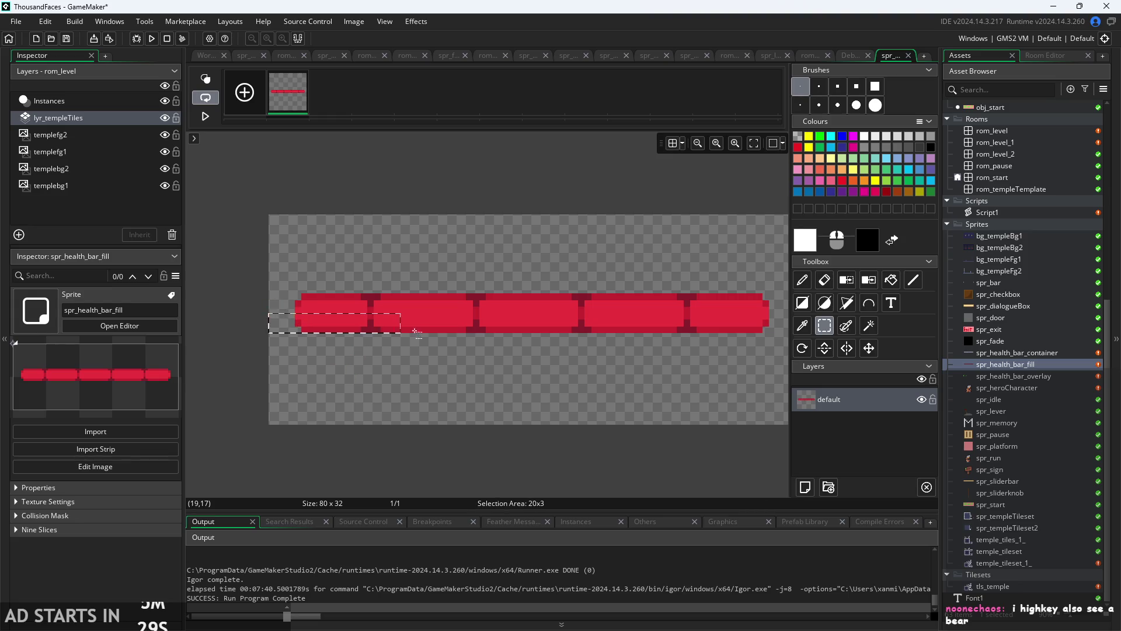
mouse_move(480, 313)
mouse_down()
mouse_move(270, 319)
mouse_move(583, 314)
mouse_up()
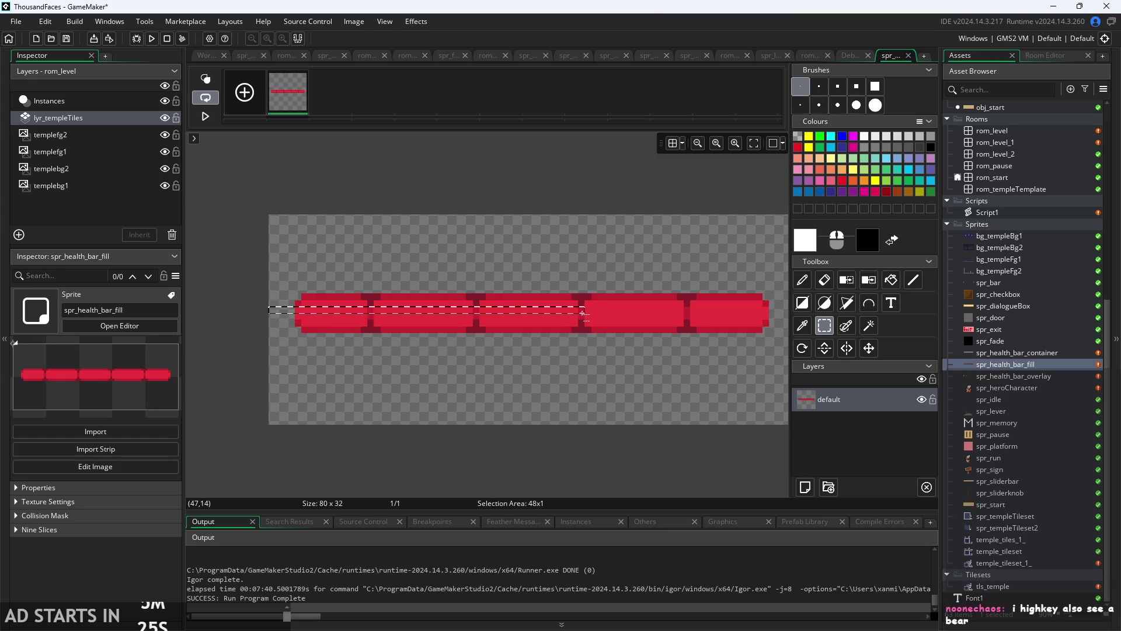
mouse_move(262, 306)
mouse_down()
mouse_move(776, 312)
mouse_move(279, 311)
mouse_up()
- Clear the selection, return to the workspace and open the spr_bar sprite
click(684, 421)
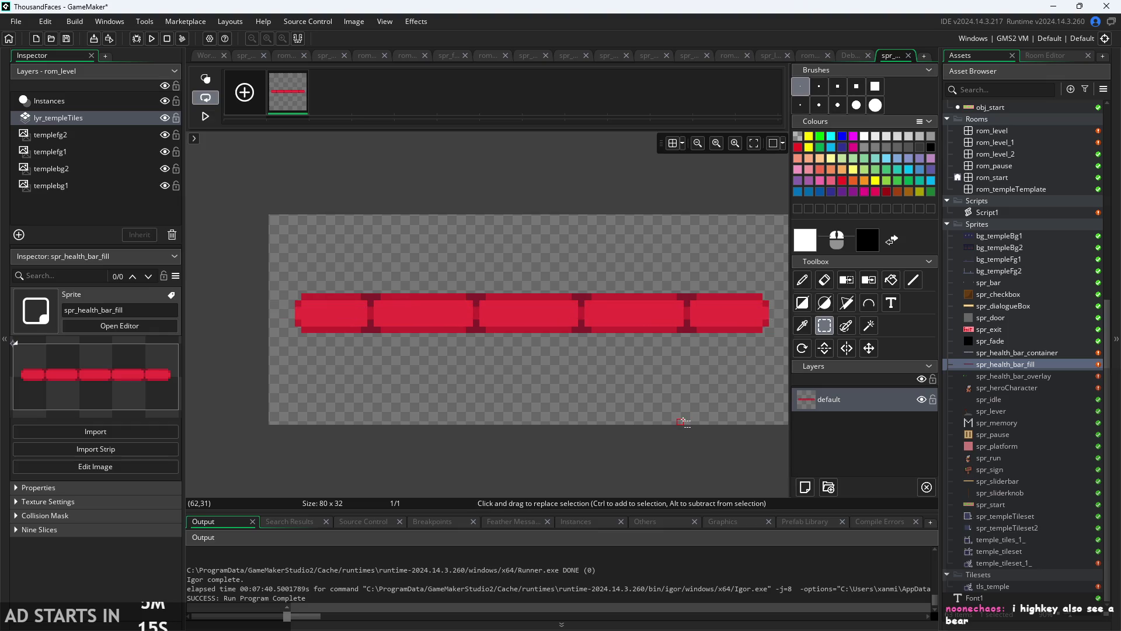
click(203, 55)
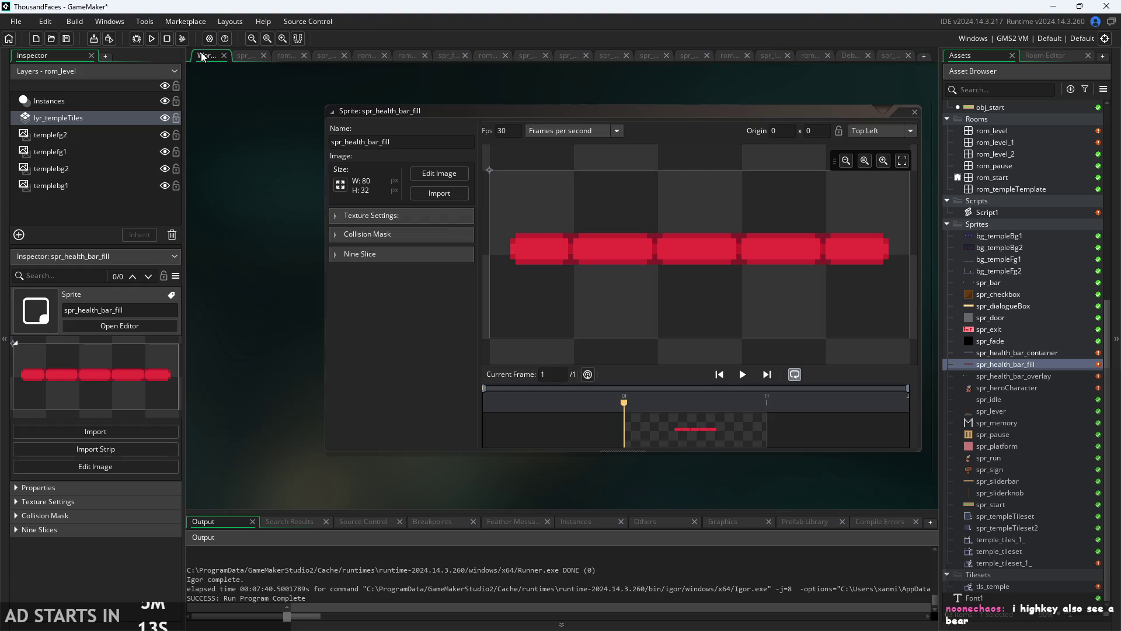
double_click(1007, 278)
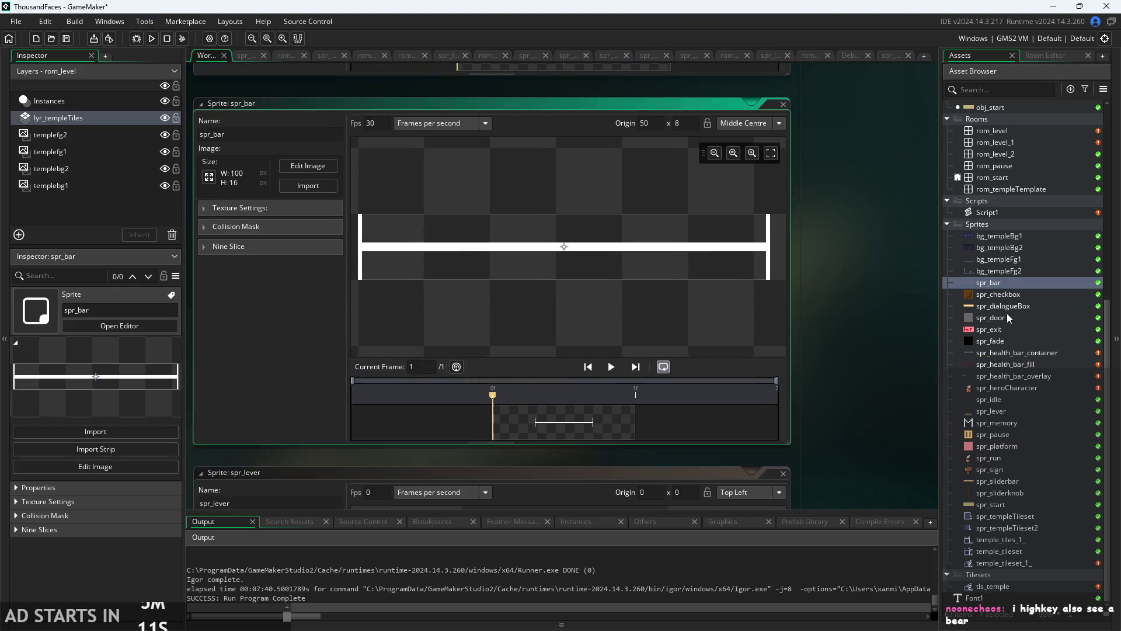
- Return to obj_hero's Create code and change line 32 to healthpx=[65]
double_click(1015, 387)
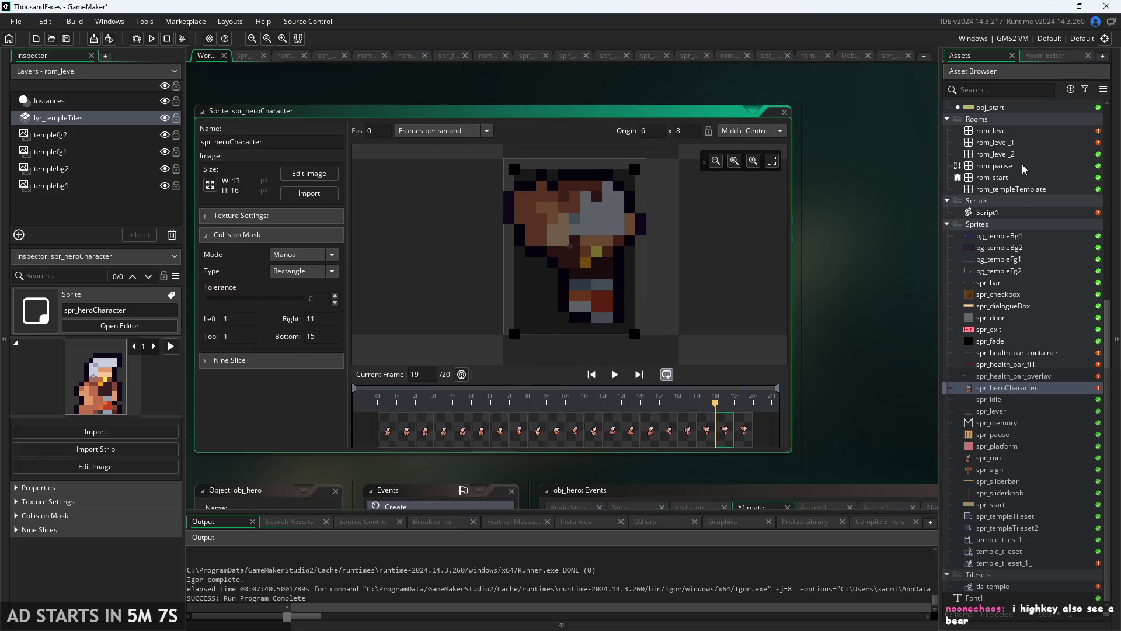
scroll(1019, 167, up, 4)
double_click(996, 143)
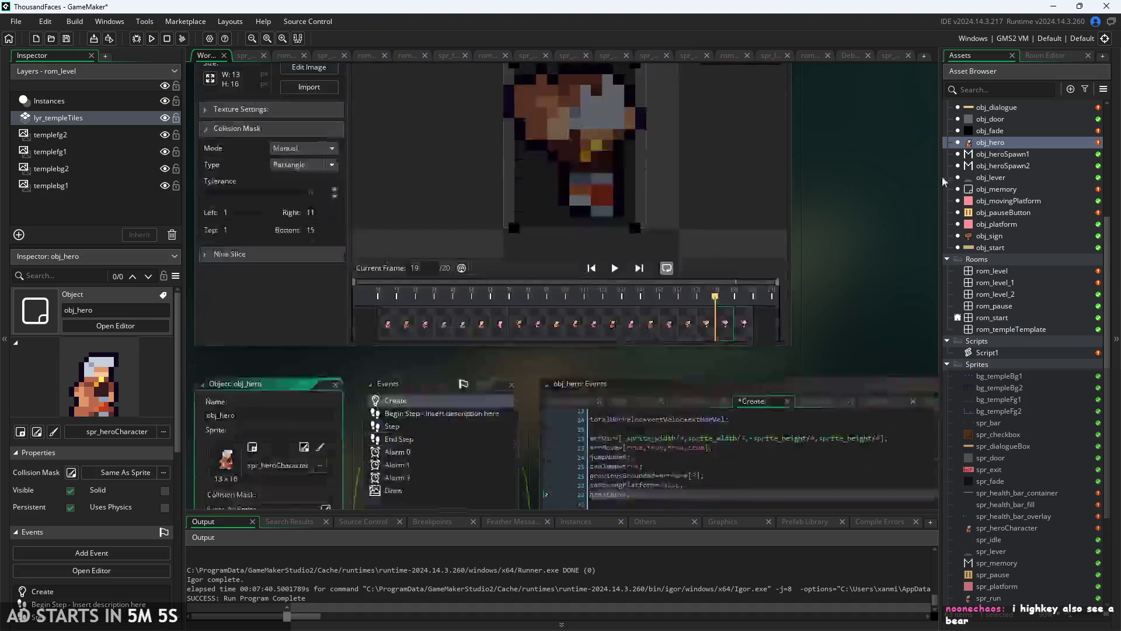
ctrl+scroll(390, 386, up, 3)
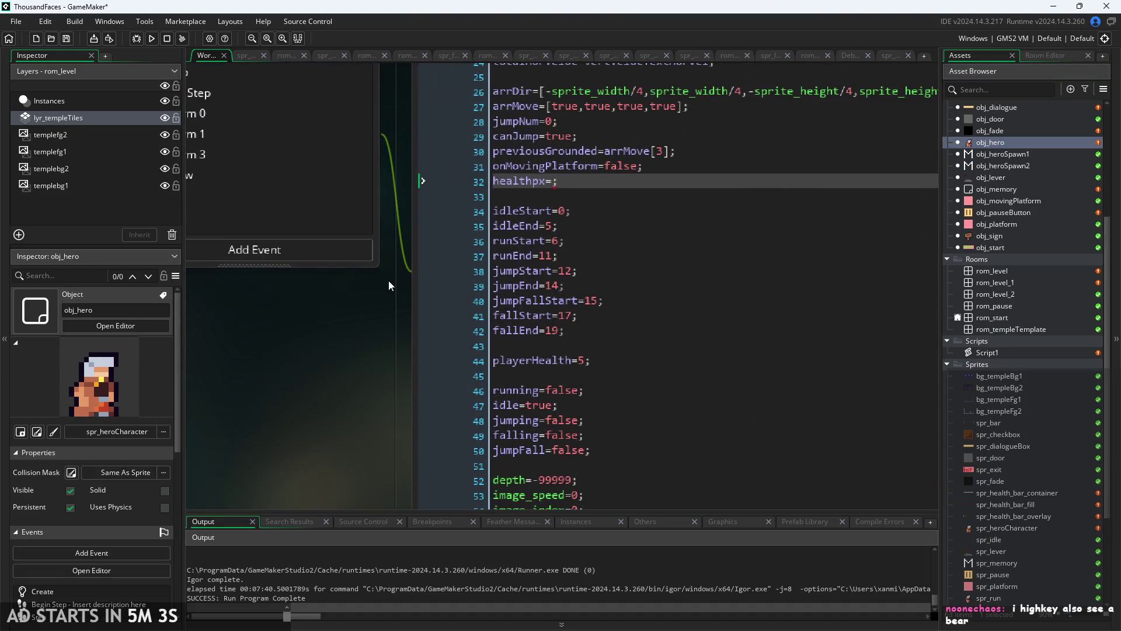
key(BackSpace)
text([65])
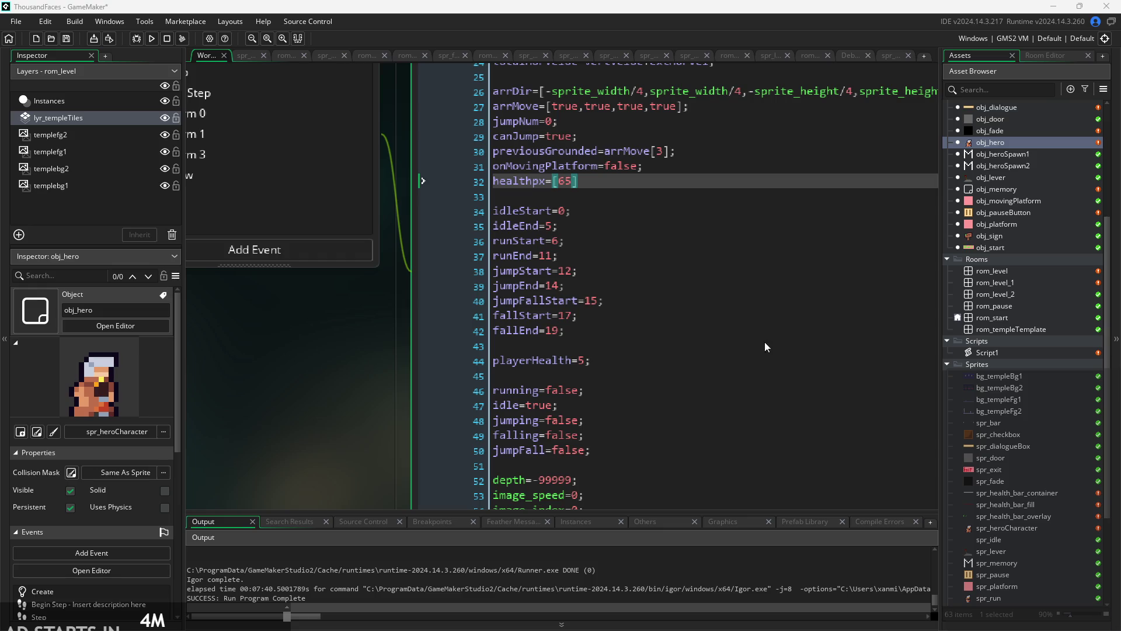
- Insert 5 and 17 so line 32 reads healthpx=[5,17,,65]
click(640, 186)
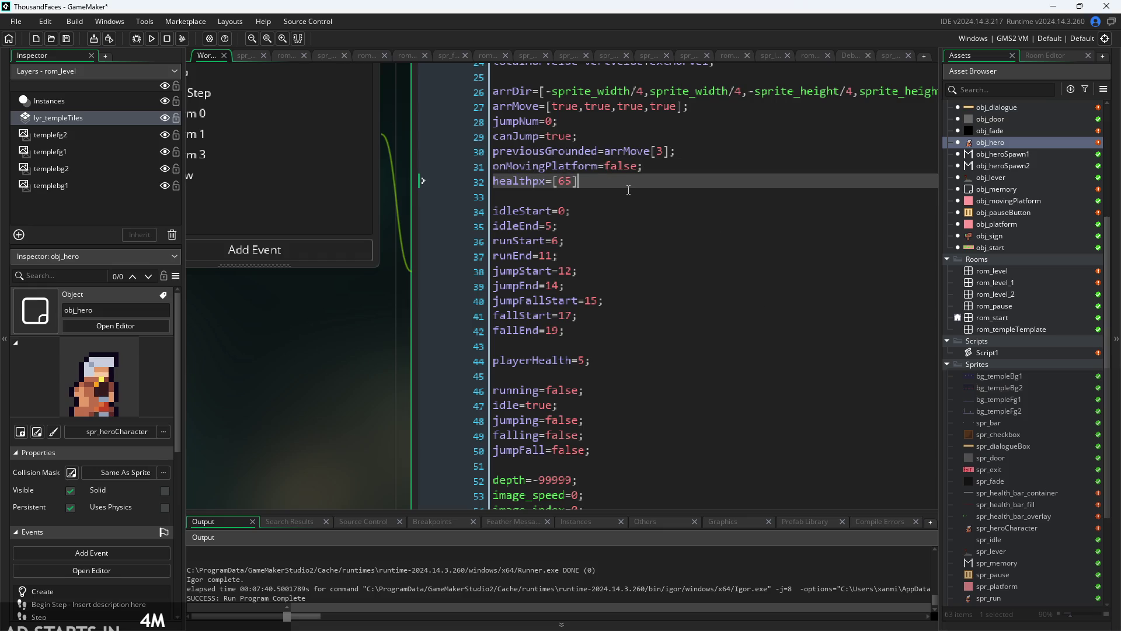
key(Left)
key(Left)
key(Left)
text(5)
text(,)
click(447, 240)
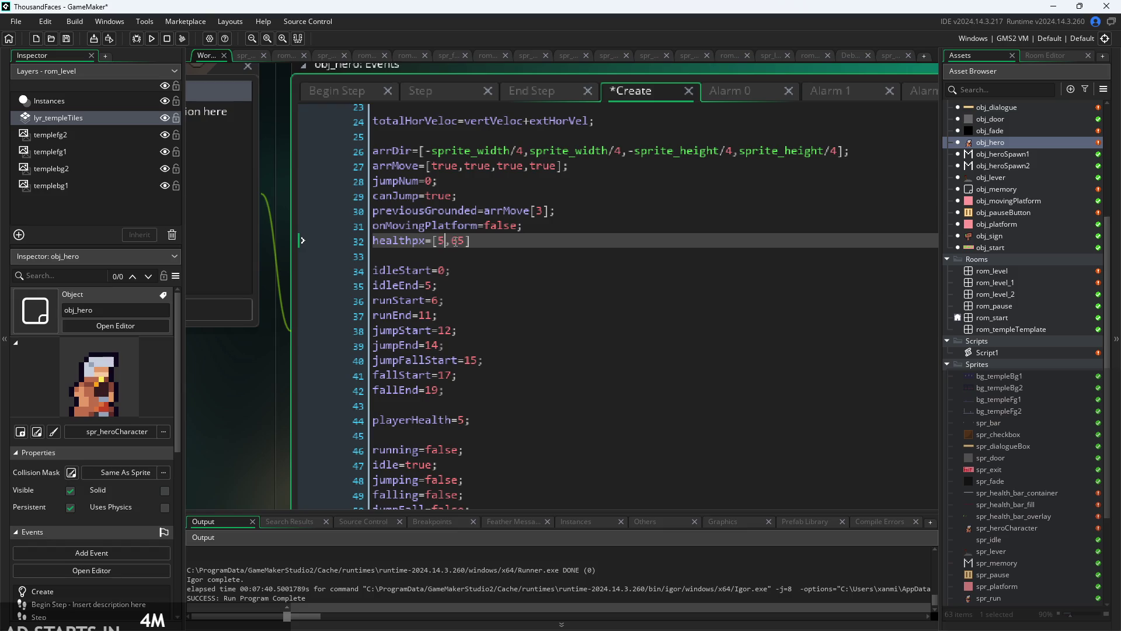
text(,17,)
- Open the spr_health_bar_fill sprite to check its segments
scroll(1040, 504, down, 5)
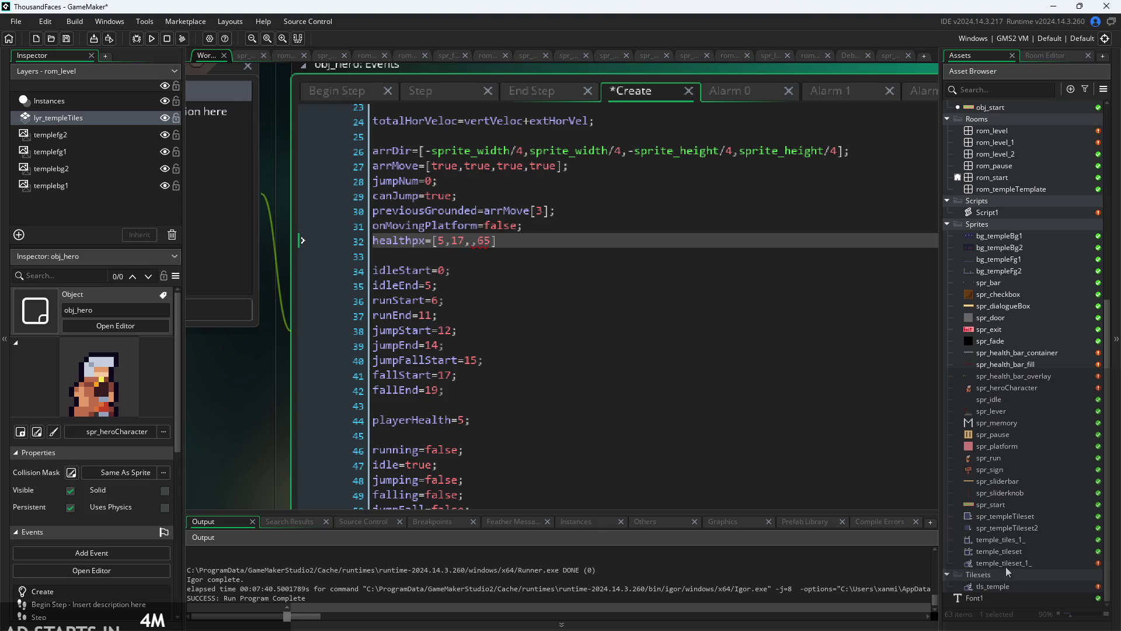
scroll(1000, 345, up, 8)
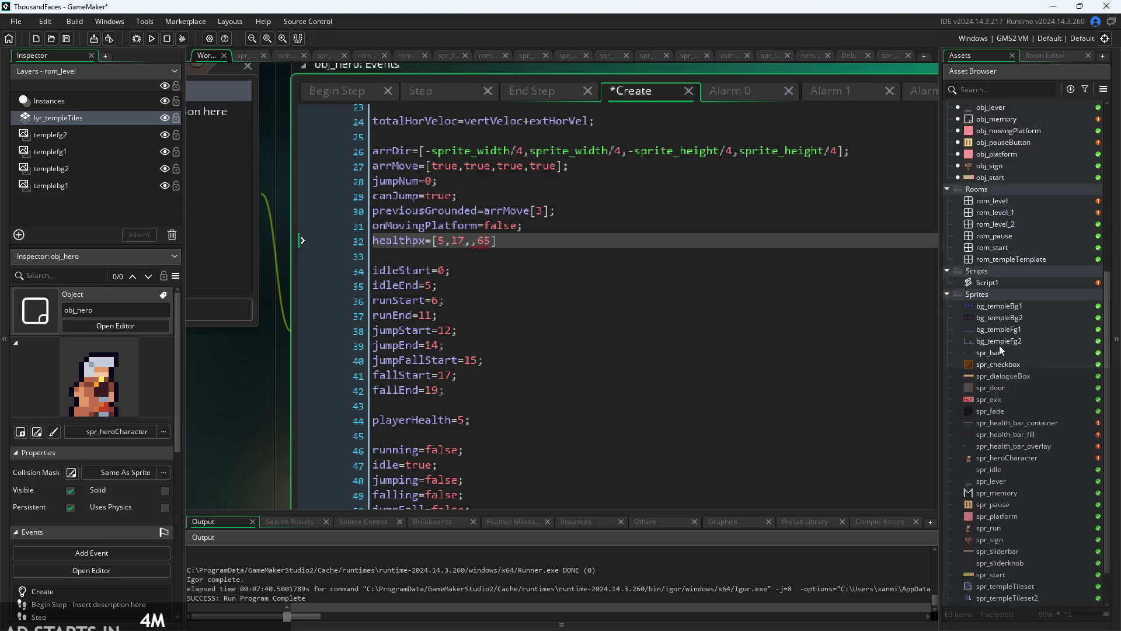
scroll(1015, 241, down, 7)
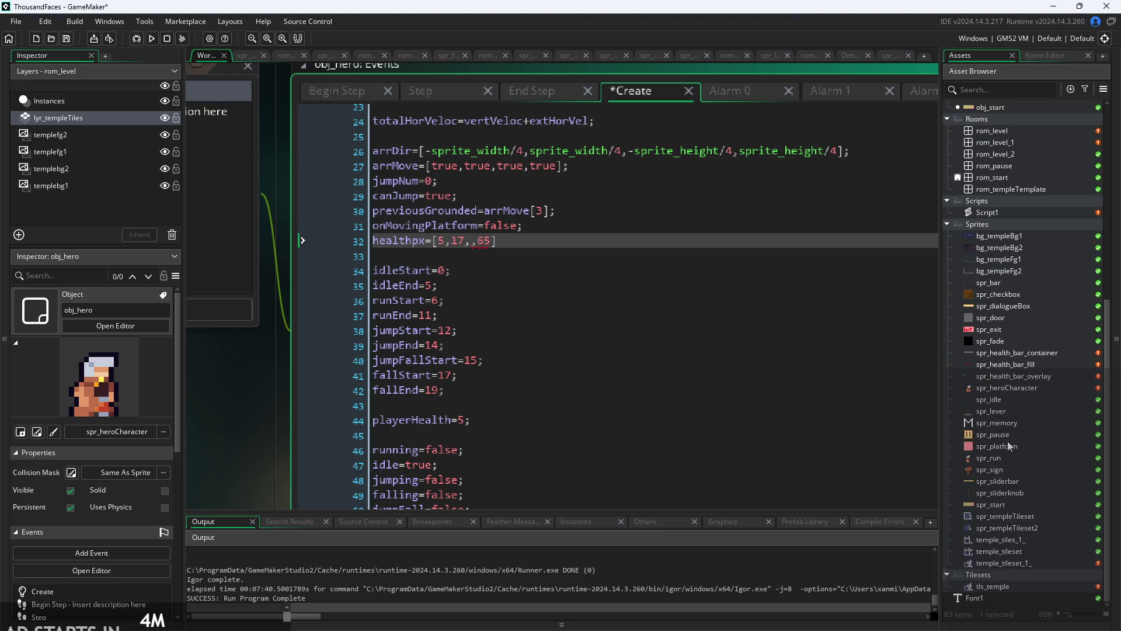
scroll(1014, 507, up, 10)
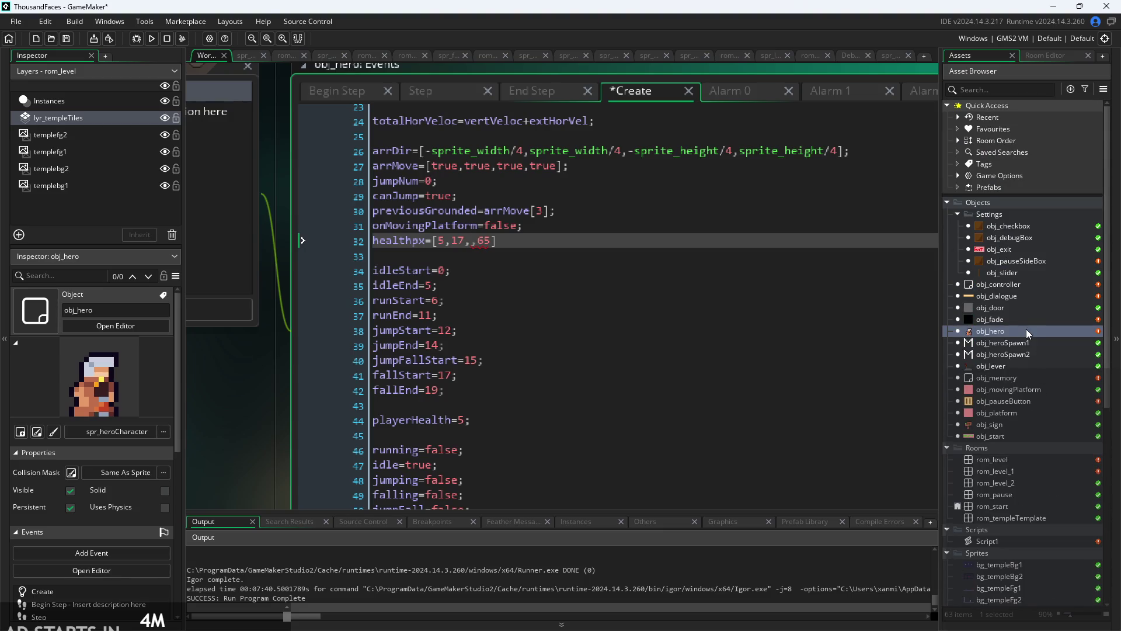
scroll(1001, 360, down, 10)
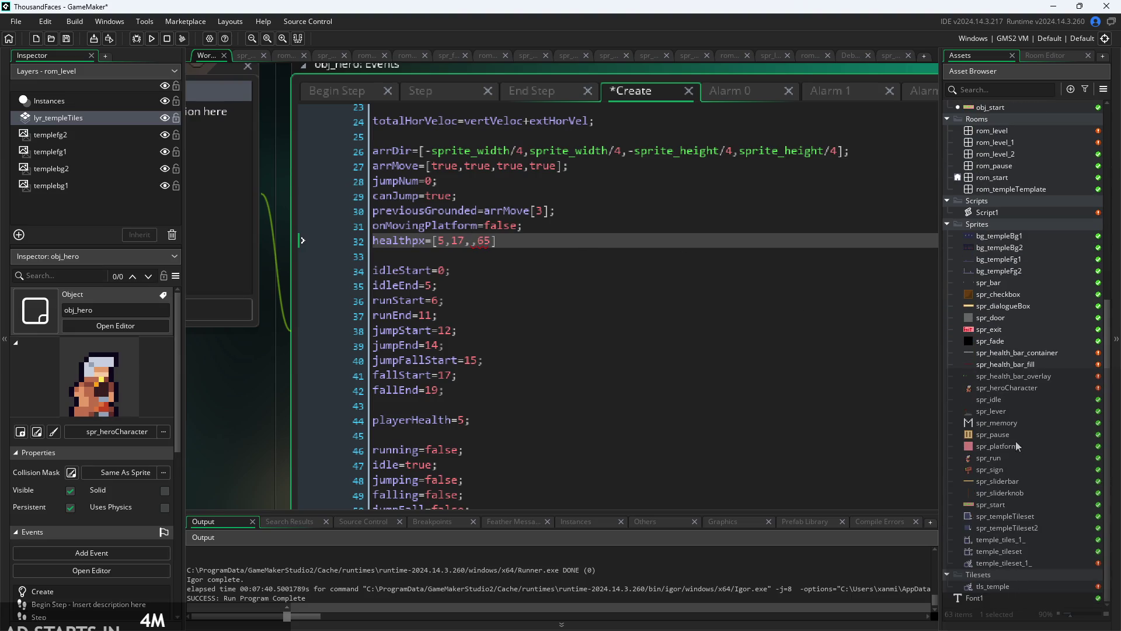
double_click(1007, 365)
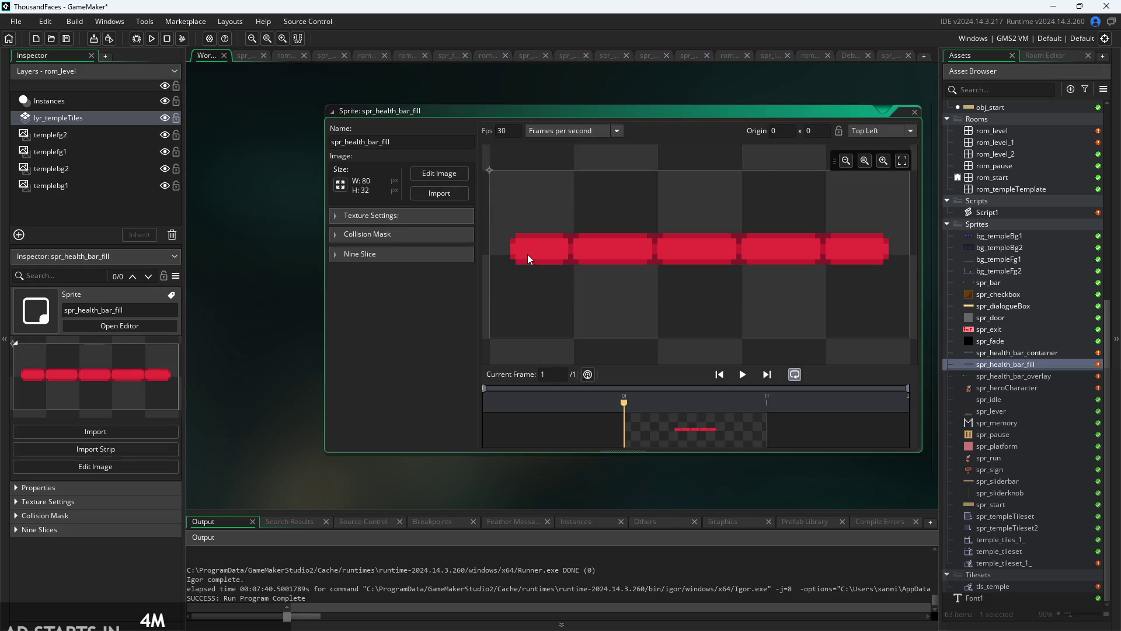
- Measure the bar fill across its width in the image editor, then return to the workspace
click(431, 174)
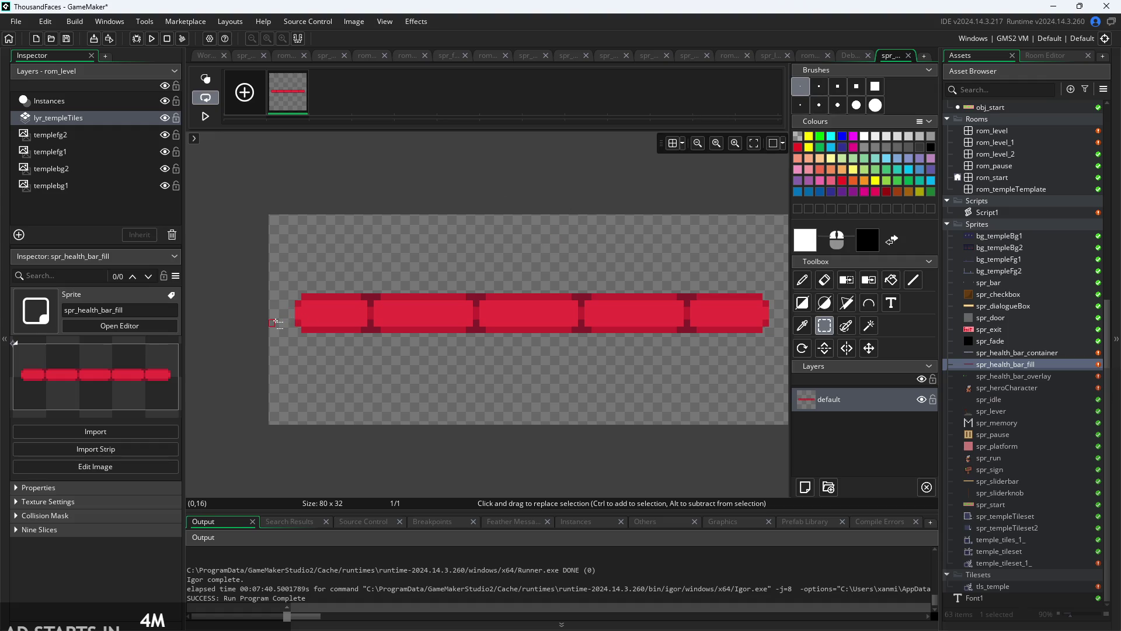
drag(269, 320, 690, 322)
click(281, 142)
click(207, 56)
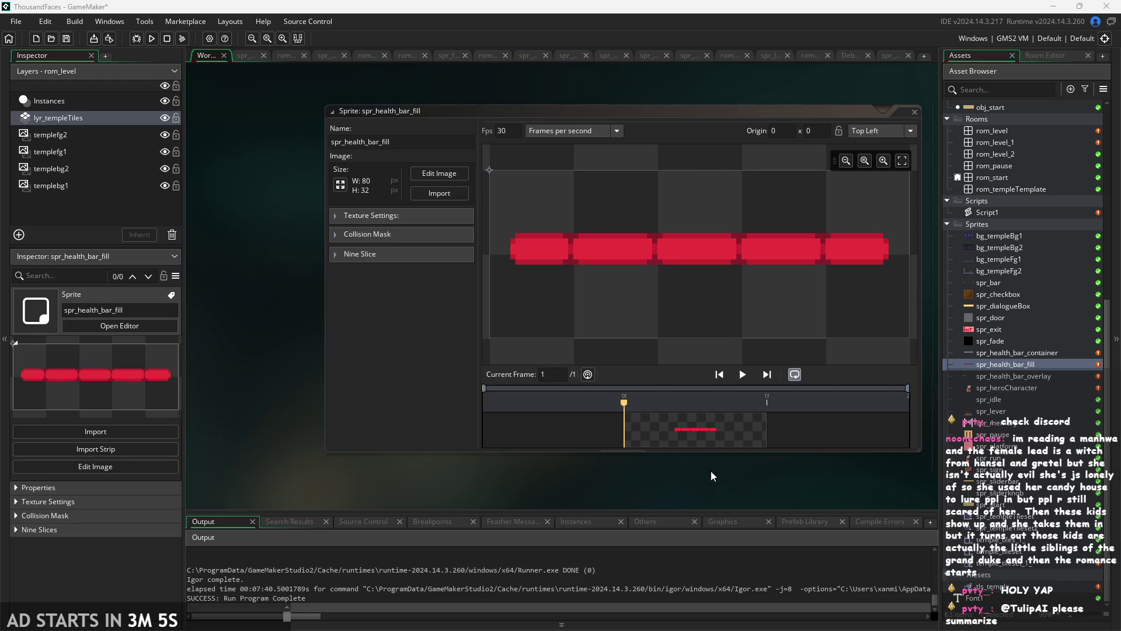
- Run the game, which fails with compile errors on obj_hero's line 32
drag(711, 471, 682, 483)
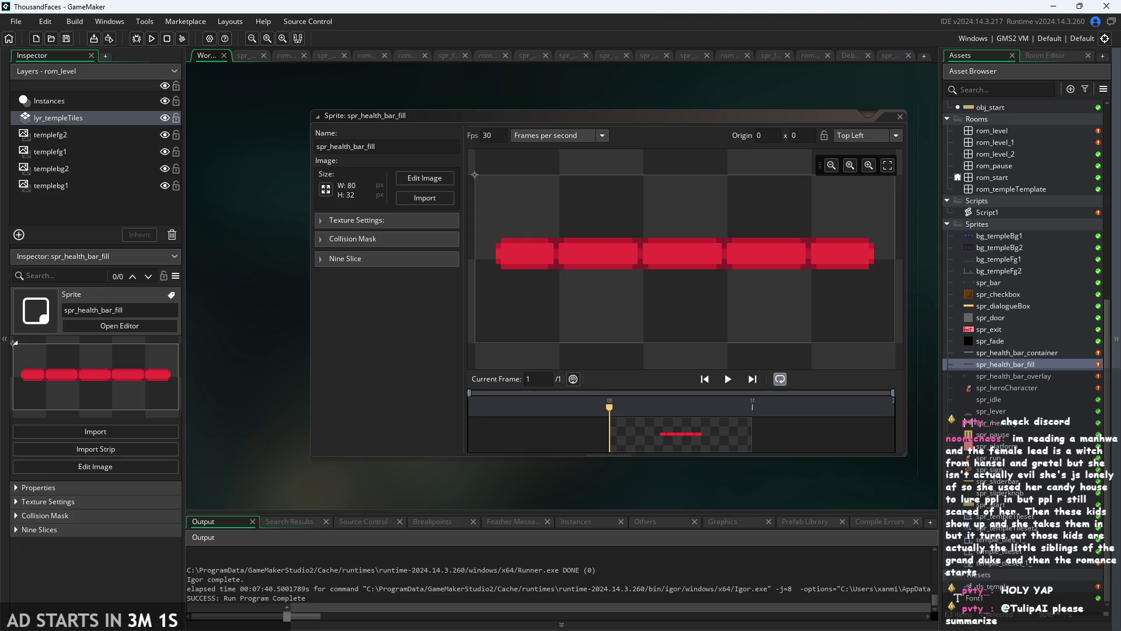
drag(850, 496, 868, 491)
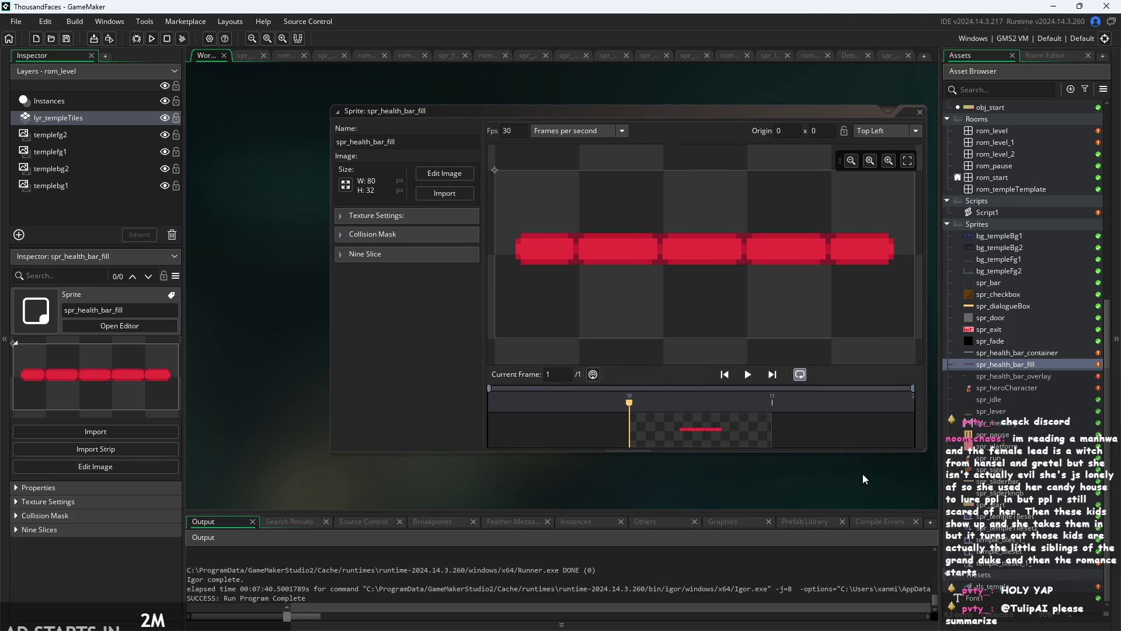
click(152, 38)
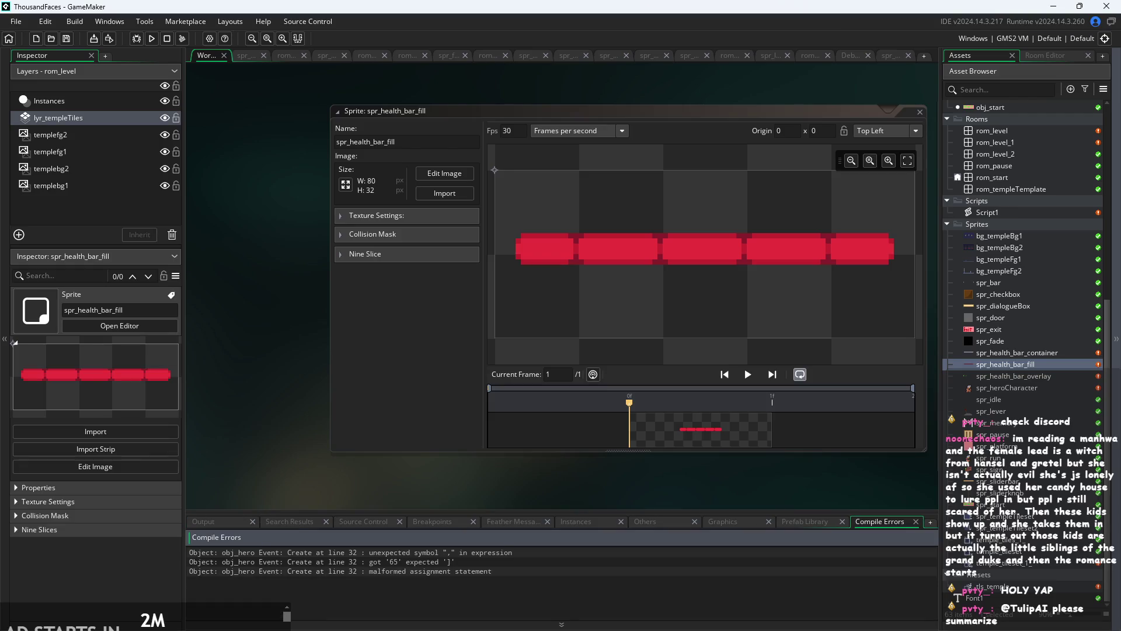
- Reopen obj_hero's Create code and change 17 to 16 on line 32
drag(556, 499, 507, 497)
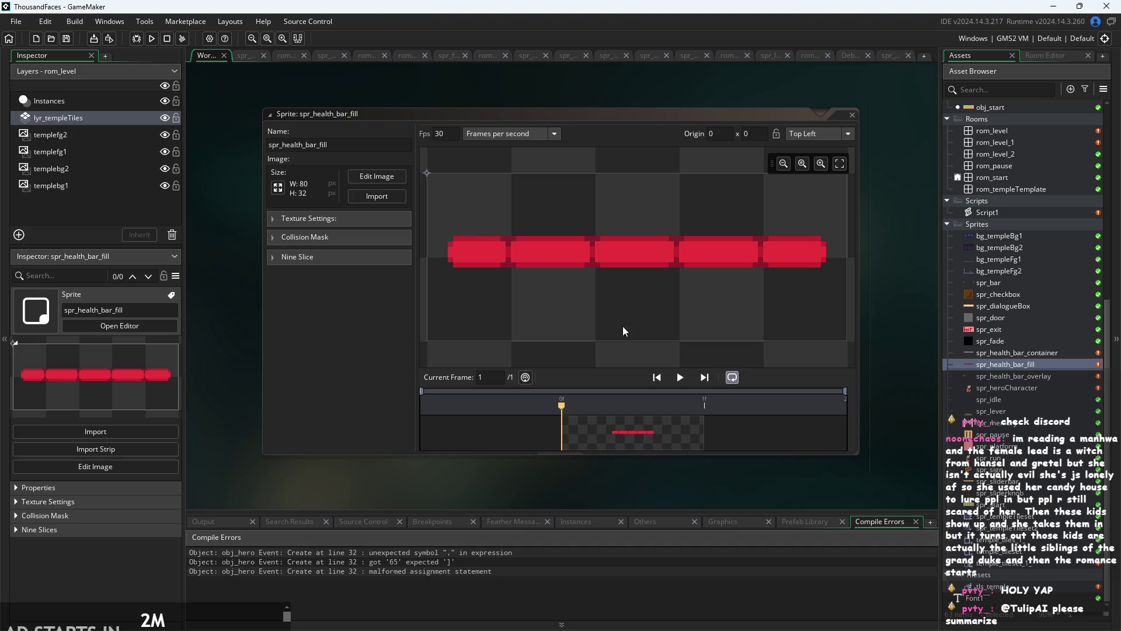
scroll(1003, 205, up, 5)
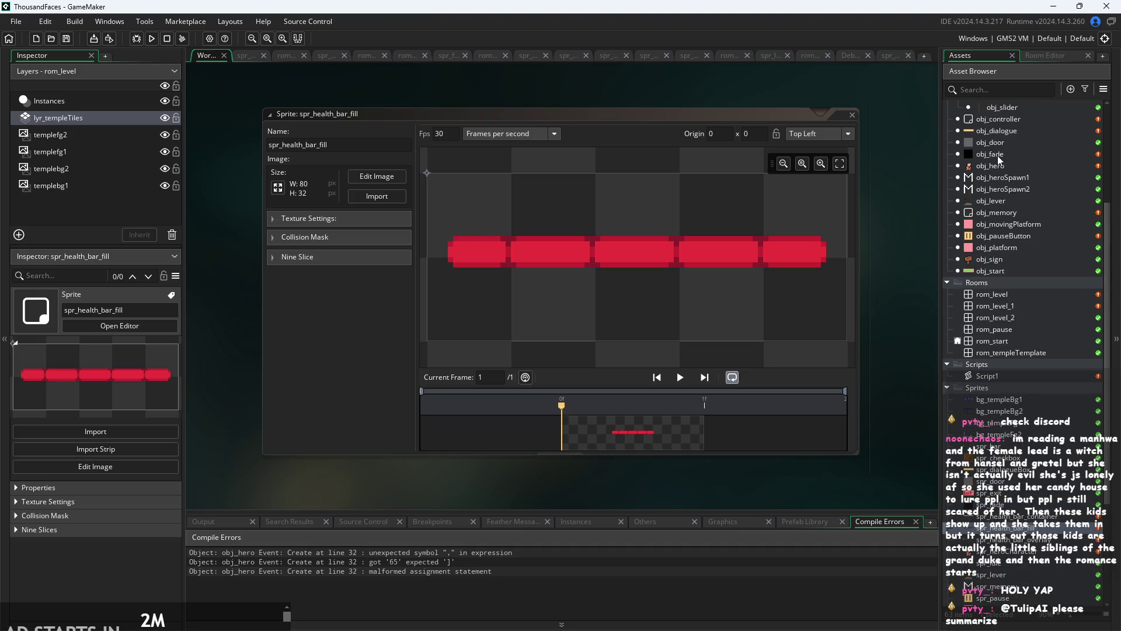
double_click(993, 166)
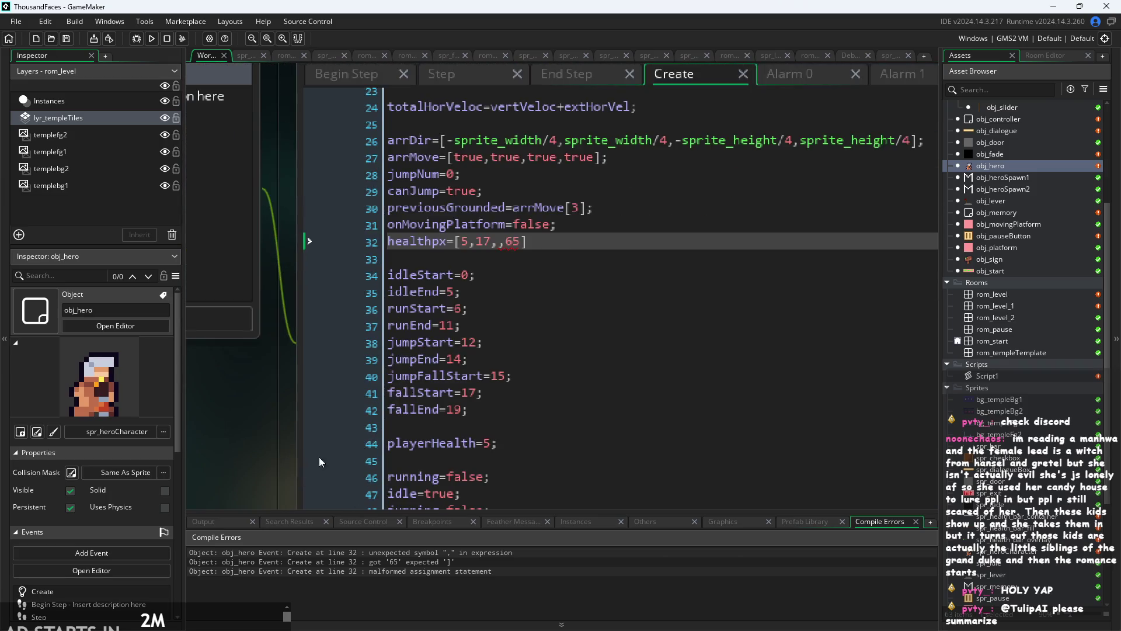
click(485, 240)
key(BackSpace)
text(6,)
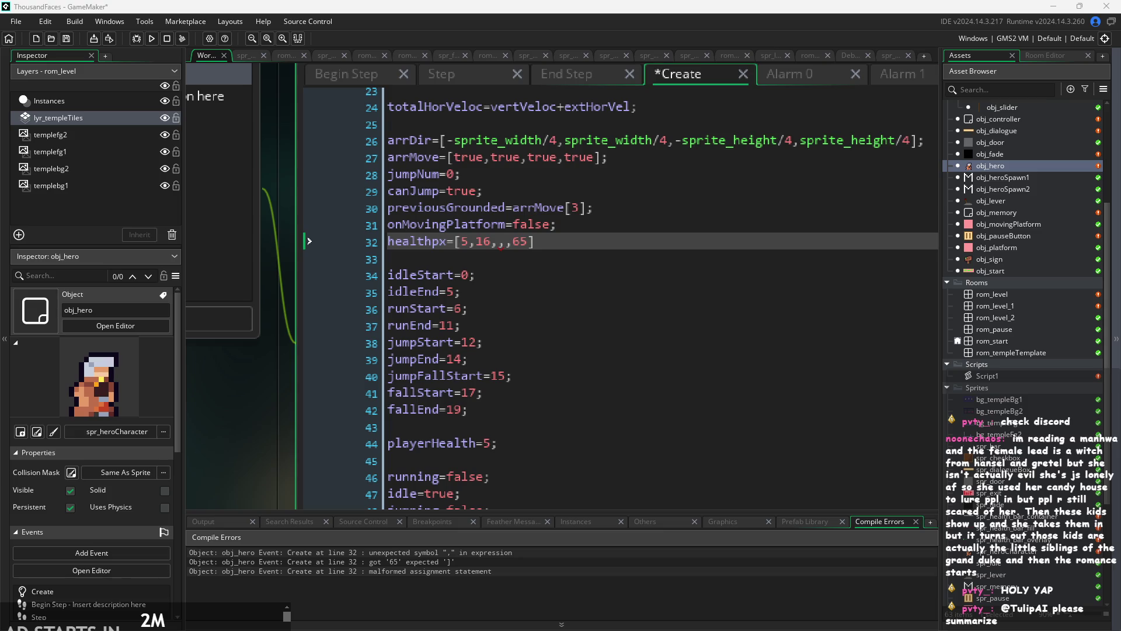
- Fill in 32,48, change 65 to 64 for healthpx=[5,16,32,48,64], then save and run
click(557, 225)
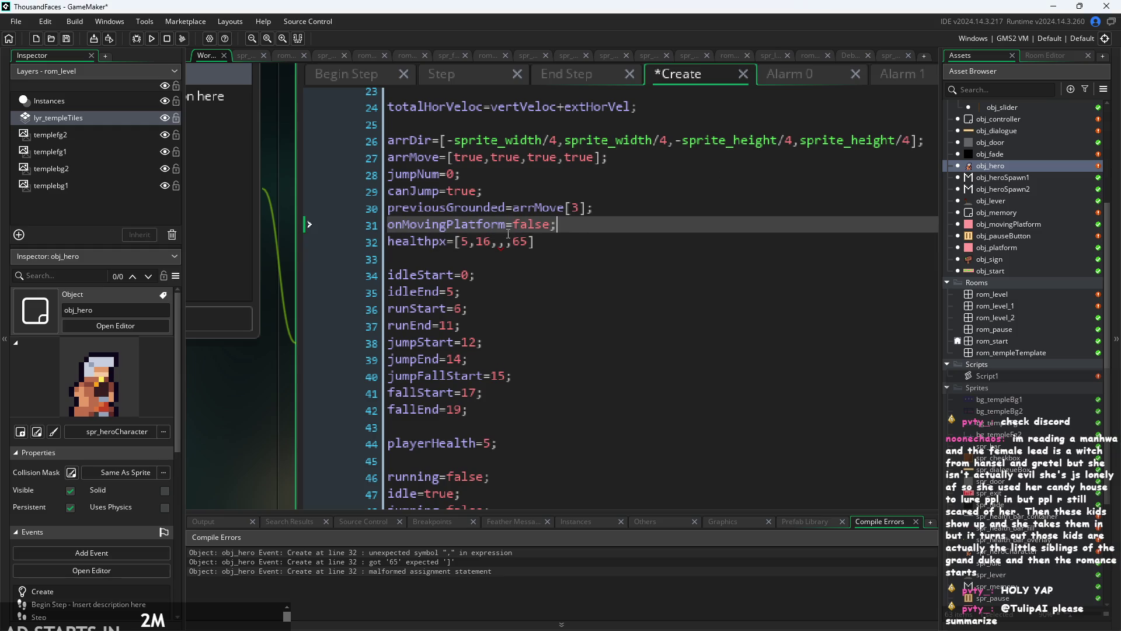
click(499, 241)
text(32,)
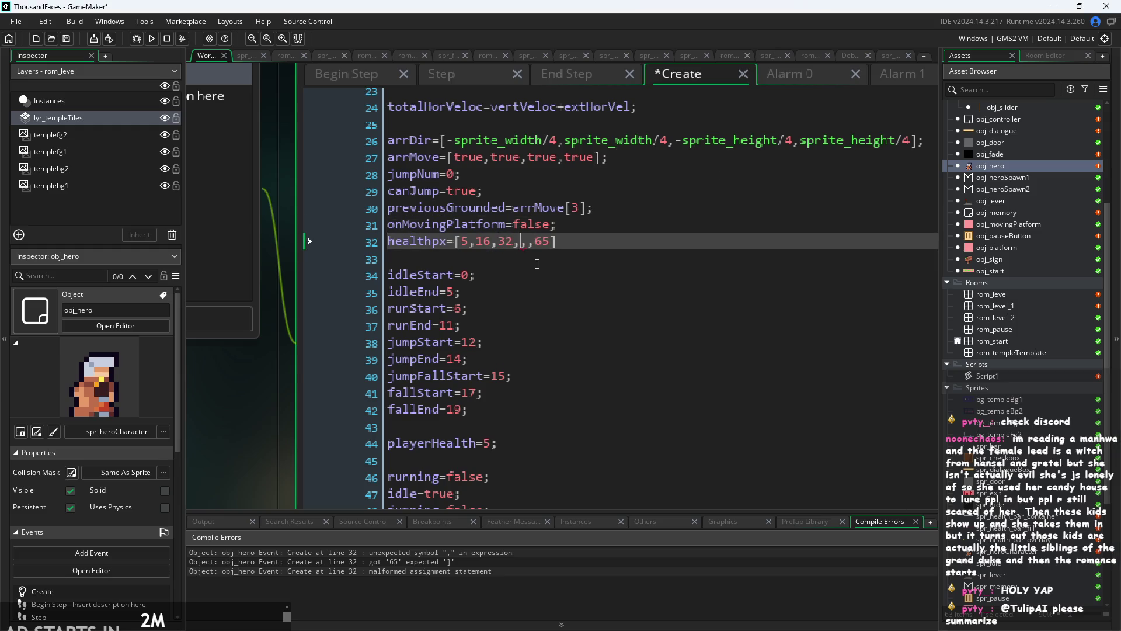
text(4)
text(8)
key(Delete)
text(4)
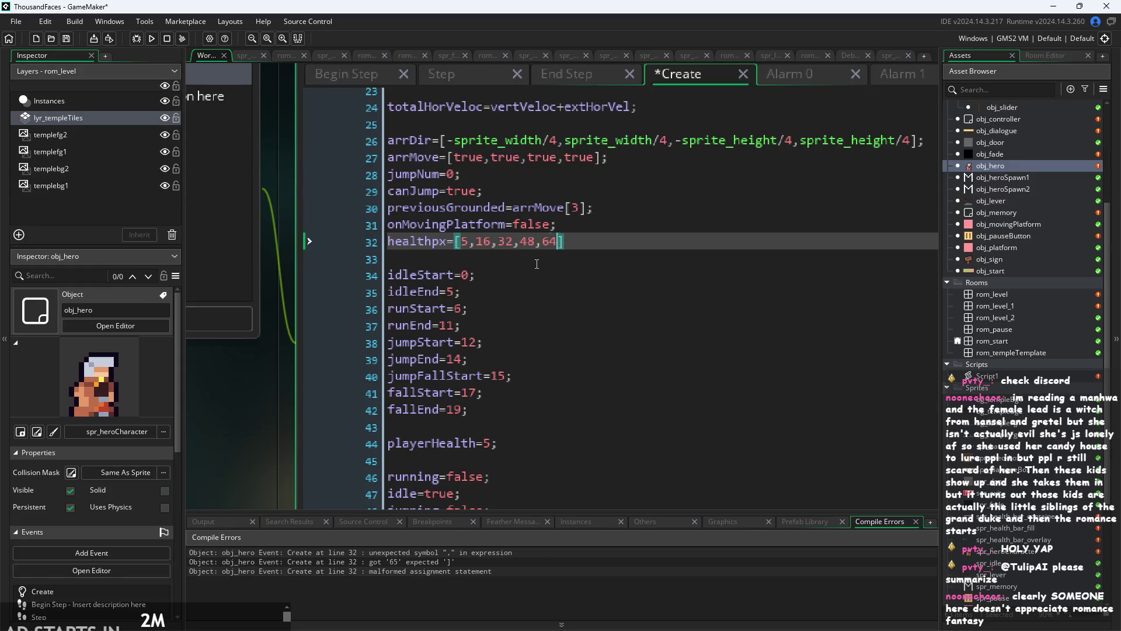
click(607, 293)
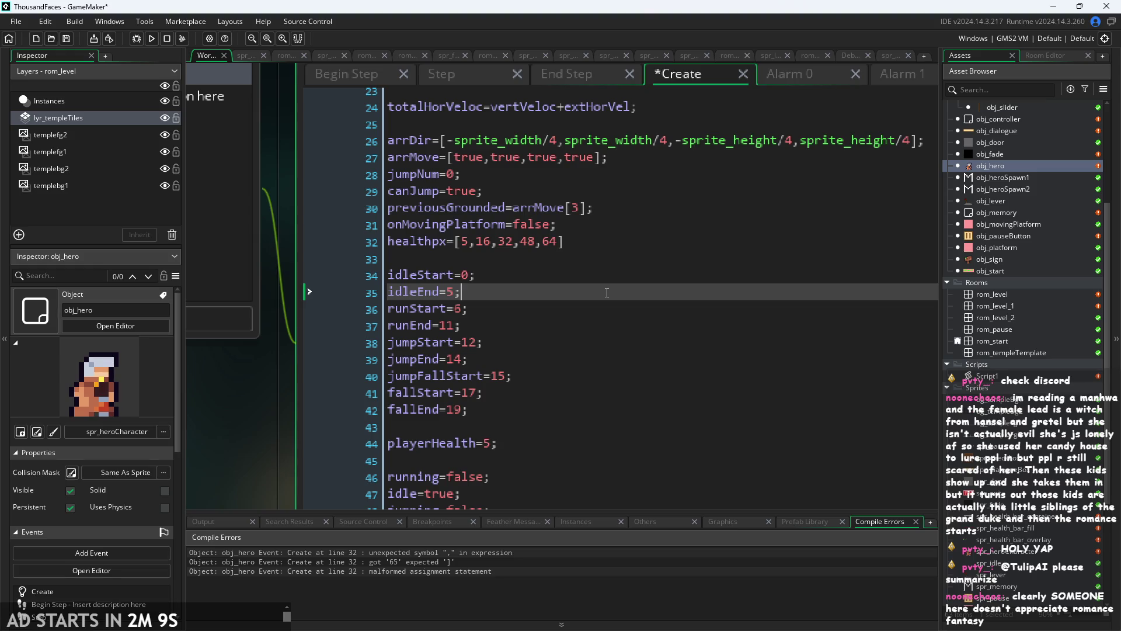
drag(259, 406, 294, 416)
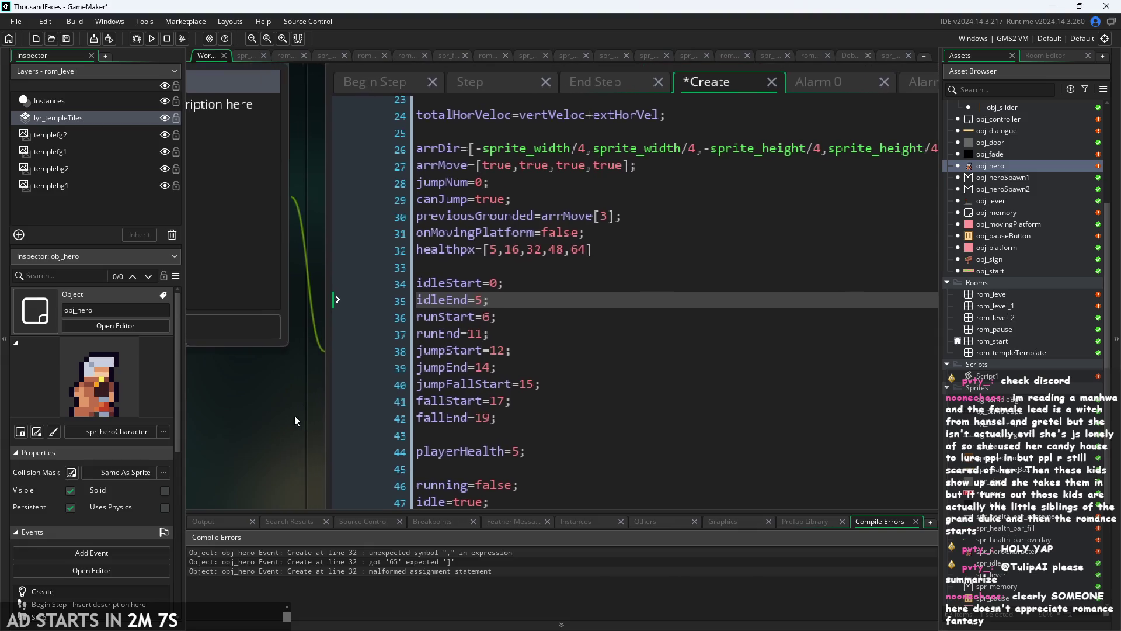
click(150, 39)
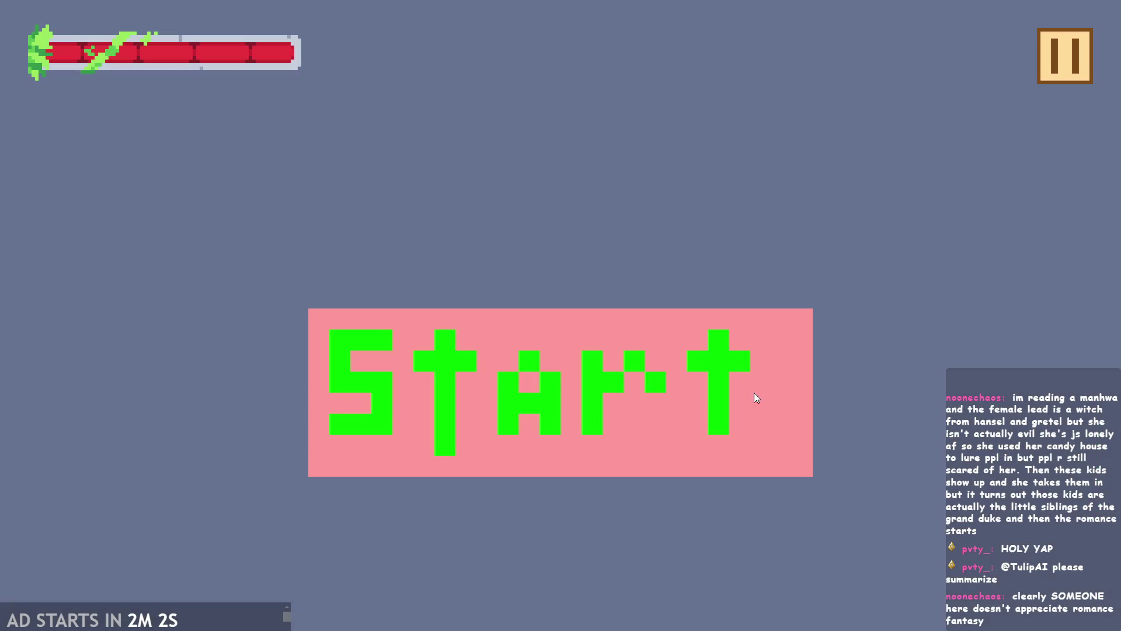
- Start the level and fly the hero around the hall, to the wall lever and onto the stair-top ledge
click(643, 362)
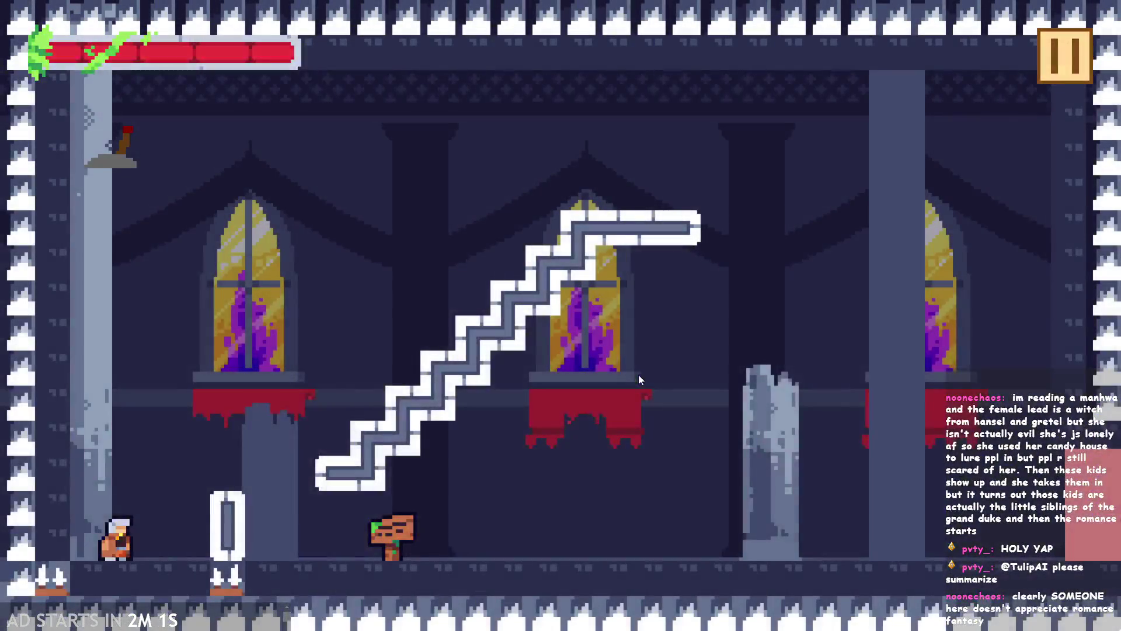
key(Left)
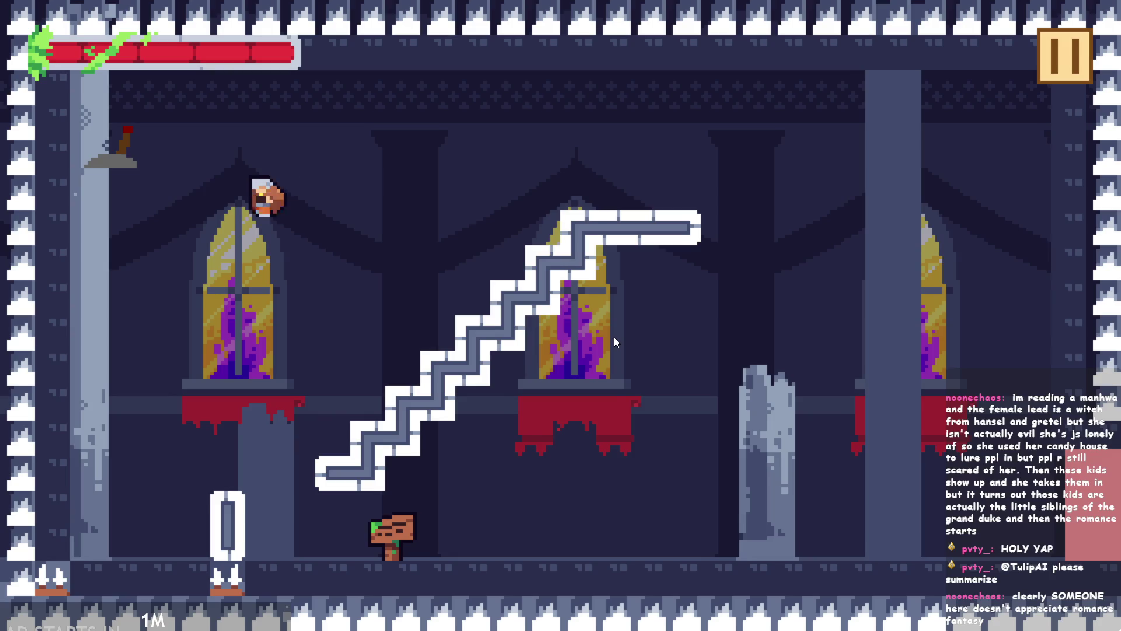
key(Right)
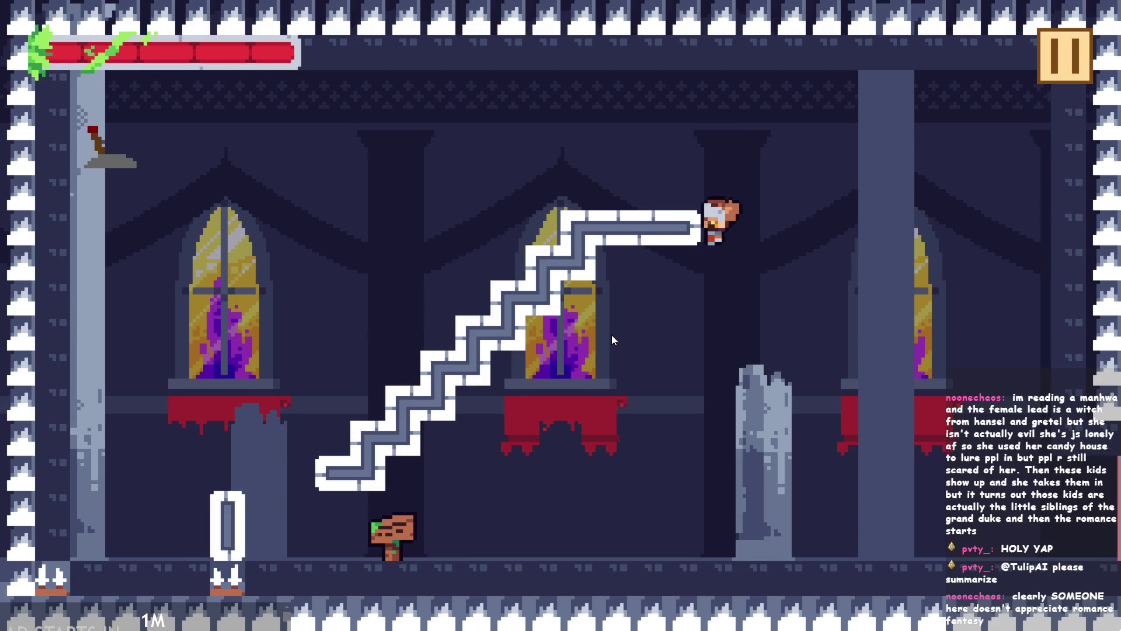
key(Left)
key(Left)
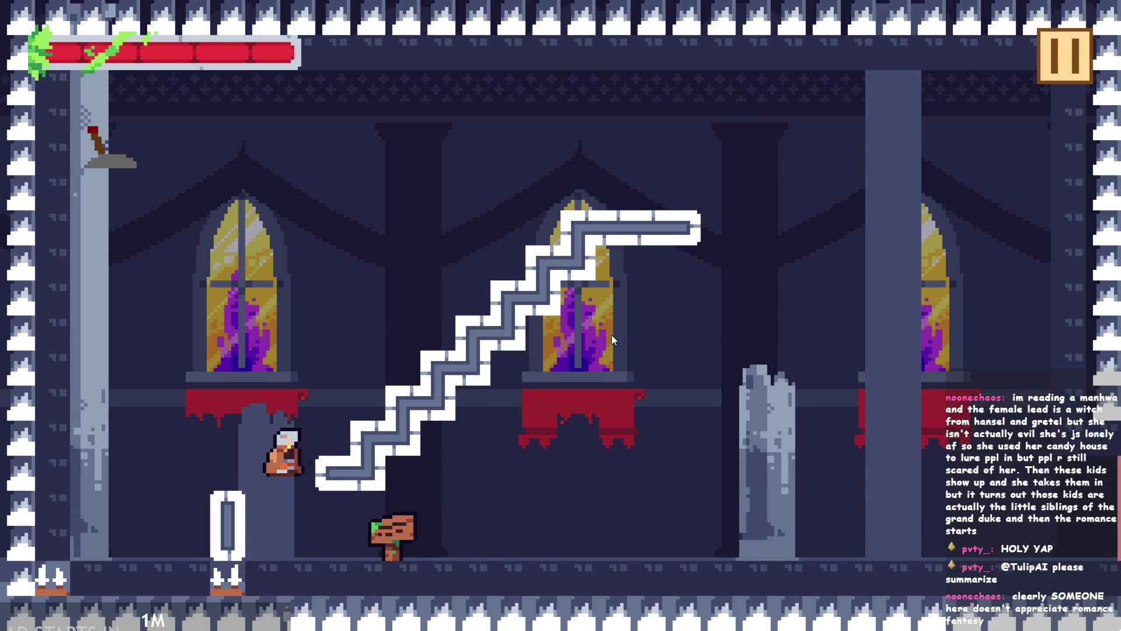
key(Right)
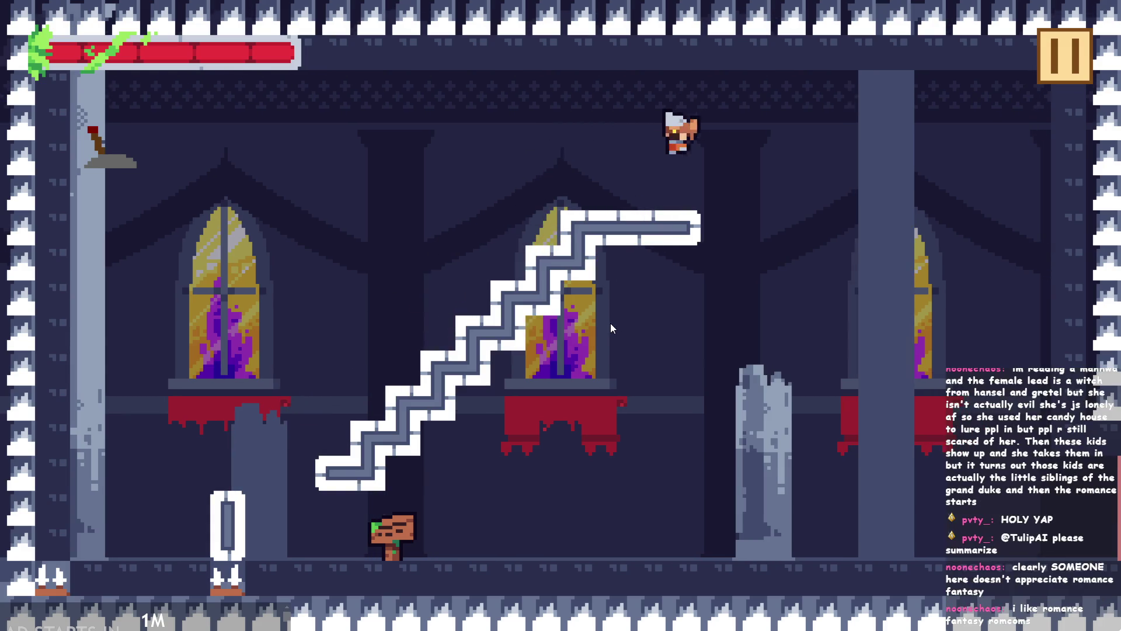
key(Left)
key(Right)
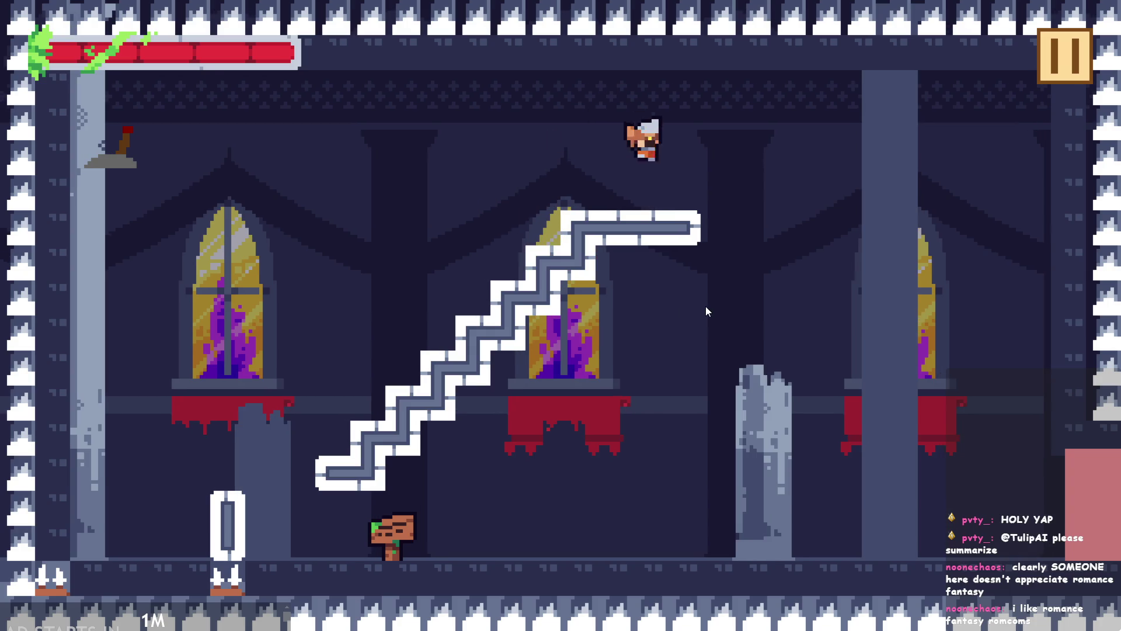
key(Left)
key(Right)
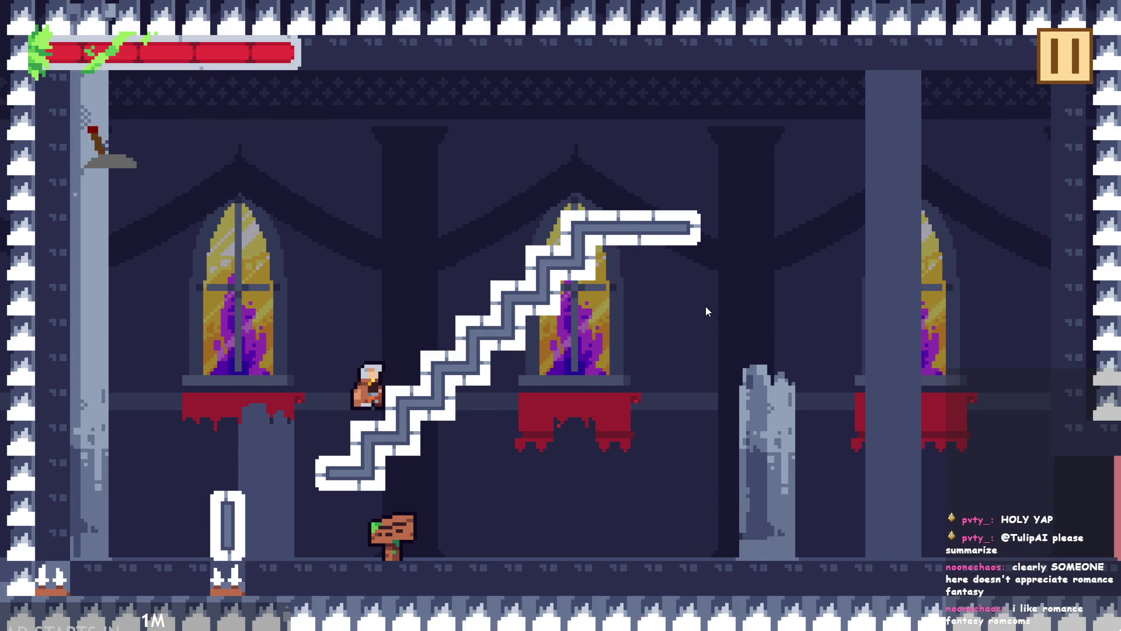
key(Left)
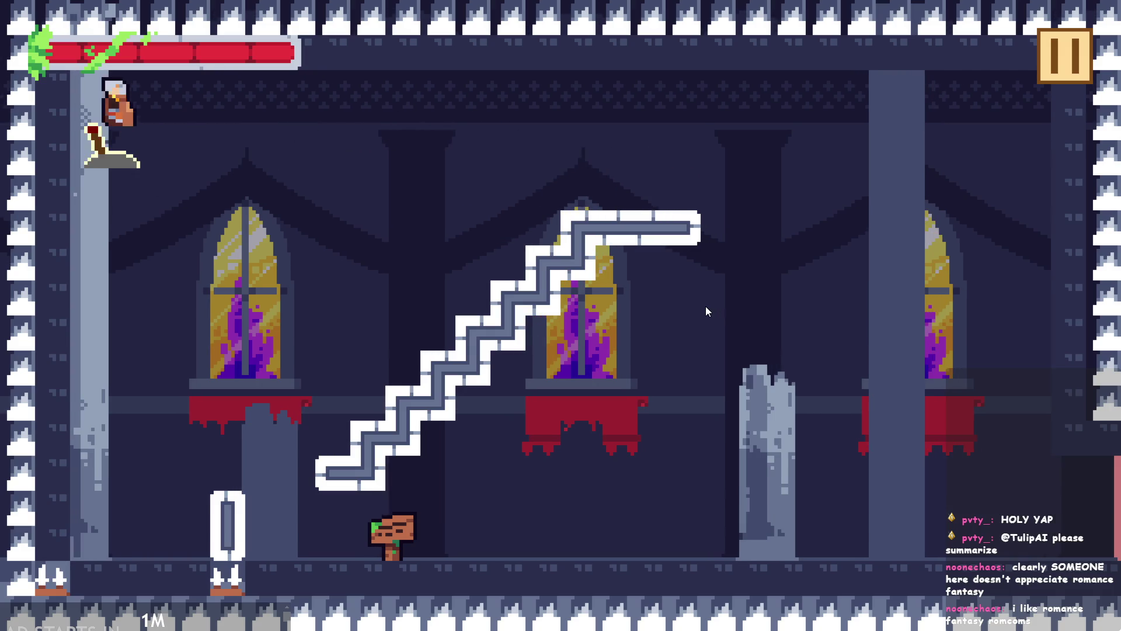
key(Right)
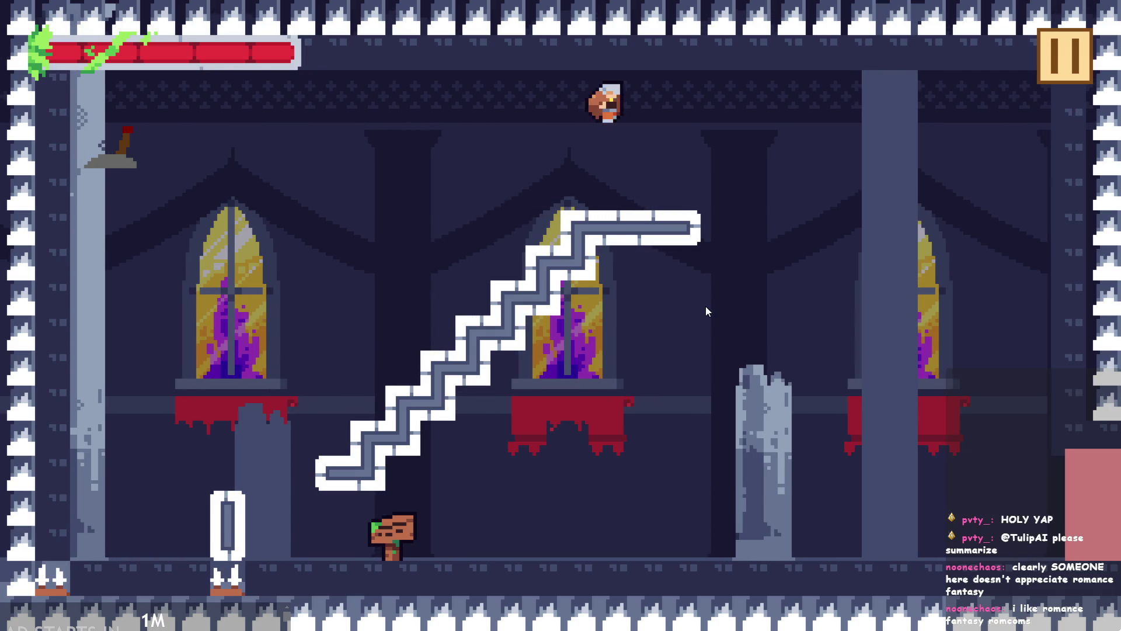
key(Left)
key(Right)
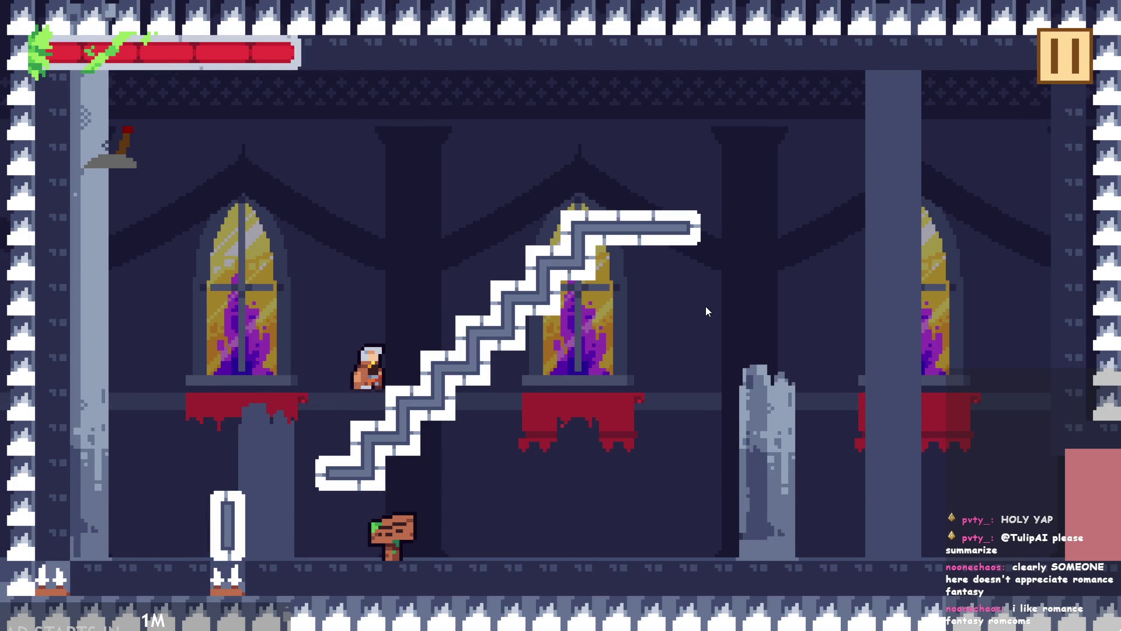
key(Left)
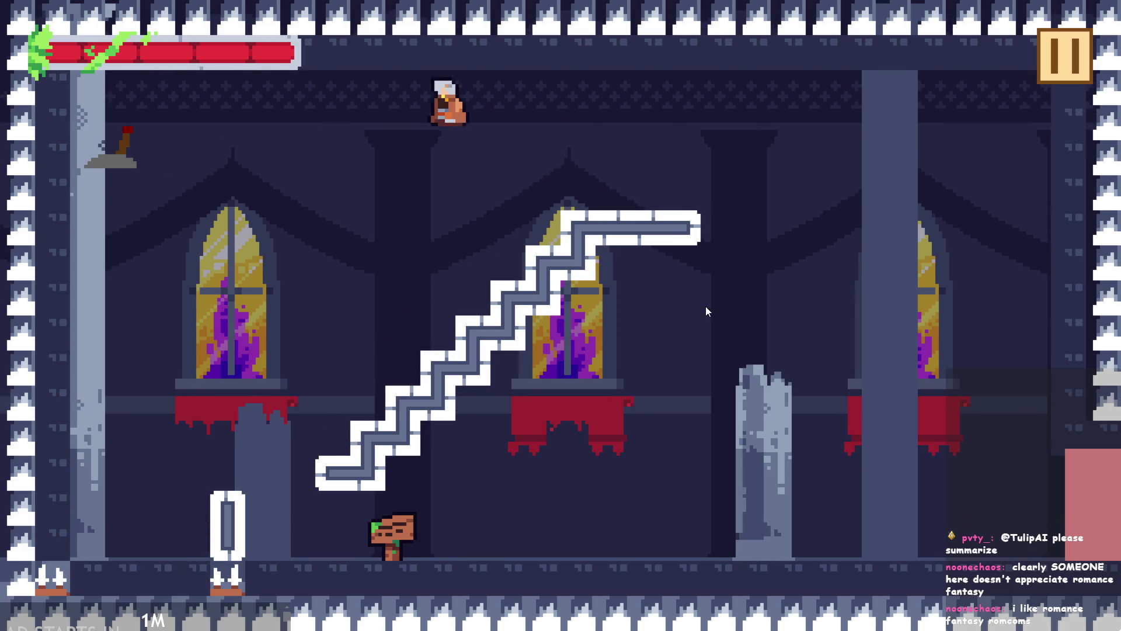
key(Right)
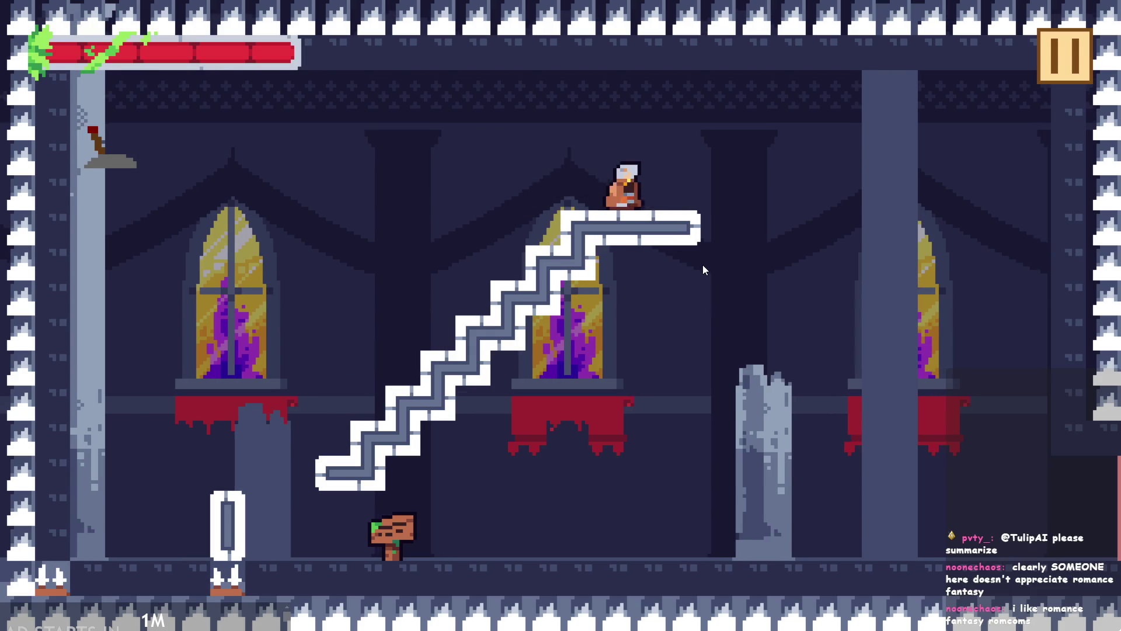
key(Left)
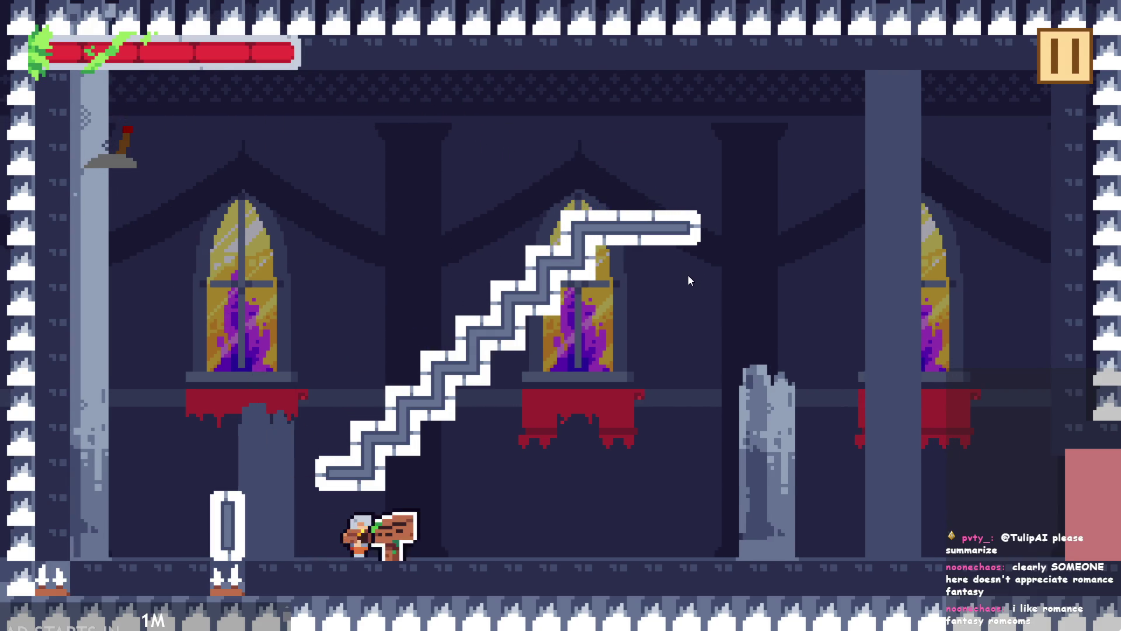
key(Left)
key(Right)
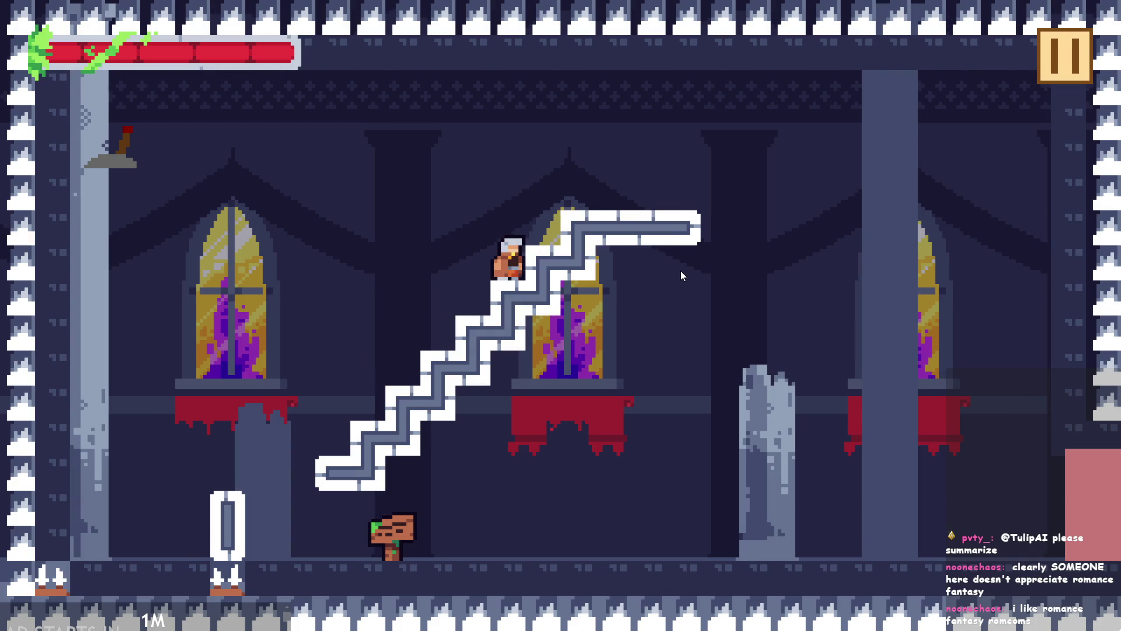
key(Left)
key(Right)
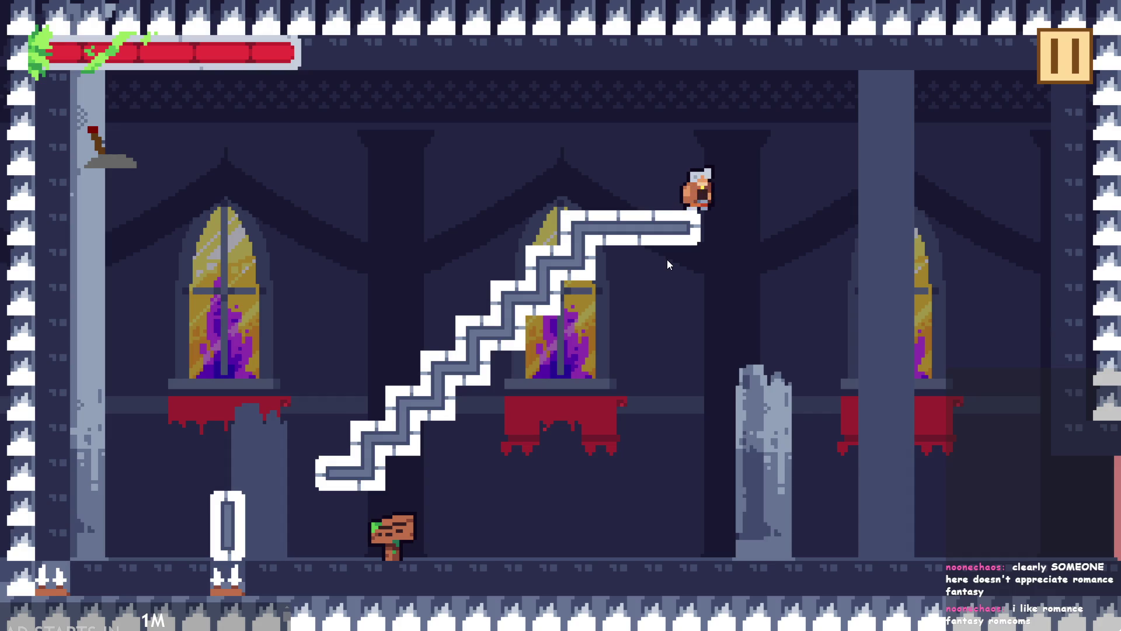
- Run and jump the hero between the stairs, the signpost and the left-pillar lever
key(Left)
key(space)
key(Left)
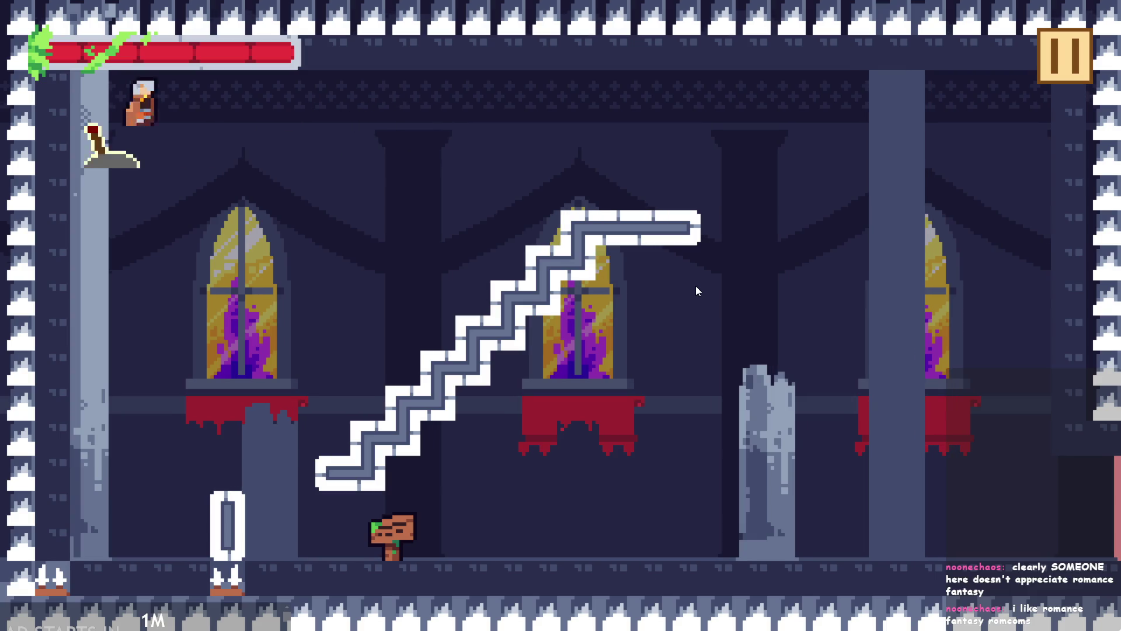
key(Right)
key(space)
key(Left)
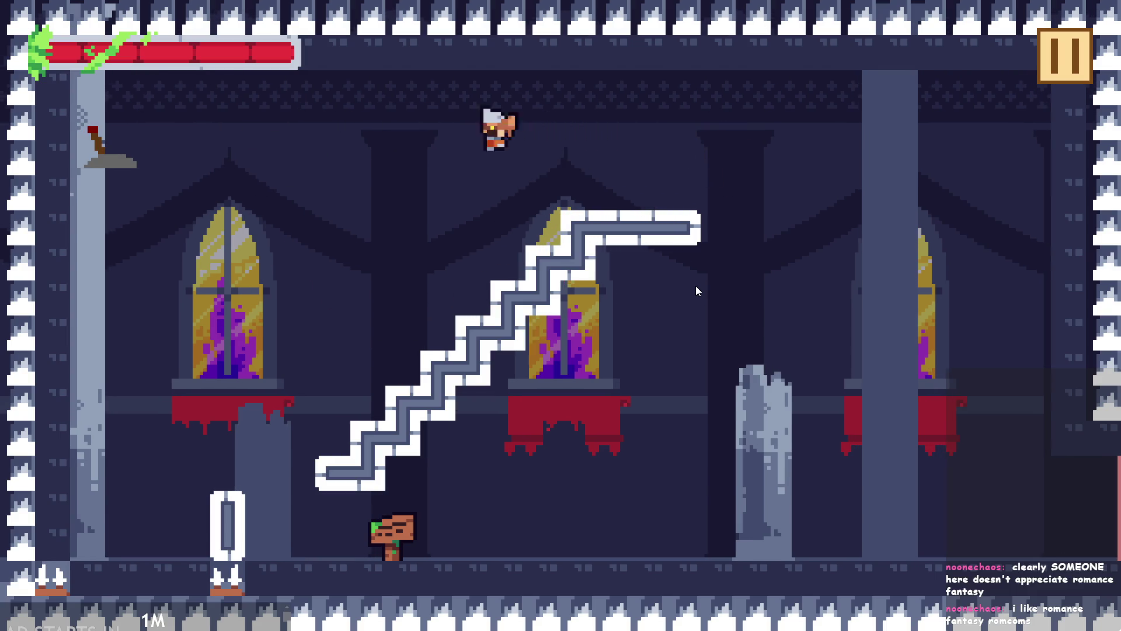
key(Right)
key(space)
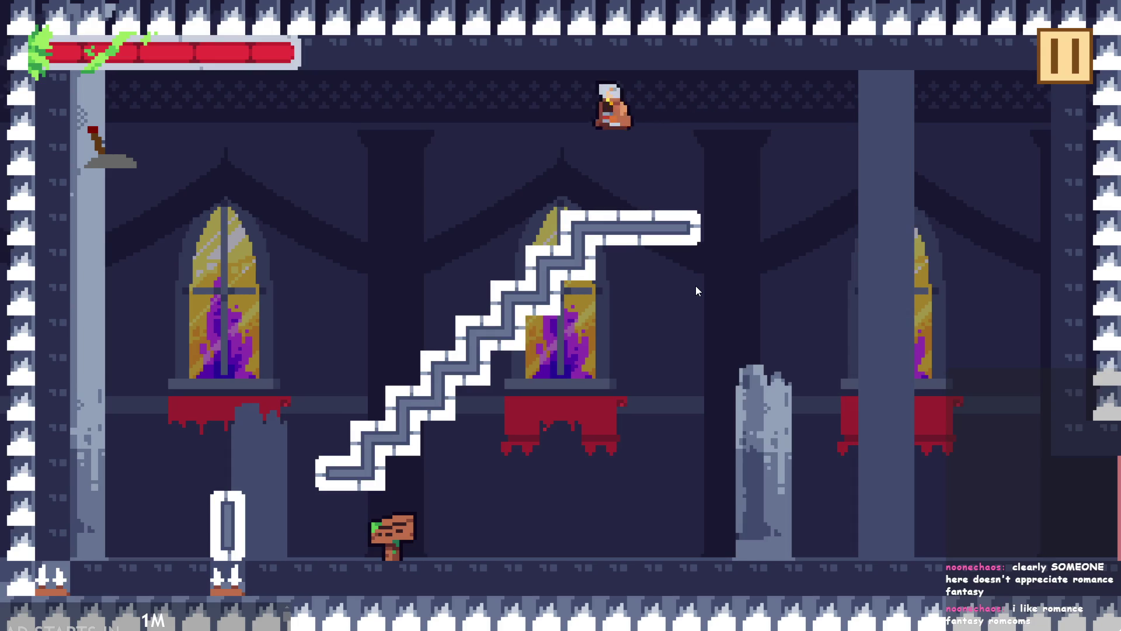
key(Left)
key(space)
key(Right)
key(Left)
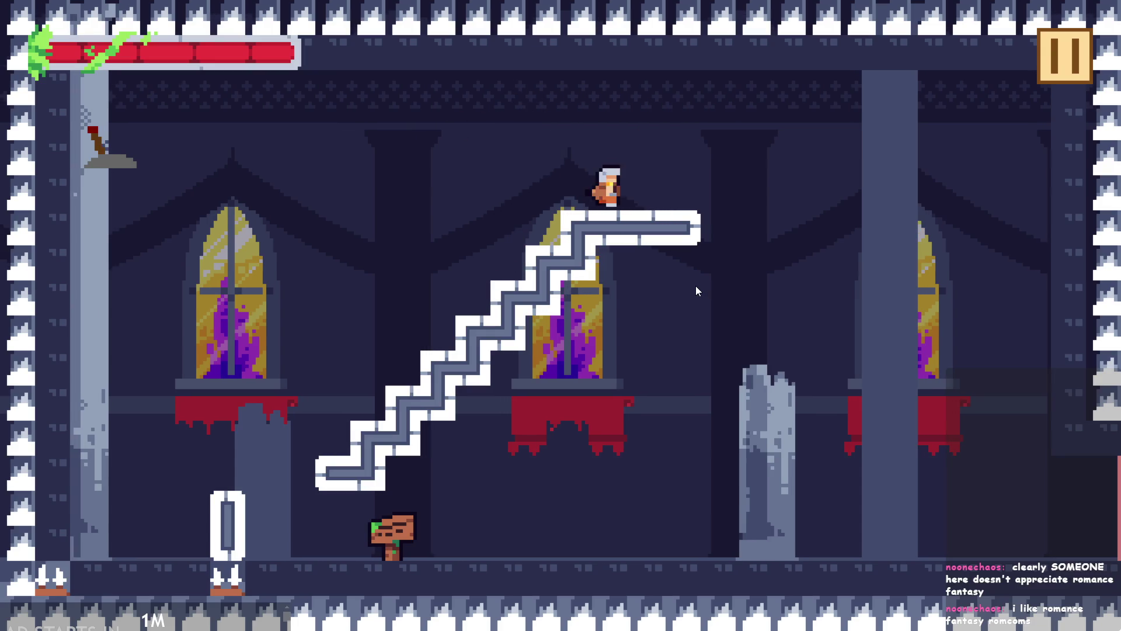
key(Right)
key(space)
key(Left)
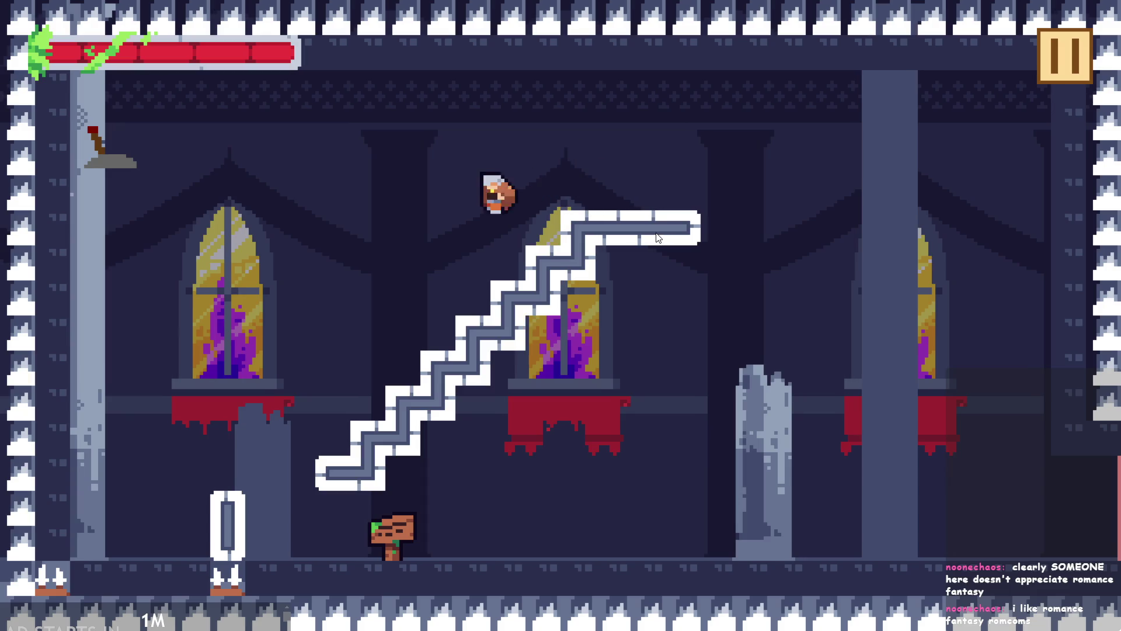
key(space)
key(Right)
key(Left)
key(space)
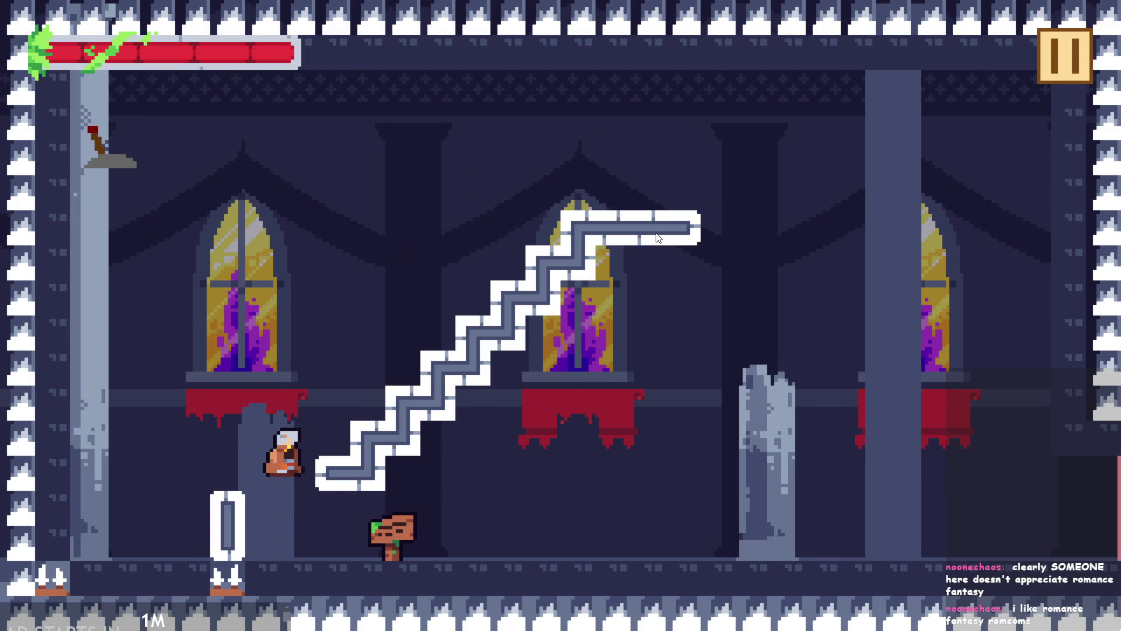
key(Right)
key(Left)
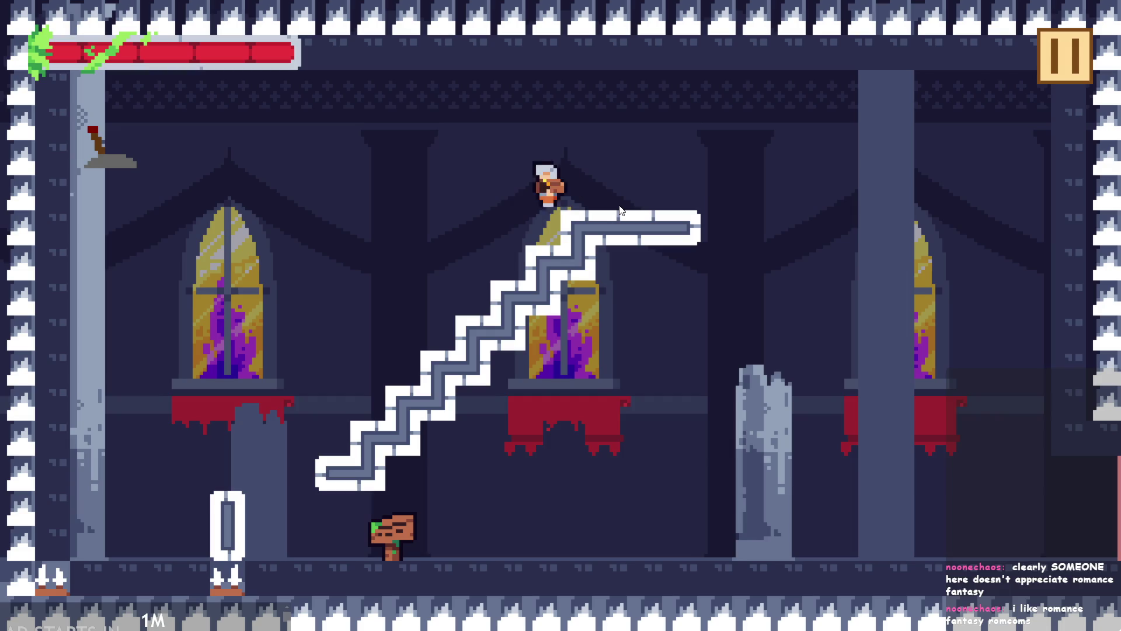
key(space)
key(Right)
key(Left)
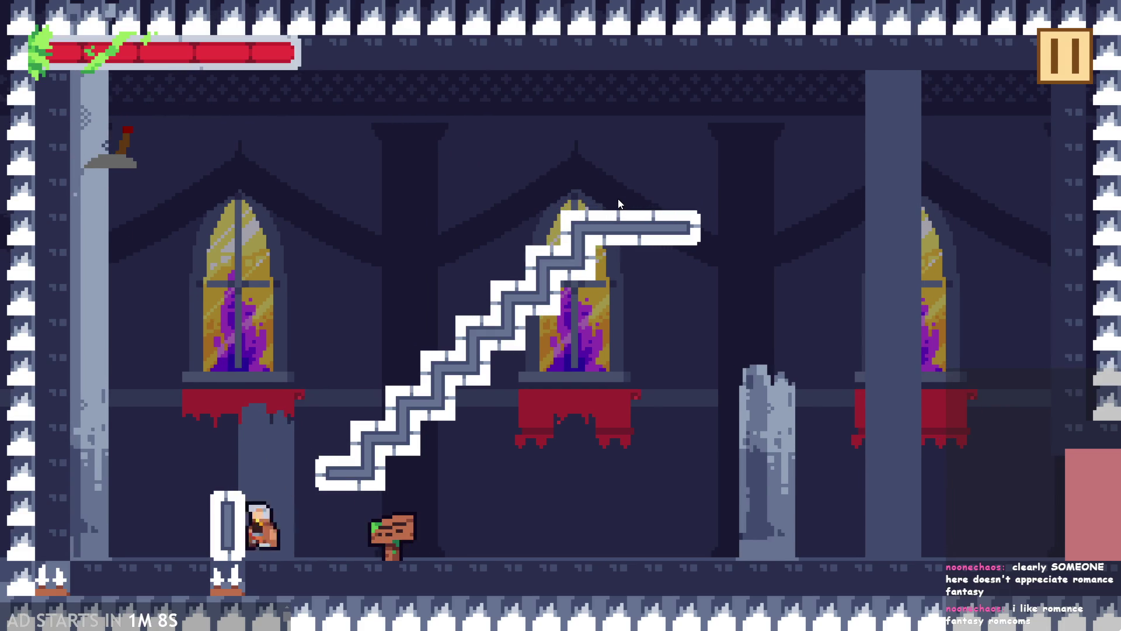
key(space)
key(Right)
key(Left)
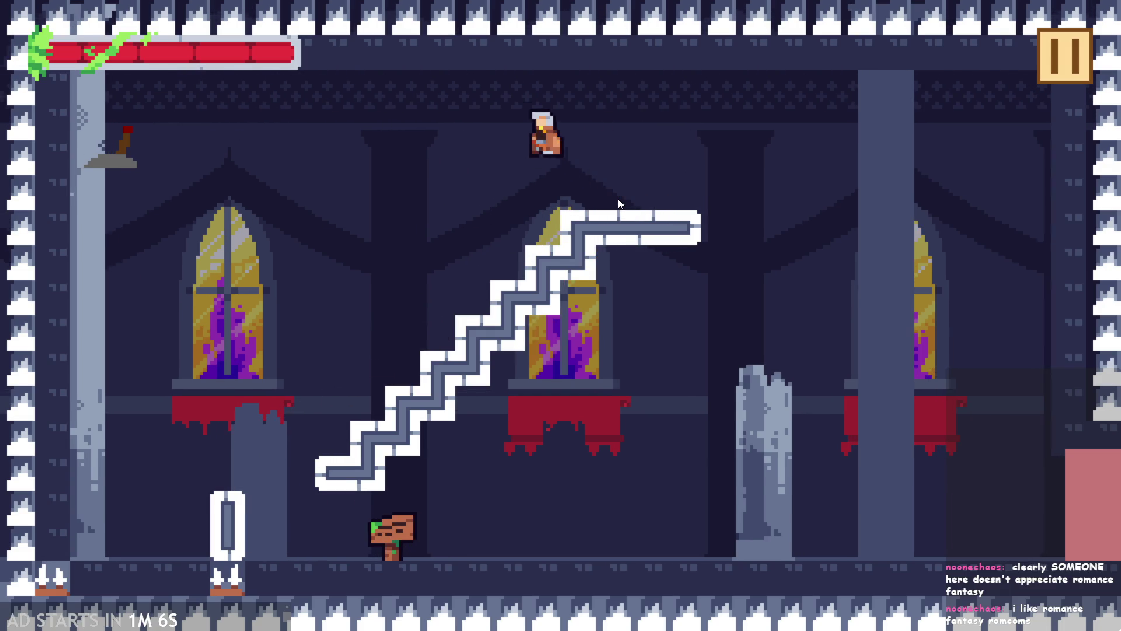
key(Right)
key(space)
key(Right)
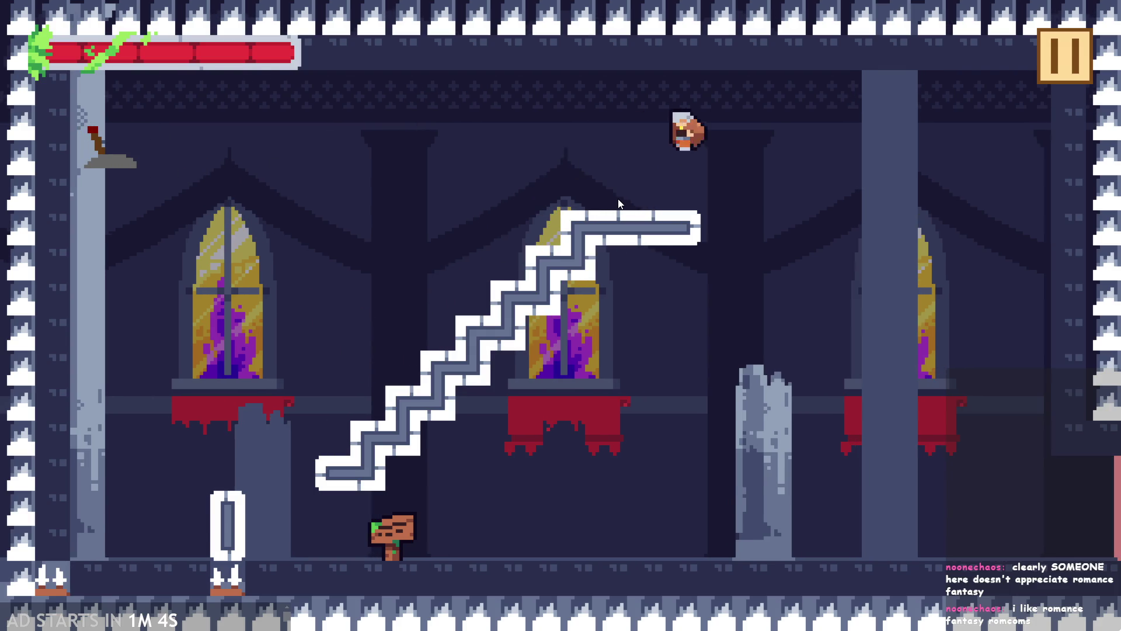
key(Left)
key(Right)
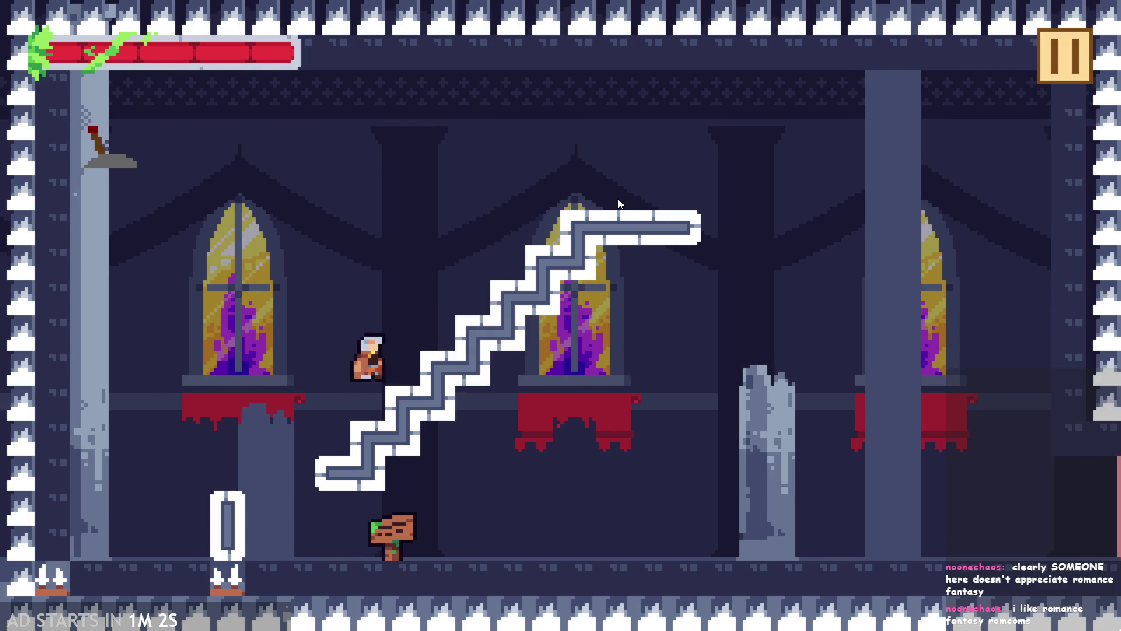
key(space)
key(Left)
key(Left)
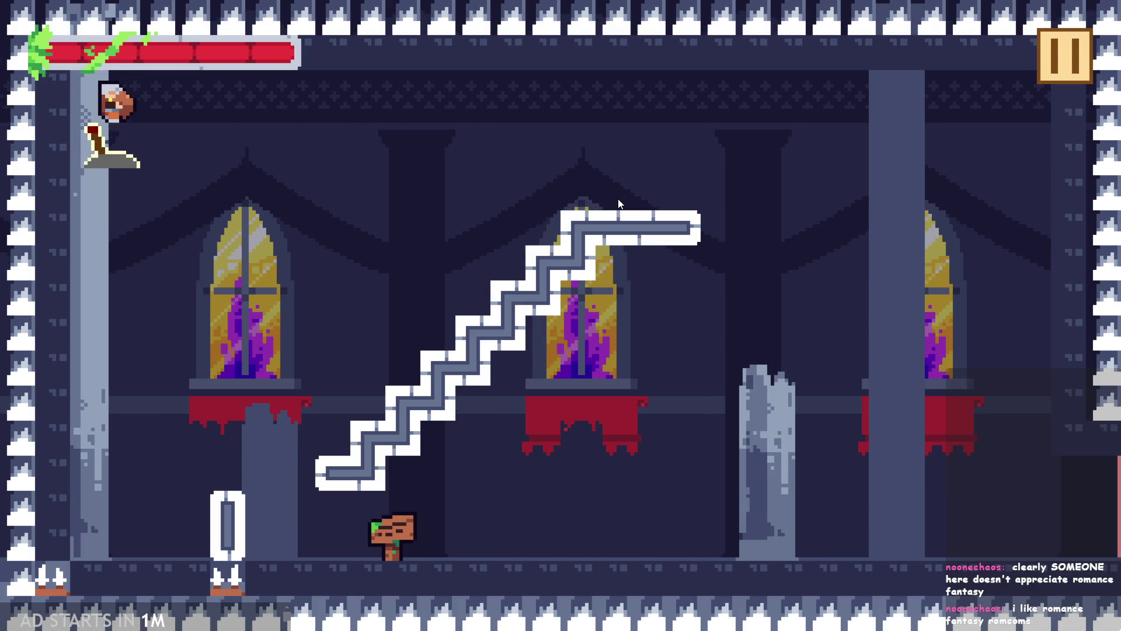
key(Right)
key(space)
key(Right)
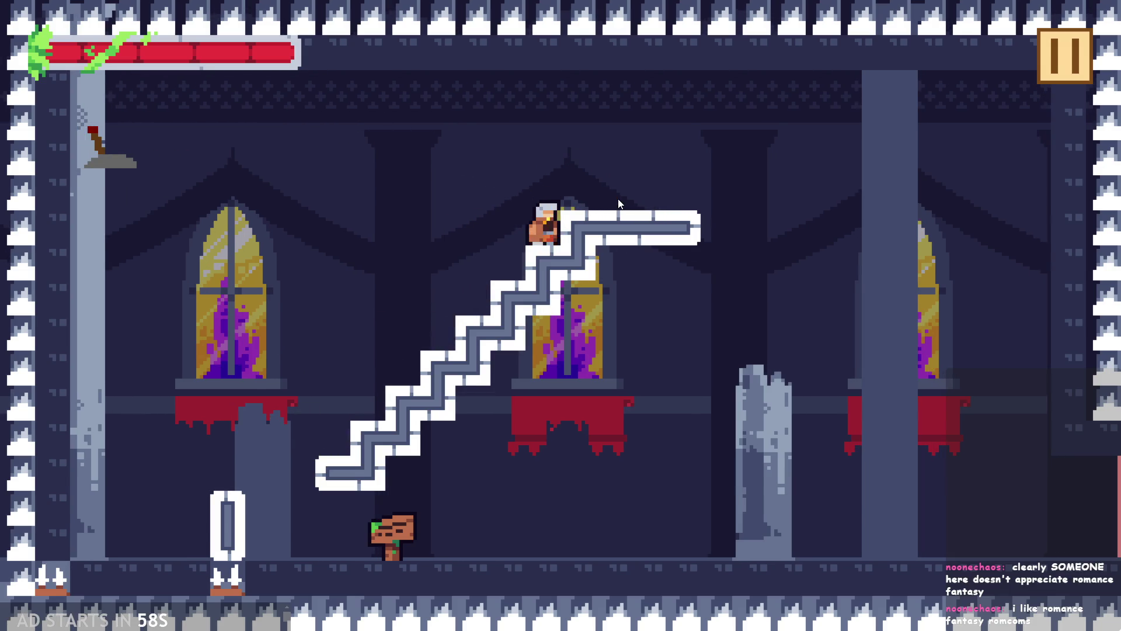
key(space)
key(Left)
- Keep jumping the hero up and over the staircase, then pause and close the game
key(Right)
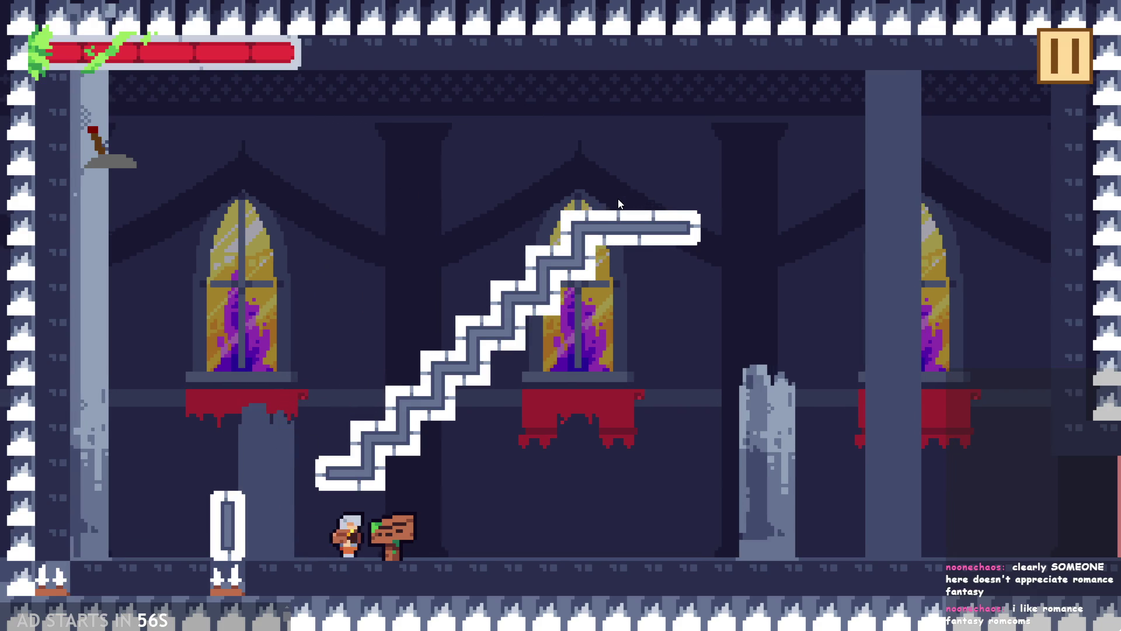
key(Left)
key(space)
key(Right)
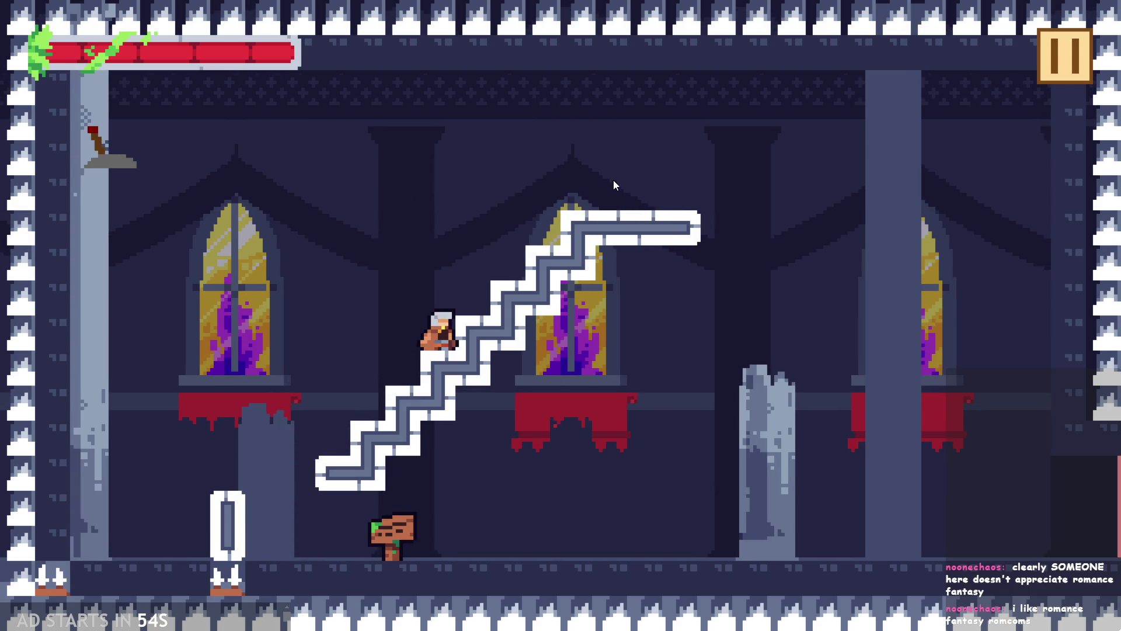
key(space)
key(Left)
key(Right)
key(space)
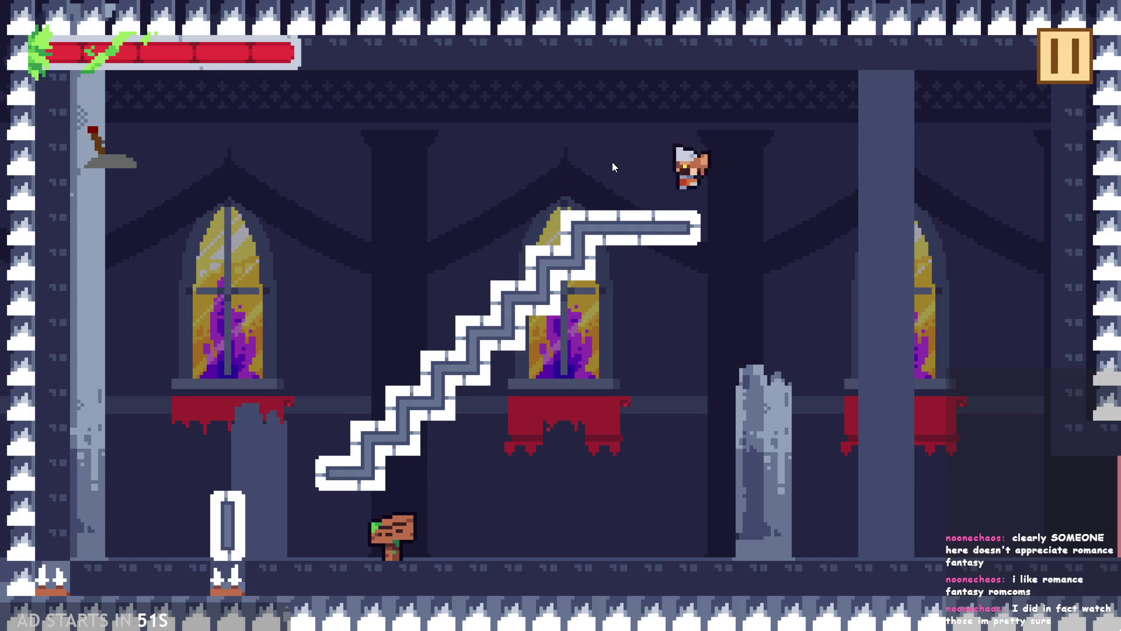
key(Left)
key(Right)
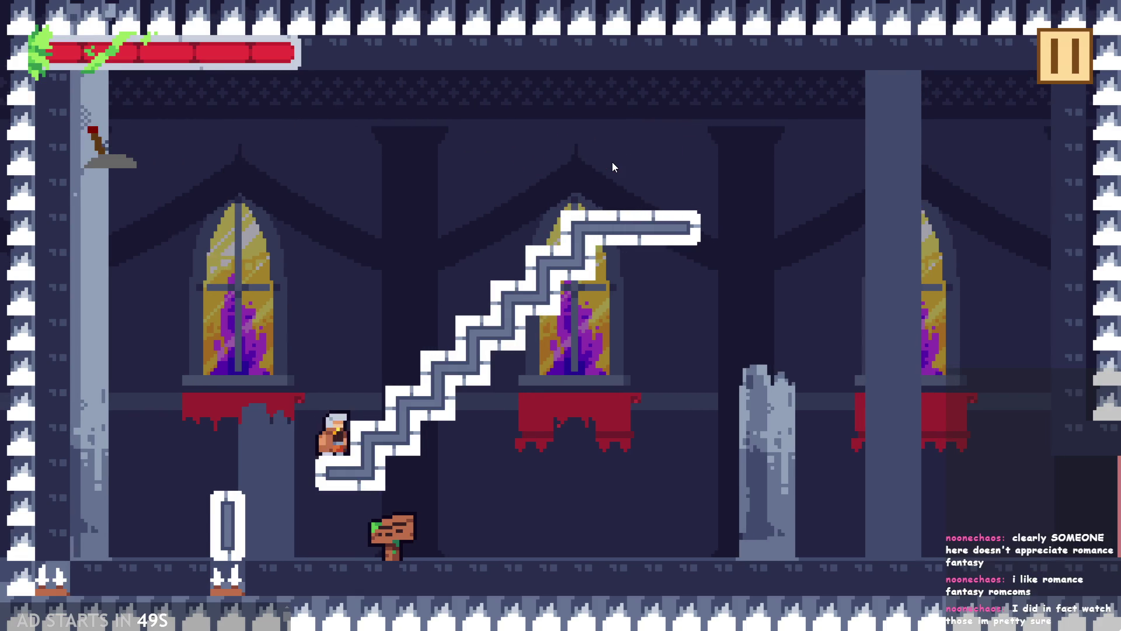
key(space)
key(Right)
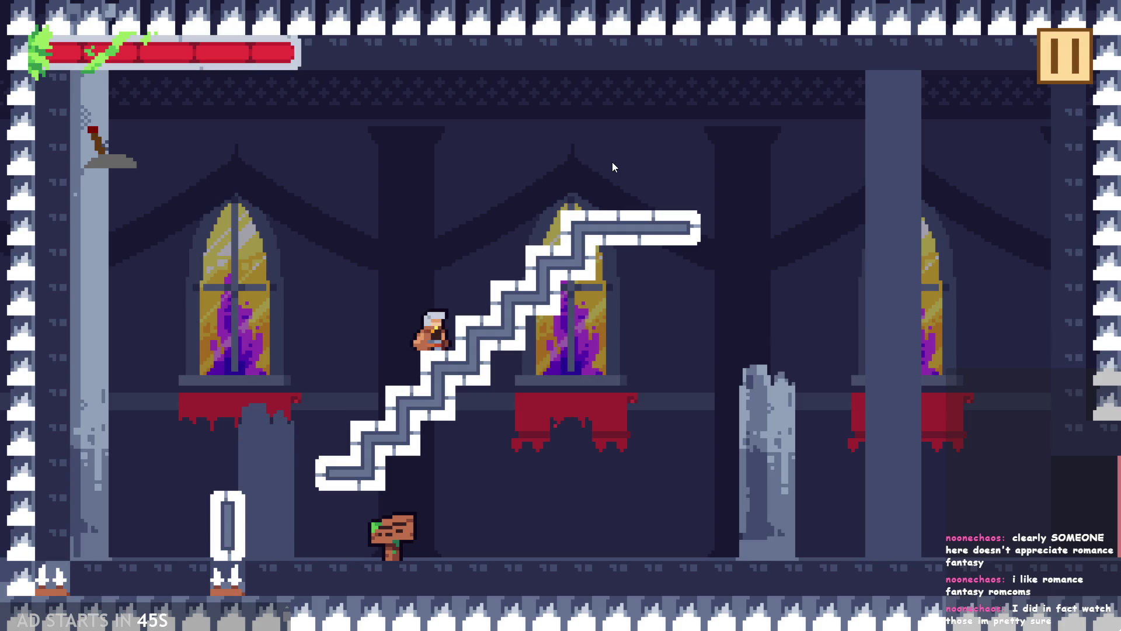
key(space)
key(Right)
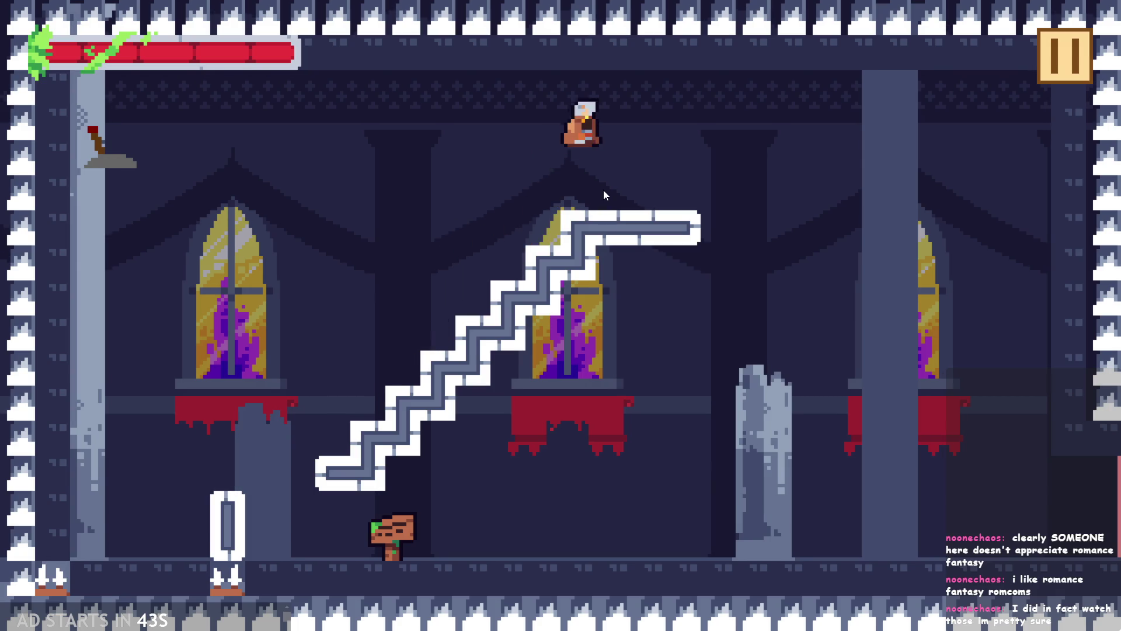
key(Left)
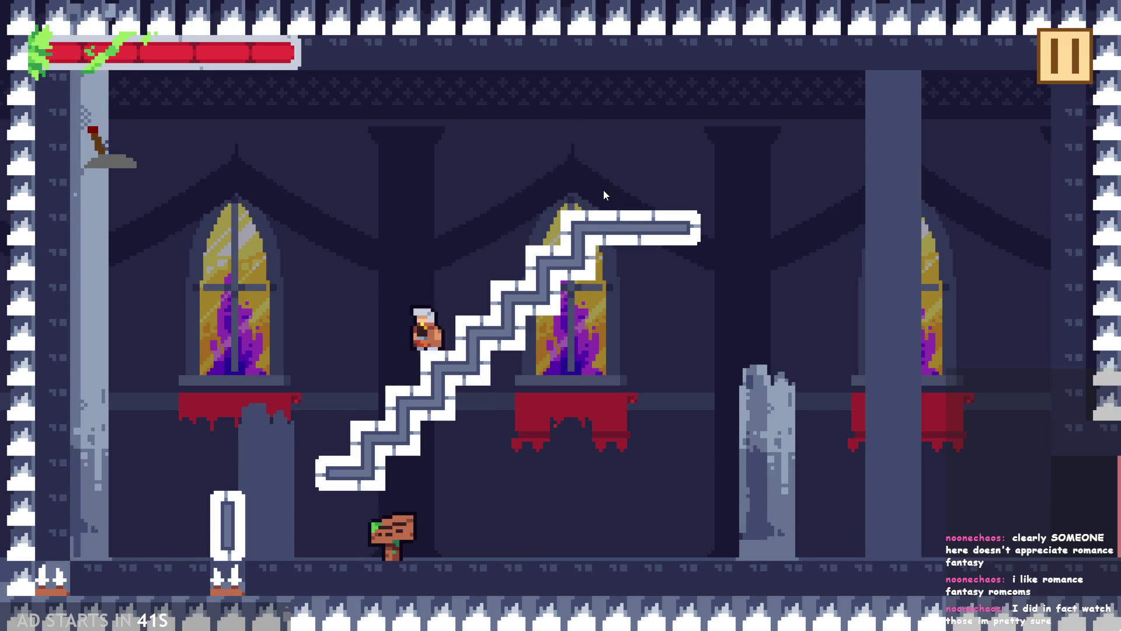
key(space)
key(Left)
key(space)
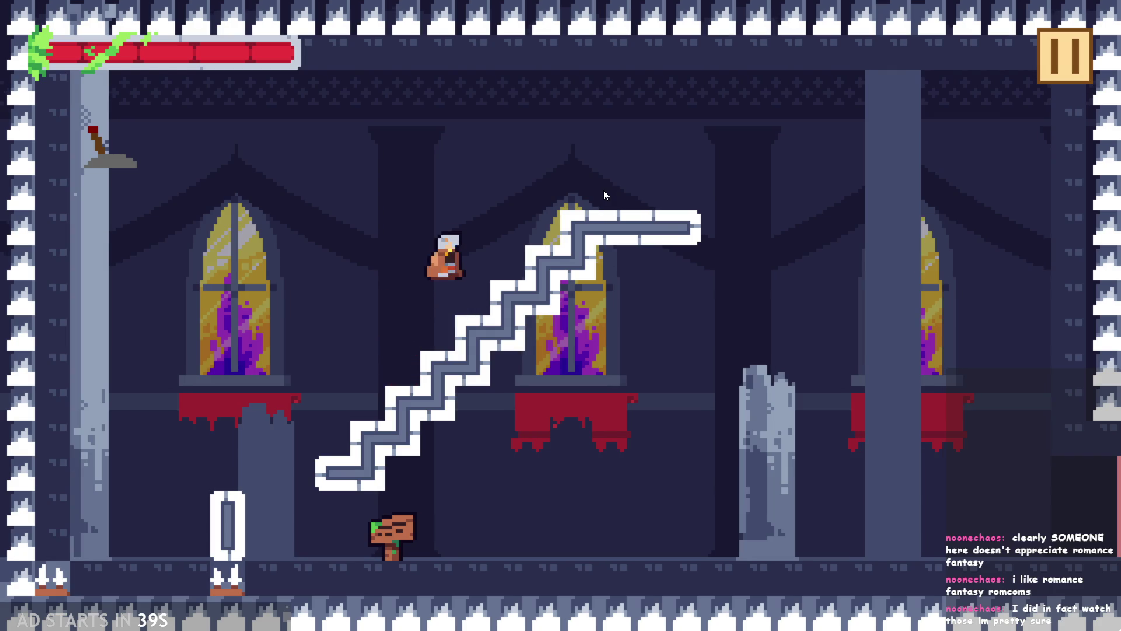
key(Left)
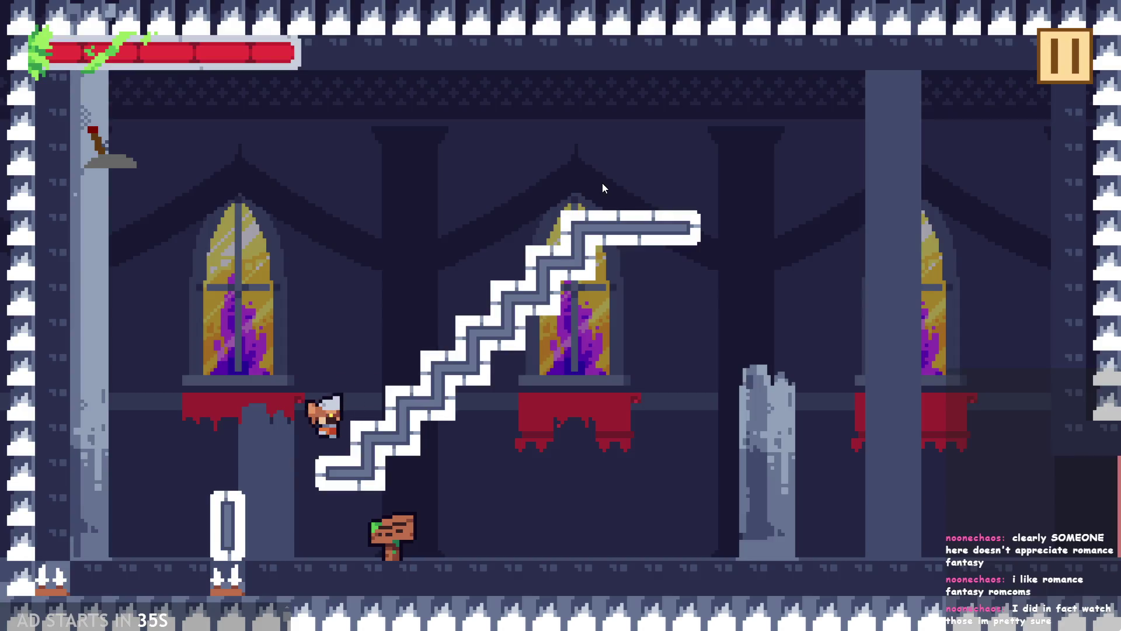
key(space)
key(Left)
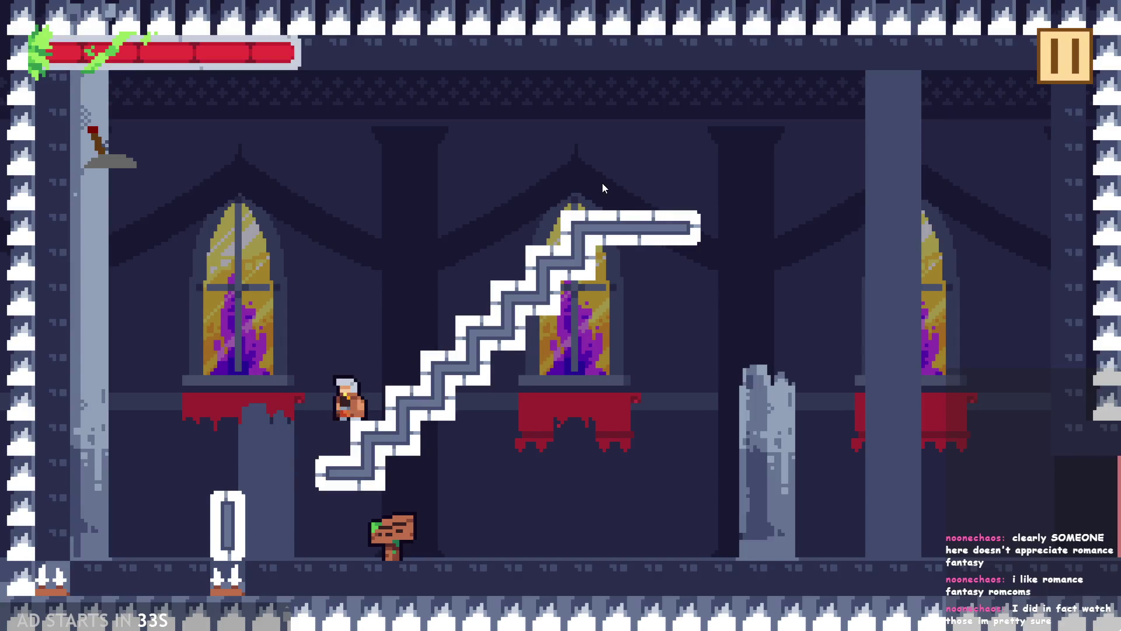
key(Right)
key(Left)
key(Right)
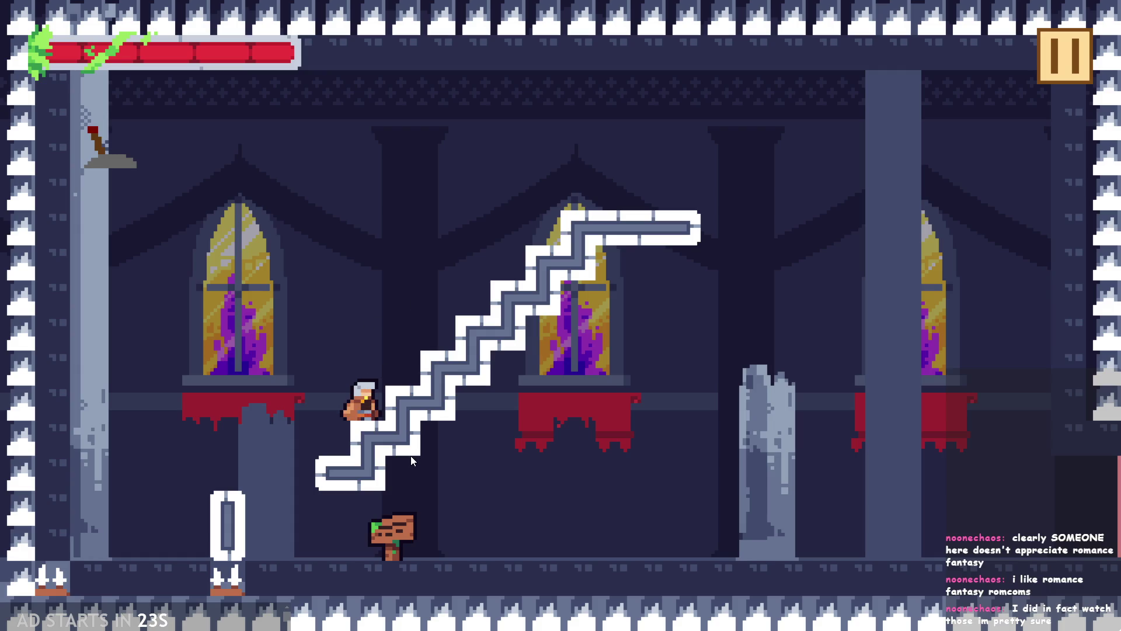
key(Right)
key(space)
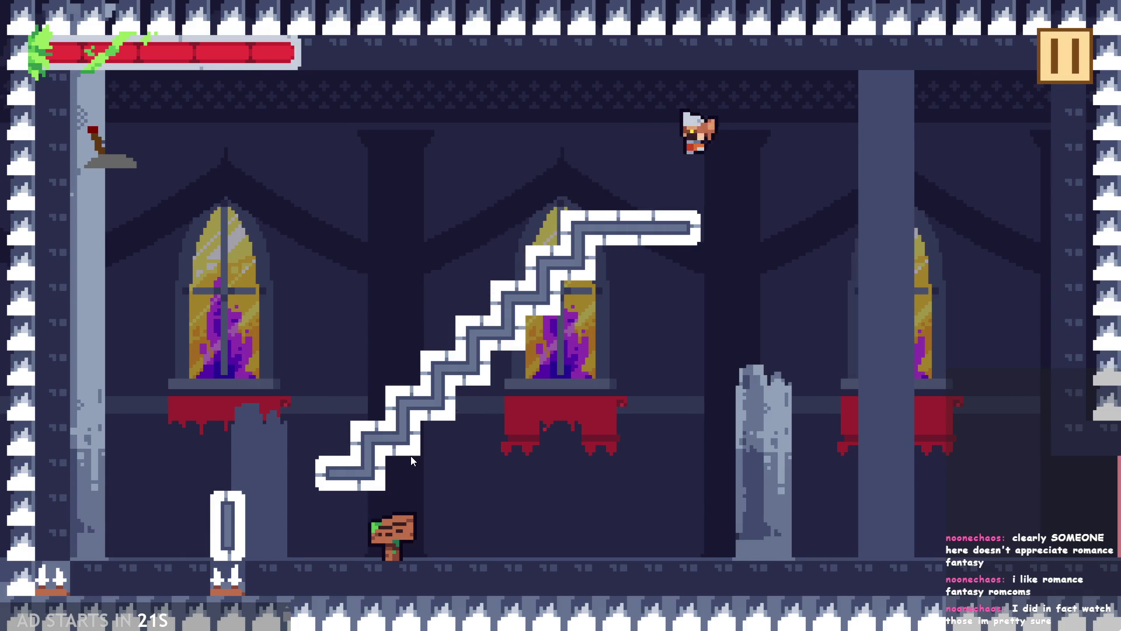
key(Left)
key(Right)
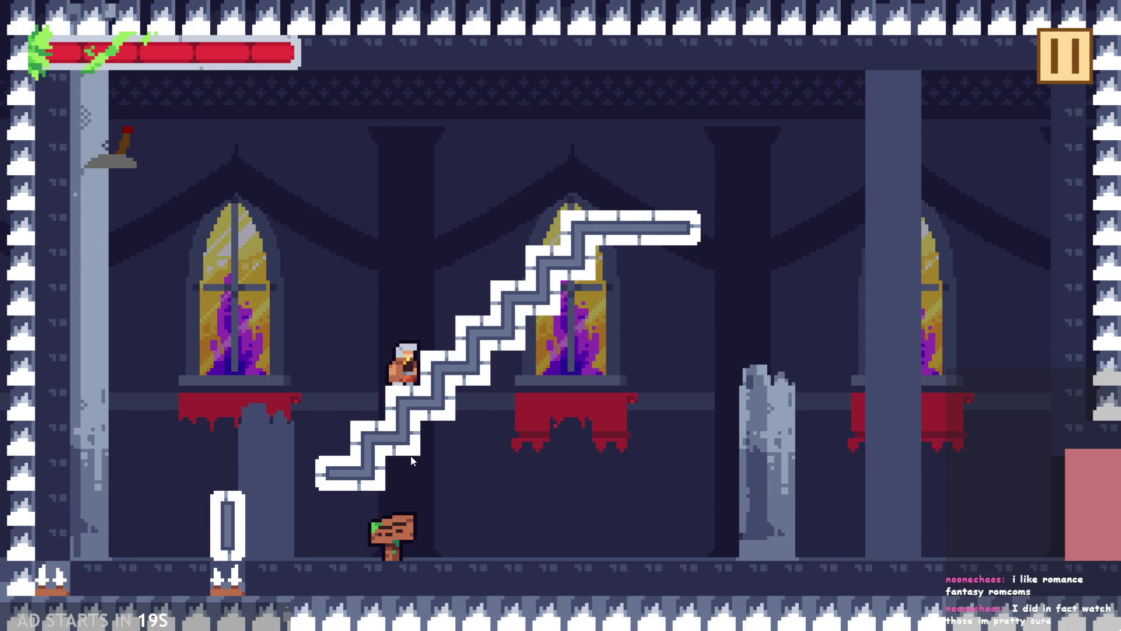
key(space)
key(Right)
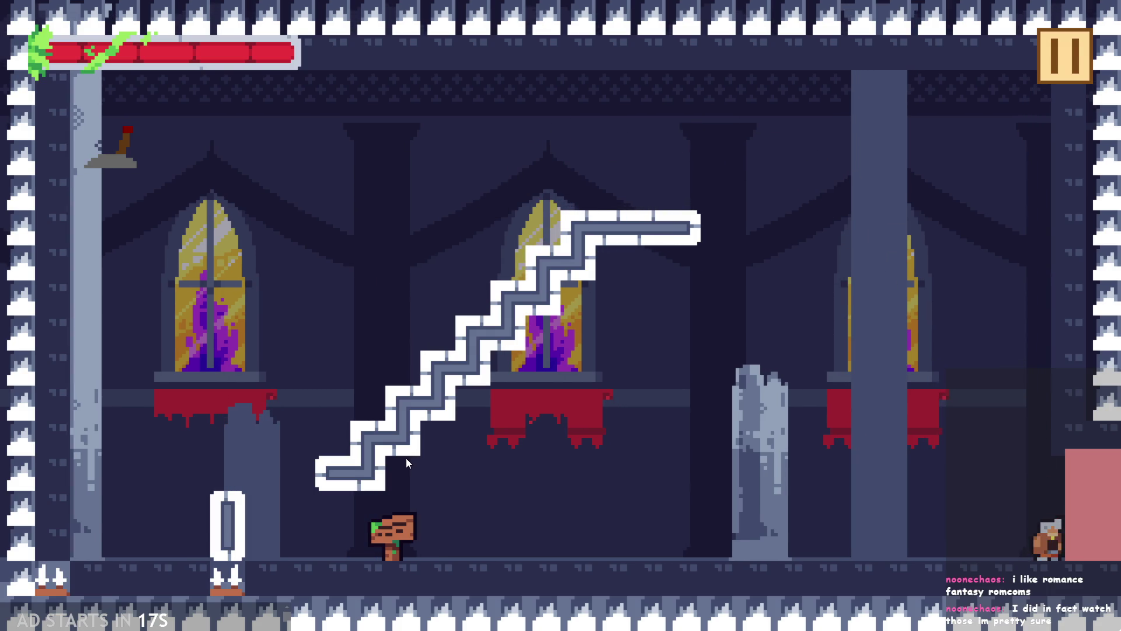
key(Left)
key(Left)
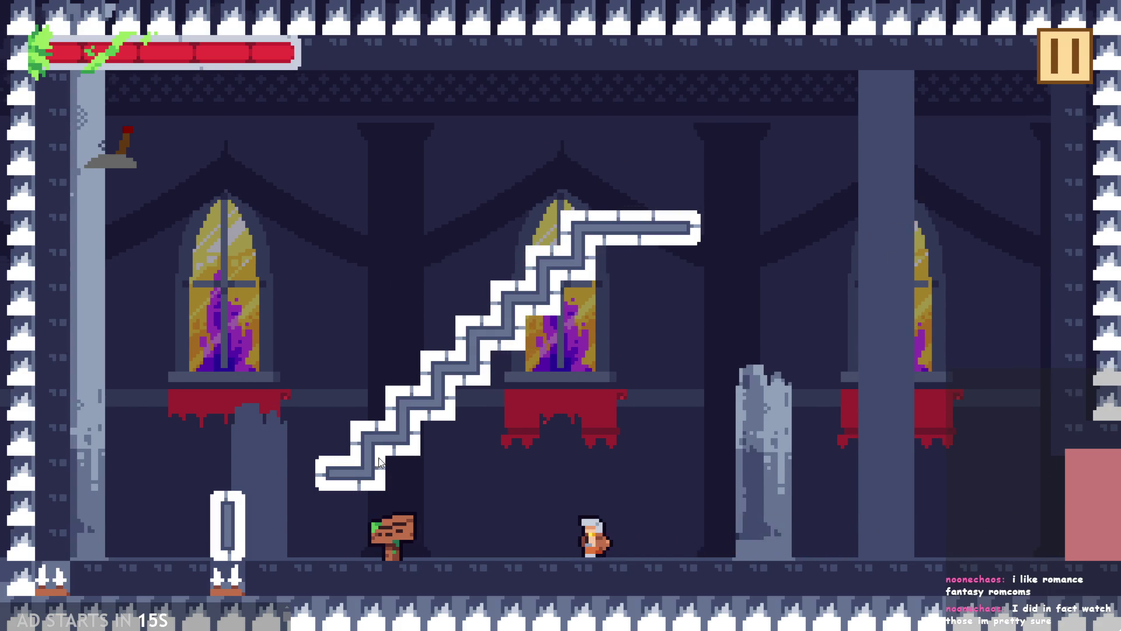
key(space)
key(Right)
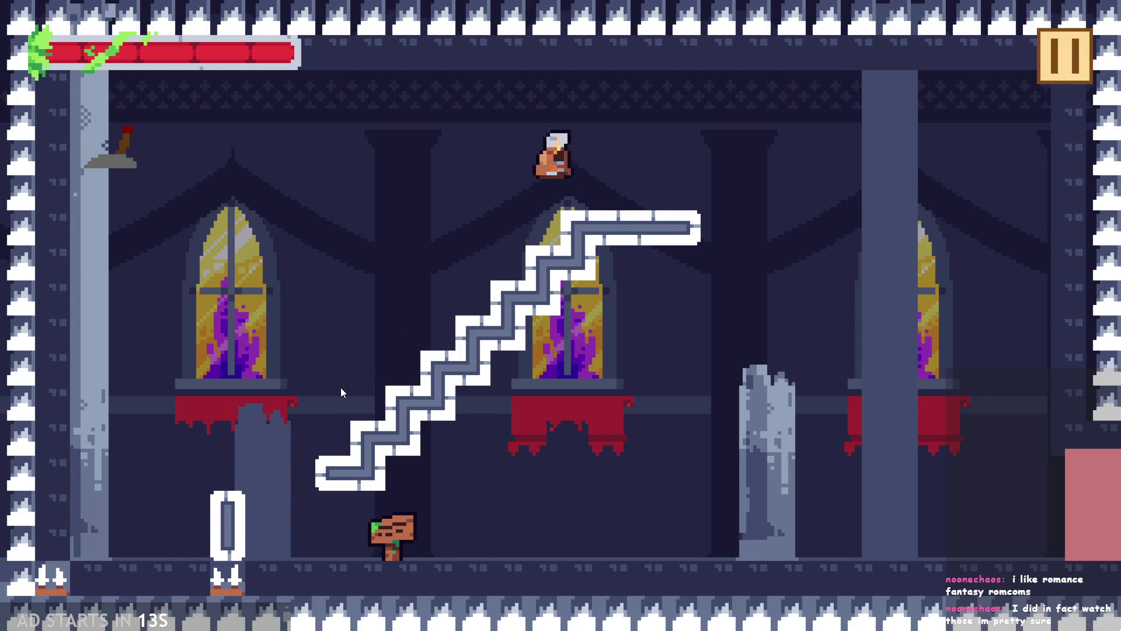
key(Left)
key(space)
key(Right)
click(1045, 50)
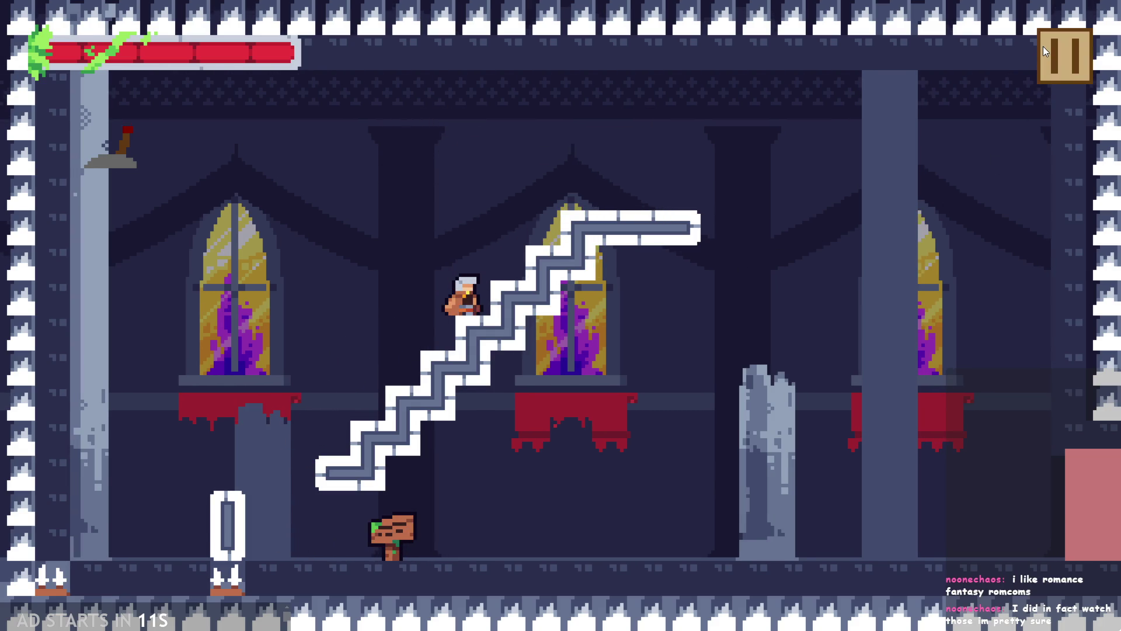
key(alt+F4)
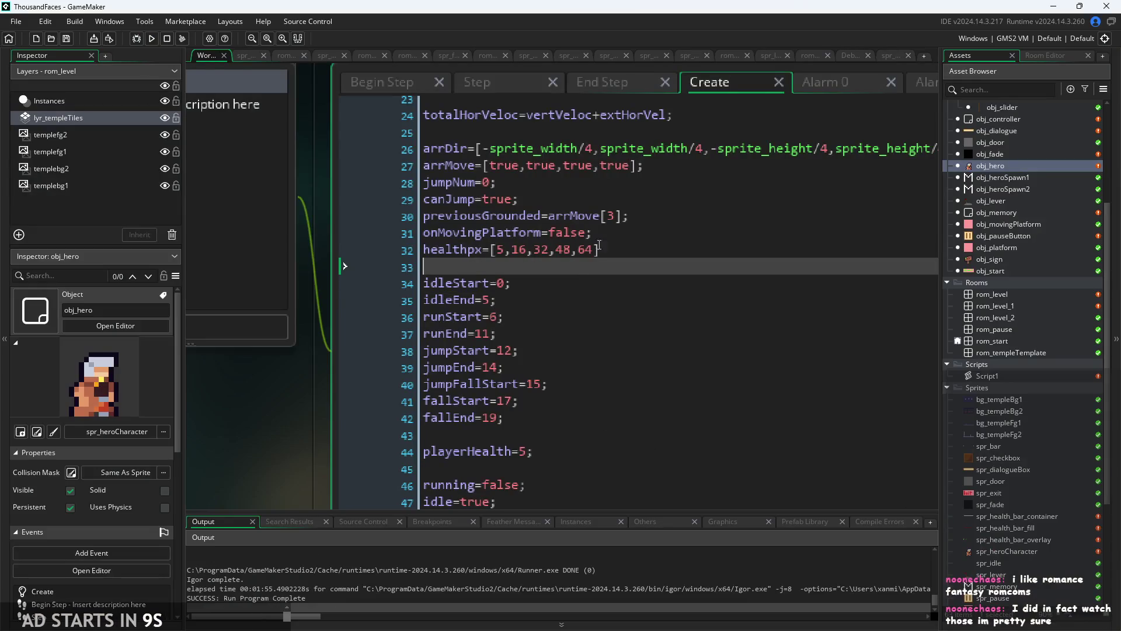
- Browse obj_hero's End Step, Step, Alarm 0, Create and Begin Step code, then open the Draw event at its top
click(604, 88)
click(543, 80)
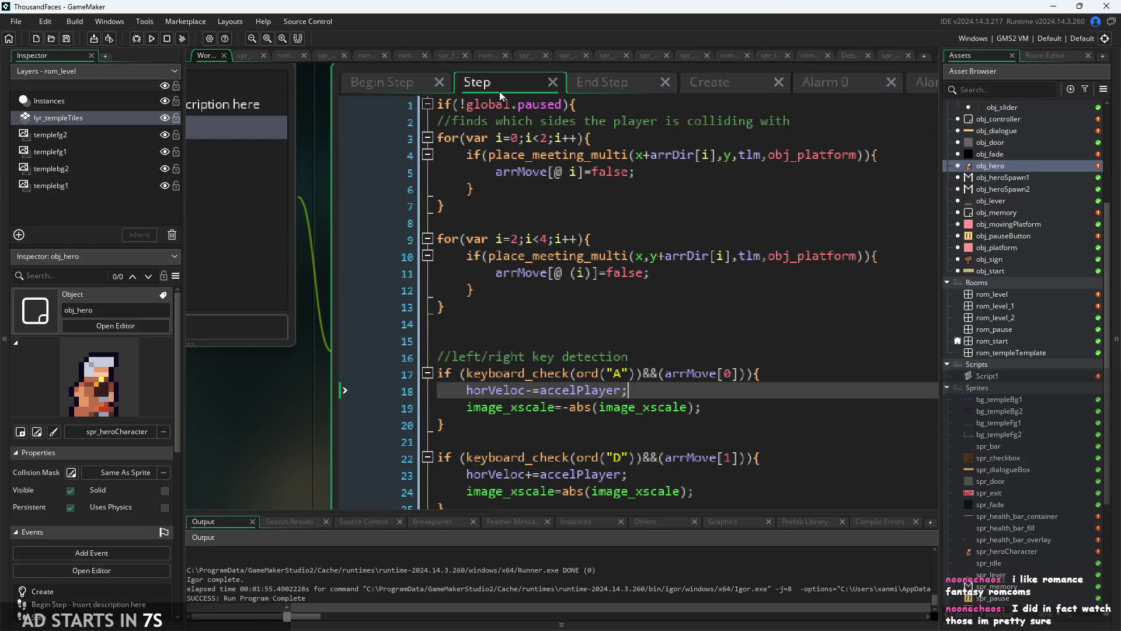
click(729, 85)
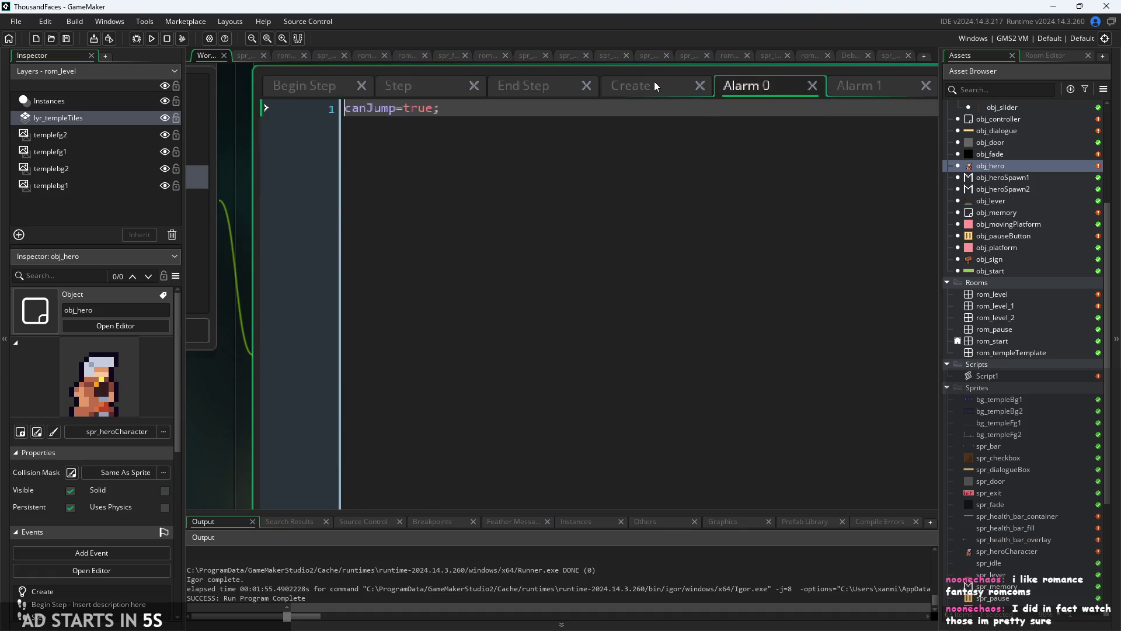
click(654, 85)
click(539, 91)
click(306, 92)
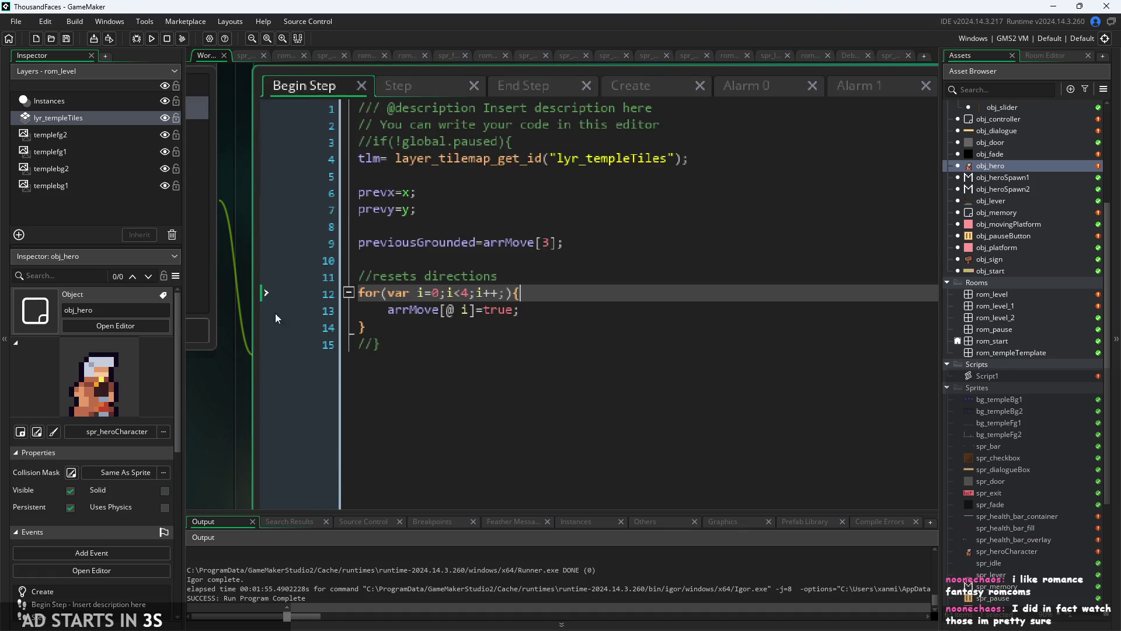
click(885, 159)
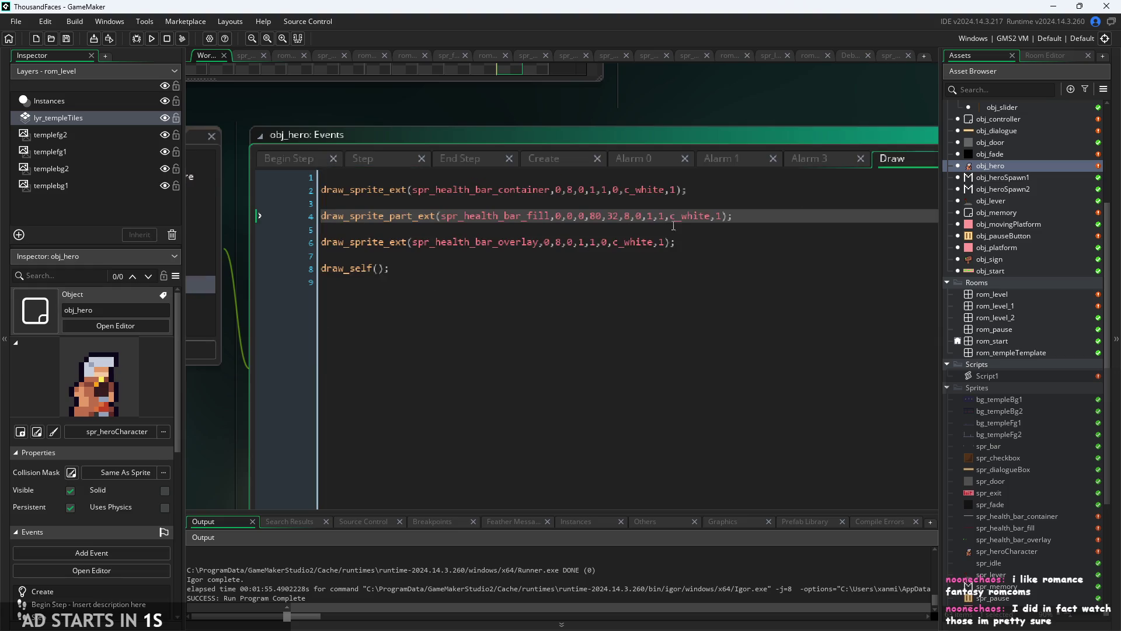
click(723, 178)
- Insert a blank first line in the Draw event and try out names for the health variable
key(Return)
key(Up)
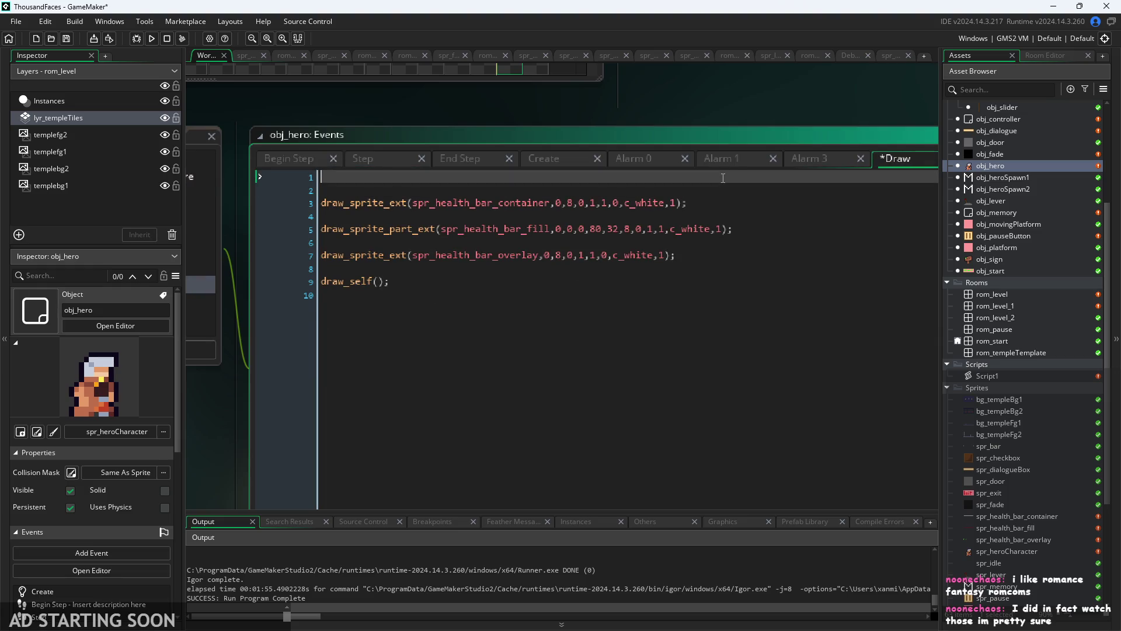
text(i=)
text(player)
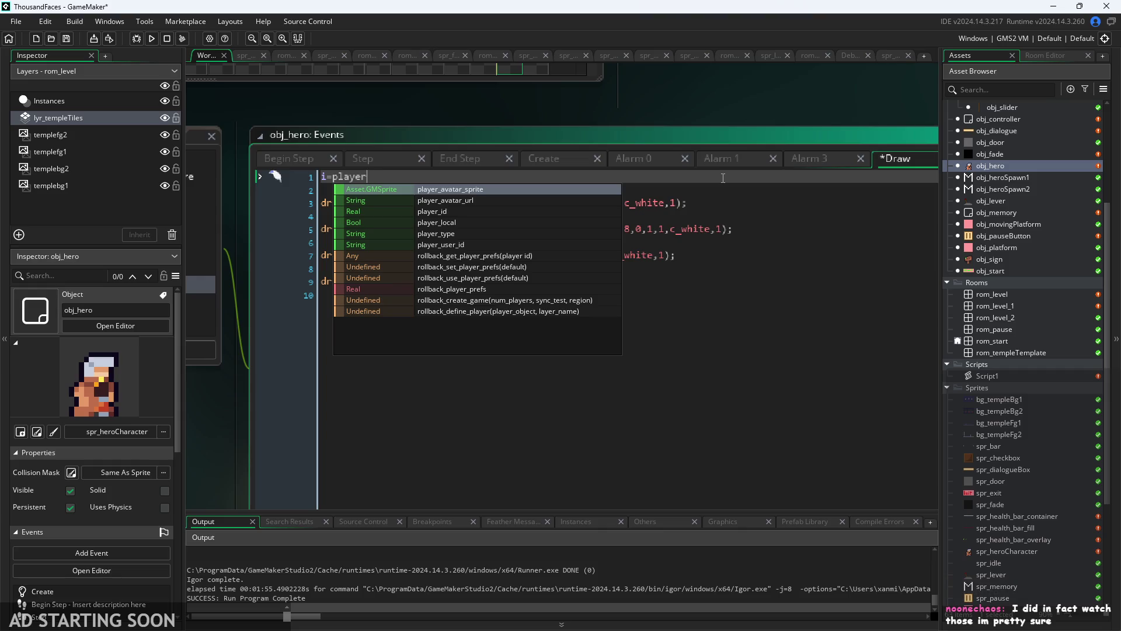
key(BackSpace)
key(BackSpace)
key(BackSpace)
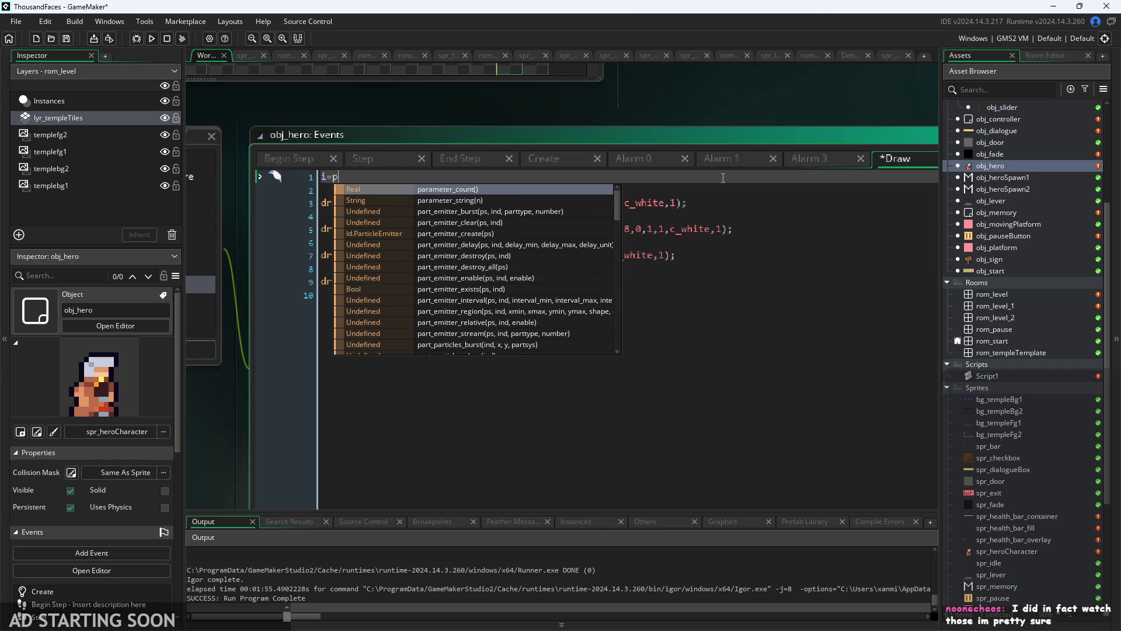
text(layerhp)
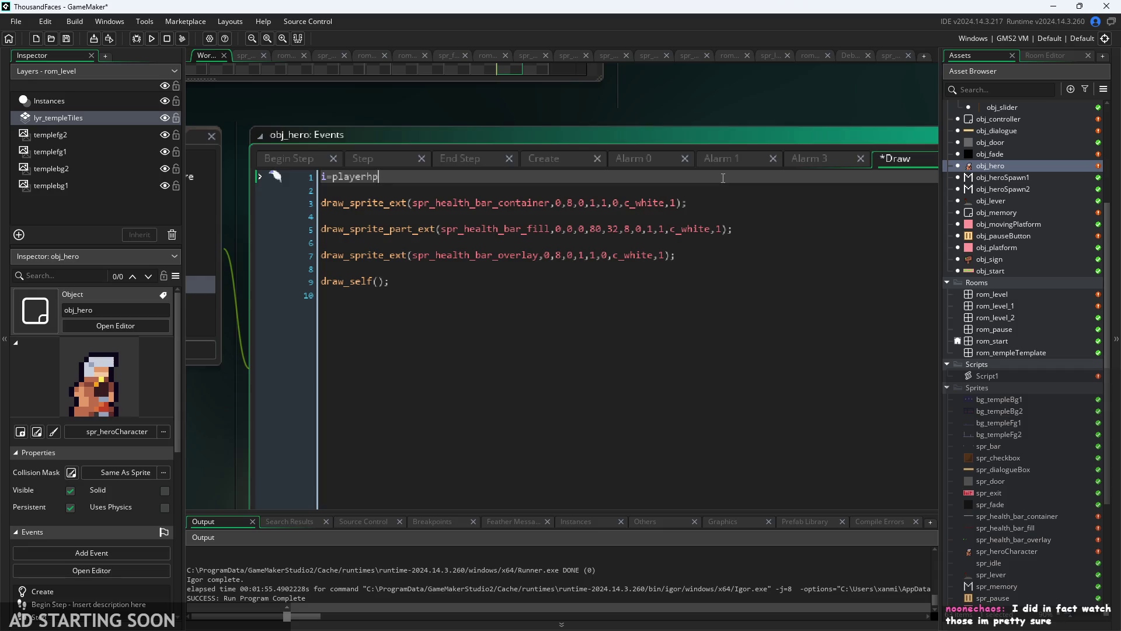
key(BackSpace)
key(BackSpace)
key(Down)
key(Down)
key(Down)
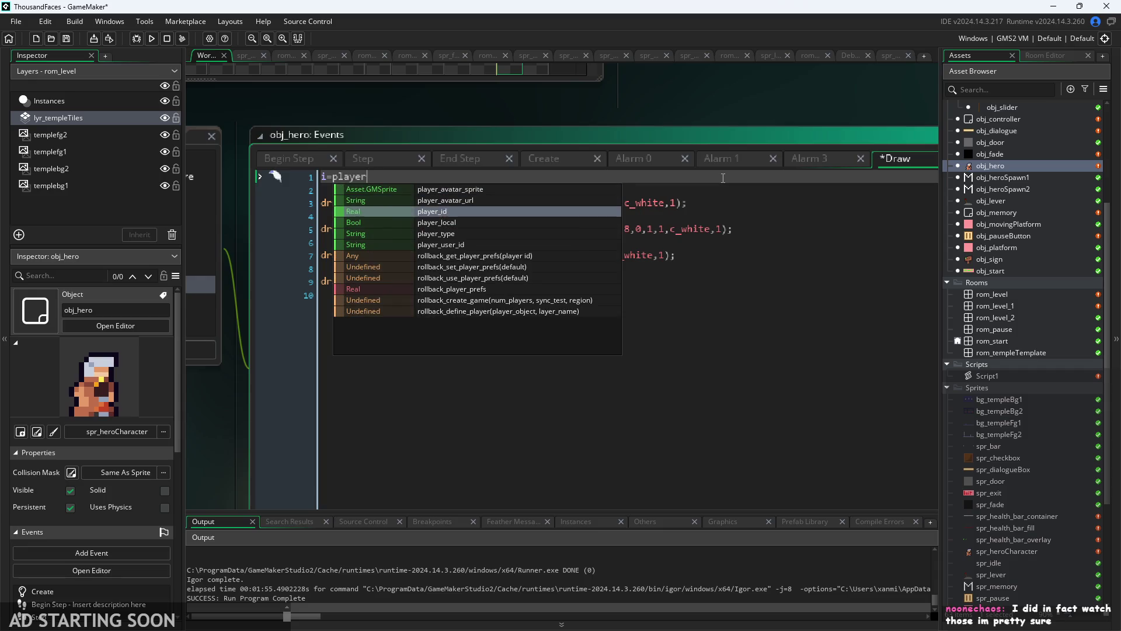
key(BackSpace)
key(BackSpace)
key(BackSpace)
text(global.)
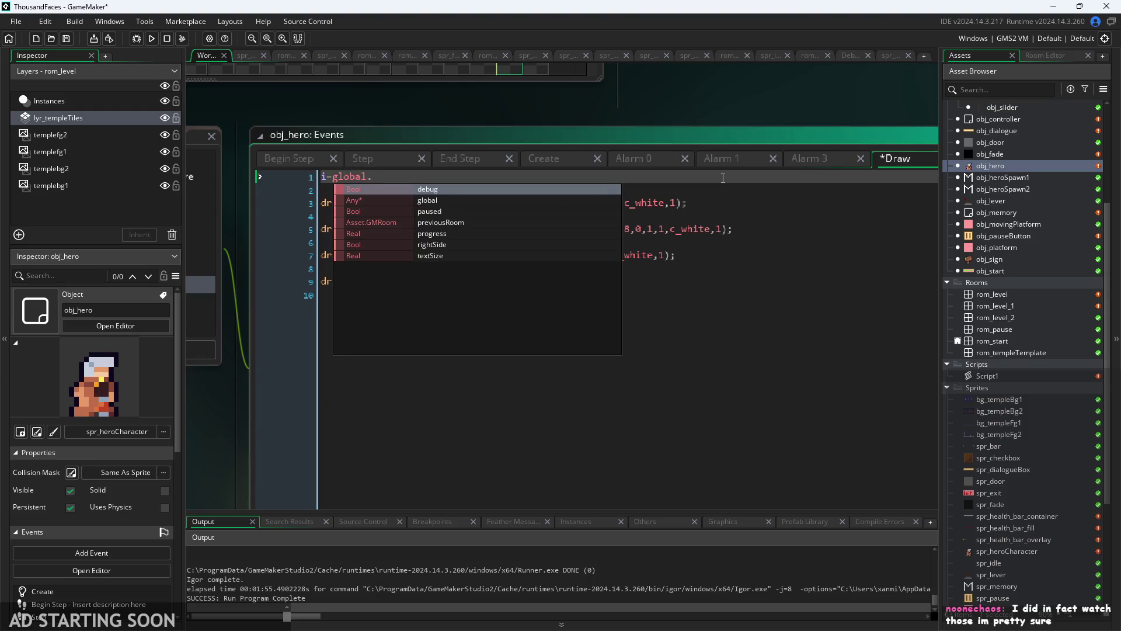
key(BackSpace)
key(BackSpace)
key(BackSpace)
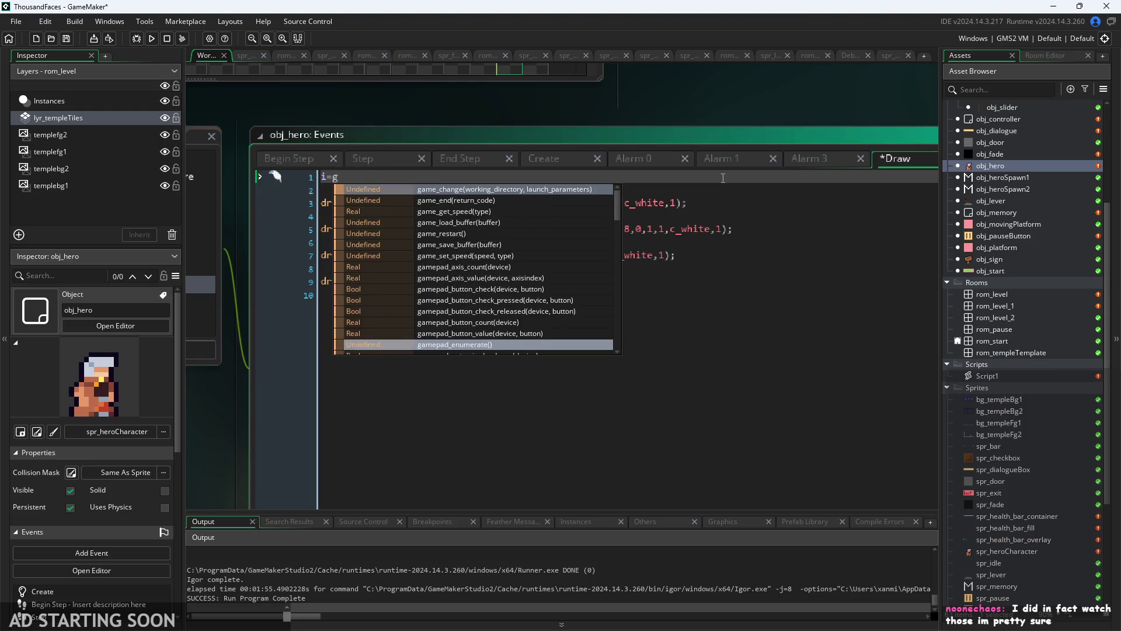
- Confirm the health variable name in the Create event, then enter 'var i = playerHealth;' on line 1
click(582, 160)
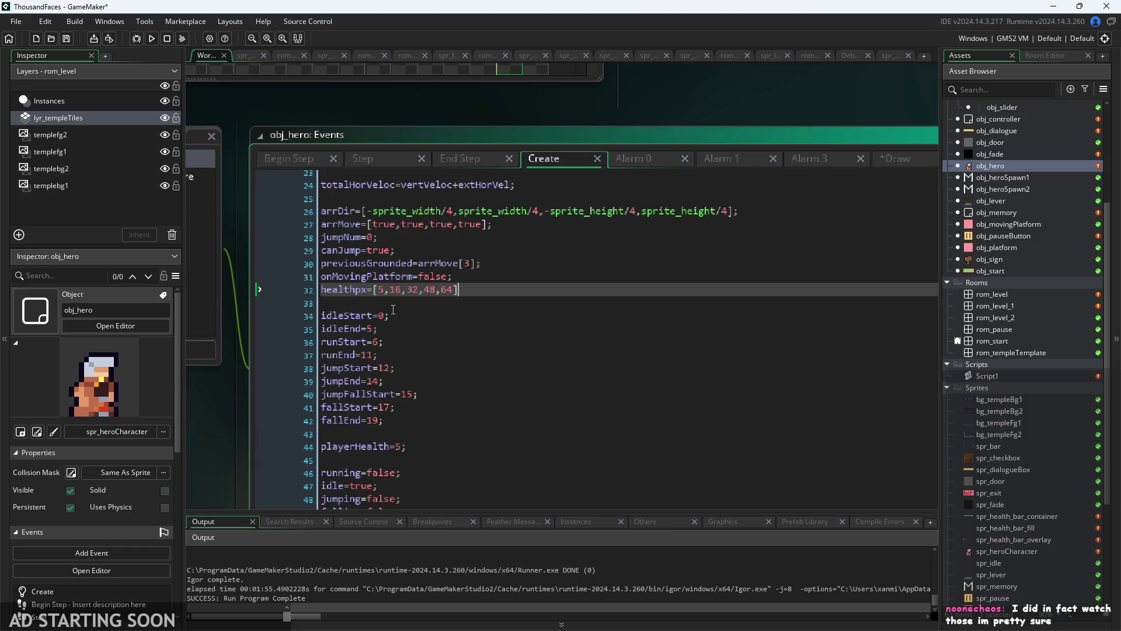
scroll(389, 311, down, 2)
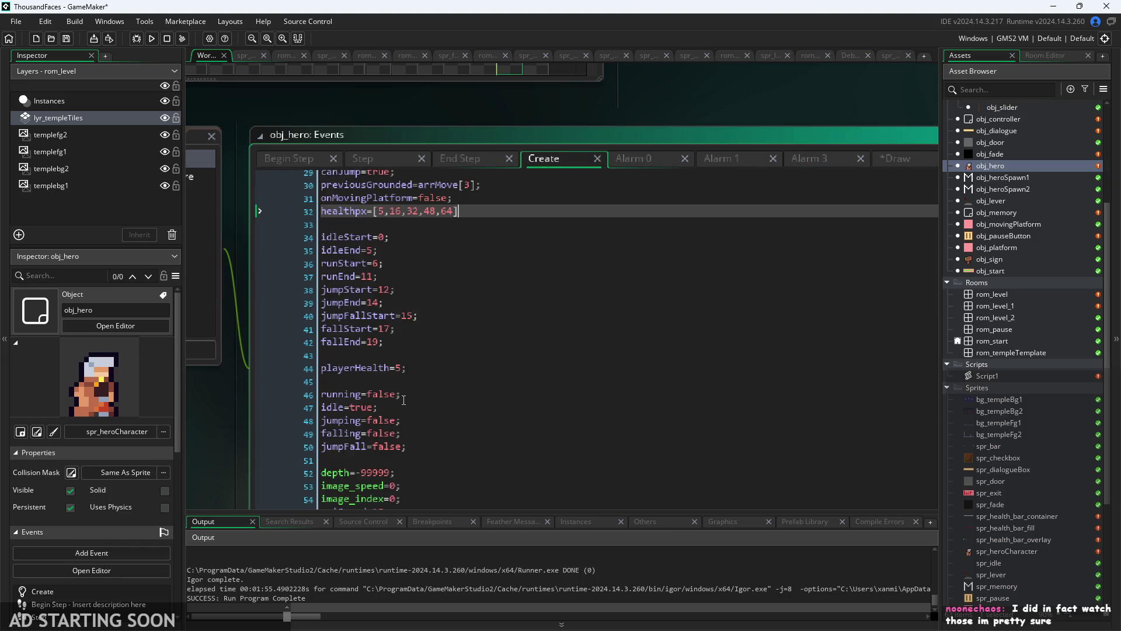
click(903, 159)
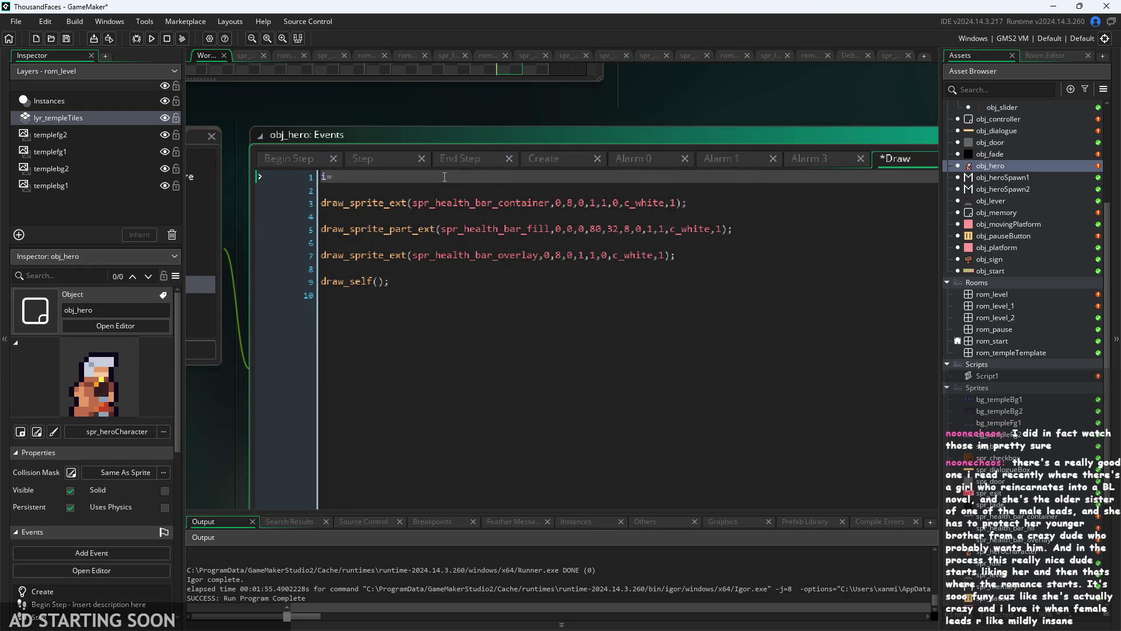
key(BackSpace)
key(BackSpace)
text(var i = player)
text(_)
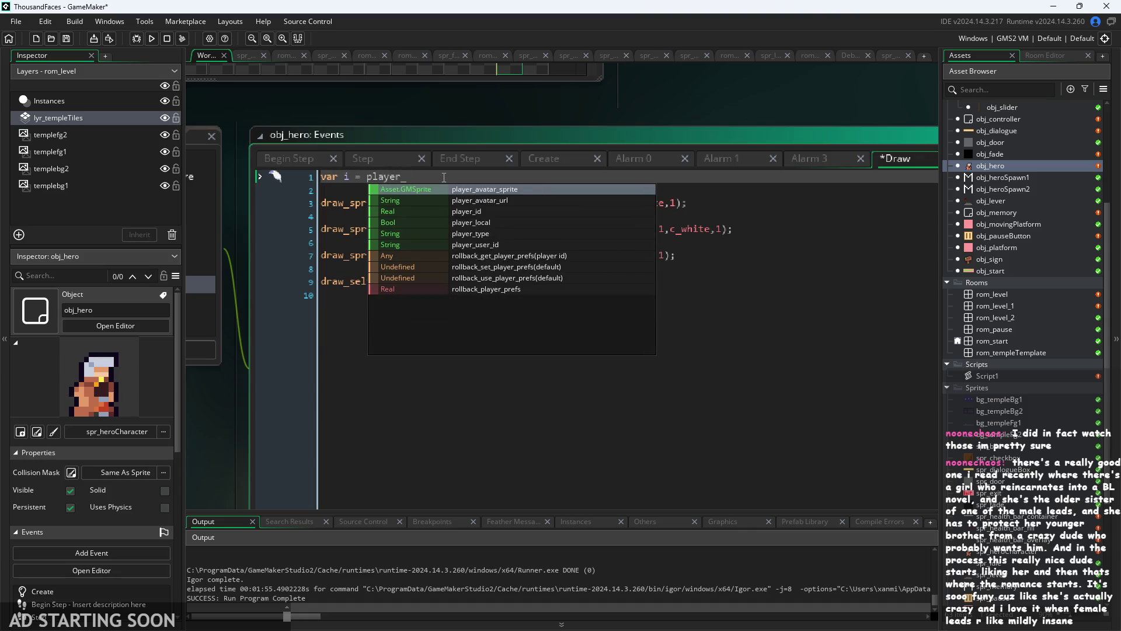
key(BackSpace)
text(Health)
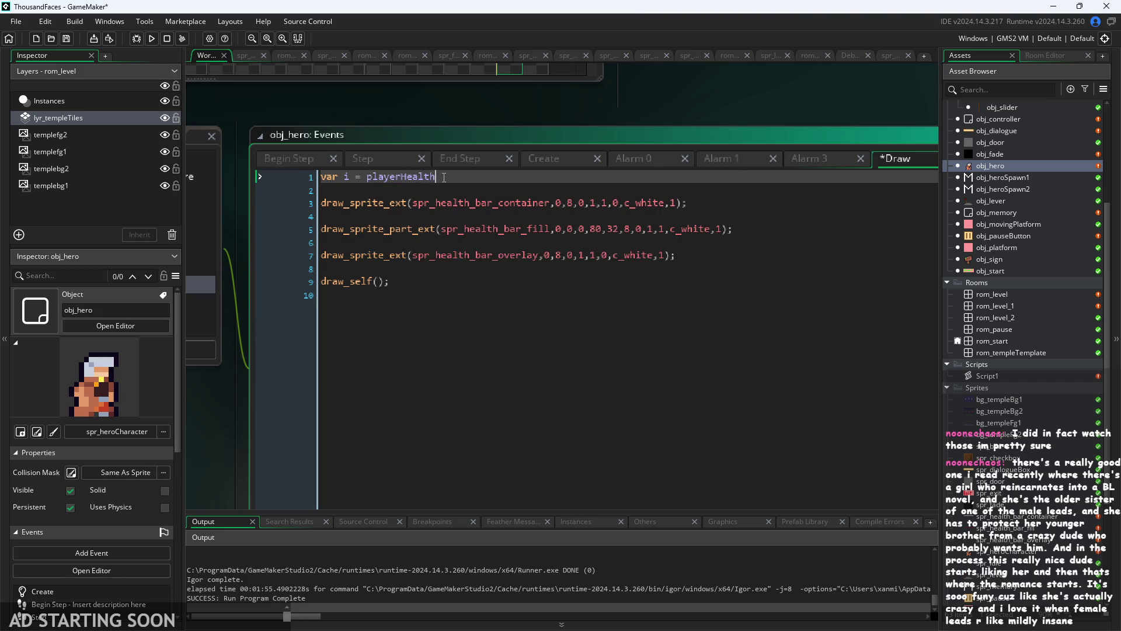
text(;)
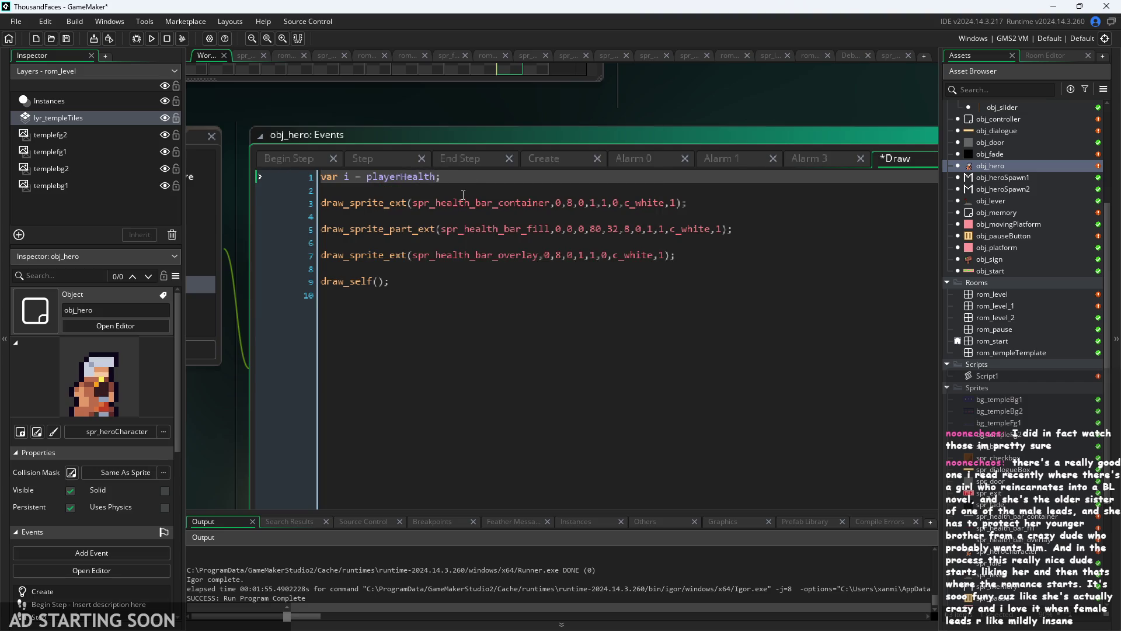
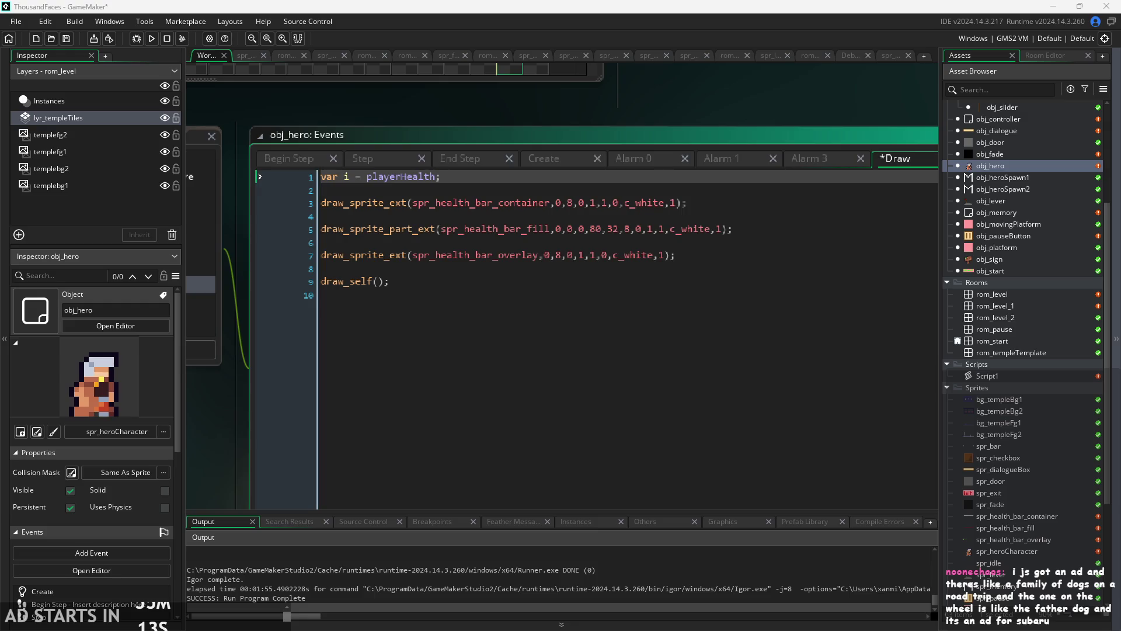
- Look over the hero's Alarm 1 and Alarm 3 event code, then return to Draw
click(847, 229)
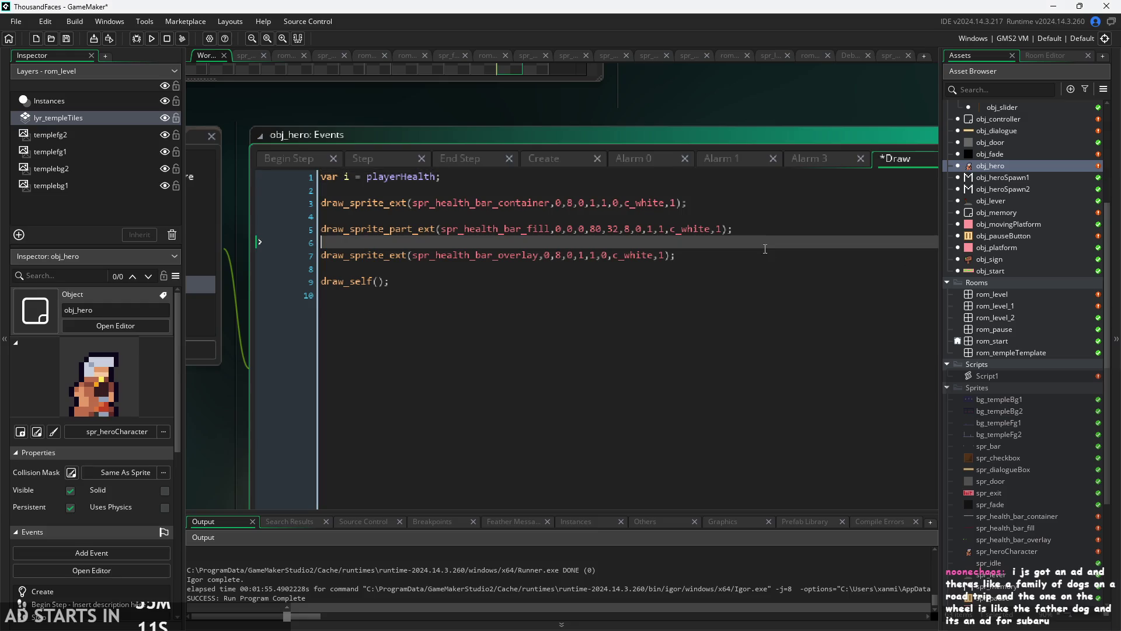
click(757, 164)
click(841, 158)
click(895, 157)
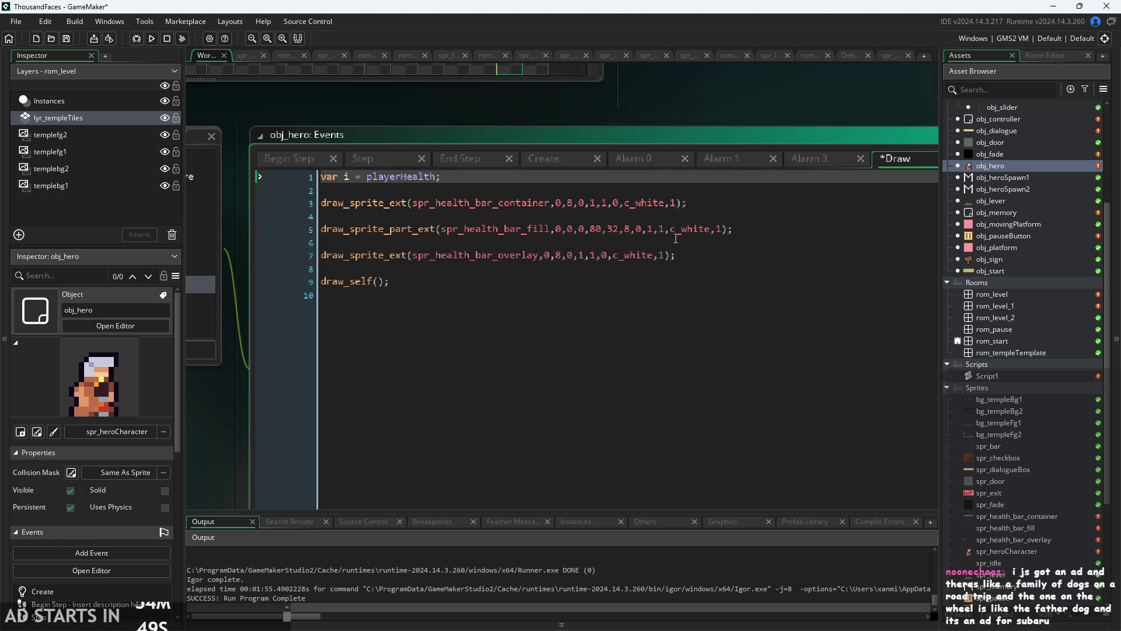
- Save the hero's Draw event health-bar code, with the caret on the fill line
mouse_move(688, 228)
drag(233, 398, 256, 399)
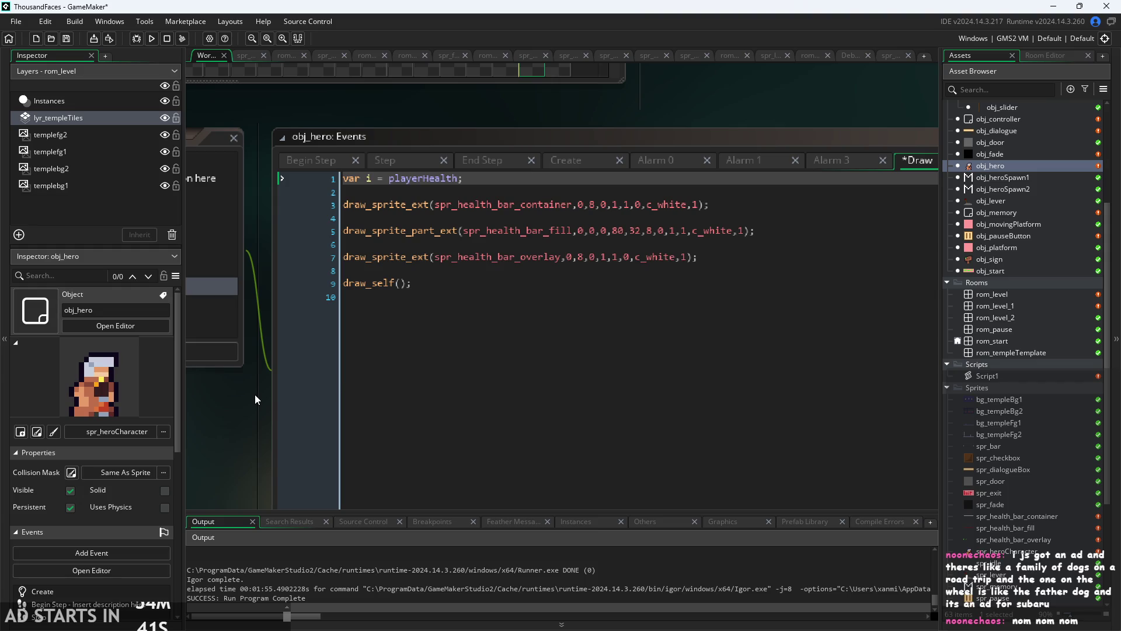
drag(249, 400, 245, 382)
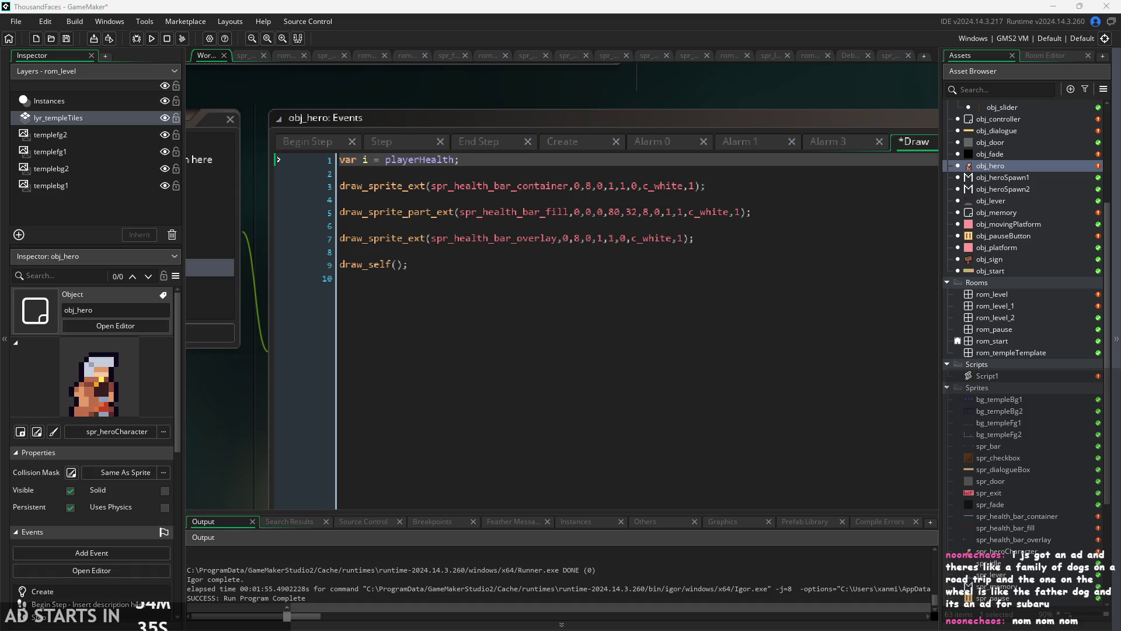
click(742, 355)
drag(267, 456, 206, 480)
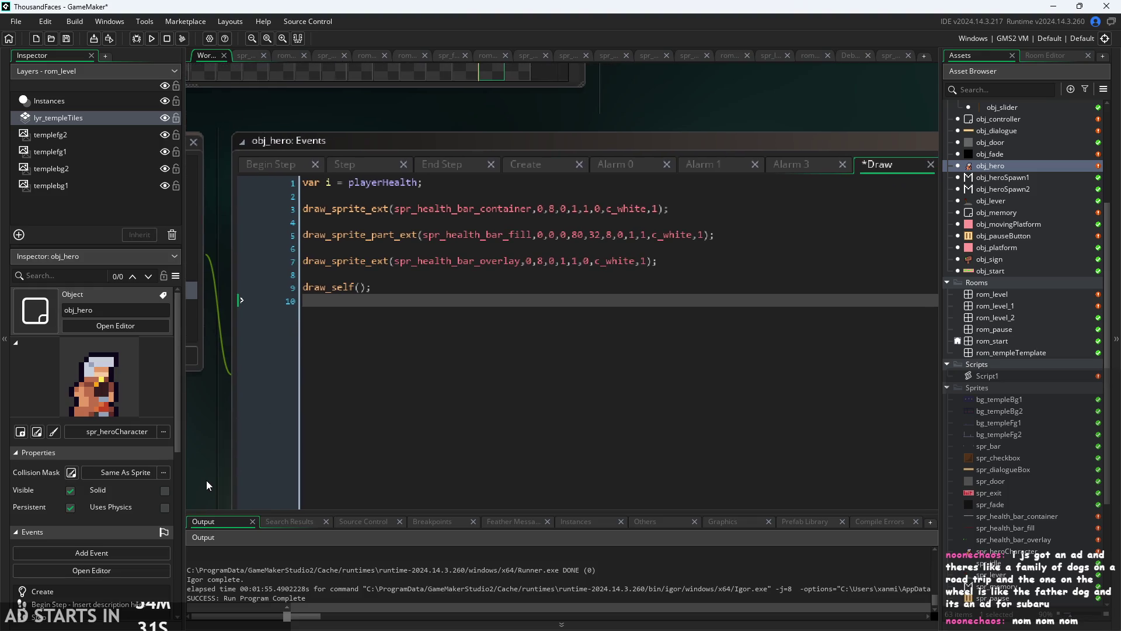
key(ctrl+z)
scroll(313, 430, down, 1)
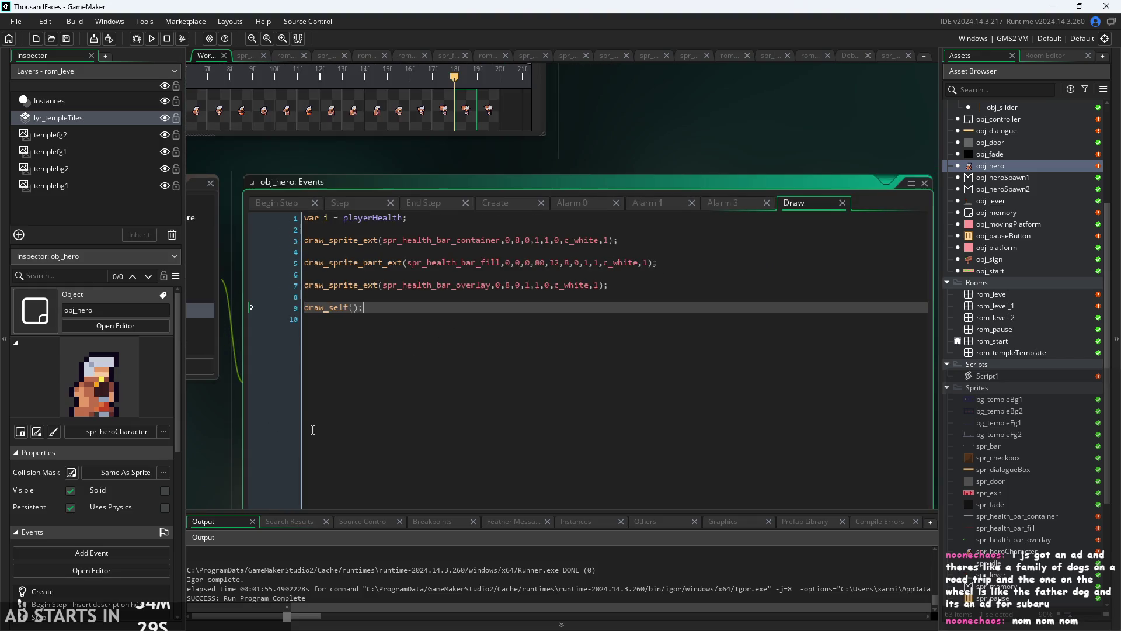
scroll(432, 224, up, 1)
click(579, 244)
click(583, 274)
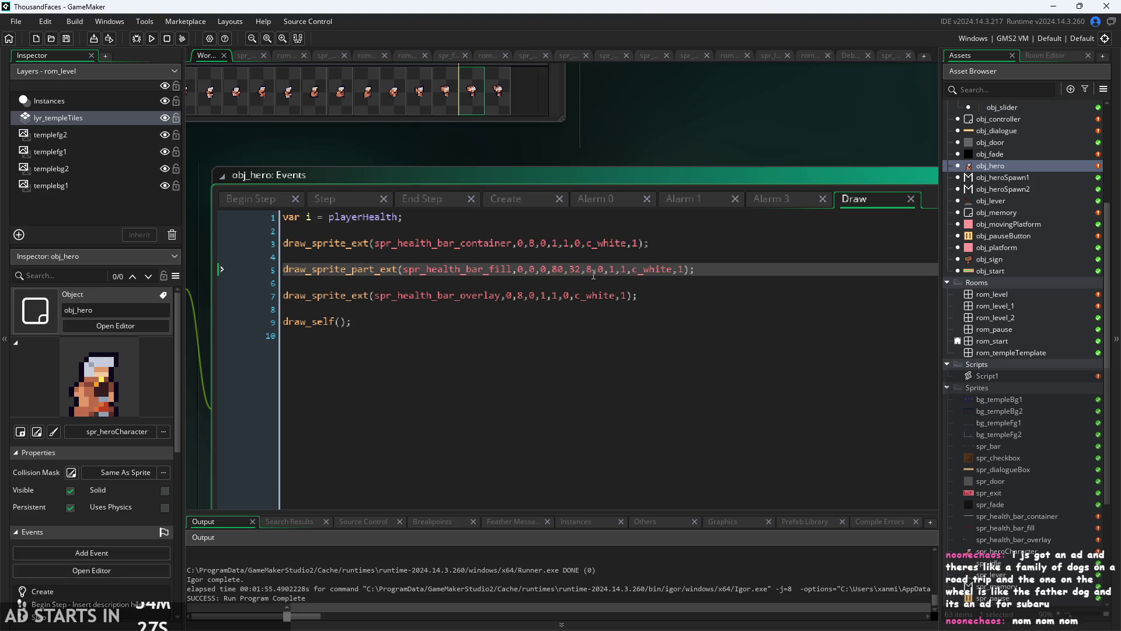
- Try -1 and then +1 after playerHealth on line 1, removing both
click(401, 215)
text(-1)
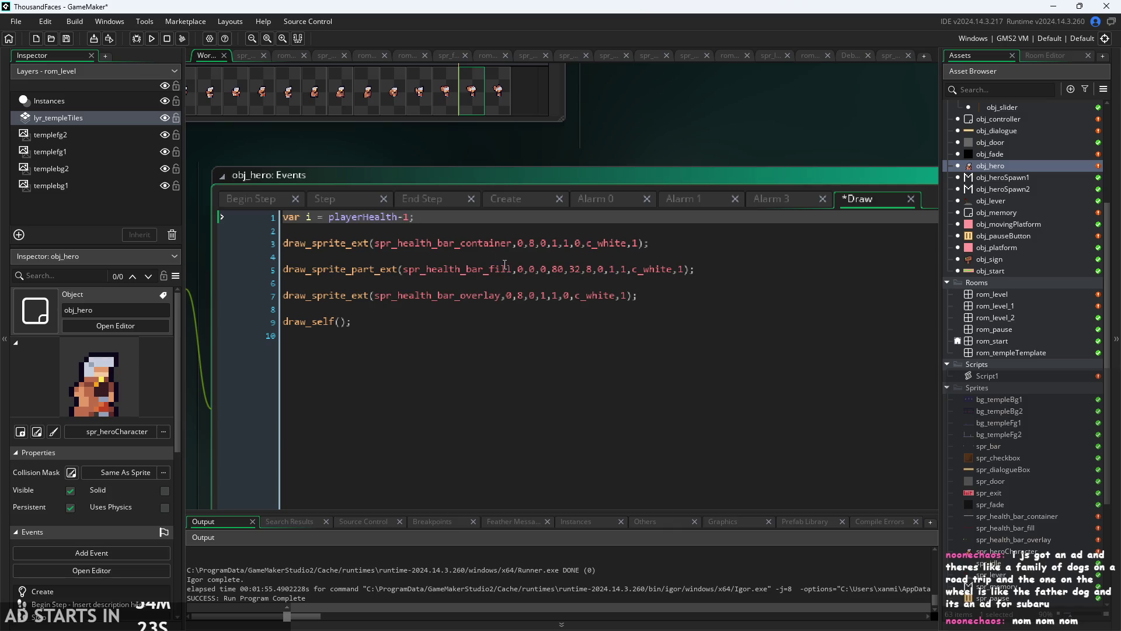
key(BackSpace)
key(BackSpace)
text(+1)
key(BackSpace)
key(BackSpace)
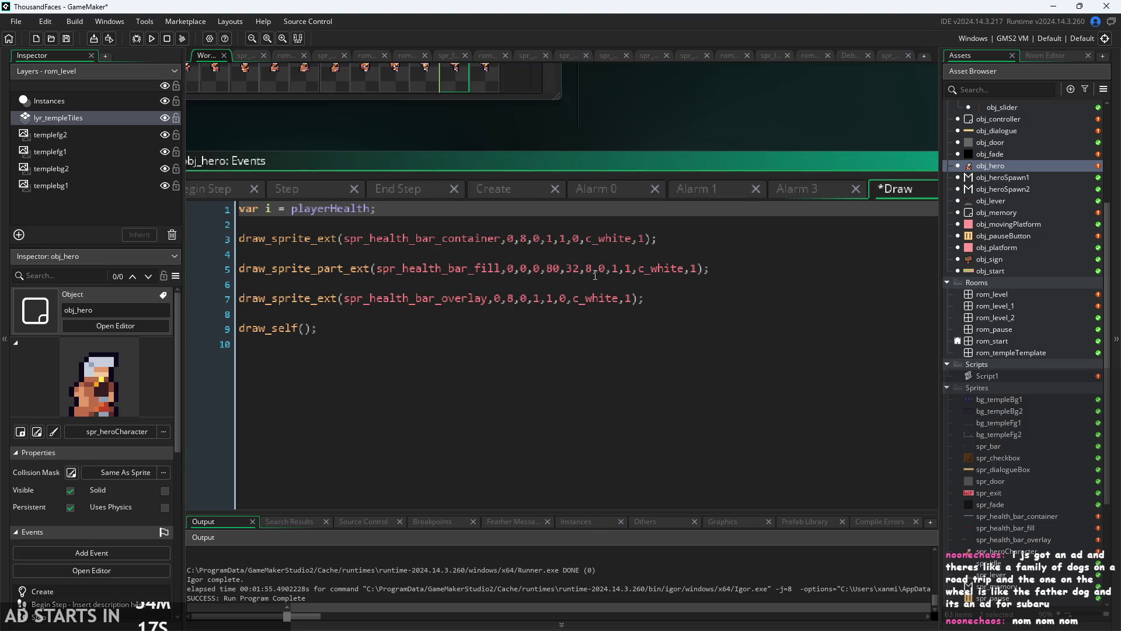
scroll(590, 259, up, 1)
- Replace the fixed fill width 80 on line 5 with healthpx[i]
click(601, 270)
click(593, 270)
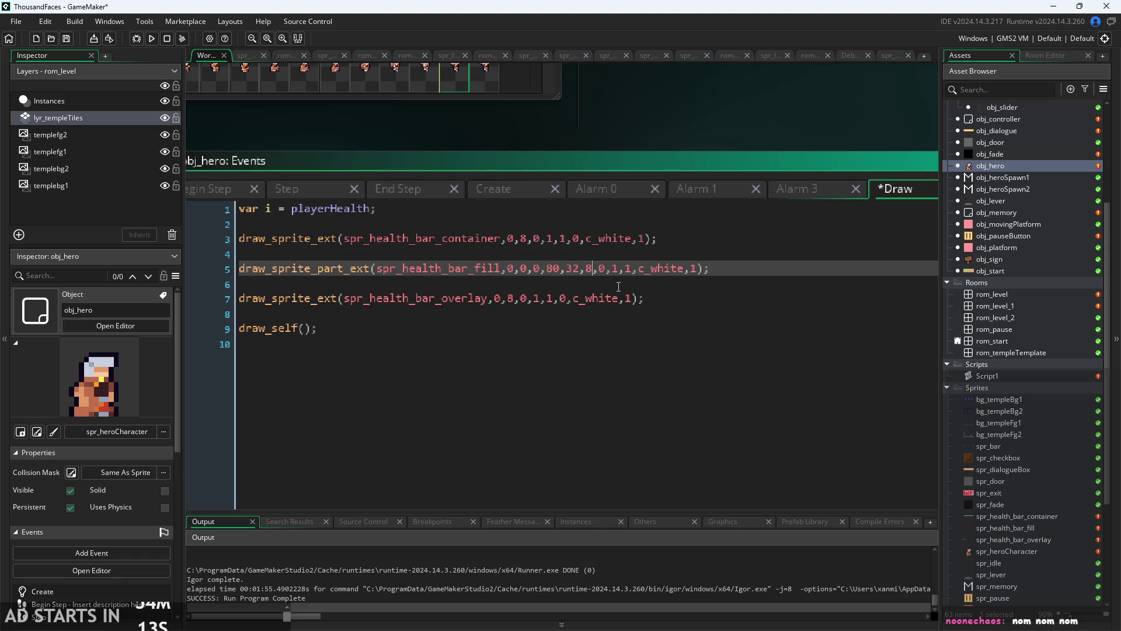
key(Left)
key(Left)
key(Left)
key(BackSpace)
key(BackSpace)
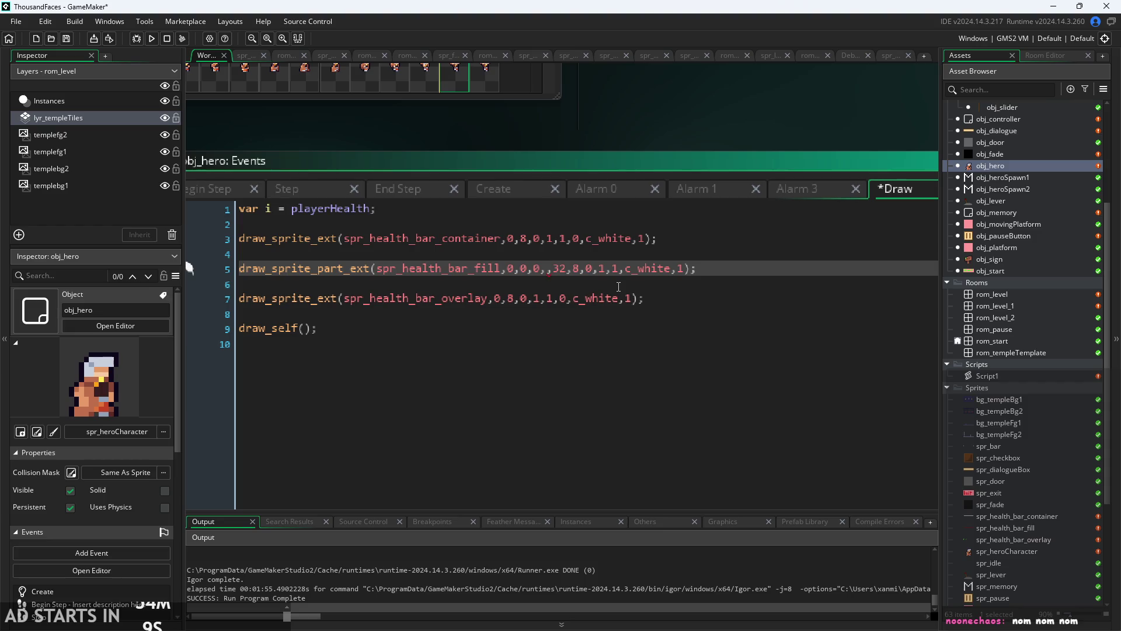
text(healthpx)
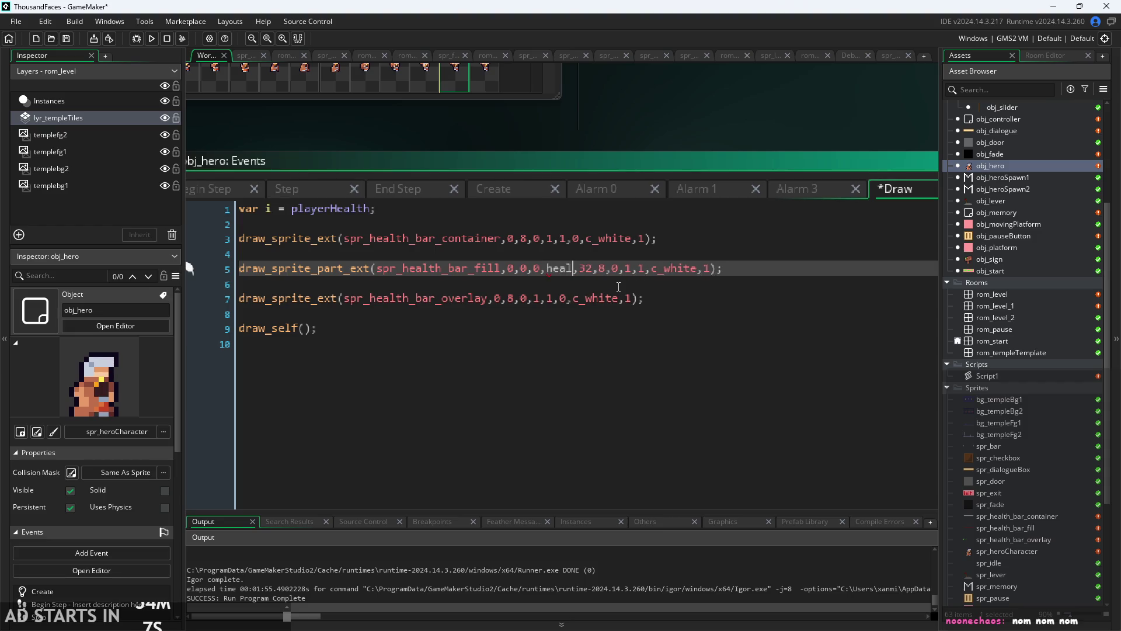
text([)
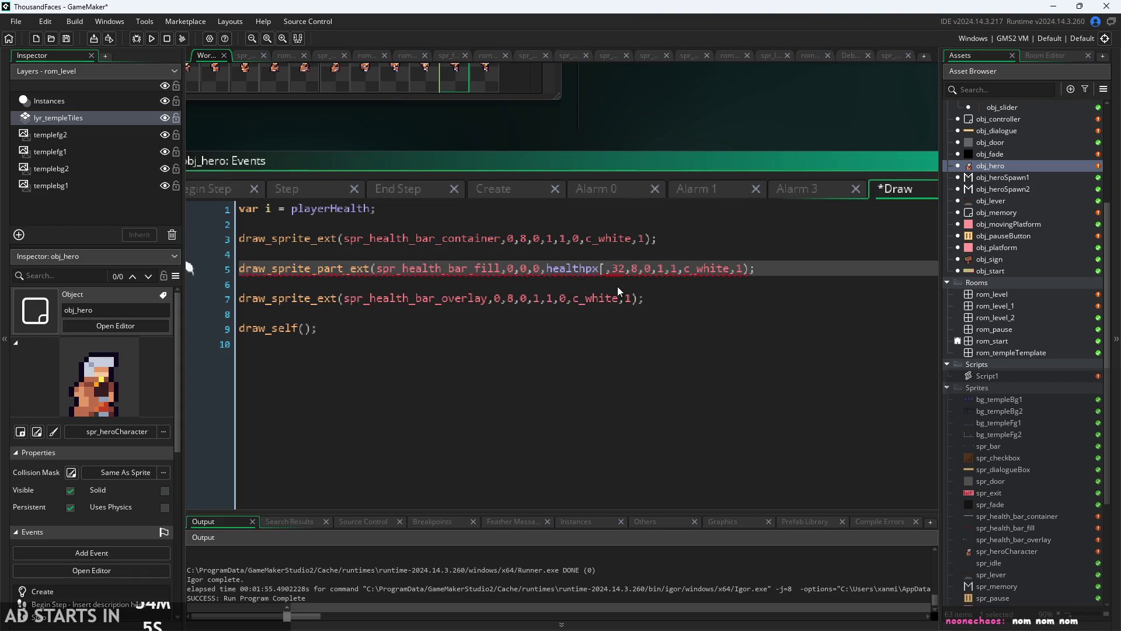
text(i])
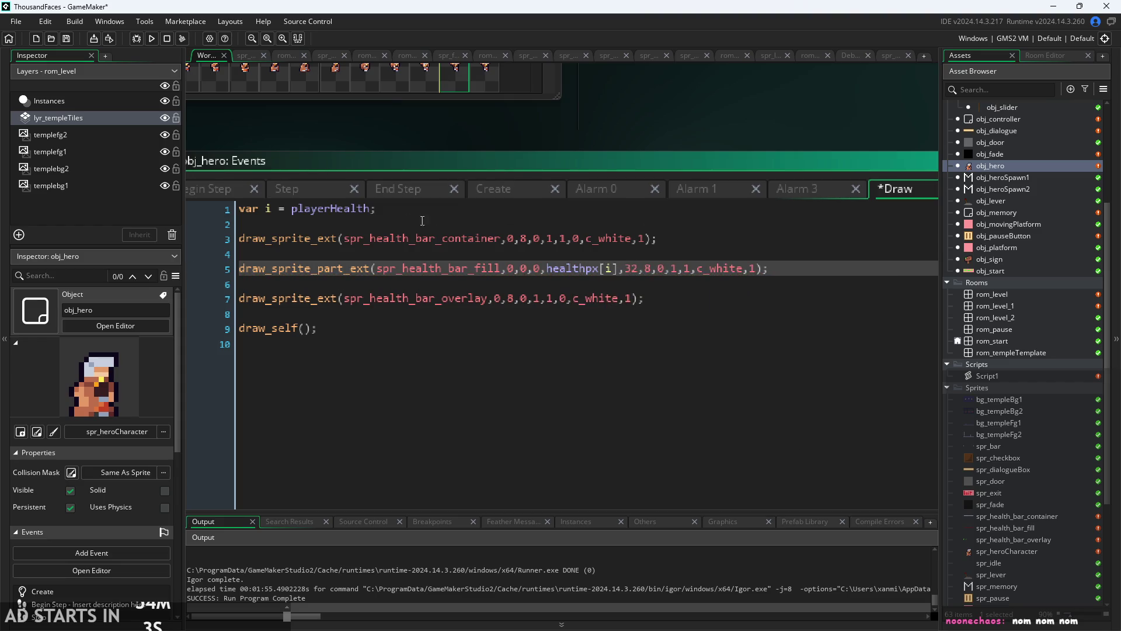
- Append -1; to line 1 so i = playerHealth-1, save, and run the game
click(373, 209)
text(-1;)
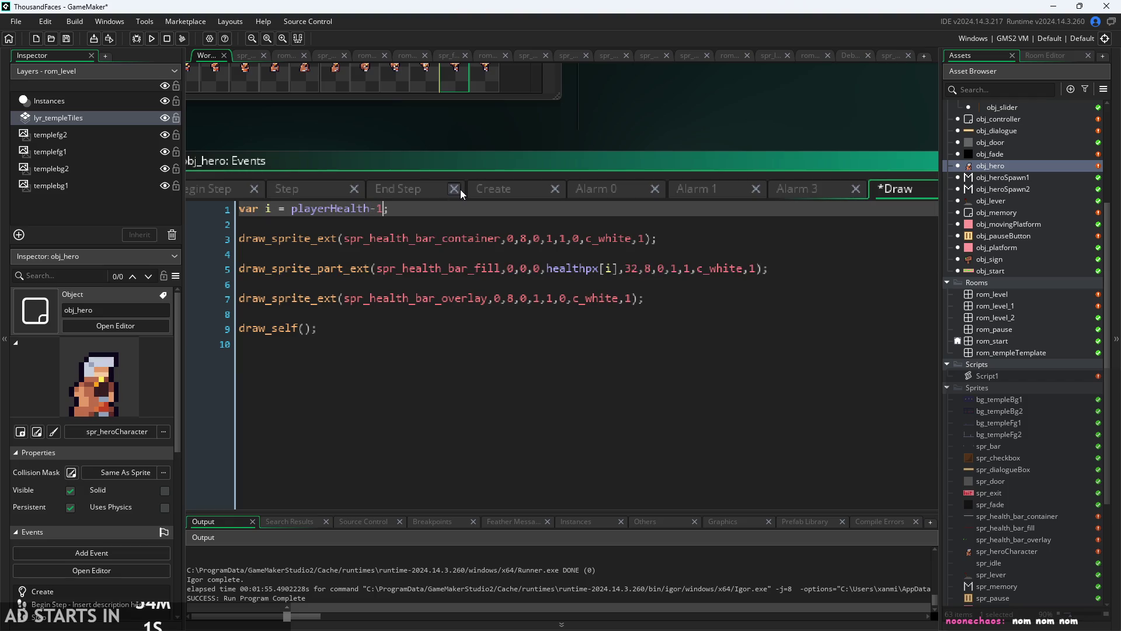
key(ctrl+s)
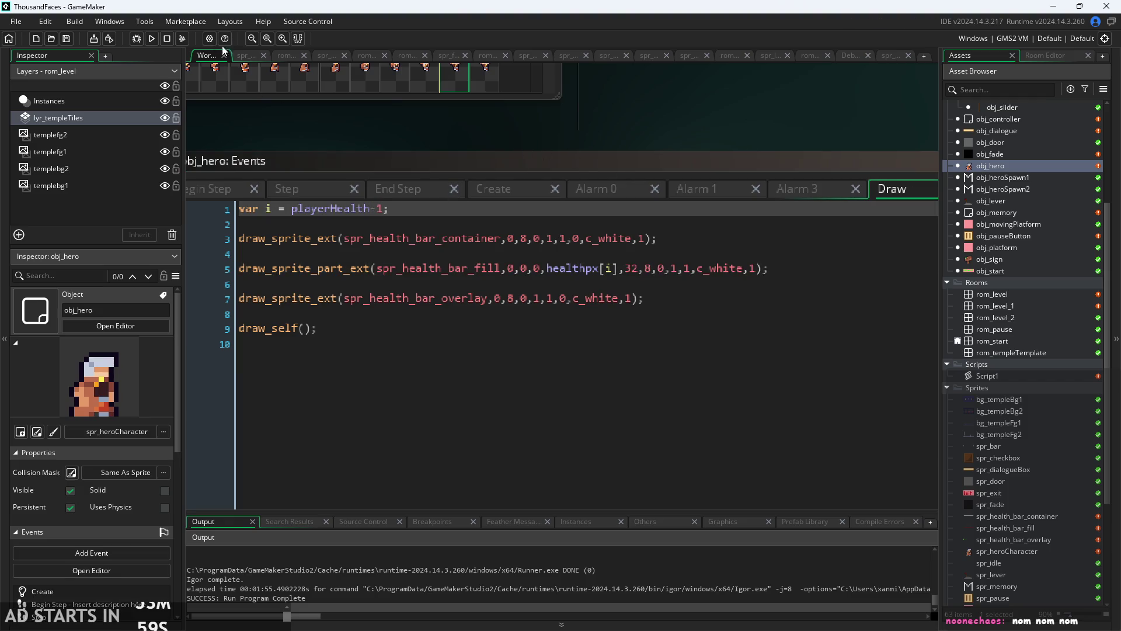
click(149, 38)
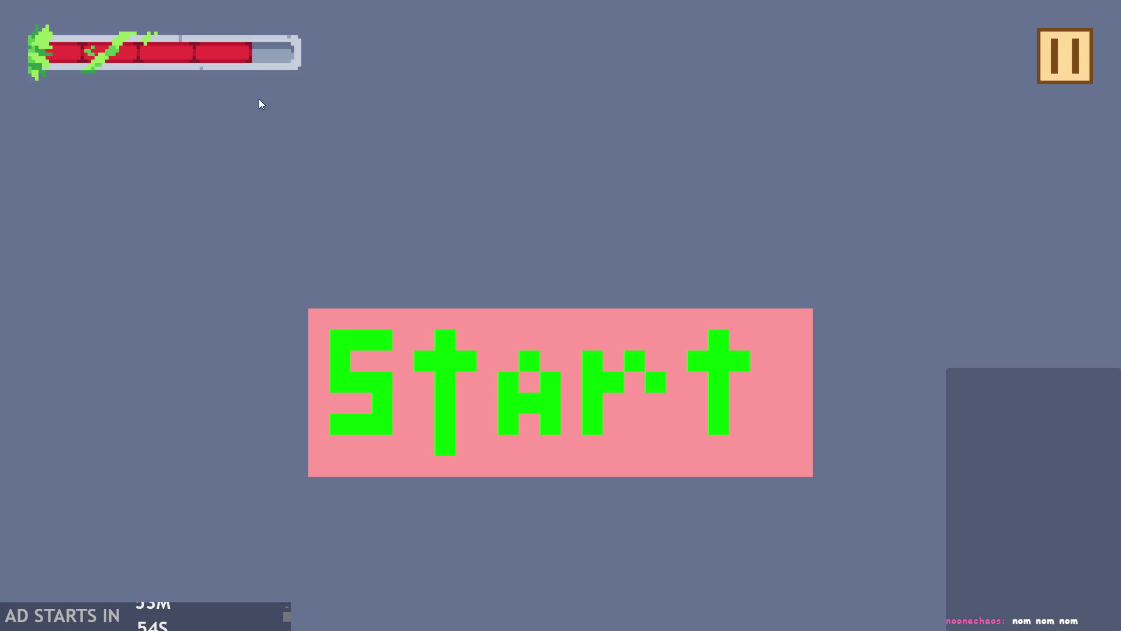
- Close the test game, delete -1 so i = playerHealth, and rerun the game
click(1067, 56)
click(882, 514)
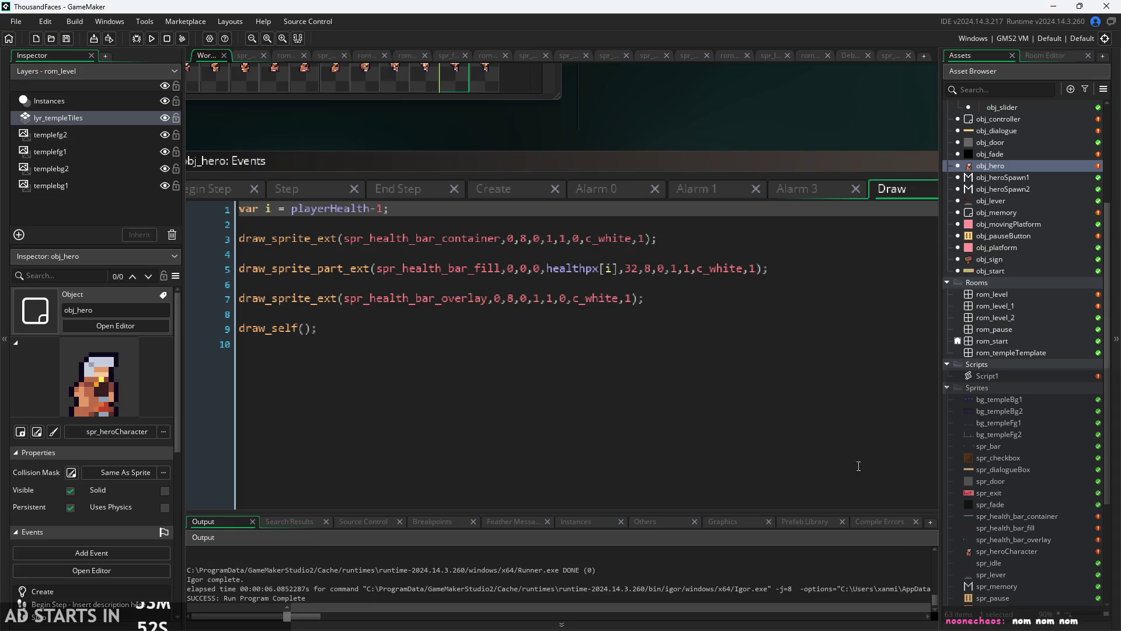
click(383, 212)
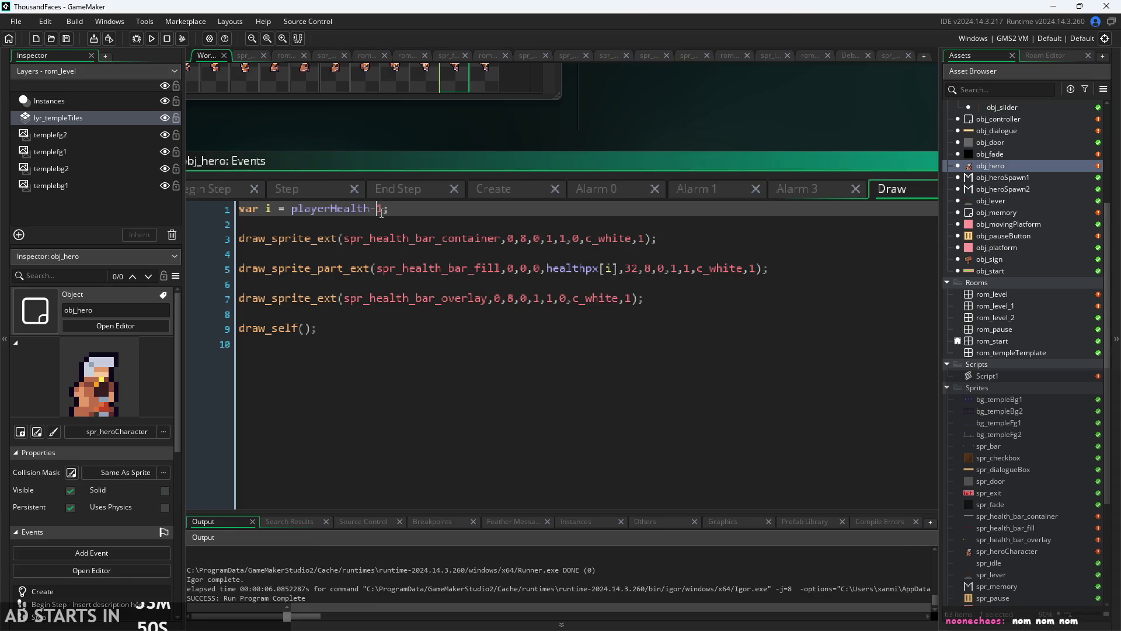
key(Delete)
key(BackSpace)
click(155, 39)
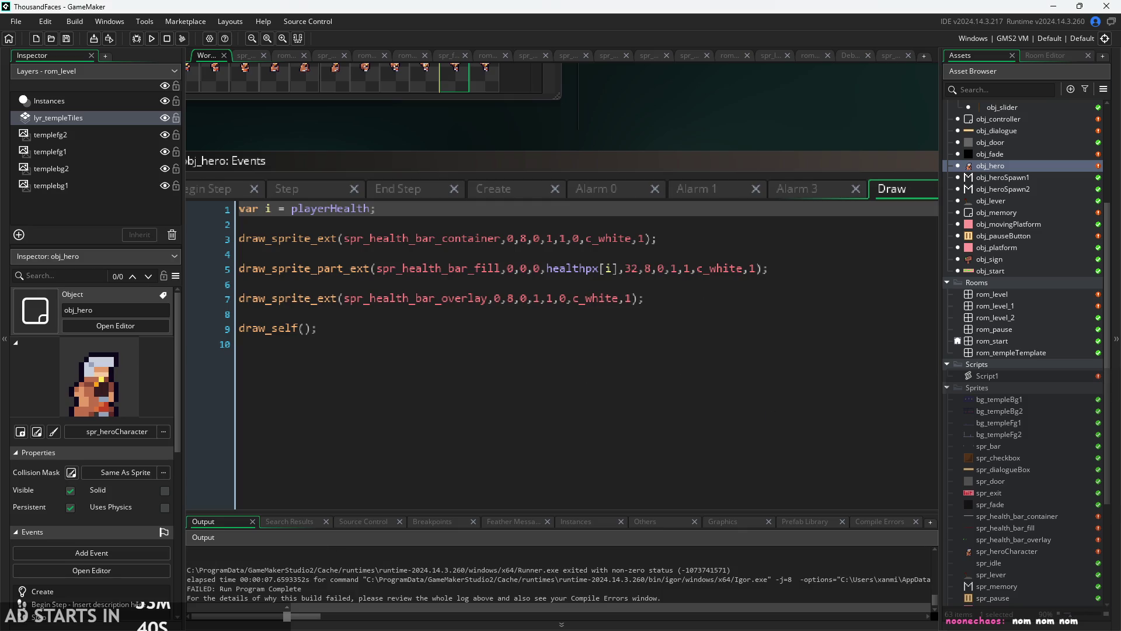
click(632, 285)
- Restore -1; on line 1 and view the hero's Begin Step code
click(372, 210)
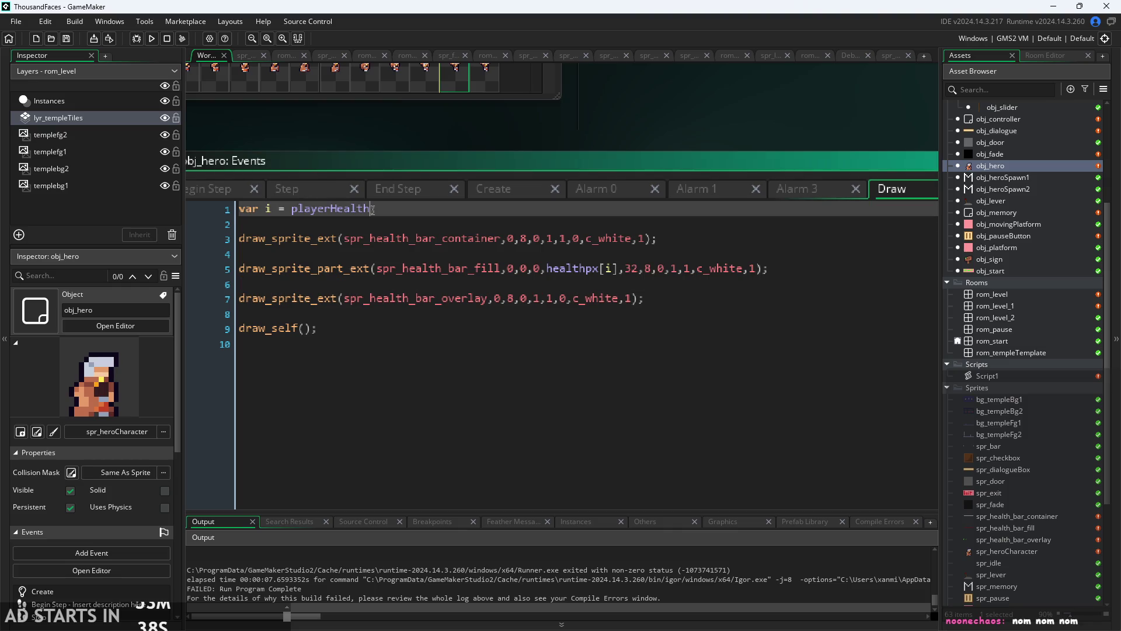
text(-1;)
right_click(425, 127)
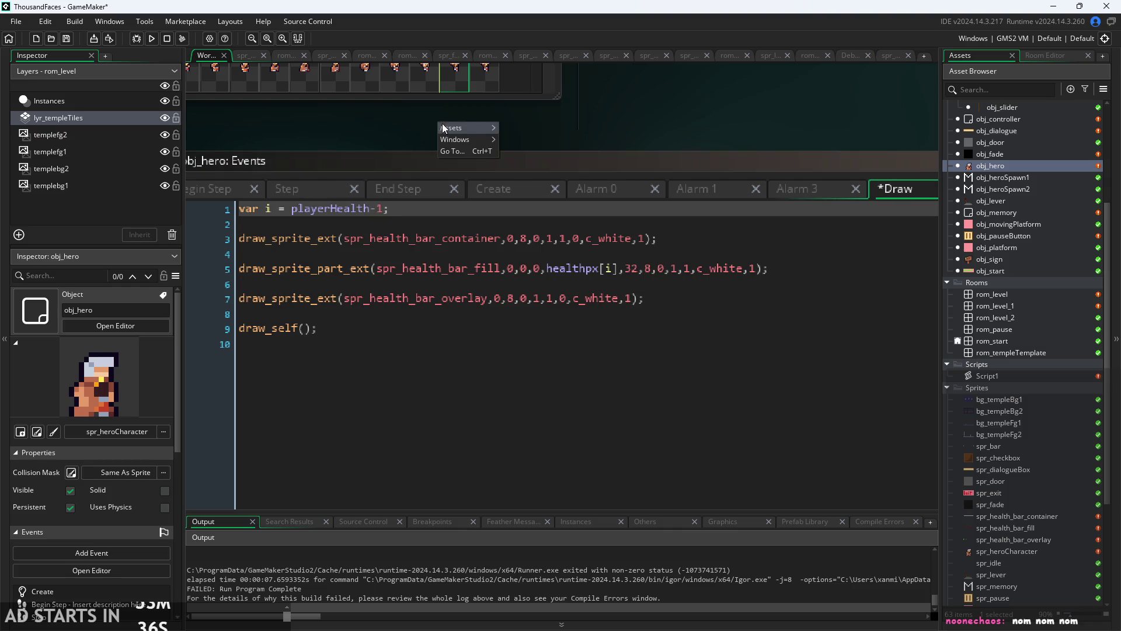
click(310, 157)
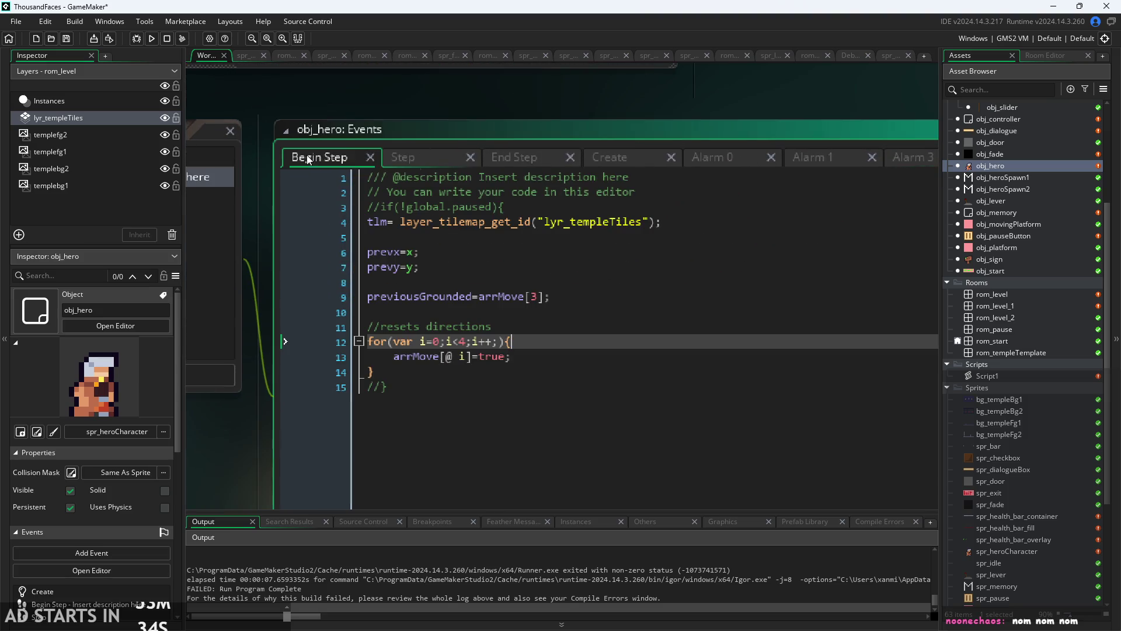
scroll(1007, 495, down, 5)
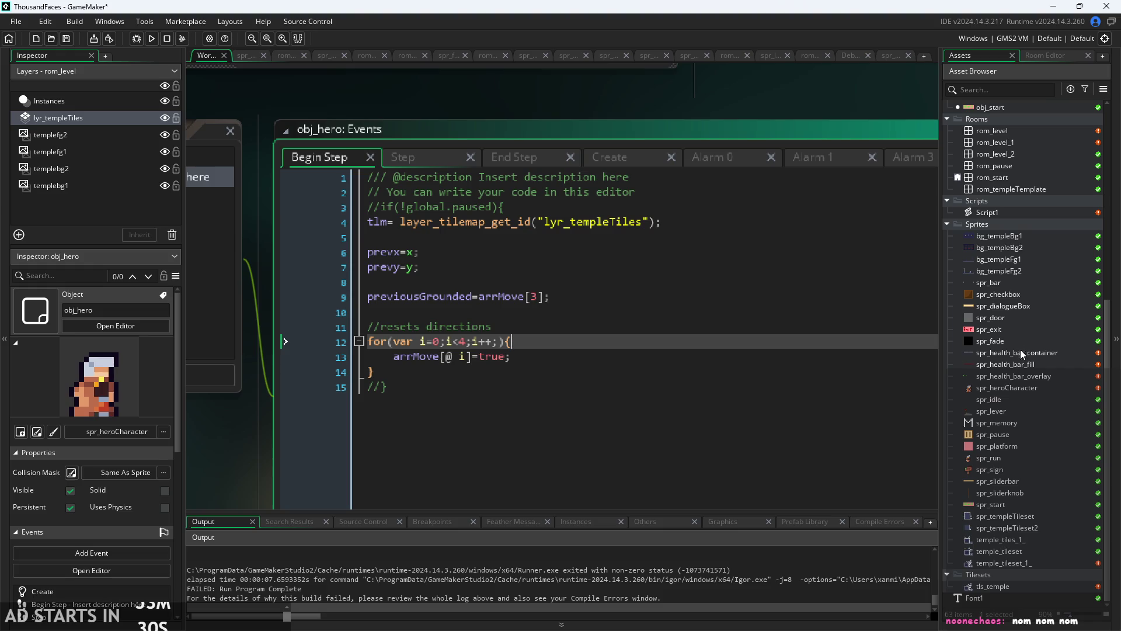
- Open spr_health_bar_fill and measure the bar's width with a selection
double_click(1005, 364)
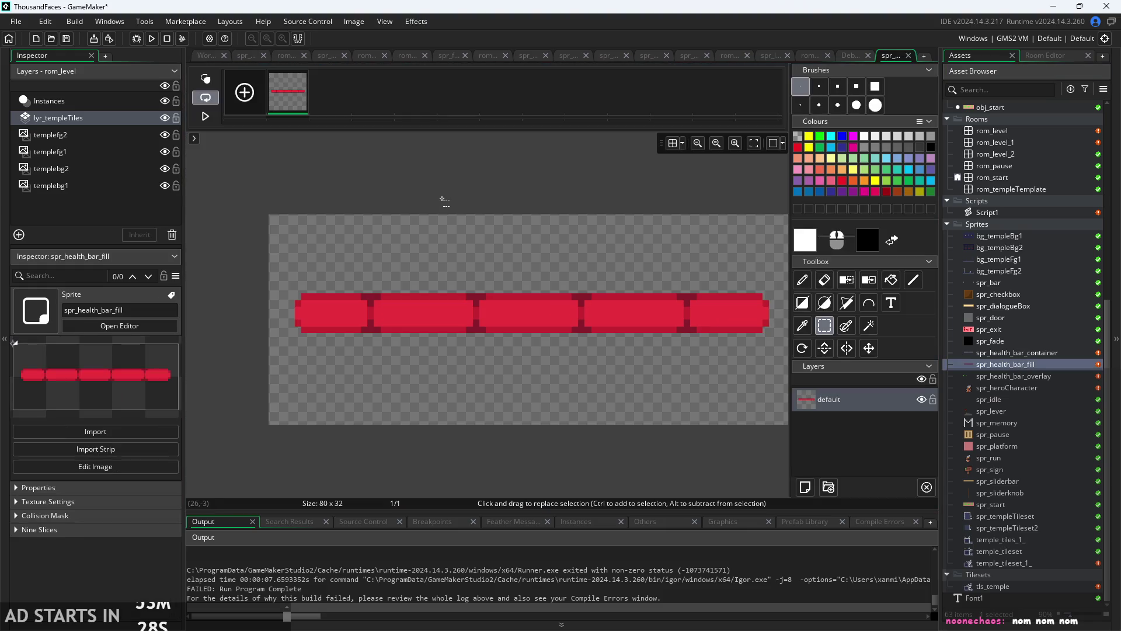
mouse_move(271, 317)
mouse_down()
mouse_move(651, 324)
mouse_move(758, 311)
mouse_move(270, 321)
mouse_up()
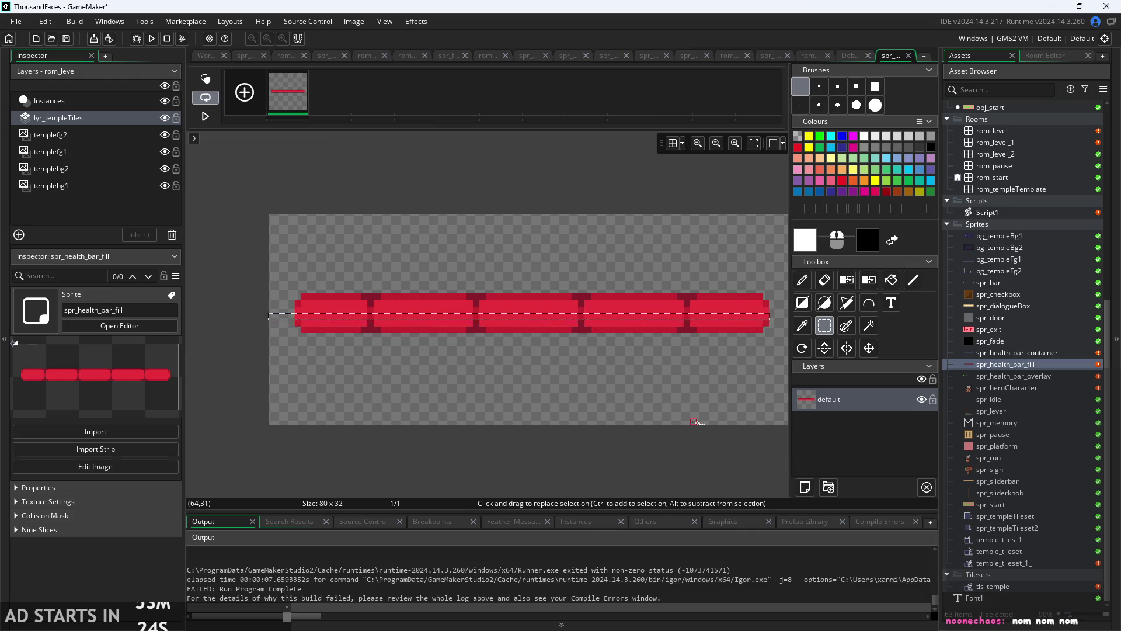
click(747, 362)
scroll(1030, 363, up, 1)
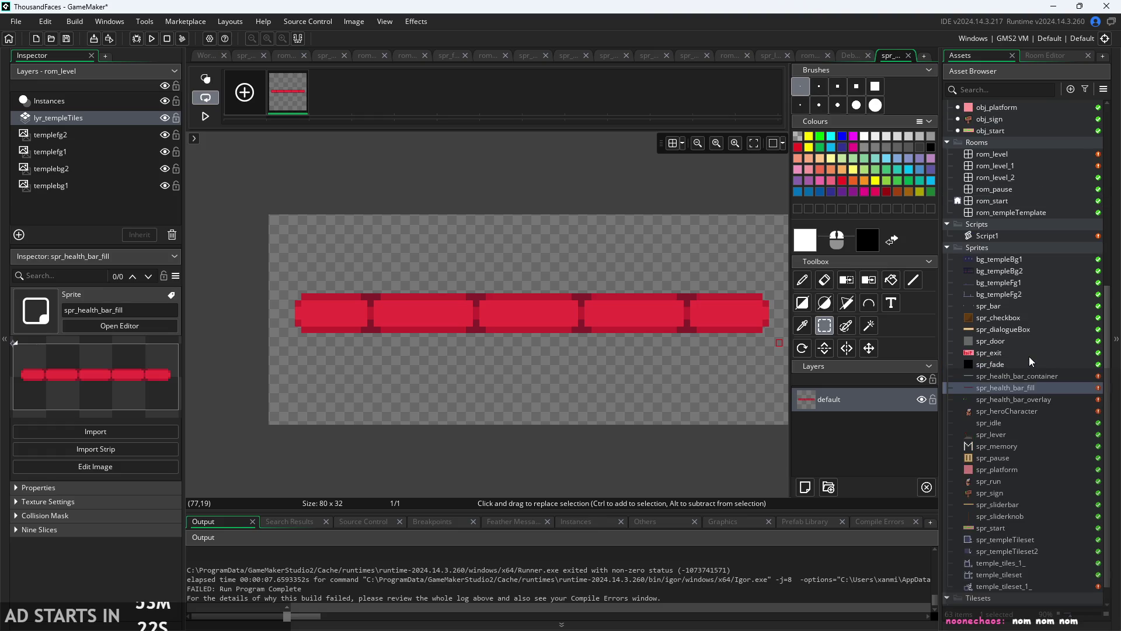
scroll(1029, 361, up, 1)
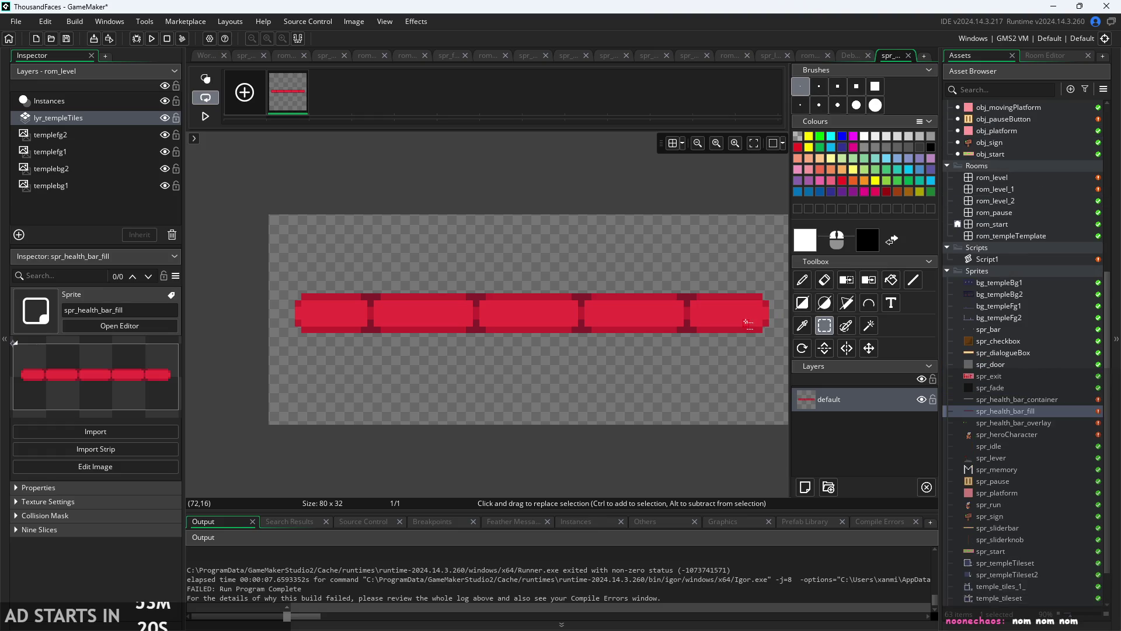
- Open the spr_checkbox sprite, then open obj_hero's events and code
click(207, 56)
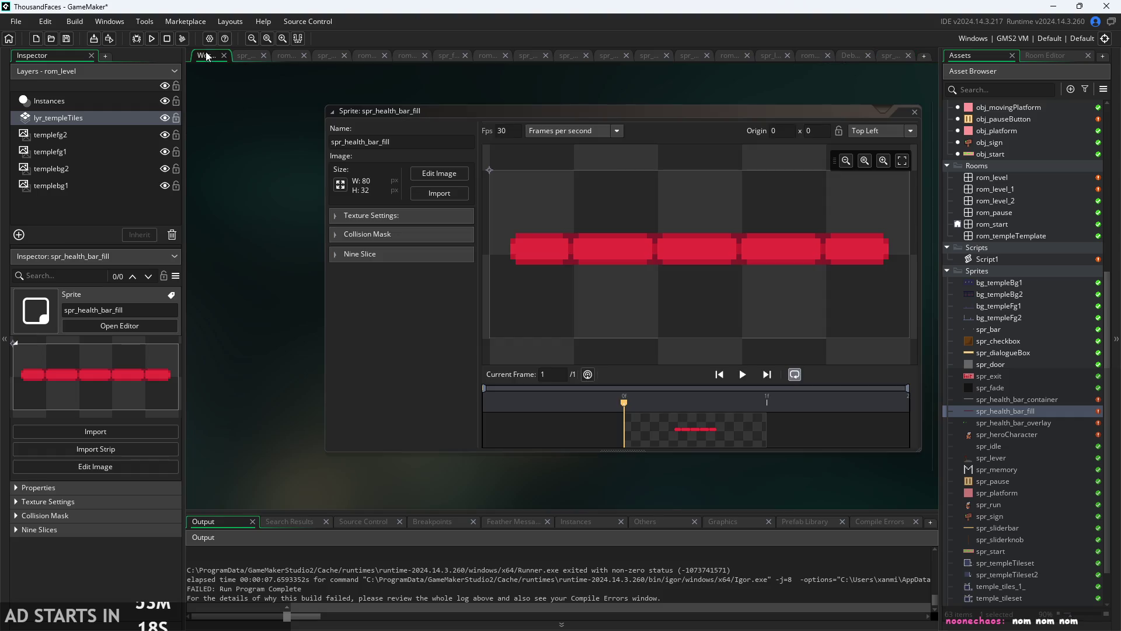
scroll(287, 157, up, 2)
click(993, 340)
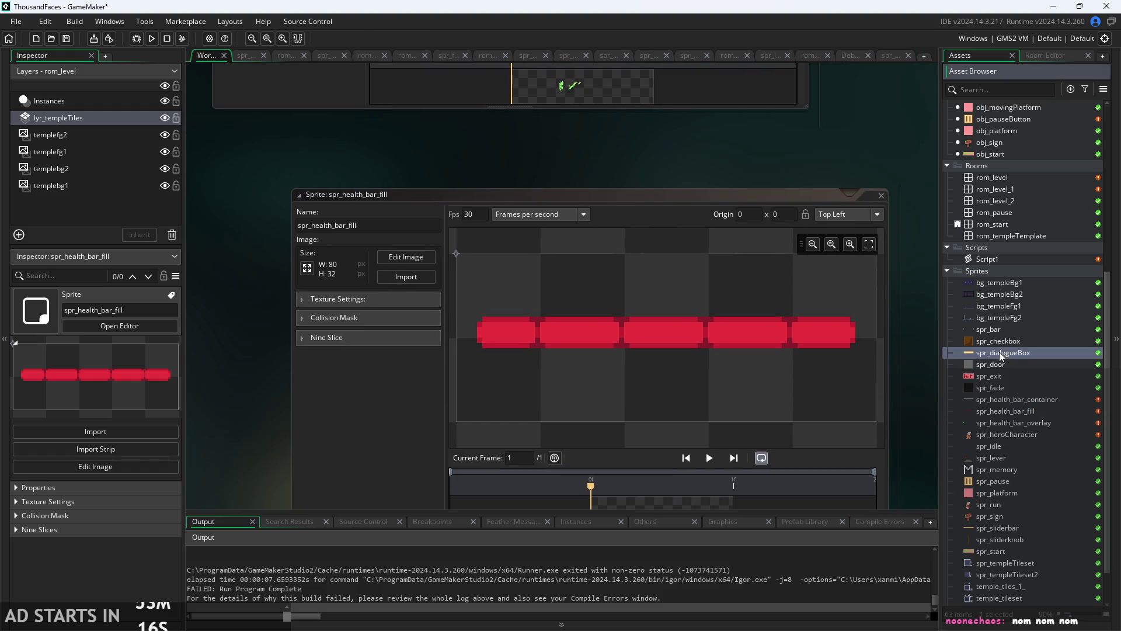
double_click(1004, 340)
scroll(1010, 153, up, 3)
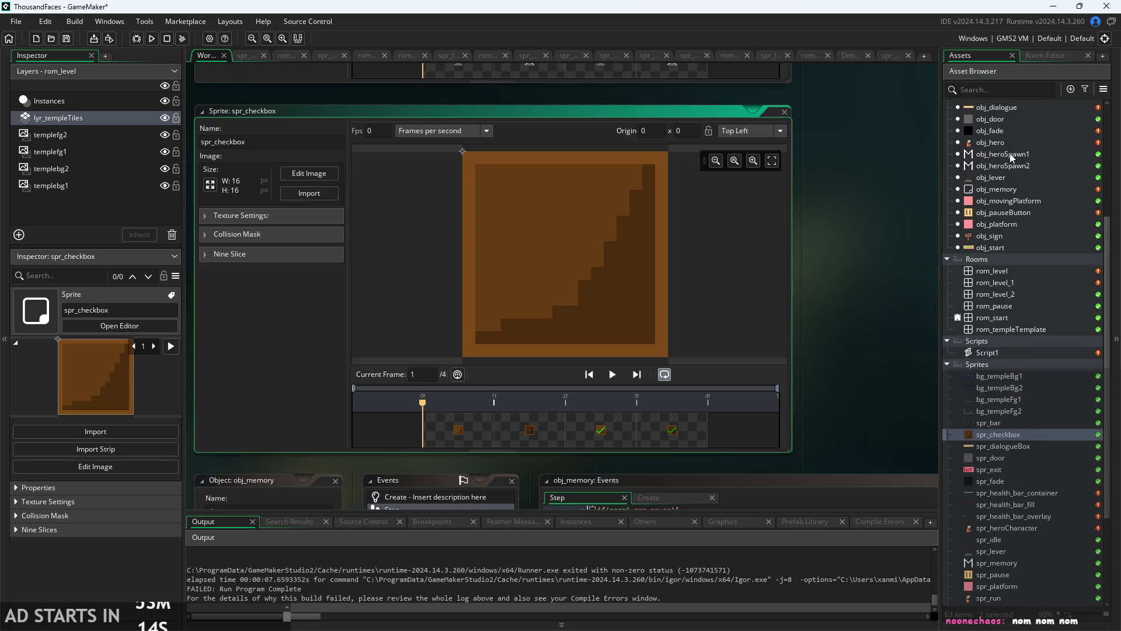
double_click(1010, 142)
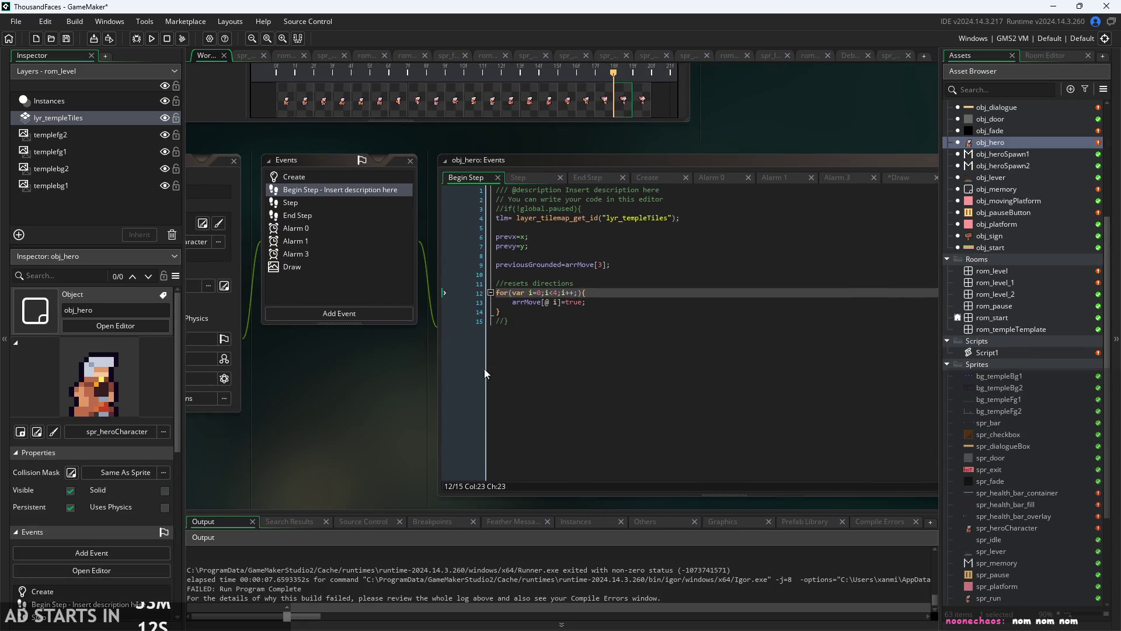
- Append ,7 to healthpx in Create, index Draw with playerHealth, and run the game
click(640, 98)
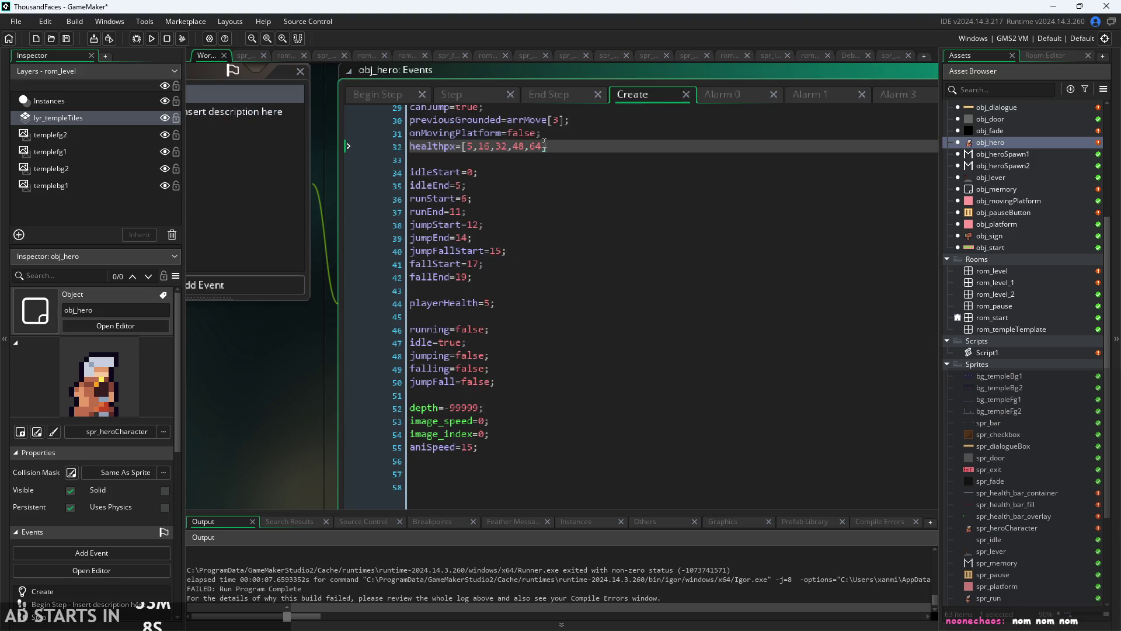
text(,76)
drag(686, 76, 595, 96)
click(774, 120)
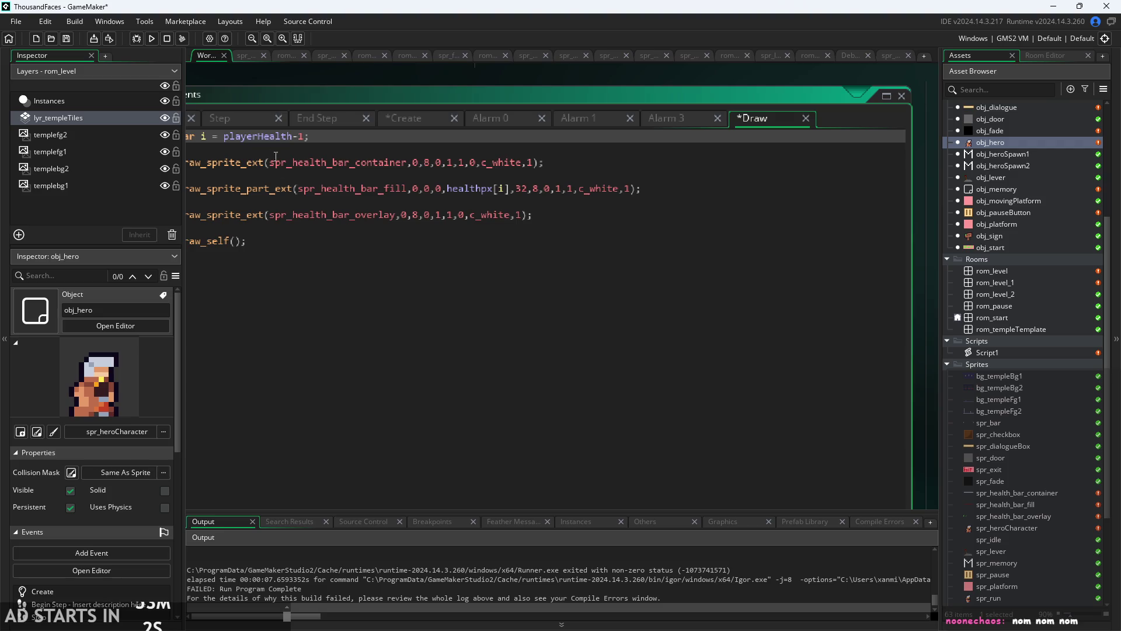
key(BackSpace)
text(;)
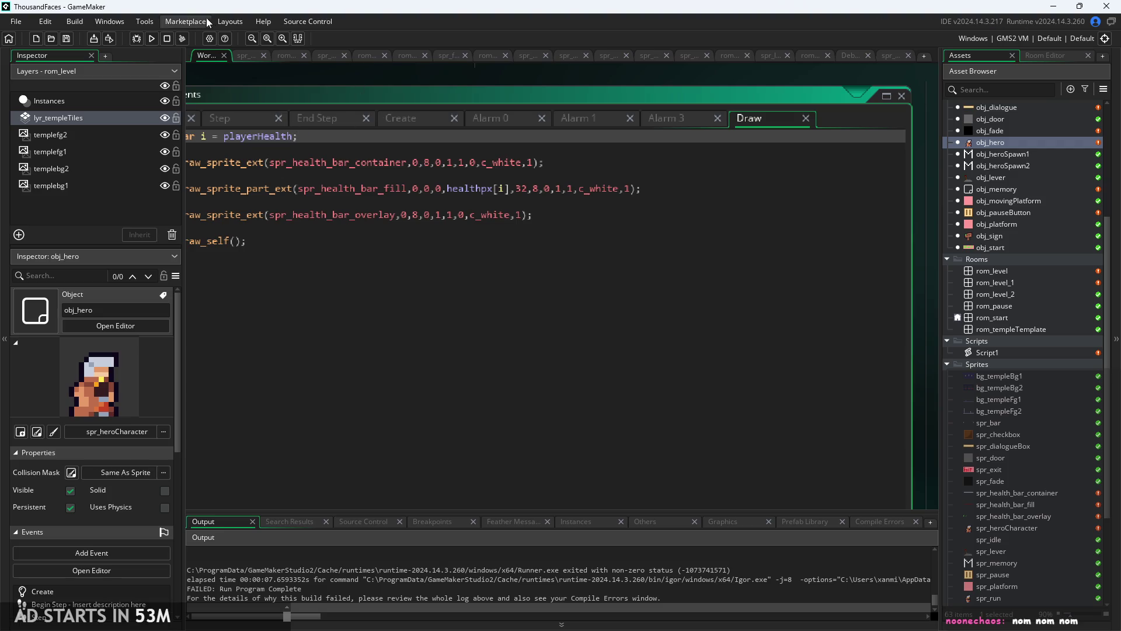
click(151, 39)
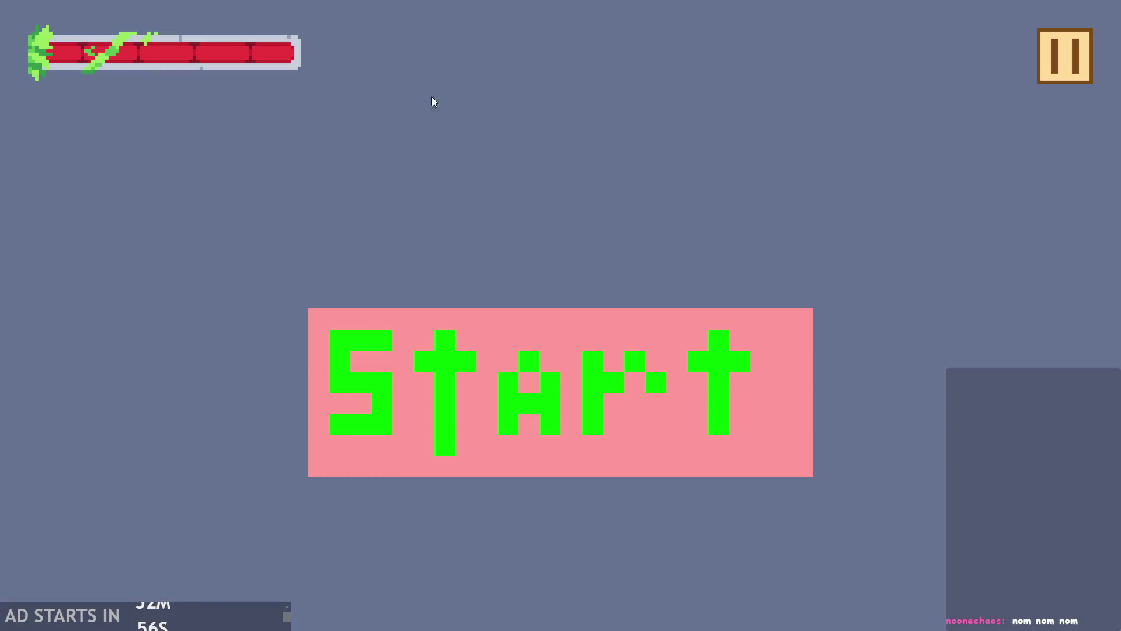
- Start the test game, read the signpost's message, and walk the hero left and right
click(488, 389)
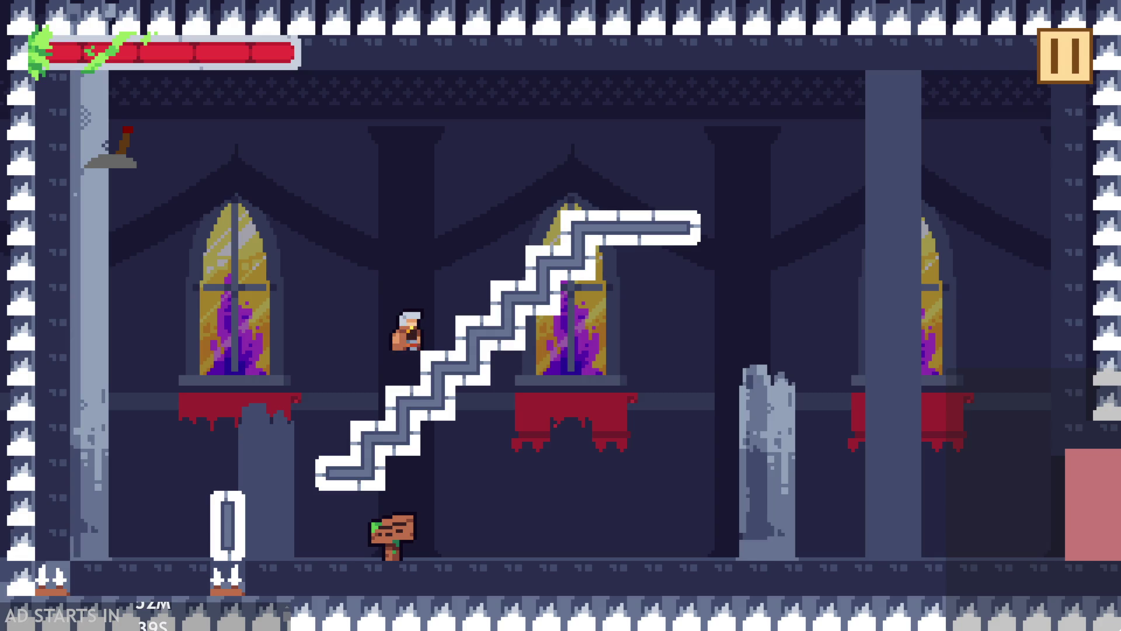
click(561, 302)
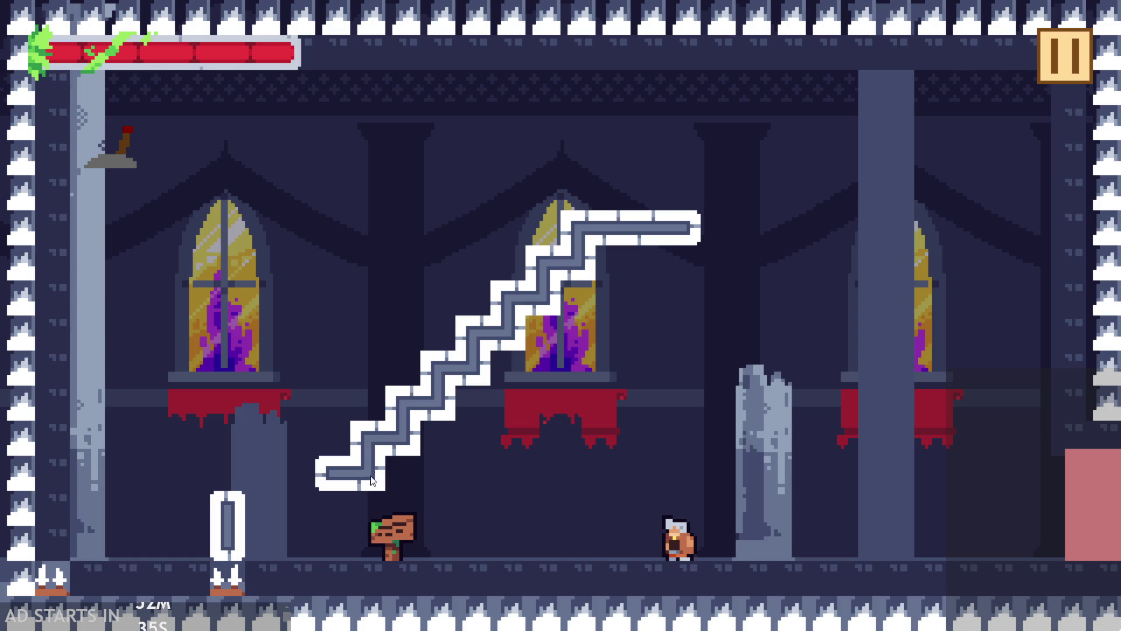
click(630, 381)
click(510, 283)
click(511, 282)
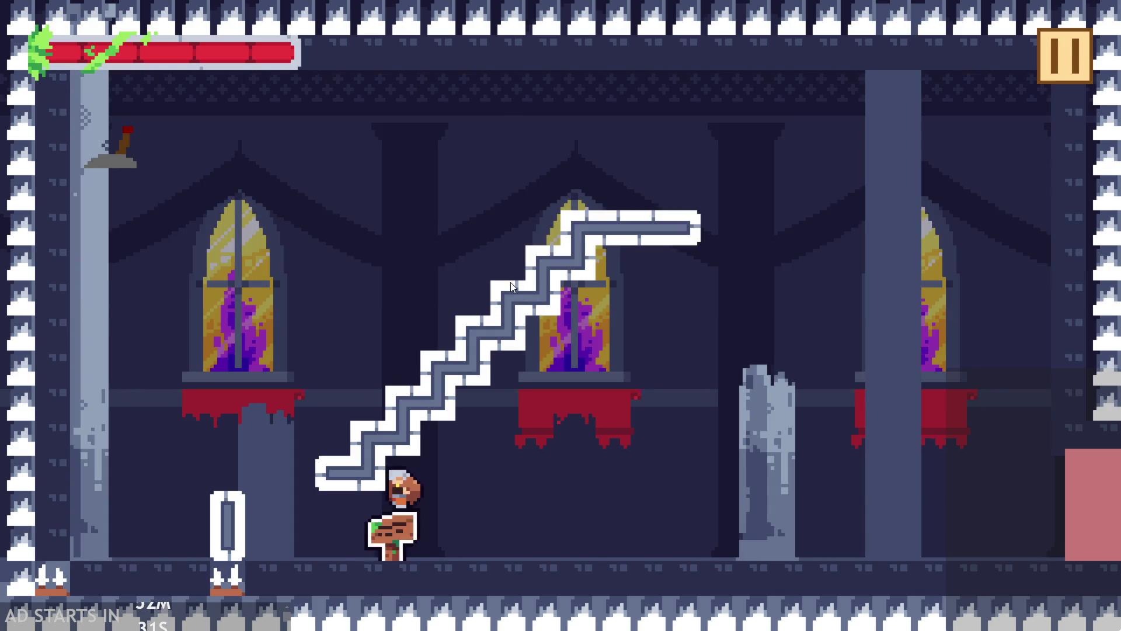
click(495, 228)
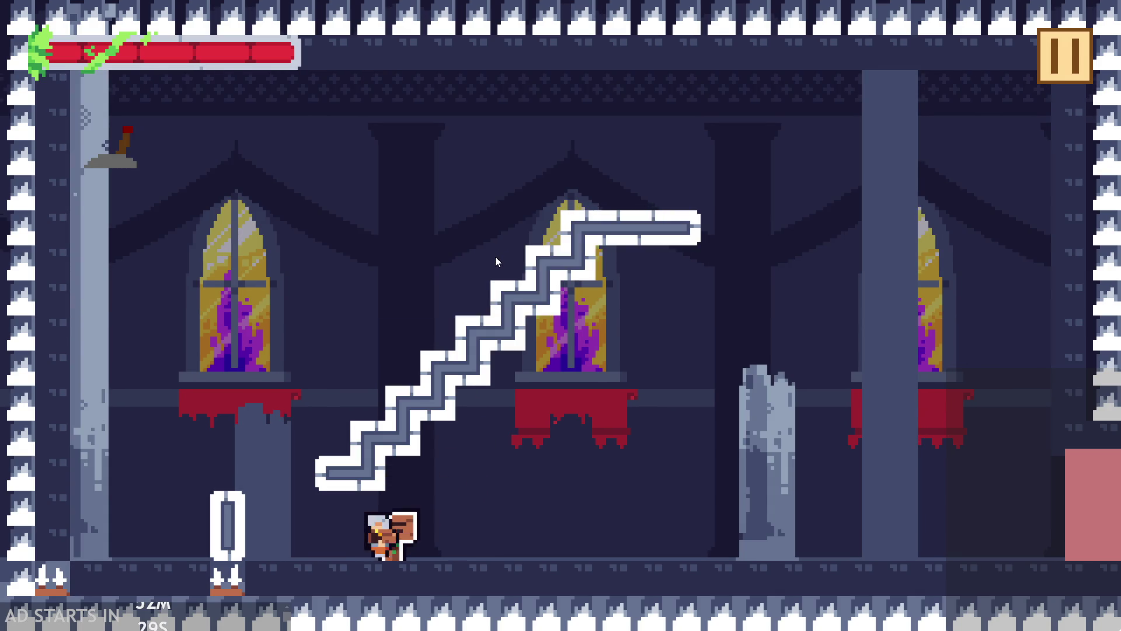
click(496, 262)
click(508, 275)
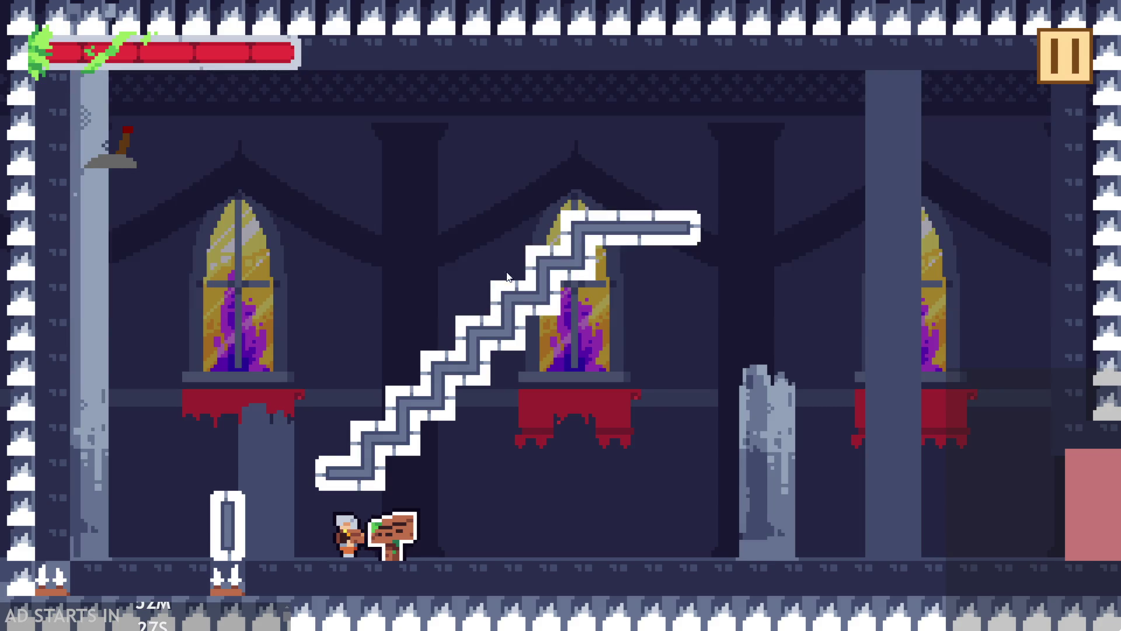
key(Left)
key(Right)
key(Left)
key(space)
key(Right)
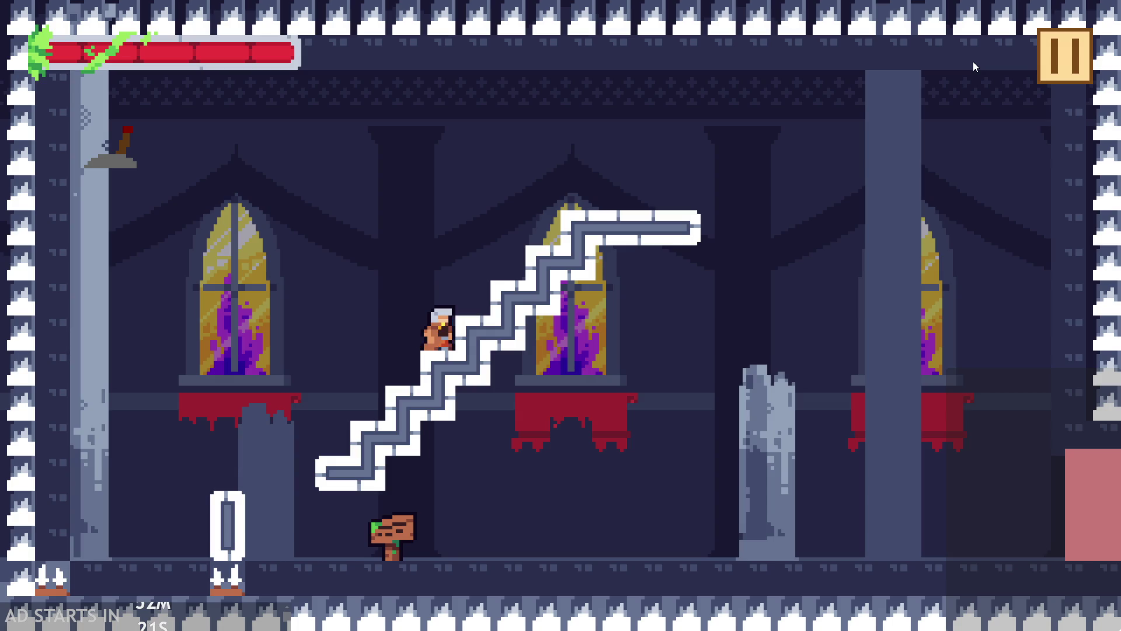
- Dash the hero up the staircase, flipping the wall lever several times
click(258, 102)
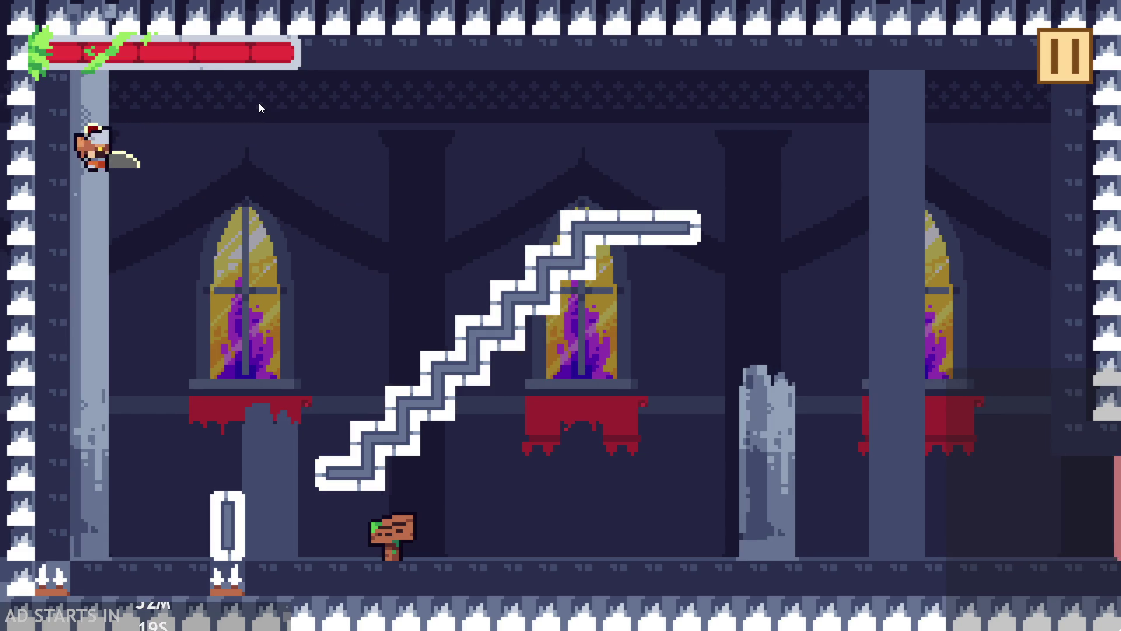
click(531, 190)
click(706, 183)
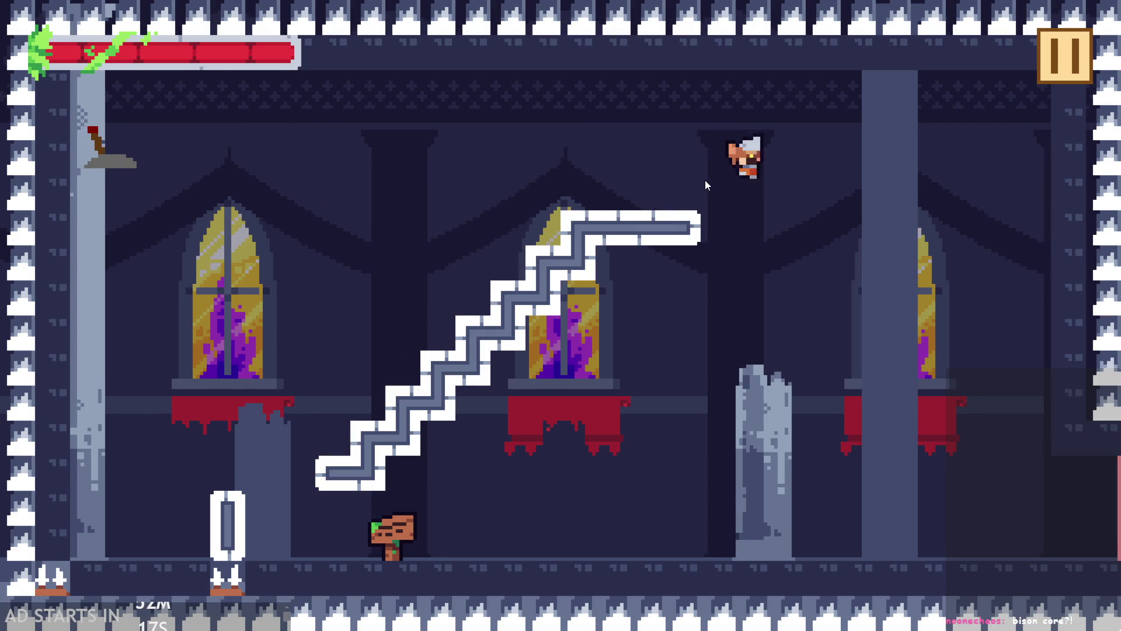
click(706, 184)
click(706, 185)
click(706, 184)
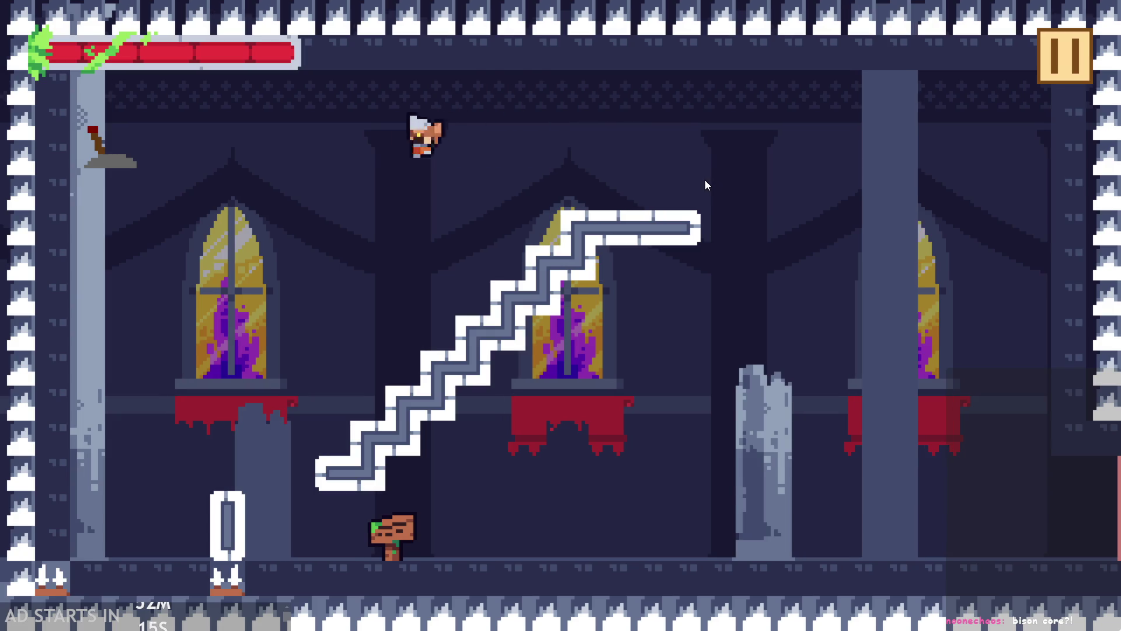
click(705, 181)
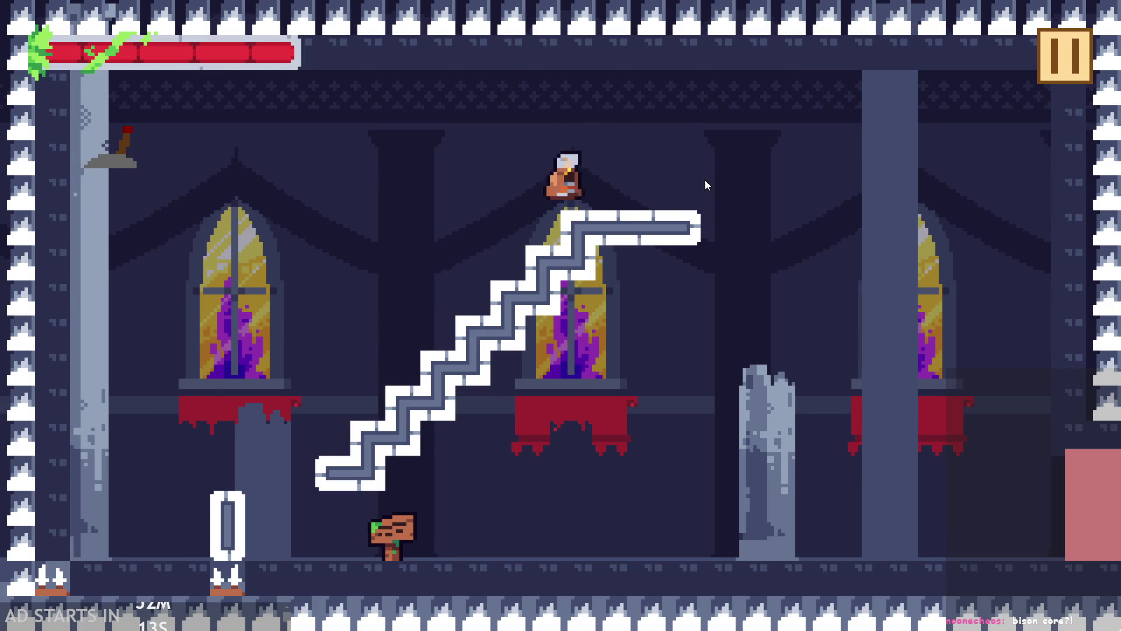
click(705, 185)
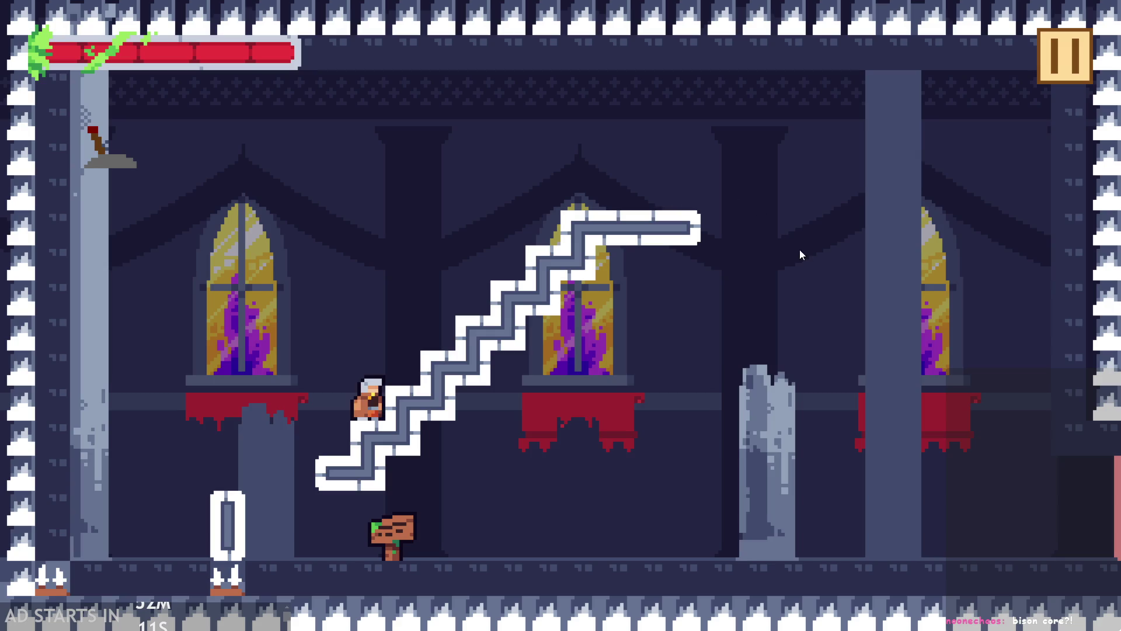
click(789, 274)
click(732, 316)
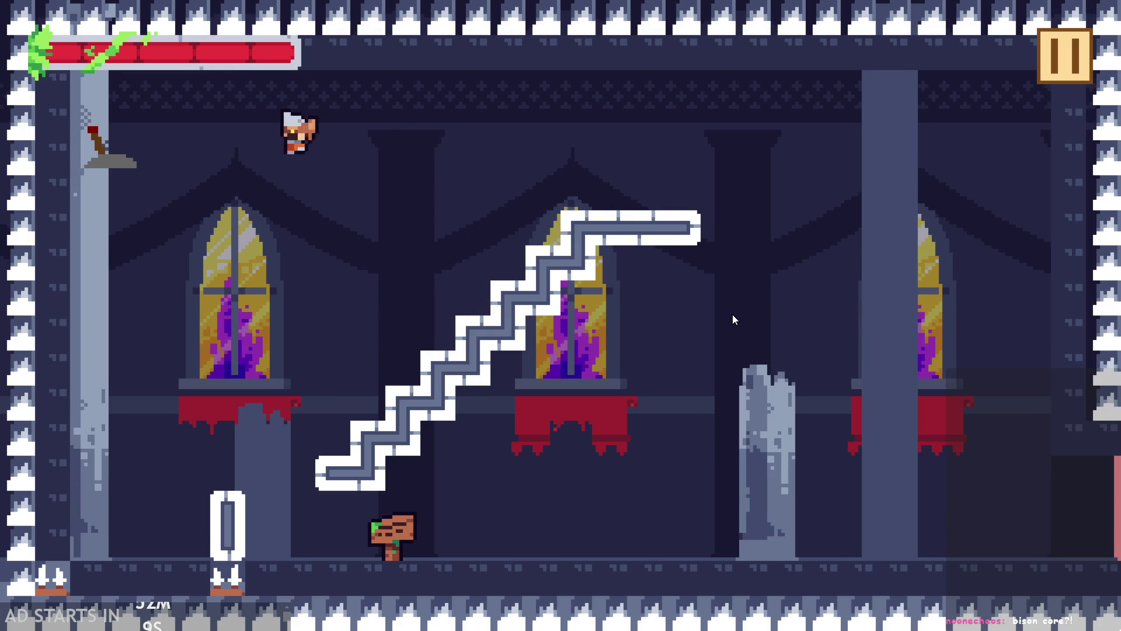
click(745, 320)
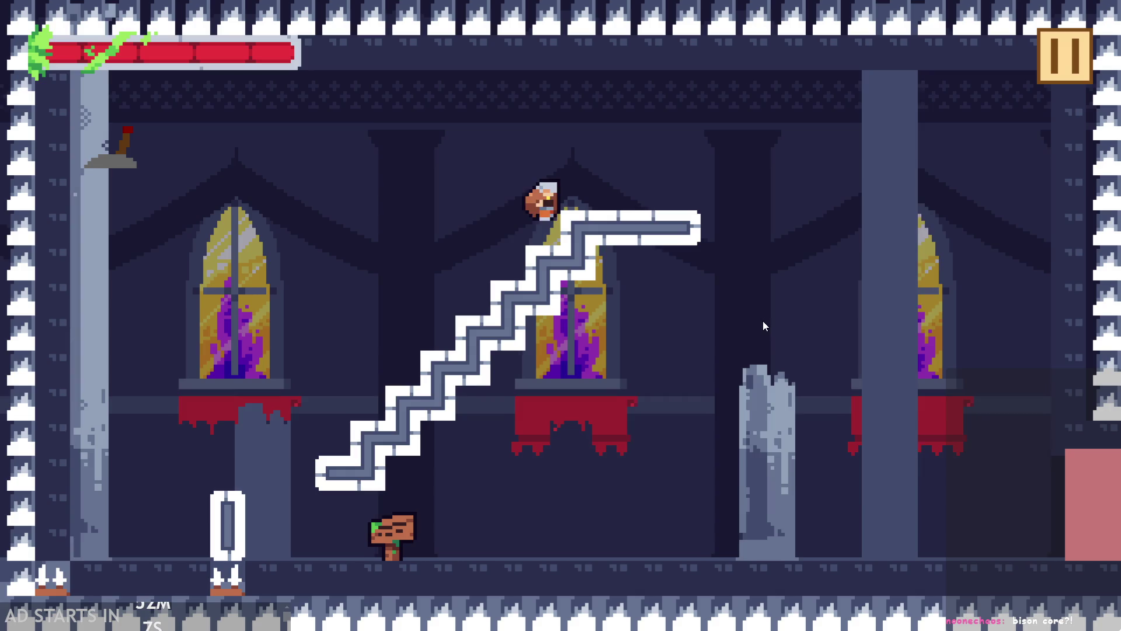
click(804, 390)
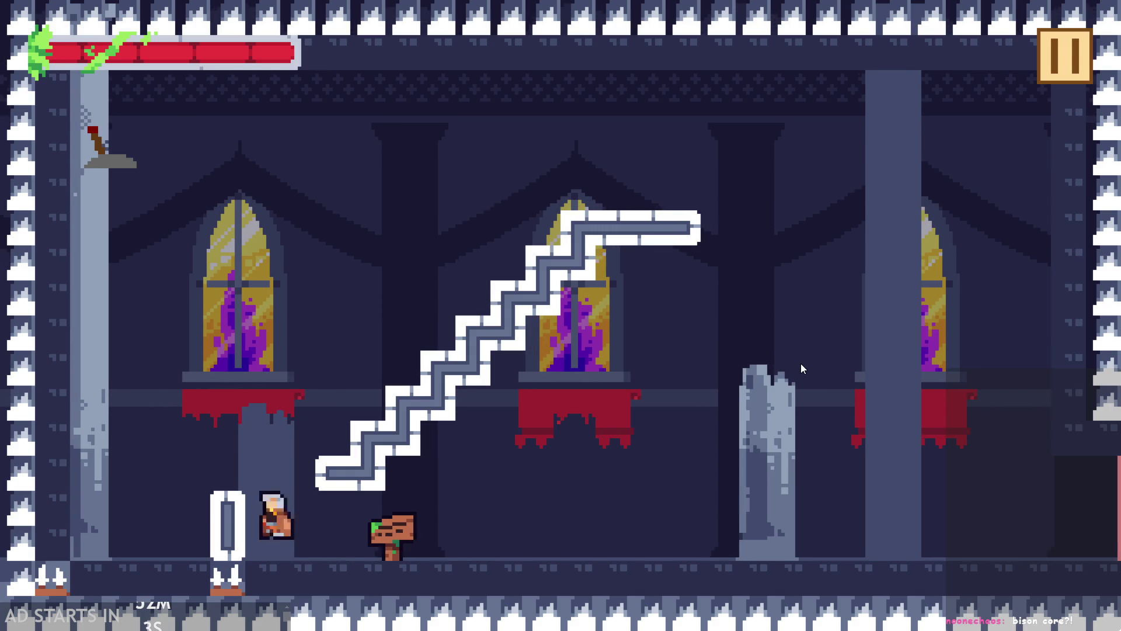
click(801, 364)
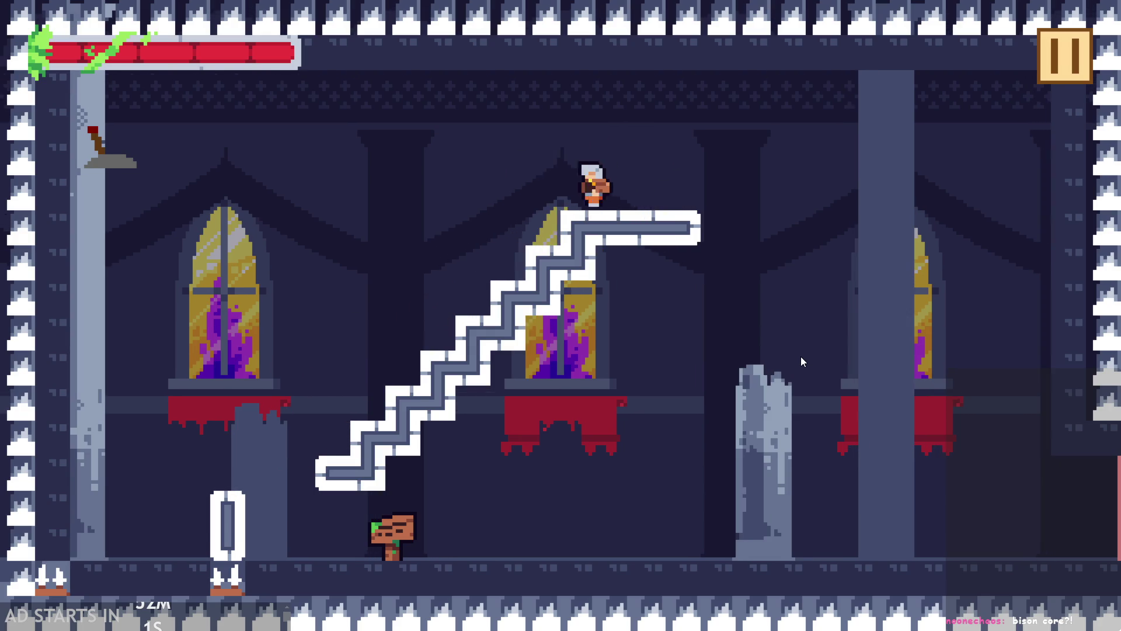
click(801, 362)
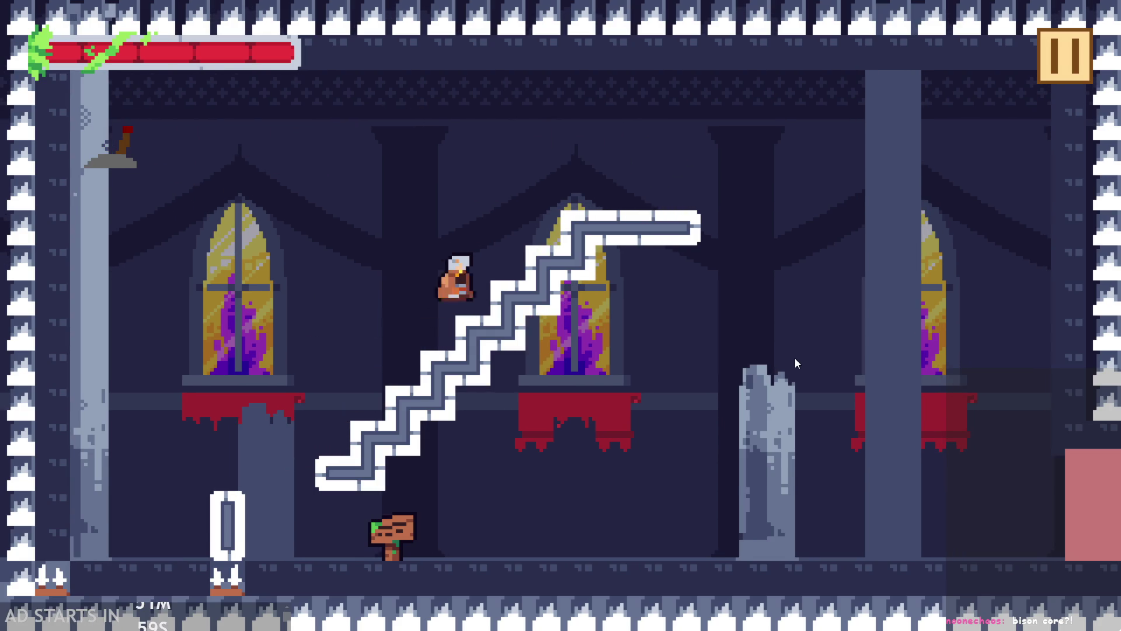
click(795, 364)
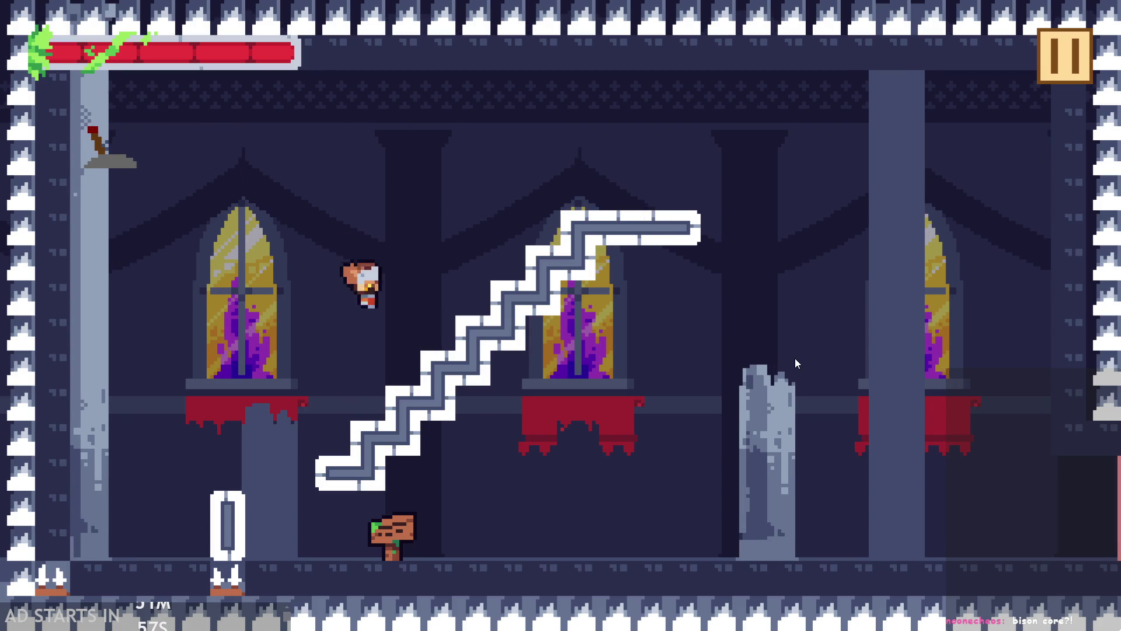
click(794, 363)
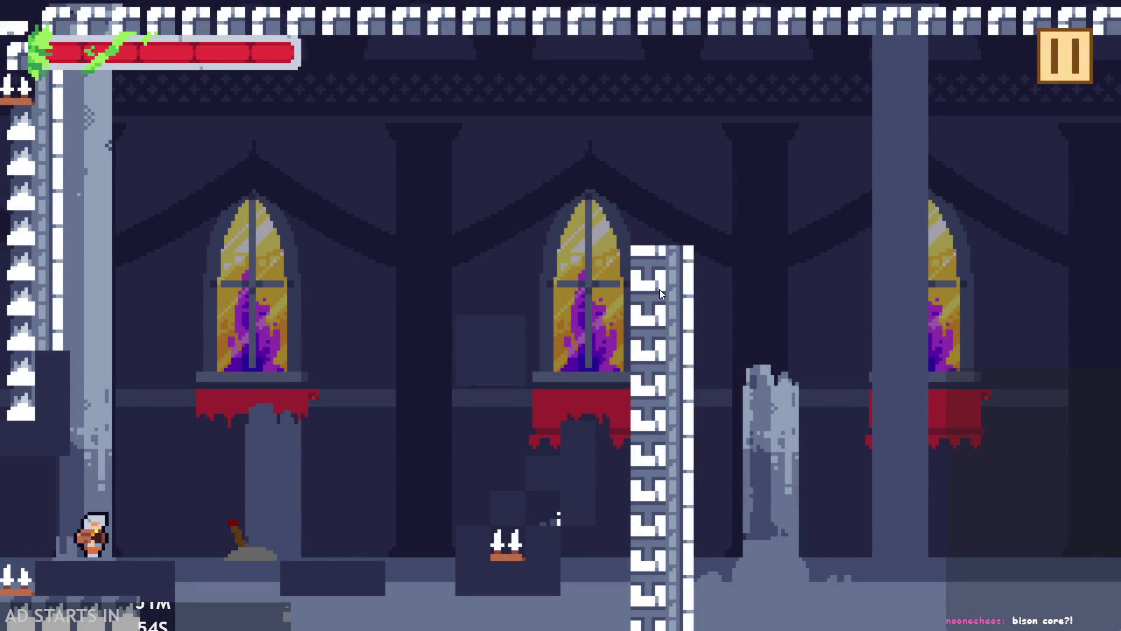
- Jump the hero around the next room, then exit the game from the pause menu
click(661, 290)
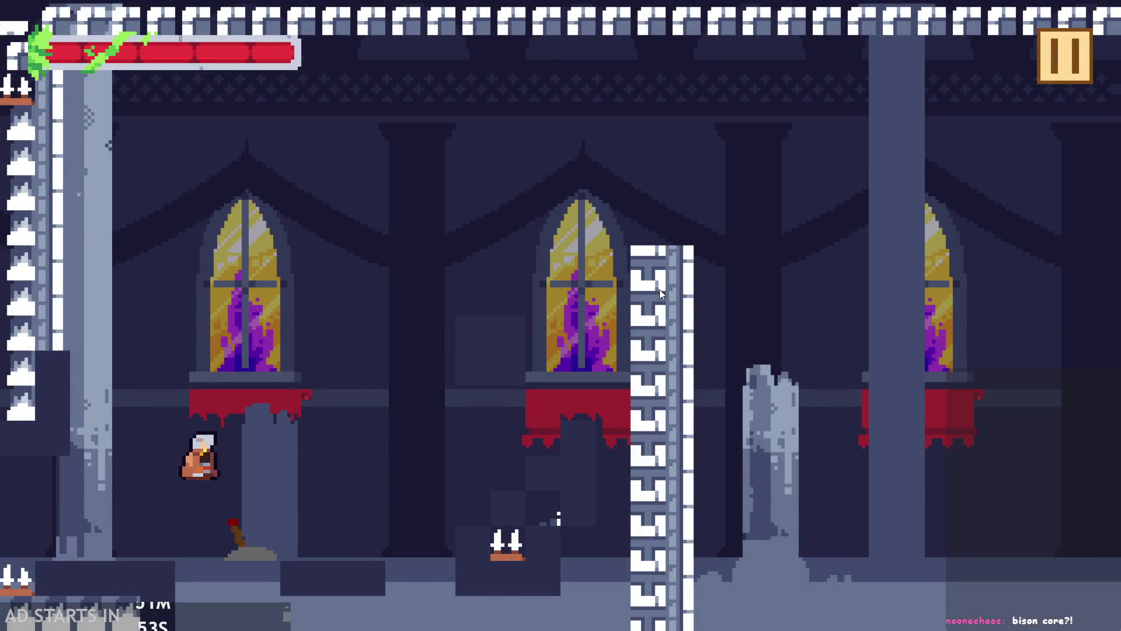
click(646, 299)
click(646, 299)
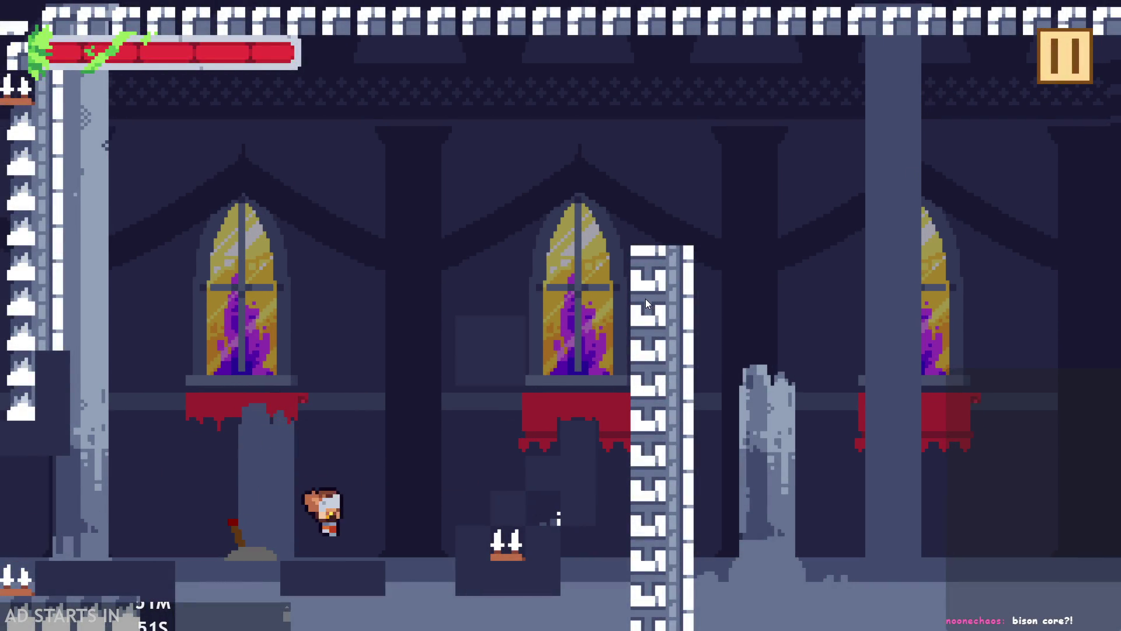
click(646, 299)
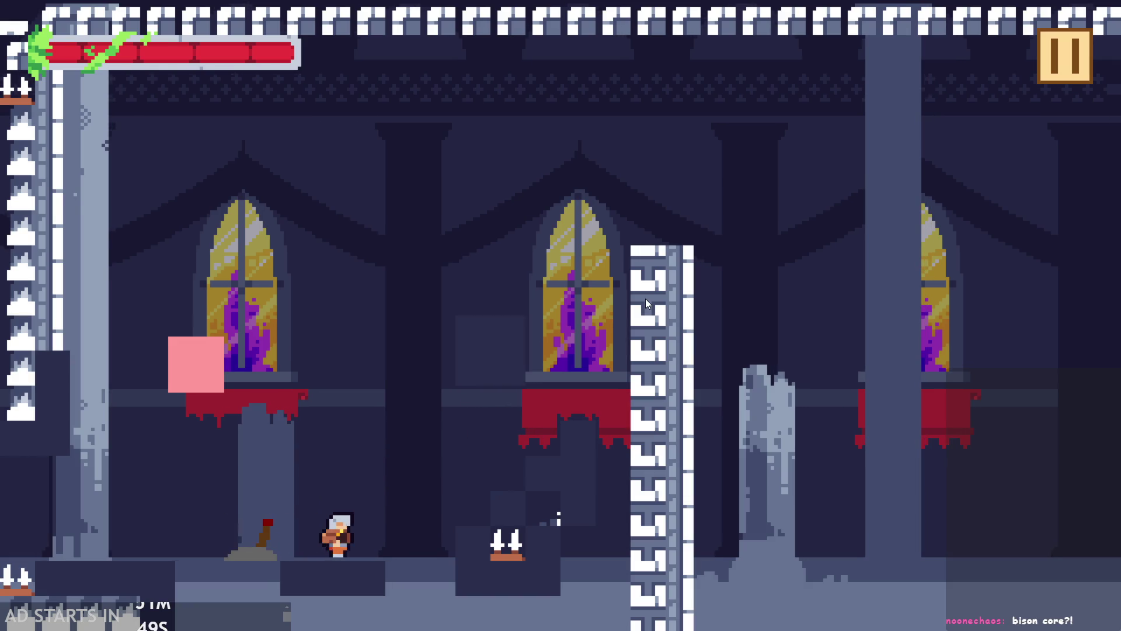
click(646, 299)
click(646, 299)
click(646, 299)
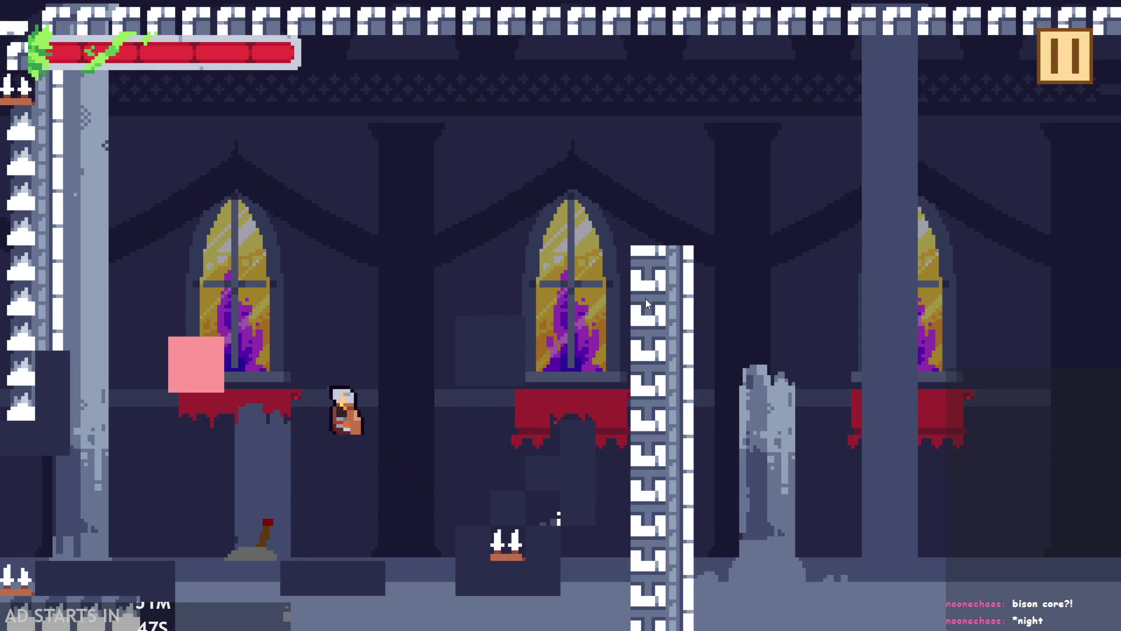
click(646, 299)
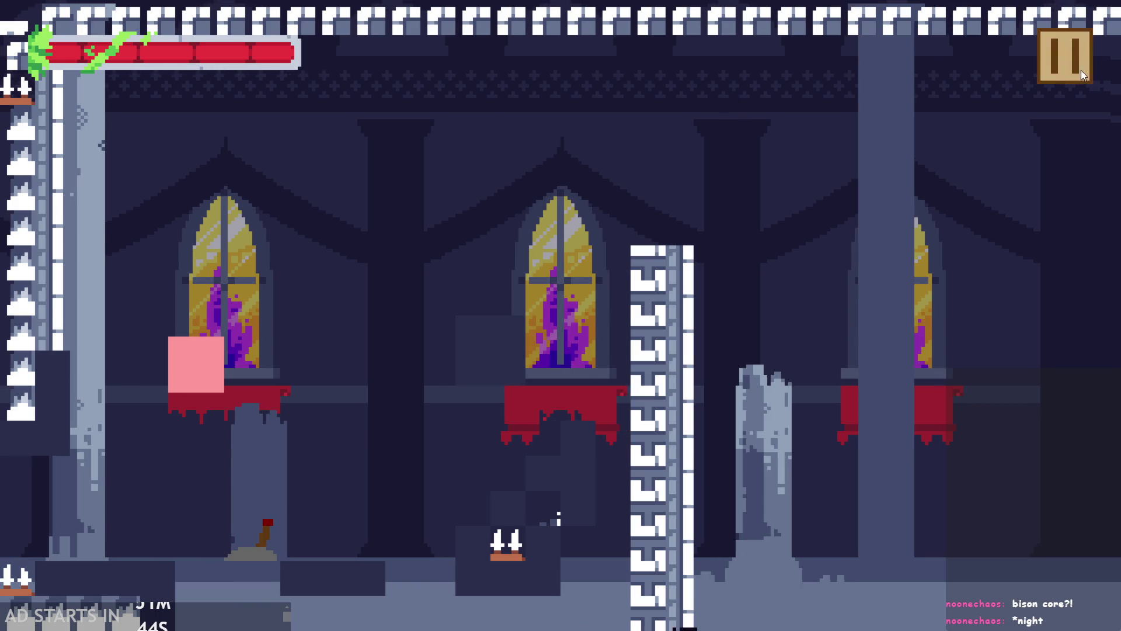
click(1081, 70)
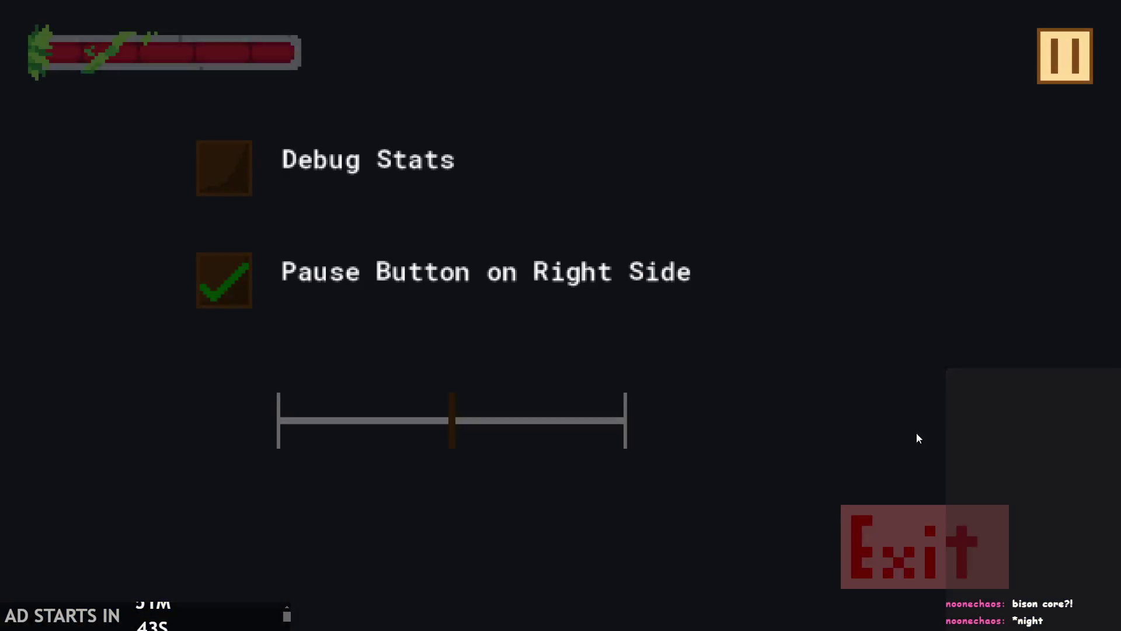
click(895, 544)
click(809, 459)
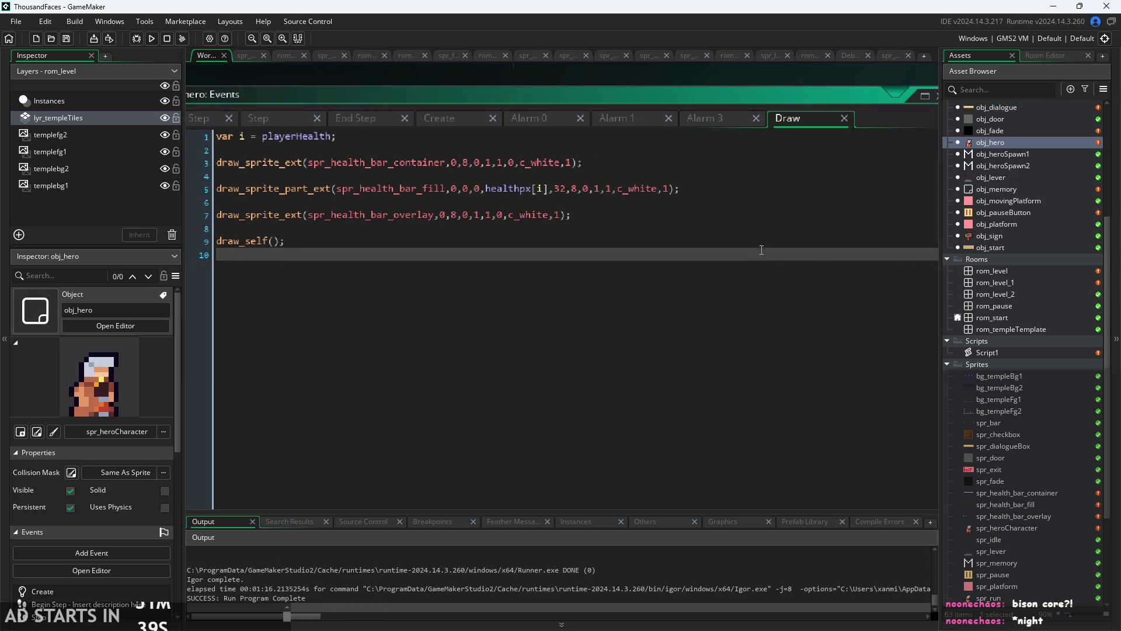
click(792, 195)
drag(597, 77, 695, 79)
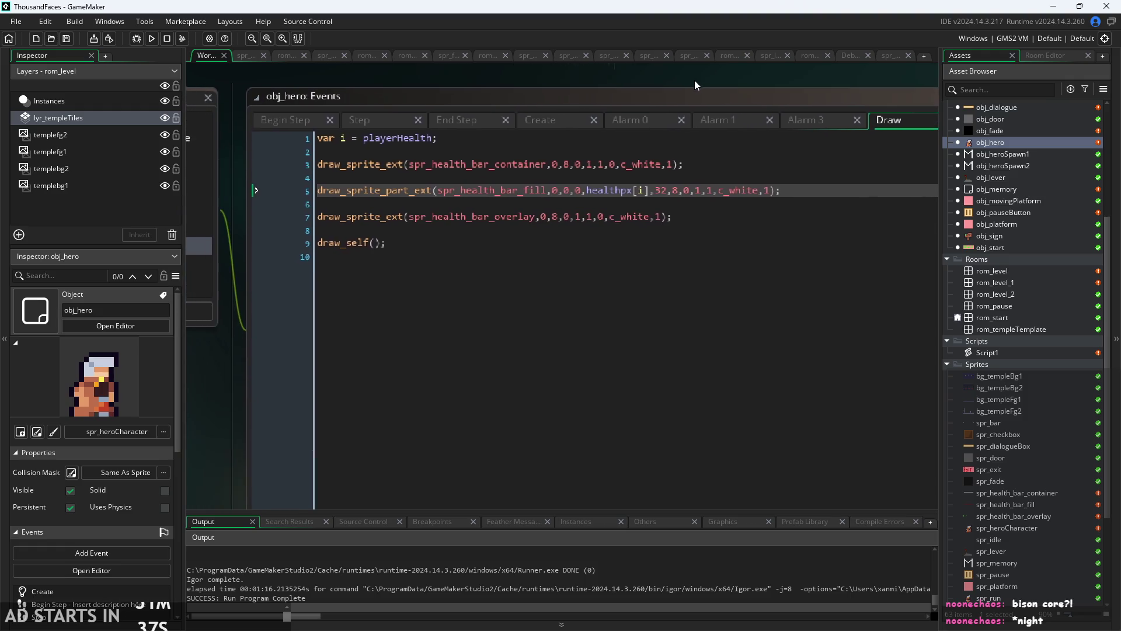
click(436, 140)
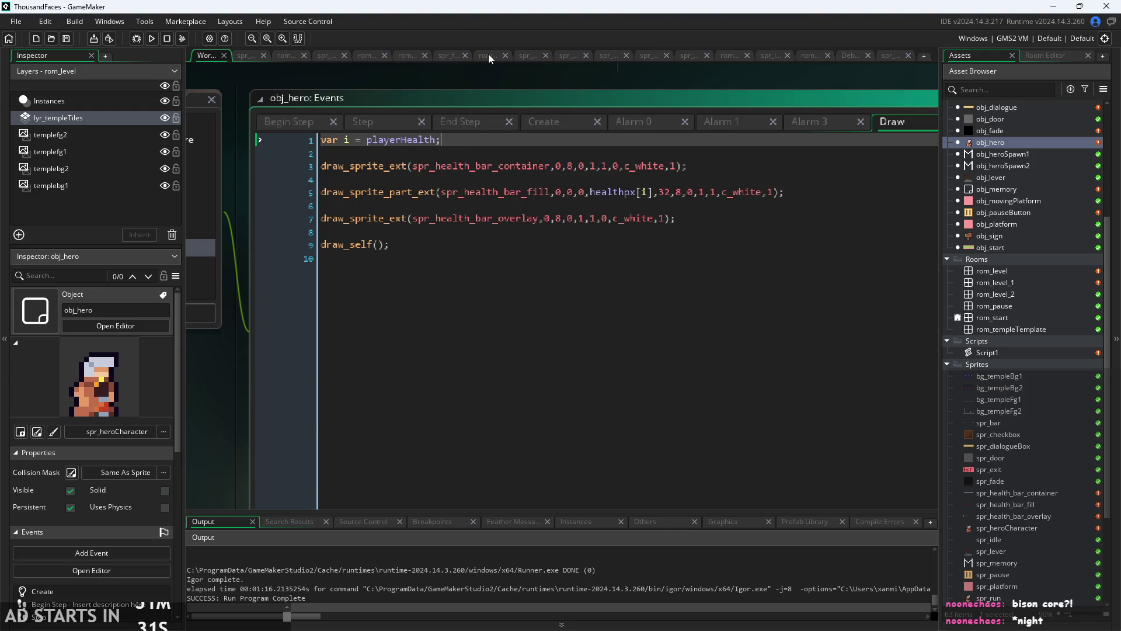
scroll(490, 89, up, 2)
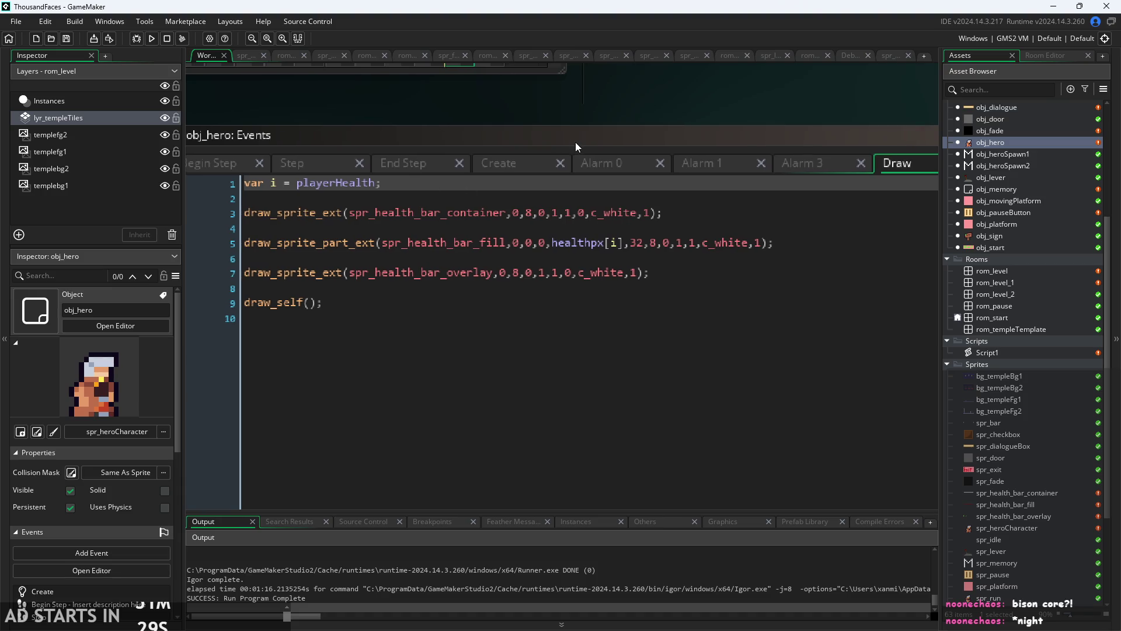
scroll(580, 155, down, 1)
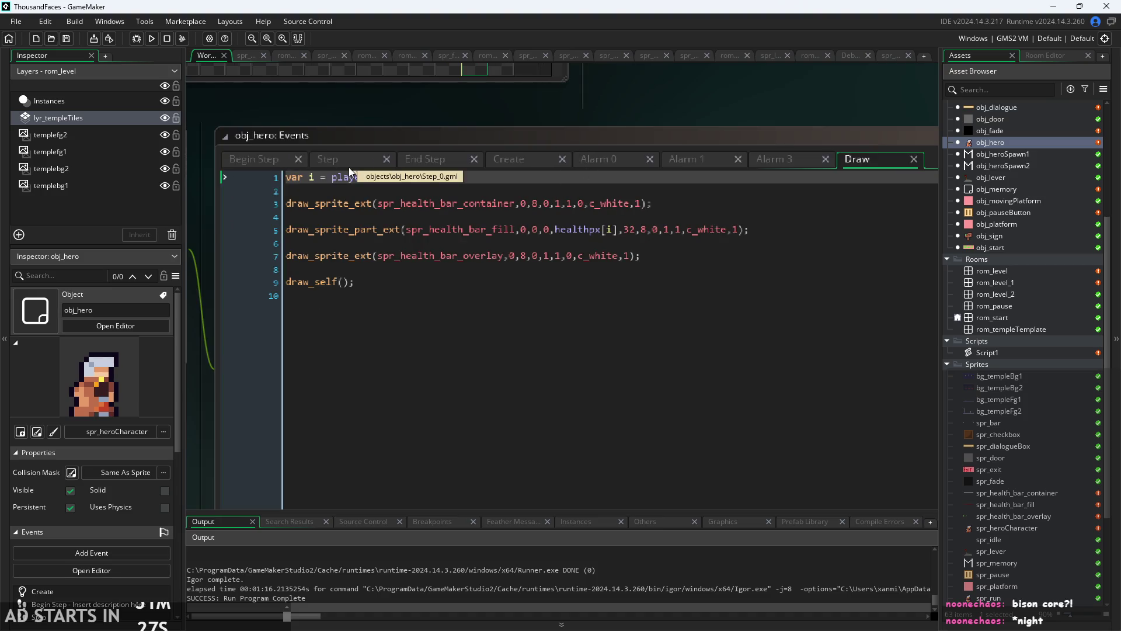
click(359, 154)
drag(655, 111, 640, 103)
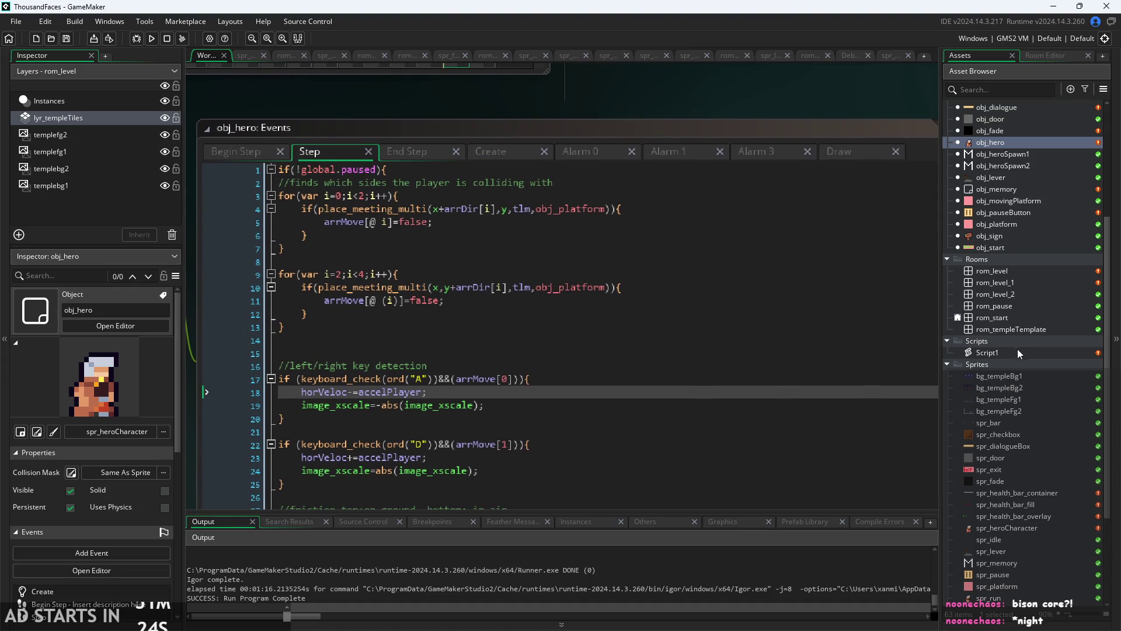
click(861, 151)
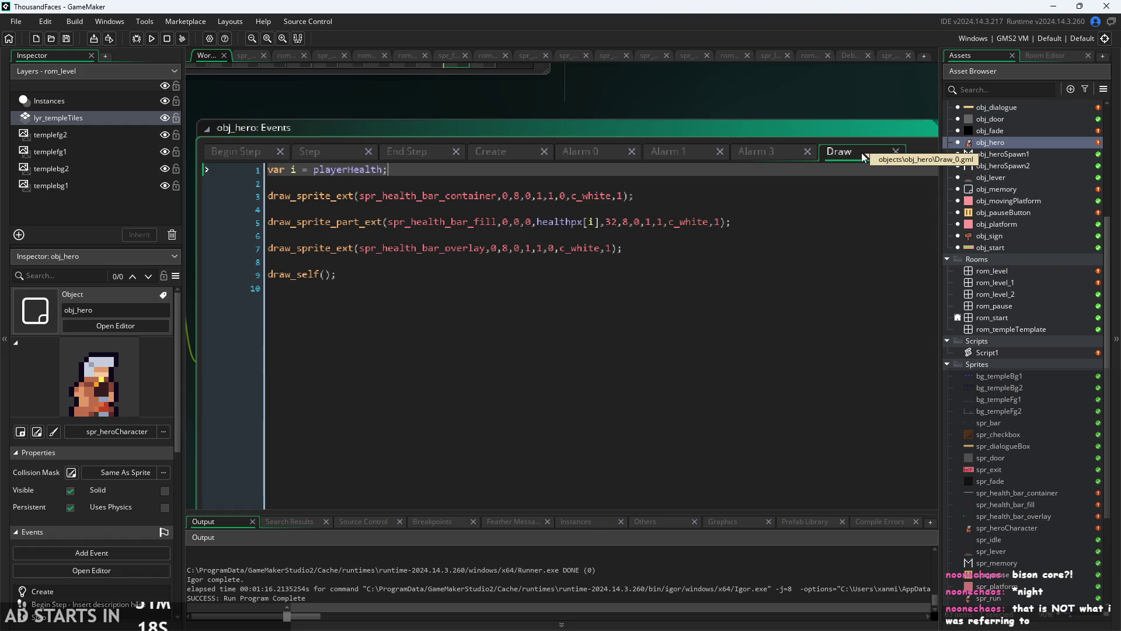
drag(766, 103, 805, 142)
- Pan around the obj_hero windows, then show the browser's nonogram puzzle list fullscreen
scroll(783, 113, down, 2)
scroll(784, 156, up, 2)
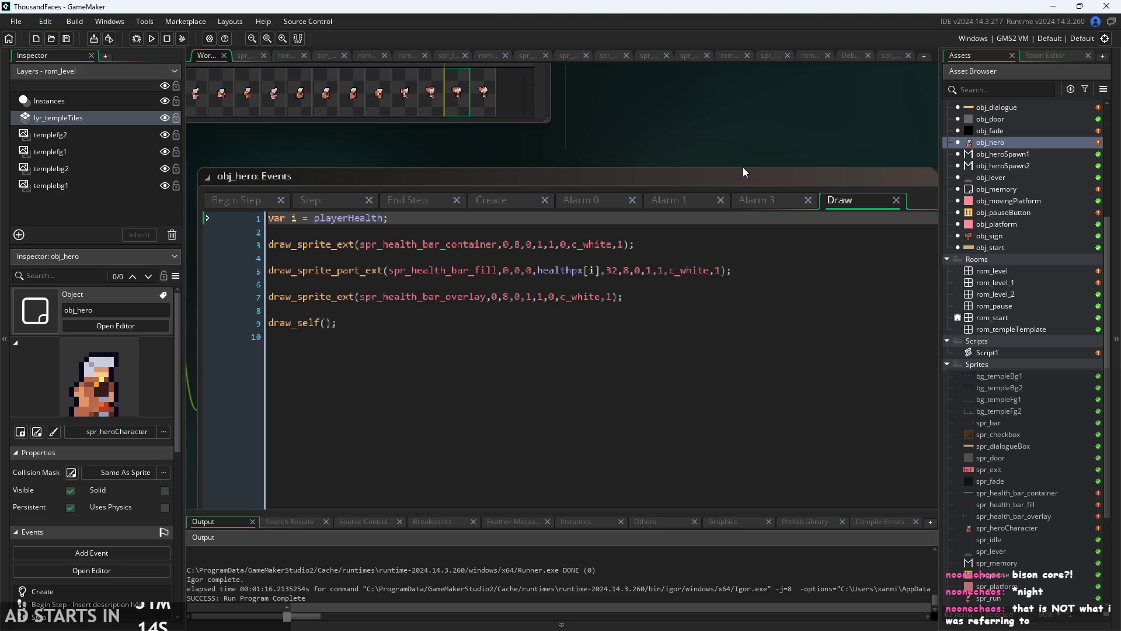
scroll(743, 173, down, 1)
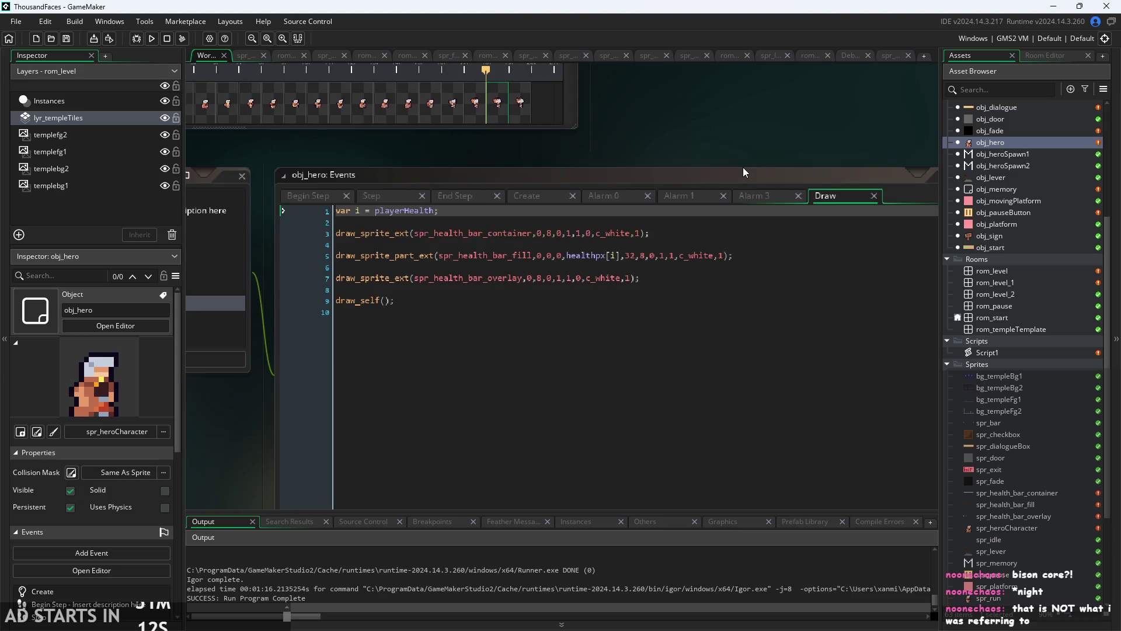
scroll(743, 173, down, 1)
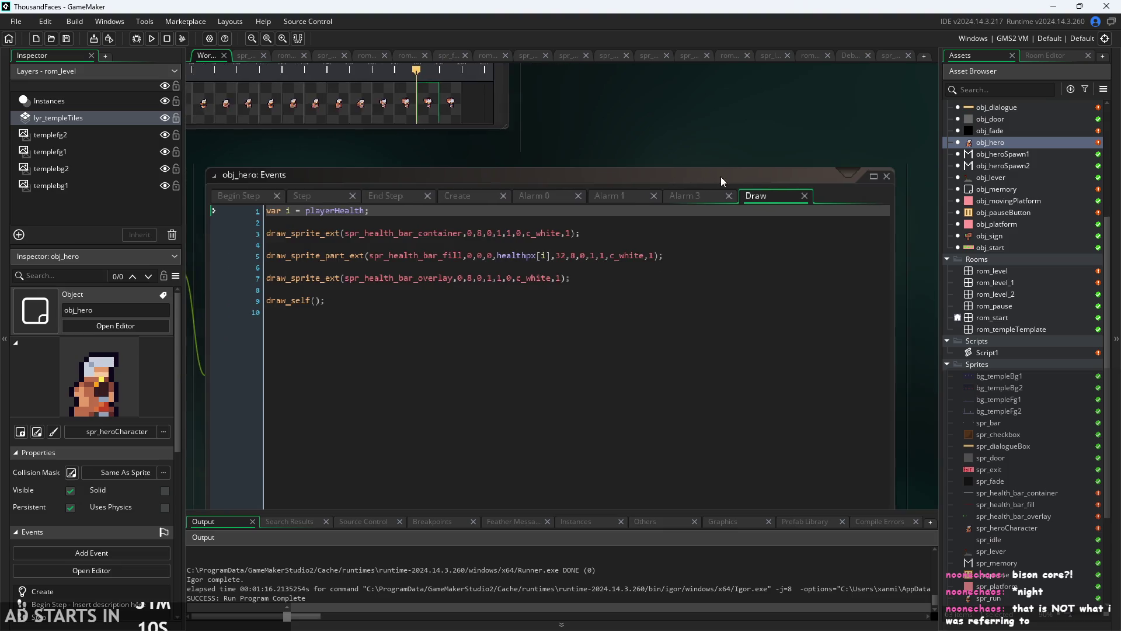
scroll(695, 125, up, 1)
scroll(761, 165, left, 3)
scroll(744, 167, up, 1)
scroll(681, 174, left, 3)
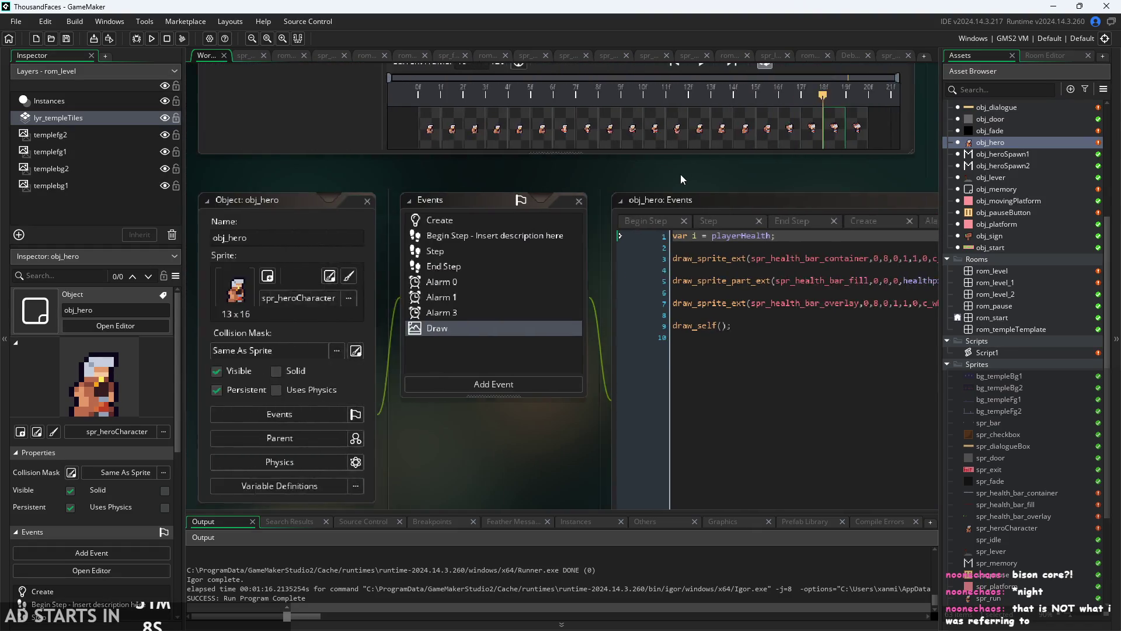
scroll(638, 173, down, 1)
scroll(629, 156, right, 10)
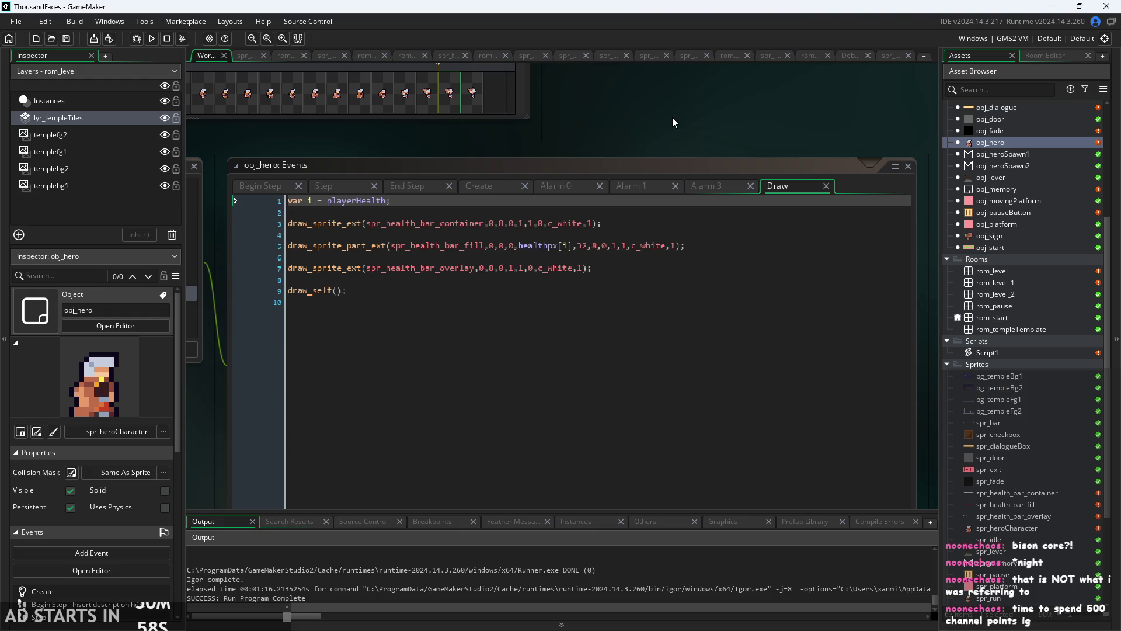
scroll(676, 115, down, 4)
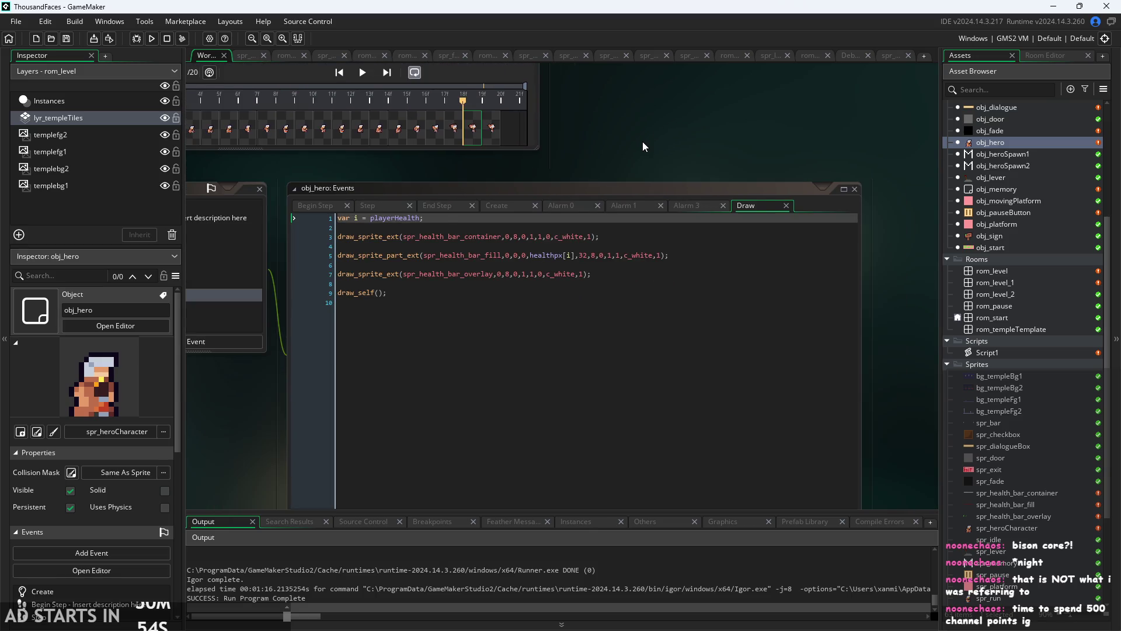
scroll(642, 141, up, 2)
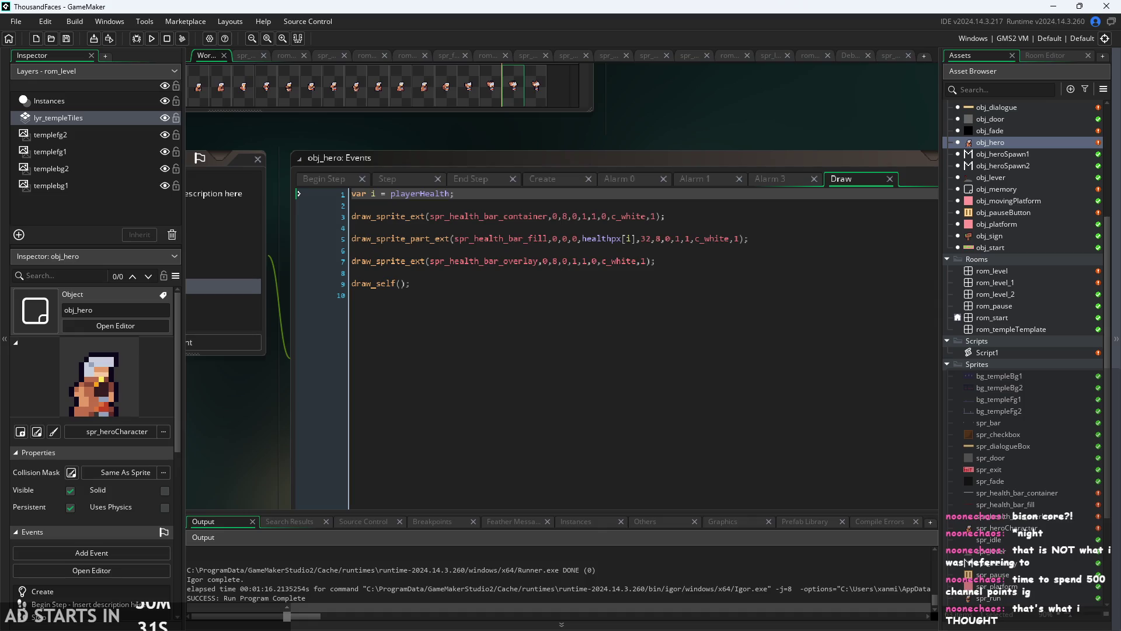
key(alt+Tab)
key(F11)
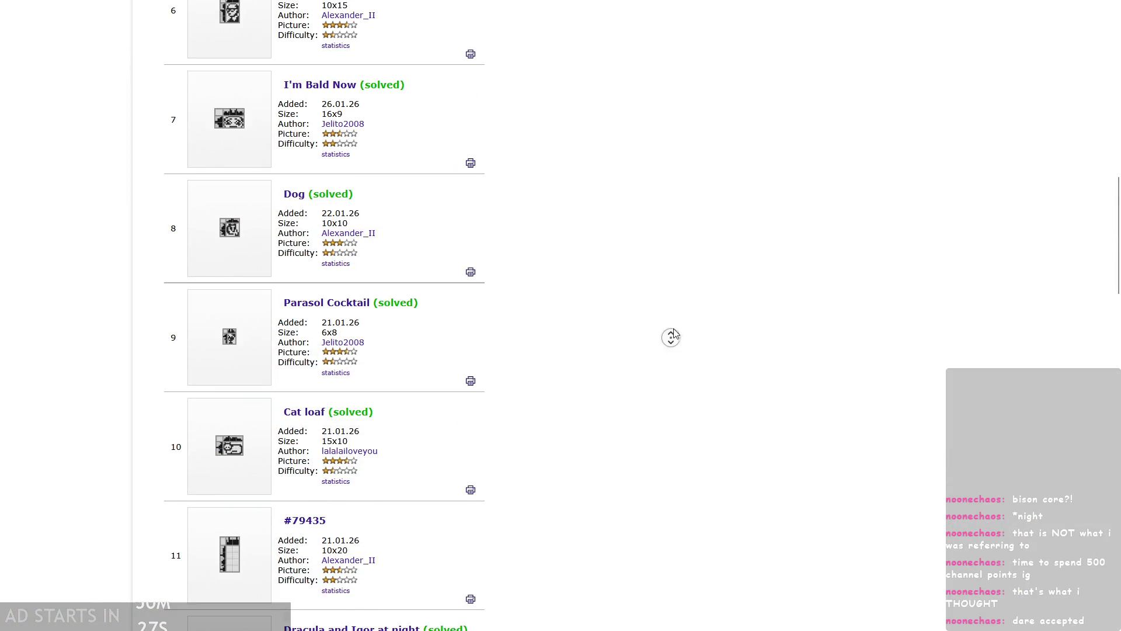
- Open Japanese crossword #79435 (10x20) from the puzzle list
middle_click(653, 275)
middle_click(608, 208)
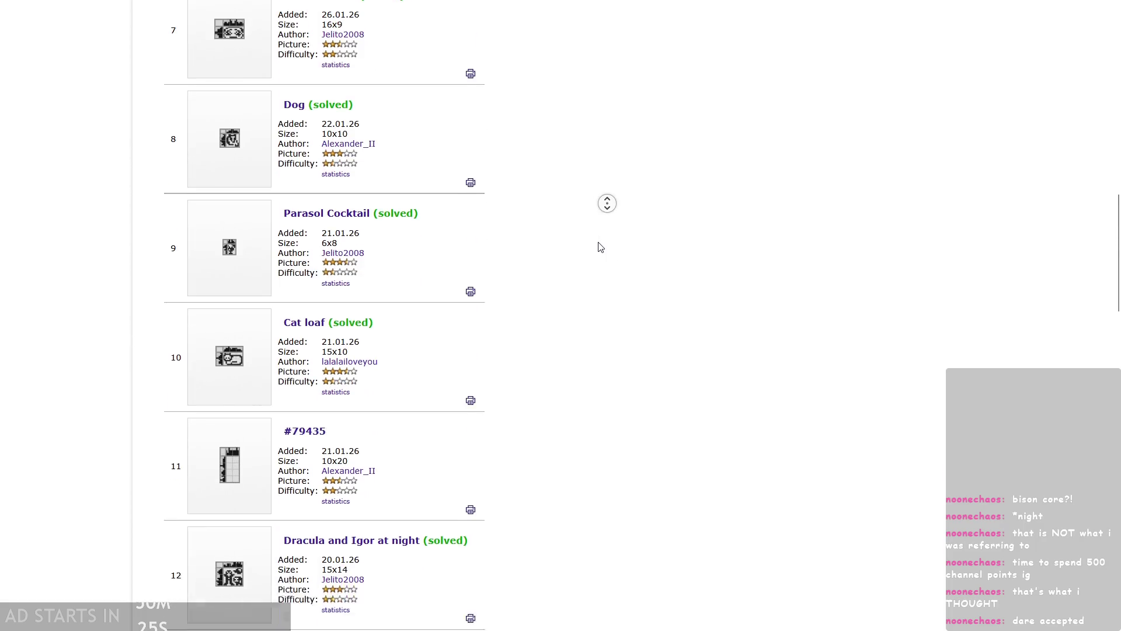
middle_click(598, 245)
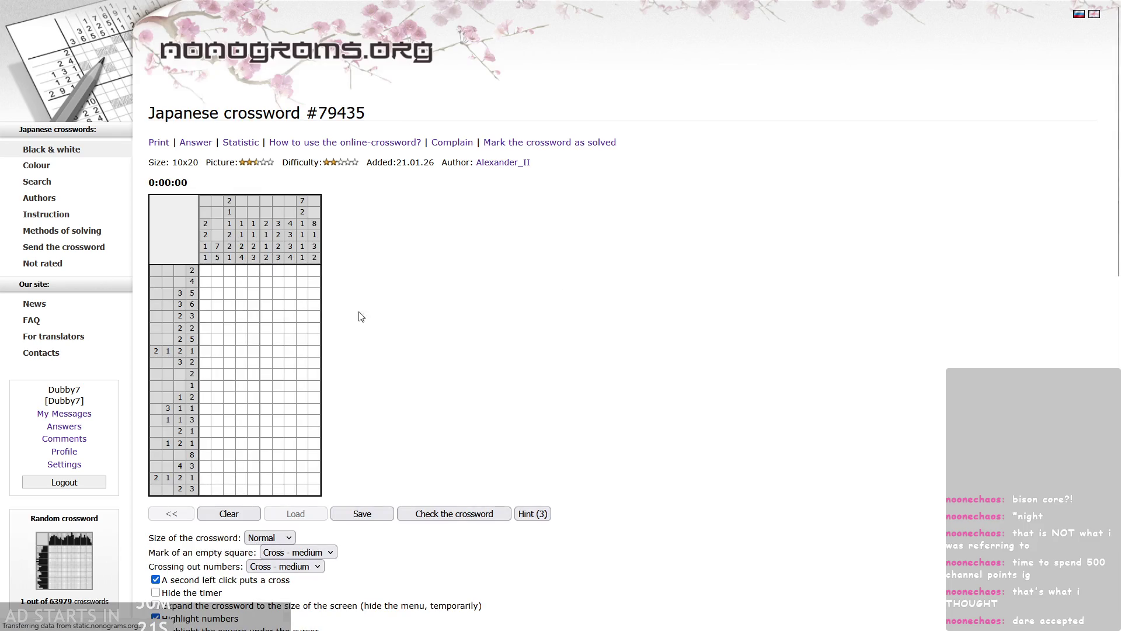
- Zoom the puzzle page larger and mark a cell in the row clued 8 as empty
key(ctrl+plus)
key(ctrl+plus)
key(ctrl+plus)
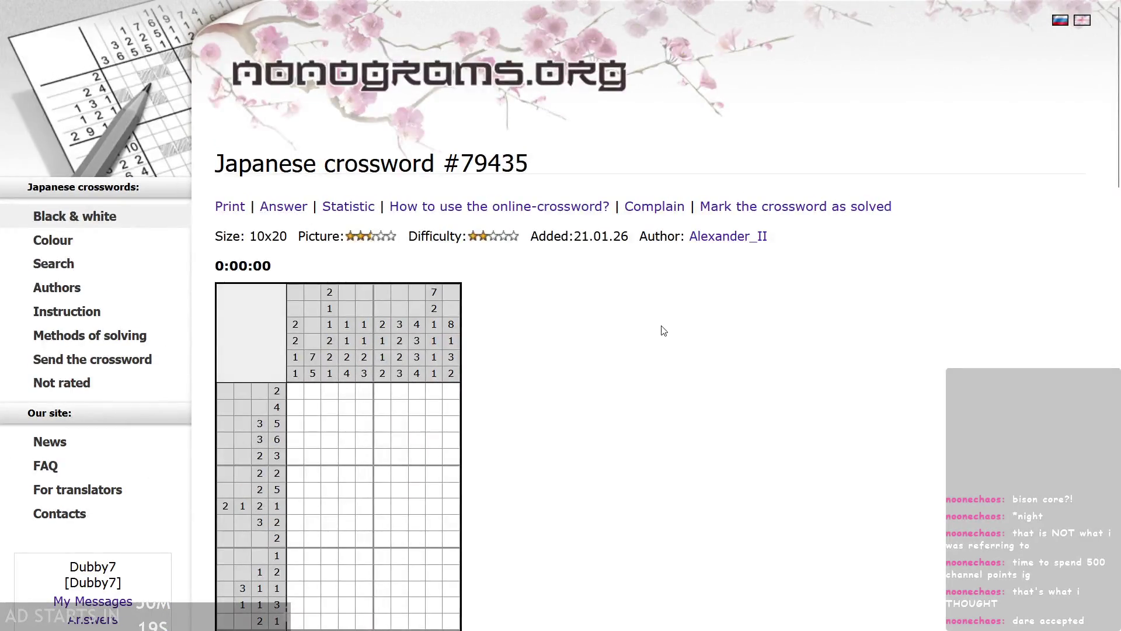
key(ctrl+minus)
key(ctrl+minus)
key(ctrl+plus)
key(ctrl+plus)
key(ctrl+plus)
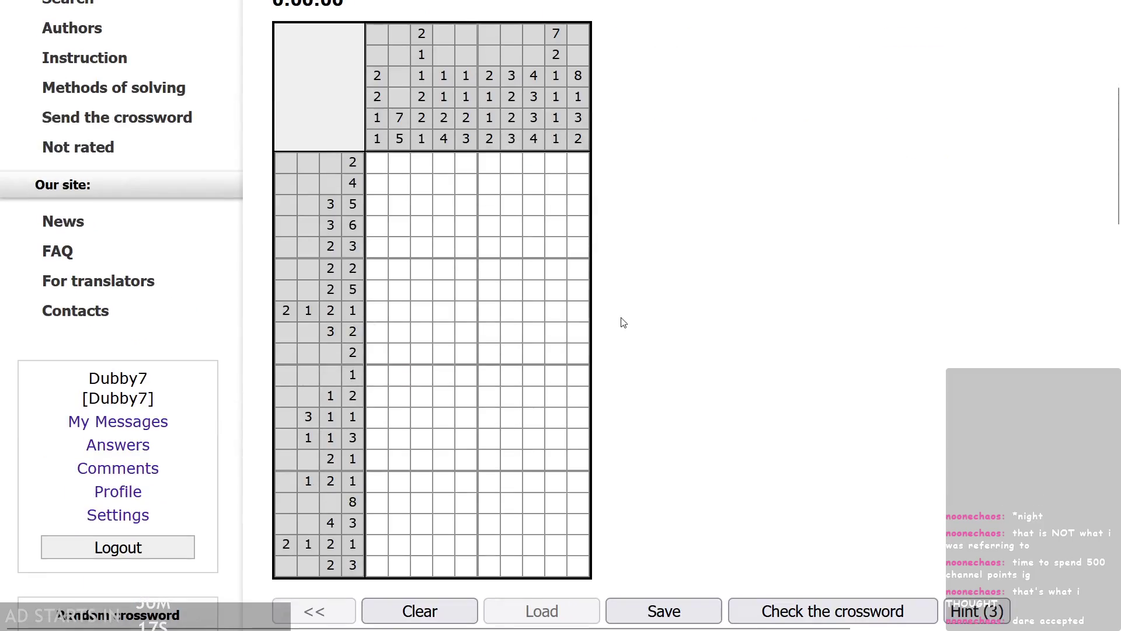
scroll(629, 320, up, 3)
key(ctrl+minus)
scroll(633, 315, down, 3)
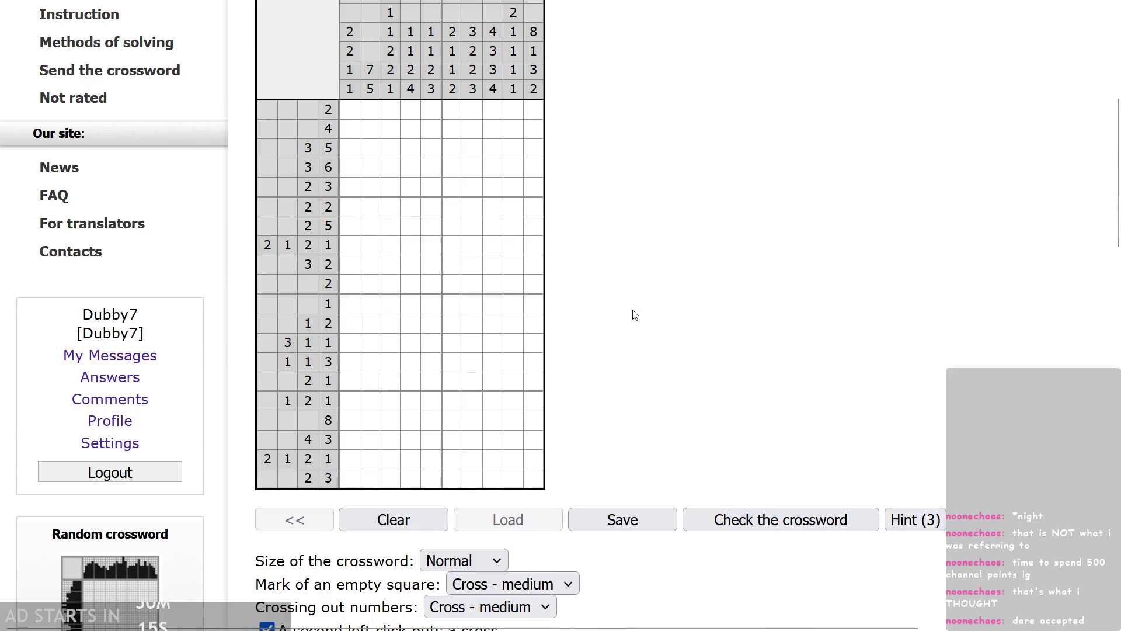
key(ctrl+plus)
scroll(653, 310, up, 1)
key(ctrl+plus)
scroll(689, 390, down, 3)
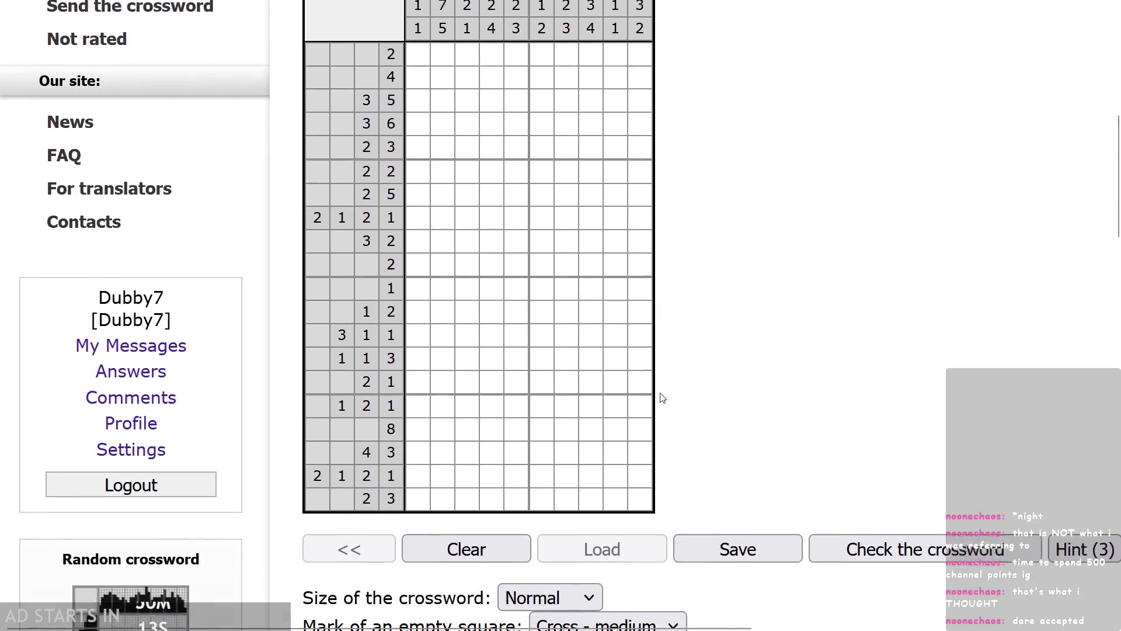
right_click(470, 416)
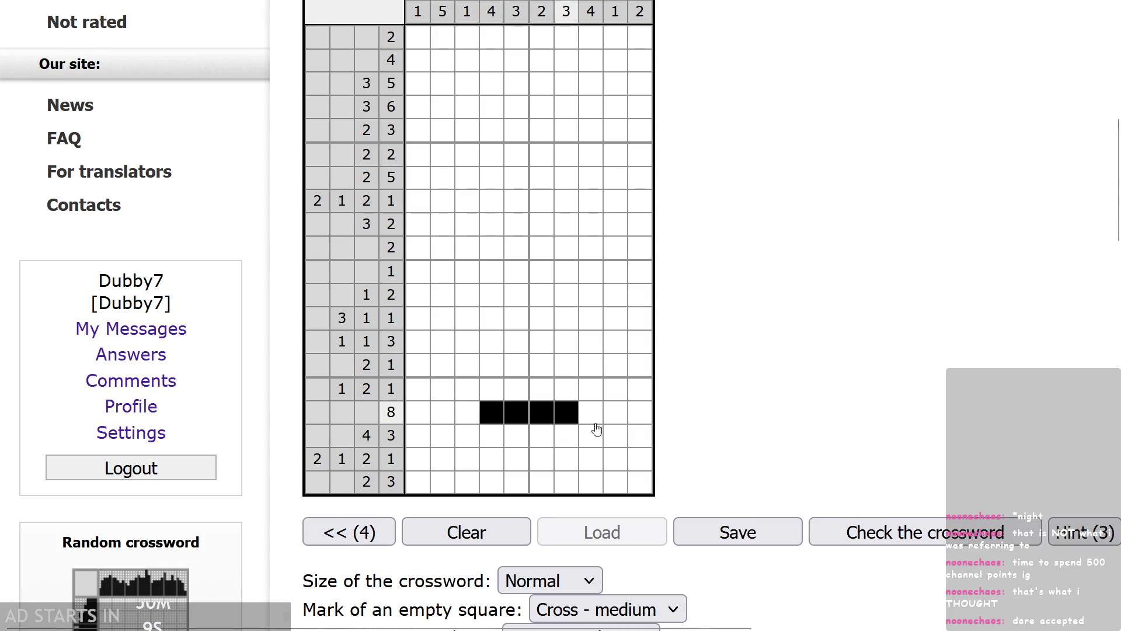
- Fill the eight-cell run in the 8 row and cross out its empty cells
scroll(727, 453, up, 1)
drag(456, 465, 576, 461)
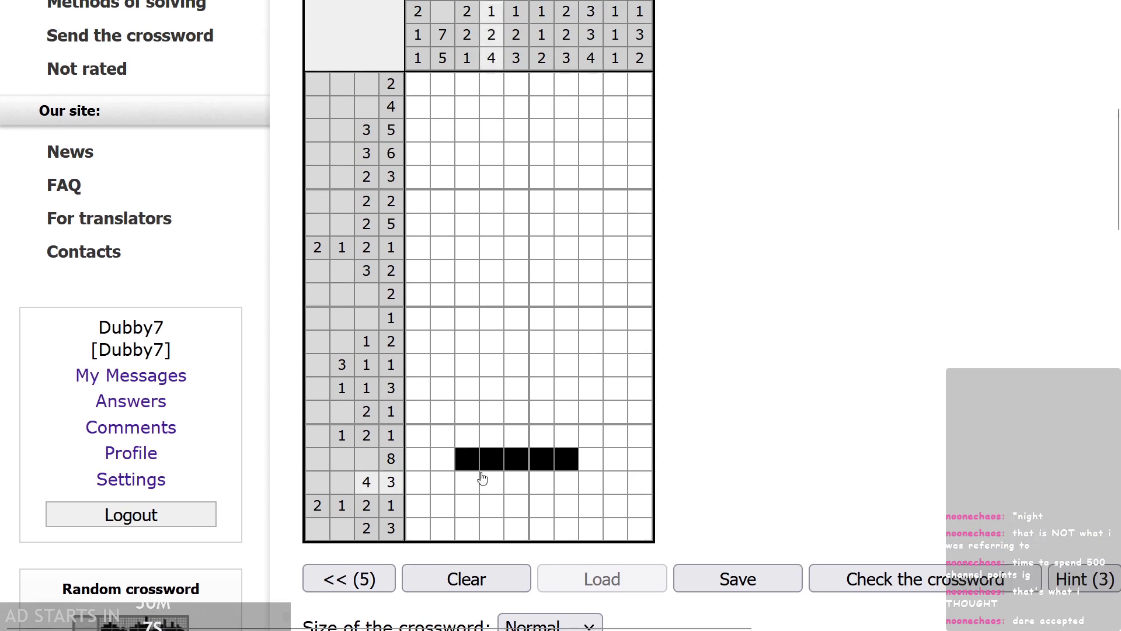
click(446, 464)
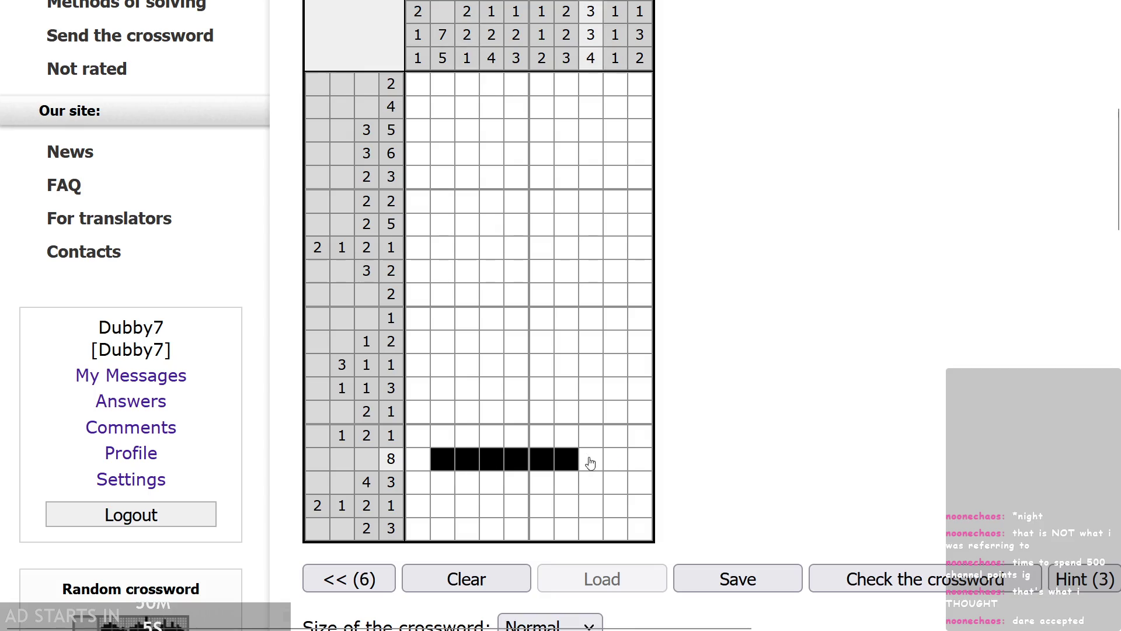
drag(586, 461, 615, 462)
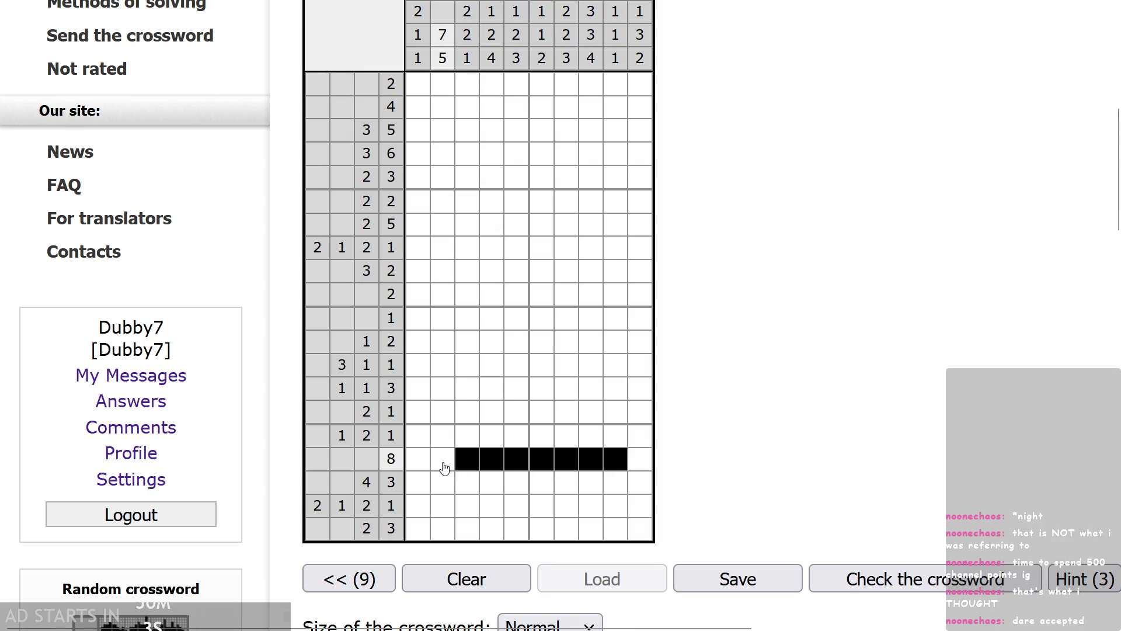
double_click(465, 468)
right_click(467, 465)
right_click(467, 464)
mouse_move(490, 461)
mouse_down()
mouse_move(608, 460)
mouse_move(471, 471)
mouse_move(568, 462)
mouse_up()
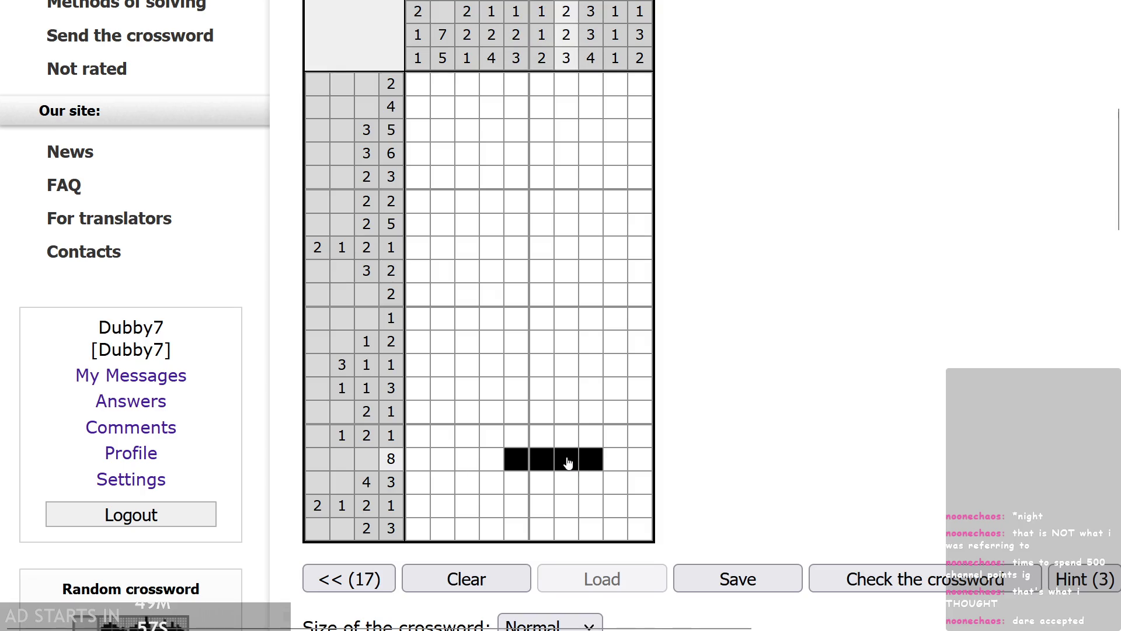
click(590, 462)
click(492, 462)
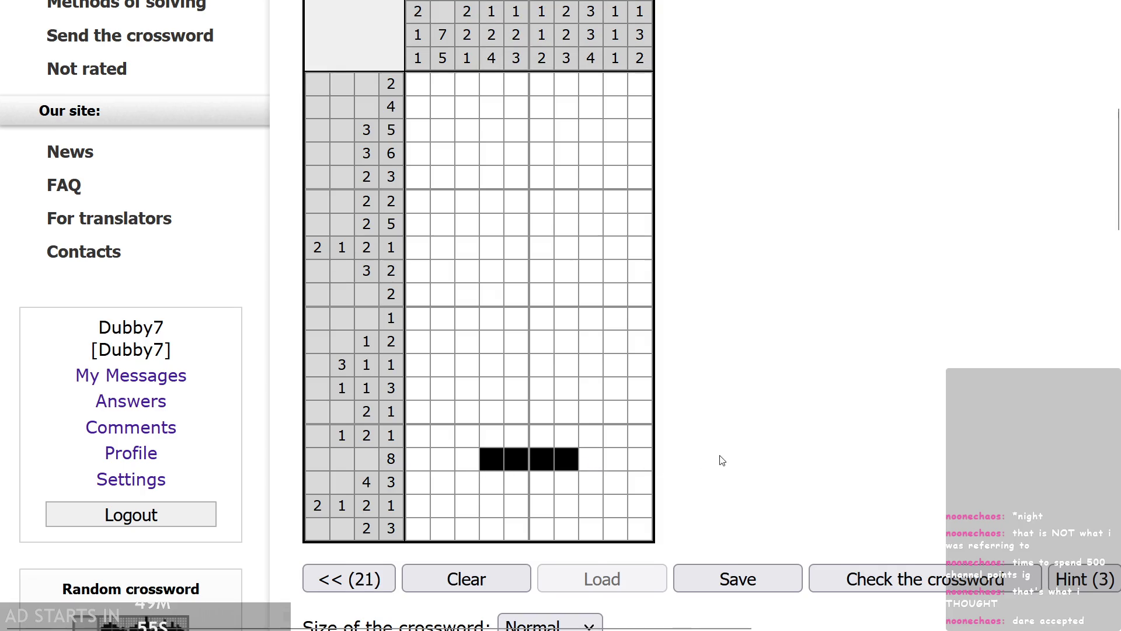
- Correct the black run in row 8 by clearing and refilling cells
scroll(560, 485, up, 1)
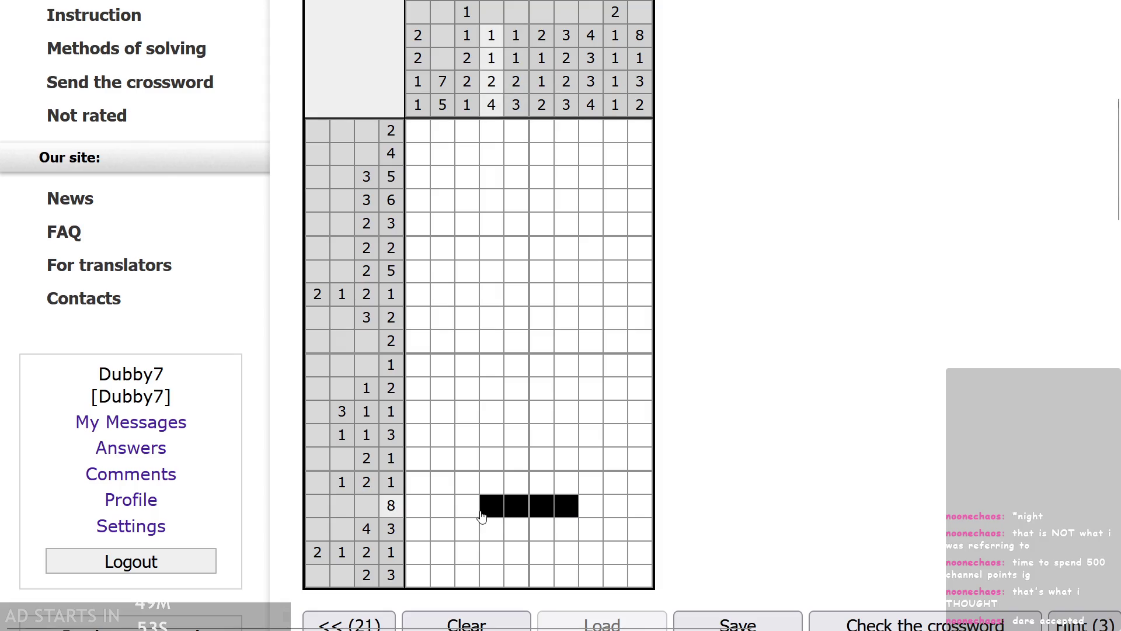
click(566, 507)
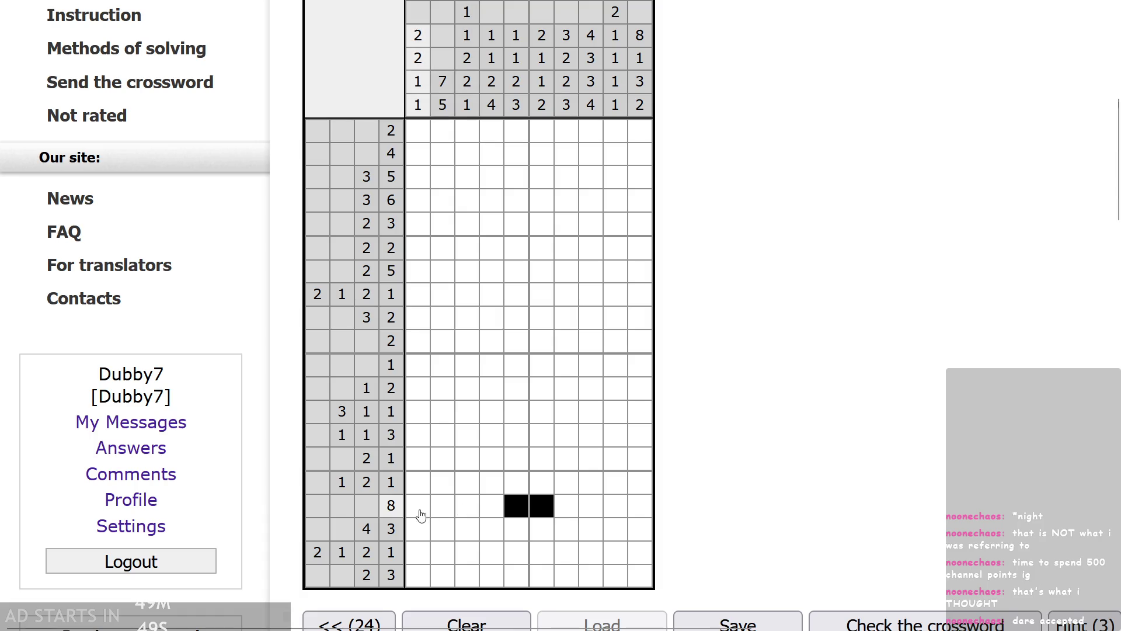
click(591, 506)
click(565, 507)
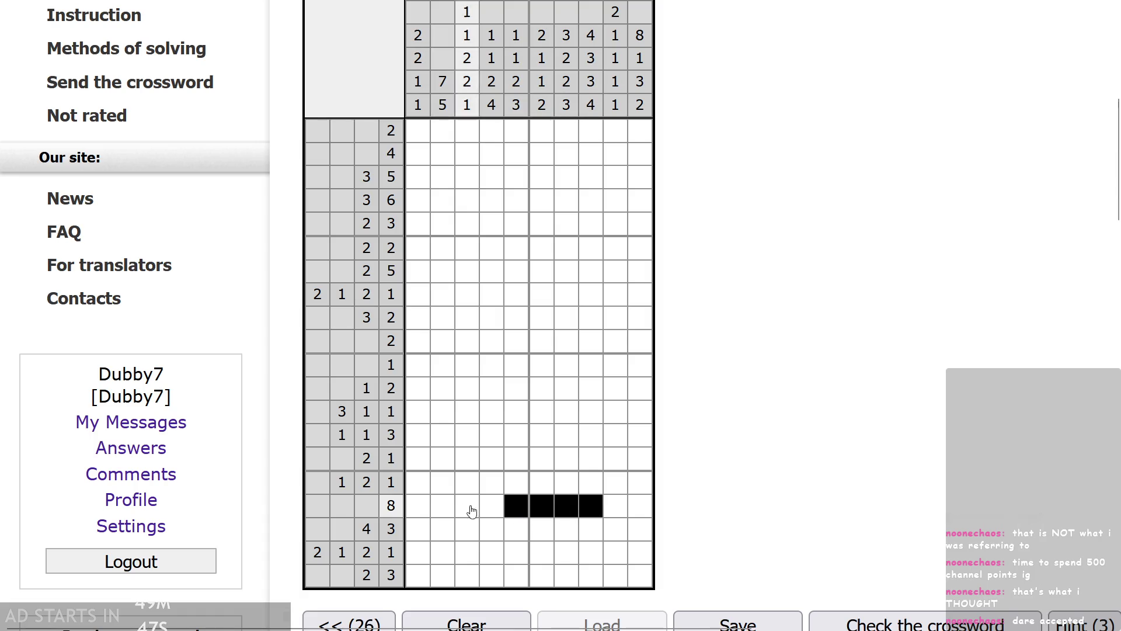
scroll(805, 530, up, 1)
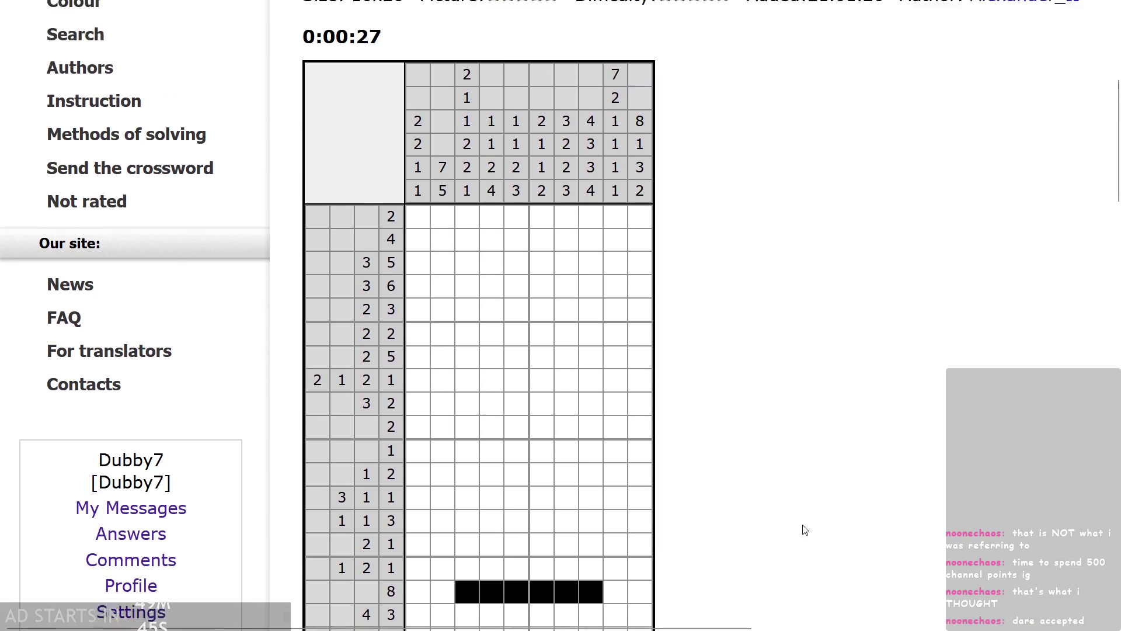
scroll(805, 530, down, 1)
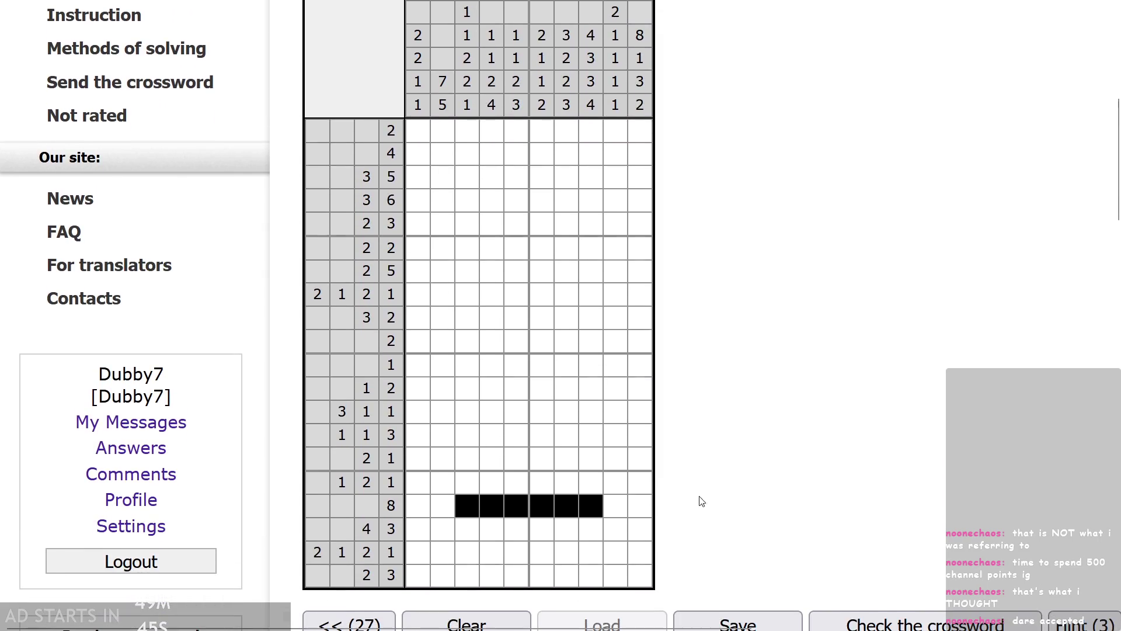
- Cross out empty bottom-row cells and turn a wrongly filled cell into a cross
right_click(520, 587)
right_click(568, 583)
right_click(541, 578)
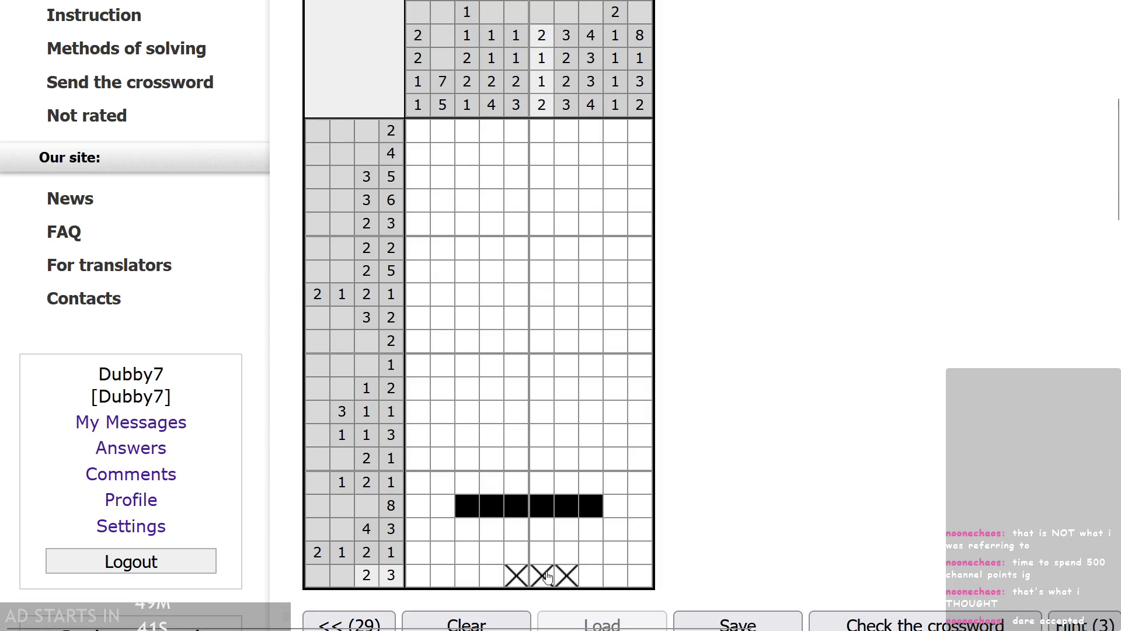
right_click(542, 553)
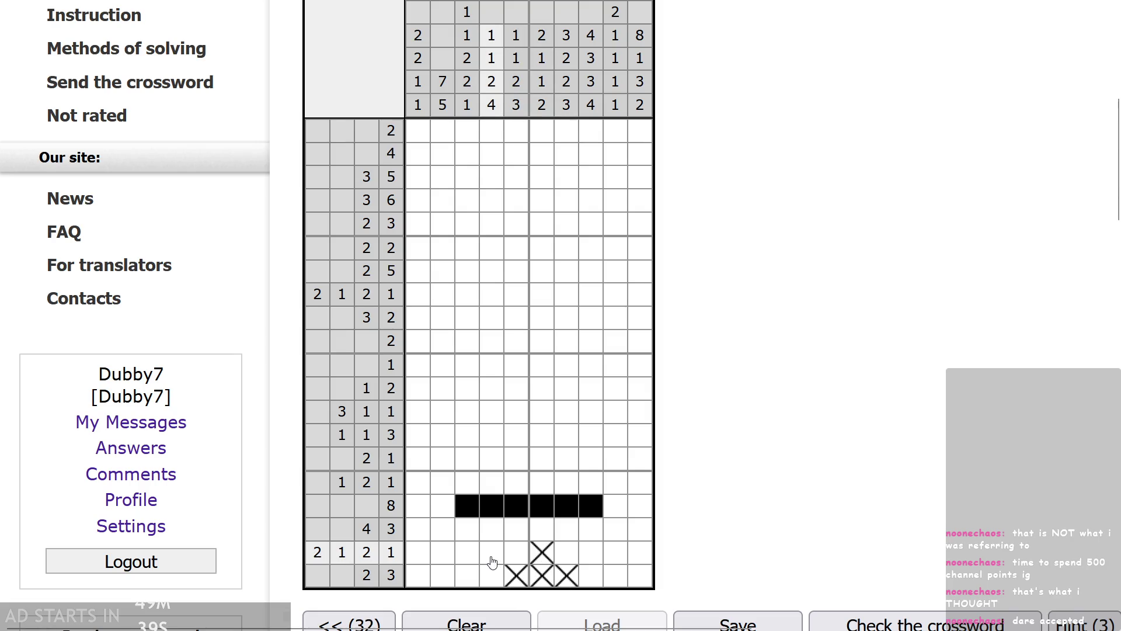
scroll(492, 562, down, 1)
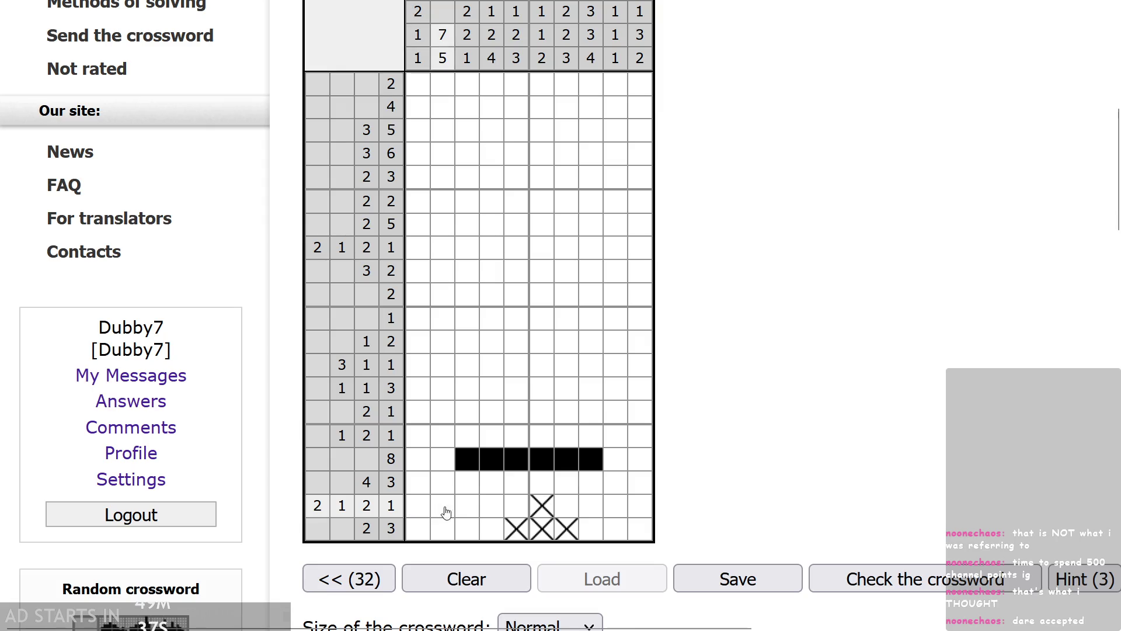
- Complete the 2 1 2 1 row with three filled cells and one cross
drag(567, 508, 589, 508)
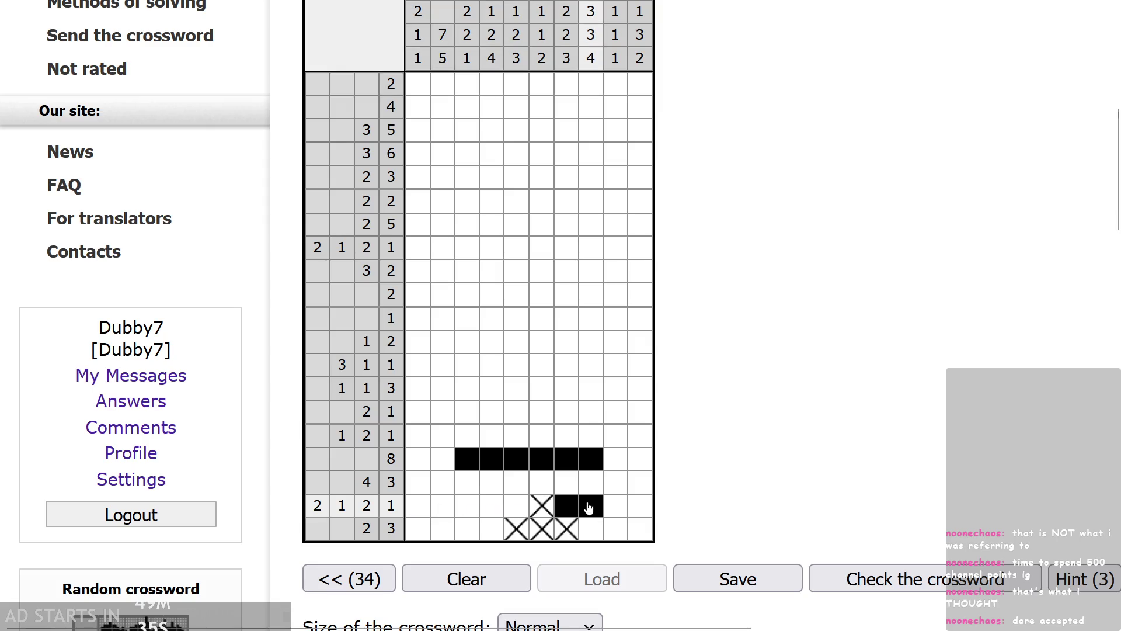
click(640, 506)
right_click(616, 506)
scroll(654, 514, up, 1)
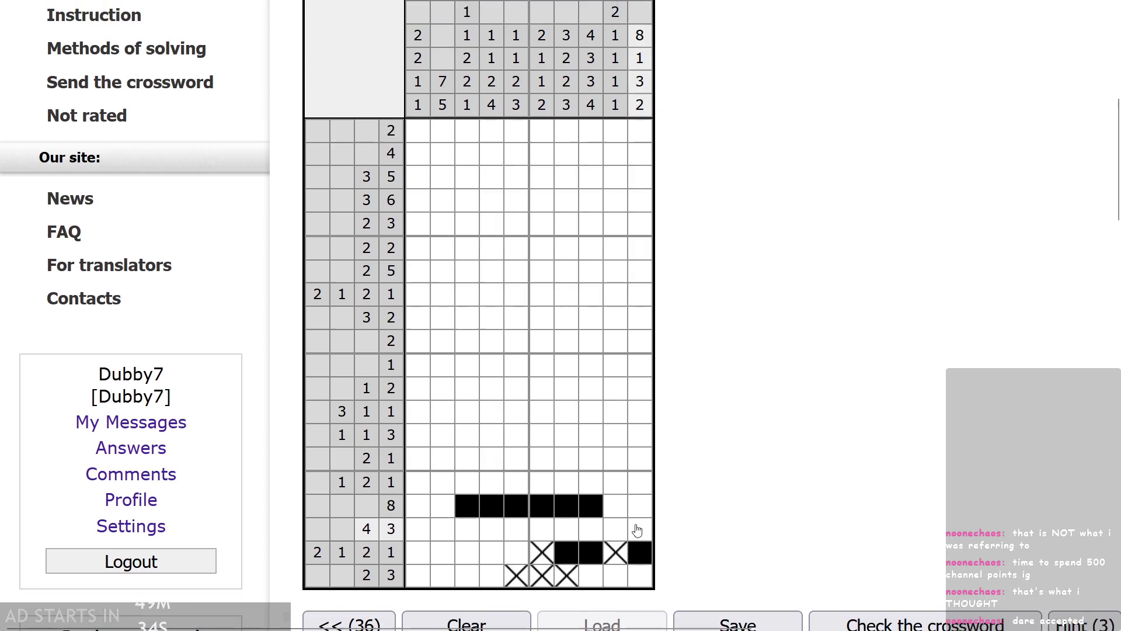
- Fill column 7 of row 4 3, cross empties, and fill bottom-row columns 8–9
click(567, 538)
right_click(570, 488)
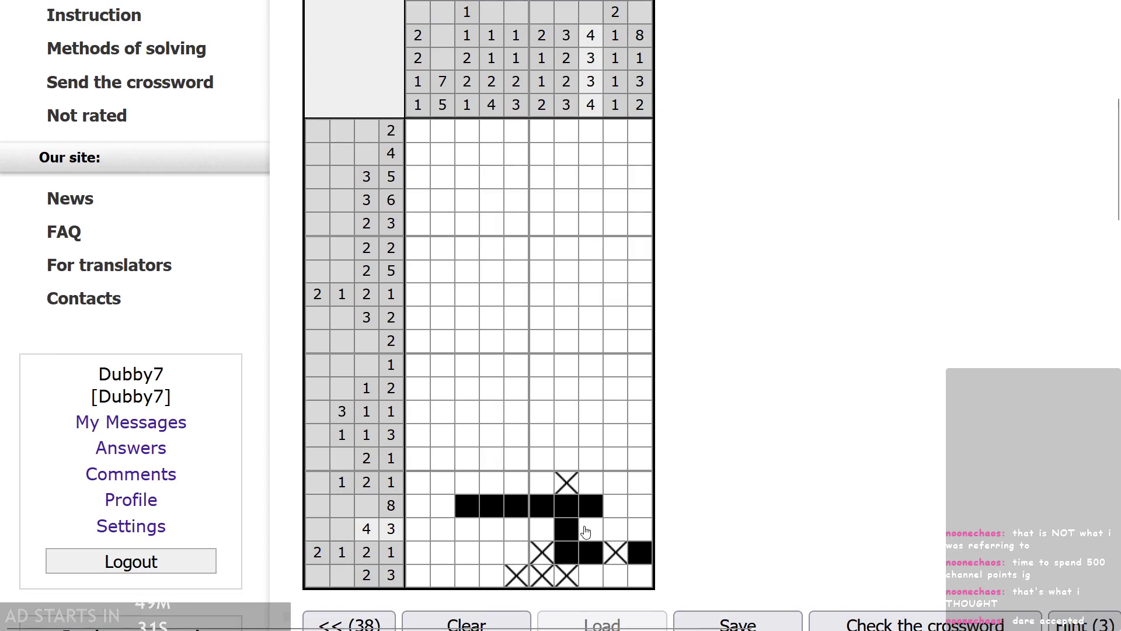
right_click(639, 529)
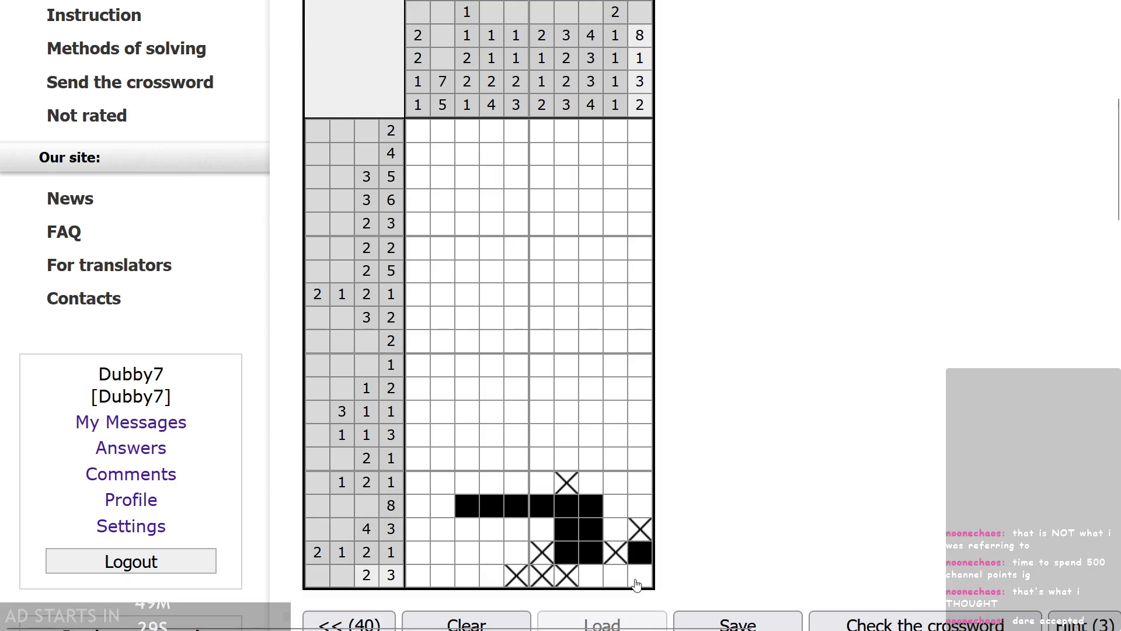
drag(635, 579, 591, 578)
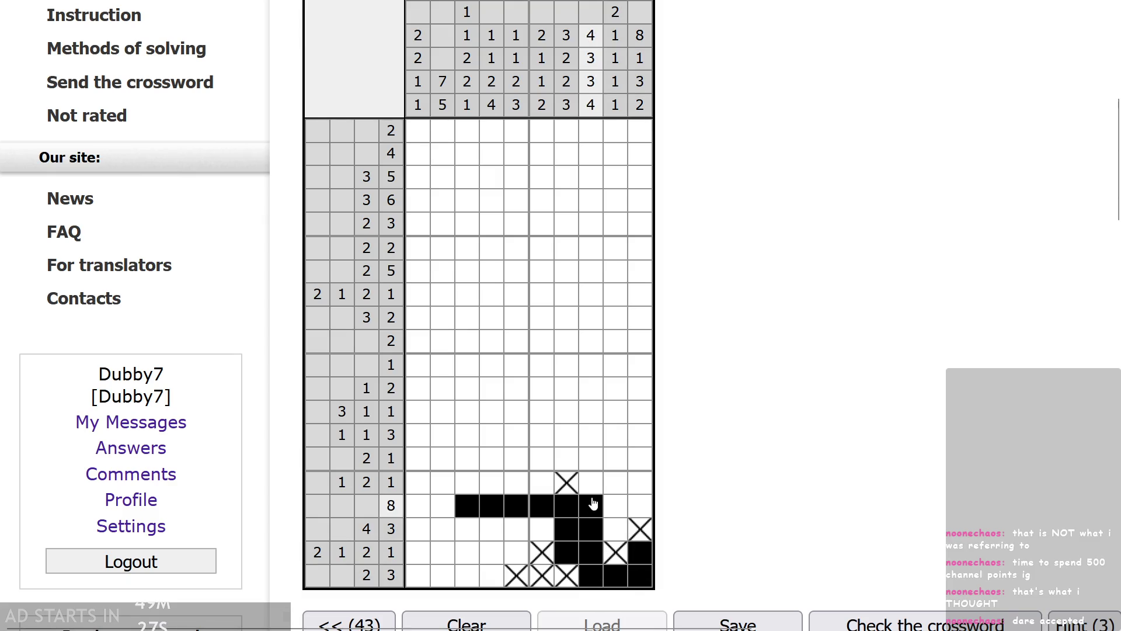
- Build the three-cell block in row 4 3
scroll(590, 487, up, 1)
scroll(593, 503, down, 2)
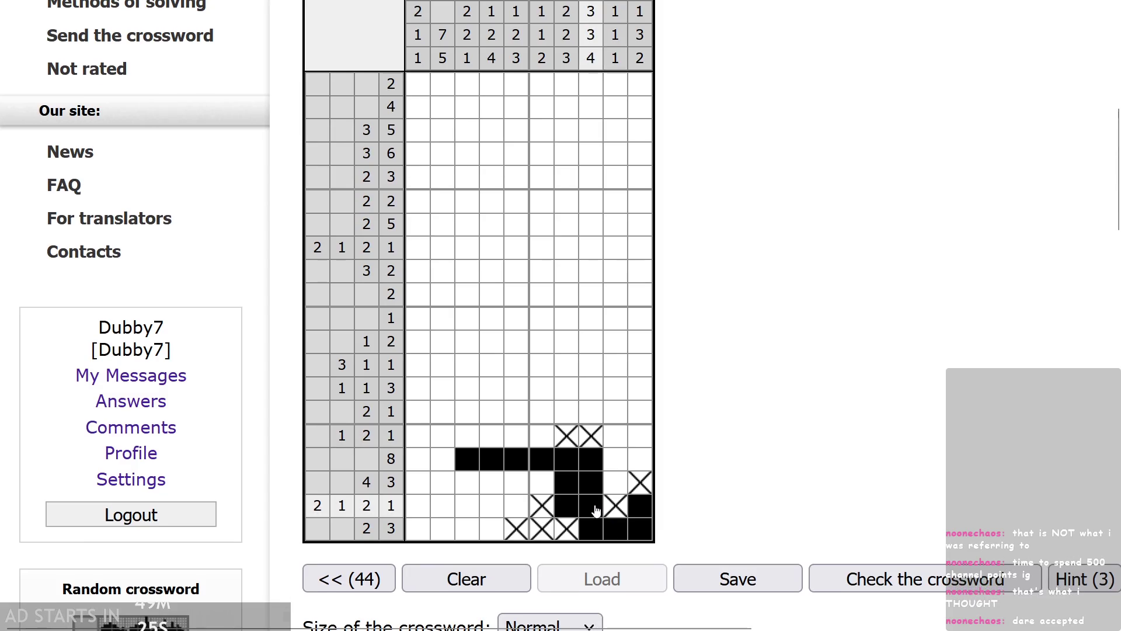
click(592, 506)
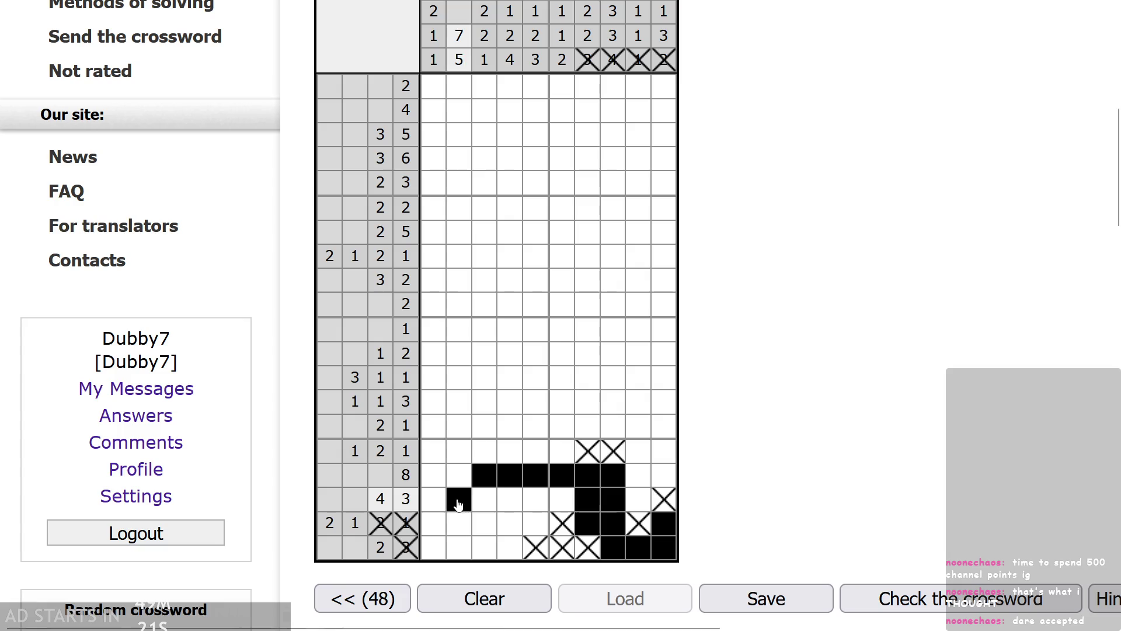
click(482, 502)
click(510, 501)
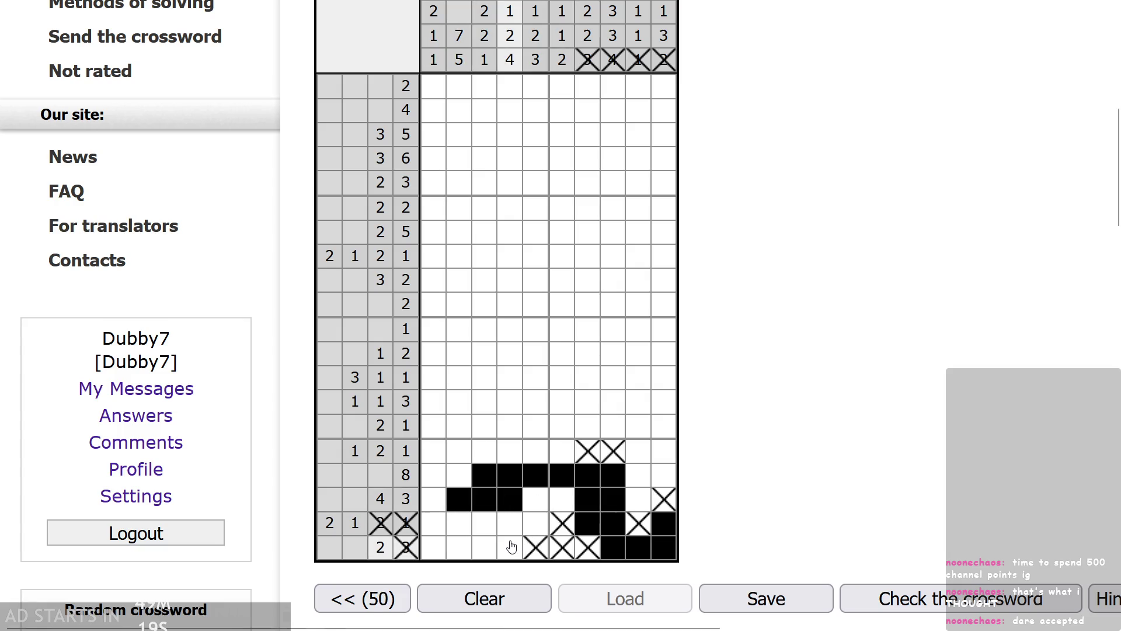
scroll(511, 546, up, 1)
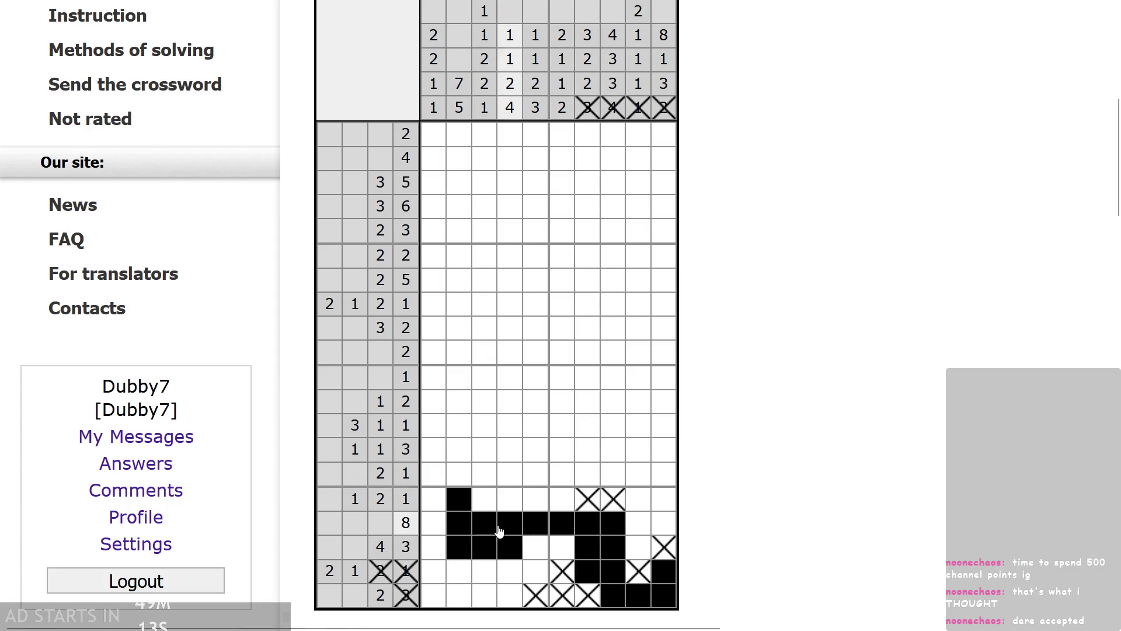
- Settle columns 1 and 3 of the bottom rows and fill row 2 5 columns 6–8
right_click(483, 567)
click(485, 594)
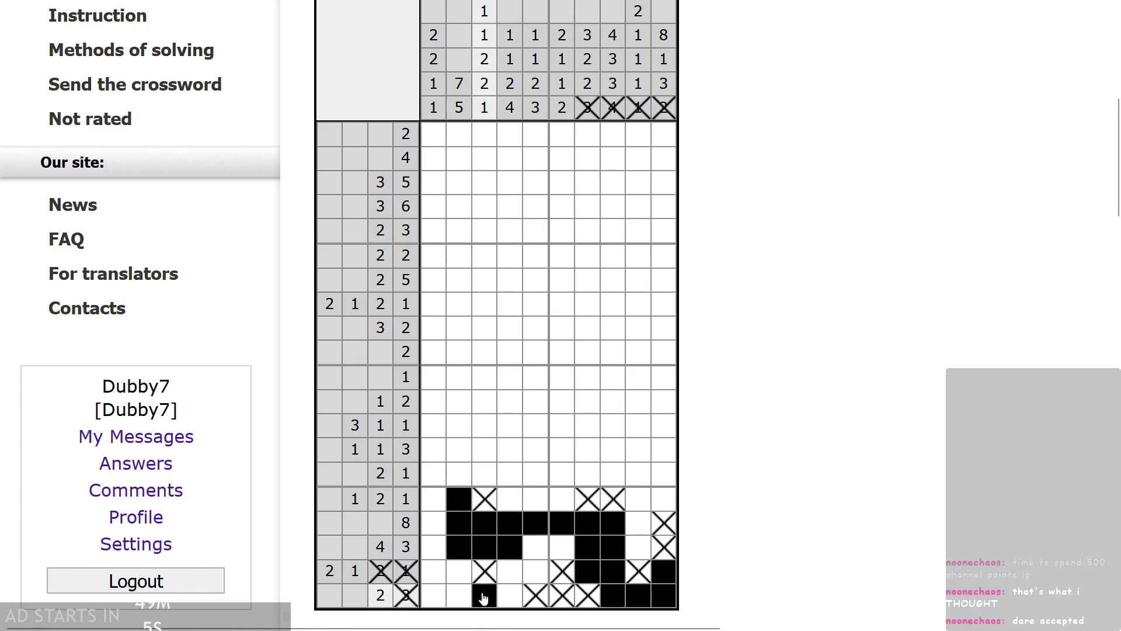
right_click(434, 595)
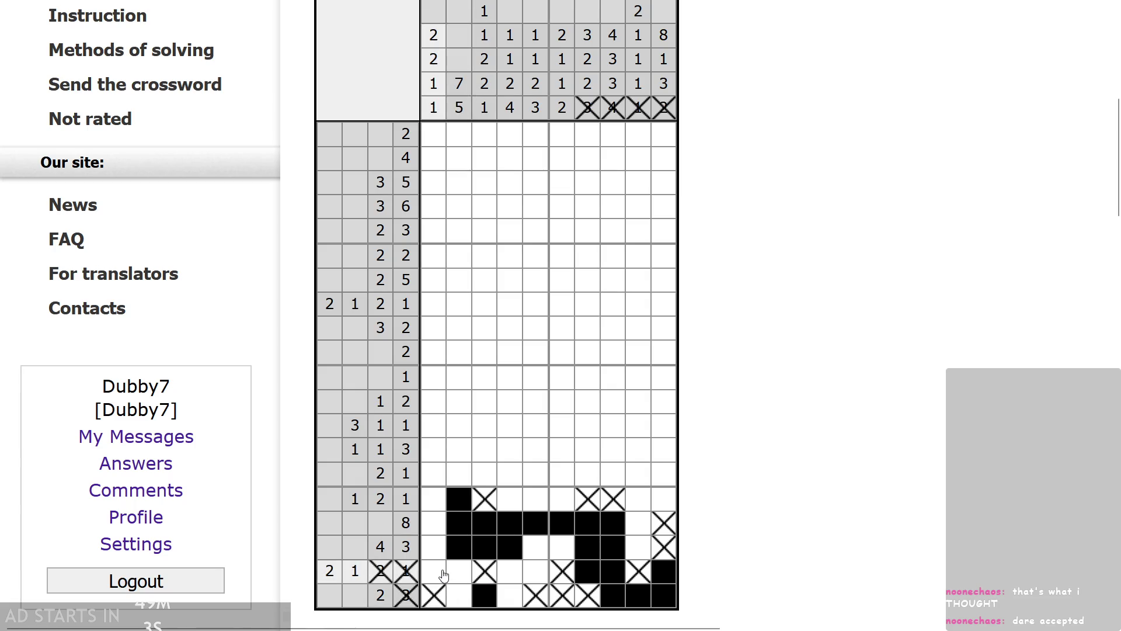
scroll(462, 495, up, 1)
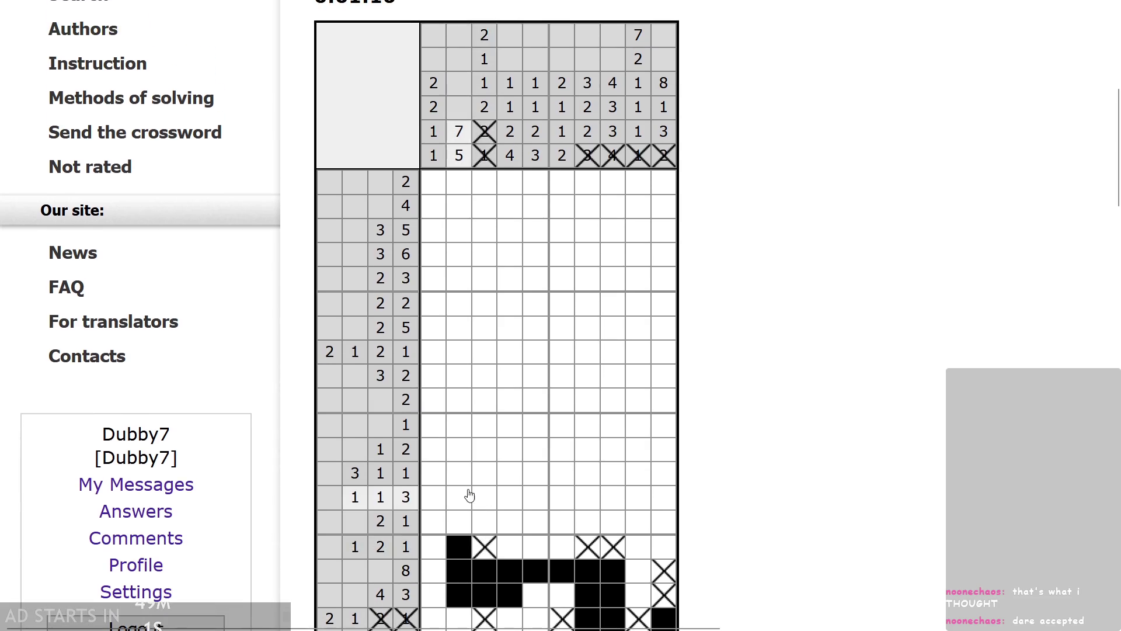
scroll(520, 371, down, 1)
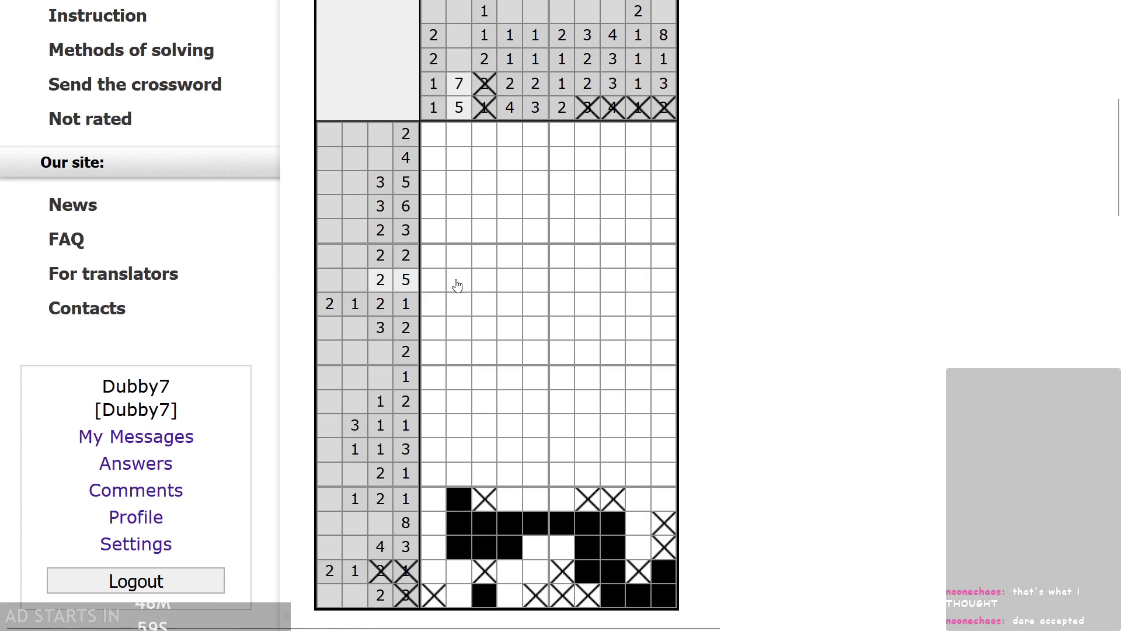
drag(586, 286, 574, 284)
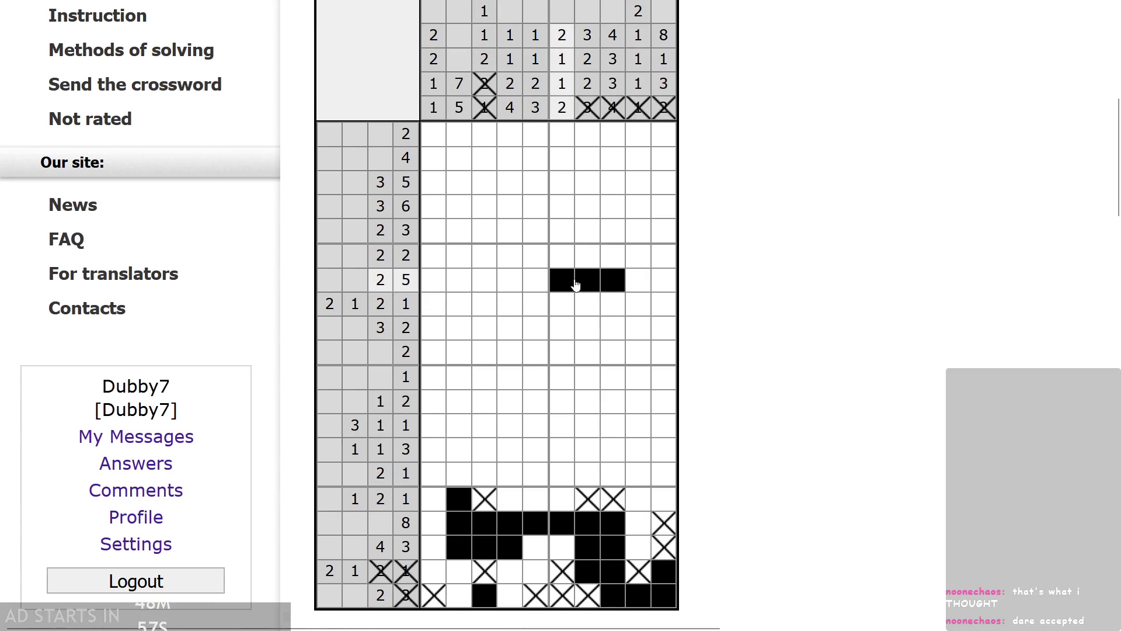
- Fill row 3 6 except a crossed column 4, and fill column 2 in three rows
scroll(691, 288, up, 2)
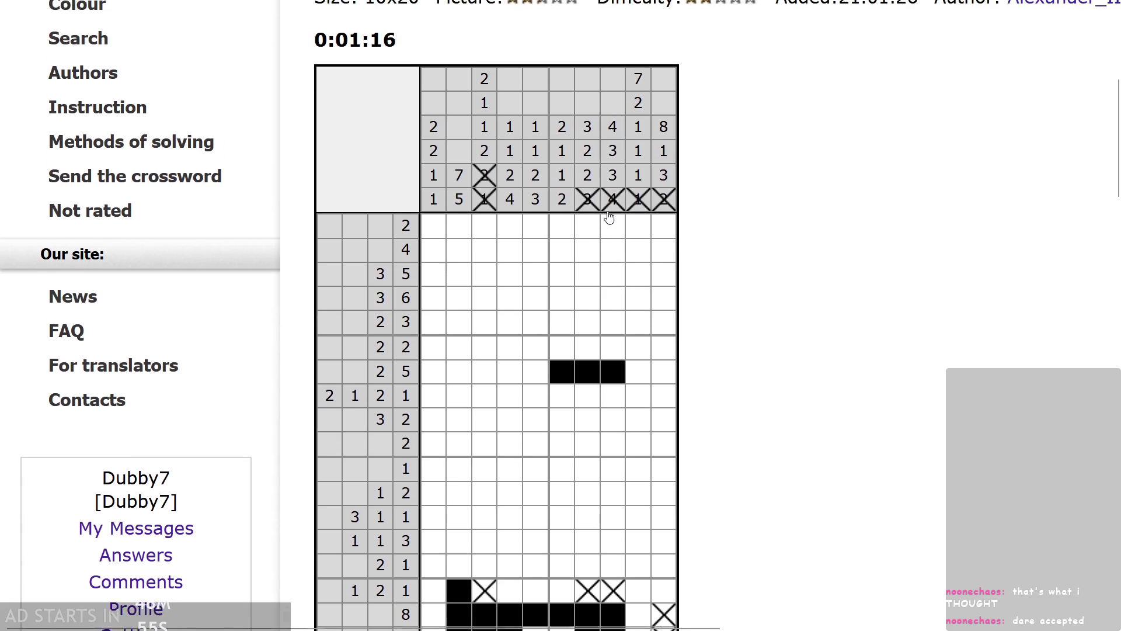
drag(433, 308, 664, 308)
right_click(510, 302)
scroll(458, 297, up, 1)
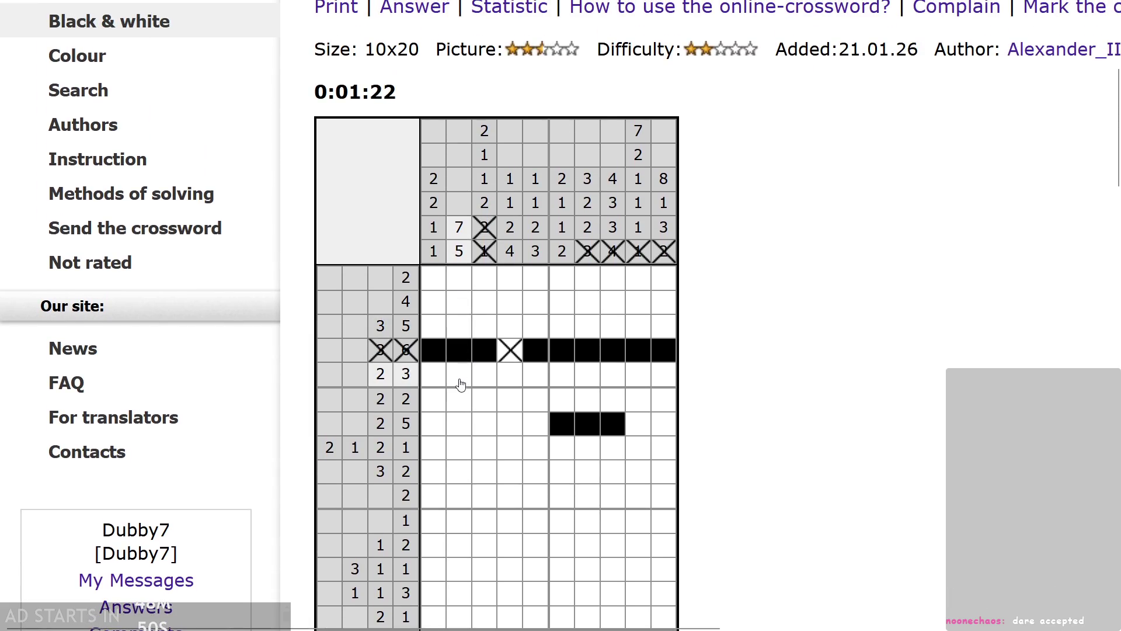
drag(461, 385, 459, 426)
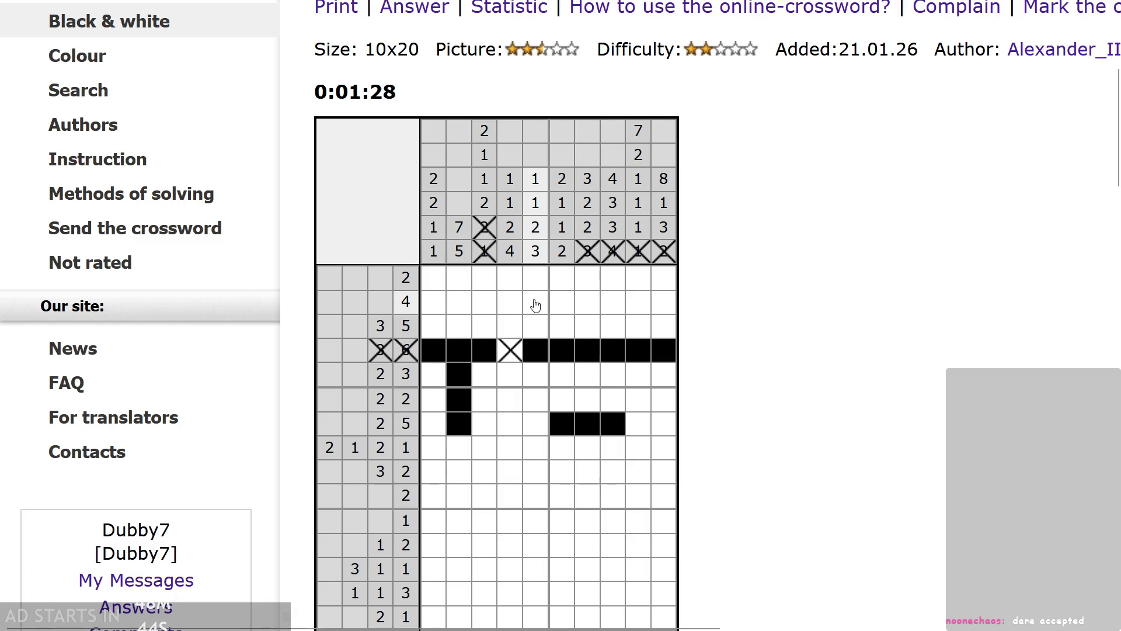
- Complete the right-side block in columns 9–10 and cross out row 1 columns 1–7
right_click(588, 278)
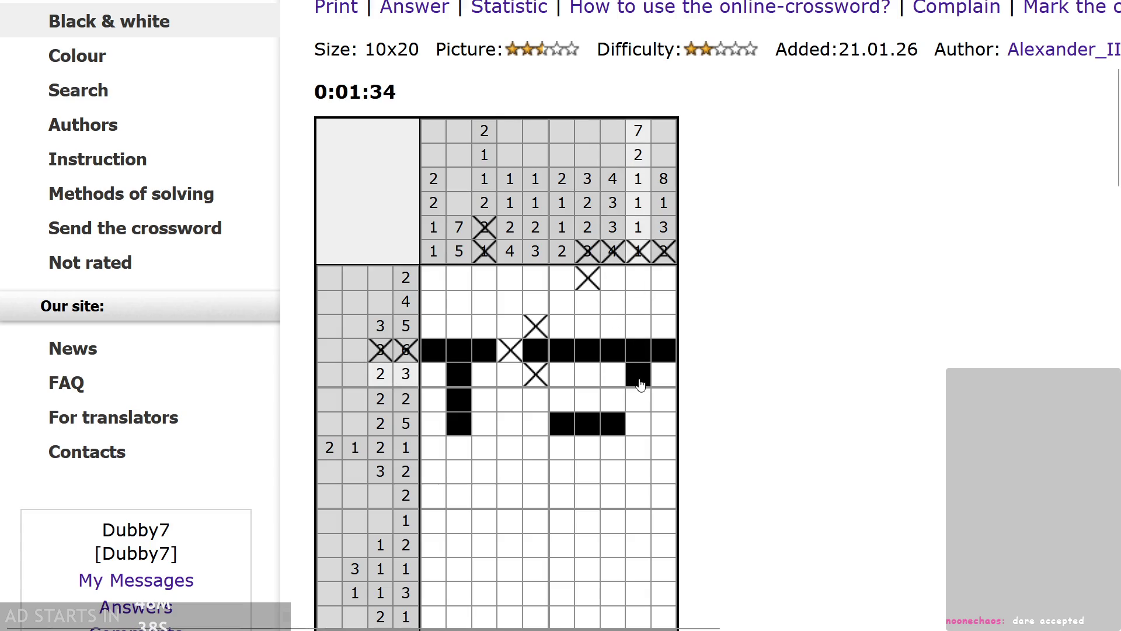
drag(641, 384, 642, 425)
mouse_move(664, 374)
mouse_down()
mouse_move(667, 441)
mouse_move(674, 425)
mouse_up()
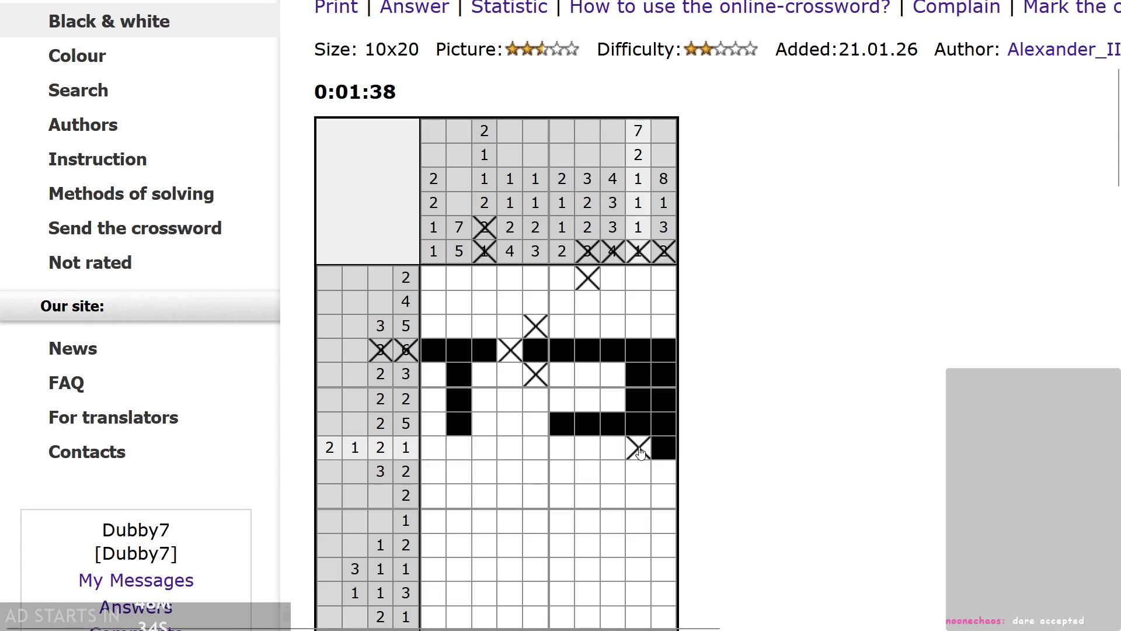
drag(634, 330, 630, 290)
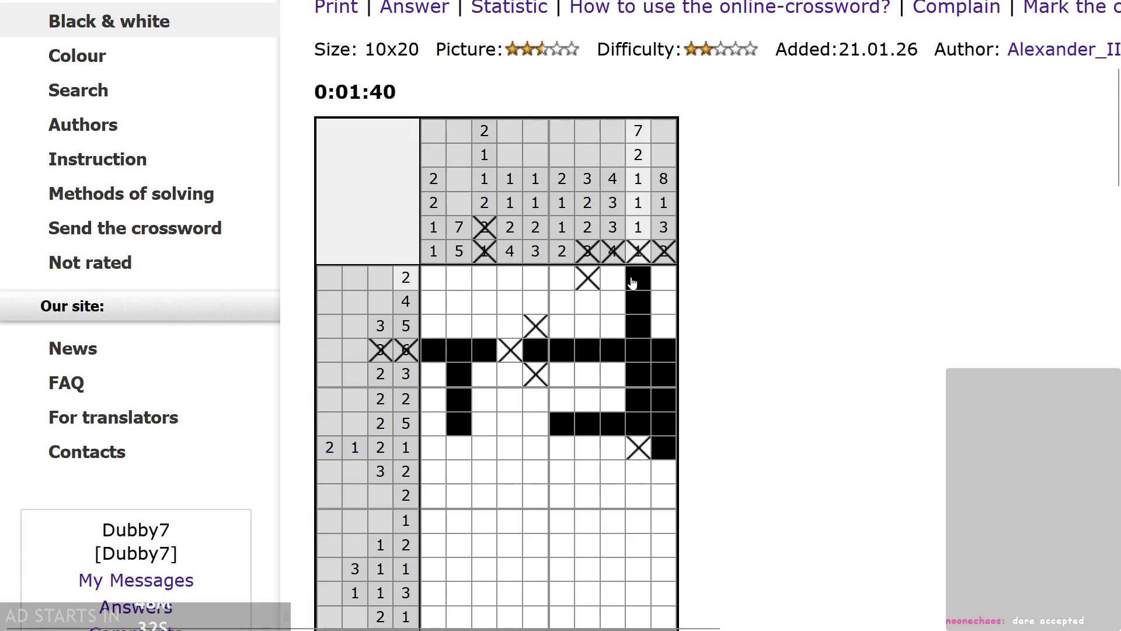
drag(564, 279, 434, 279)
- Fill row 2 columns 7–8 and row 3 columns 2–3, 6–8 and 10
click(612, 303)
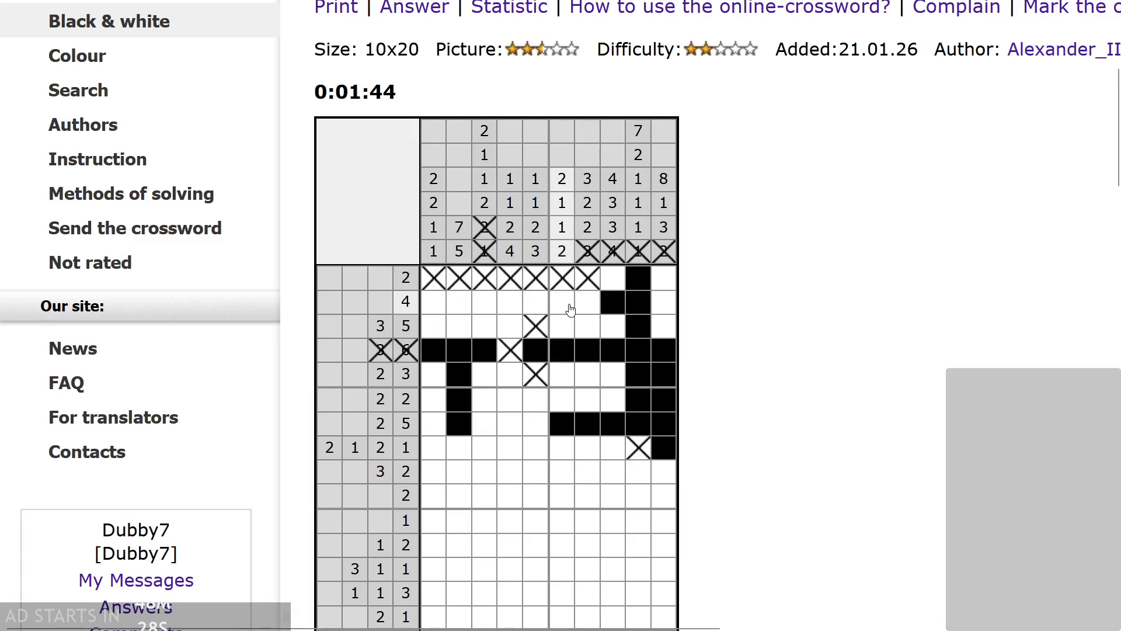
click(588, 303)
drag(588, 326, 562, 325)
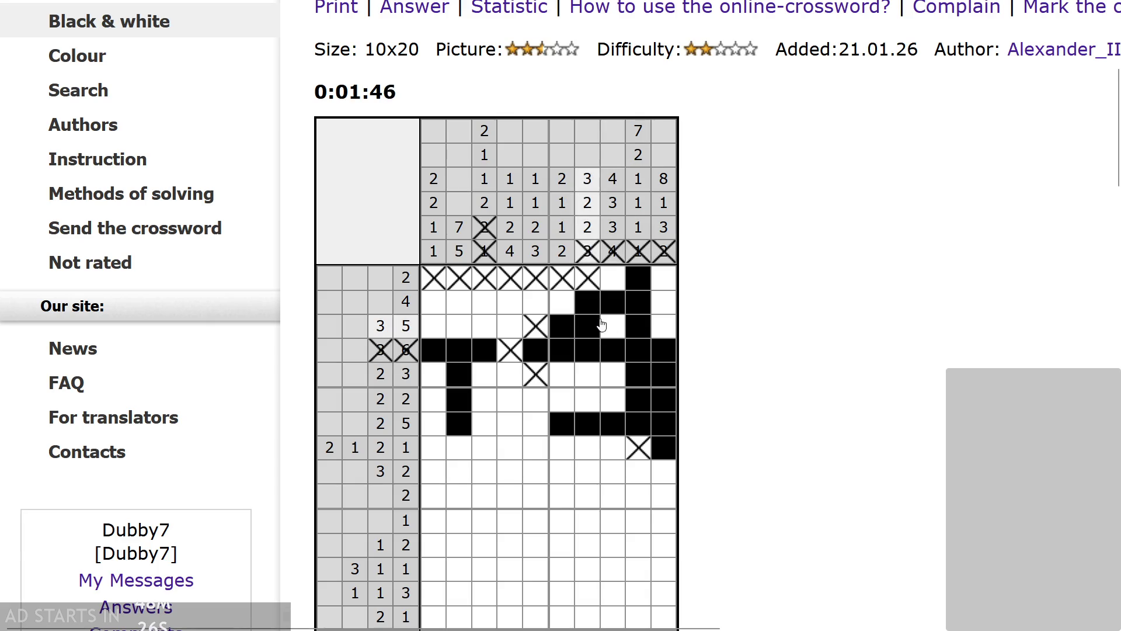
click(613, 326)
click(660, 326)
drag(462, 325, 483, 325)
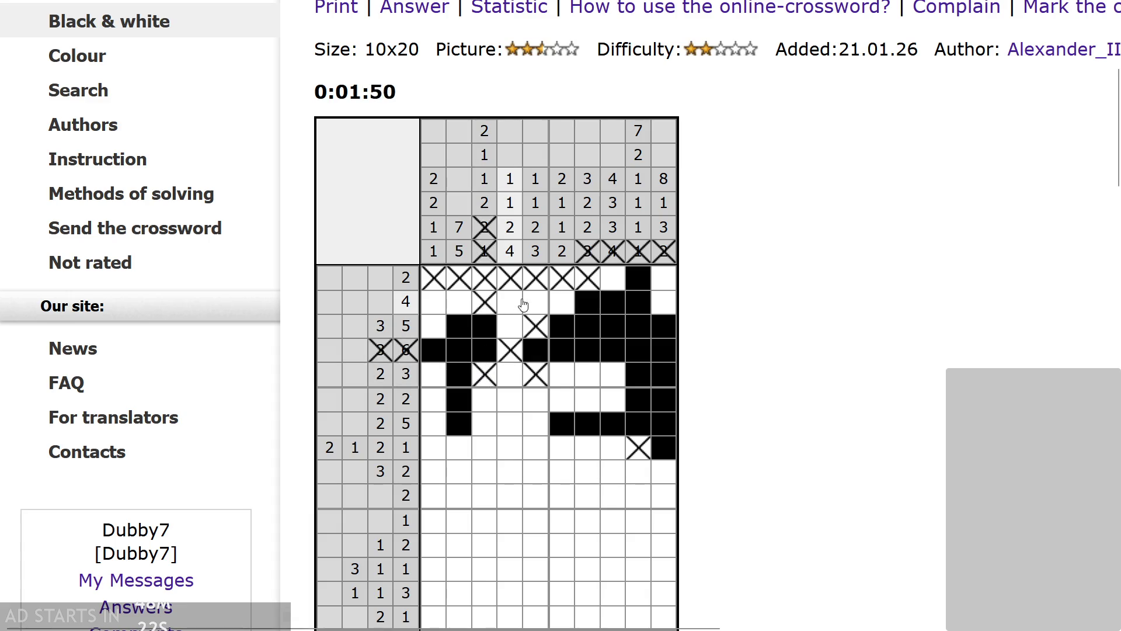
- Cross out row 2 columns 1–5, fill row 5 column 1, and cross row 6 column 8
drag(535, 302, 434, 302)
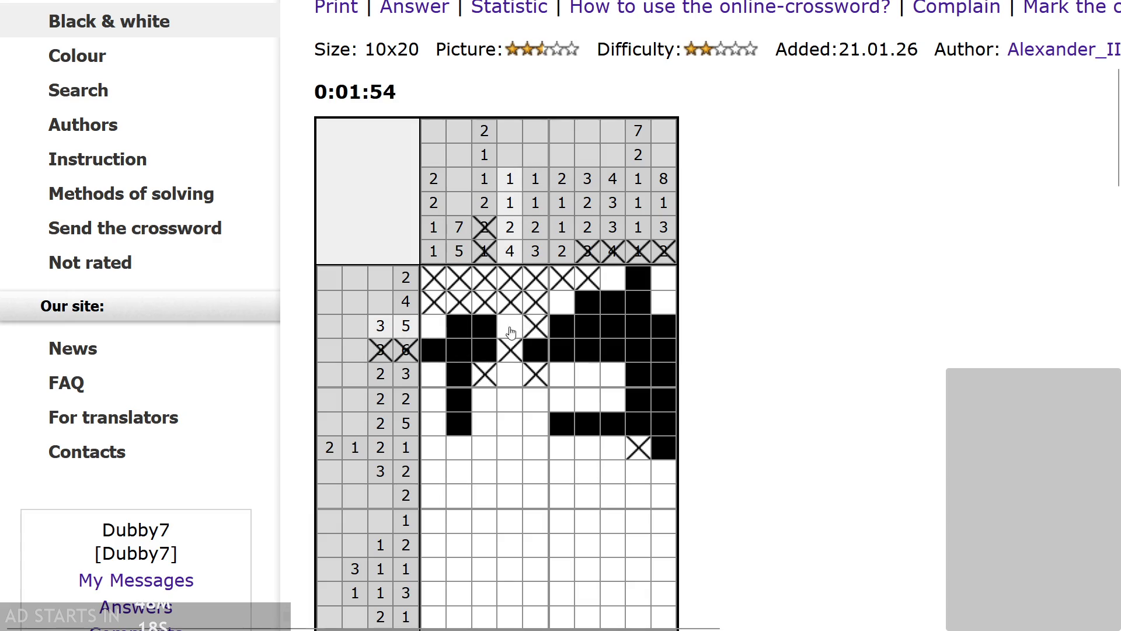
click(428, 374)
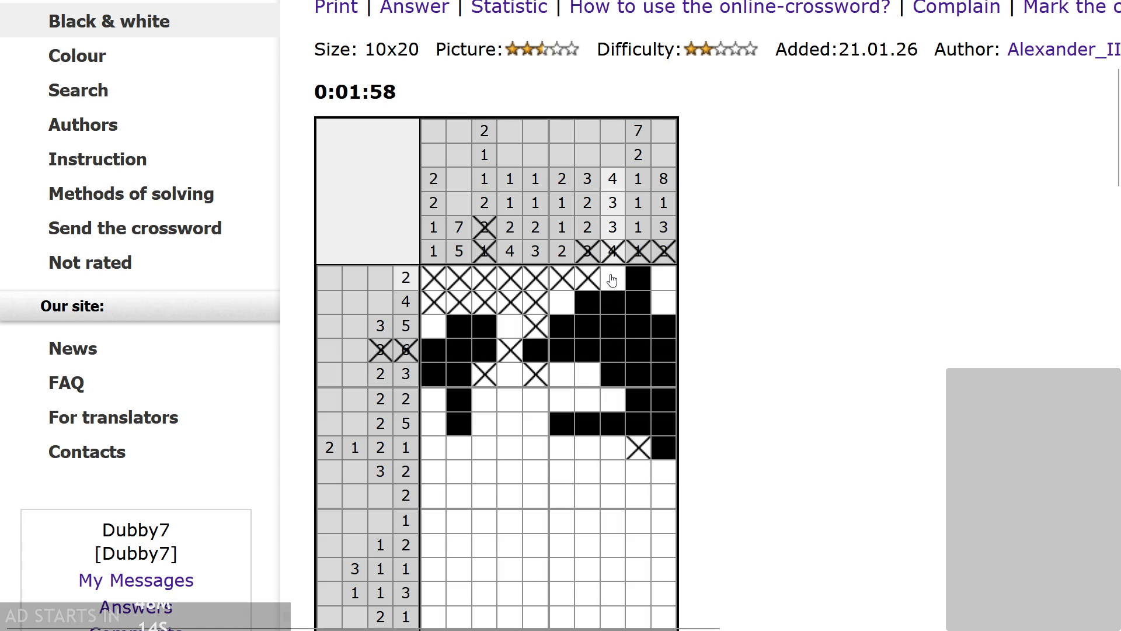
right_click(609, 405)
- Fill column 8 rows 8–9 and the last column's top cell, crossing adjacent empties
drag(612, 448, 614, 472)
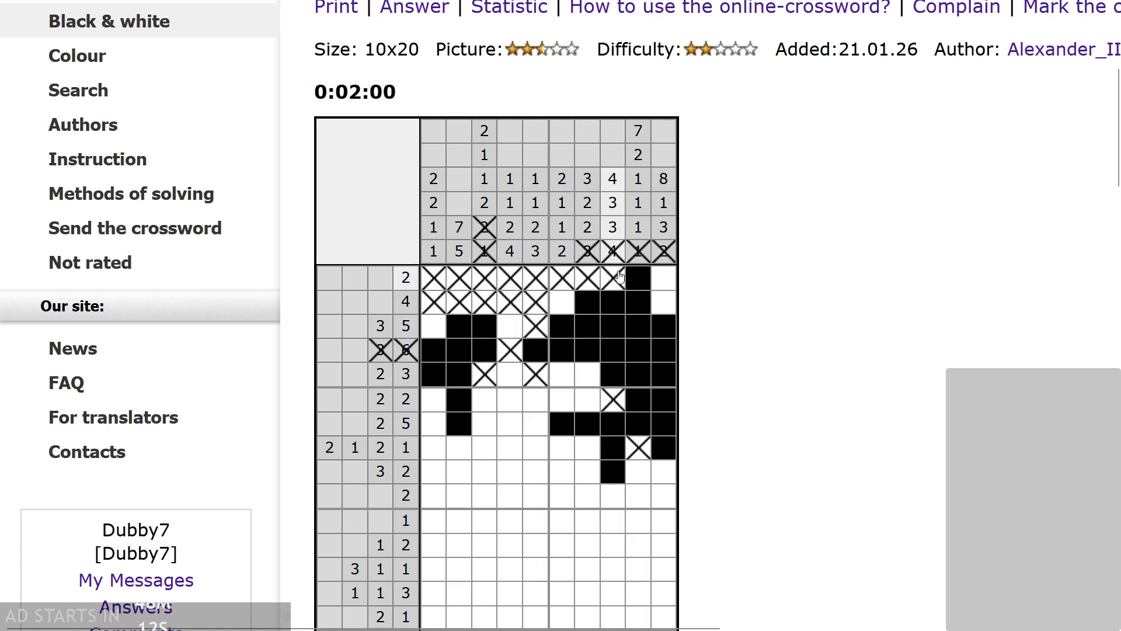
right_click(616, 499)
click(667, 278)
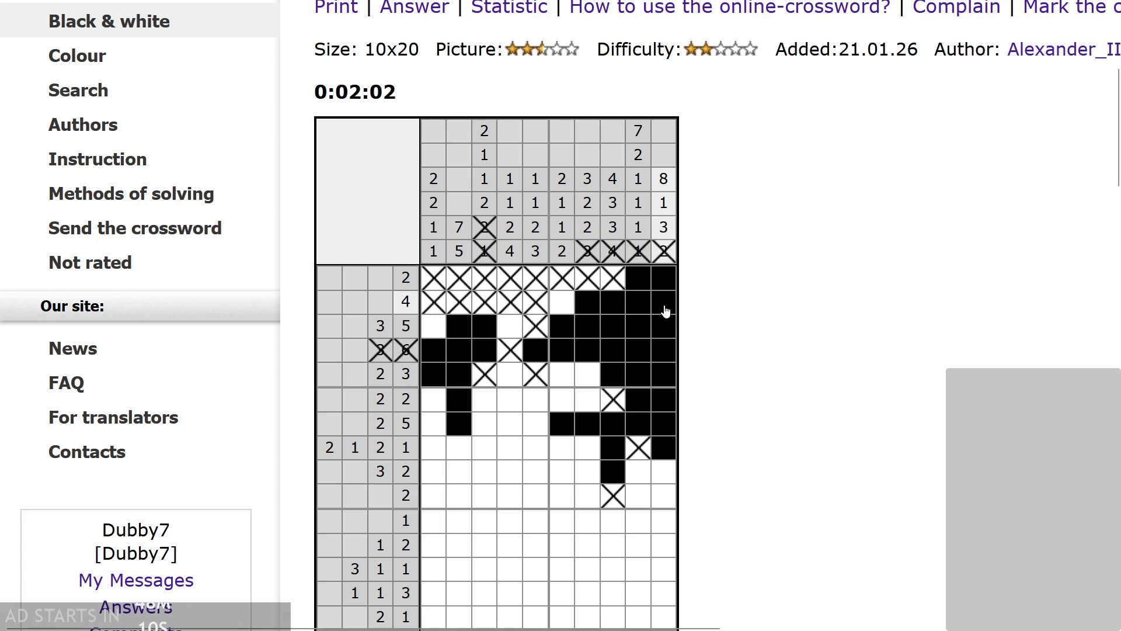
right_click(663, 472)
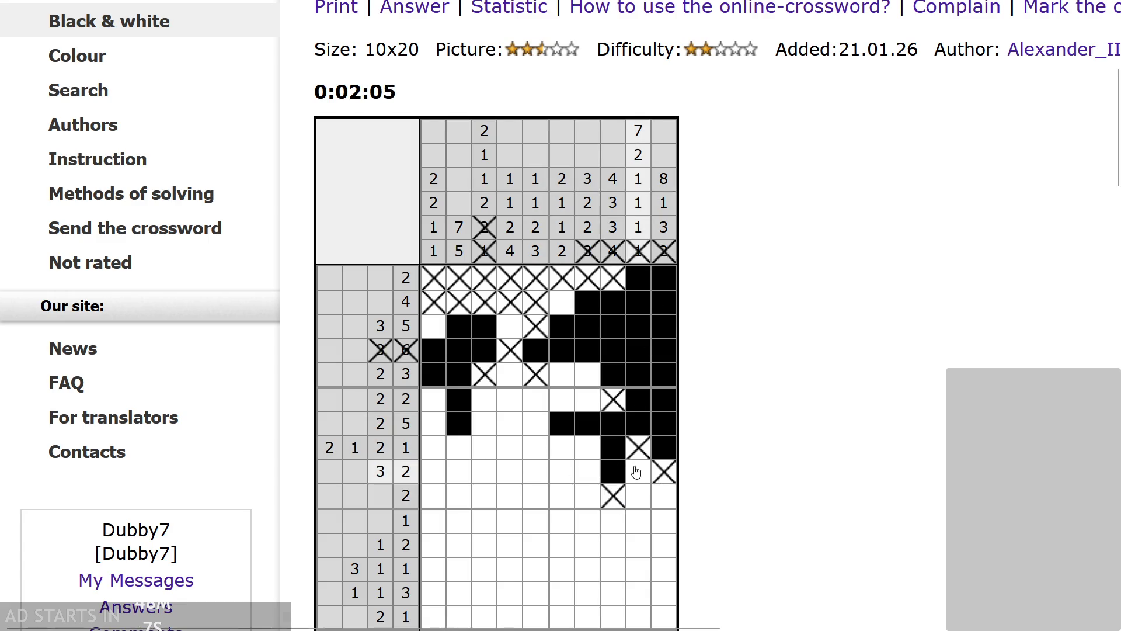
right_click(588, 450)
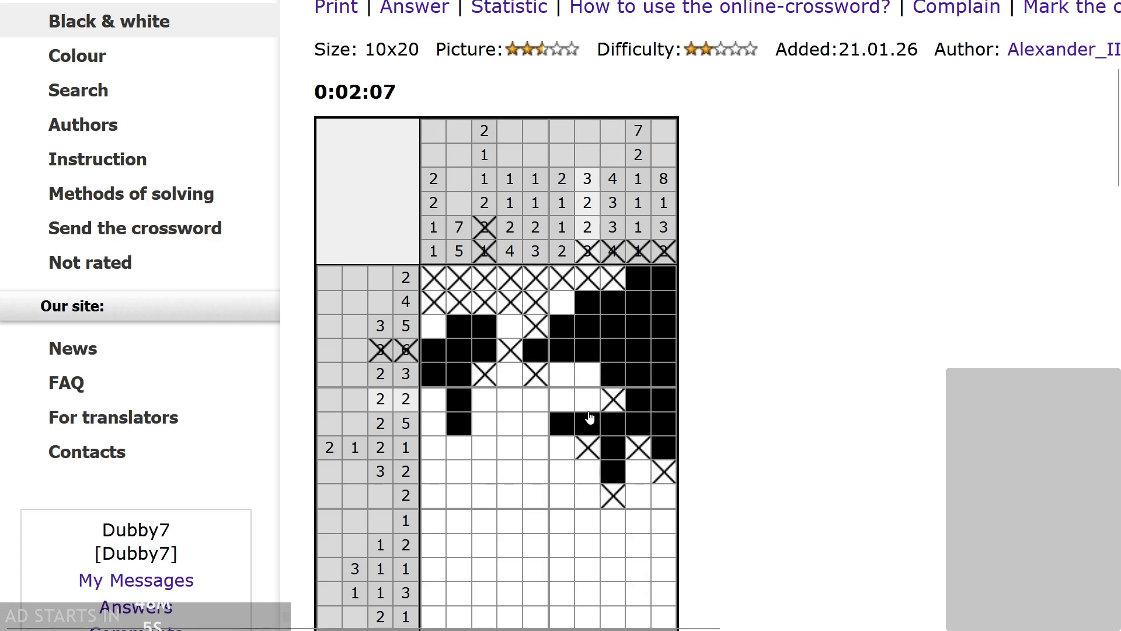
- Fill row 6 columns 6–7 and cross out column 5 in rows 6–7 and a row 5 cell
click(589, 394)
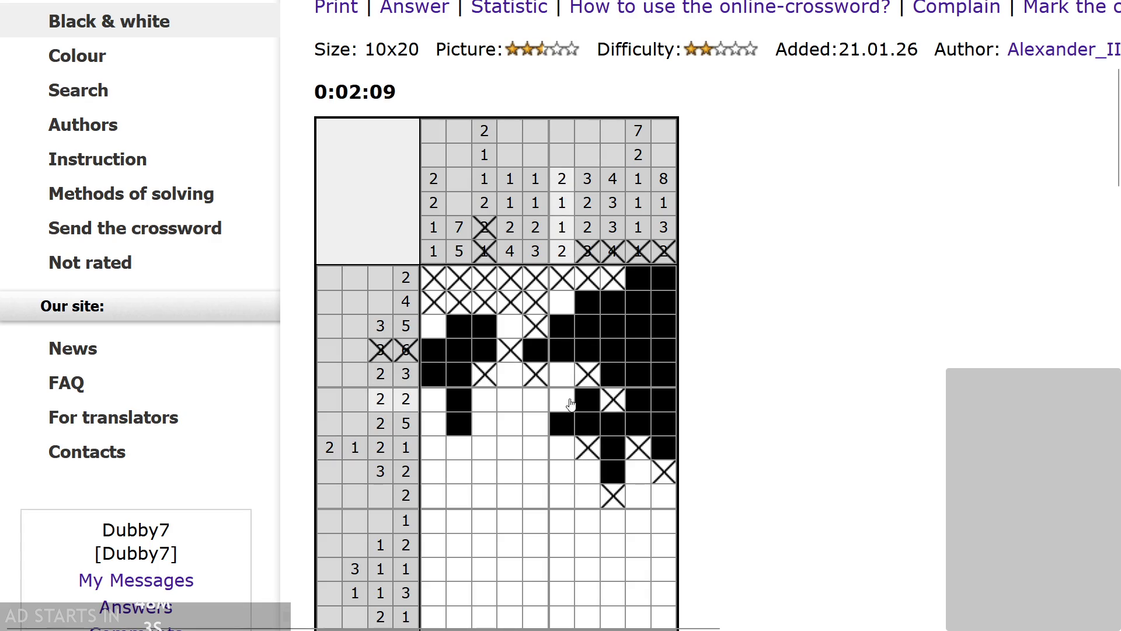
click(570, 403)
right_click(545, 407)
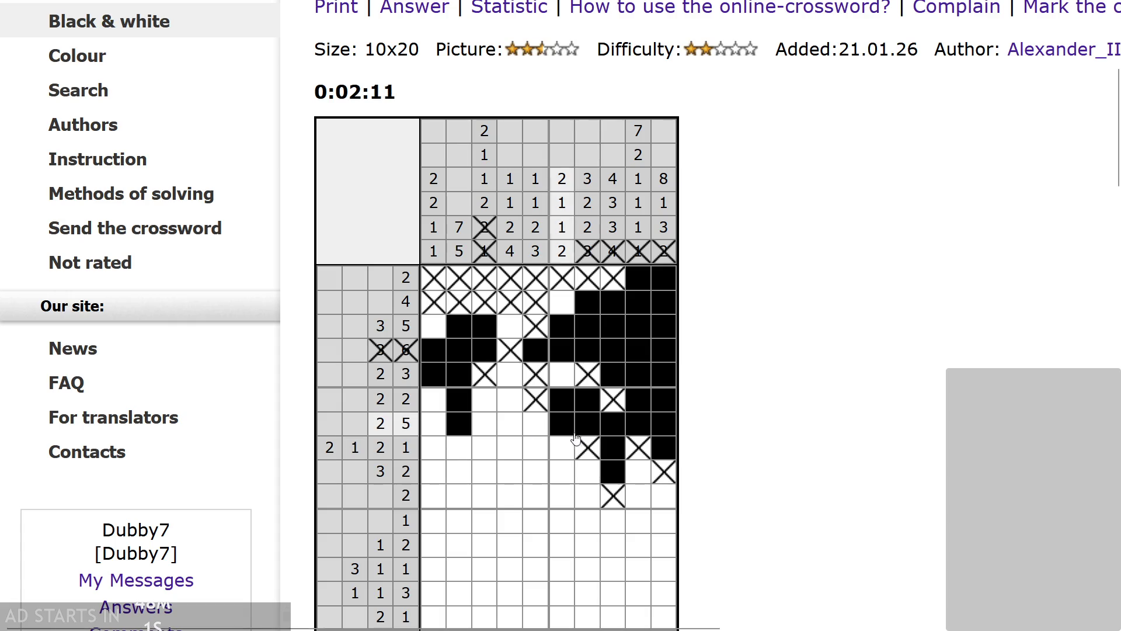
right_click(541, 433)
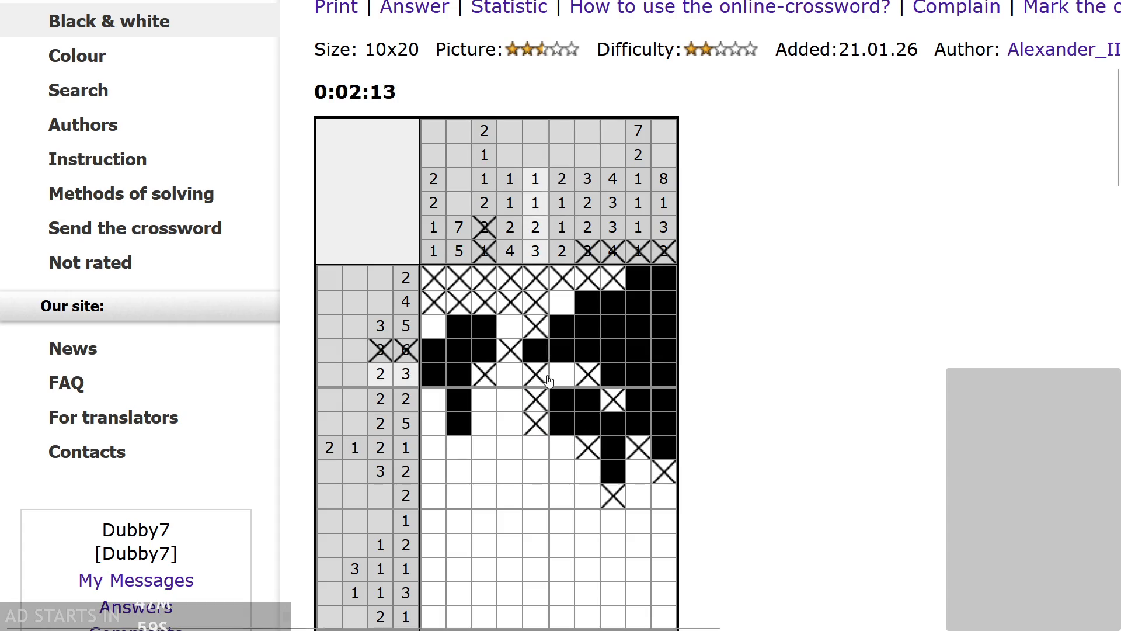
right_click(511, 382)
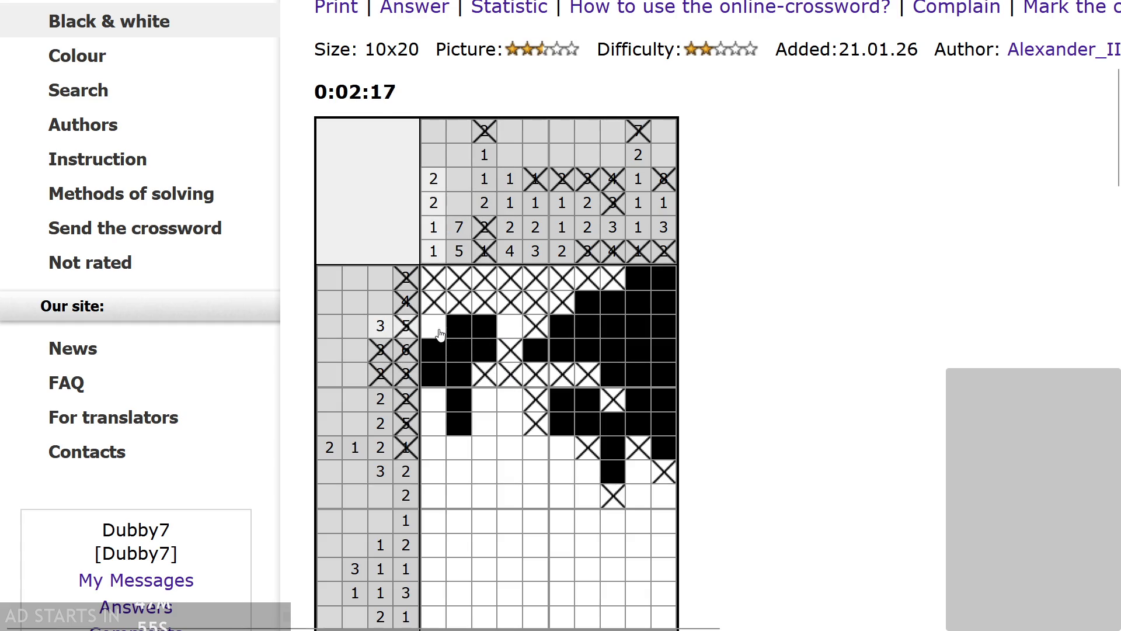
- Settle the first and third cells of rows 6–8 and cross the 3 2 row's first cell
right_click(433, 403)
click(484, 401)
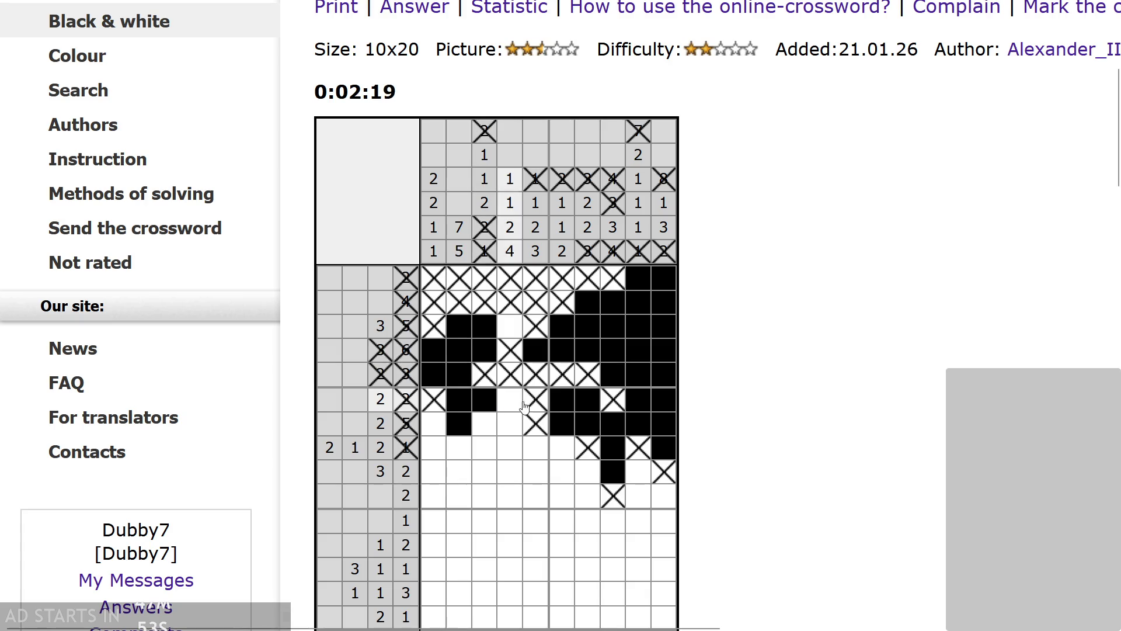
right_click(485, 423)
click(432, 424)
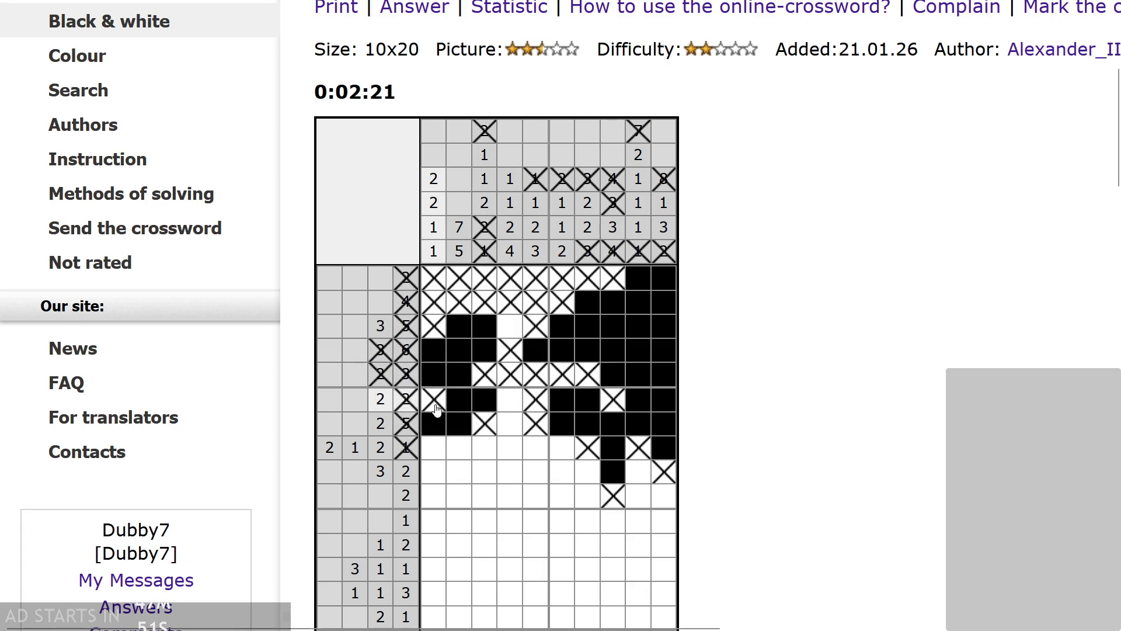
click(433, 449)
right_click(435, 473)
- Fill the fourth cells of the 3 2 and 3 5 rows and cross column 4 in two rows
scroll(443, 475, down, 2)
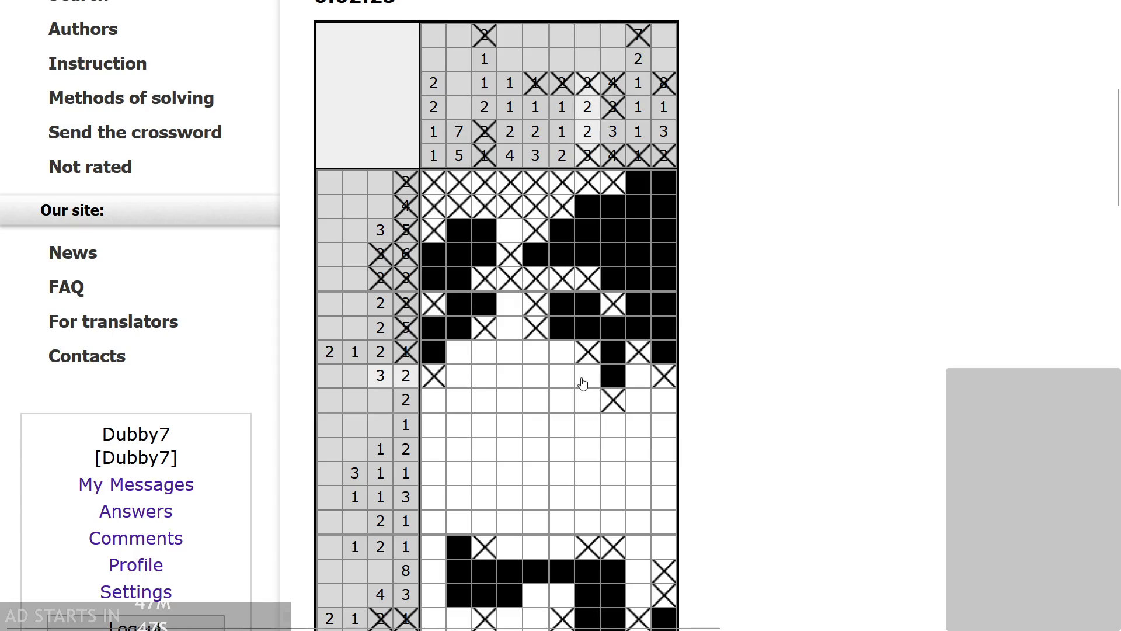
click(505, 379)
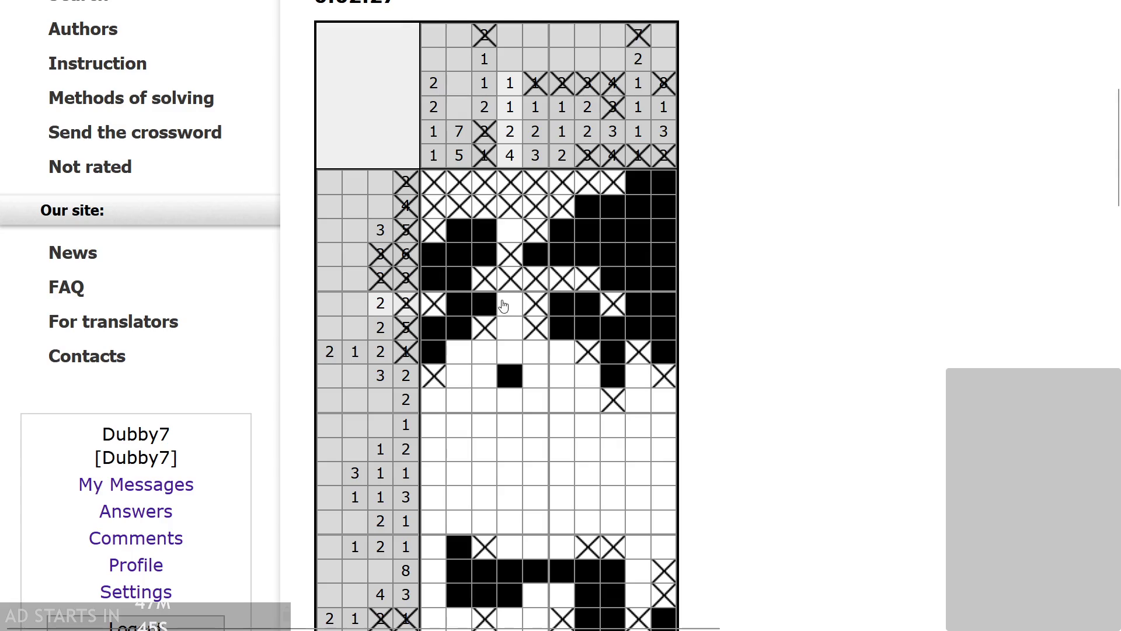
scroll(505, 309, up, 1)
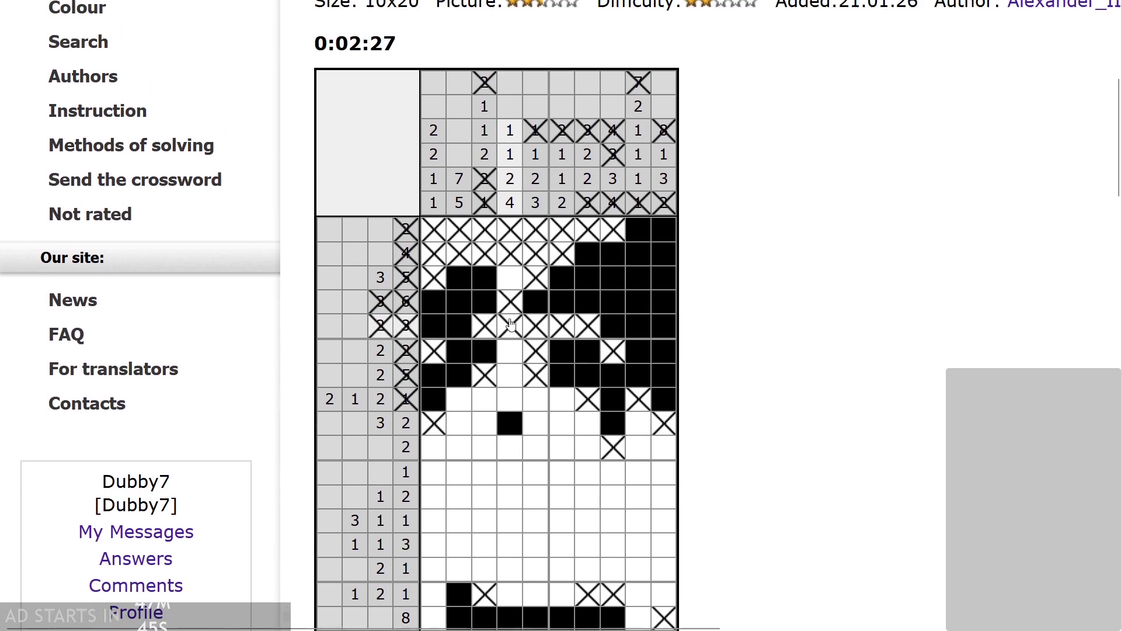
click(511, 277)
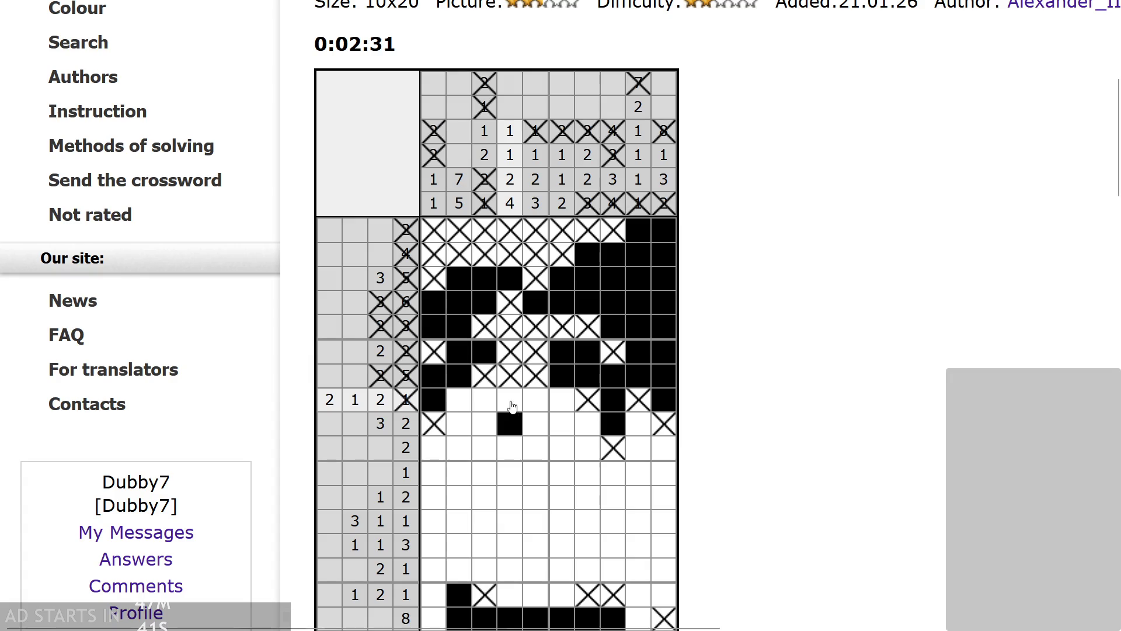
right_click(510, 399)
right_click(510, 447)
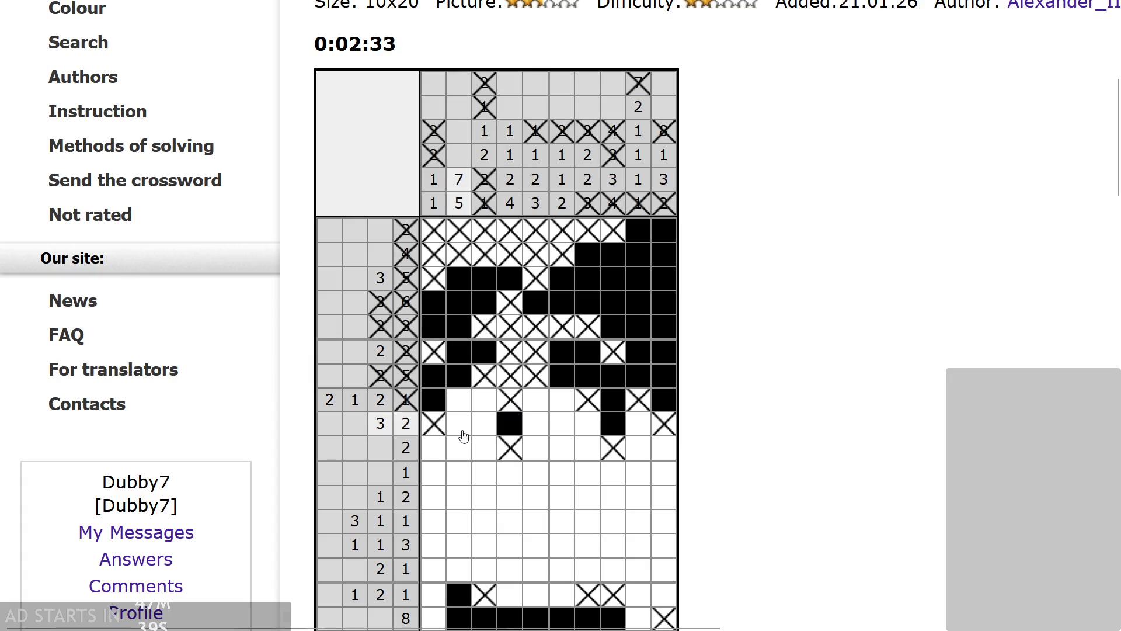
- Fill column 2 in rows 8–9 and extend the 3 2 block, crossing out its neighbours
scroll(496, 450, down, 1)
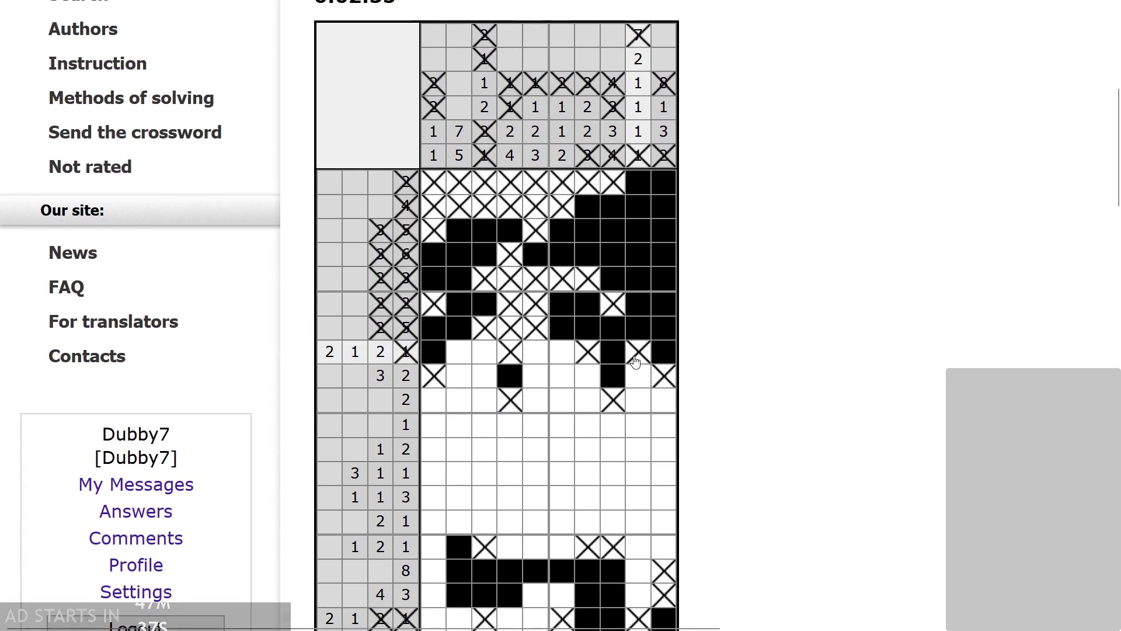
scroll(637, 365, down, 1)
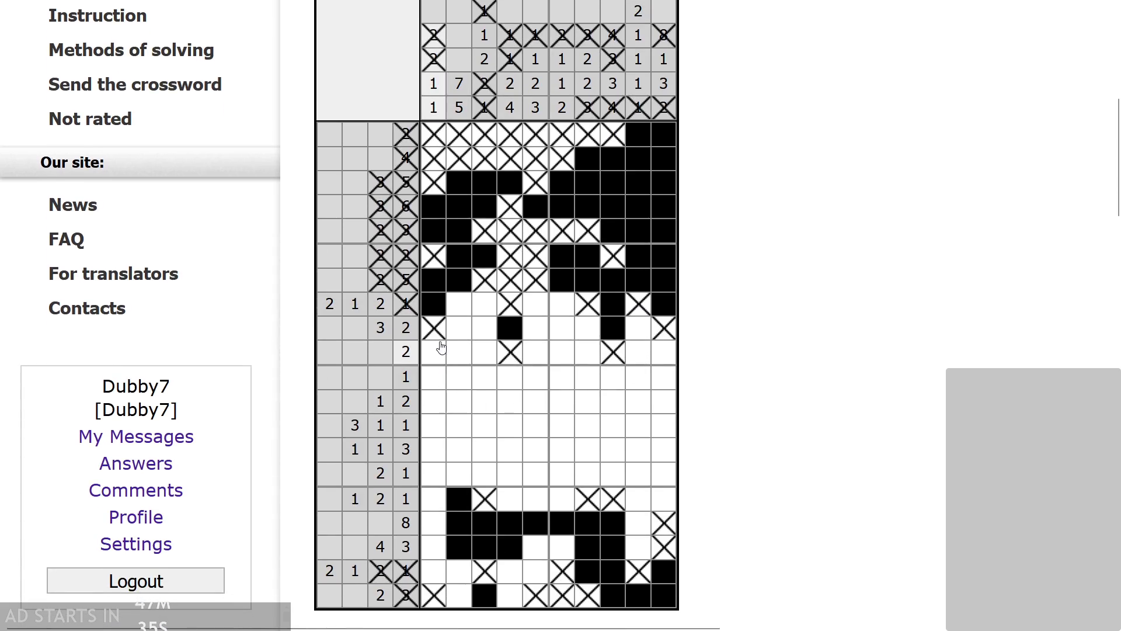
scroll(451, 400, up, 1)
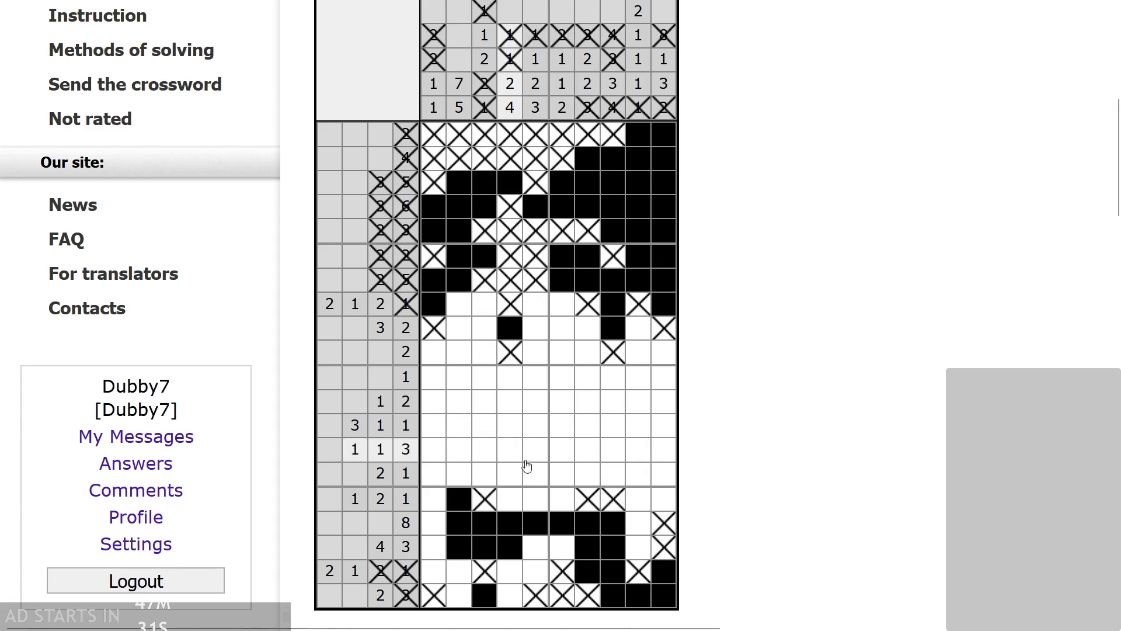
scroll(453, 450, up, 1)
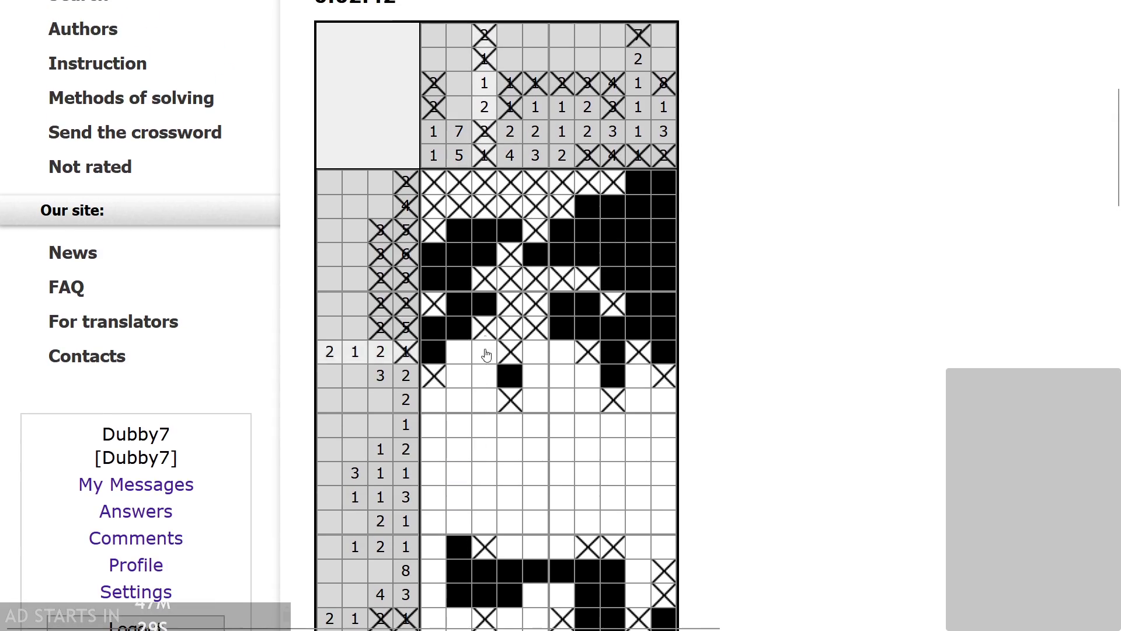
drag(459, 351, 459, 376)
right_click(459, 400)
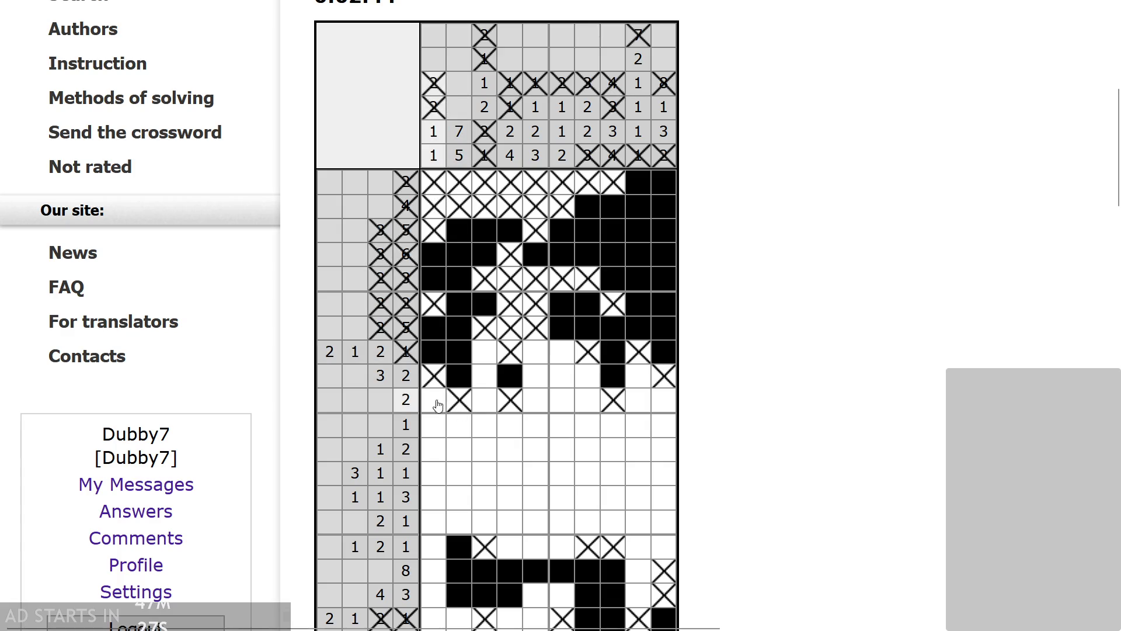
click(486, 377)
right_click(535, 376)
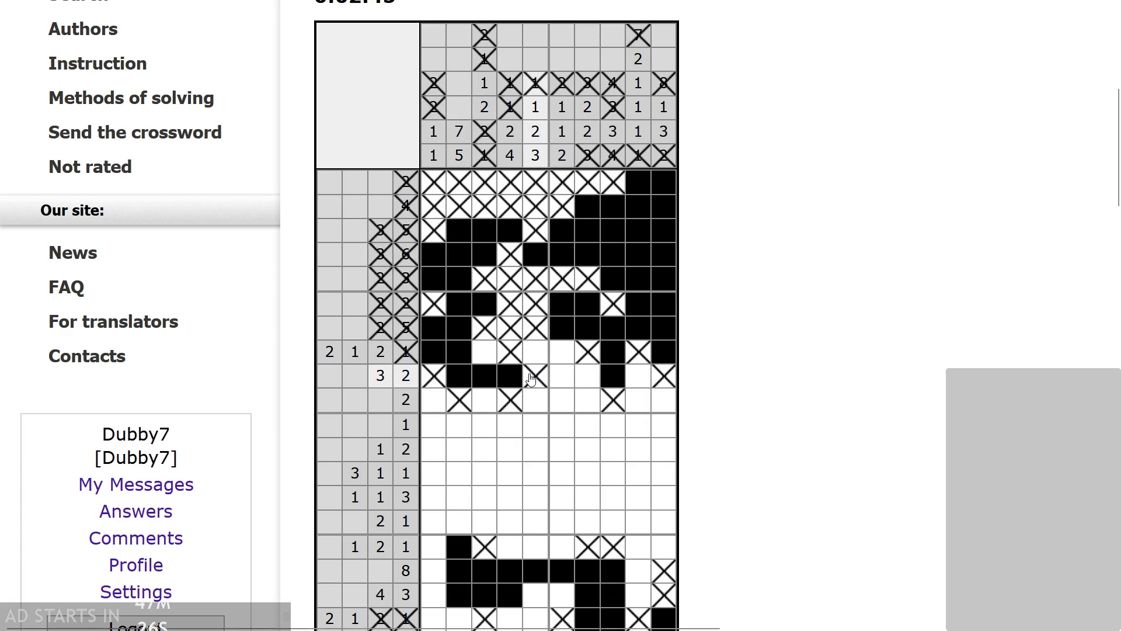
- Cross out row 8 column 3, undo two mistaken row 8 fills, and cross a 2 1 2 1 cell
right_click(488, 357)
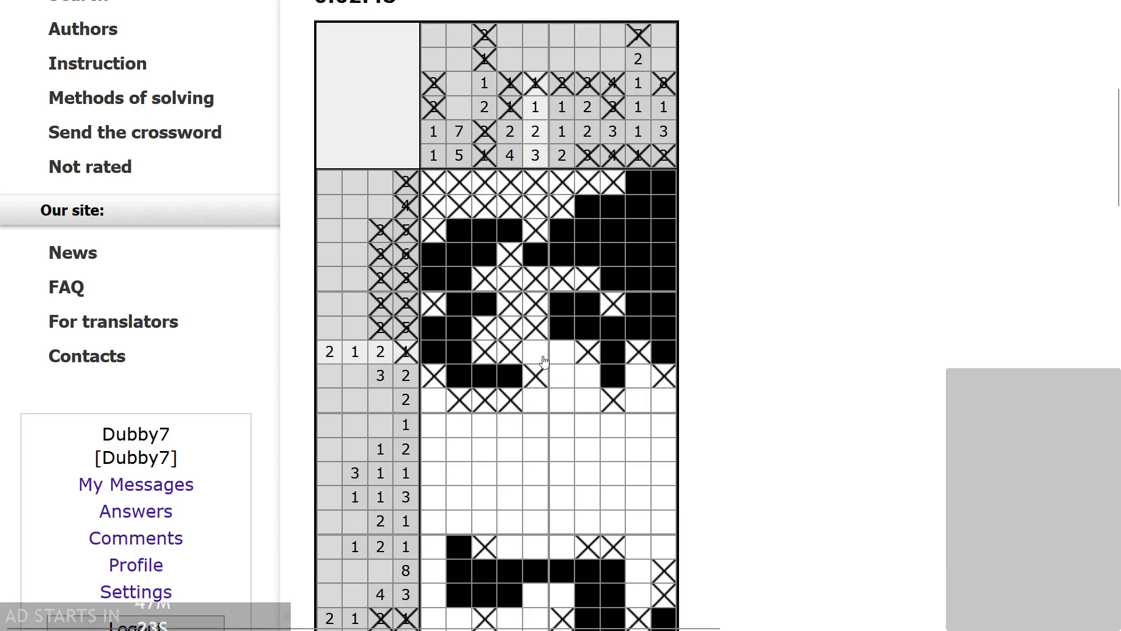
drag(535, 353, 562, 353)
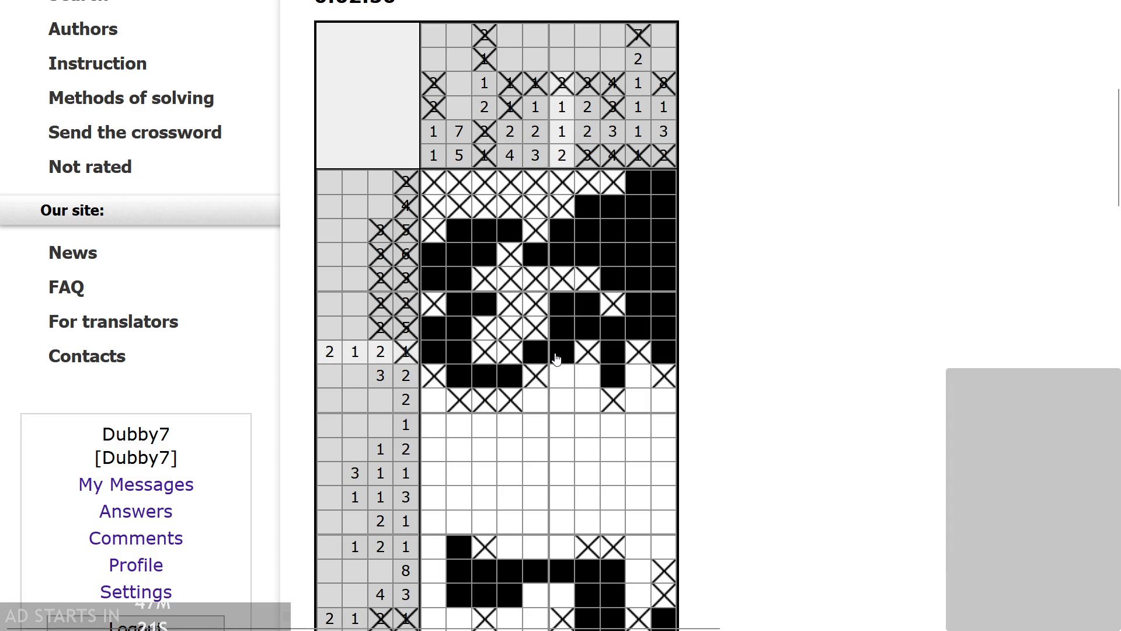
click(562, 353)
click(535, 354)
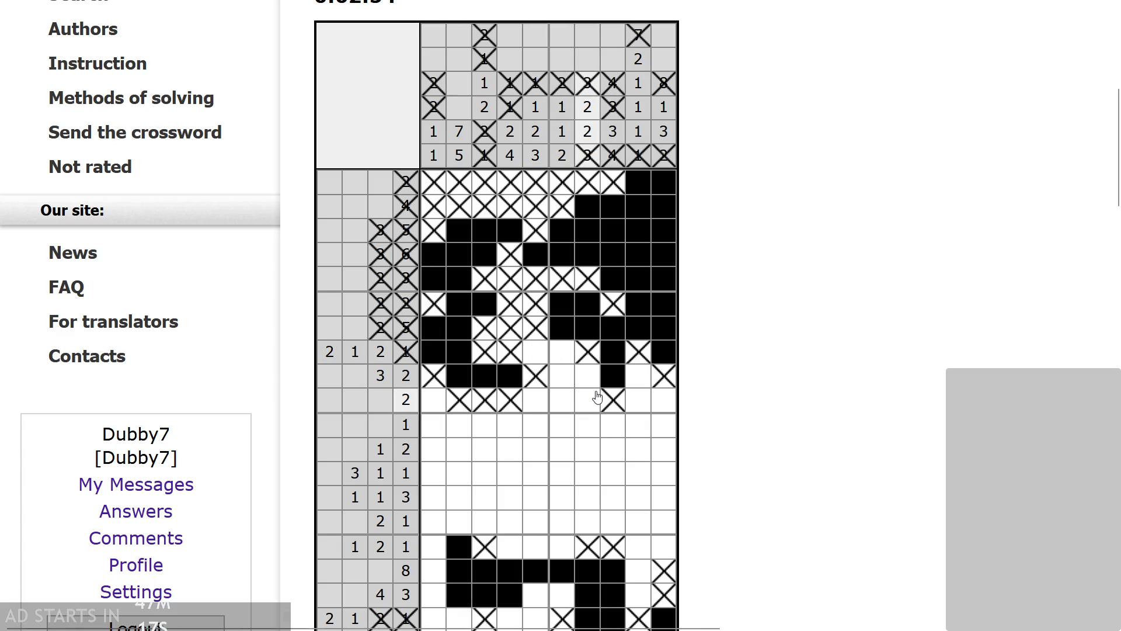
right_click(590, 355)
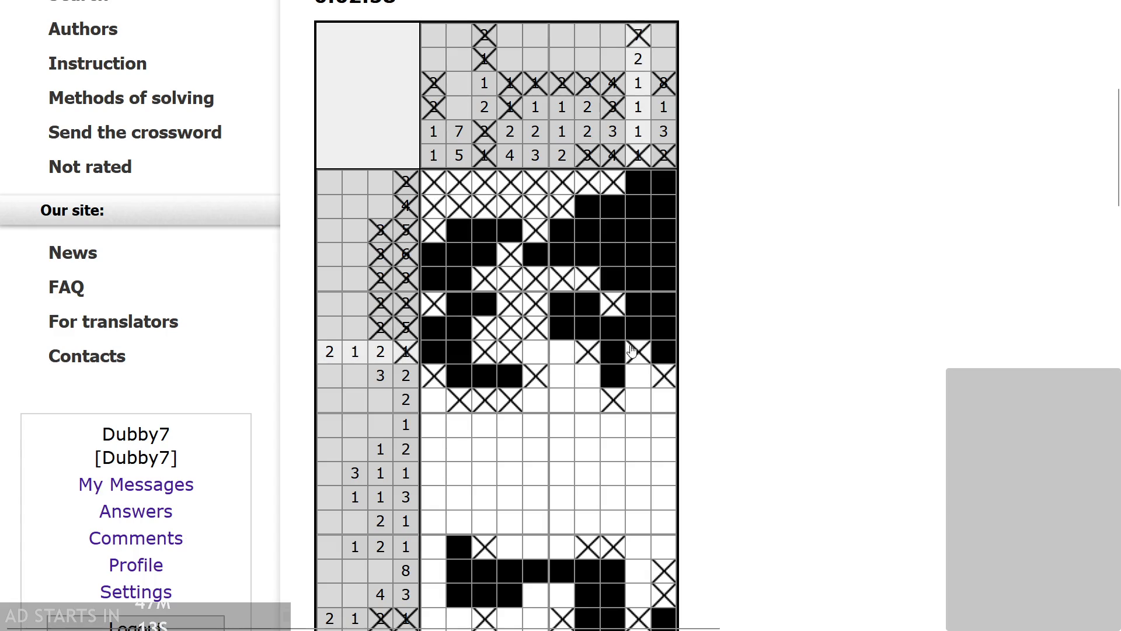
scroll(639, 356, up, 1)
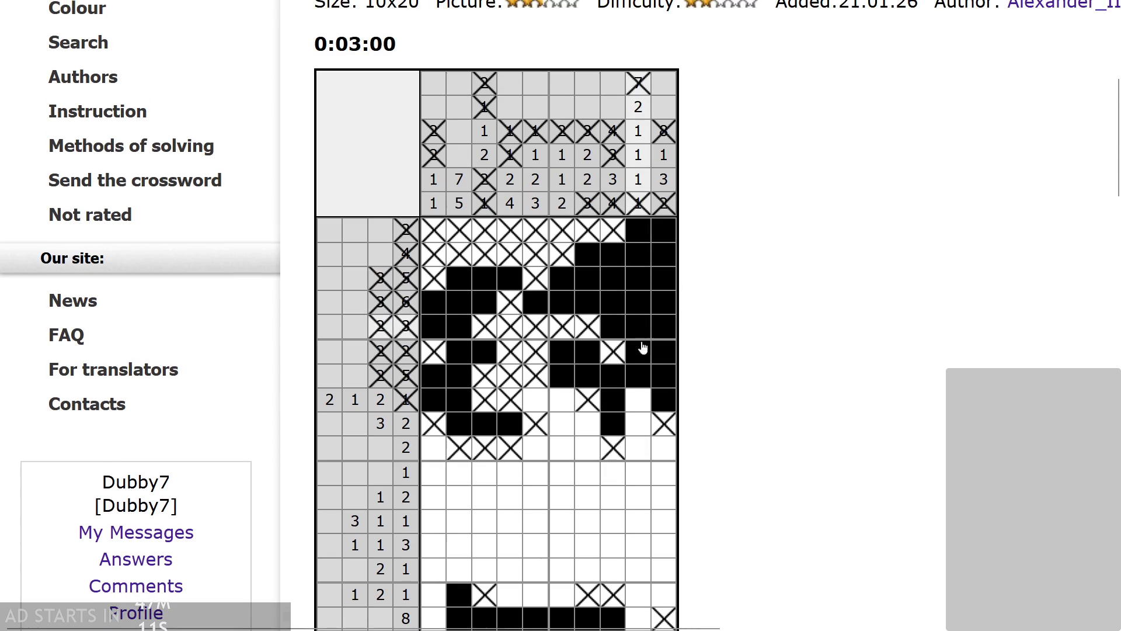
- Rework column 8, clearing the crosses and filling its row 7 and row 8 cells
right_click(638, 403)
right_click(587, 402)
right_click(613, 403)
right_click(612, 424)
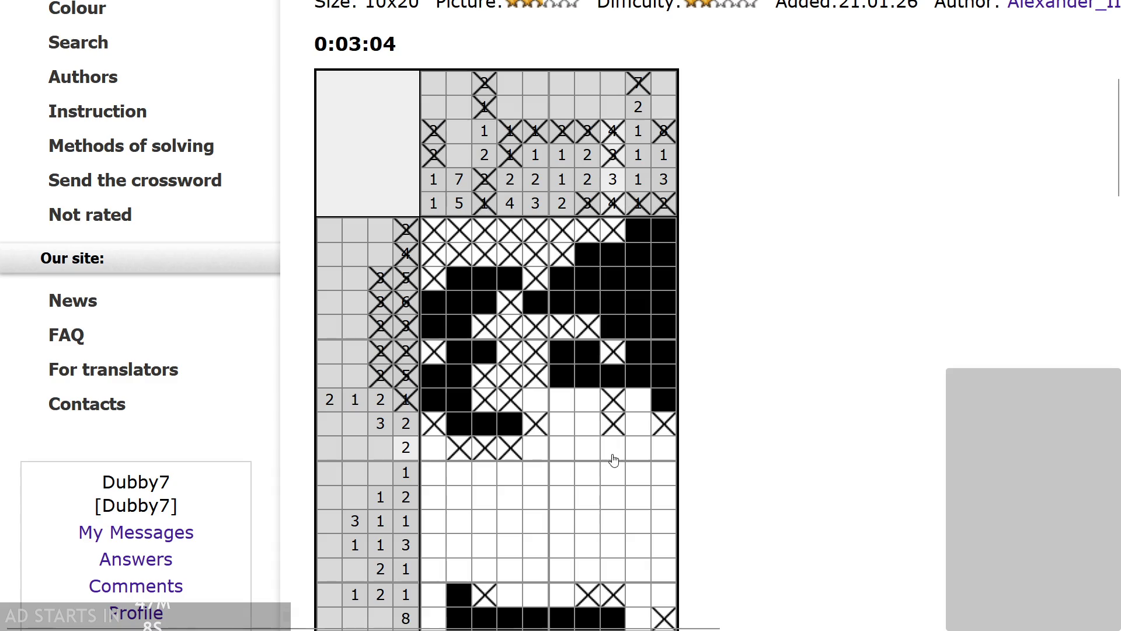
right_click(615, 417)
right_click(613, 403)
right_click(615, 448)
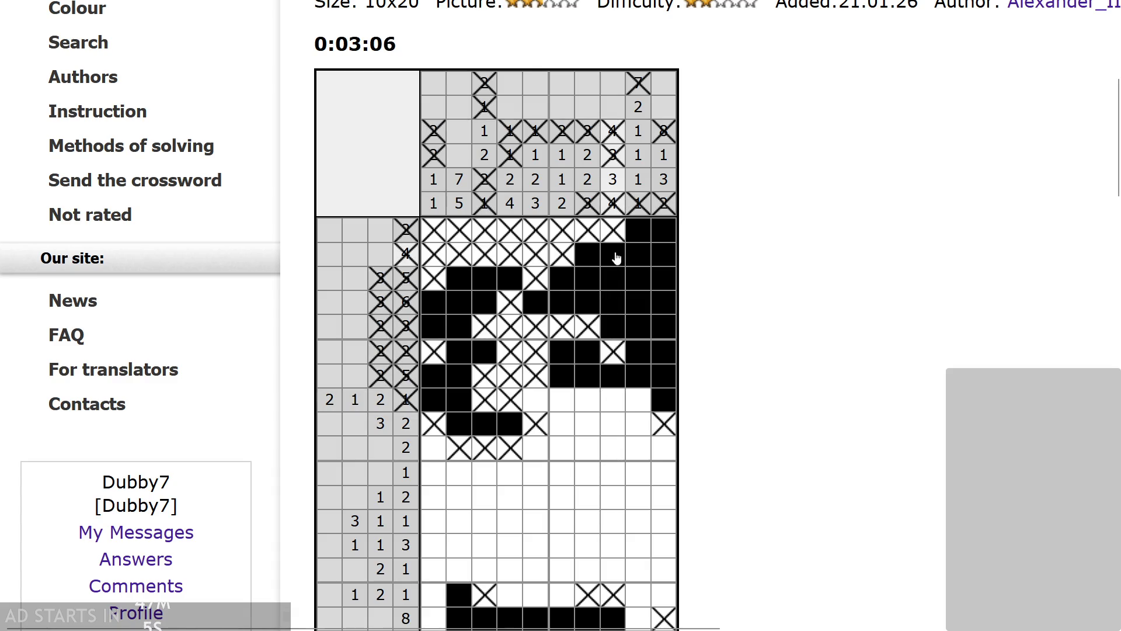
click(611, 397)
click(613, 426)
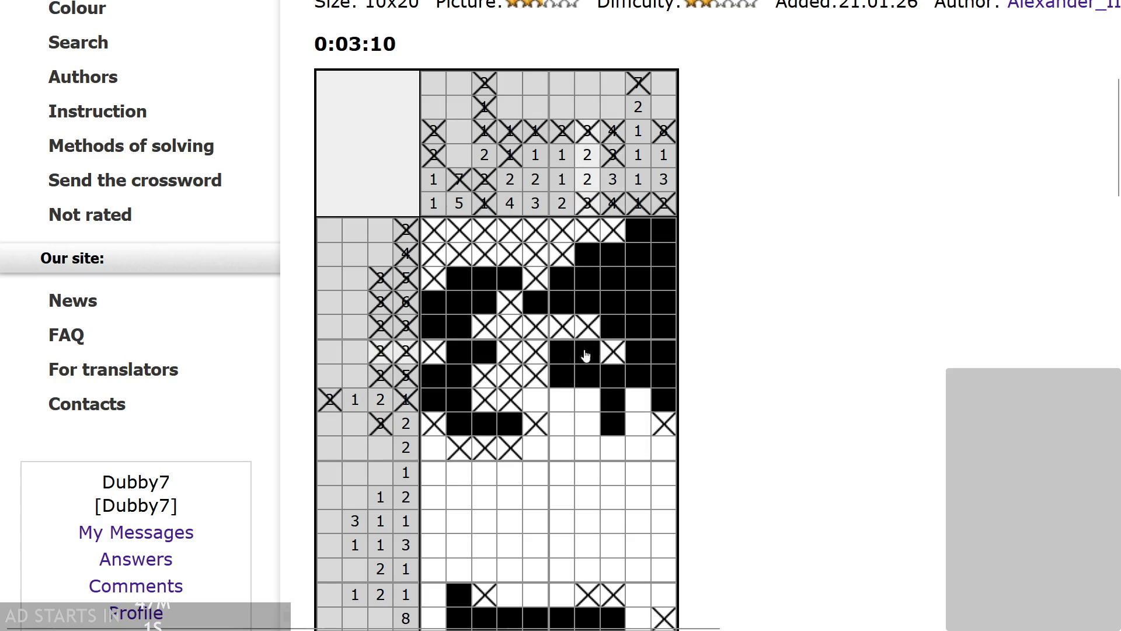
- Redo row 6: clear it, cross column 1, fill column 2, and uncross column 3's clue
right_click(638, 352)
right_click(664, 352)
drag(602, 359, 417, 352)
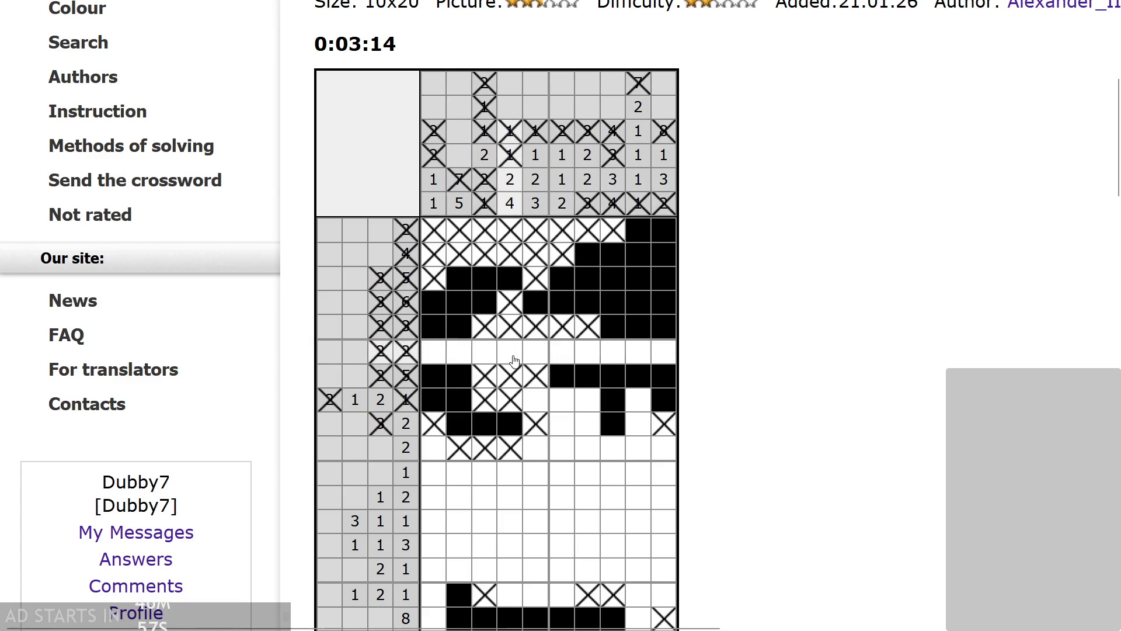
right_click(441, 360)
click(457, 354)
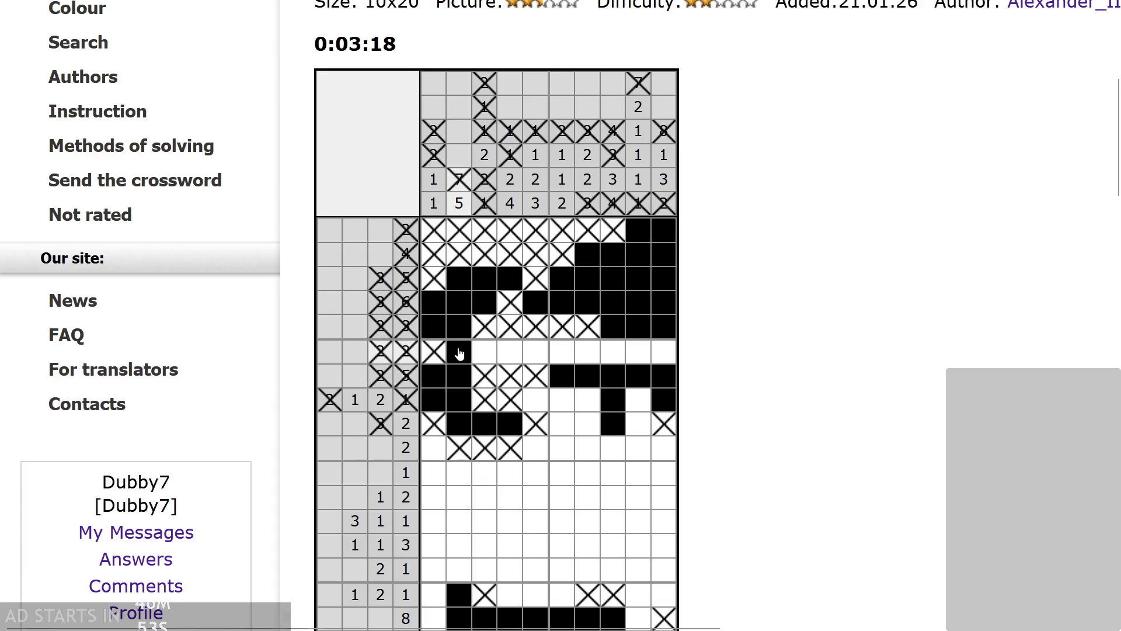
click(496, 111)
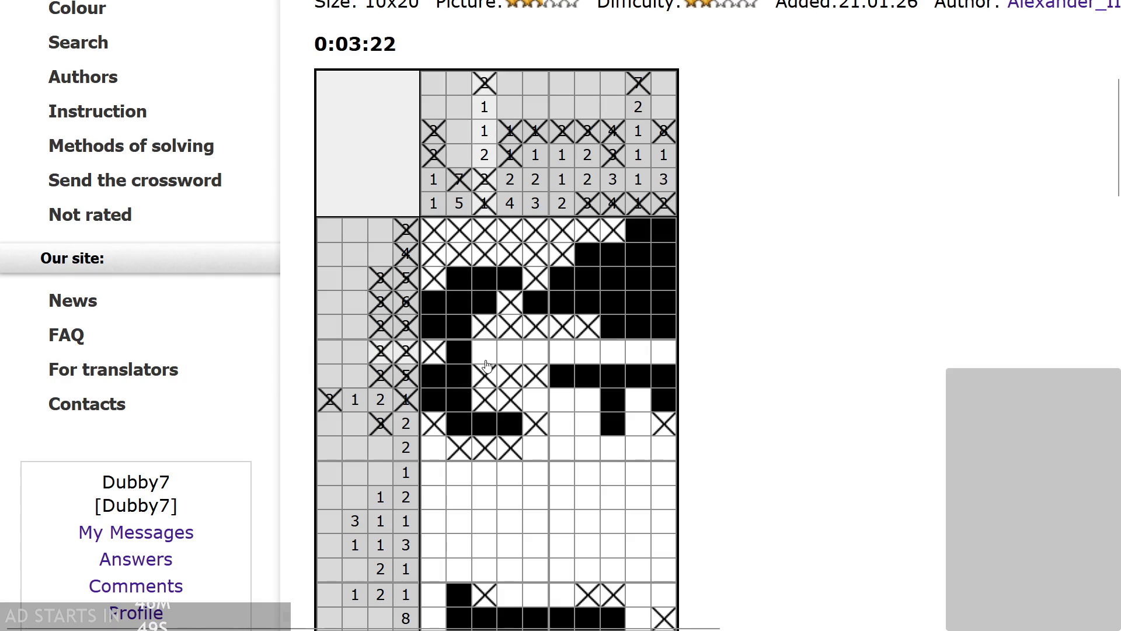
- Cross out row 6 columns 4, 7 and 8 plus other empties, and fill row 6 columns 9–10
right_click(510, 354)
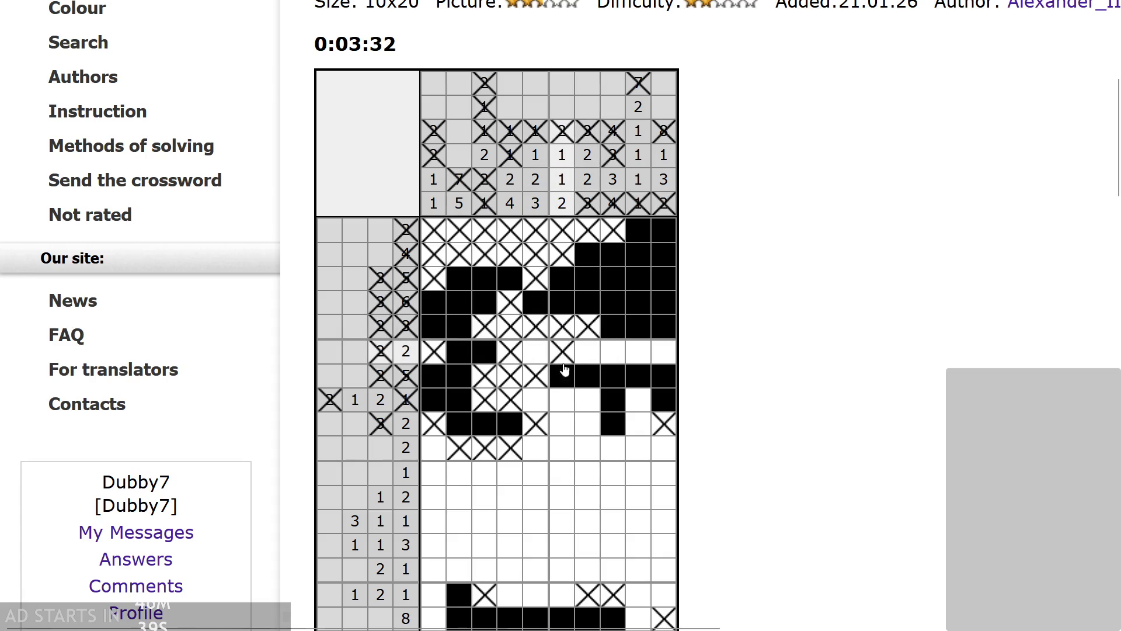
right_click(562, 399)
right_click(536, 351)
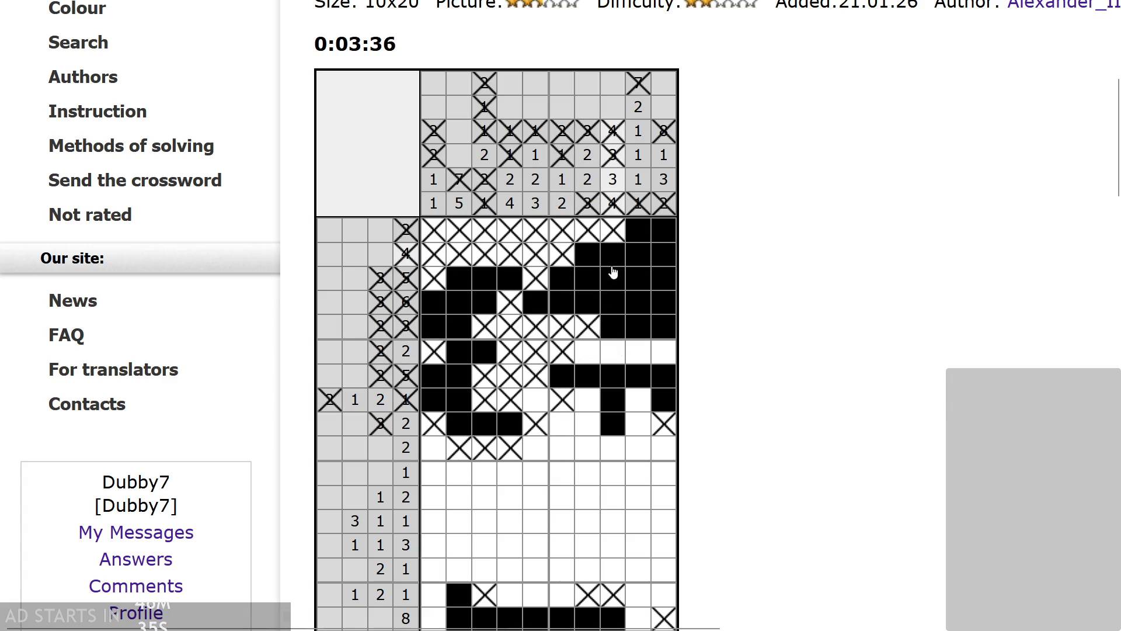
right_click(614, 362)
right_click(612, 447)
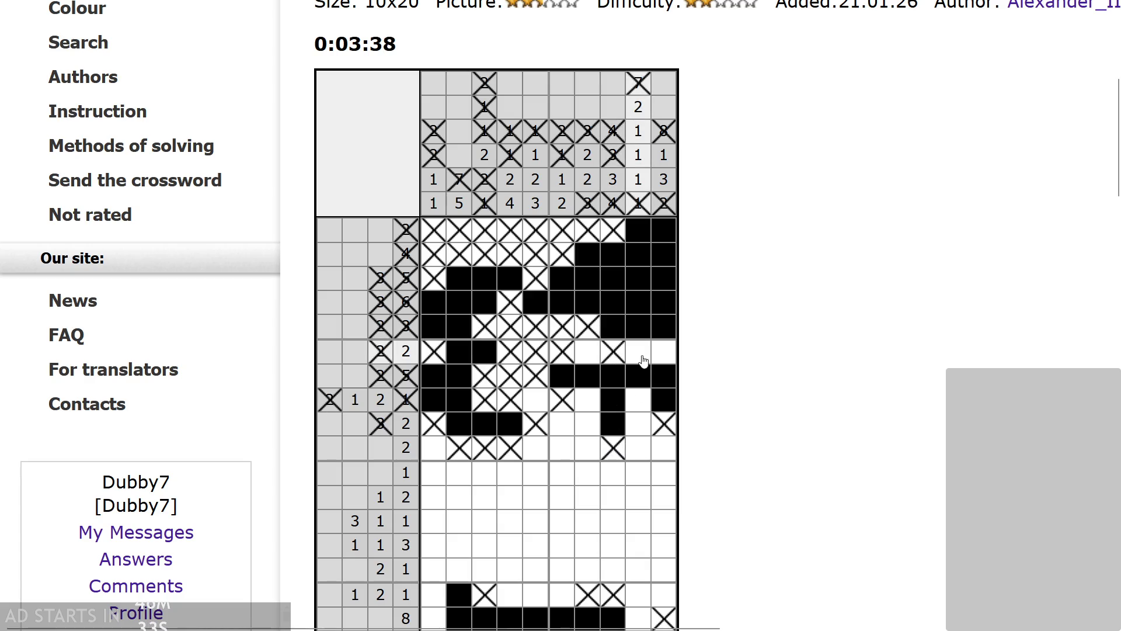
drag(642, 358, 664, 358)
right_click(594, 355)
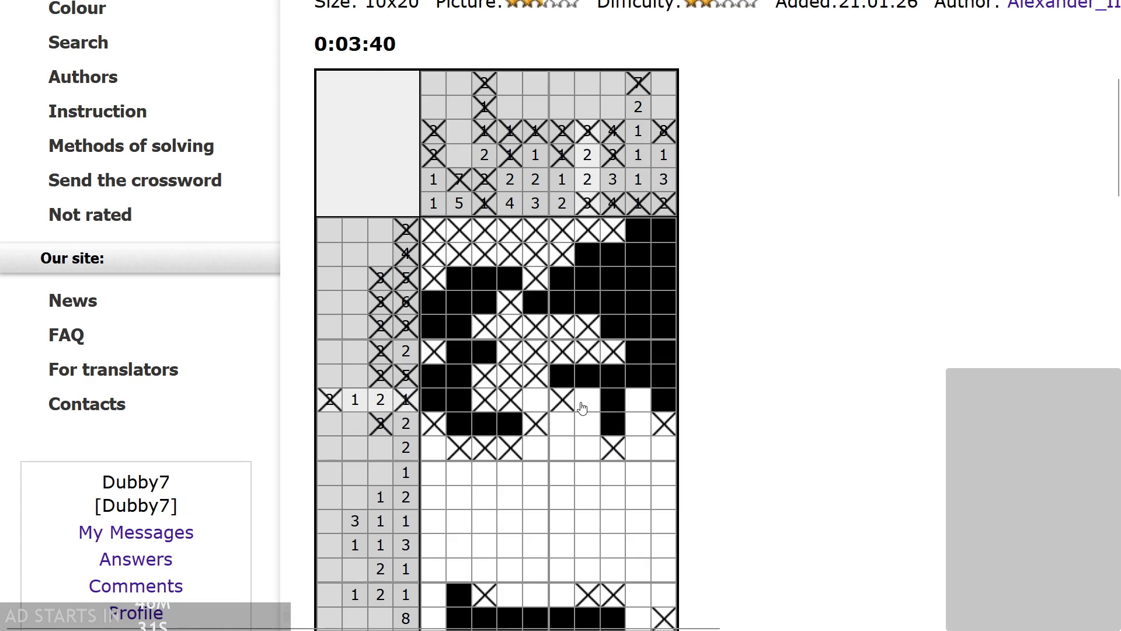
- Fill row 8 columns 5 and 7 and row 9 column 9, crossing row 9 column 7
click(586, 401)
click(535, 400)
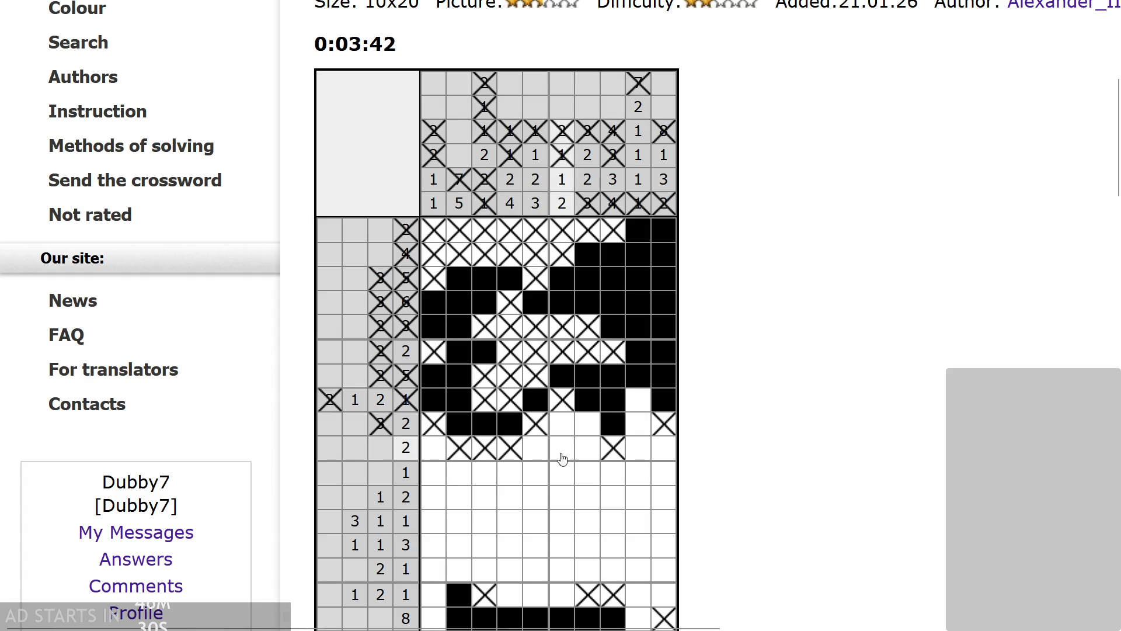
right_click(584, 432)
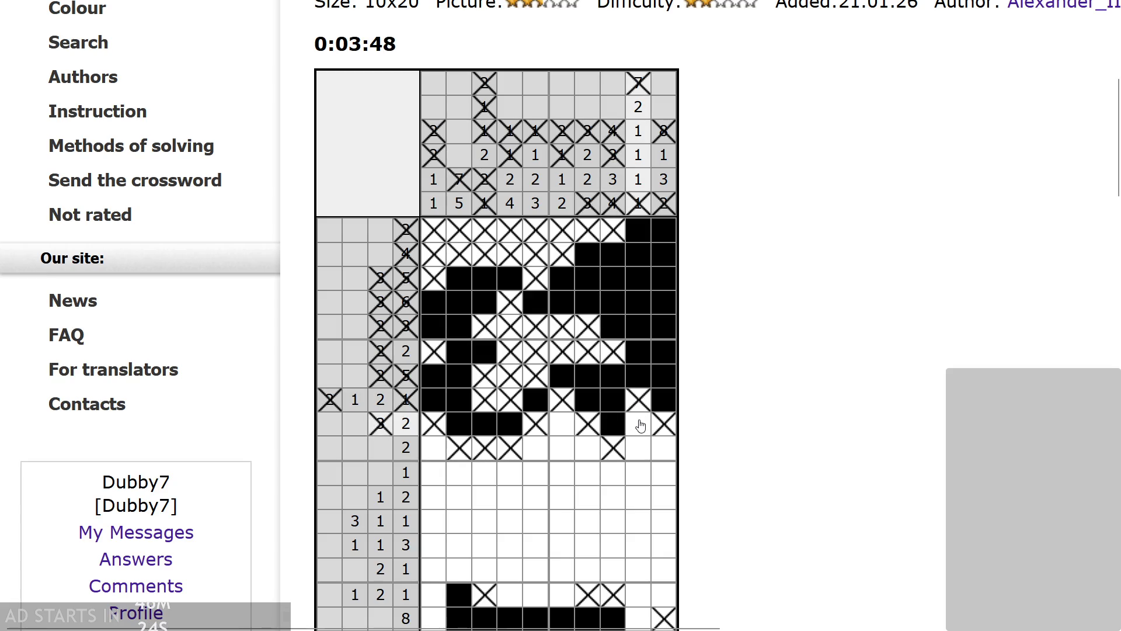
click(641, 426)
- Fill row 10 columns 9–10 and the last three cells of the 1 1 3 row, crossing column 7
click(636, 456)
scroll(639, 464, down, 1)
click(659, 411)
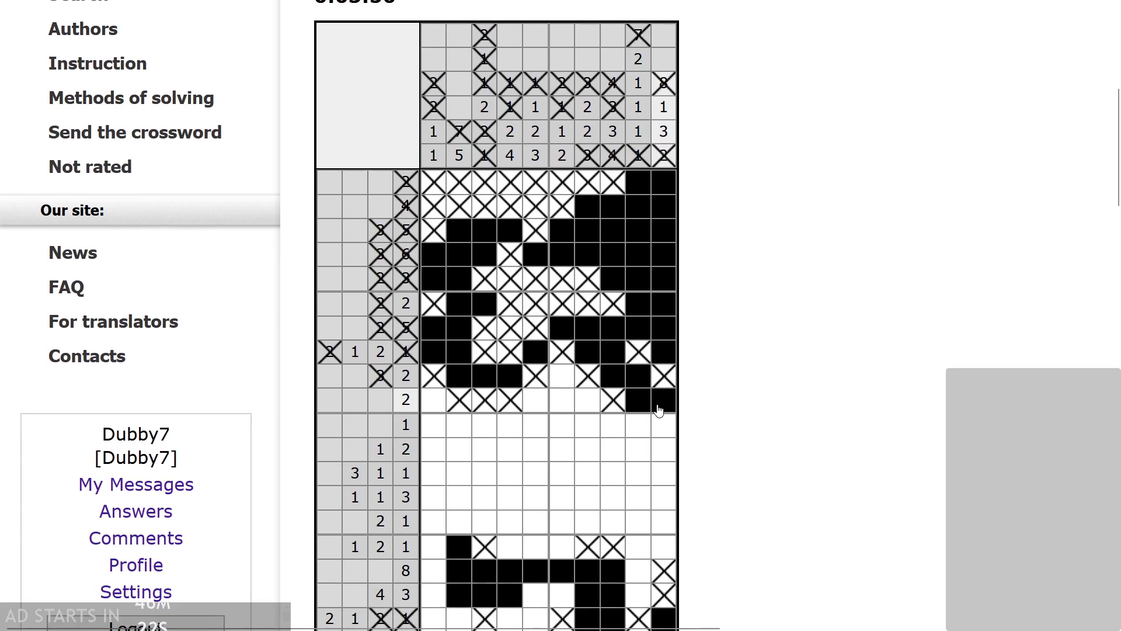
scroll(663, 403, down, 1)
right_click(665, 378)
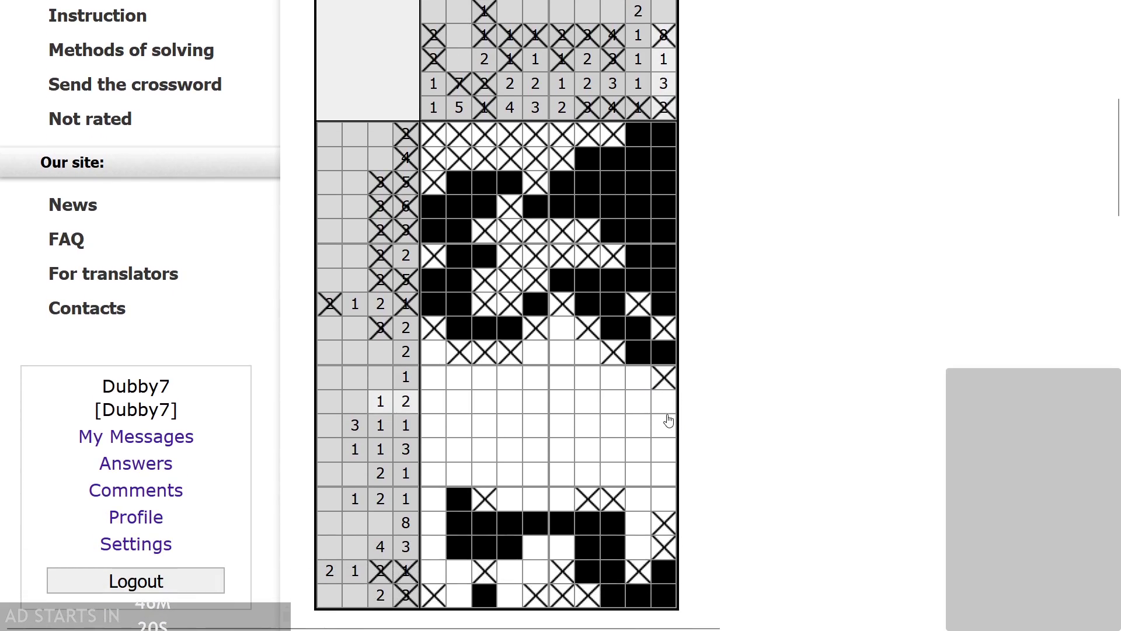
click(665, 450)
drag(650, 453, 613, 453)
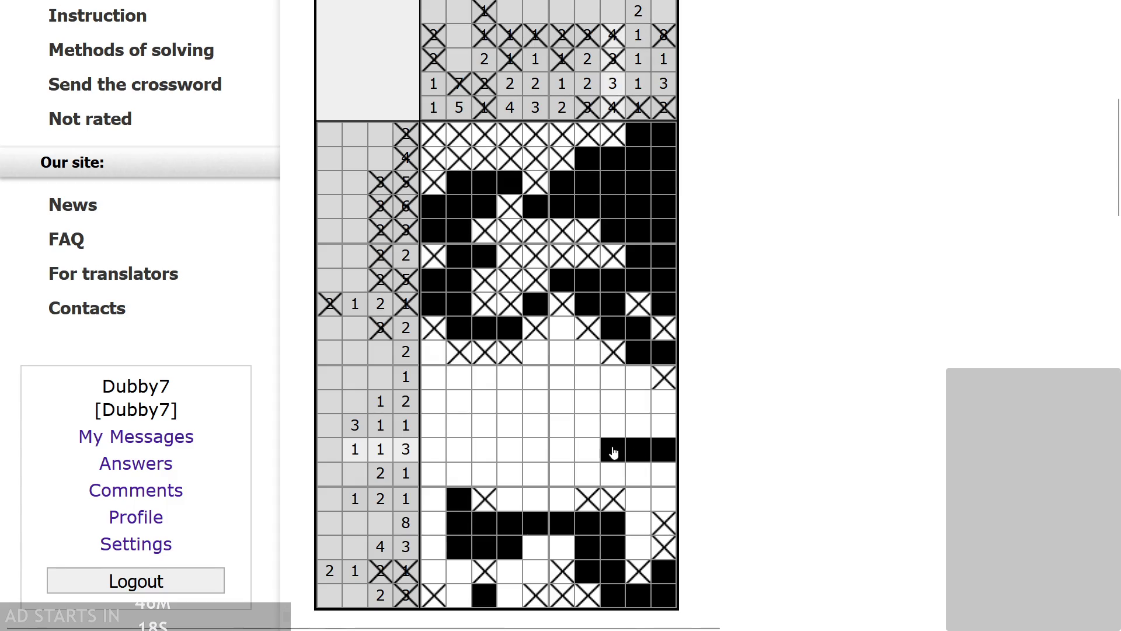
right_click(588, 450)
- Fill column 8 of the 3 1 1 row and cross out the ruled-out column 9 and 7 cells
scroll(588, 450, up, 1)
click(613, 425)
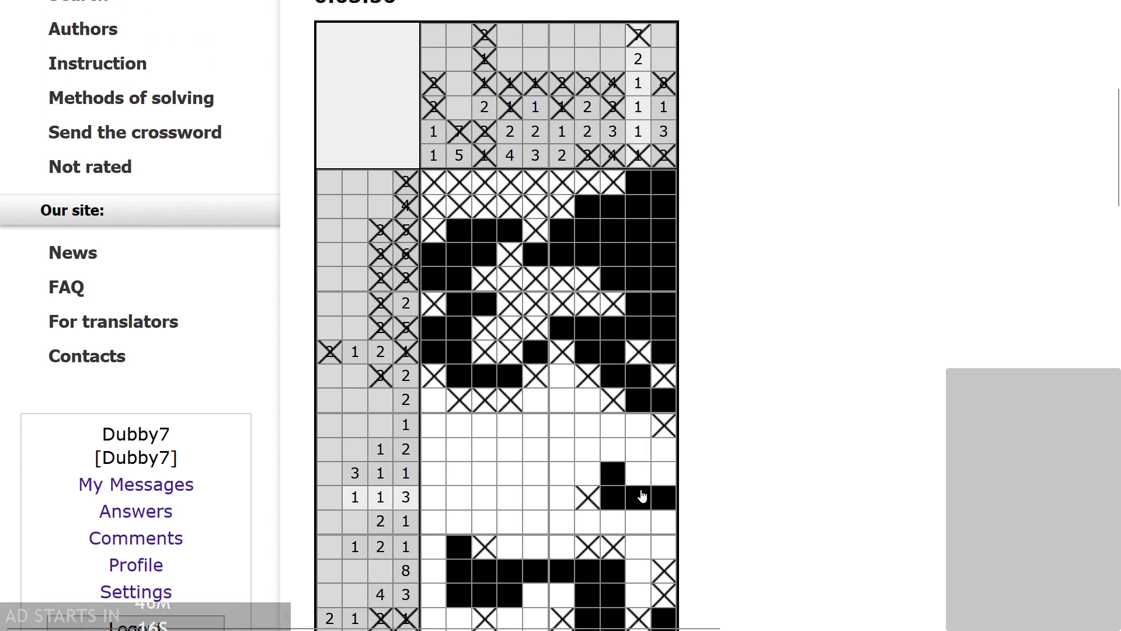
scroll(633, 475, down, 1)
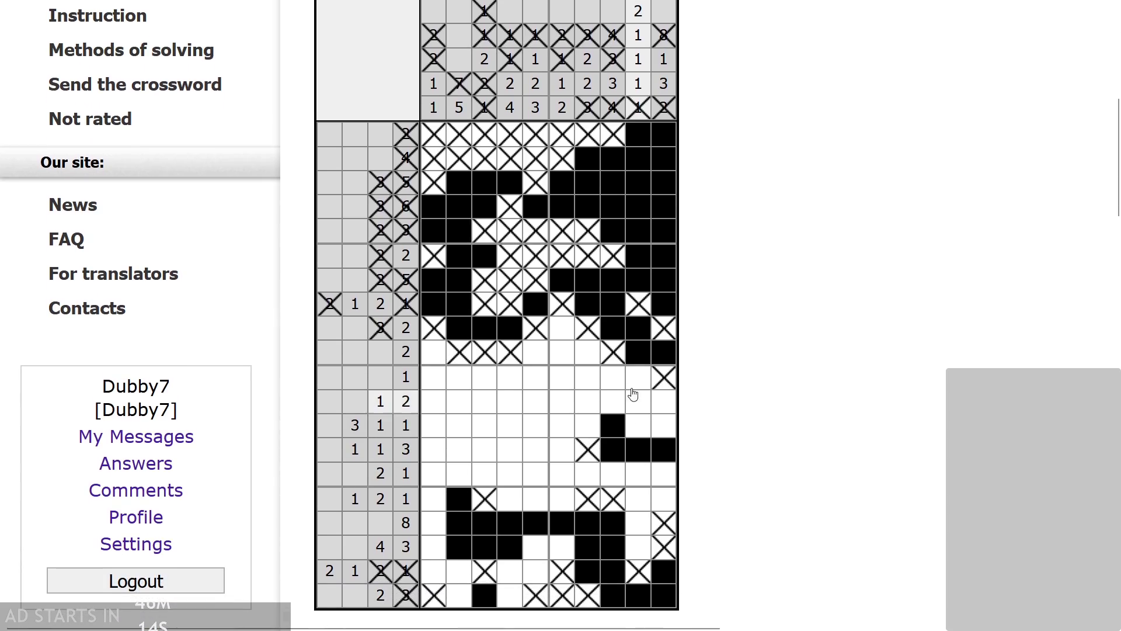
right_click(638, 386)
scroll(639, 398, down, 1)
scroll(634, 409, up, 2)
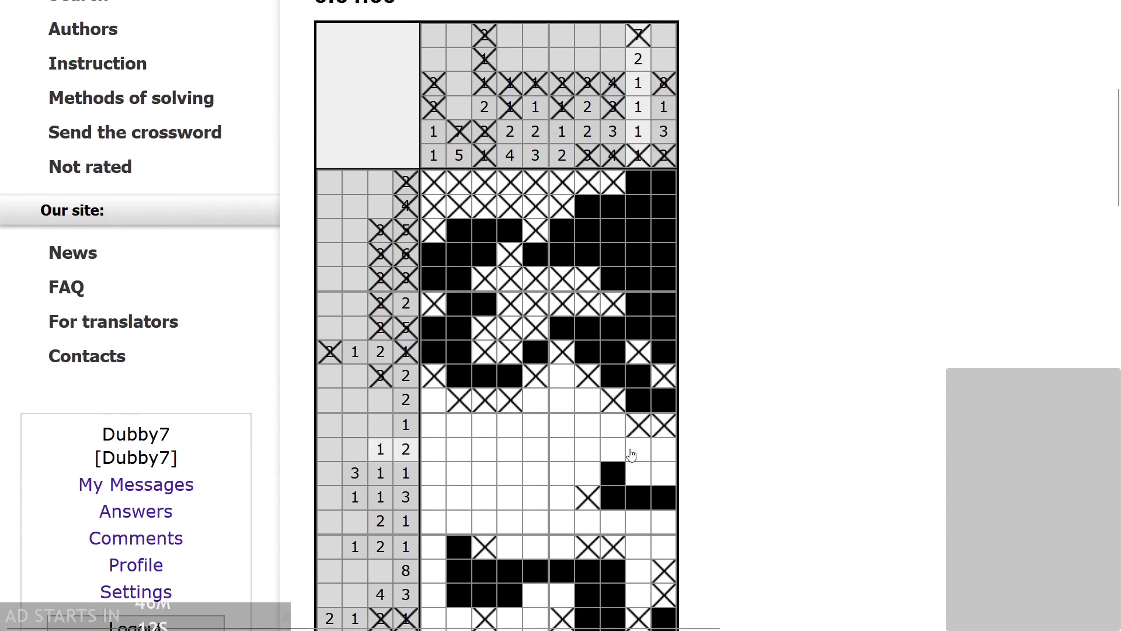
right_click(638, 472)
right_click(638, 497)
right_click(639, 528)
click(638, 497)
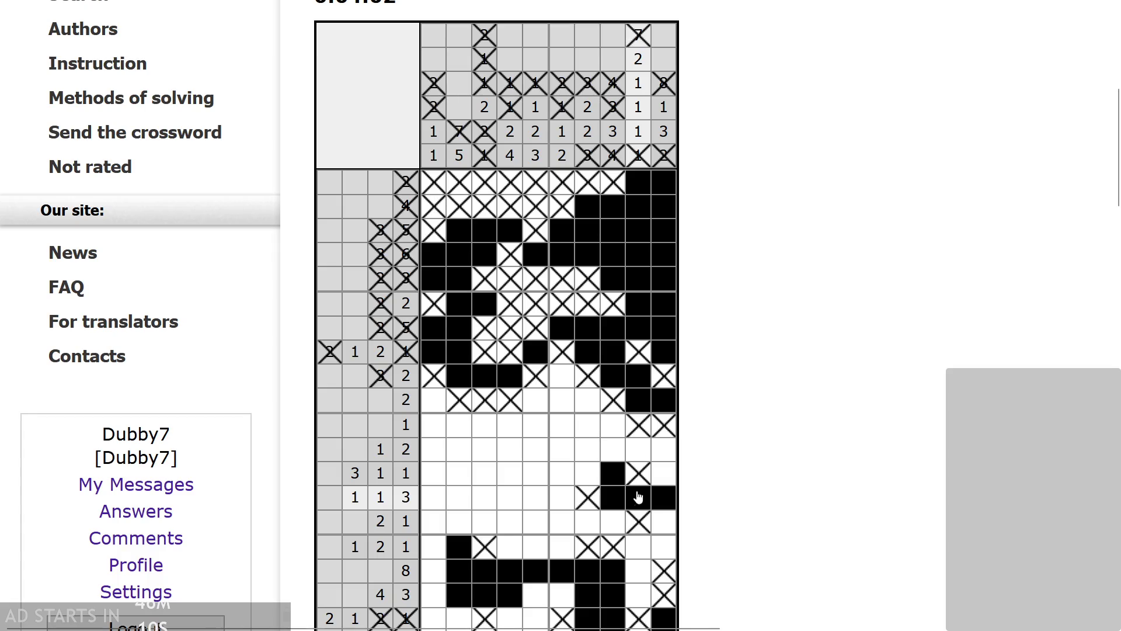
right_click(587, 476)
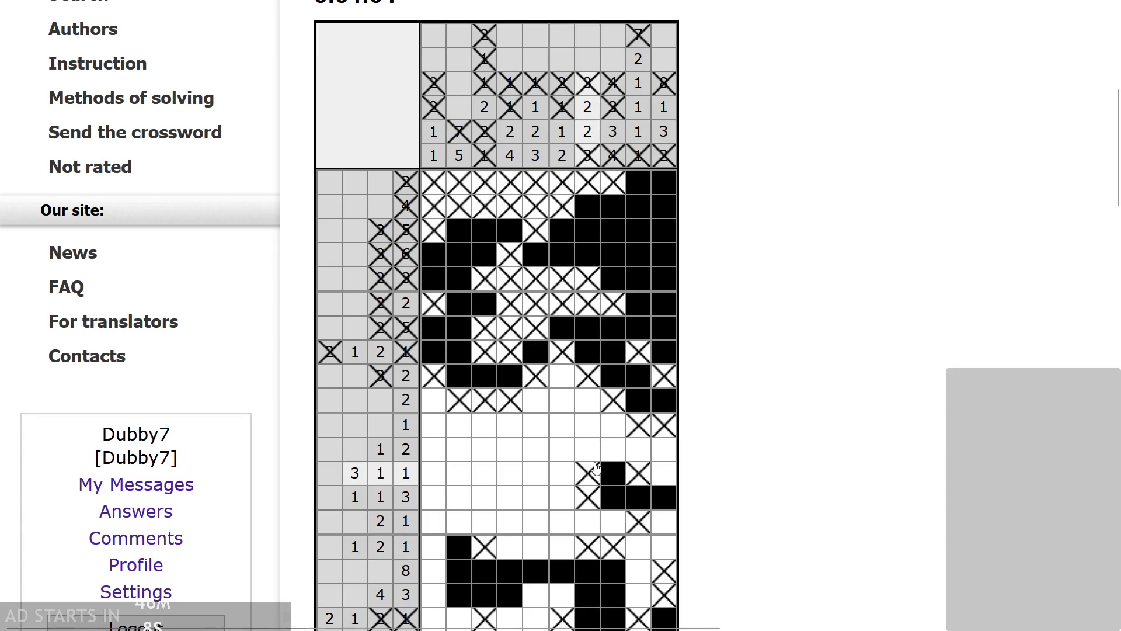
right_click(587, 521)
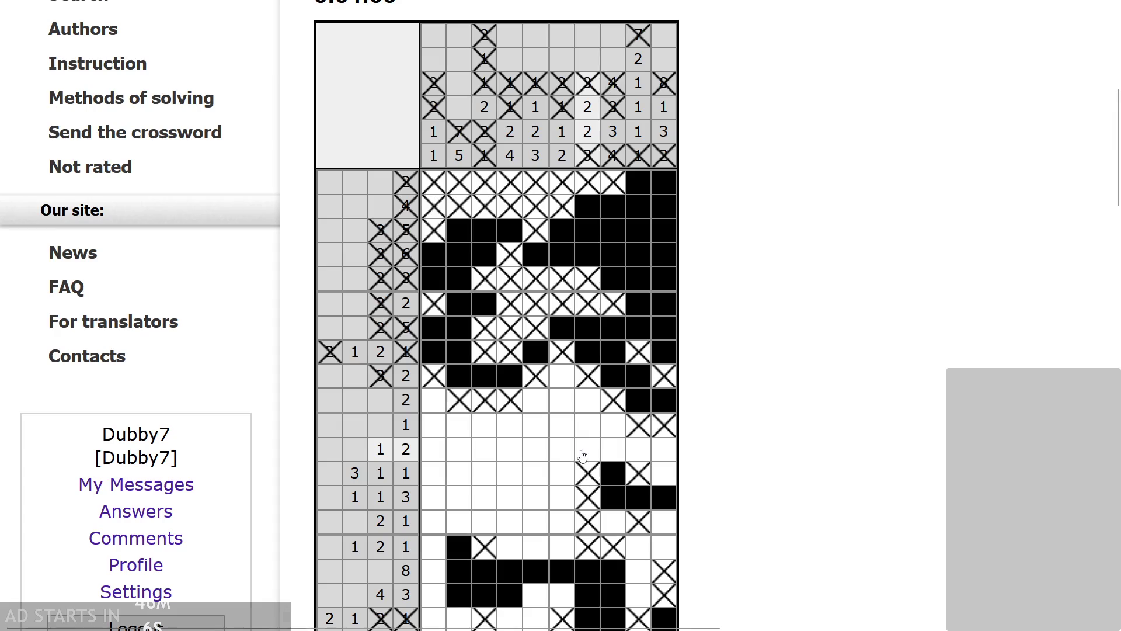
- Rework column 7 and mark its cell in the 1 1 3 row empty
scroll(593, 430, down, 3)
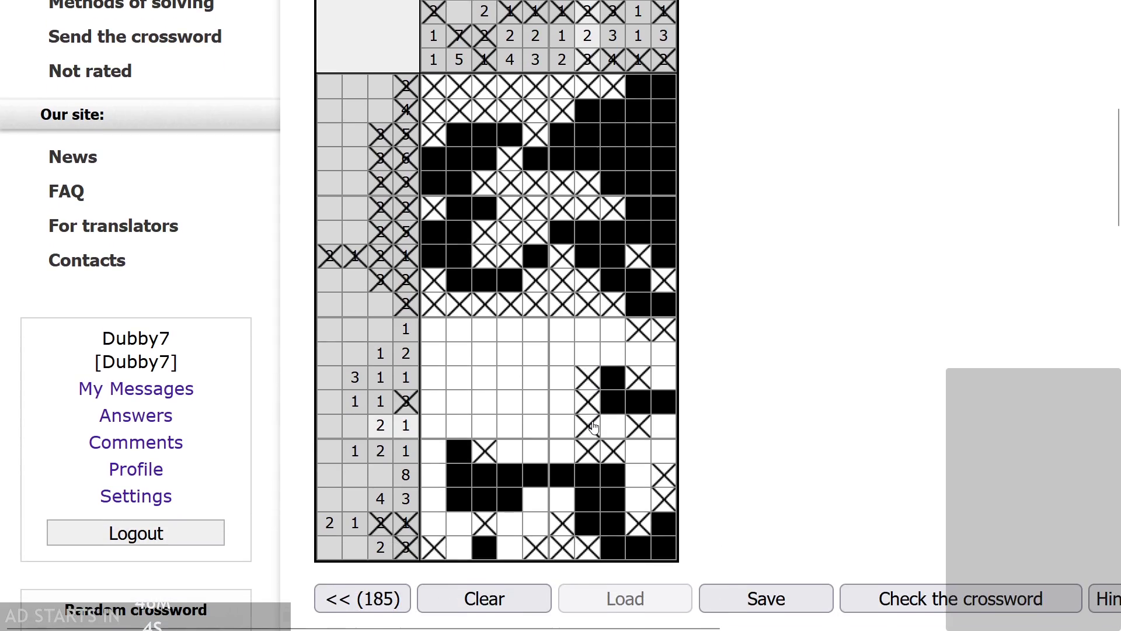
scroll(594, 428, up, 2)
scroll(593, 427, up, 1)
scroll(593, 427, down, 2)
drag(593, 426, 592, 478)
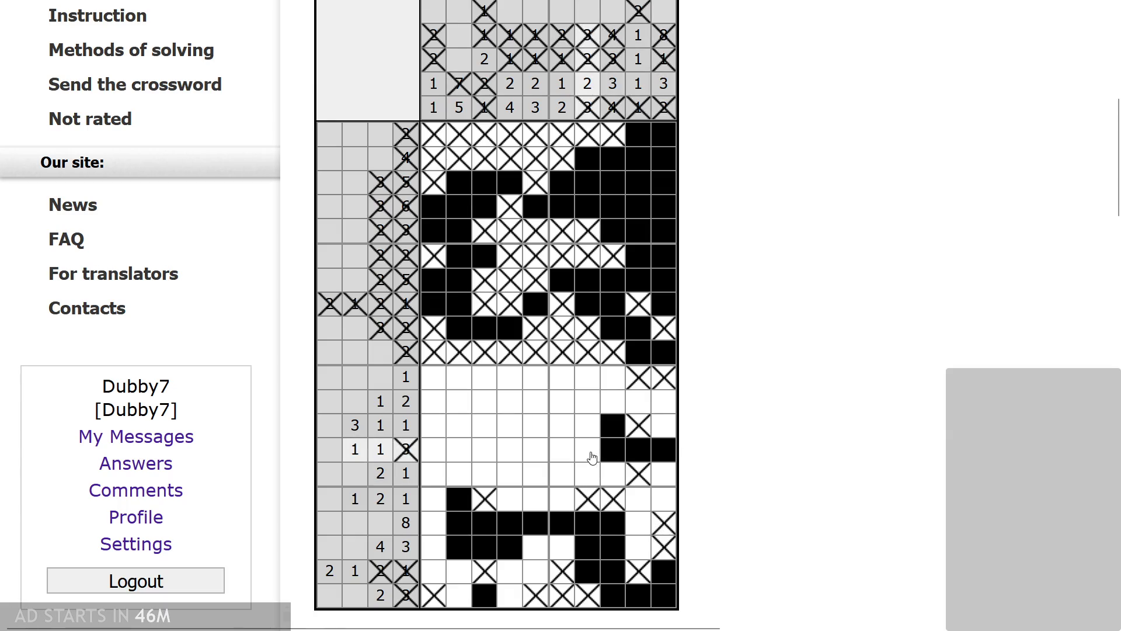
right_click(591, 445)
- Cross column 7 of the 3 1 1 row and fill column 7 in the 1 and 1 2 rows
scroll(593, 435, up, 1)
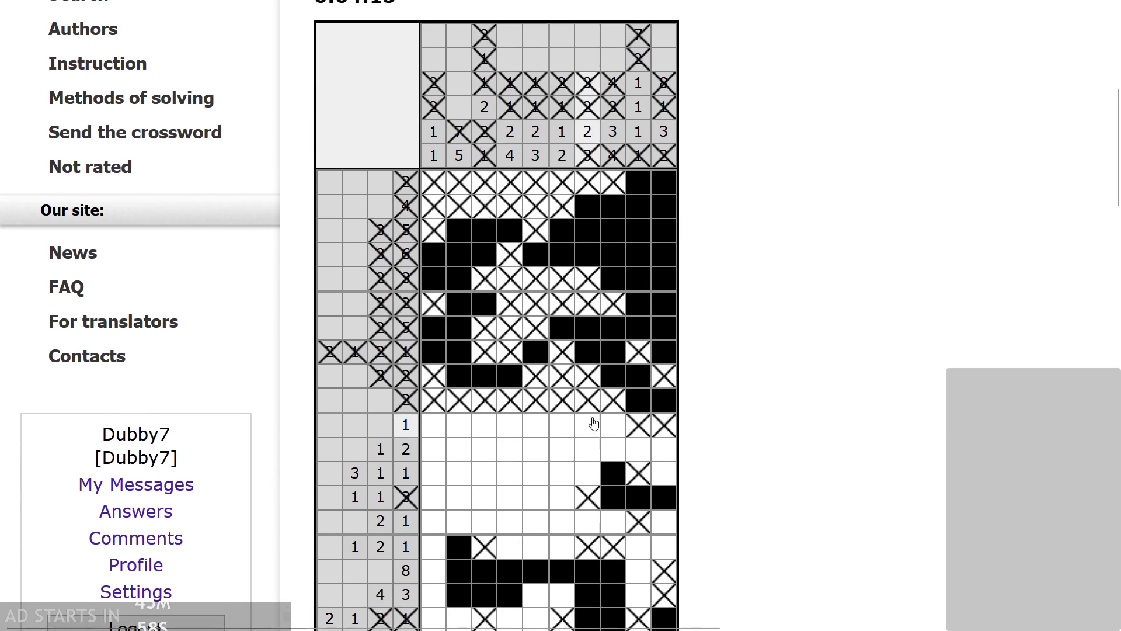
scroll(591, 404, up, 1)
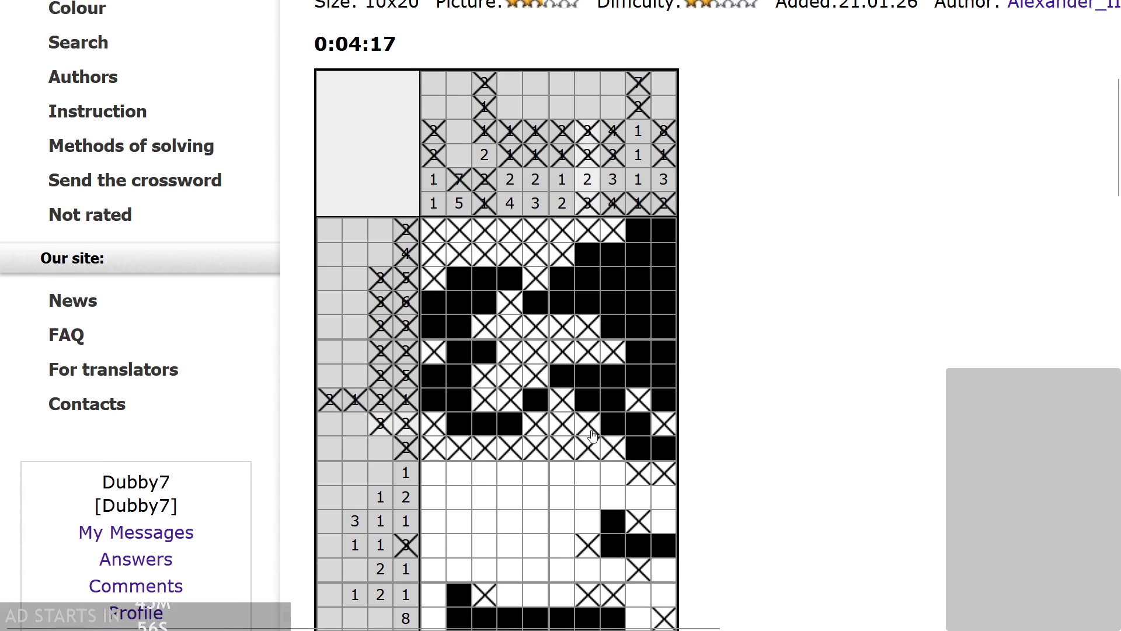
scroll(593, 435, down, 3)
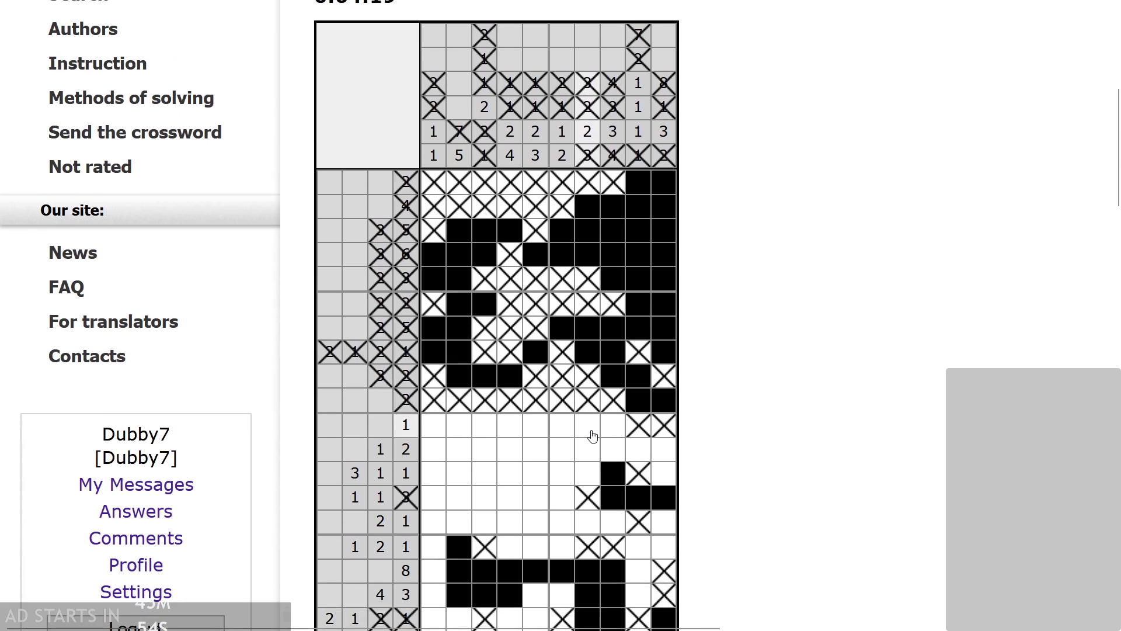
scroll(590, 438, up, 2)
scroll(582, 529, down, 1)
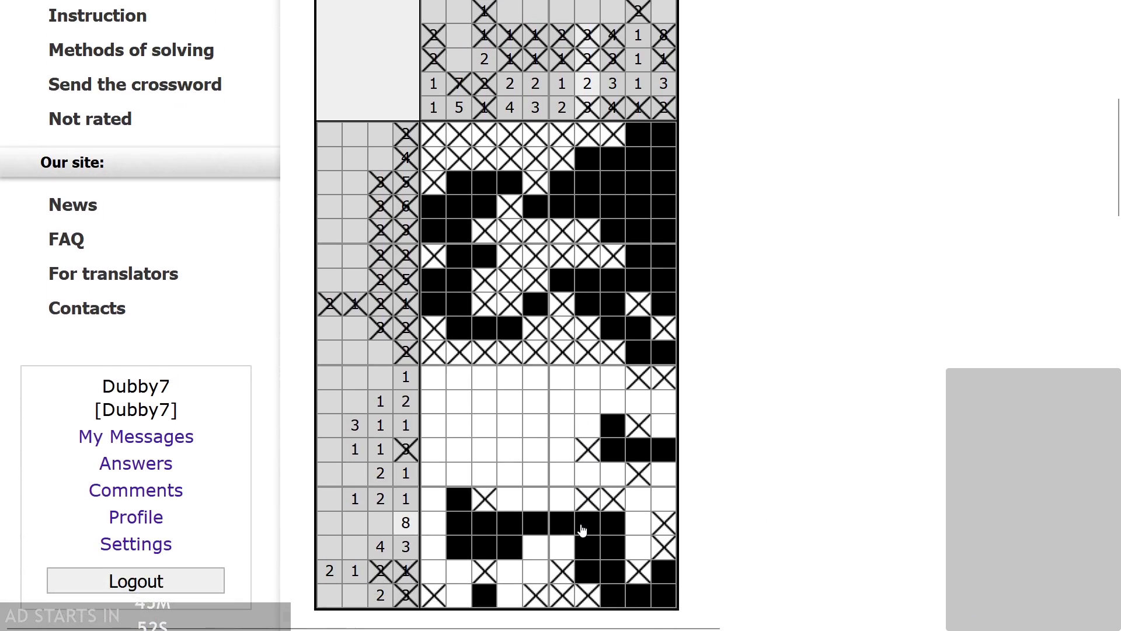
scroll(582, 530, up, 1)
scroll(582, 530, down, 1)
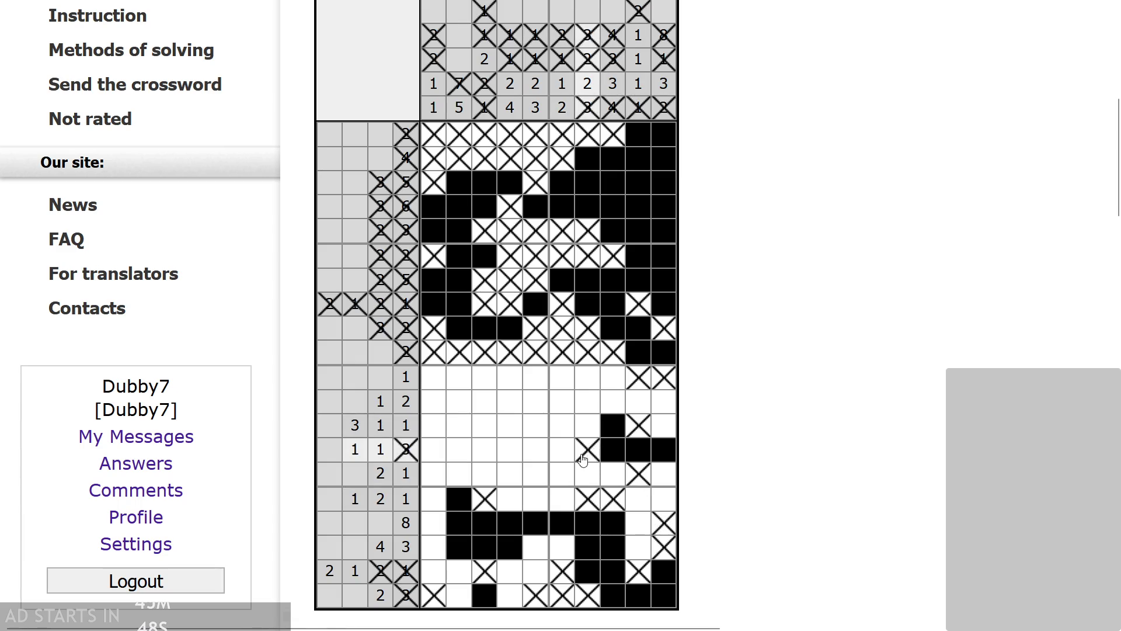
right_click(588, 425)
drag(593, 402, 590, 377)
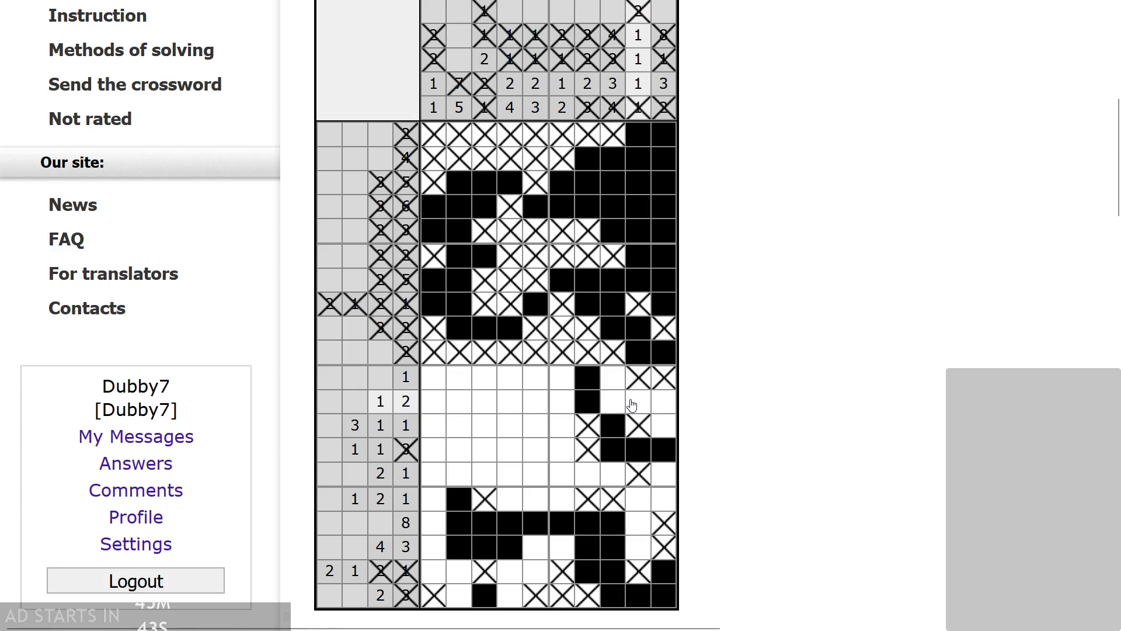
right_click(616, 380)
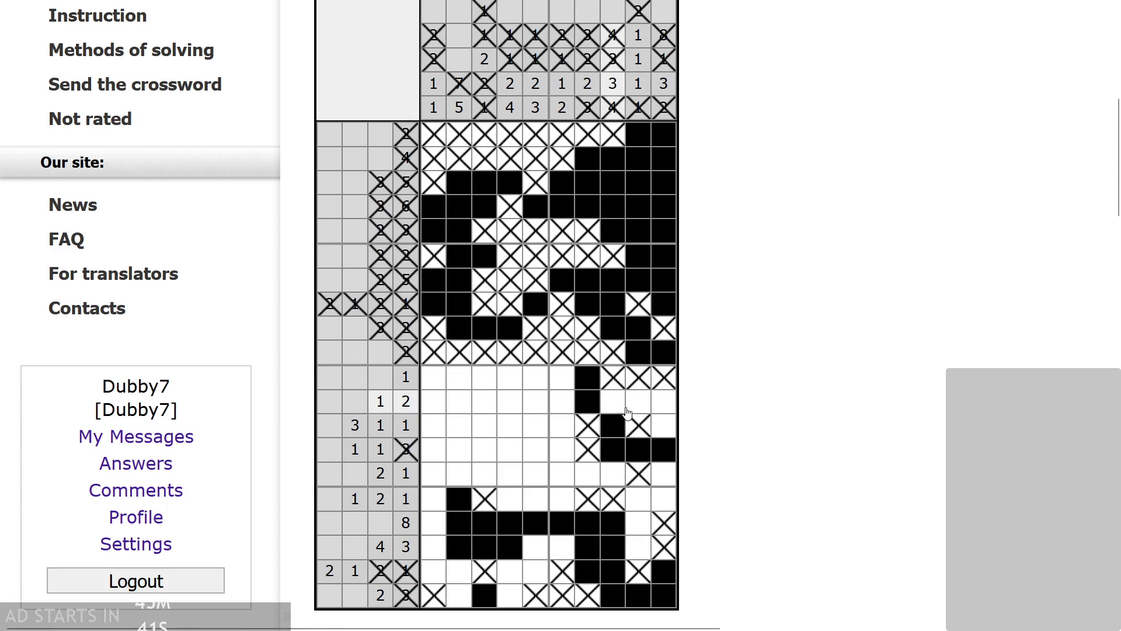
drag(565, 386, 434, 377)
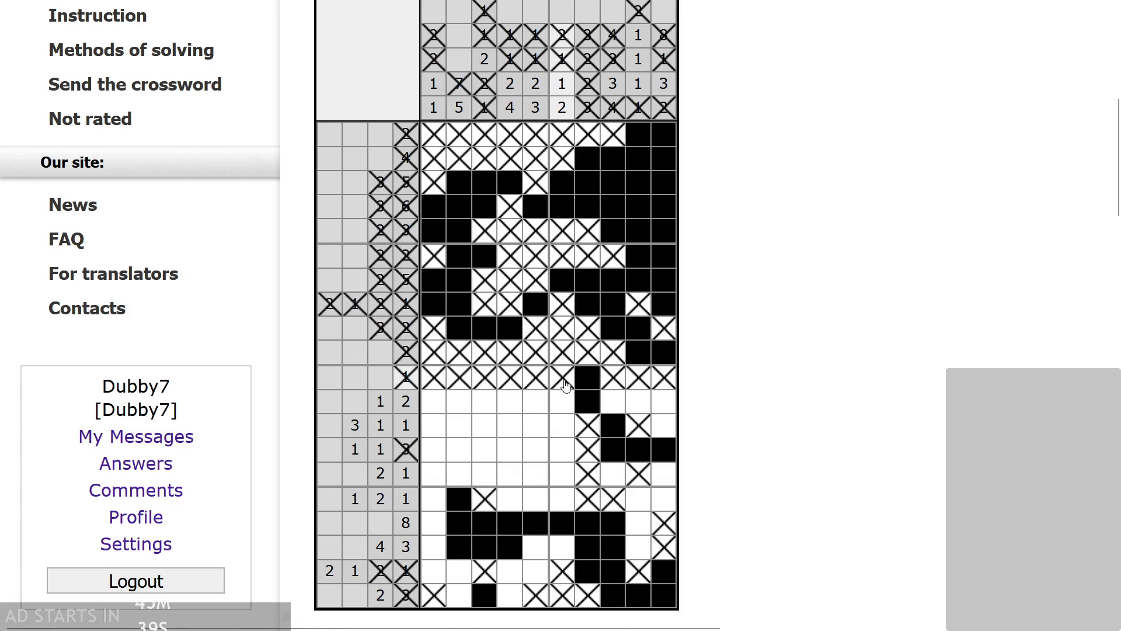
- Mark the first cells of the 1 2 1 and 3 1 1 rows and lower column 2 cells empty
scroll(584, 409, up, 1)
scroll(665, 461, down, 1)
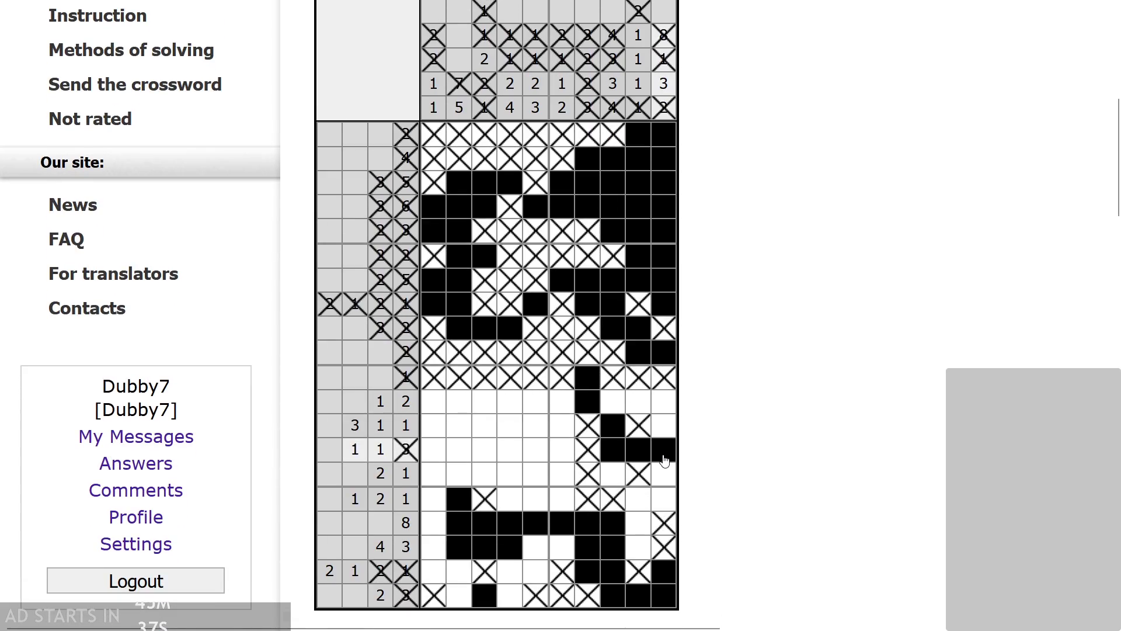
scroll(621, 462, up, 2)
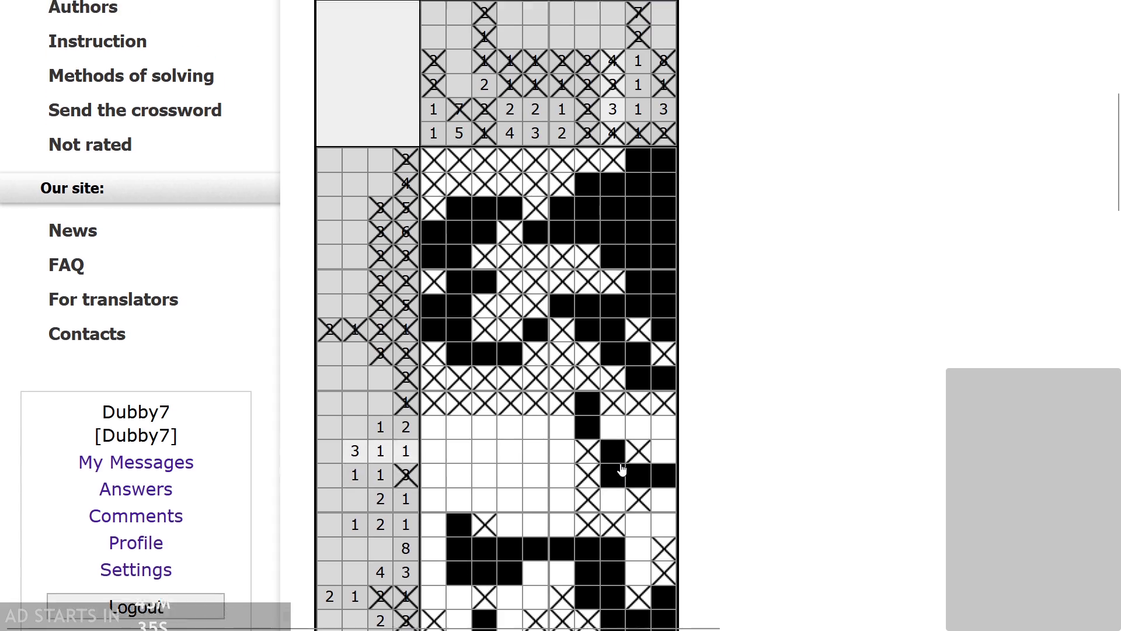
scroll(584, 467, down, 3)
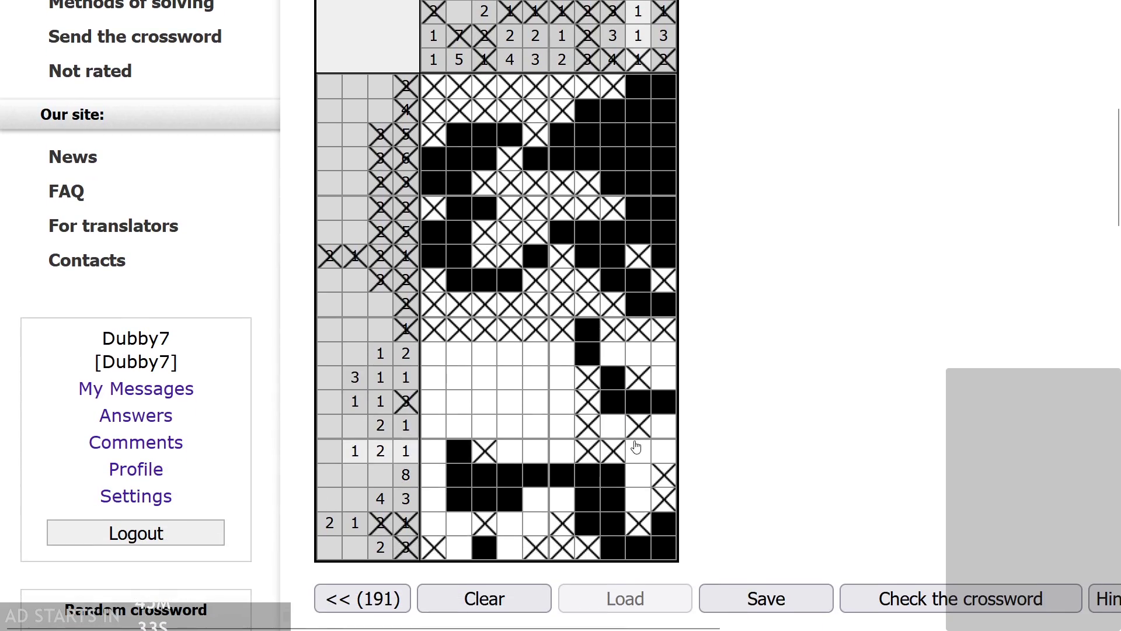
click(425, 453)
scroll(450, 451, up, 1)
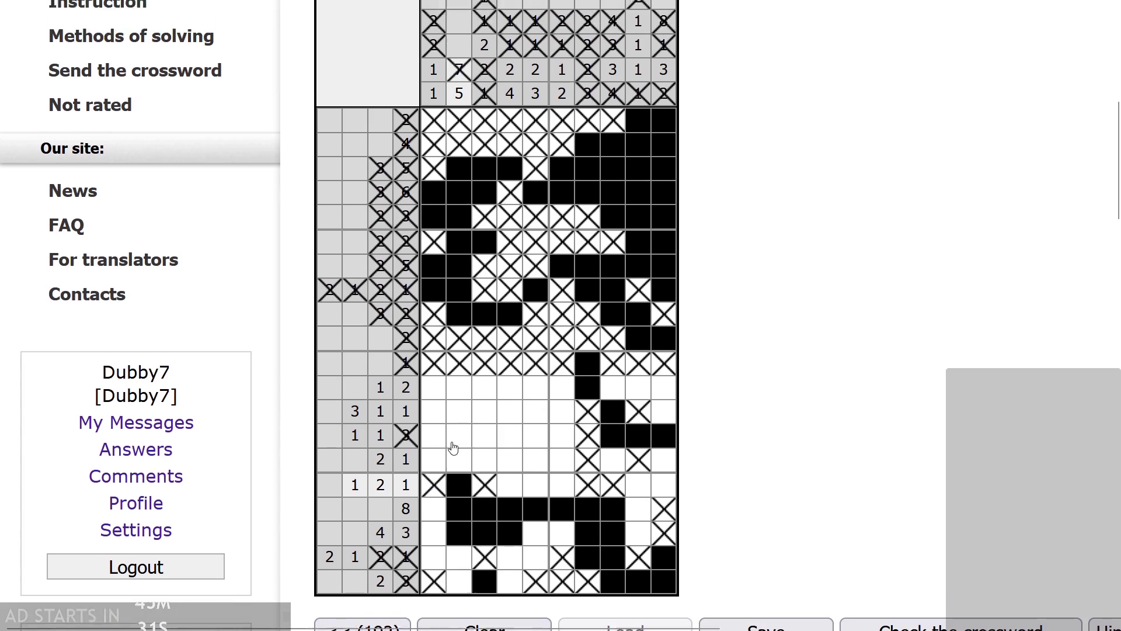
scroll(450, 451, down, 1)
scroll(458, 593, up, 1)
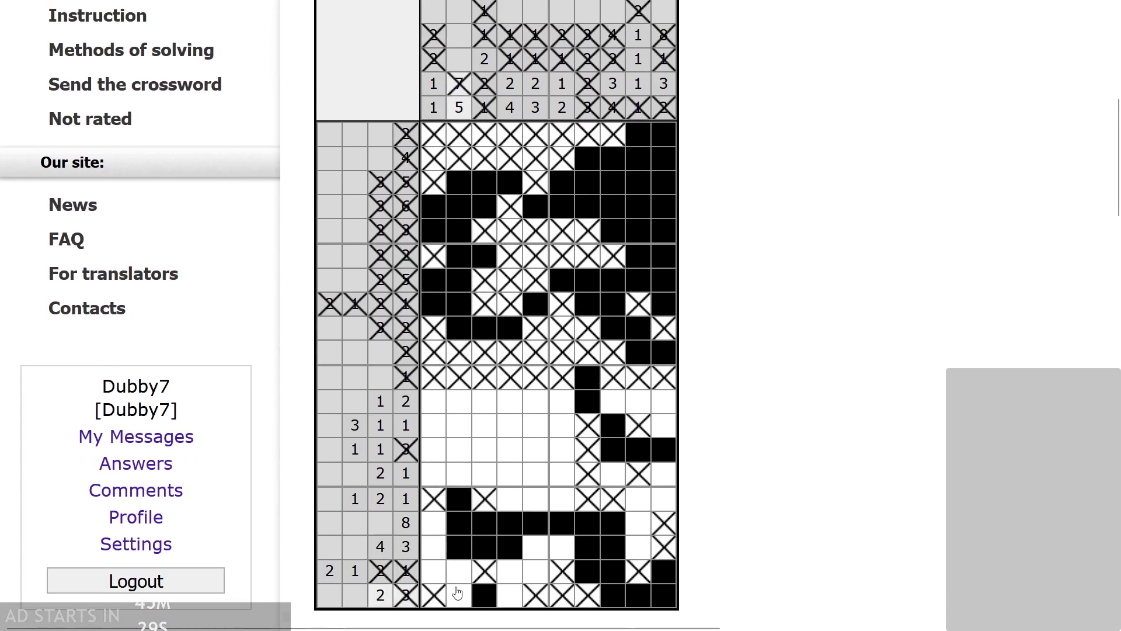
click(459, 425)
click(459, 403)
scroll(461, 432, down, 1)
click(434, 377)
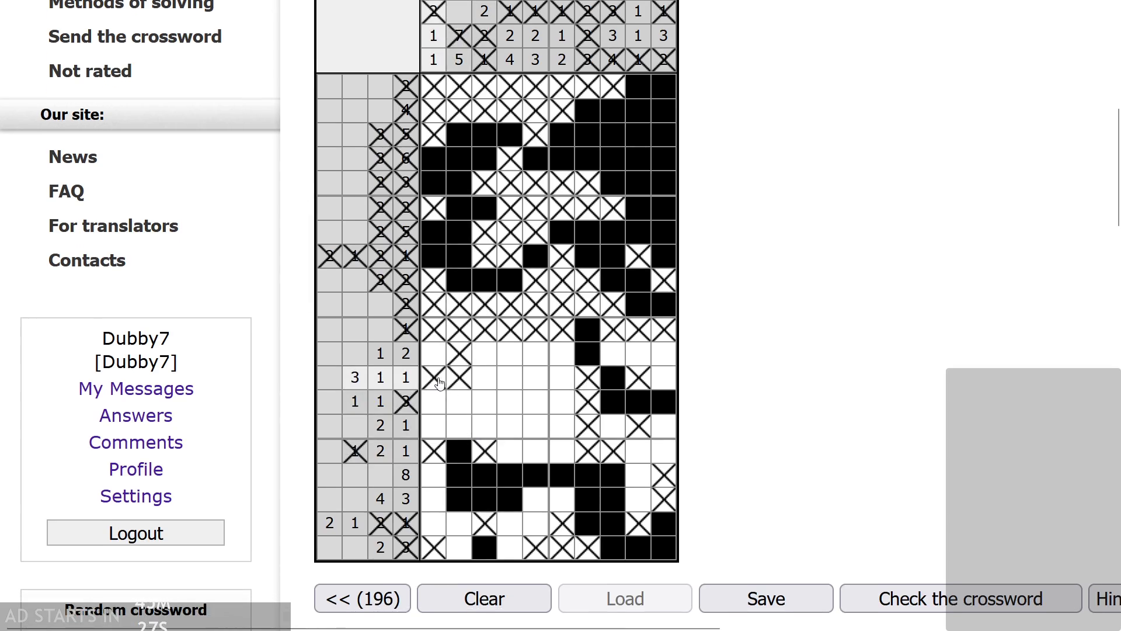
scroll(468, 409, up, 1)
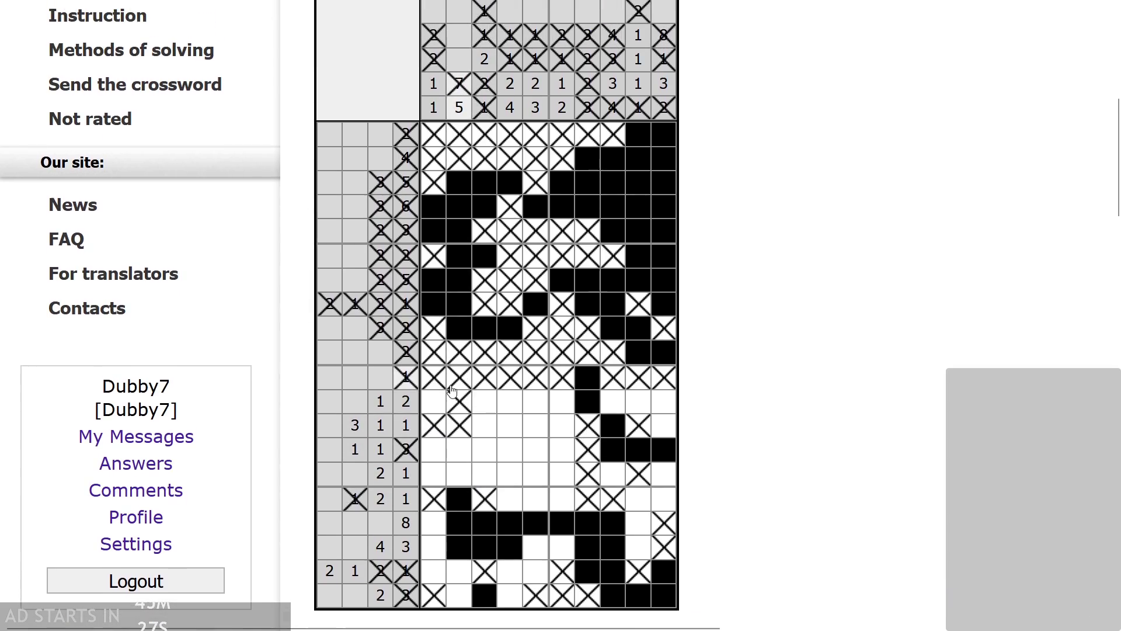
- Fill the 3 1 1 row's cells including column 10, and columns 5 and 9 of the 1 2 1 row
click(509, 426)
click(536, 426)
click(664, 425)
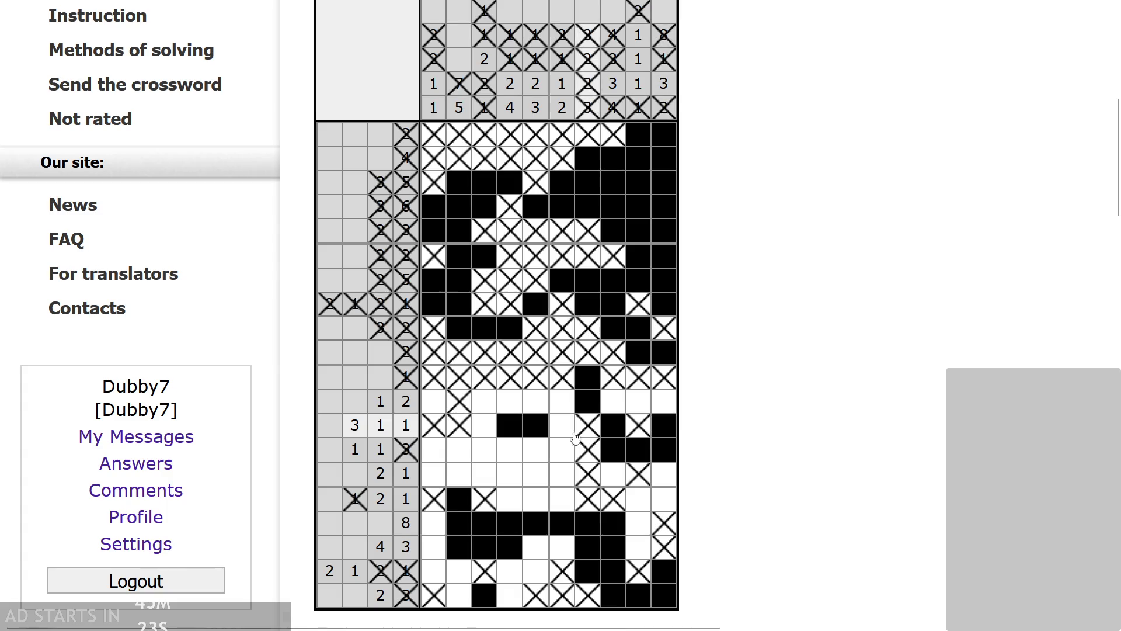
scroll(642, 456, up, 1)
click(659, 546)
scroll(654, 545, down, 1)
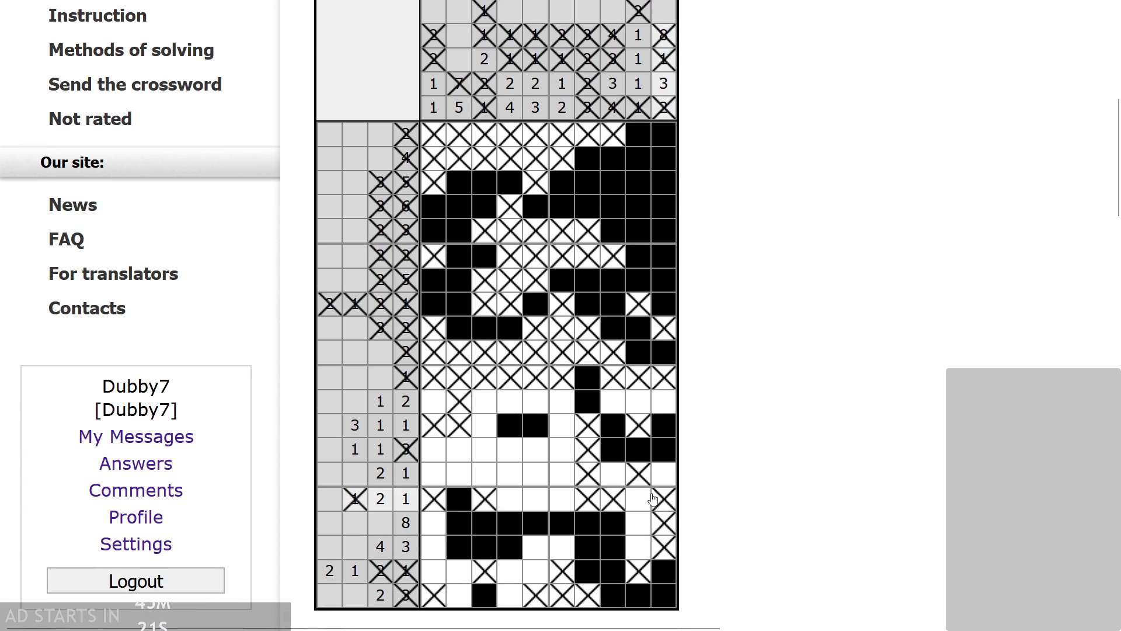
click(535, 500)
click(640, 499)
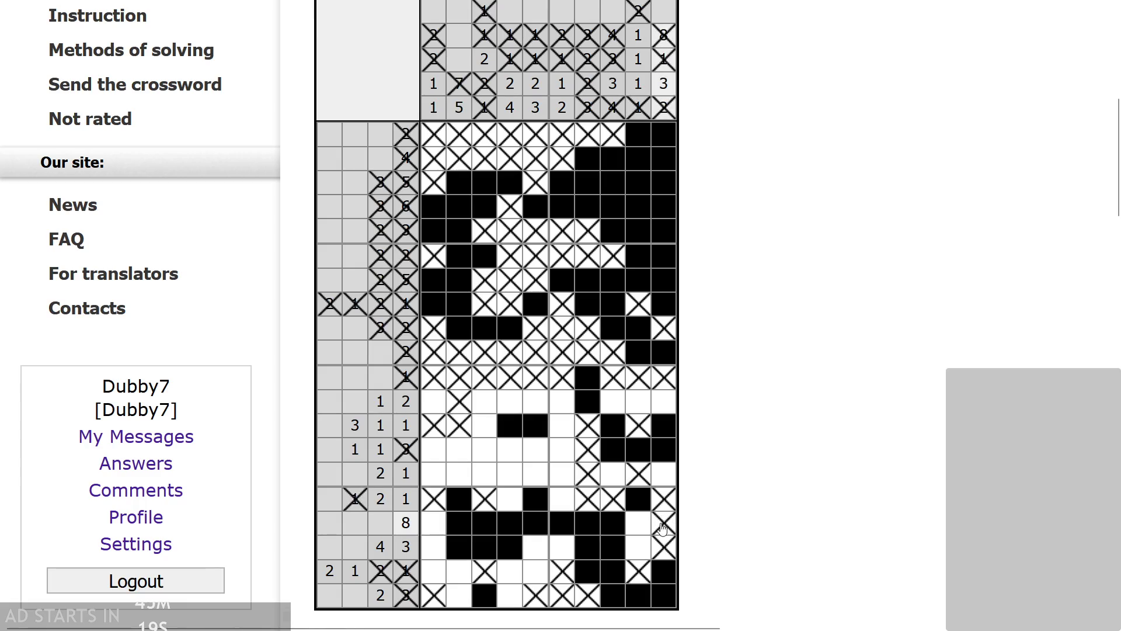
scroll(643, 541, down, 1)
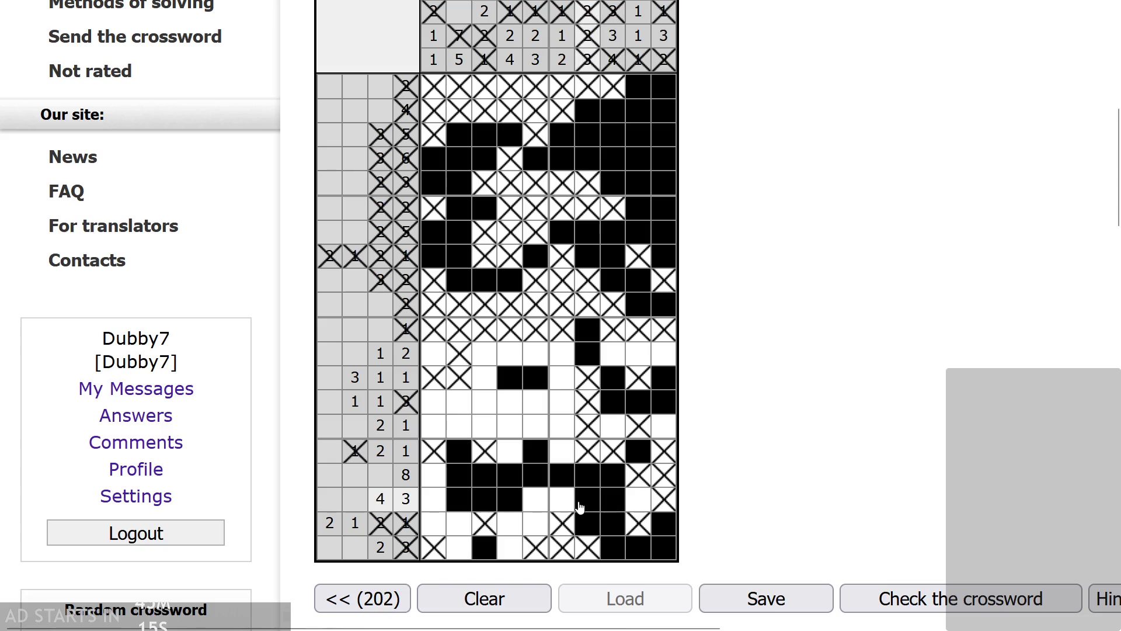
click(605, 515)
- Fill the 2 1 2 1 row and columns 5 and 9 of the 4 3 row, crossing leftover empties
scroll(554, 506, up, 1)
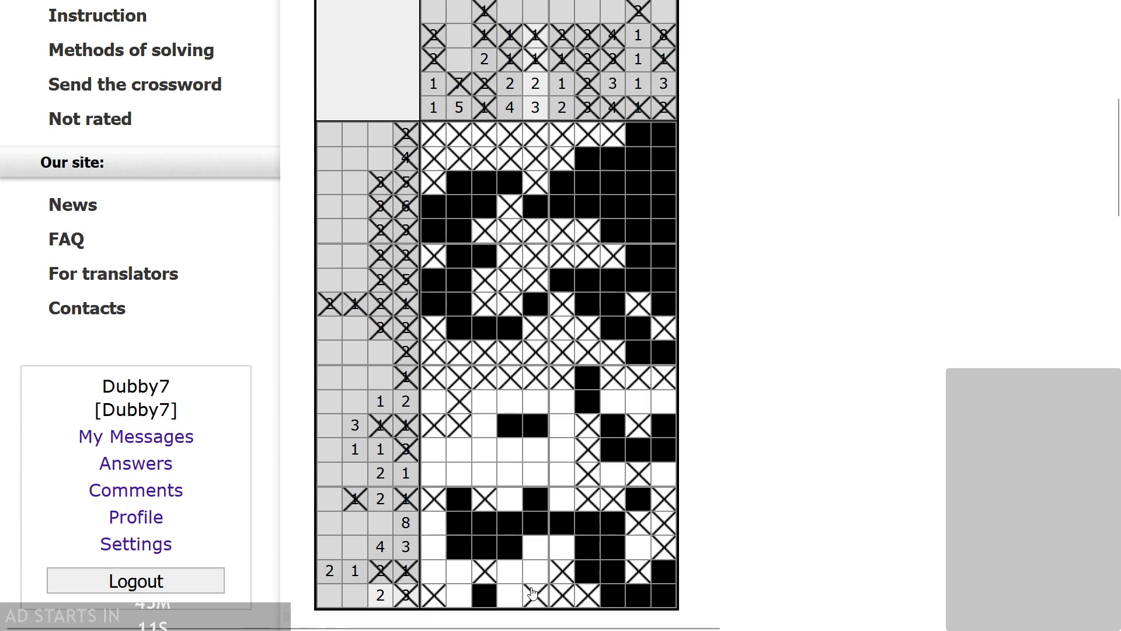
drag(533, 593, 532, 571)
scroll(514, 560, down, 1)
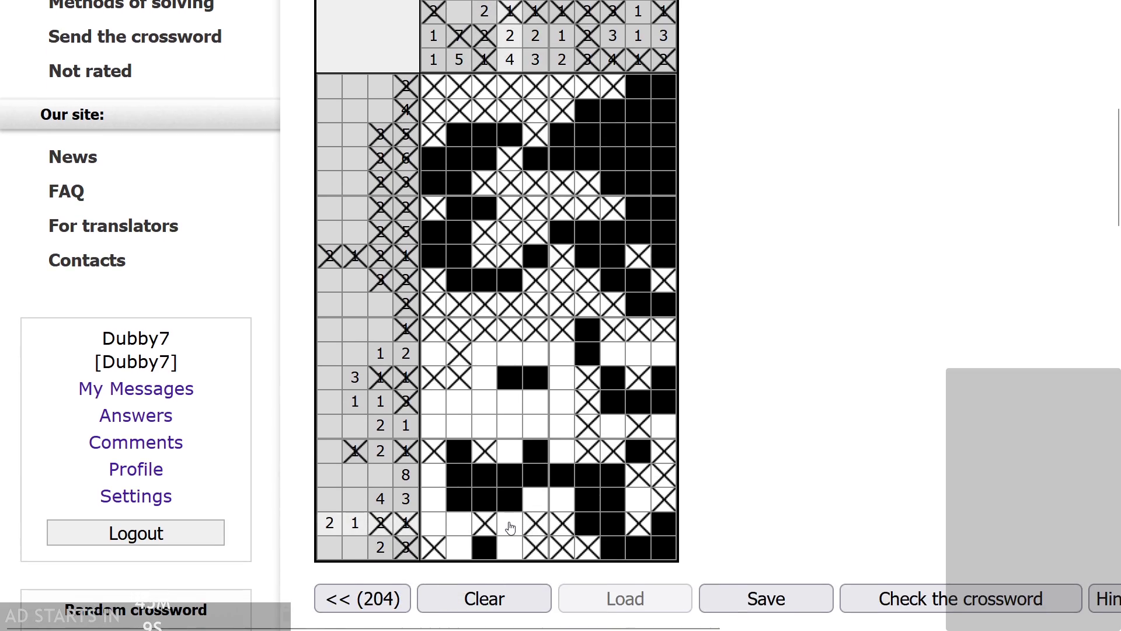
click(510, 528)
drag(459, 524, 433, 524)
scroll(464, 578, up, 1)
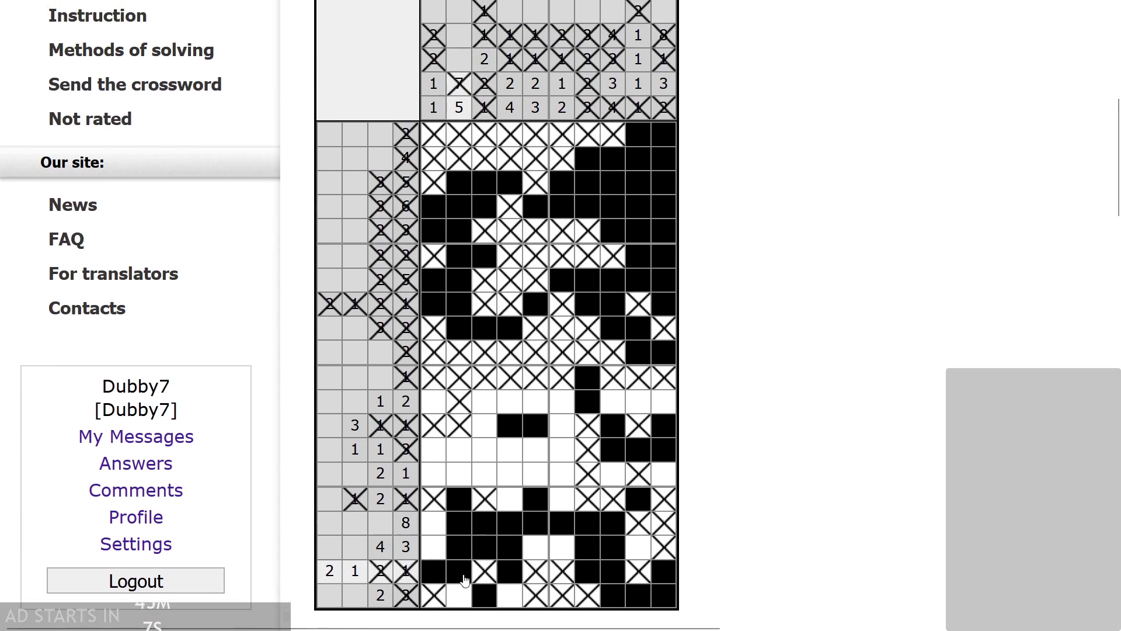
right_click(434, 547)
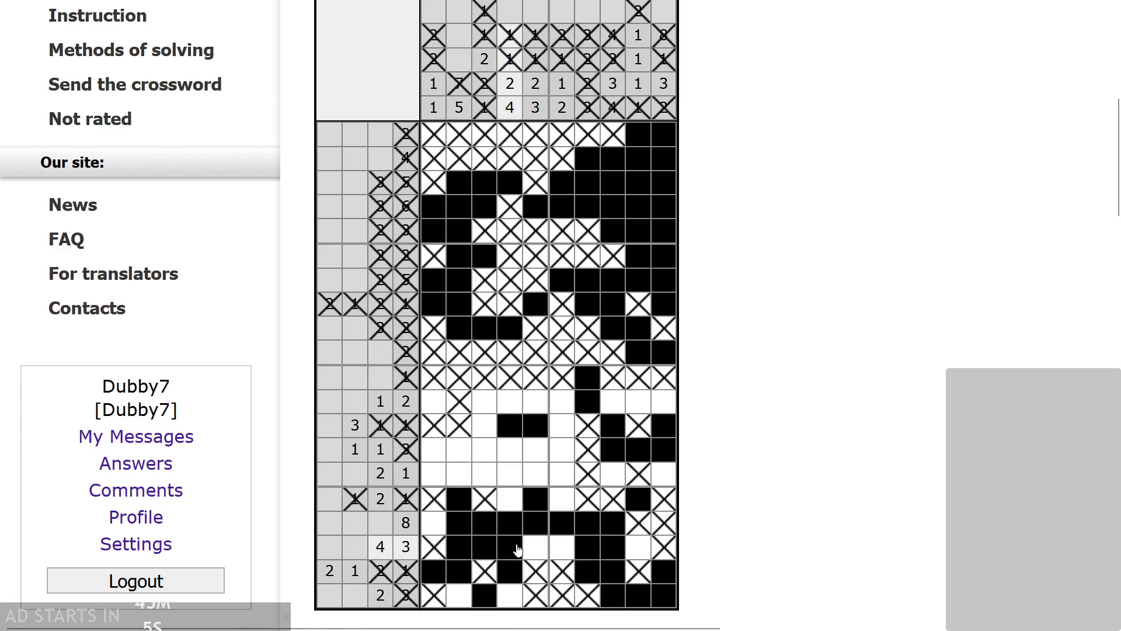
click(533, 548)
click(636, 548)
scroll(642, 543, up, 1)
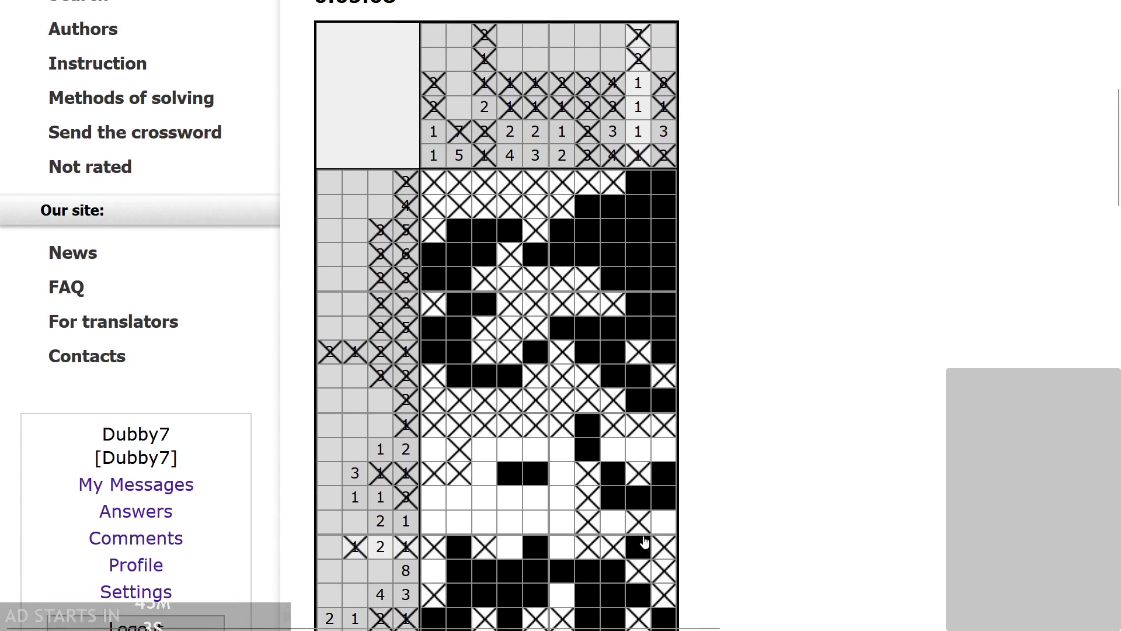
scroll(644, 543, down, 1)
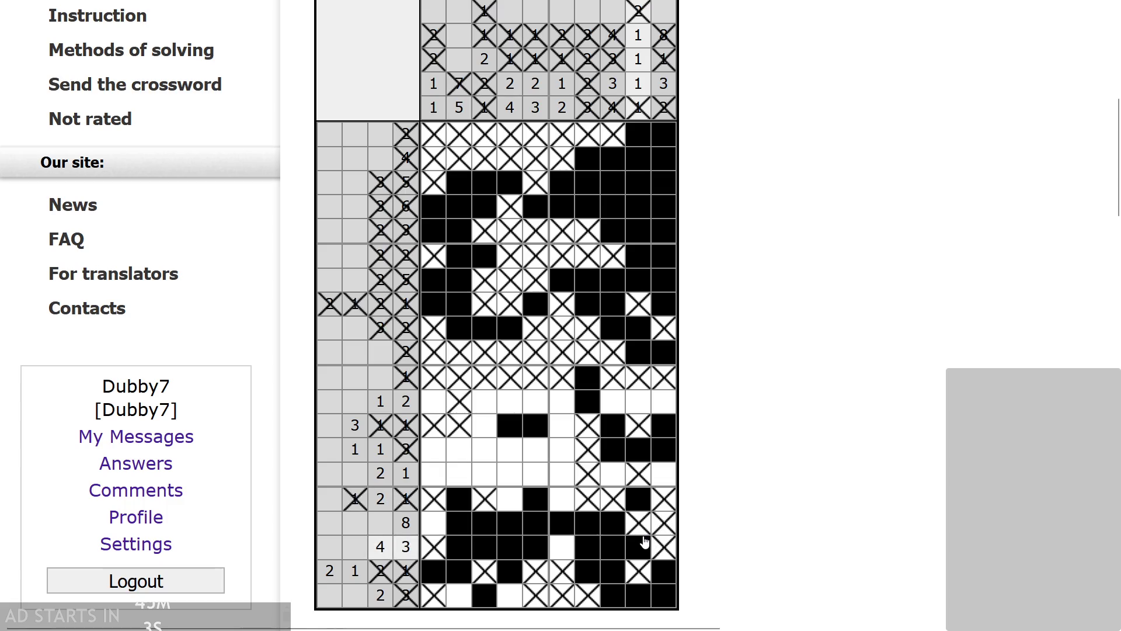
right_click(637, 405)
right_click(666, 406)
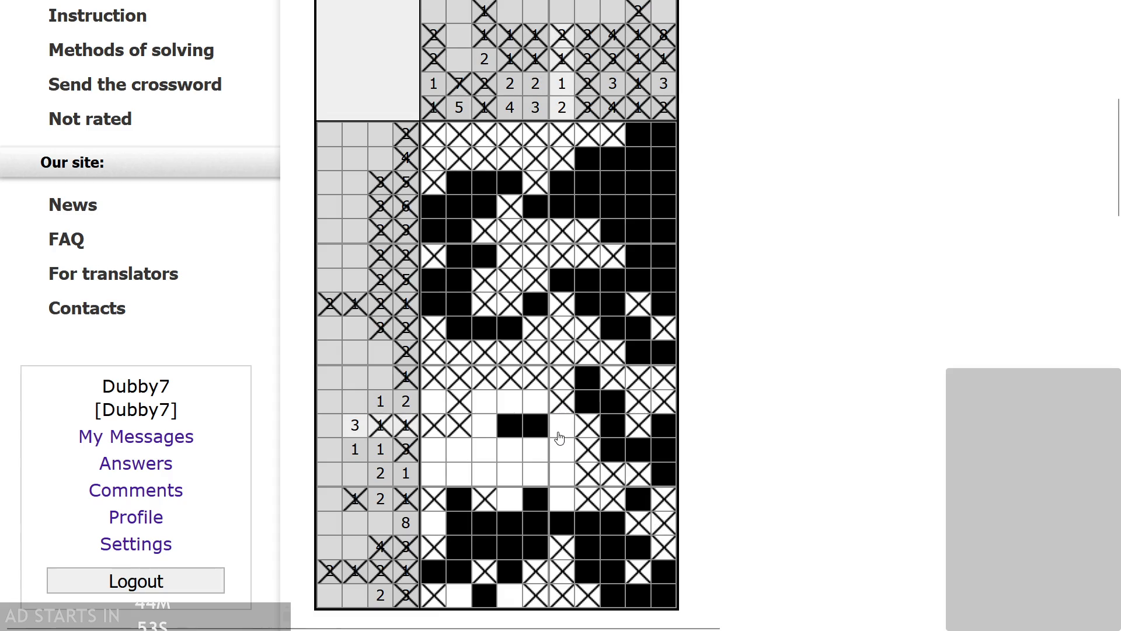
- Fill column 6 of the 1 2 1 row, column 4 of the bottom row, the 2 1 row, and the 8 row's first cell
click(558, 503)
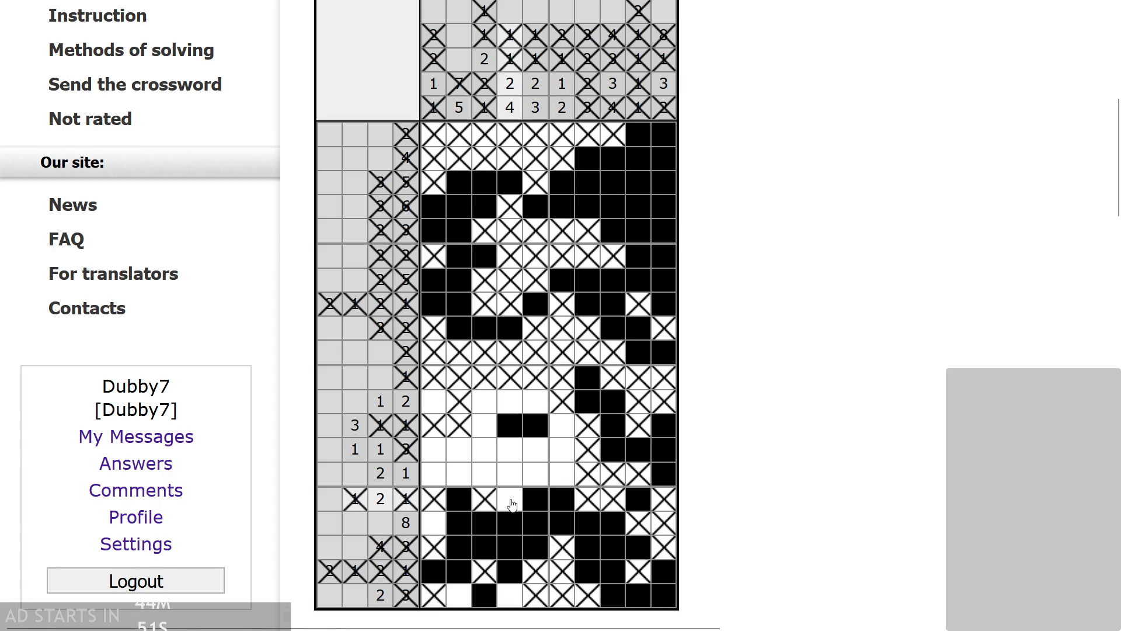
click(506, 602)
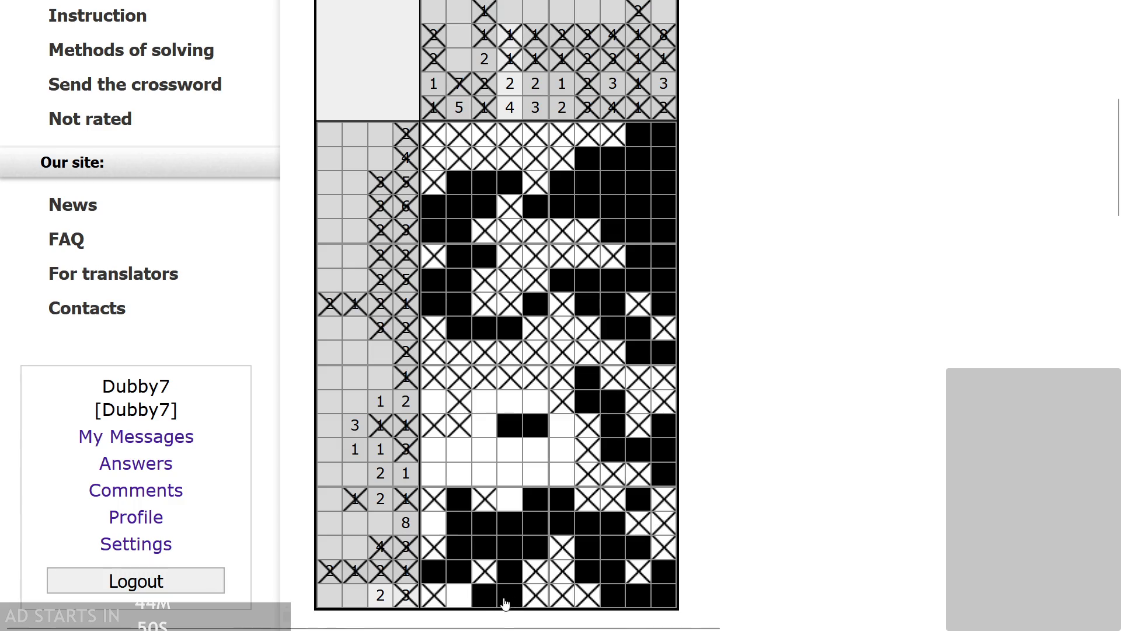
click(459, 473)
scroll(431, 526, up, 1)
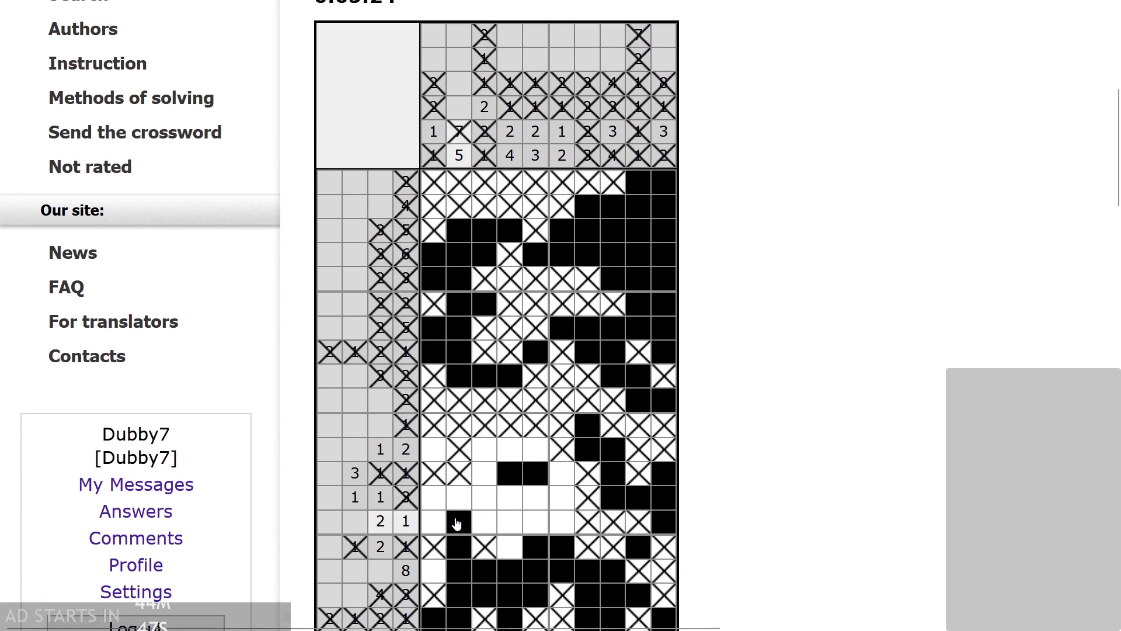
click(456, 521)
scroll(456, 521, down, 2)
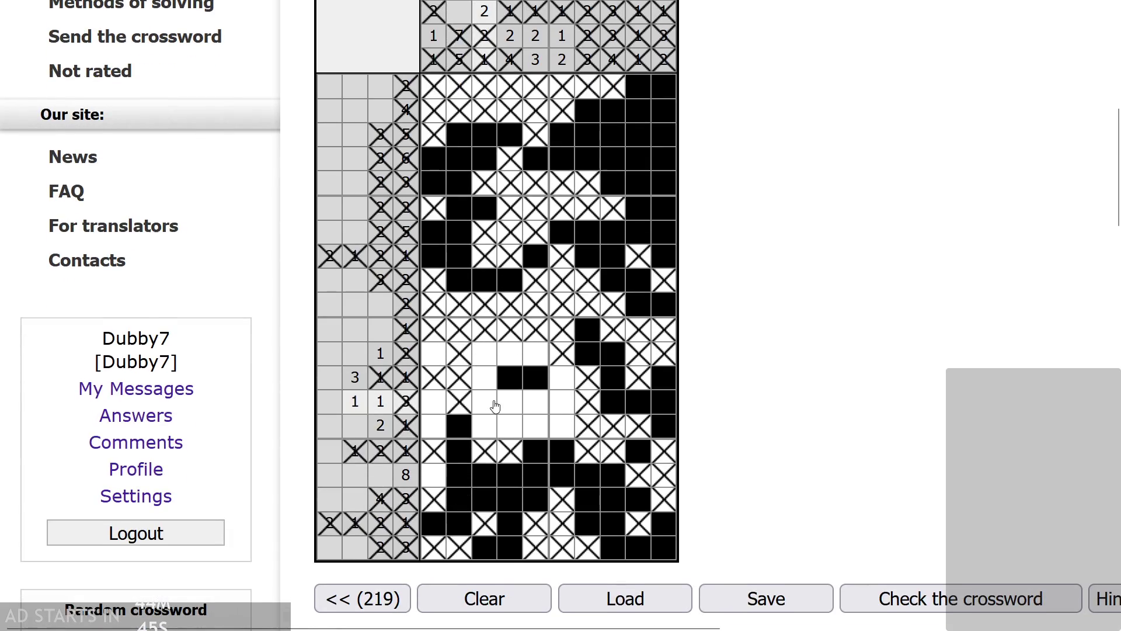
click(438, 476)
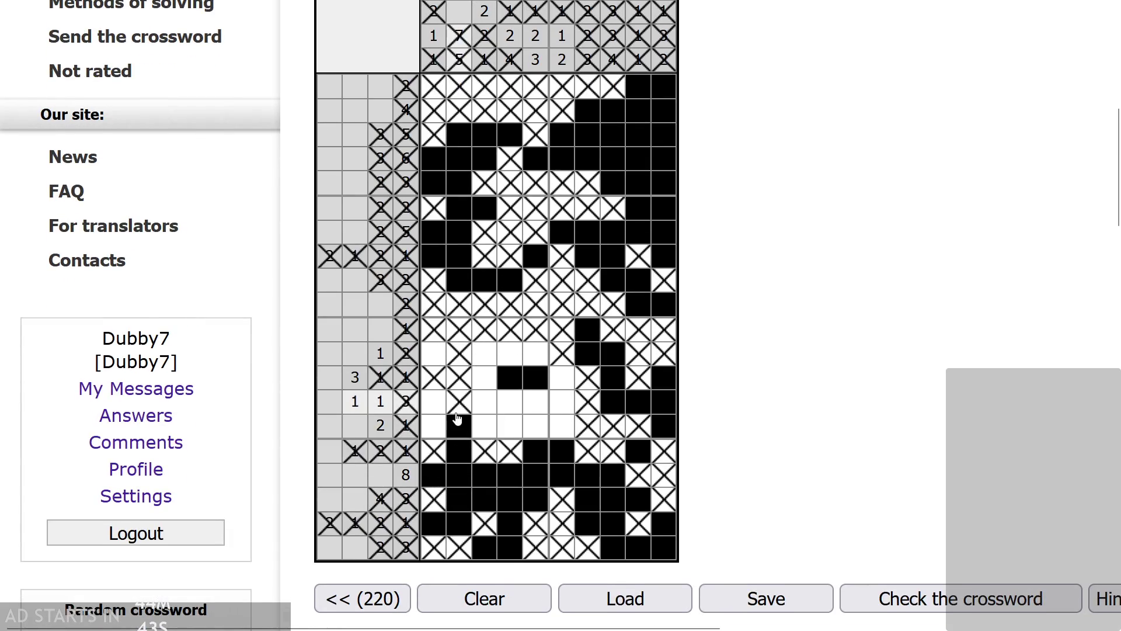
- Finish the 1 1 3 and 1 2 rows, then dismiss the congratulations message
scroll(437, 450, up, 1)
right_click(435, 426)
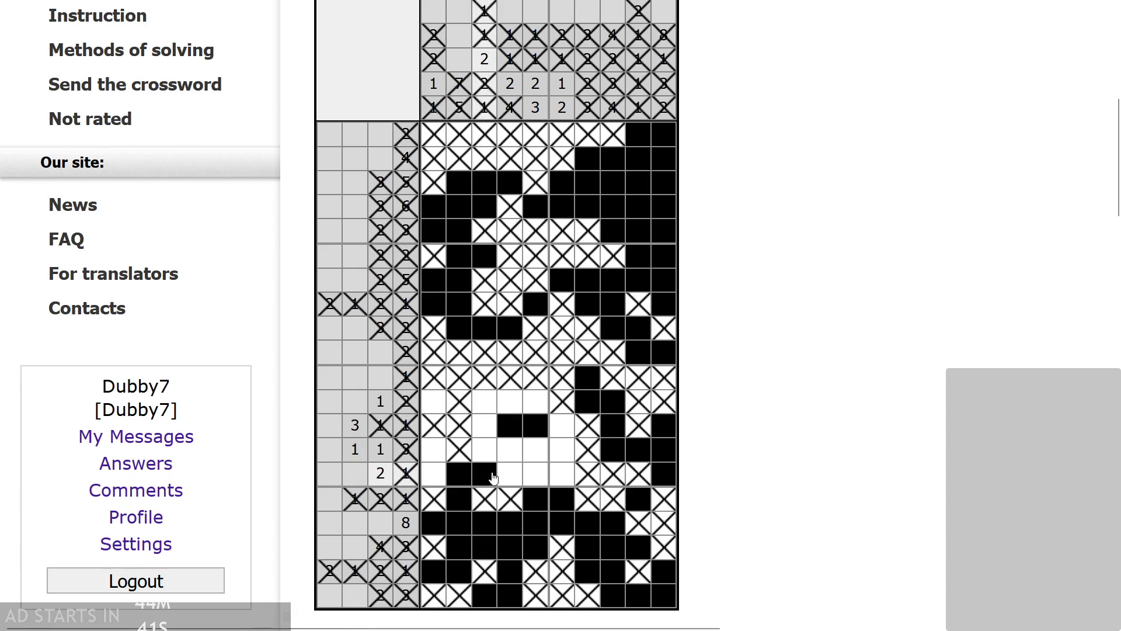
click(491, 455)
right_click(511, 457)
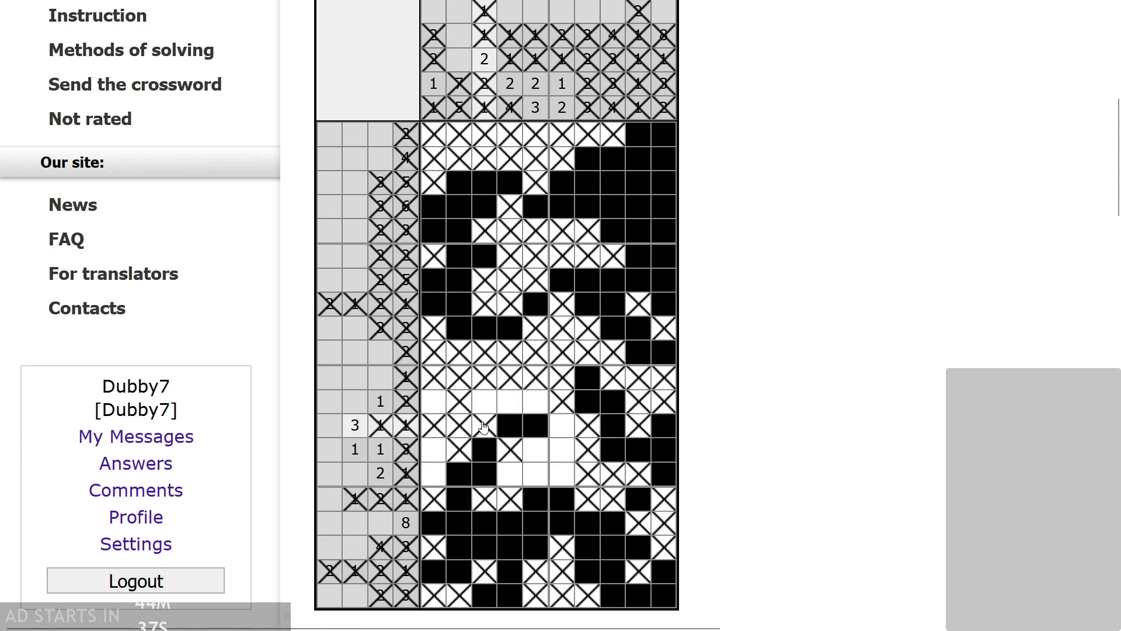
scroll(563, 432, down, 1)
scroll(550, 455, up, 1)
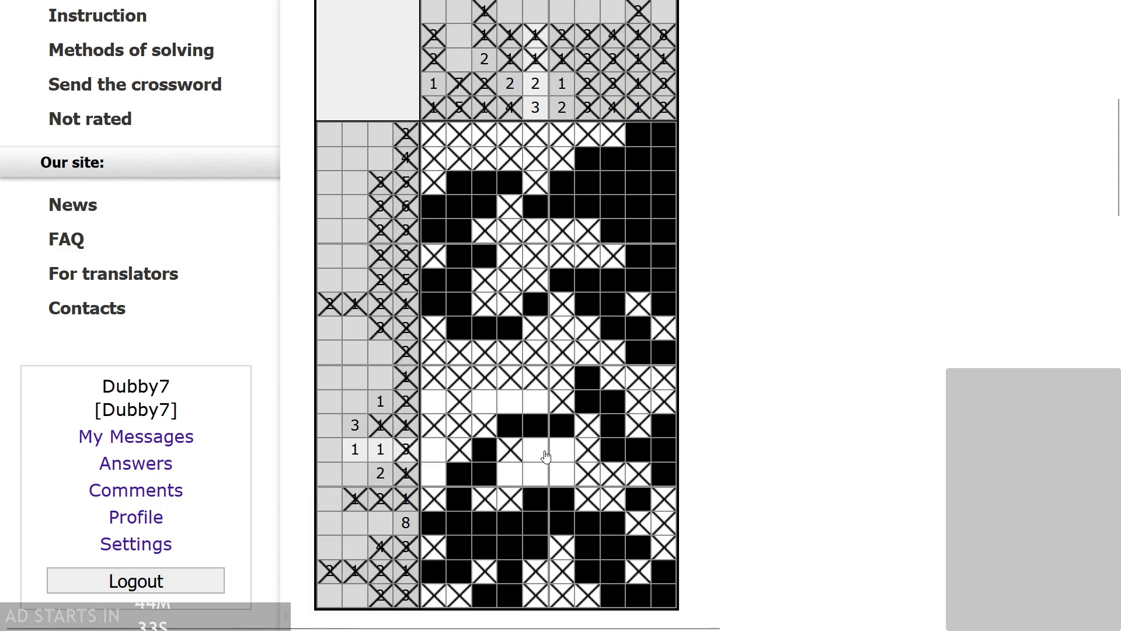
click(533, 408)
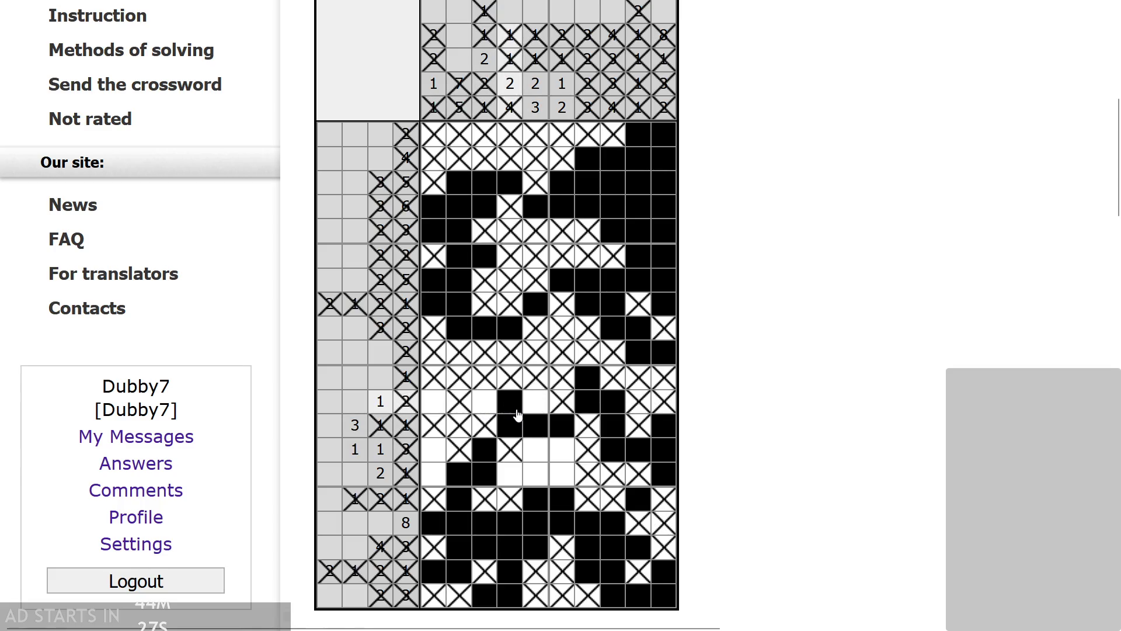
click(535, 448)
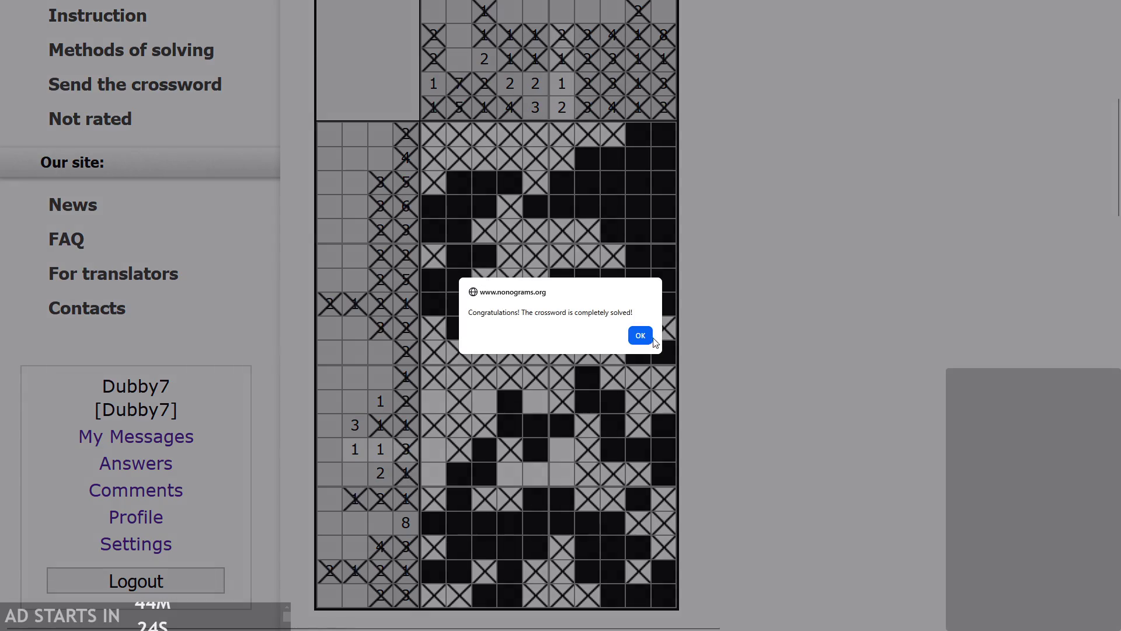
click(648, 338)
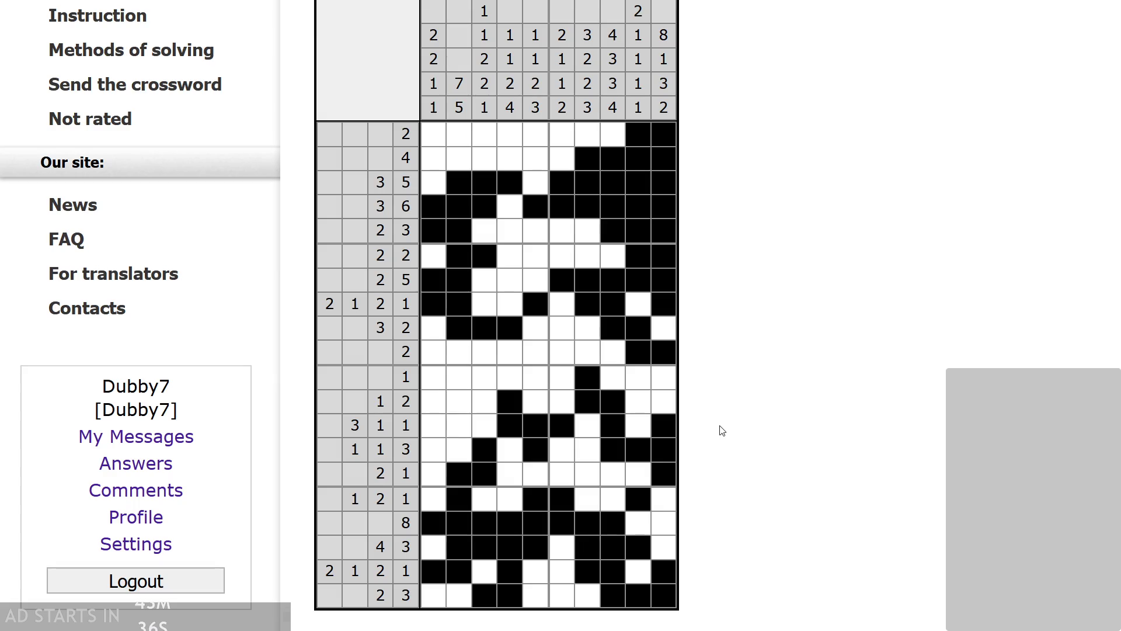
- Fill the last ninth-column square in the 2 2 row to complete the grid
scroll(723, 431, down, 1)
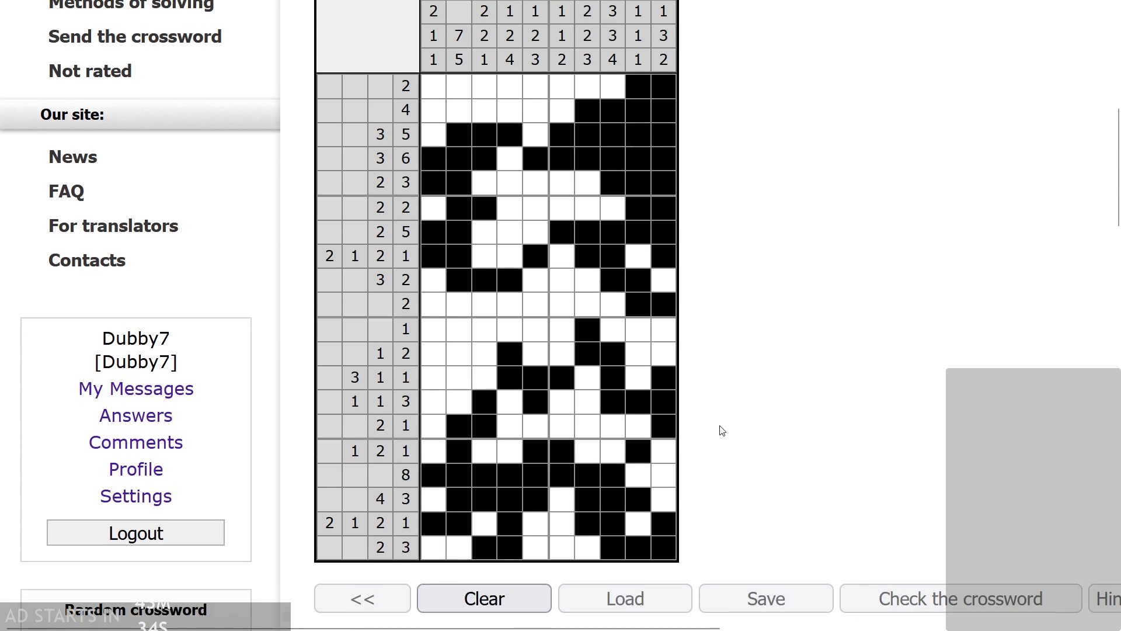
scroll(722, 430, up, 1)
key(ctrl+minus)
key(ctrl+minus)
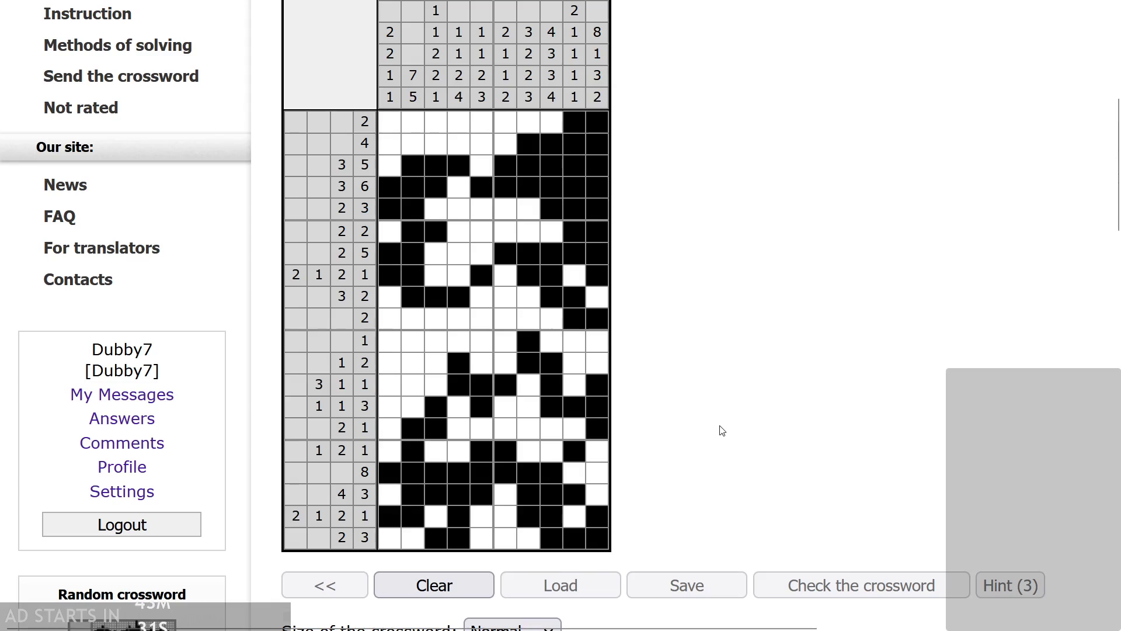
key(ctrl+minus)
scroll(744, 445, up, 2)
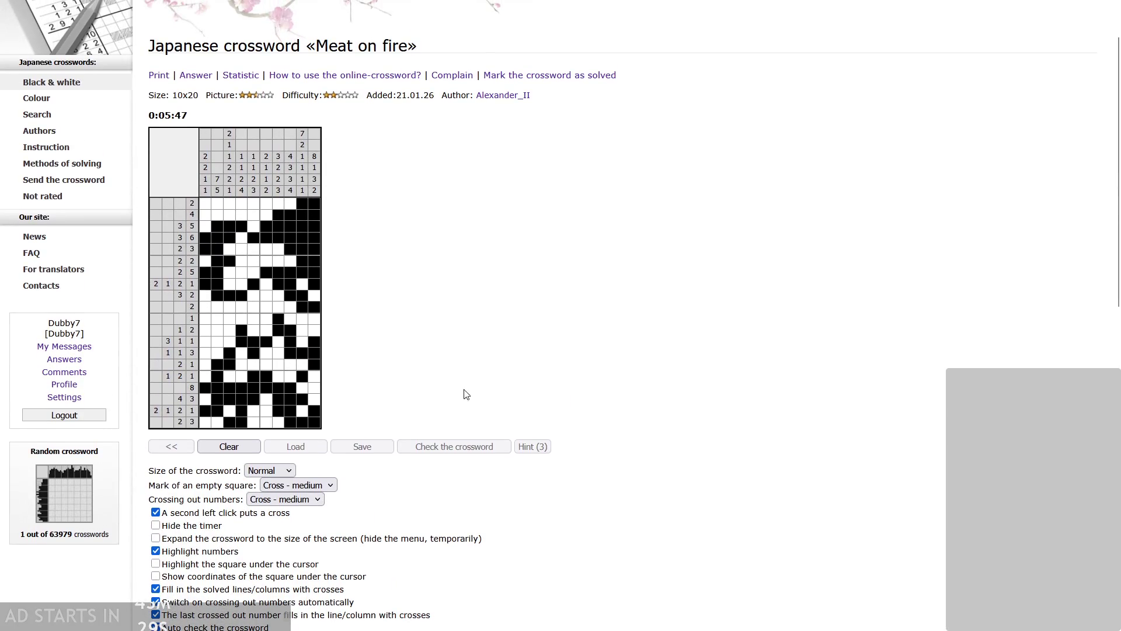
key(ctrl+plus)
key(ctrl+plus)
key(ctrl+plus)
scroll(576, 459, down, 5)
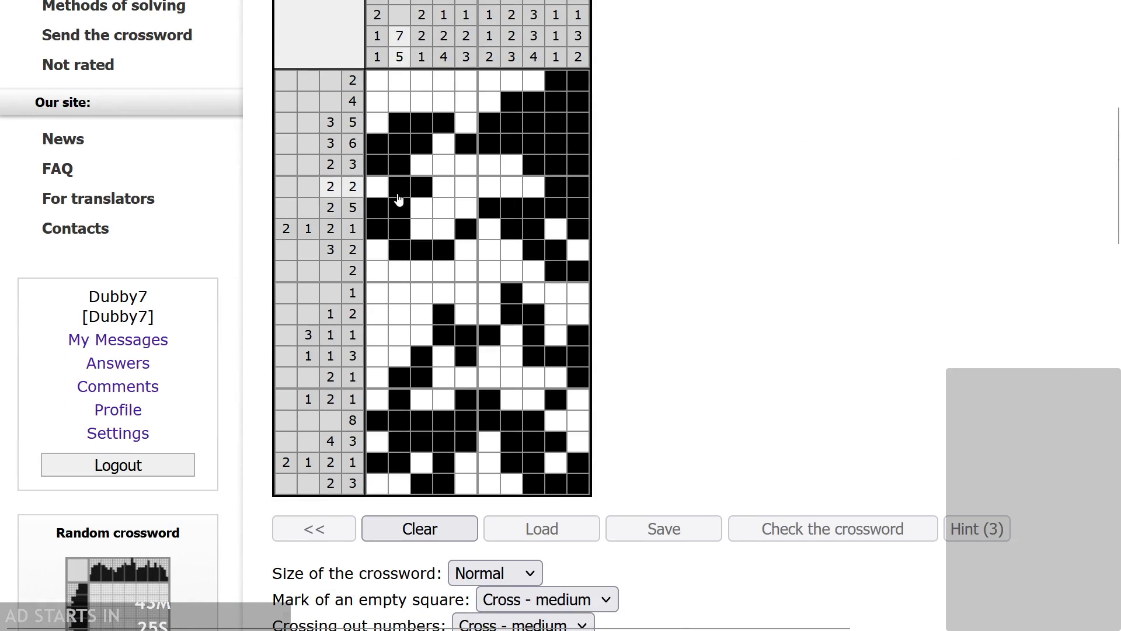
click(555, 193)
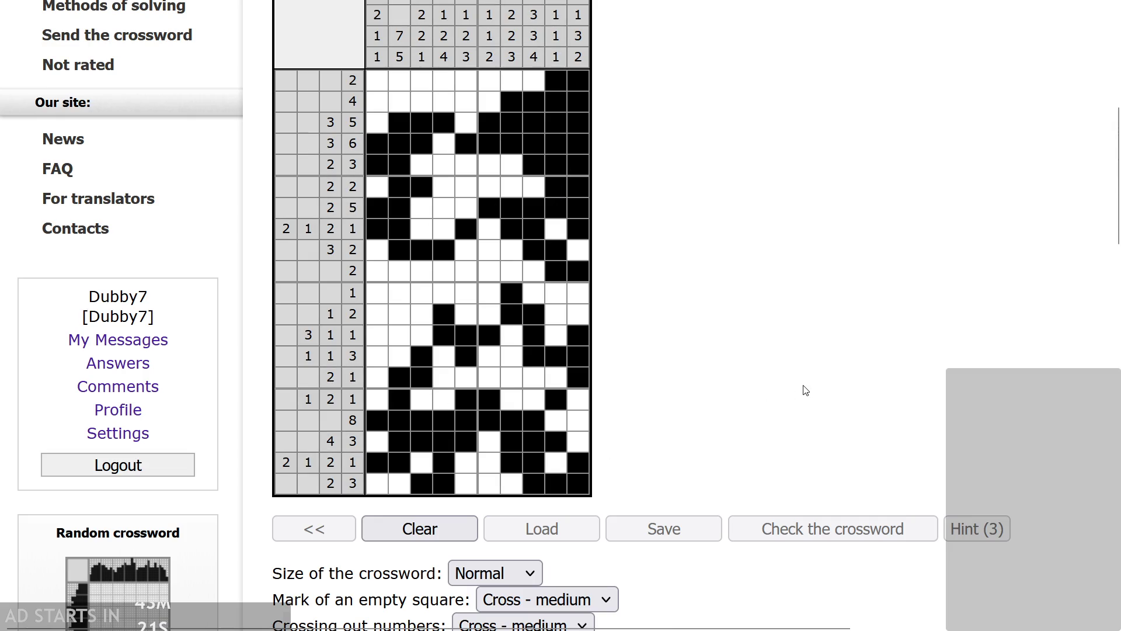
- Zoom out to read the puzzle comments and check the puzzle's Added date
key(ctrl+minus)
key(ctrl+minus)
key(ctrl+minus)
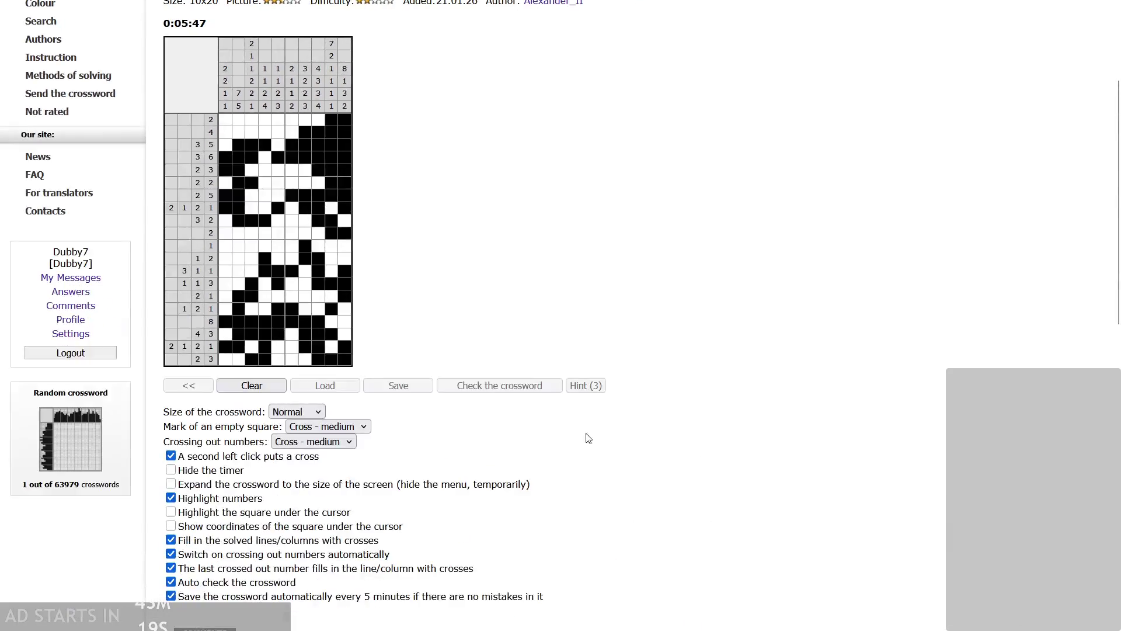
key(ctrl+minus)
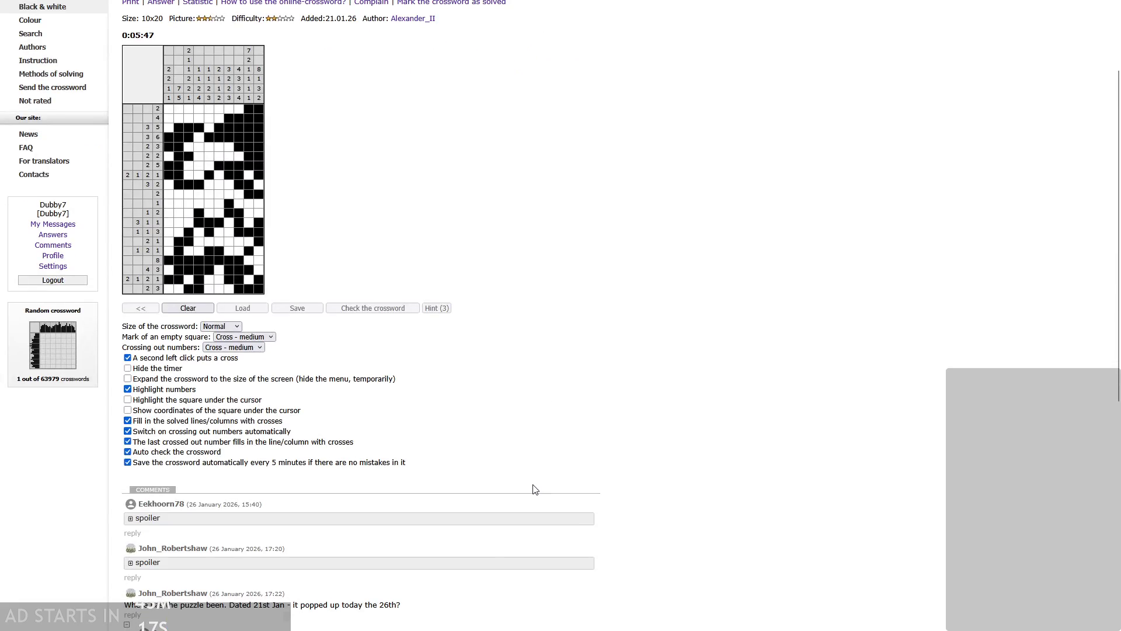
key(ctrl+plus)
key(ctrl+plus)
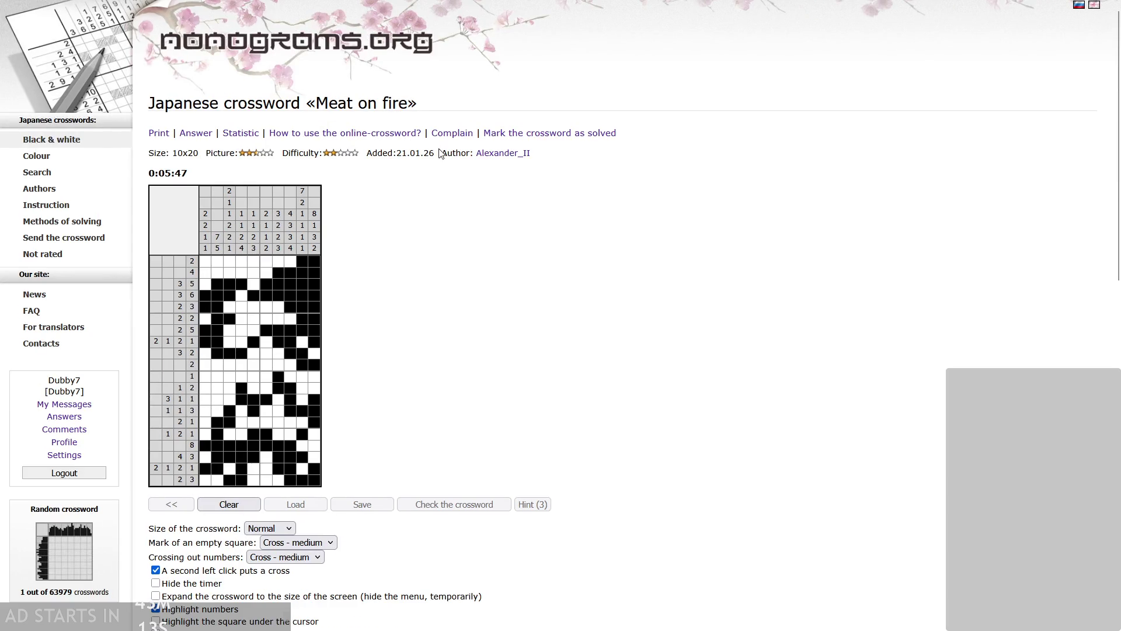
scroll(407, 175, down, 5)
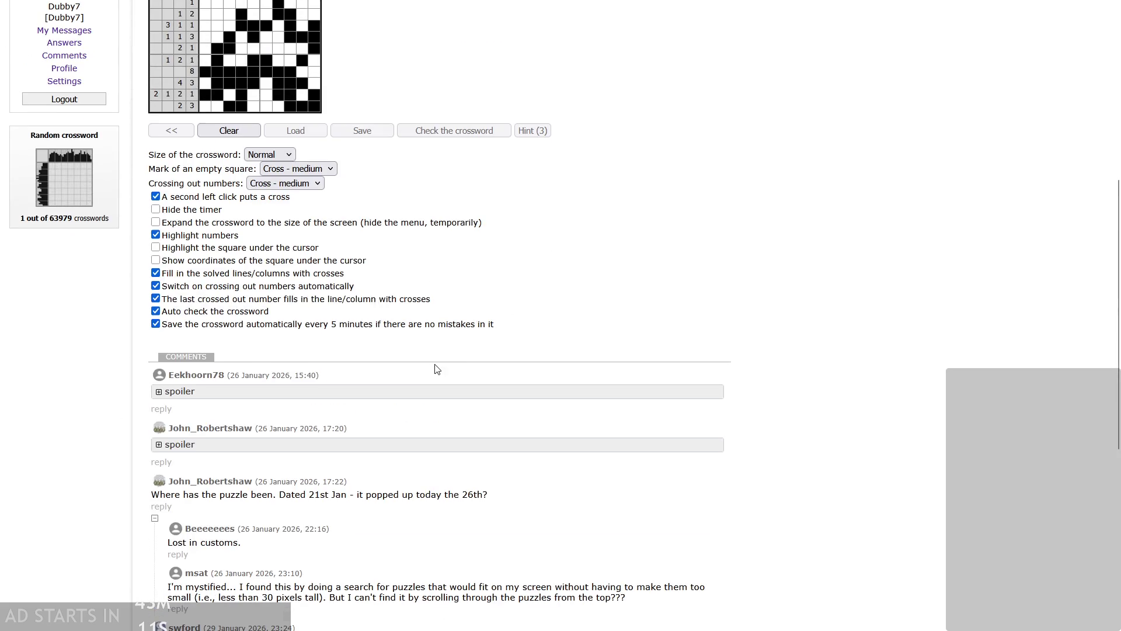
drag(279, 495, 485, 495)
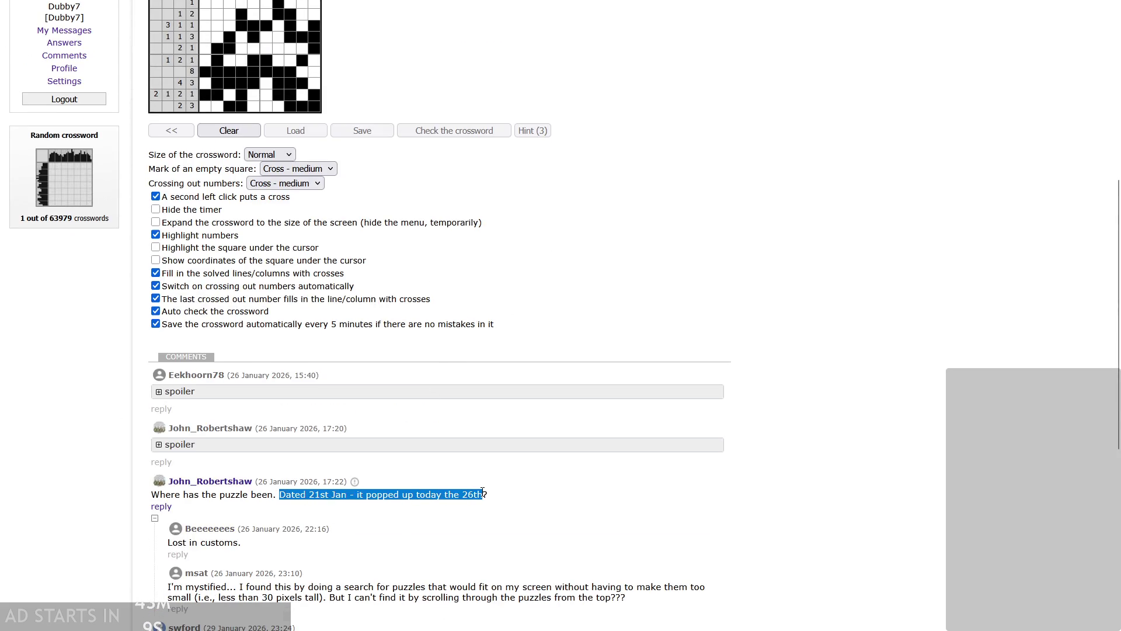
click(646, 528)
scroll(643, 378, up, 5)
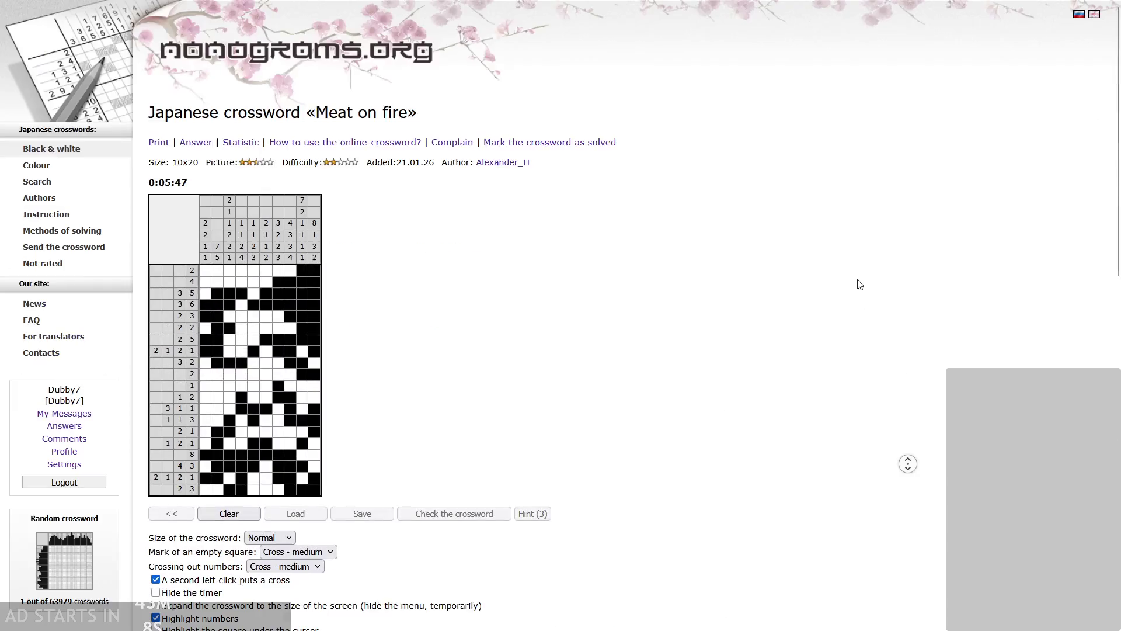
drag(397, 163, 427, 163)
click(430, 161)
click(439, 167)
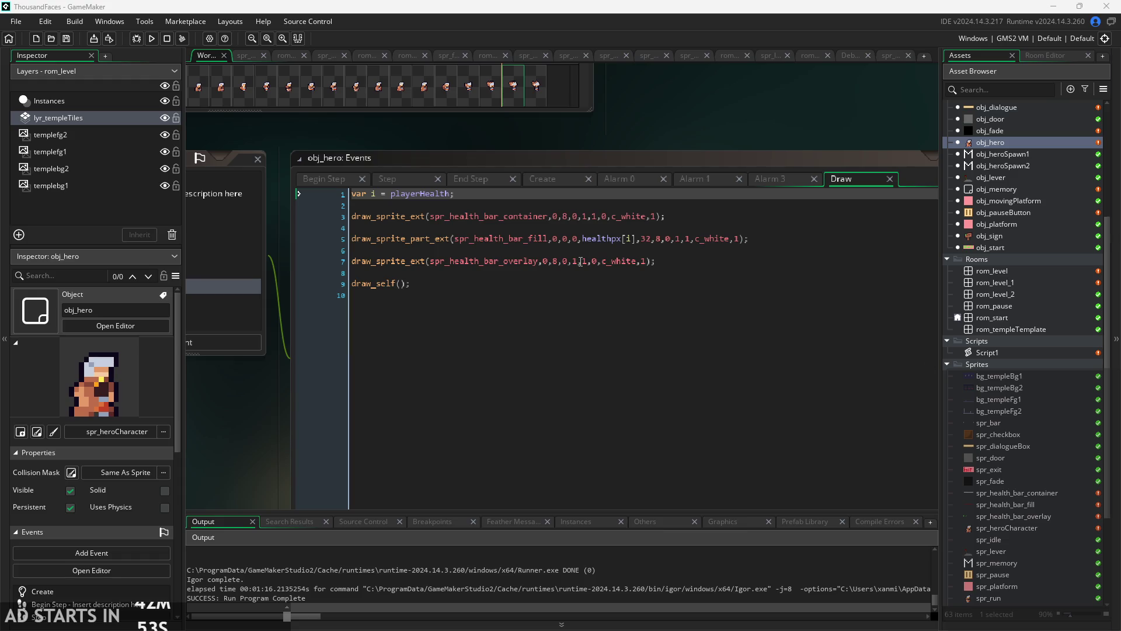
- Read obj_hero's Draw event health bar code, then view its Begin Step and Step code
click(640, 229)
scroll(641, 236, up, 2)
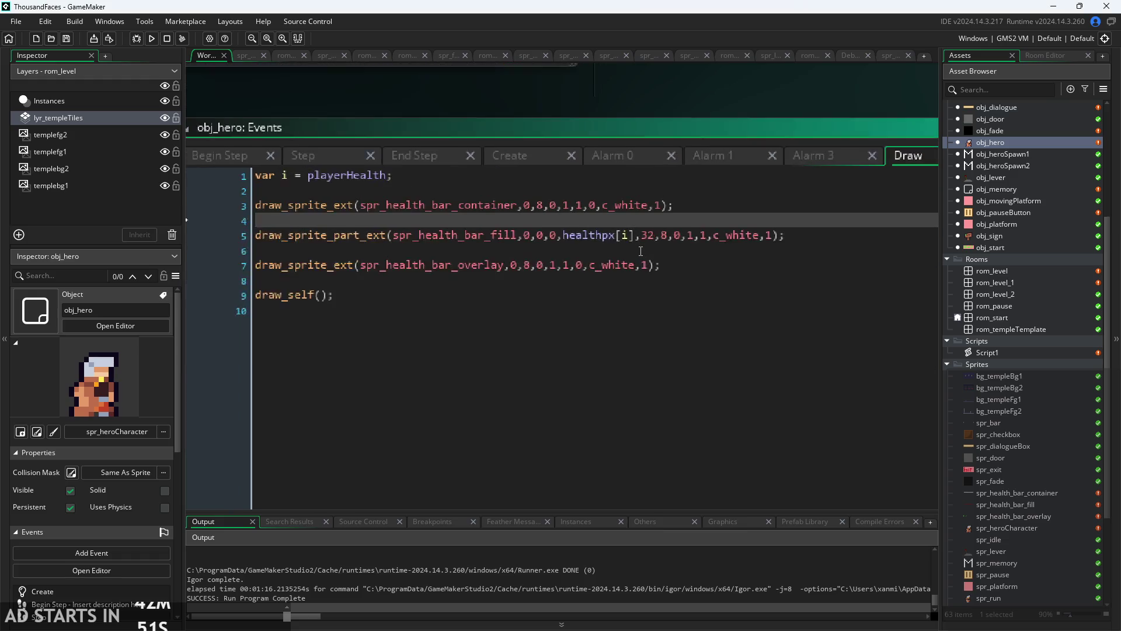
scroll(353, 105, down, 2)
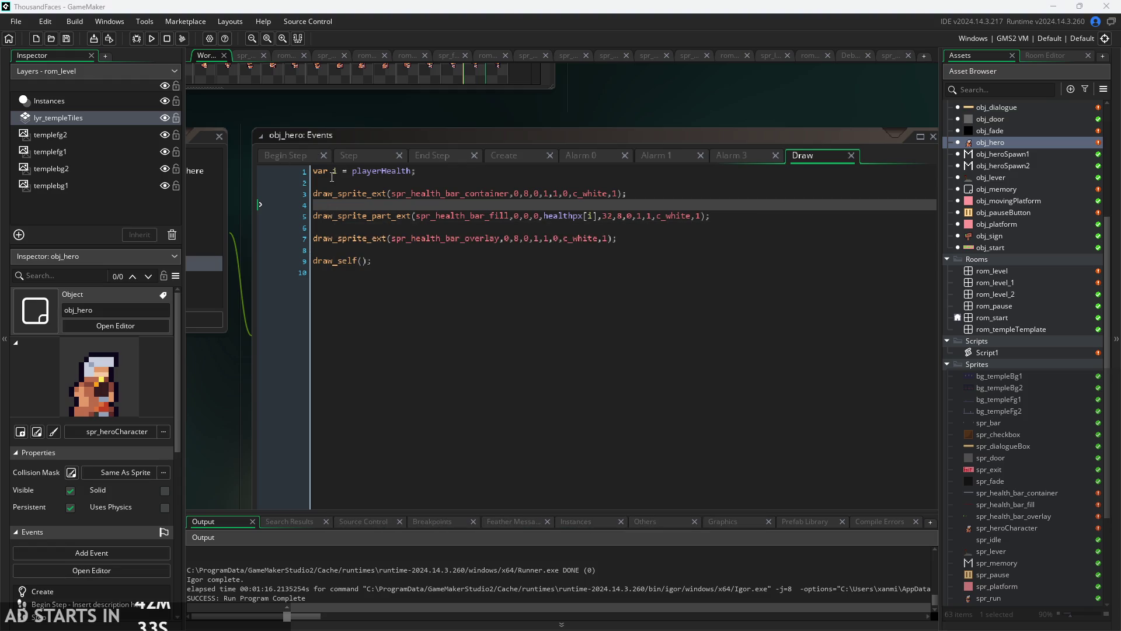
mouse_move(336, 170)
click(280, 154)
click(353, 155)
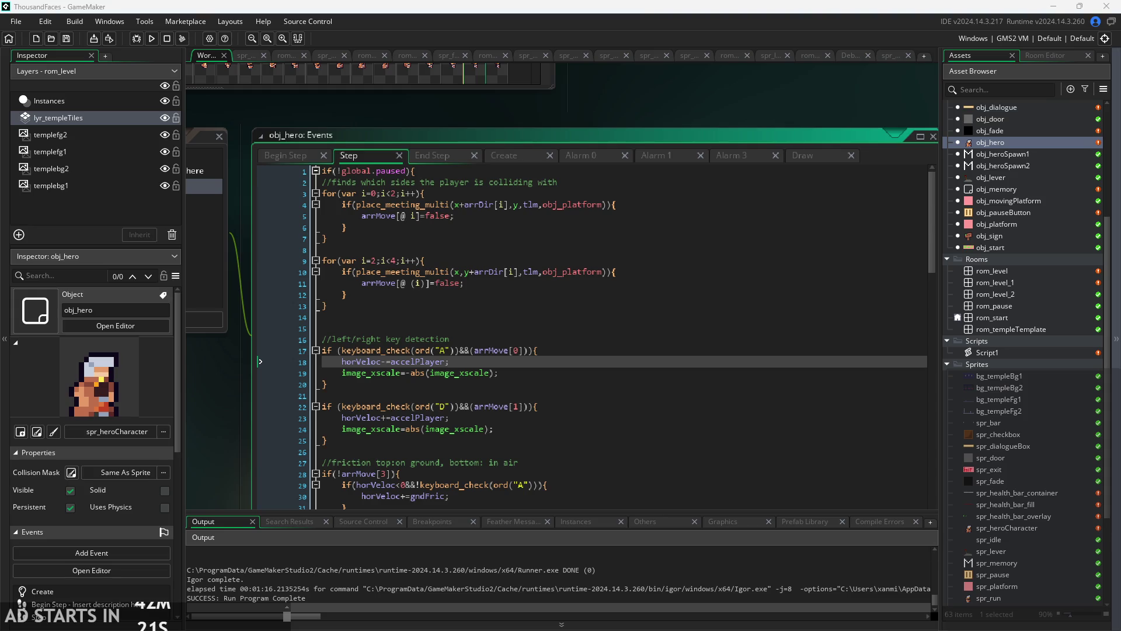
- Review the hp=0 death and respawn notes in ThousandFacesNotes, then return to obj_hero's Begin Step code
key(alt+Tab)
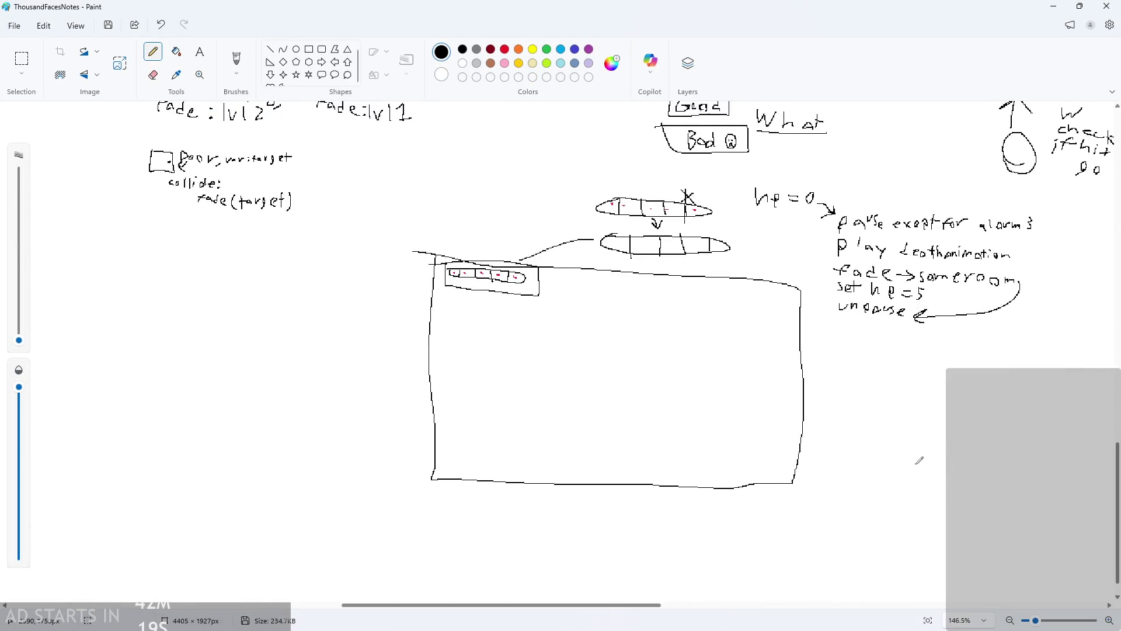
scroll(1012, 443, left, 3)
scroll(879, 505, down, 5)
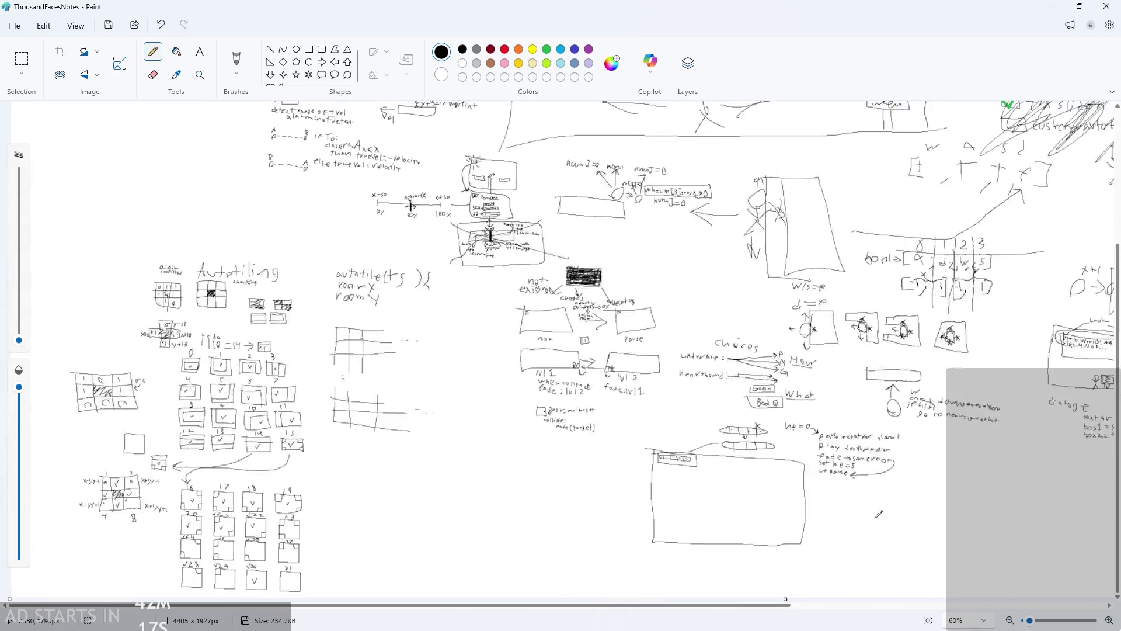
scroll(879, 506, down, 1)
scroll(879, 506, up, 4)
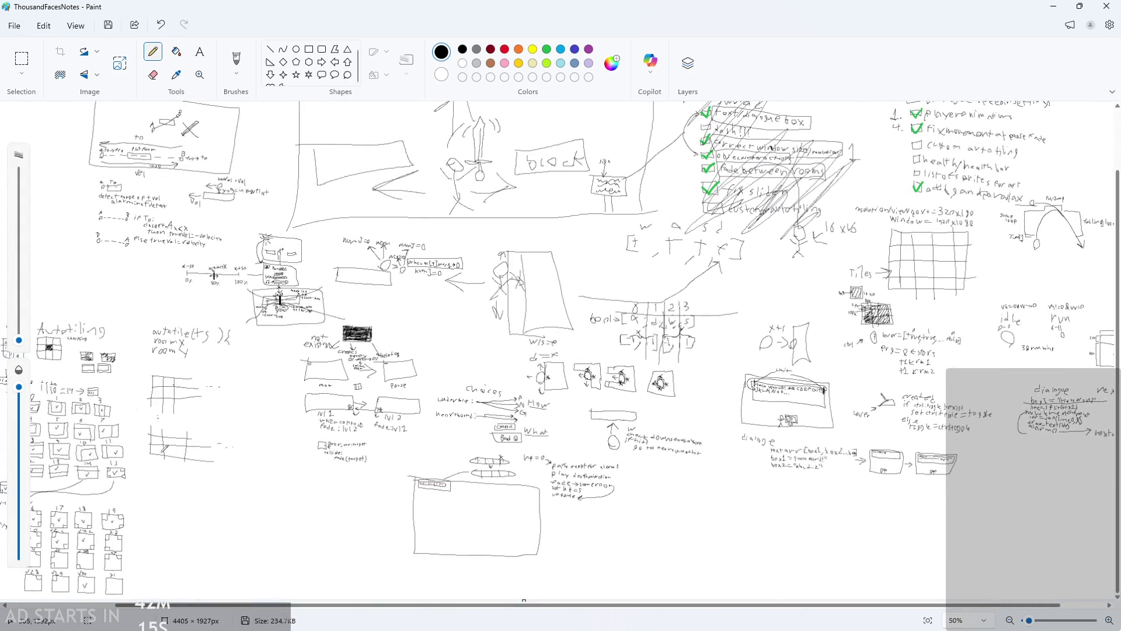
scroll(147, 230, down, 4)
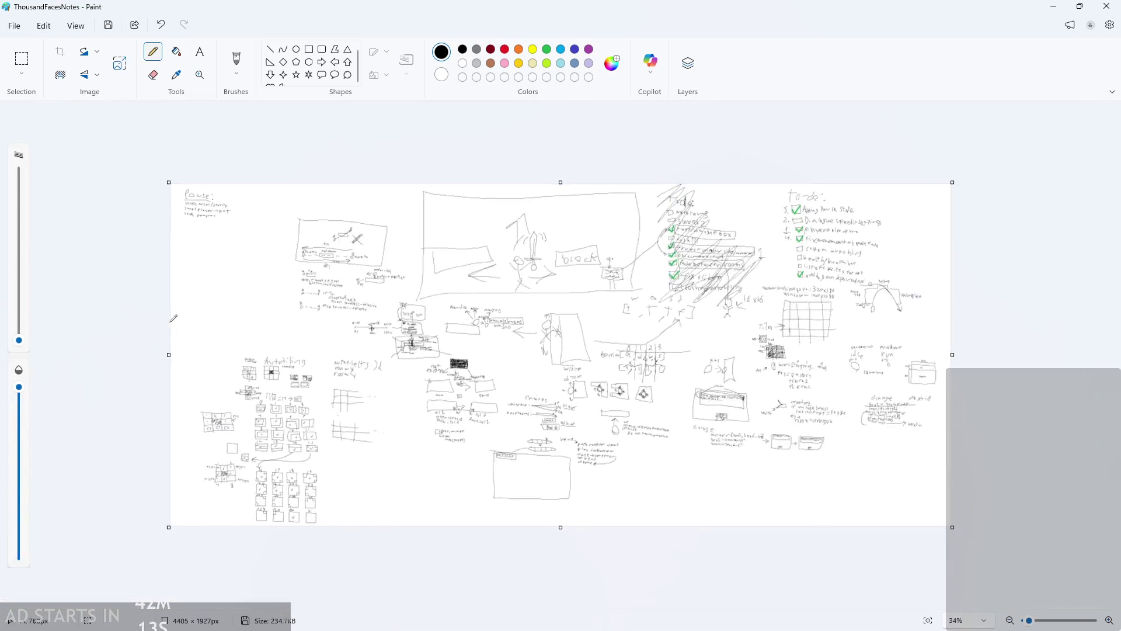
scroll(147, 230, up, 4)
scroll(147, 229, down, 4)
scroll(545, 338, up, 8)
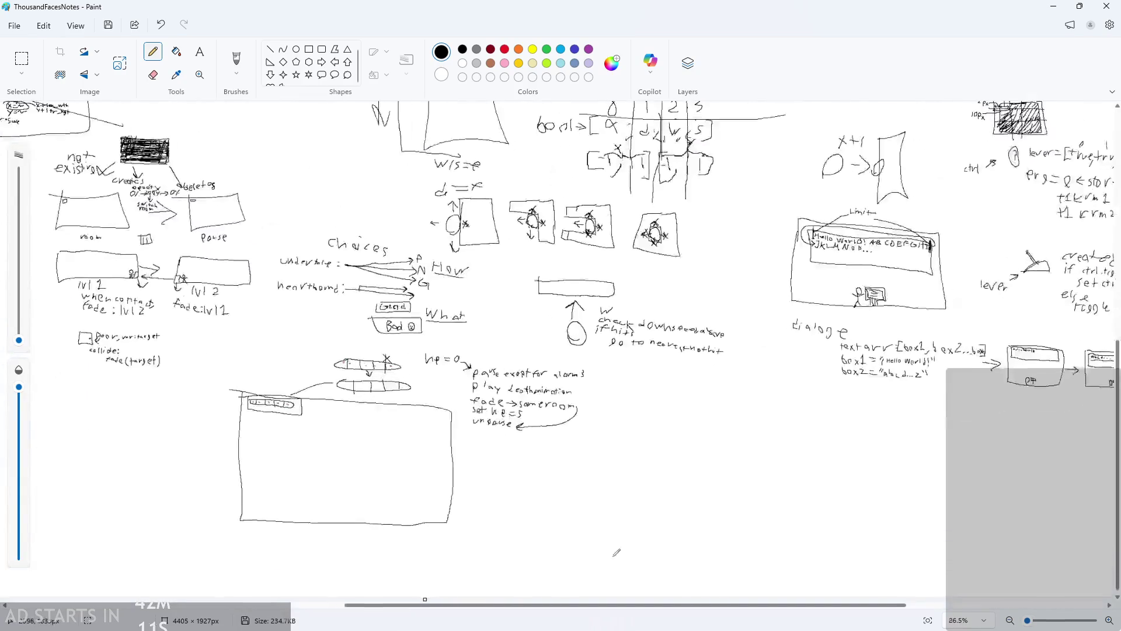
scroll(544, 339, down, 3)
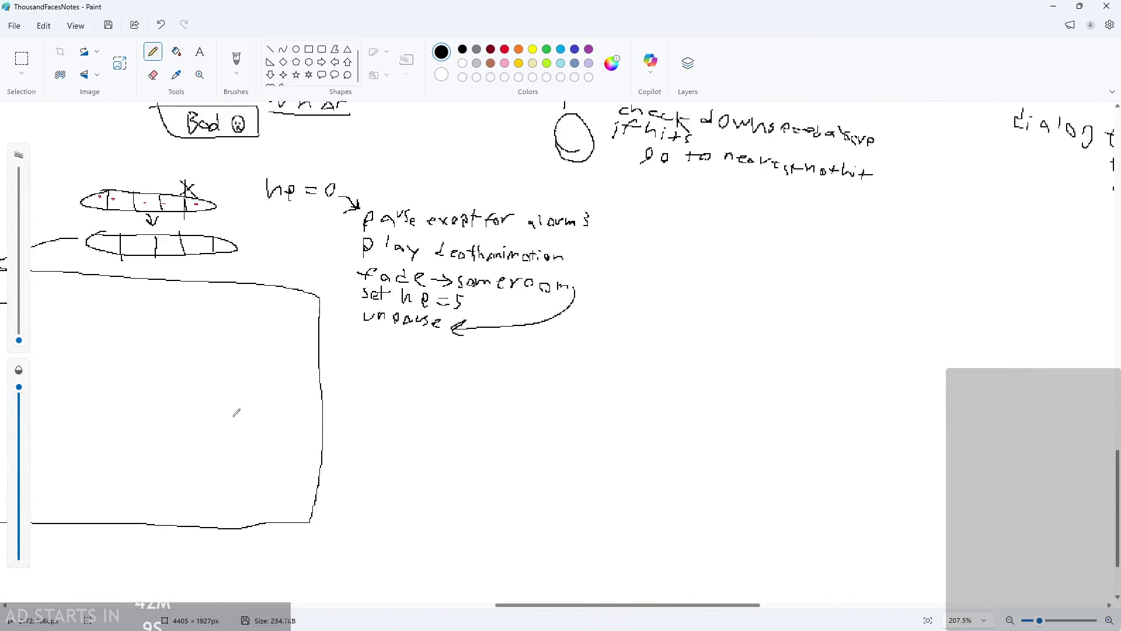
scroll(127, 431, down, 3)
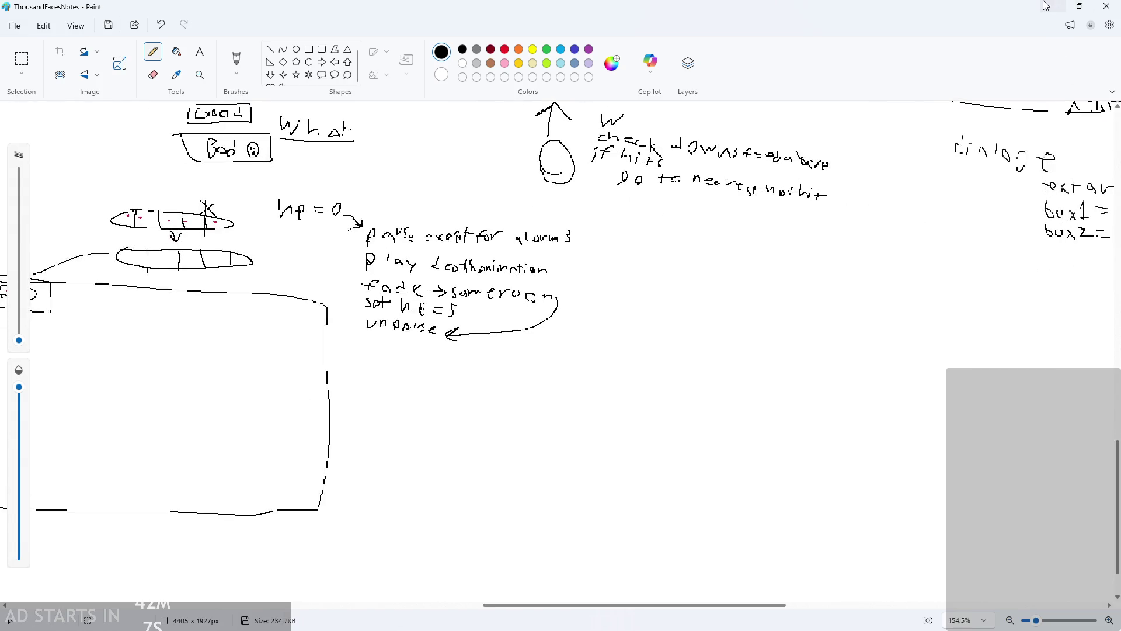
click(1055, 7)
click(299, 154)
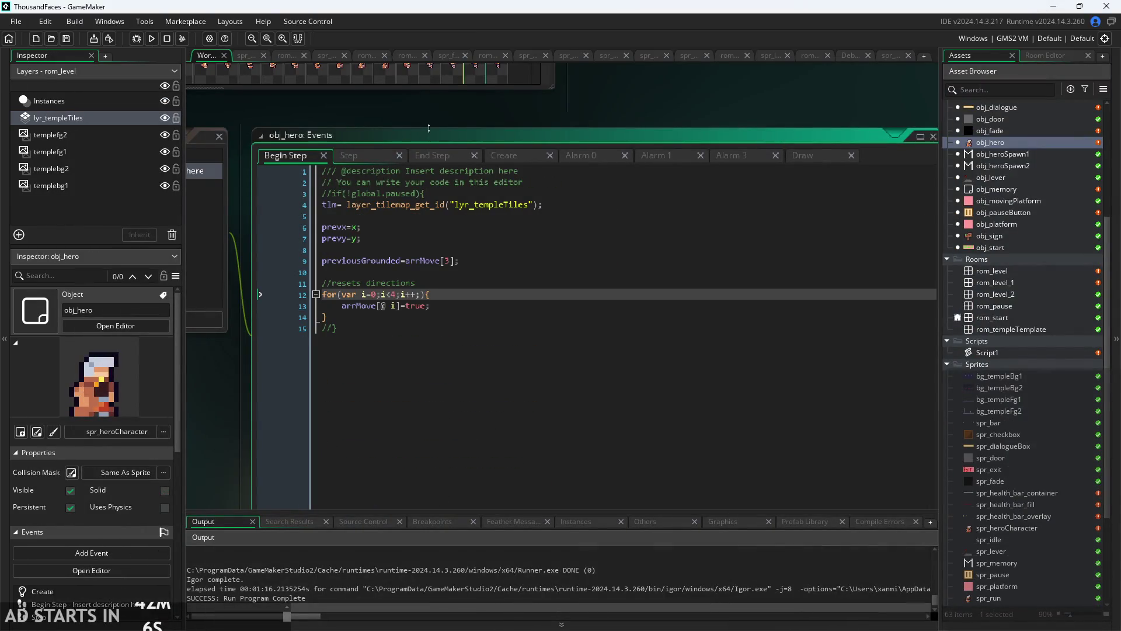
- Review obj_hero's End Step, Create, Alarm 0 and Begin Step code, ending on the Step event
scroll(351, 135, down, 1)
click(403, 116)
click(437, 118)
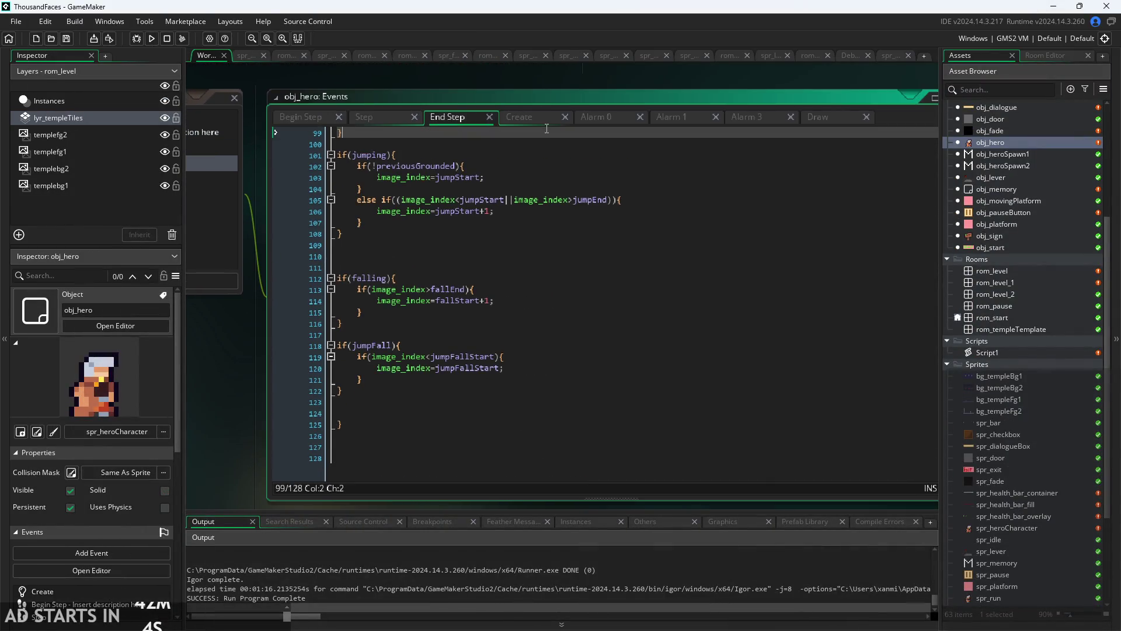
click(520, 116)
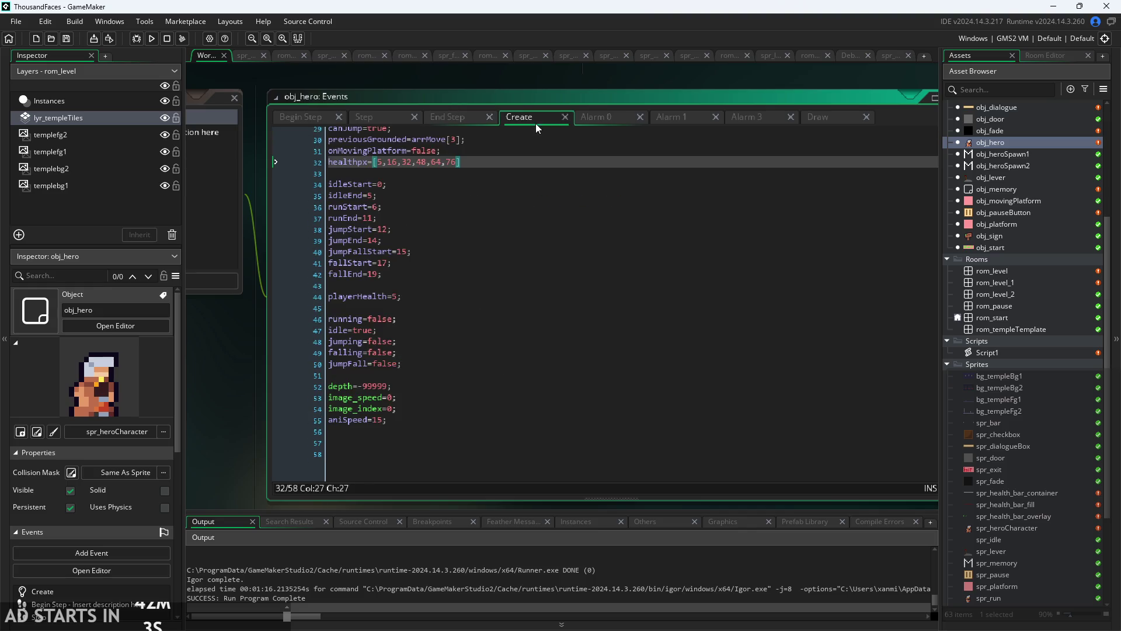
click(609, 117)
click(378, 121)
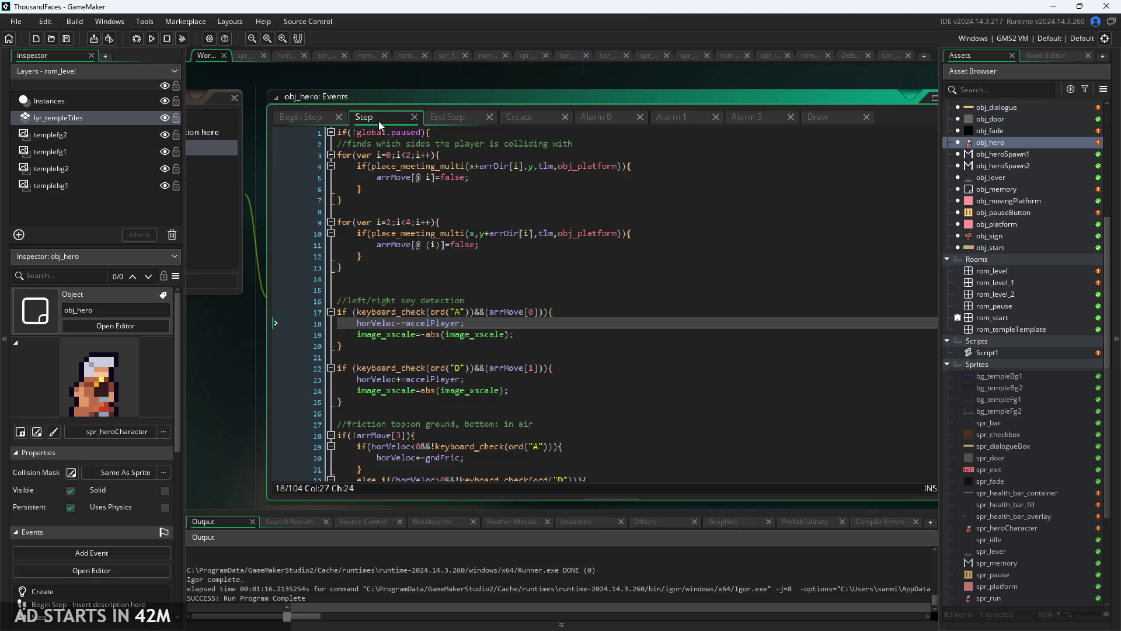
scroll(492, 298, down, 12)
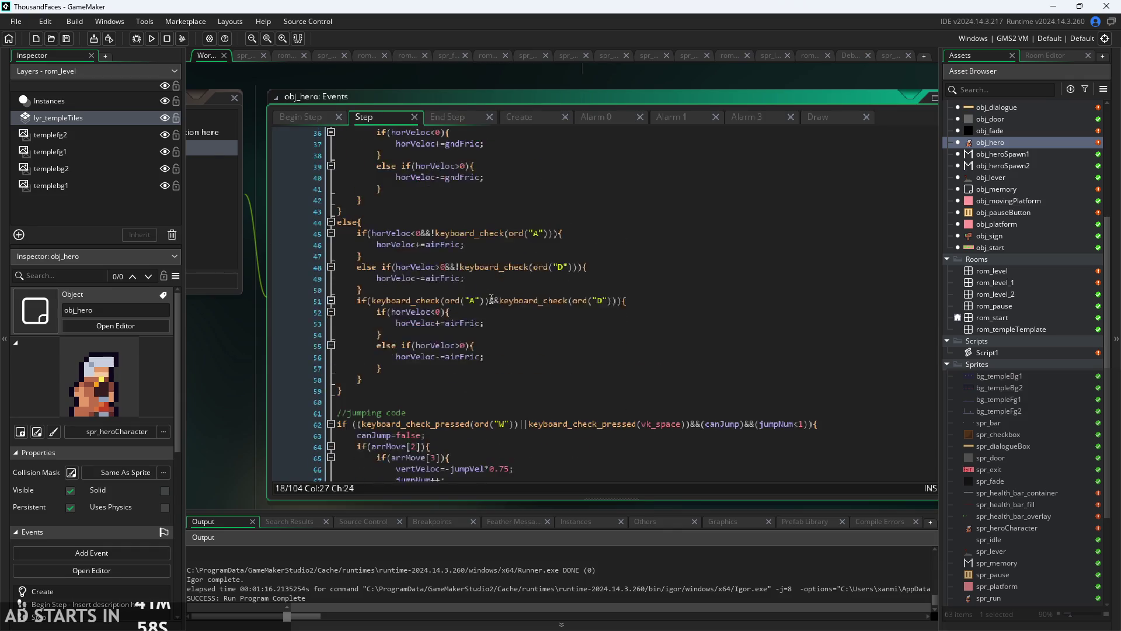
scroll(492, 299, down, 13)
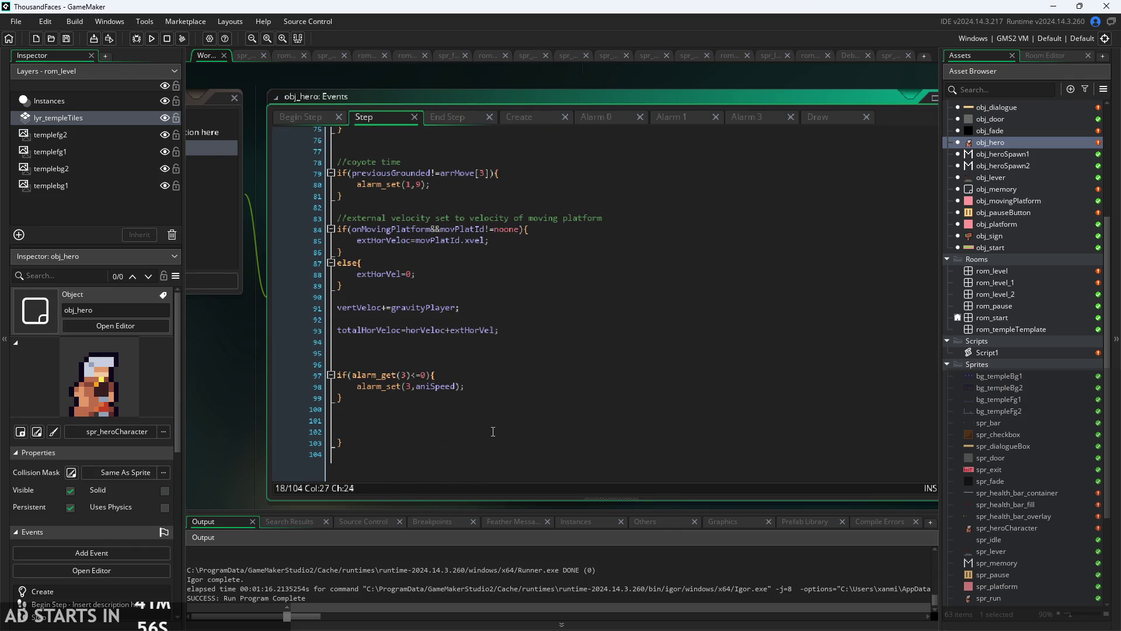
click(505, 407)
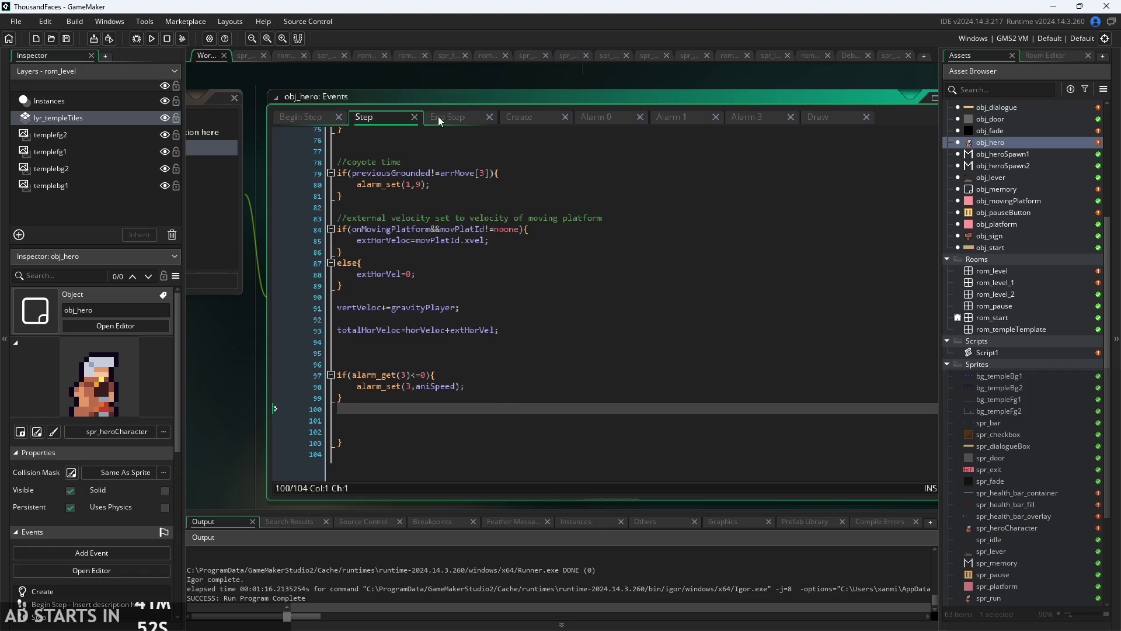
click(300, 117)
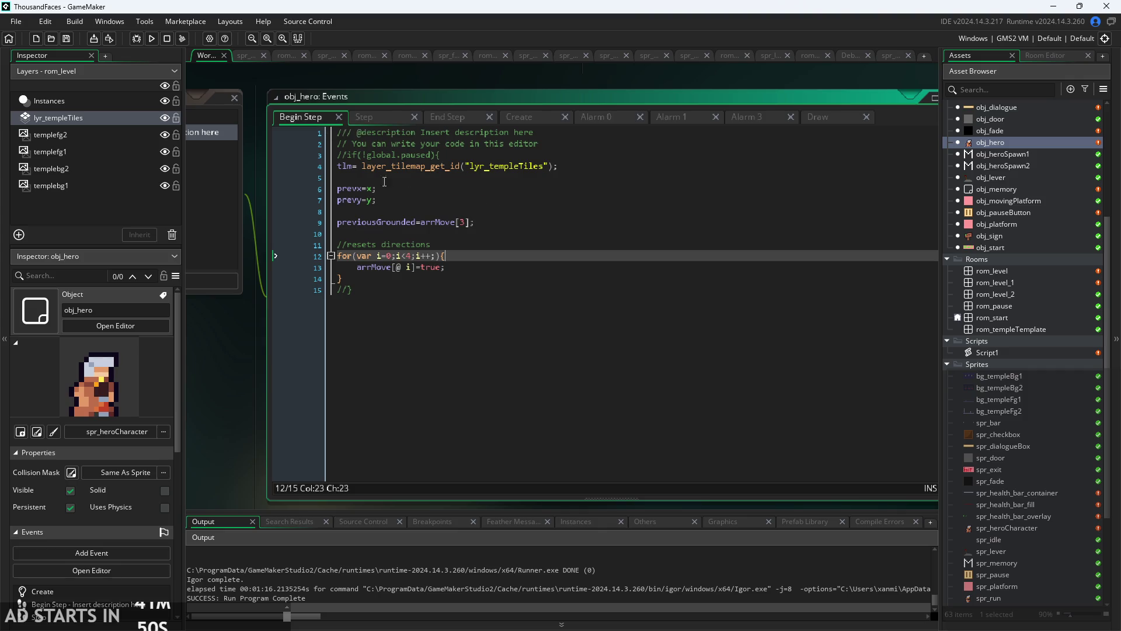
click(376, 115)
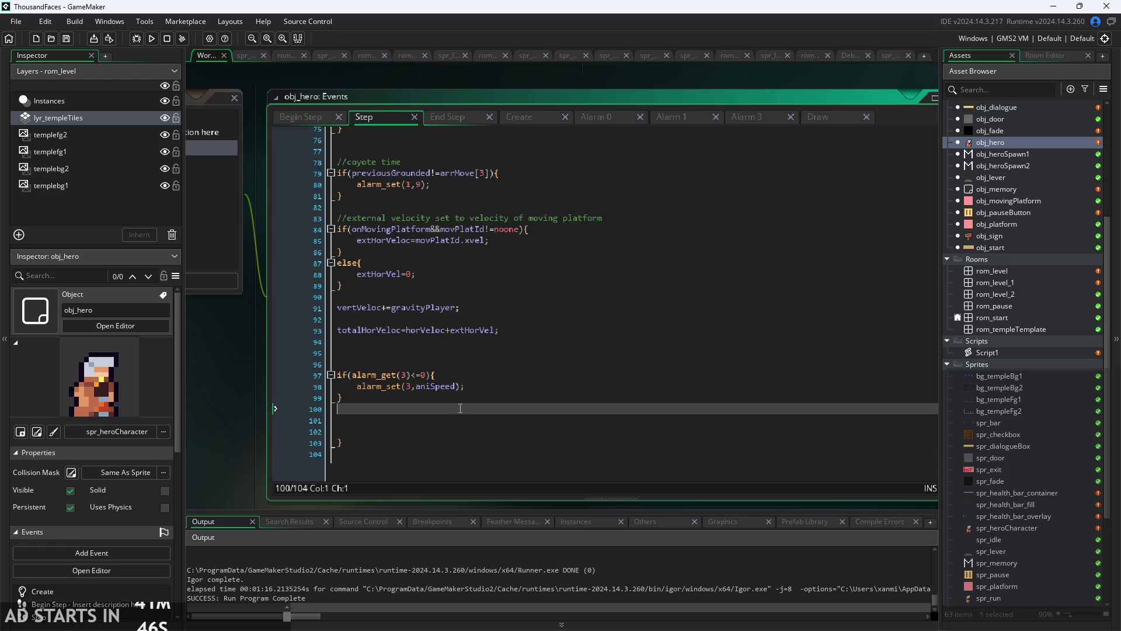
- Start a new line 101 with if(place_meeting(x,y, using the autocomplete suggestion
key(Return)
text(if)
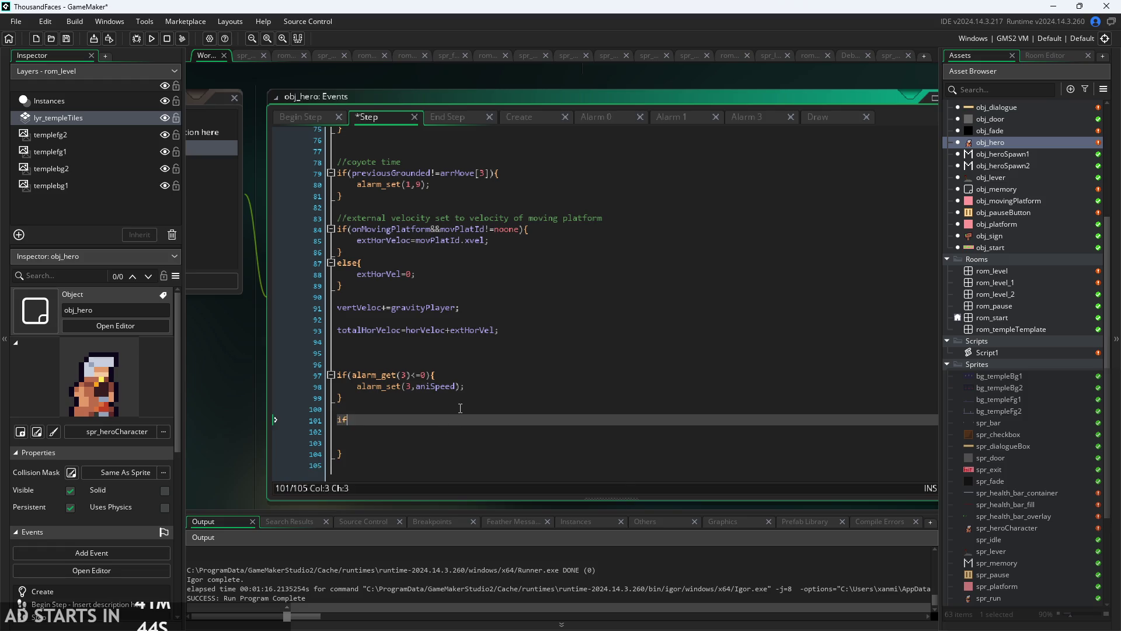
text(()
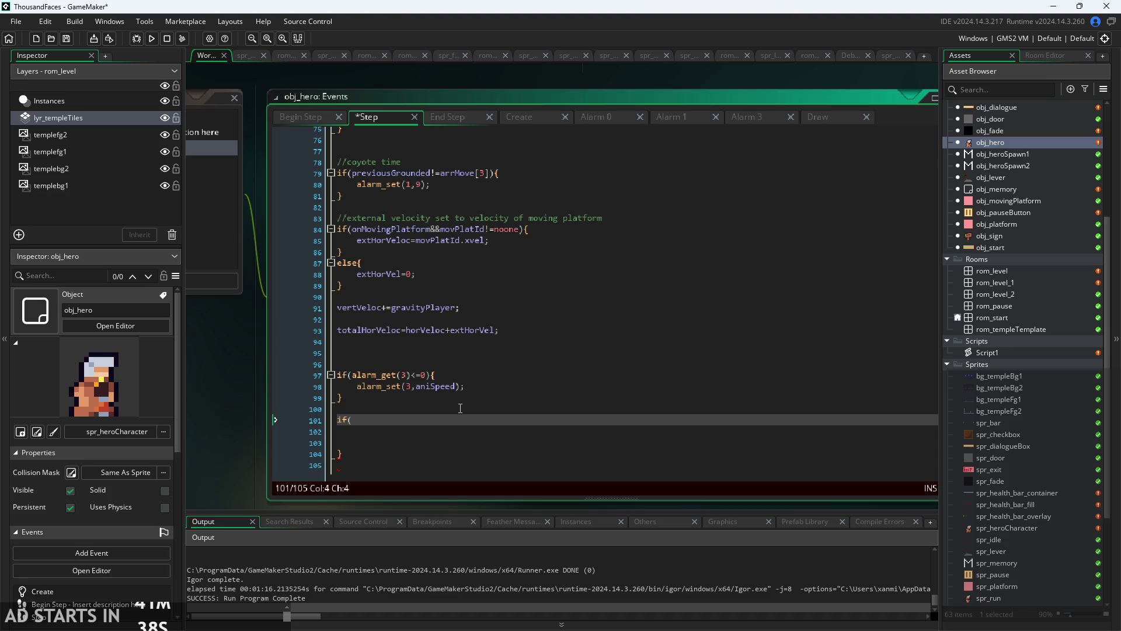
text(place)
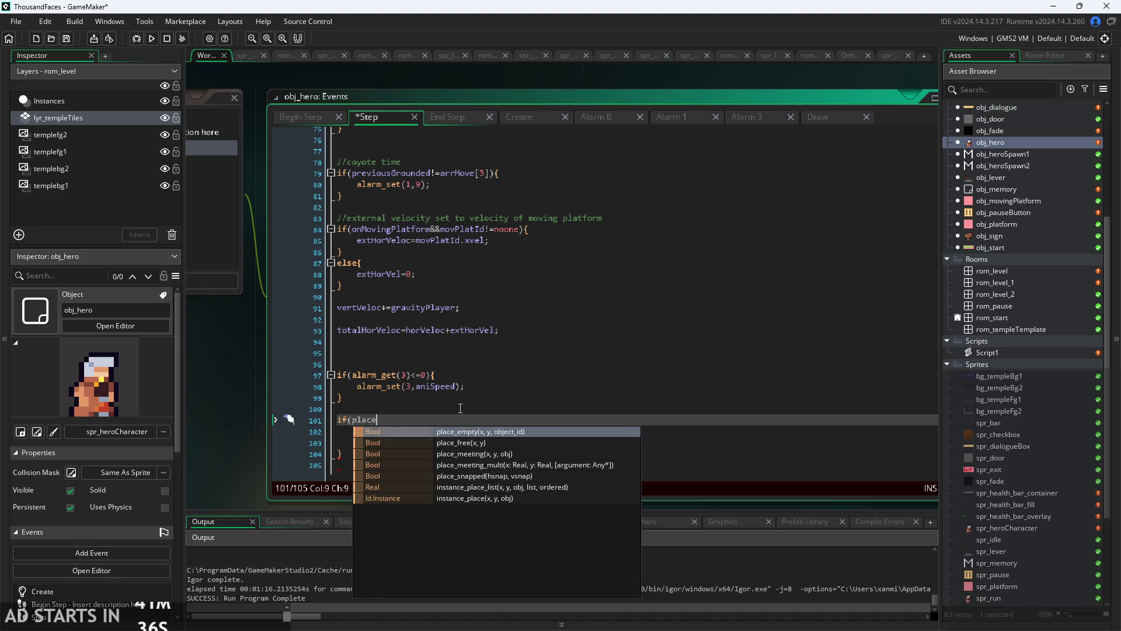
key(Down)
key(Down)
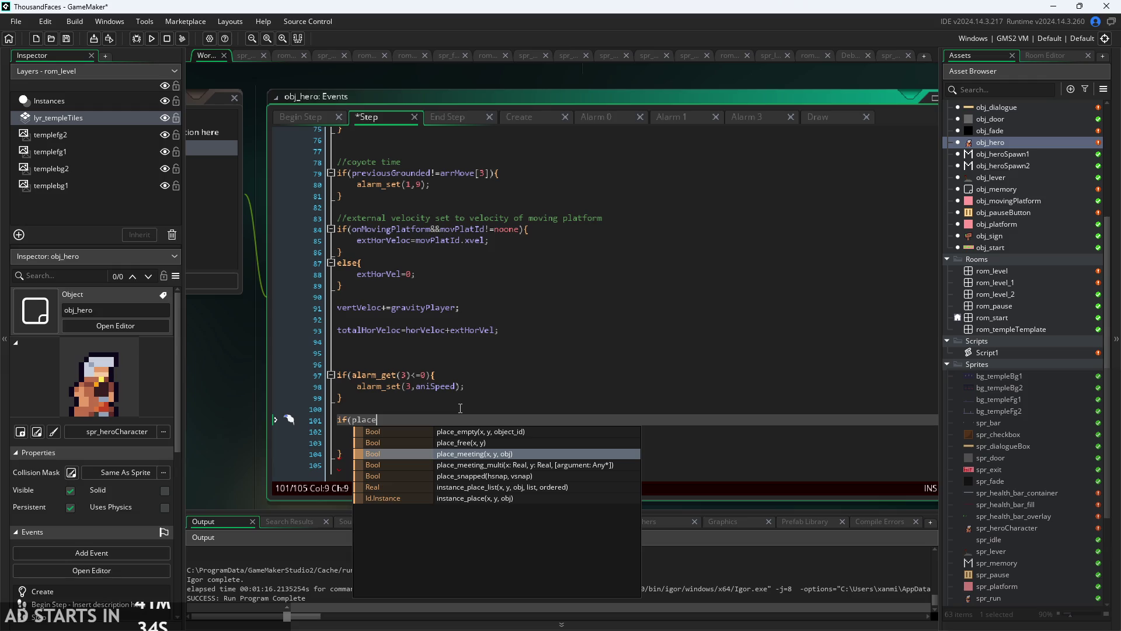
key(Return)
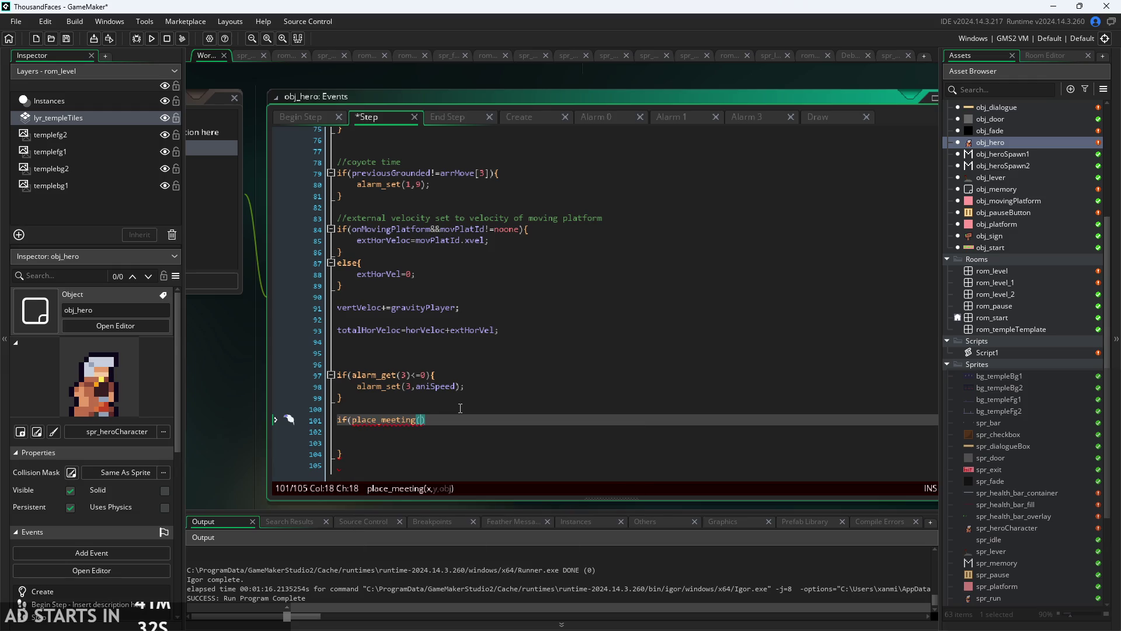
text(x,y,)
- Create a new sprite in the Sprites folder named spr_goblin
right_click(1011, 363)
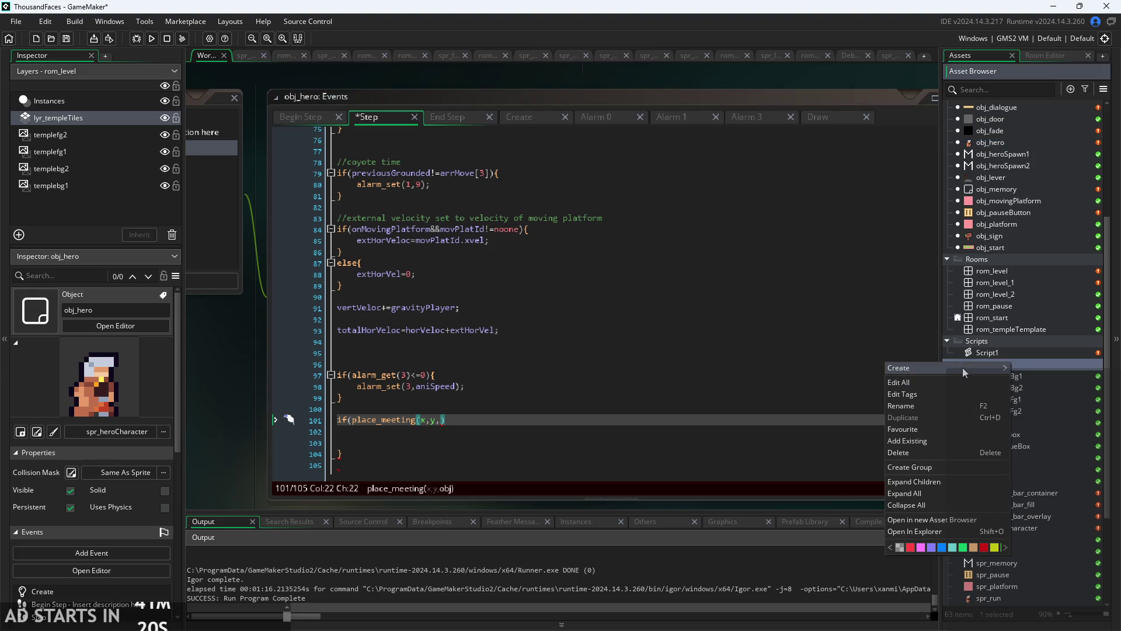
mouse_move(969, 368)
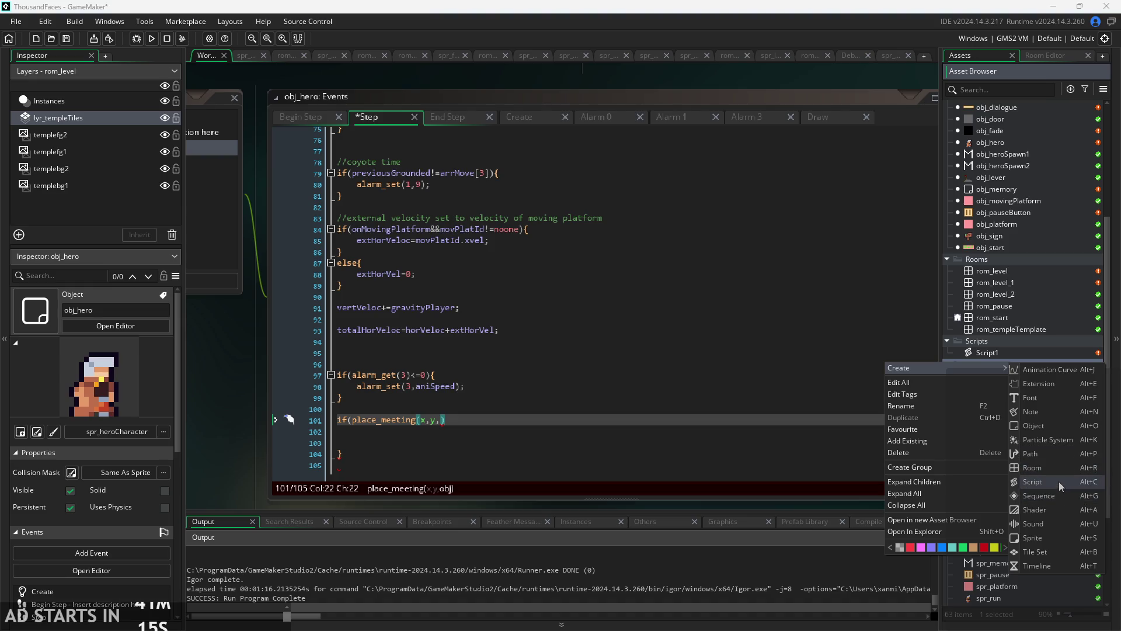
click(1057, 534)
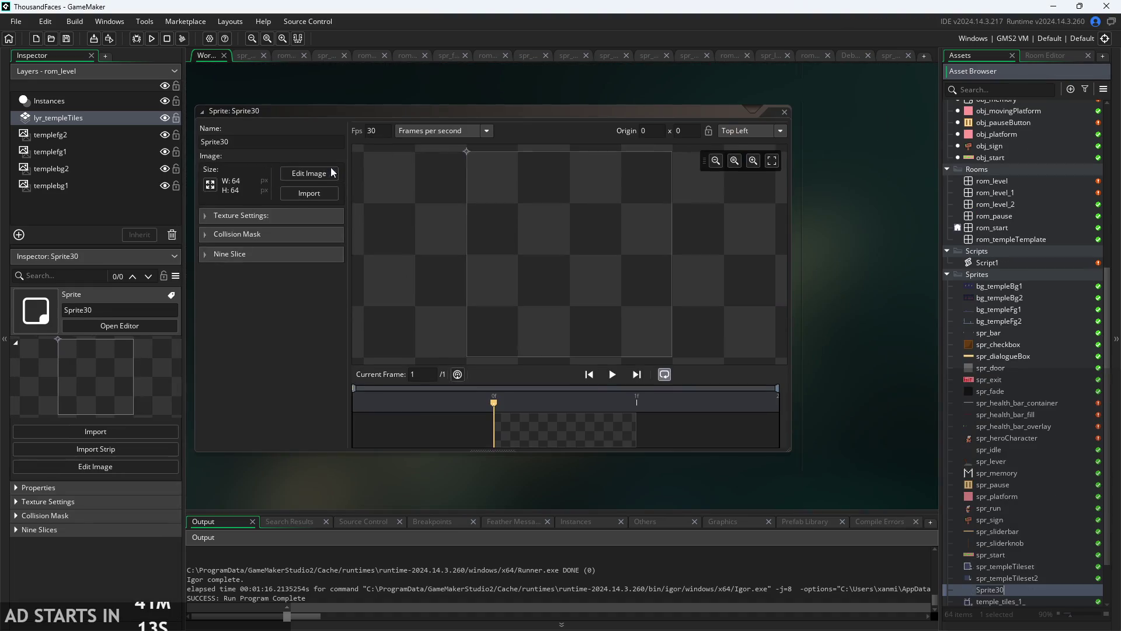
text(spr)
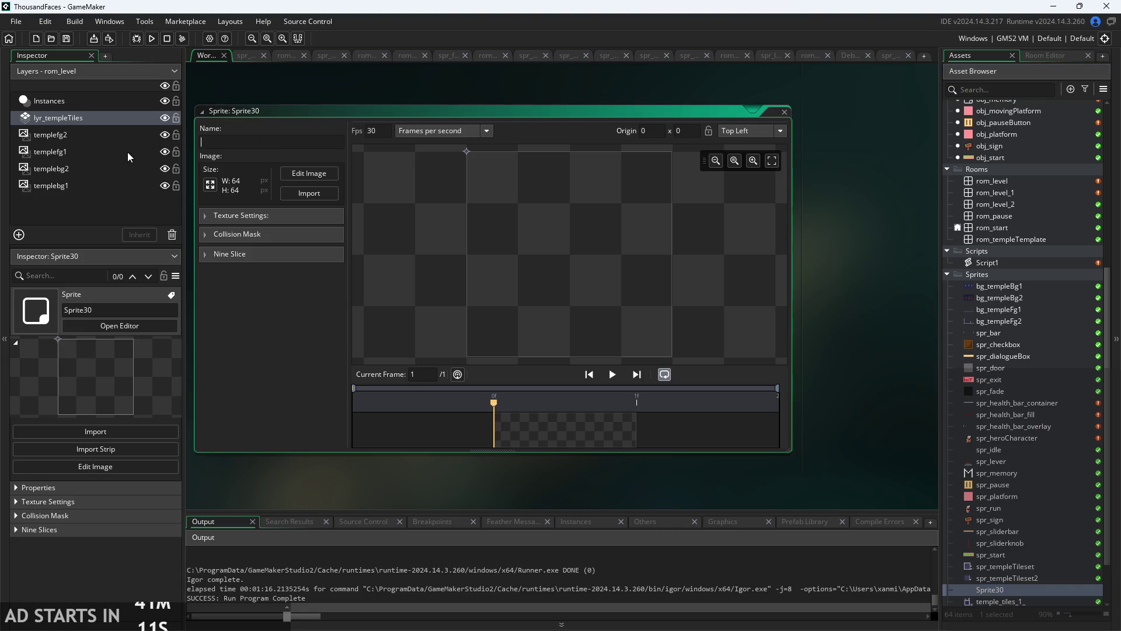
text(_goblin)
key(Return)
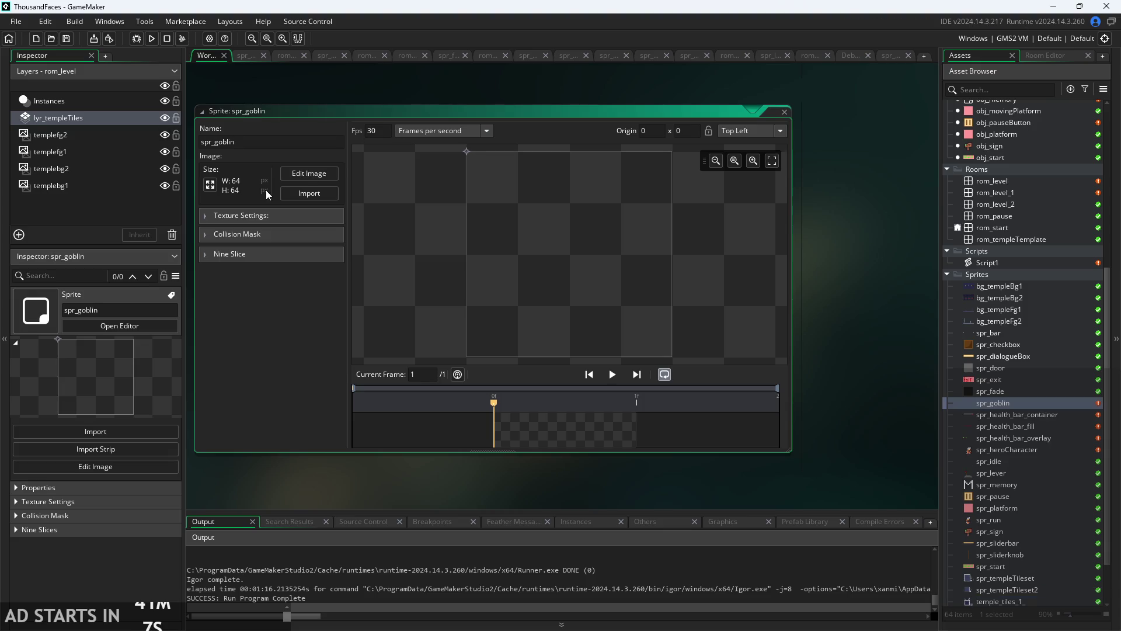
- Scale the spr_goblin image to 16x16 and open it in the image editor
click(210, 185)
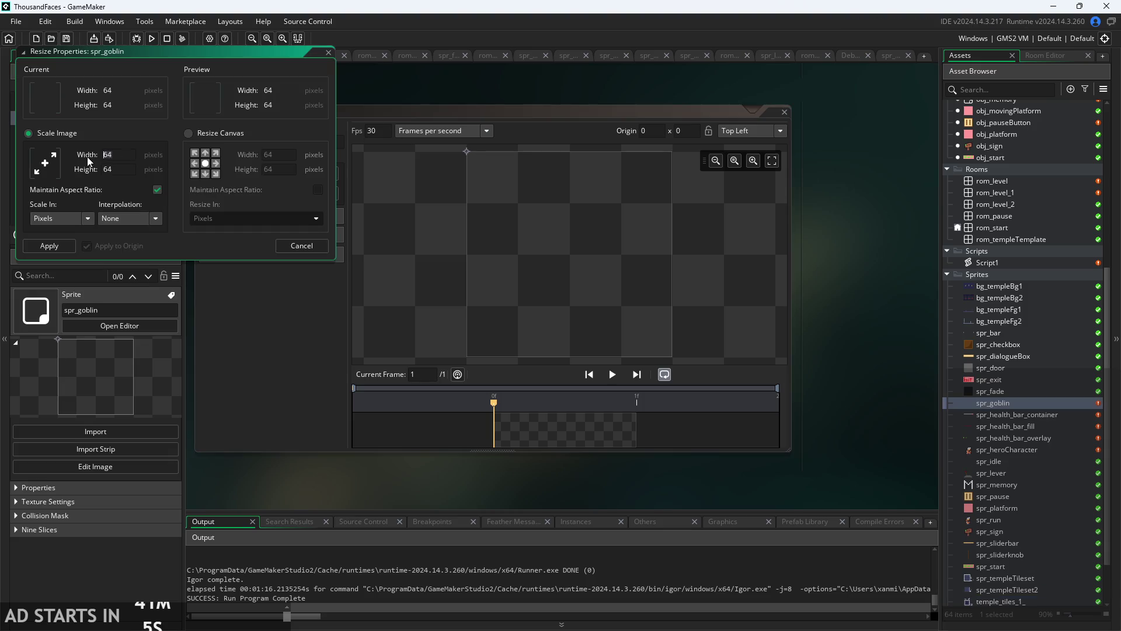
text(16)
click(184, 230)
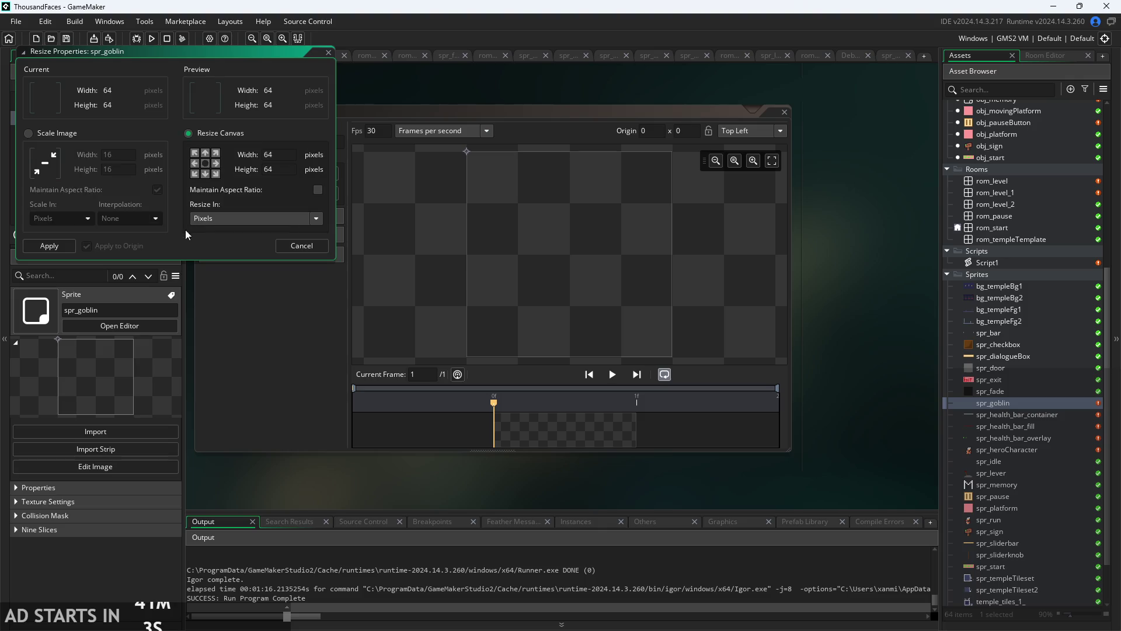
click(132, 190)
click(49, 245)
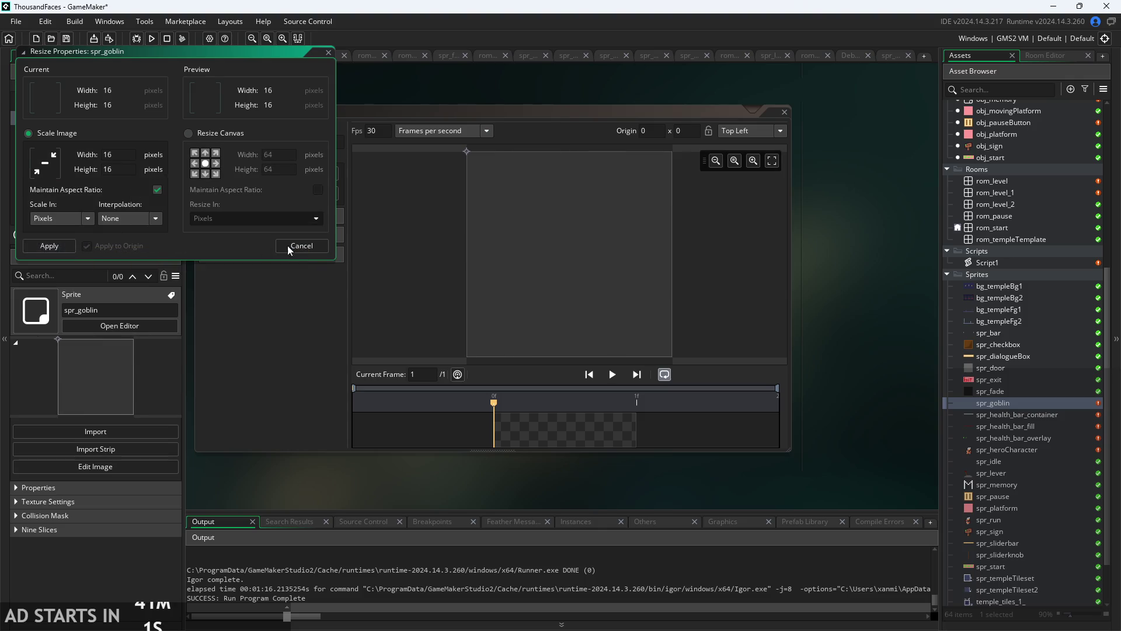
click(305, 173)
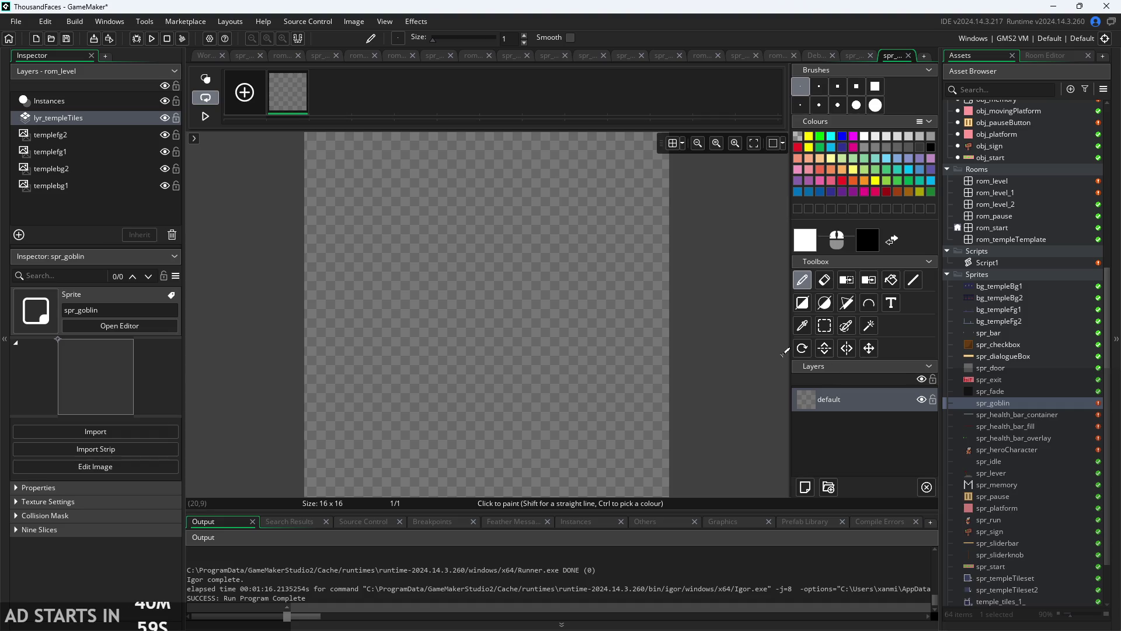
- Draw the goblin's round head and two pointed ears in green
click(812, 248)
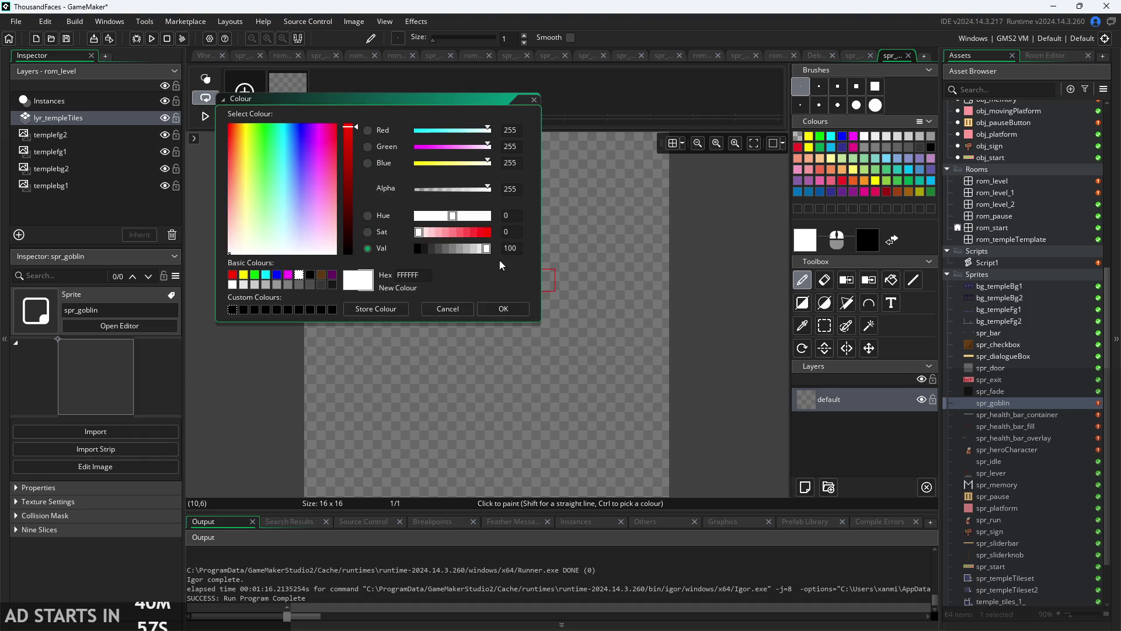
click(254, 275)
click(503, 308)
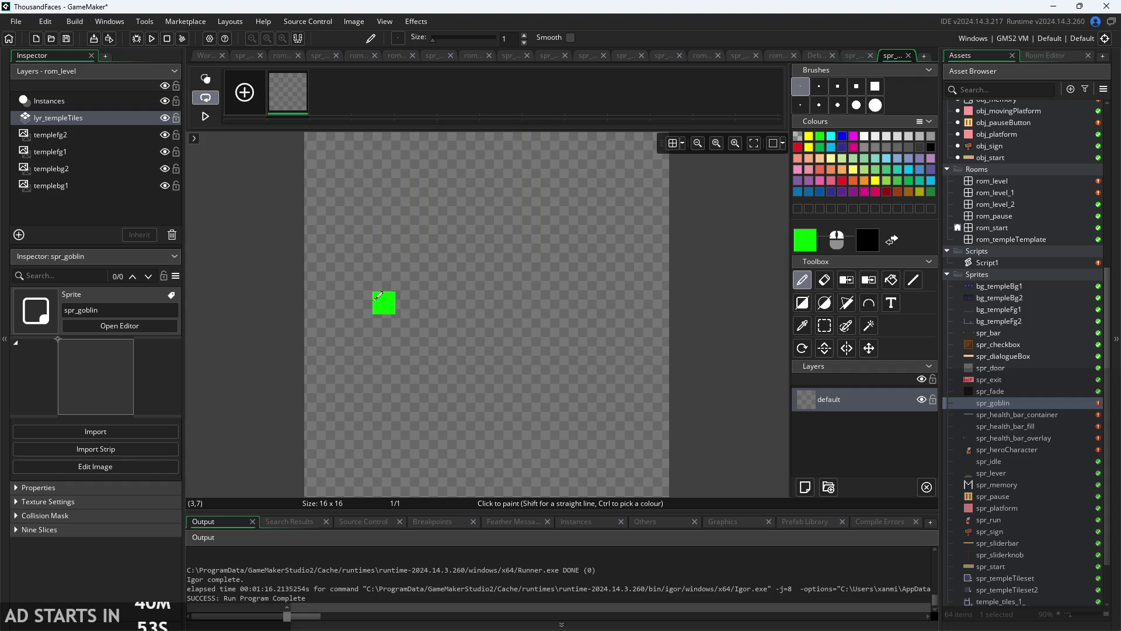
mouse_move(338, 280)
mouse_down()
mouse_move(391, 258)
mouse_move(384, 304)
mouse_up()
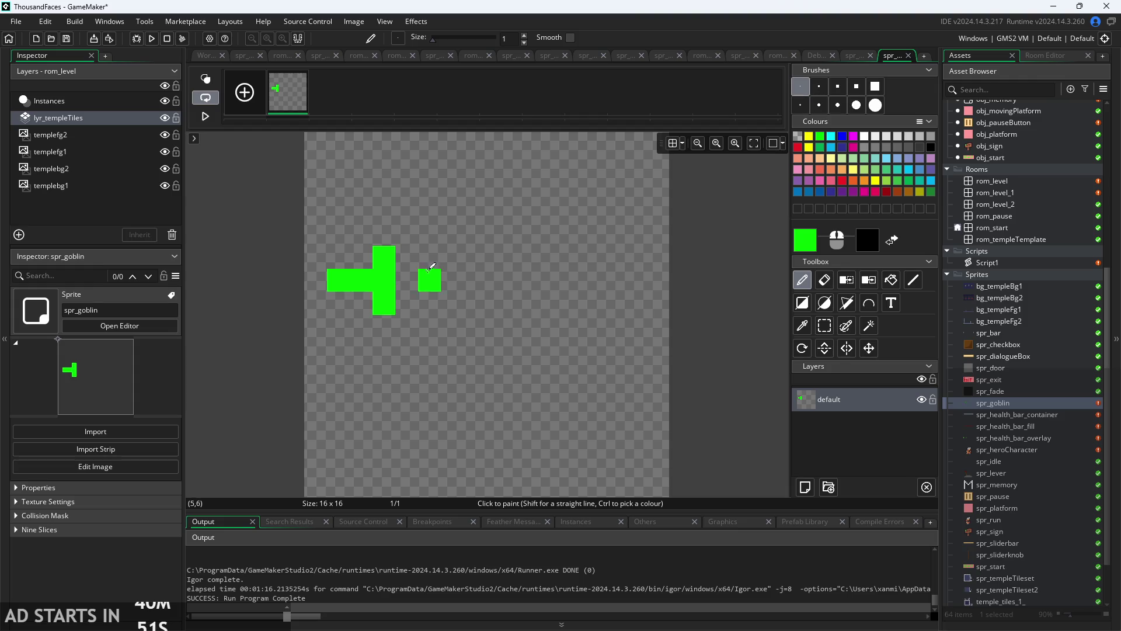
click(394, 233)
mouse_move(399, 226)
mouse_down()
mouse_move(529, 196)
mouse_move(500, 350)
mouse_move(431, 257)
mouse_up()
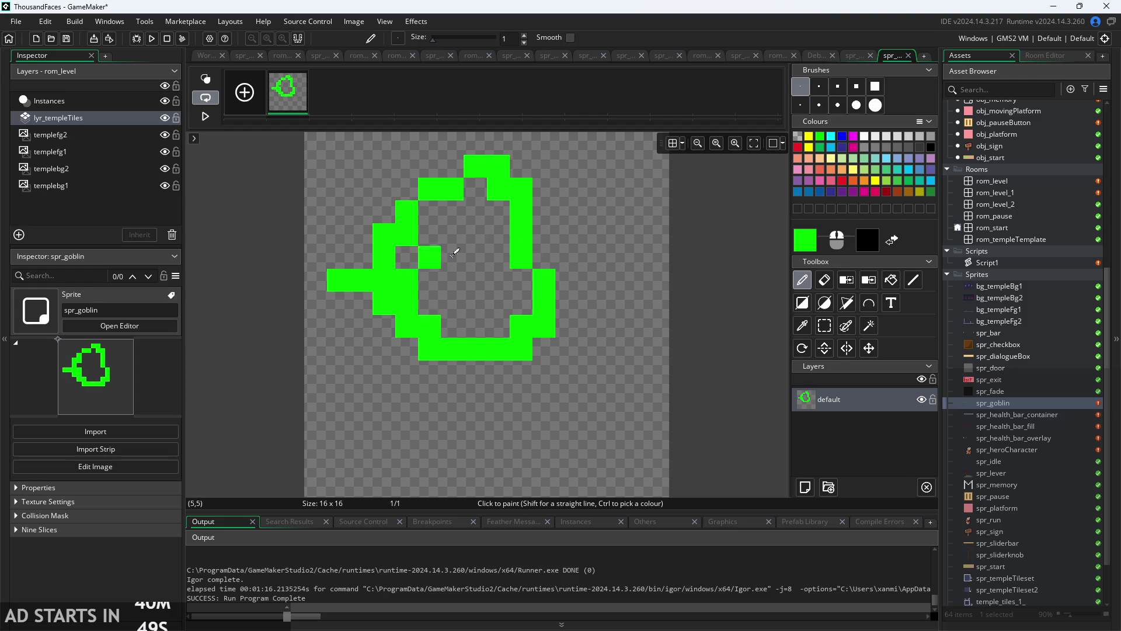
drag(510, 174, 543, 190)
mouse_move(409, 190)
mouse_down()
mouse_move(407, 143)
mouse_move(407, 257)
mouse_move(463, 310)
mouse_move(439, 302)
mouse_move(503, 272)
mouse_move(520, 280)
mouse_up()
click(475, 189)
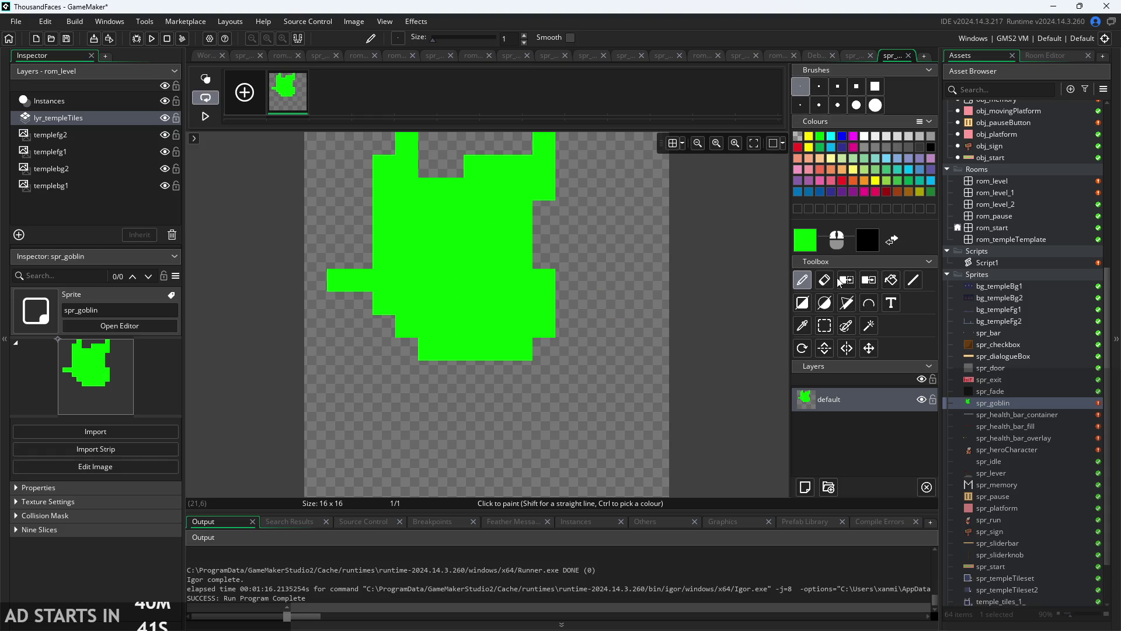
- Add two black eyes and extend the goblin's left arm in green
right_click(406, 234)
right_click(498, 234)
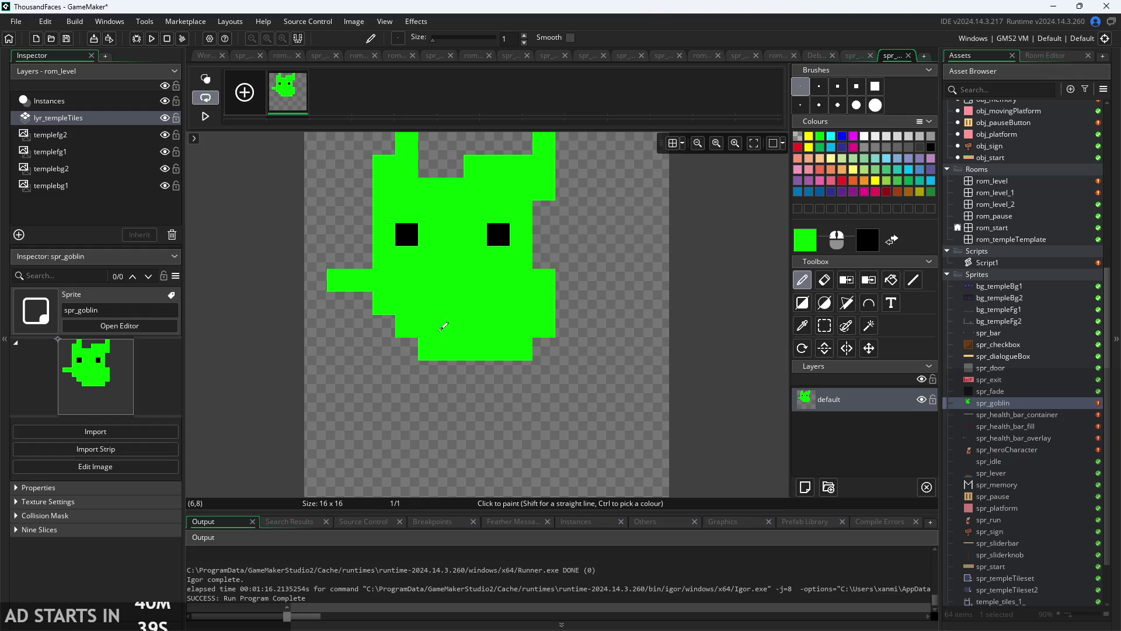
click(348, 296)
click(354, 297)
click(325, 296)
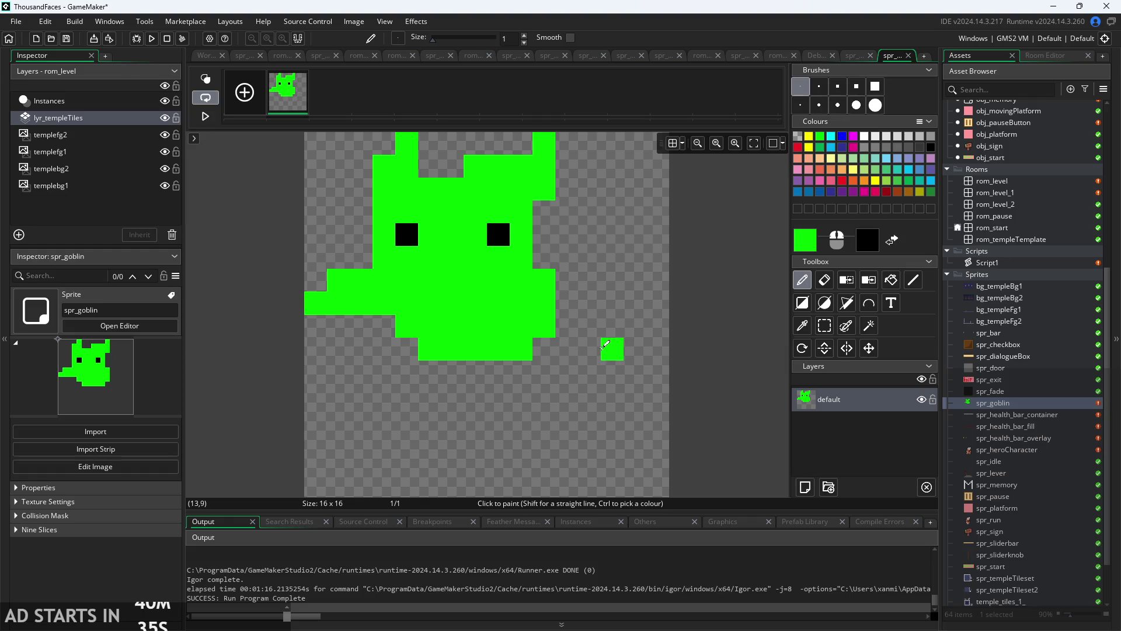
click(805, 241)
- Paint the goblin's body, legs and right arm in brown, reshaping the arm
click(321, 274)
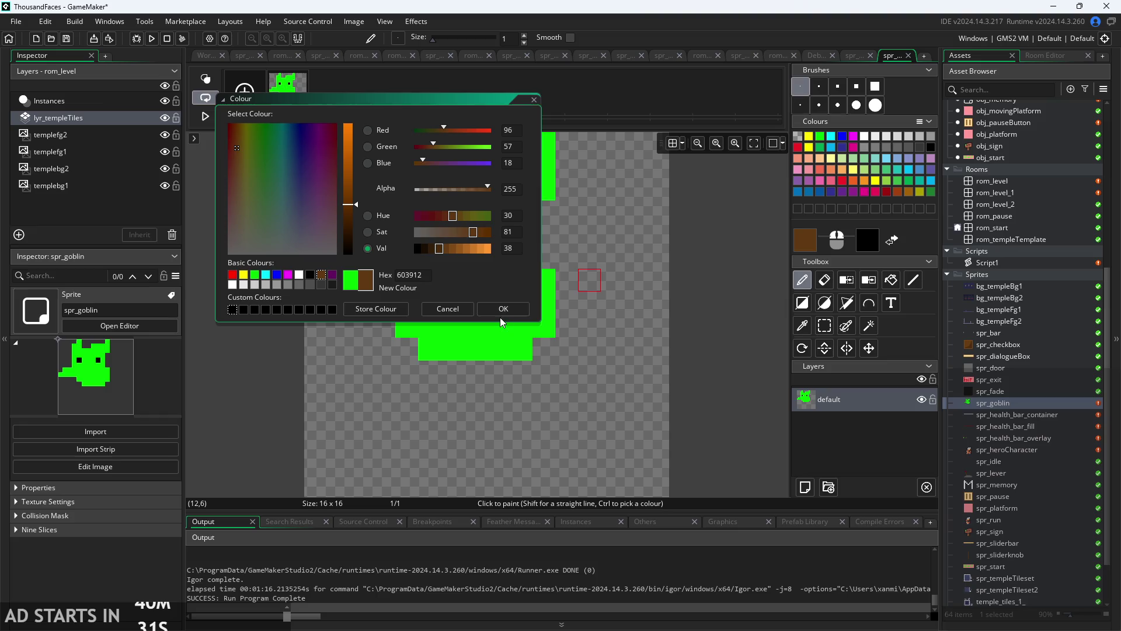
click(503, 308)
mouse_move(363, 355)
mouse_down()
mouse_move(452, 394)
mouse_move(475, 417)
mouse_move(430, 419)
mouse_move(518, 483)
mouse_move(549, 401)
mouse_up()
mouse_move(430, 455)
mouse_down()
mouse_move(560, 438)
mouse_move(374, 369)
mouse_move(329, 383)
mouse_move(338, 408)
mouse_up()
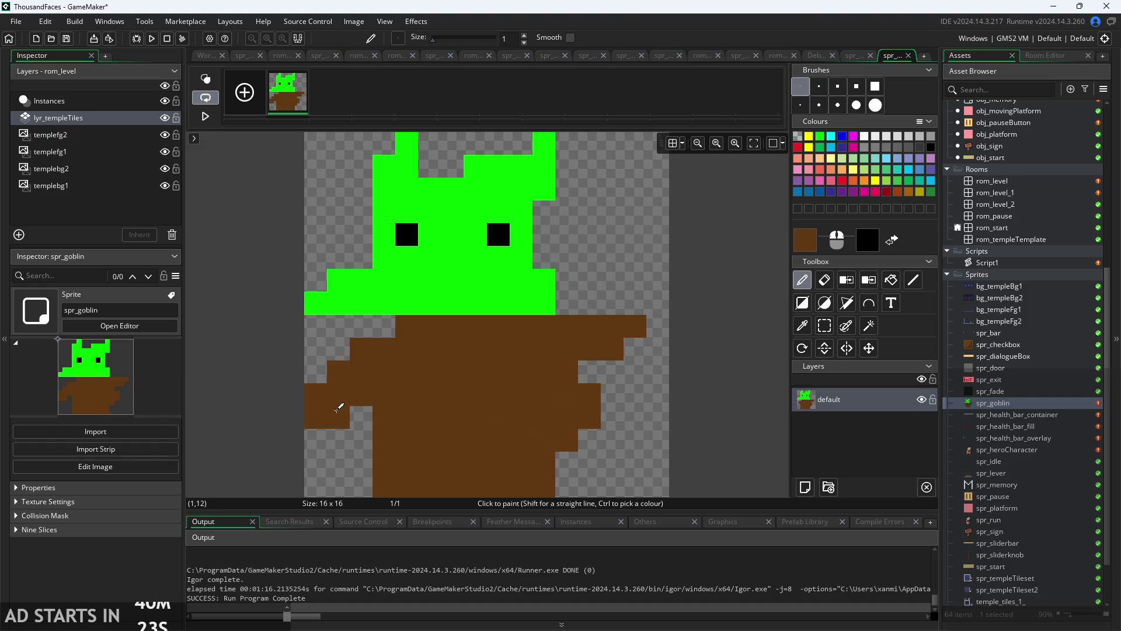
mouse_move(622, 353)
mouse_down()
mouse_move(646, 338)
mouse_move(664, 349)
mouse_up()
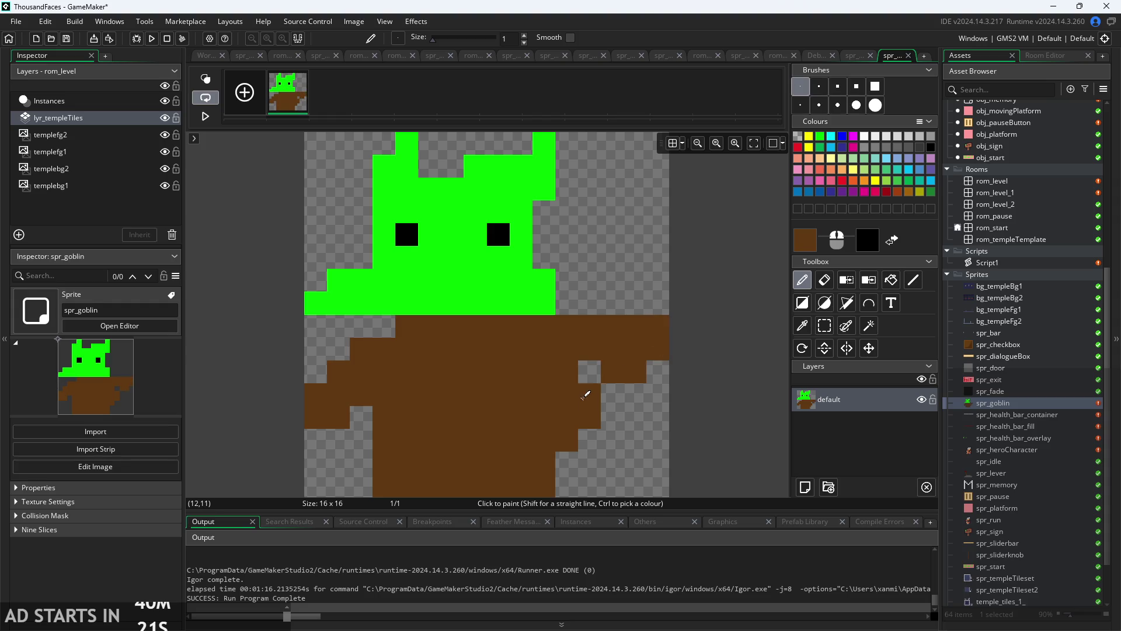
mouse_move(586, 395)
mouse_down()
mouse_move(590, 408)
mouse_move(566, 441)
mouse_move(575, 387)
mouse_move(681, 386)
mouse_move(622, 314)
mouse_move(628, 342)
mouse_up()
click(825, 280)
key(d)
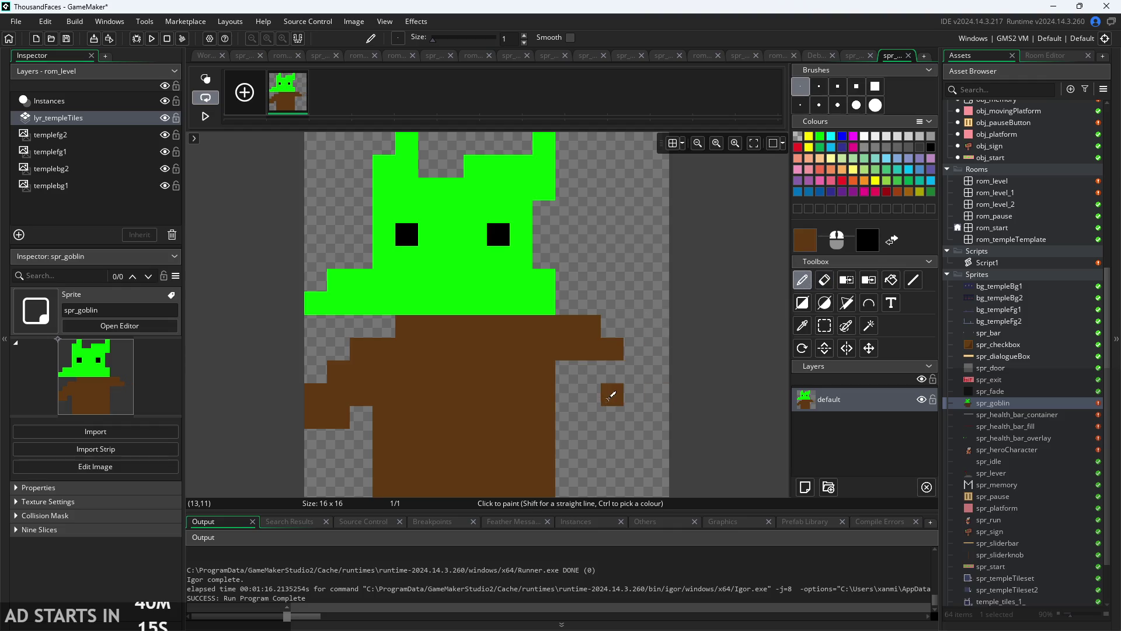
mouse_move(612, 396)
mouse_down()
mouse_move(610, 371)
mouse_move(629, 365)
mouse_move(610, 388)
mouse_move(634, 387)
mouse_up()
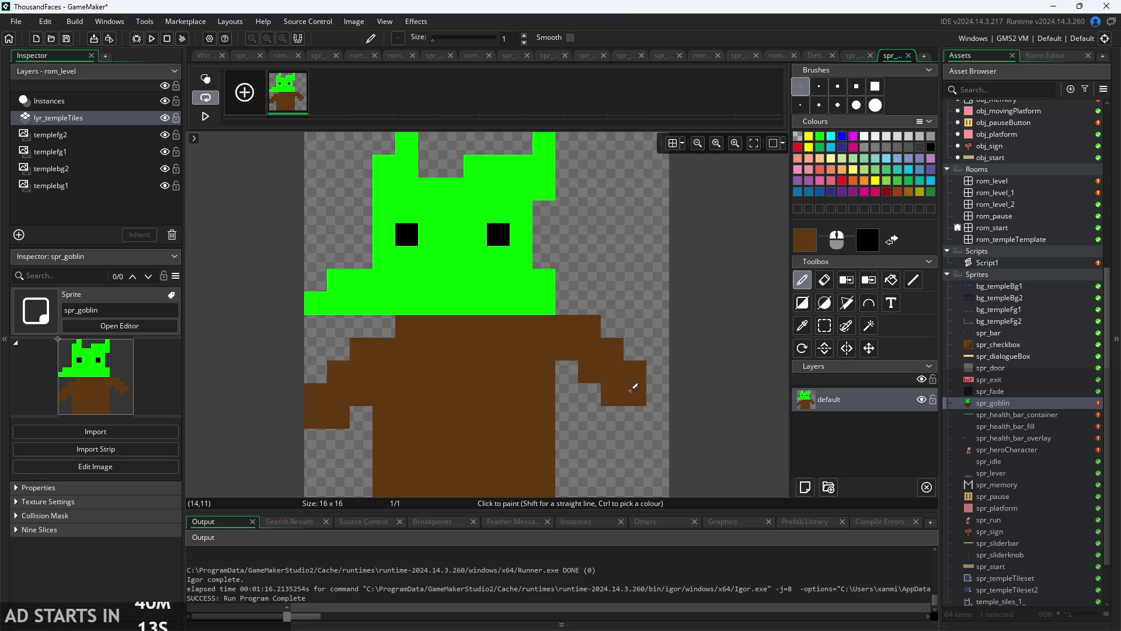
- Eyedrop the goblin's green and paint both hands and the feet
click(802, 325)
click(500, 303)
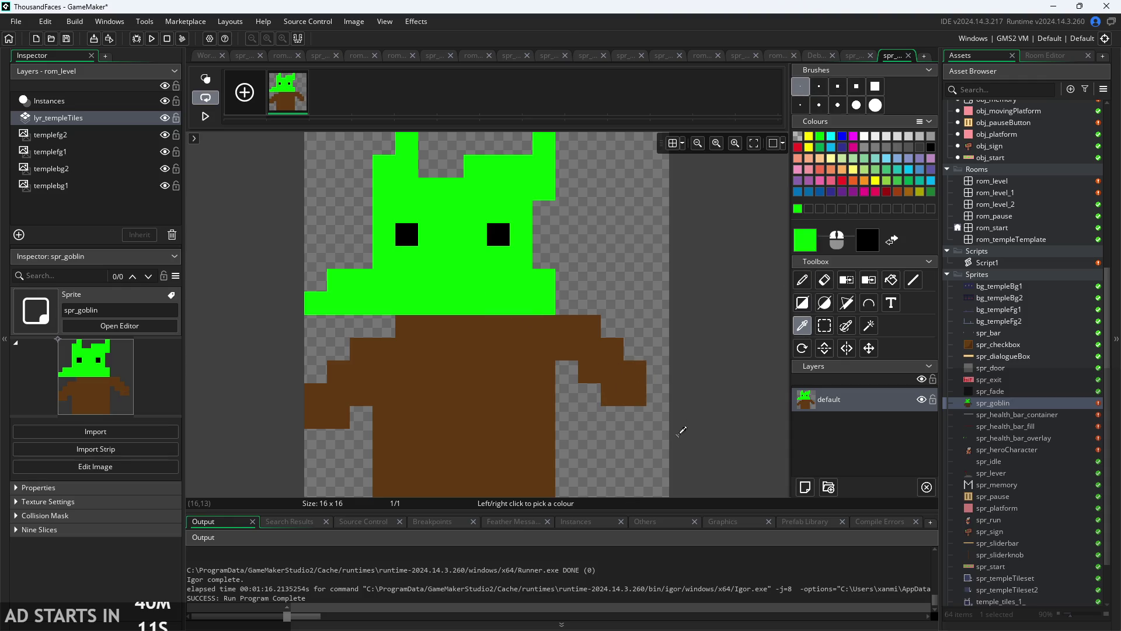
click(802, 279)
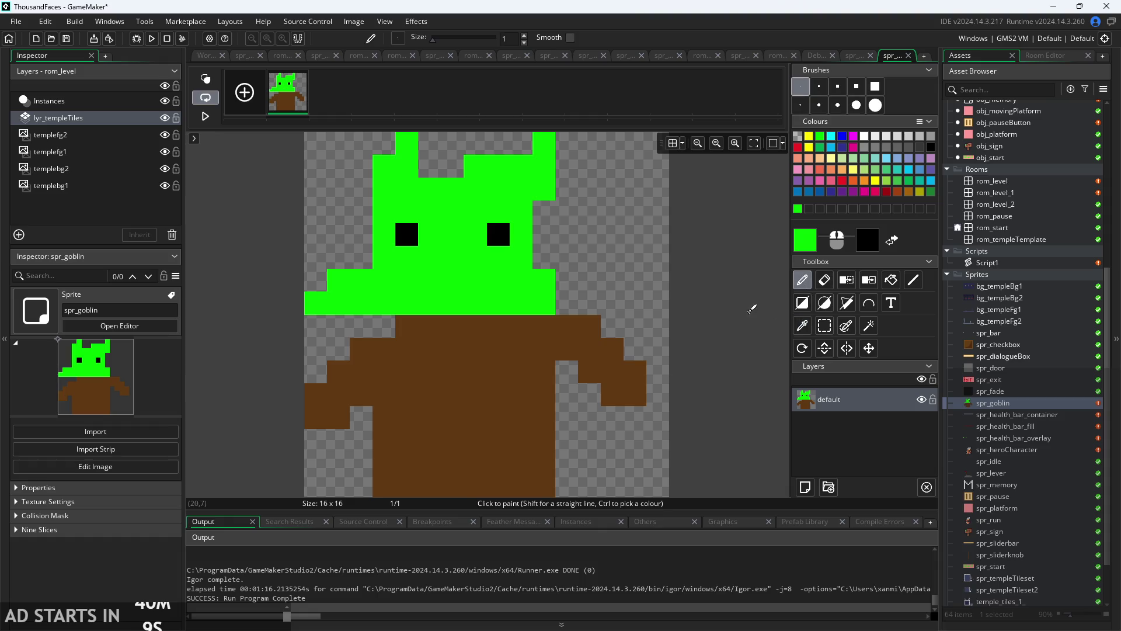
click(612, 417)
drag(635, 417, 612, 440)
click(338, 440)
mouse_move(329, 442)
mouse_down()
mouse_move(338, 462)
mouse_move(390, 485)
mouse_move(546, 485)
mouse_up()
click(825, 279)
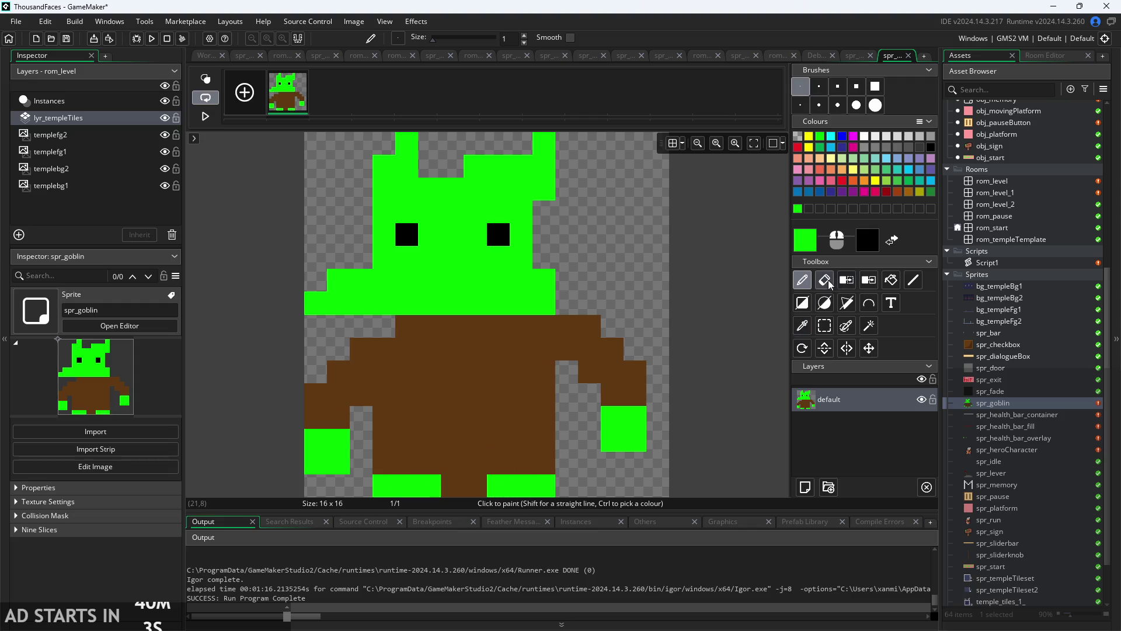
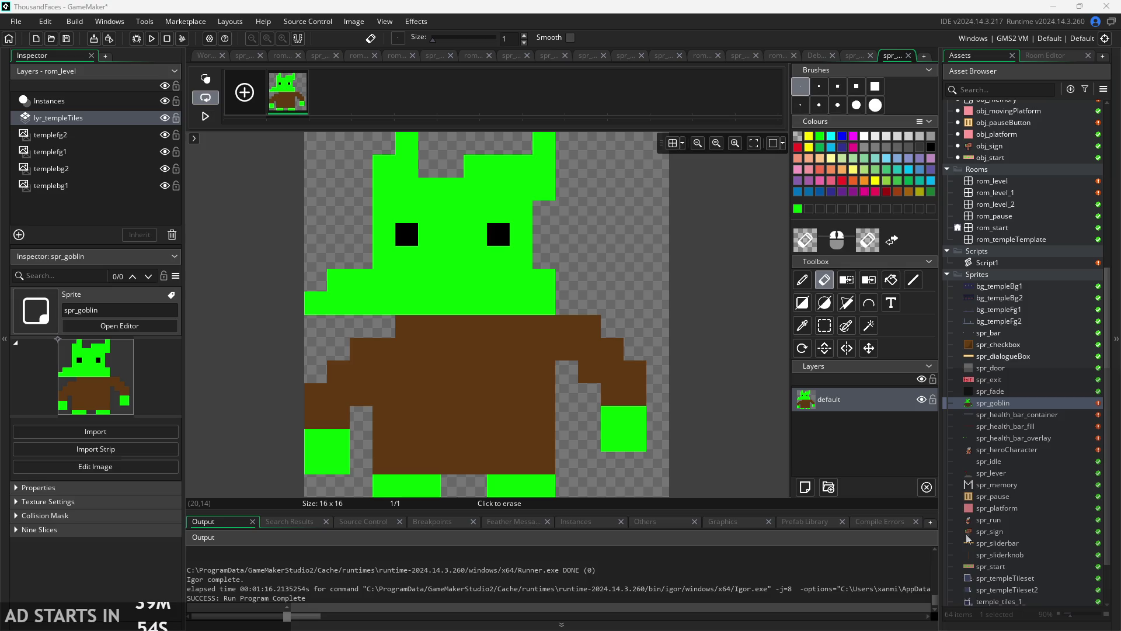
- Zoom out on the finished 16x16 goblin and switch back to the spr_goblin sprite window
scroll(749, 381, down, 3)
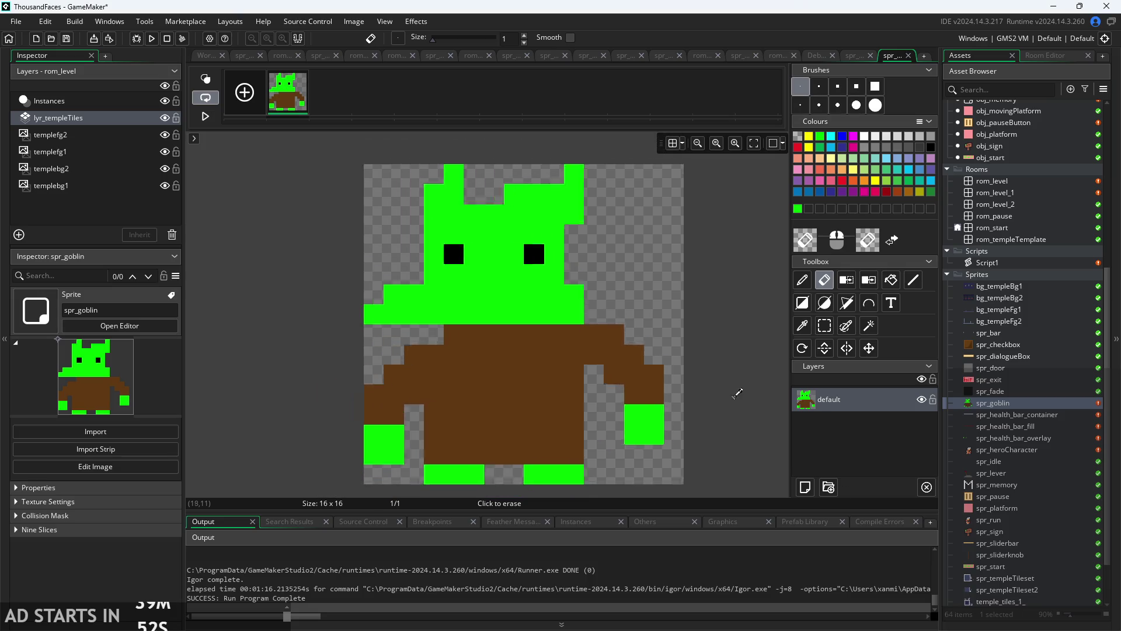
scroll(637, 377, down, 2)
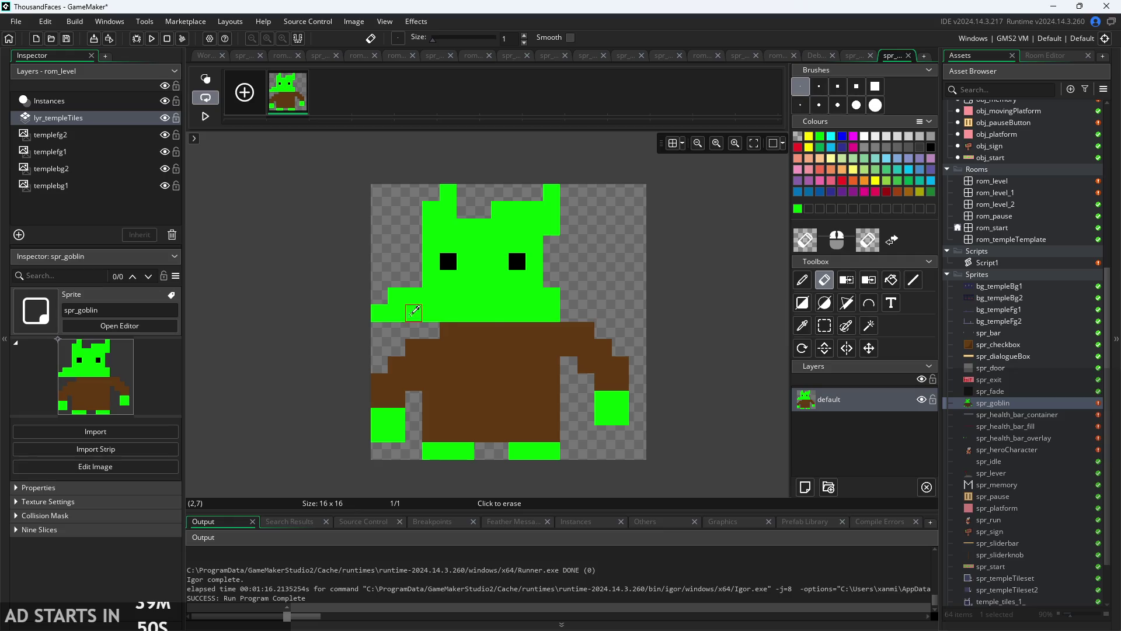
scroll(735, 427, up, 2)
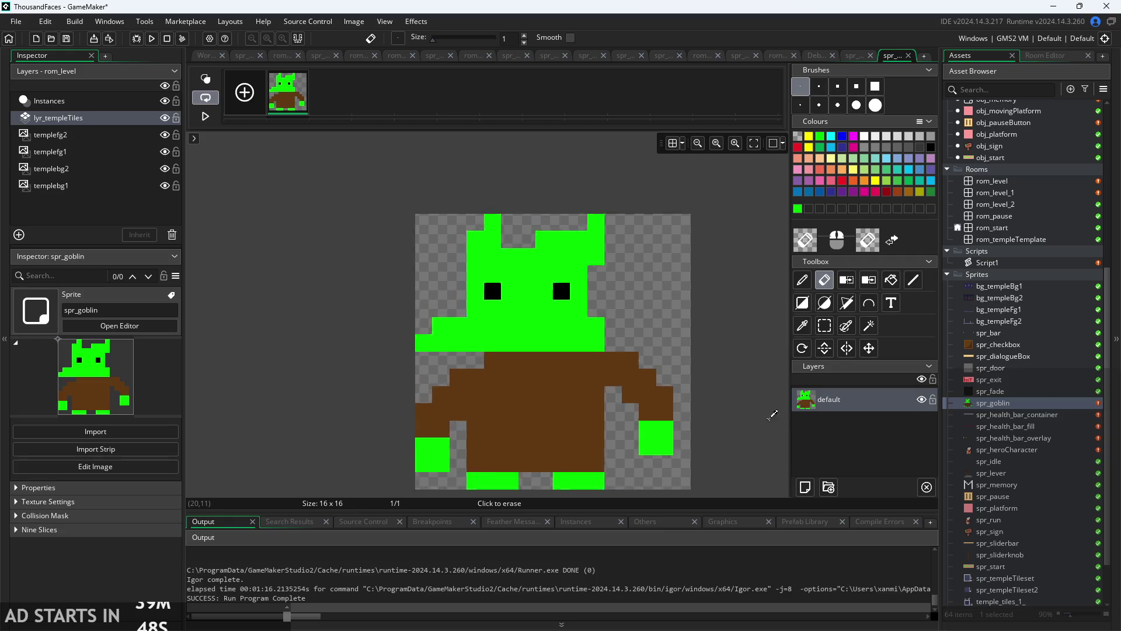
scroll(734, 428, down, 2)
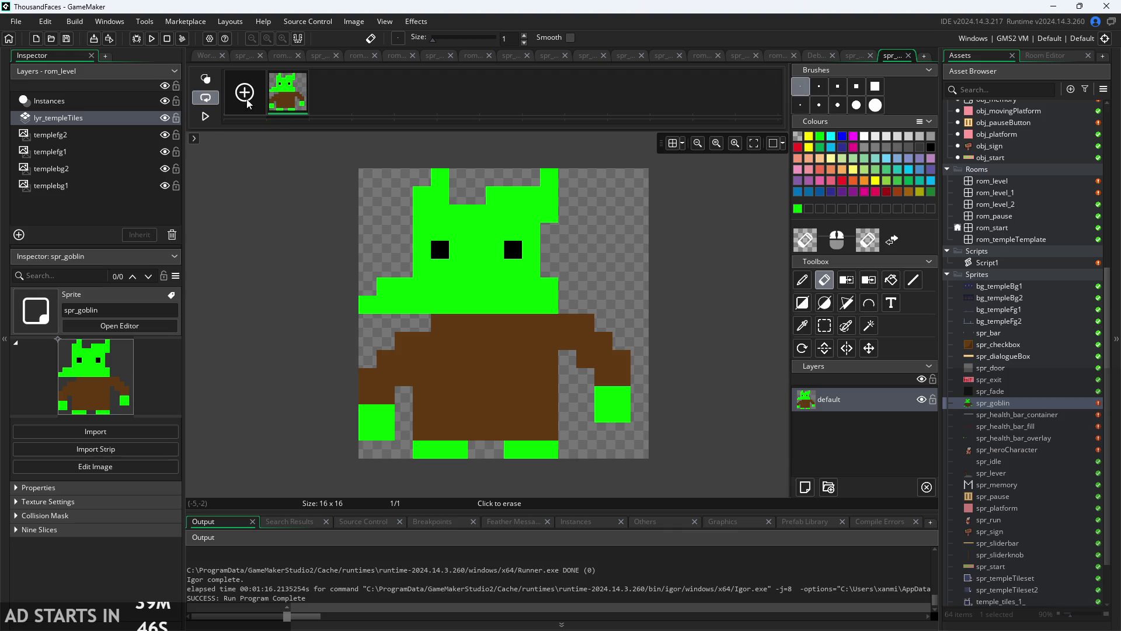
click(204, 58)
scroll(875, 385, up, 3)
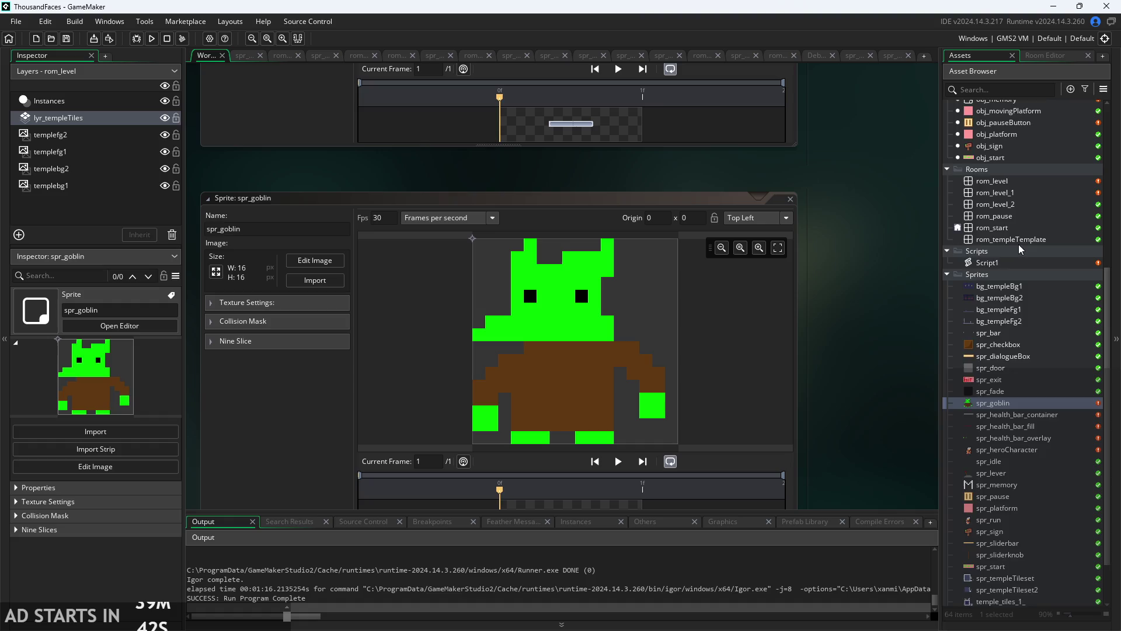
scroll(1018, 244, up, 5)
- Create a new object in the Objects folder named obj_goblin
right_click(1004, 163)
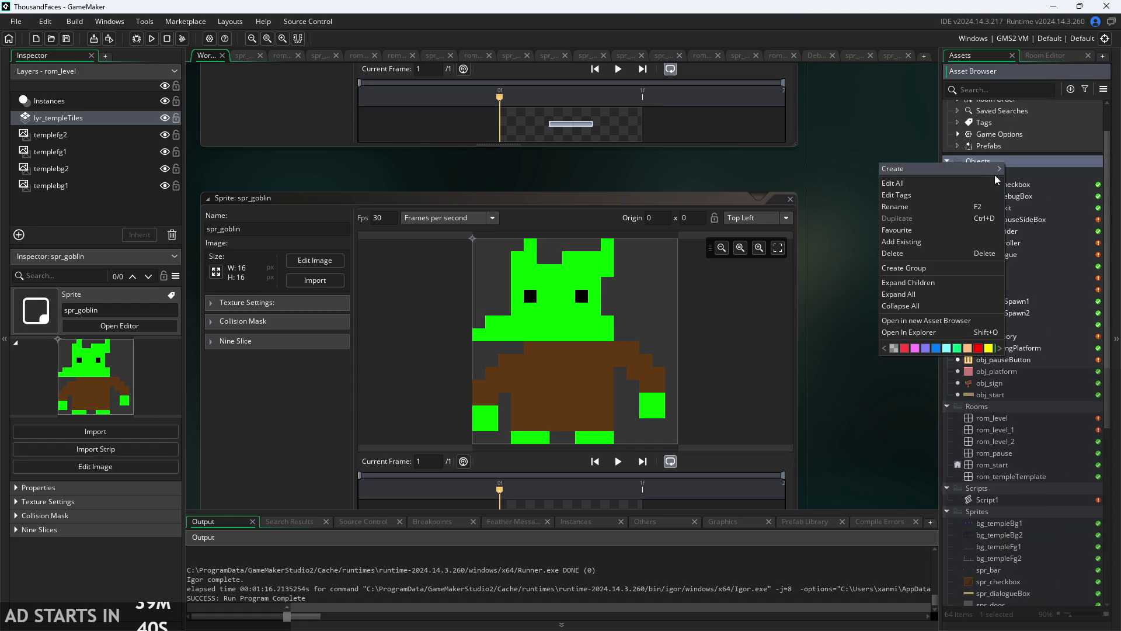
mouse_move(972, 174)
click(1059, 226)
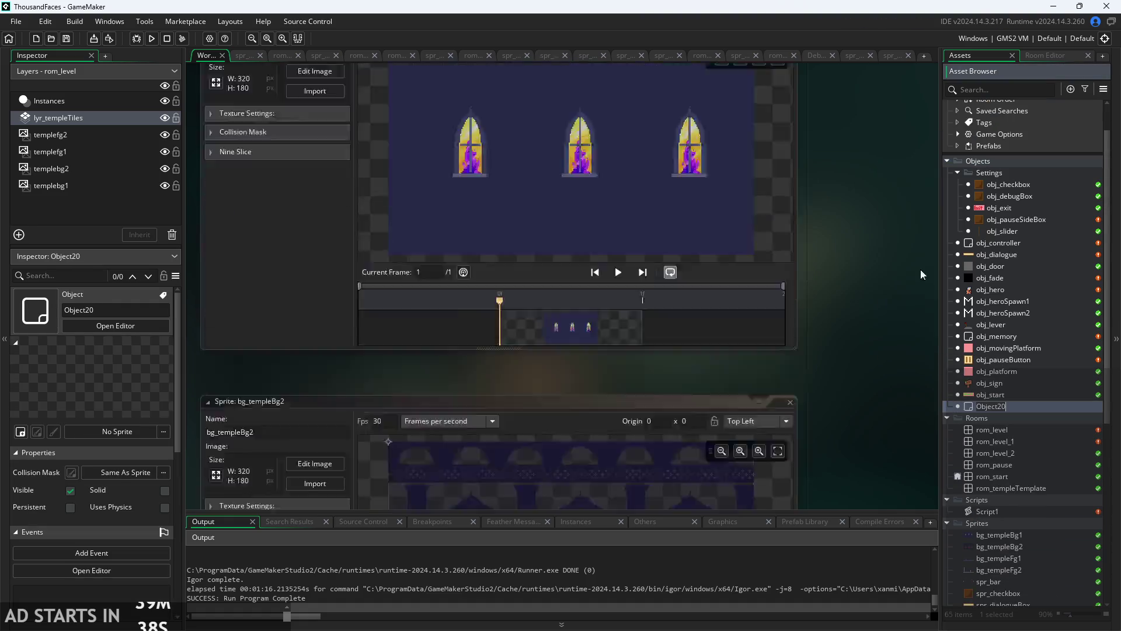
click(253, 185)
text(o)
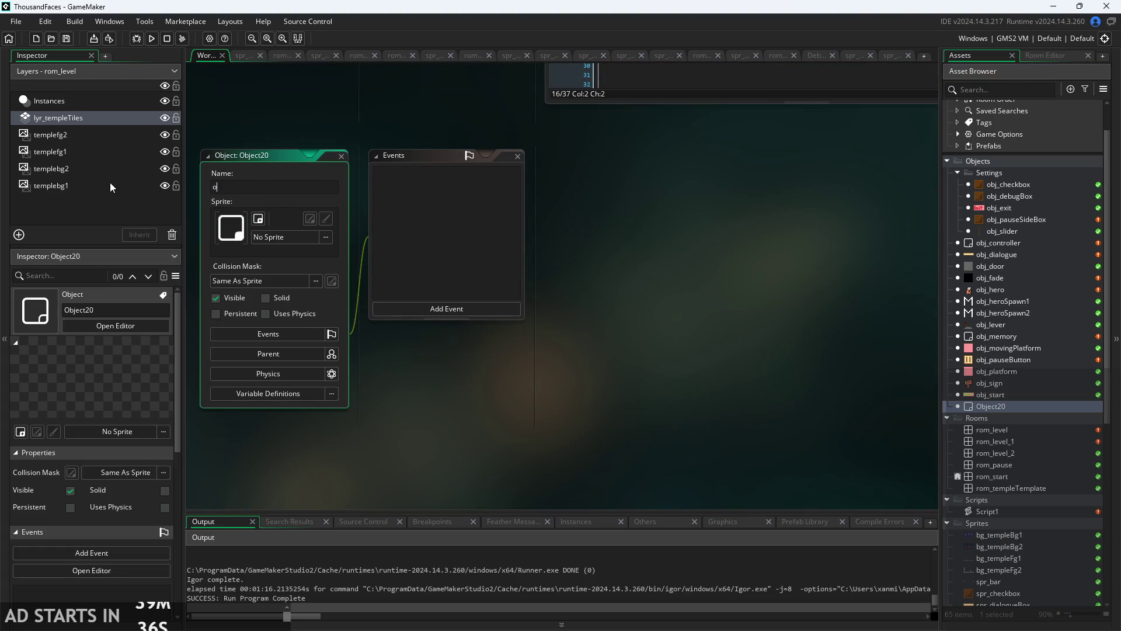
text(bj_goblin)
key(Return)
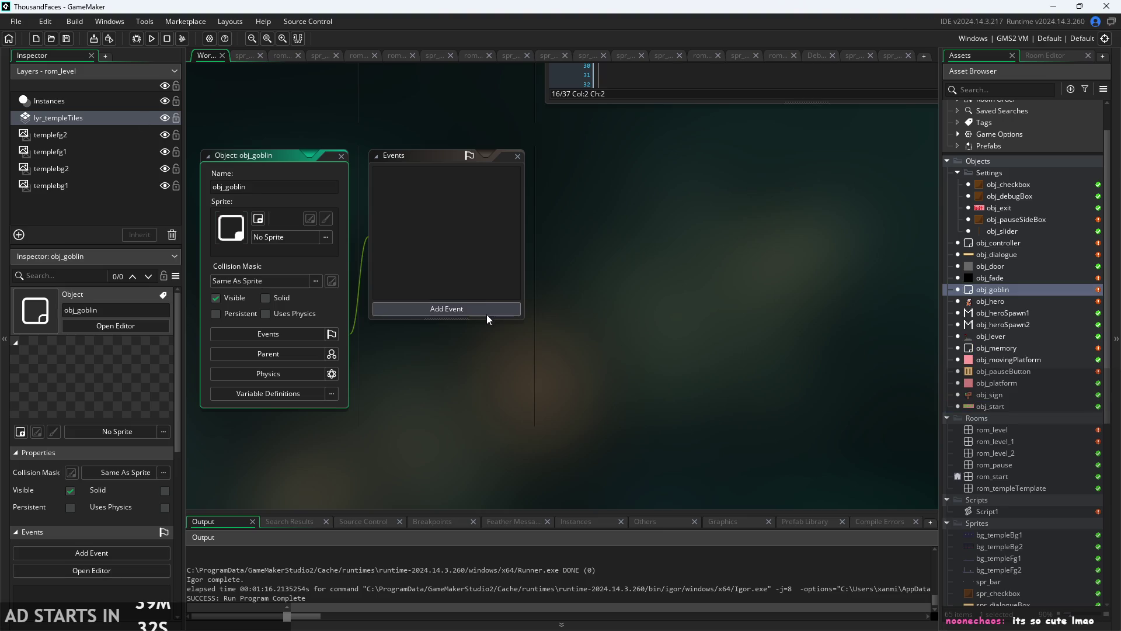
- Assign the spr_goblin sprite to obj_goblin after glancing at the hero's step code
click(486, 315)
click(450, 366)
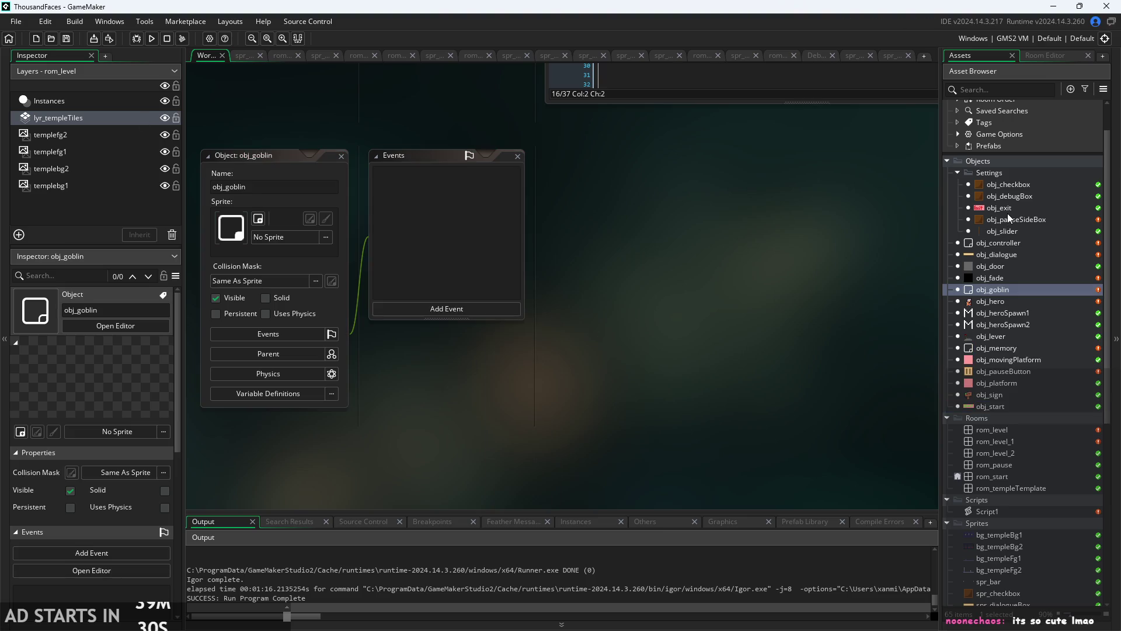
scroll(1004, 292, up, 1)
click(1009, 324)
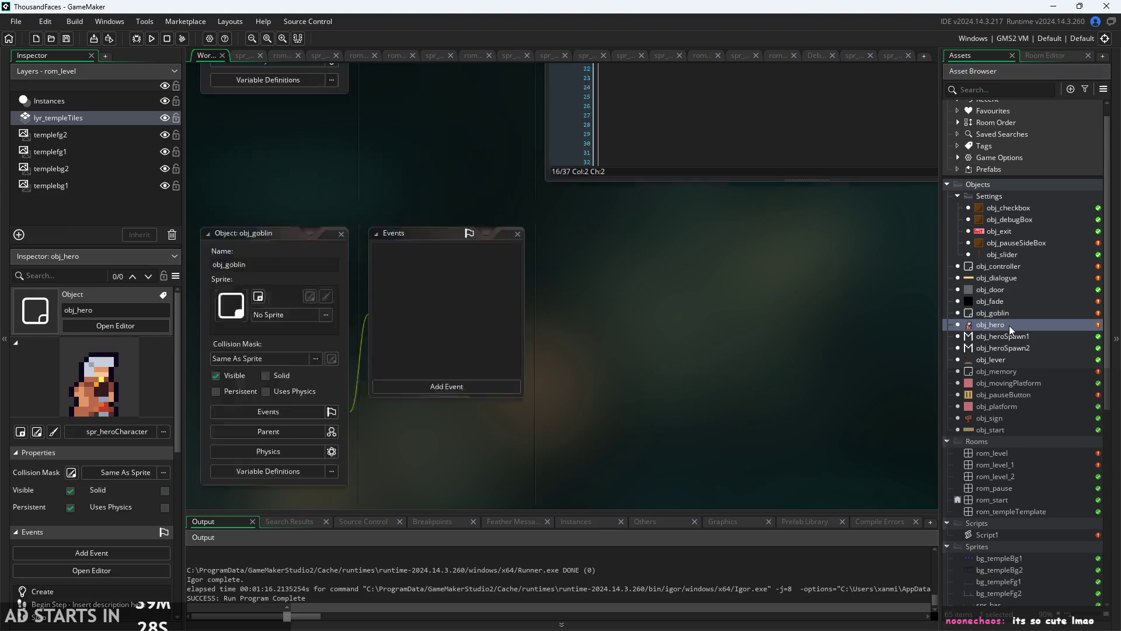
double_click(1009, 324)
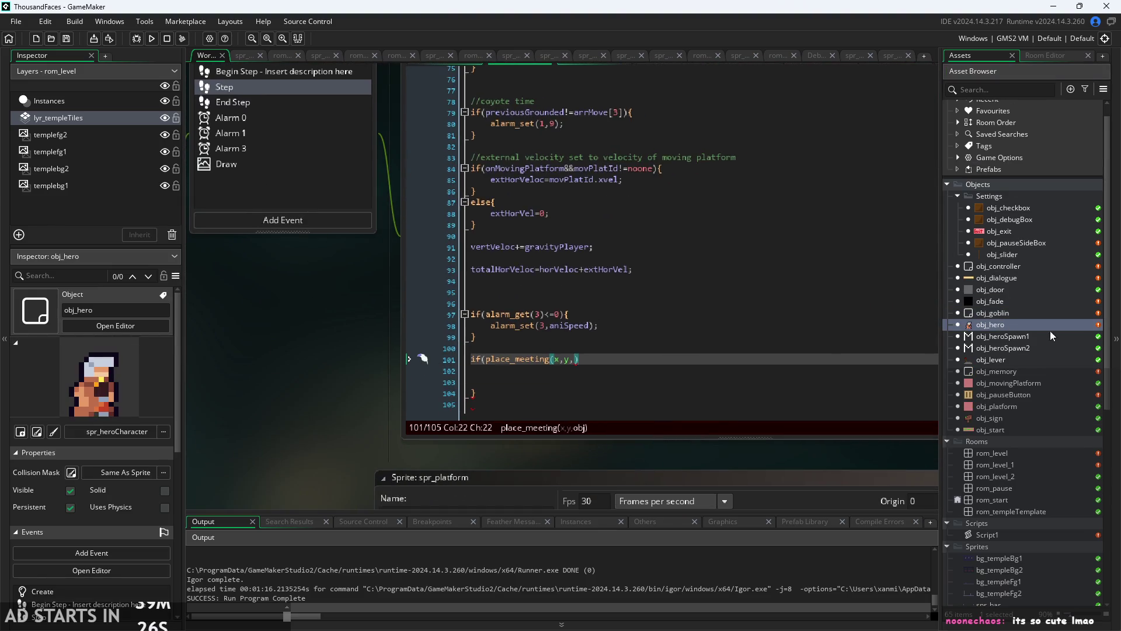
double_click(1046, 312)
click(263, 242)
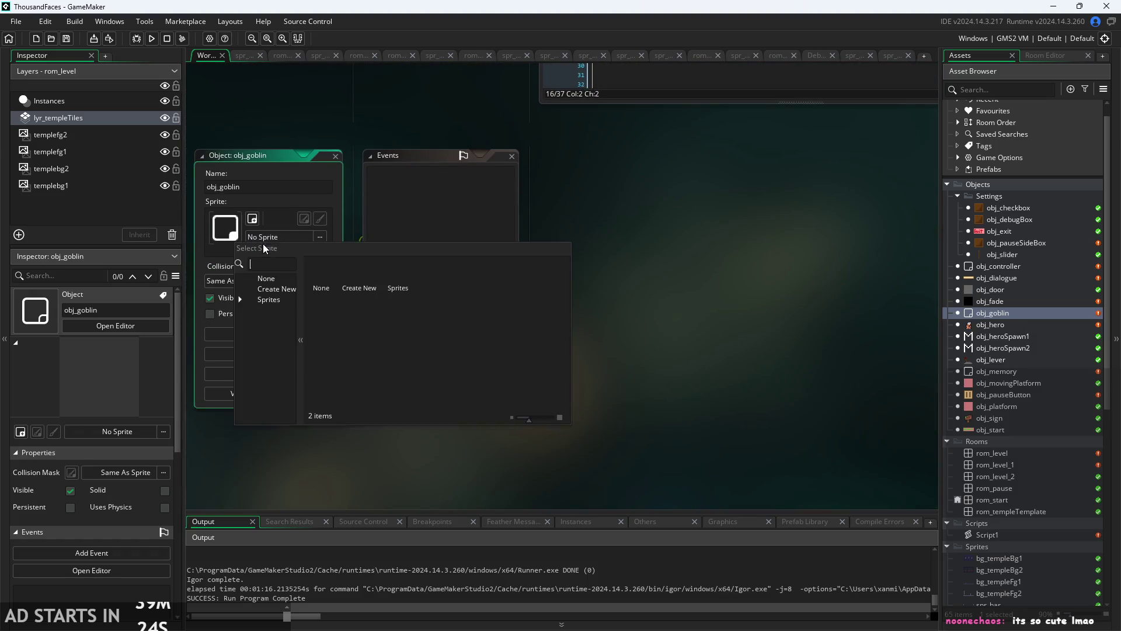
click(241, 300)
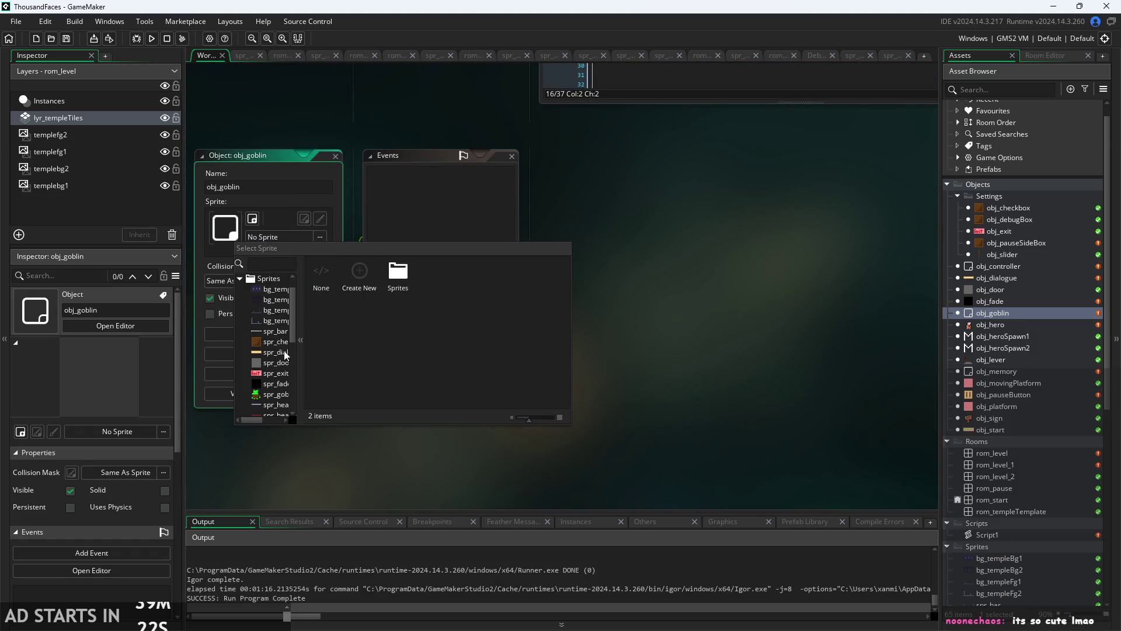
click(277, 394)
- Look over obj_dialogue, return to obj_goblin, then open the obj_door object
double_click(1010, 282)
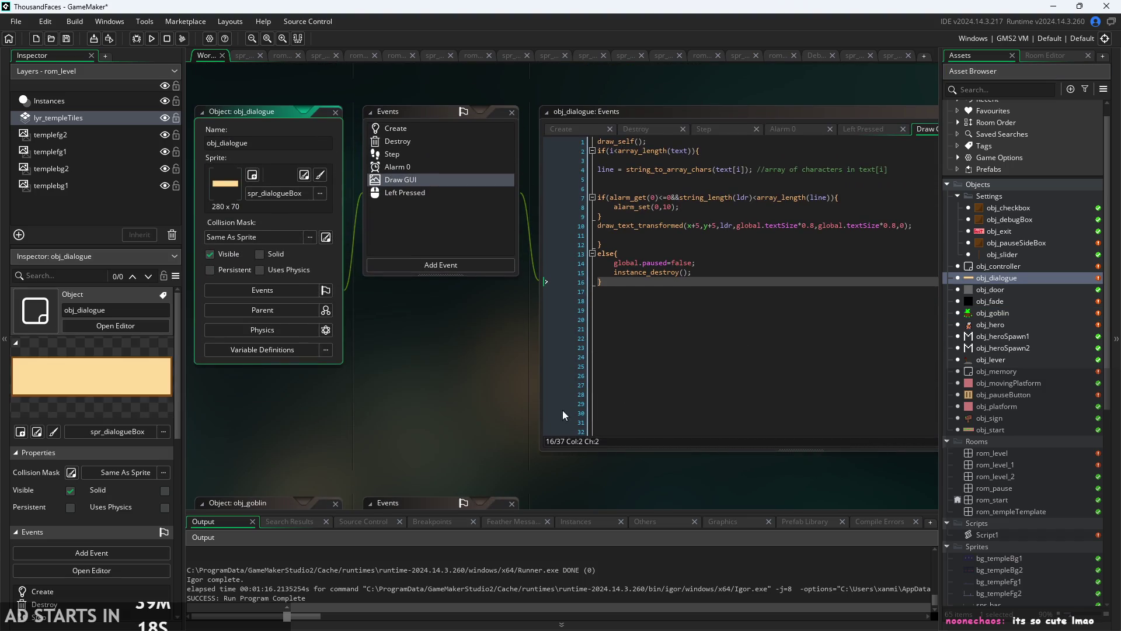
double_click(958, 316)
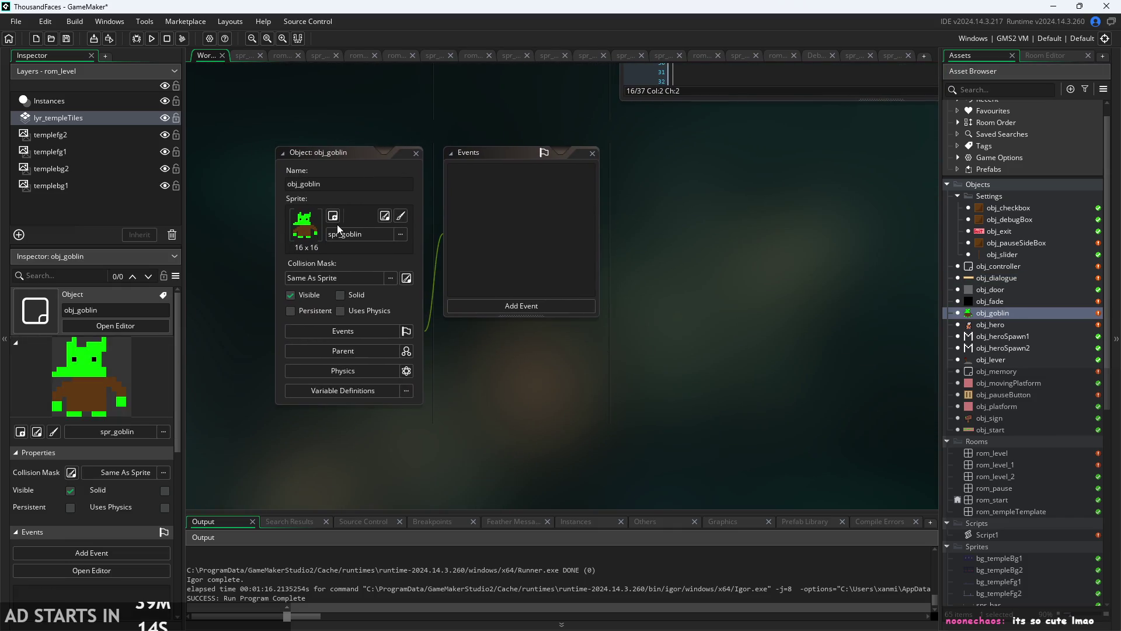
click(357, 183)
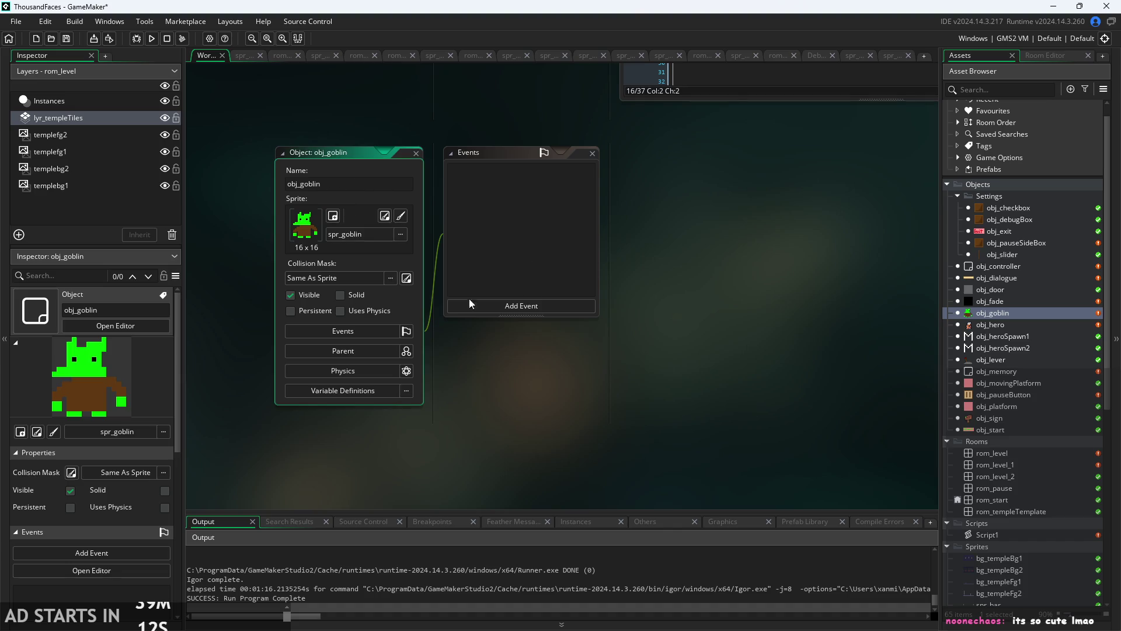
click(264, 174)
scroll(300, 195, up, 4)
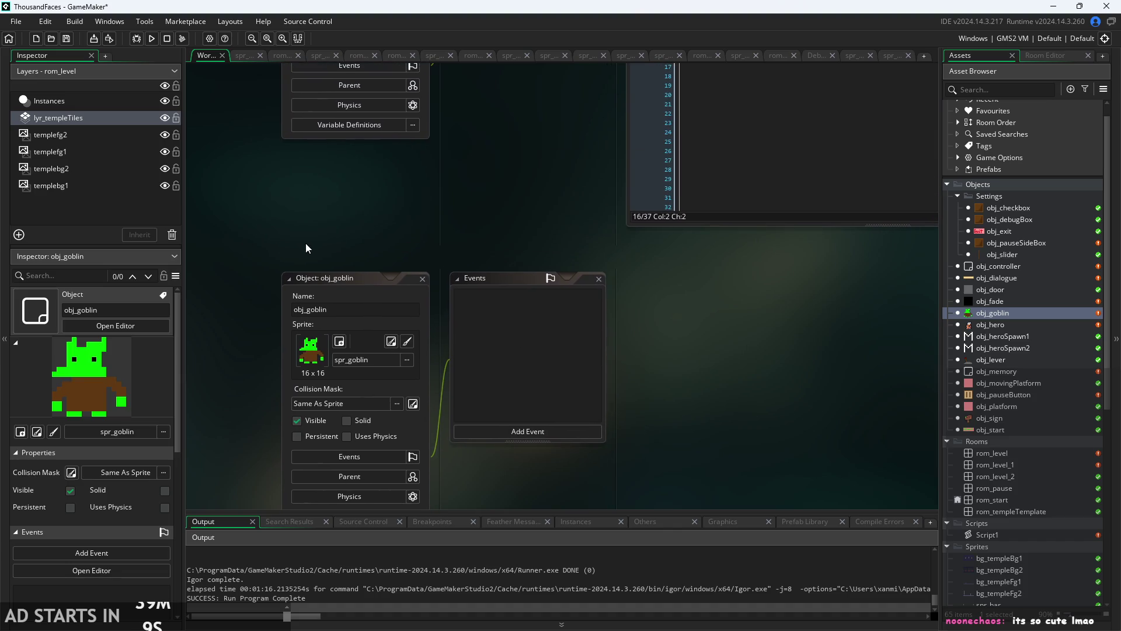
scroll(1011, 267, up, 1)
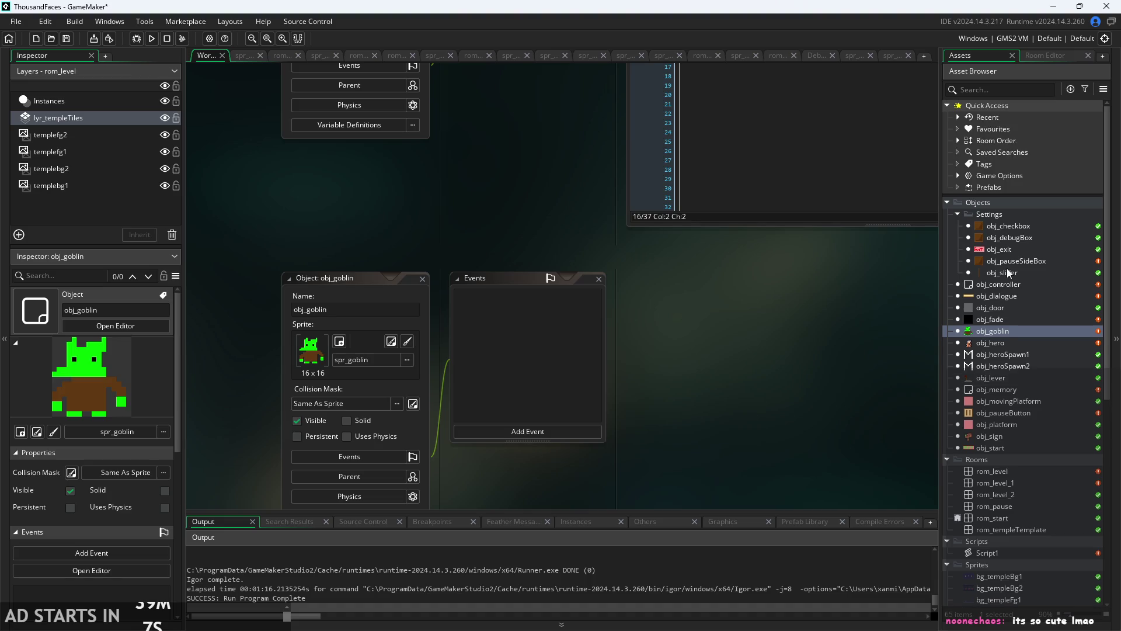
double_click(1014, 307)
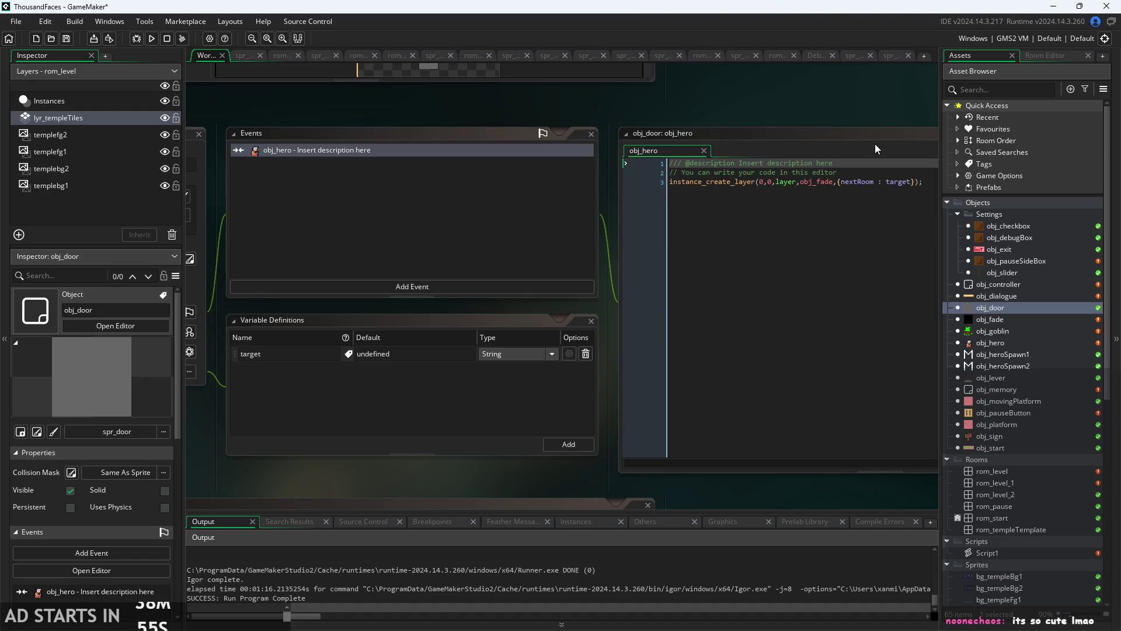
- In obj_hero's Step event, add a place_meeting collision check against obj_goblin
double_click(994, 295)
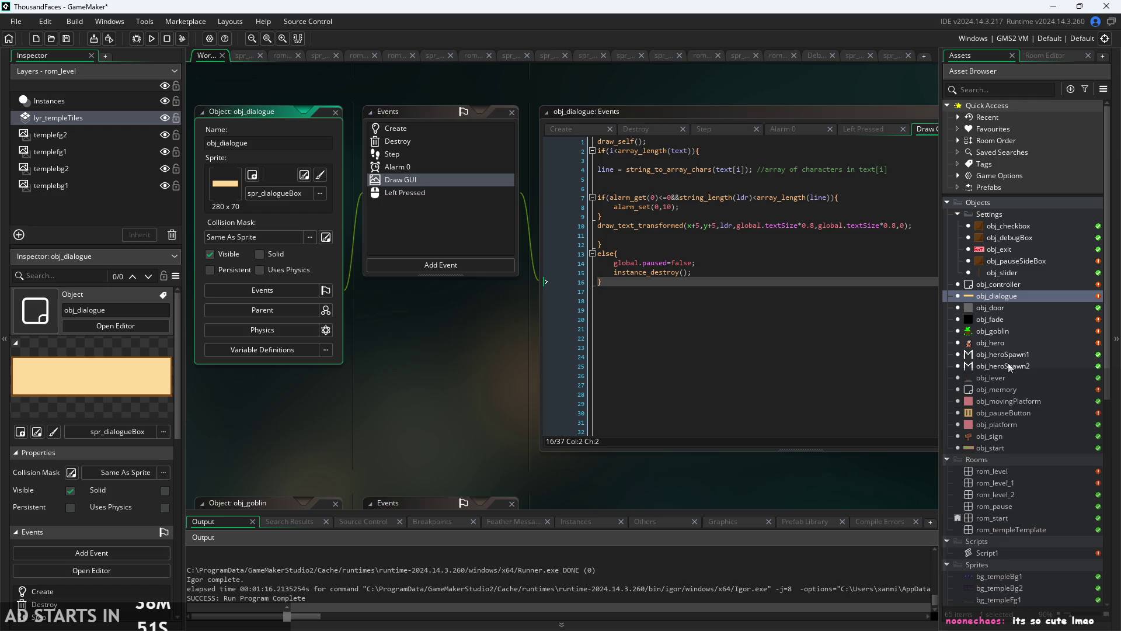
double_click(1007, 343)
scroll(400, 387, up, 3)
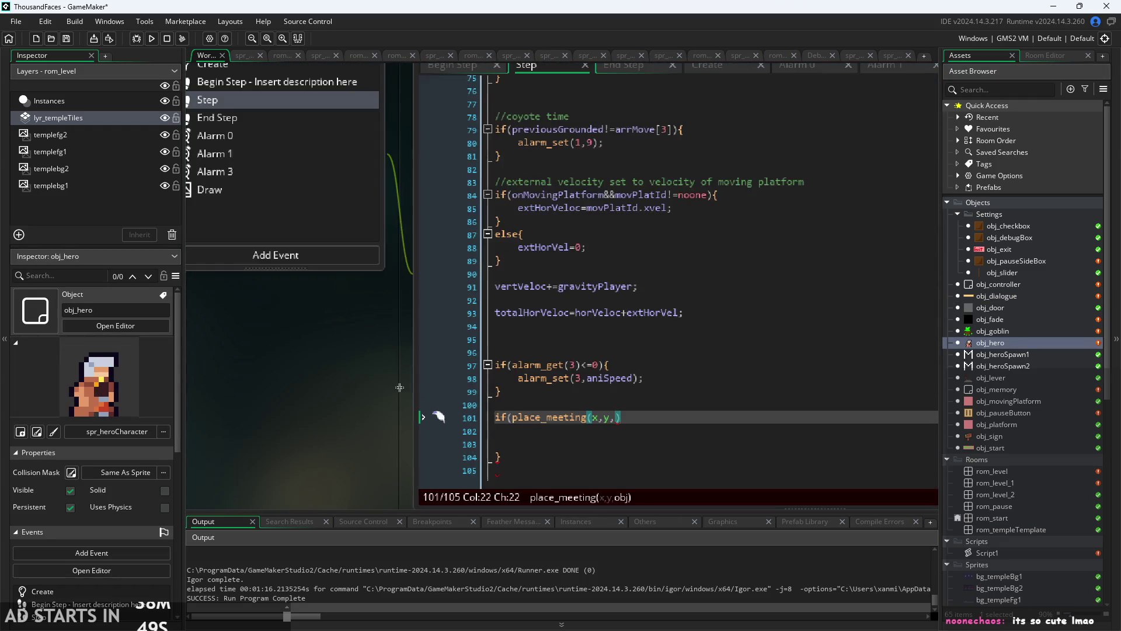
text(obj_gob)
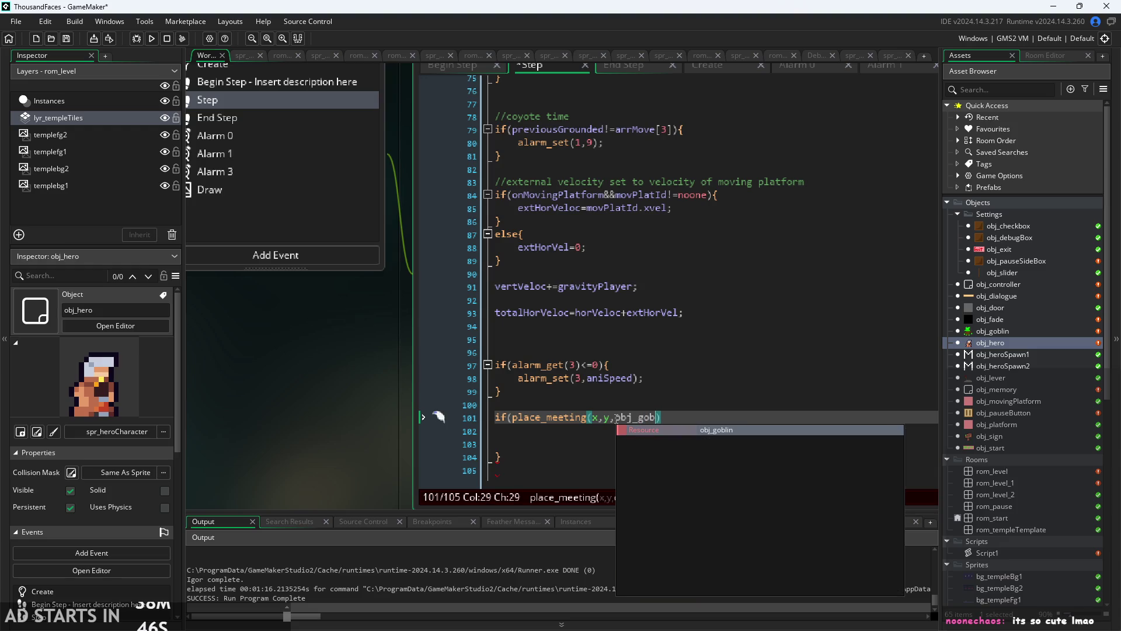
key(Return)
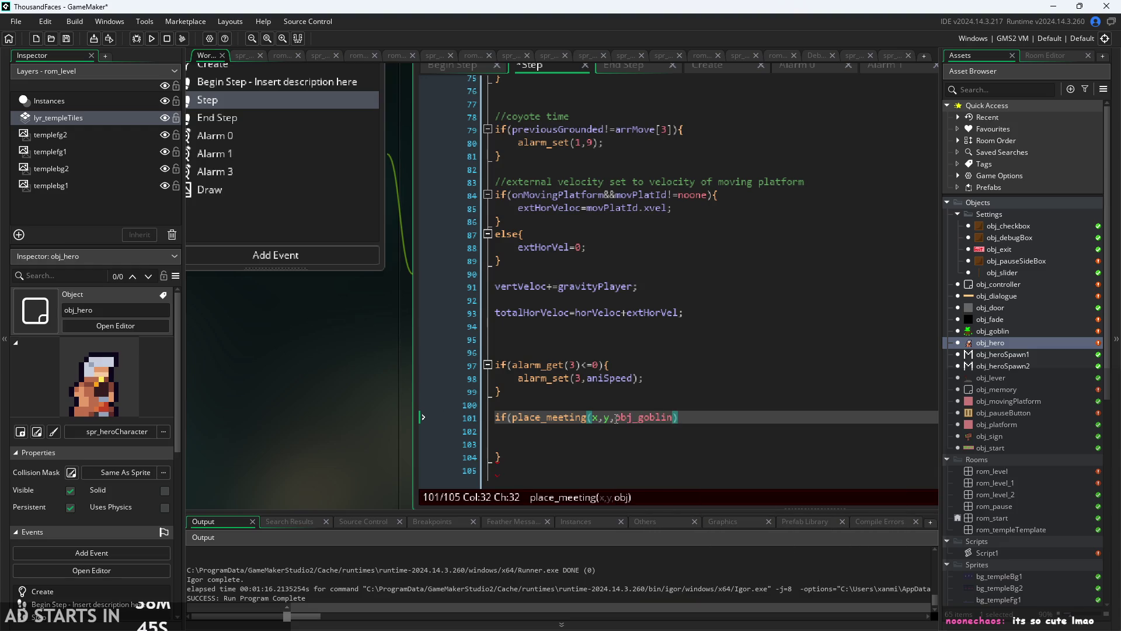
text())
key(Return)
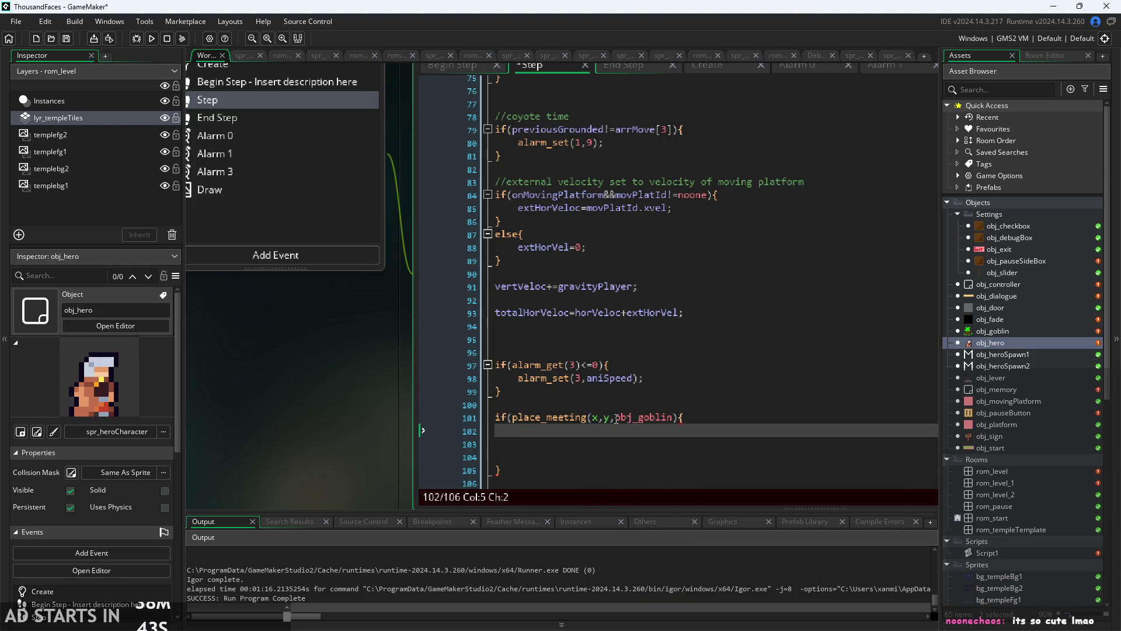
key(Return)
key(Up)
- Make the collision block decrement playerHealth (playerHealth--;), save, and place the caret to close the condition
text(eal)
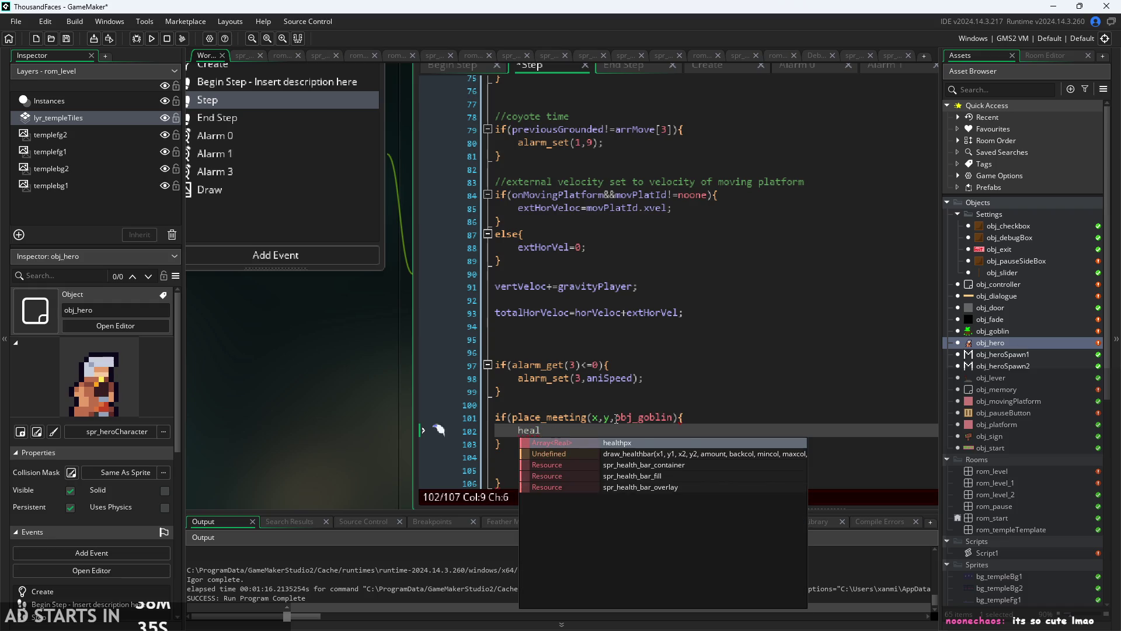
key(Return)
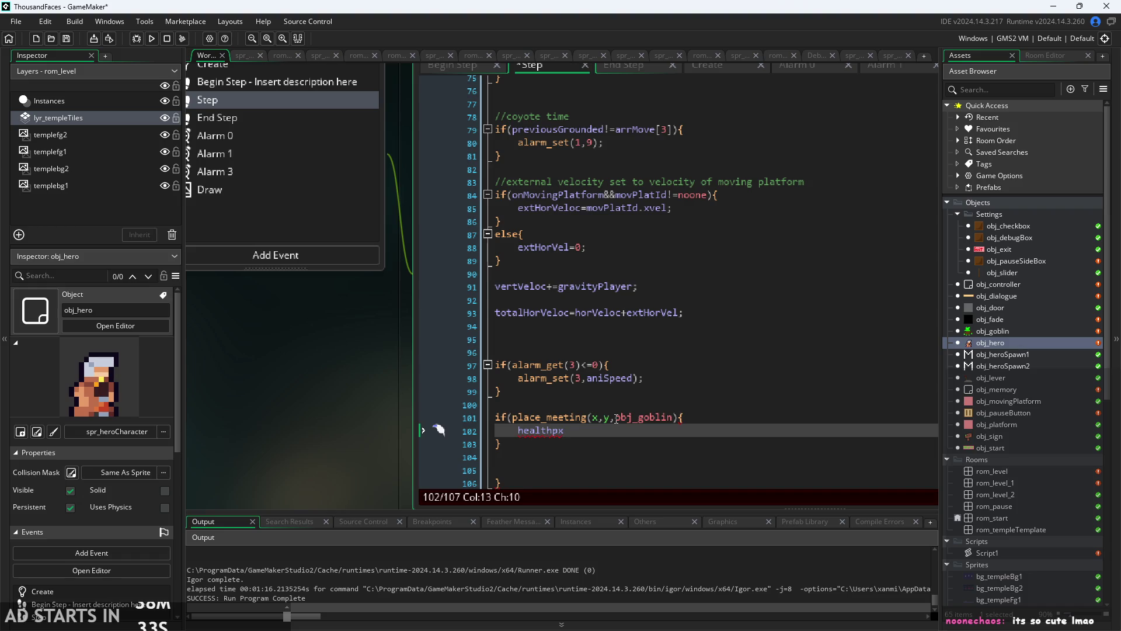
key(BackSpace)
key(BackSpace)
key(BackSpace)
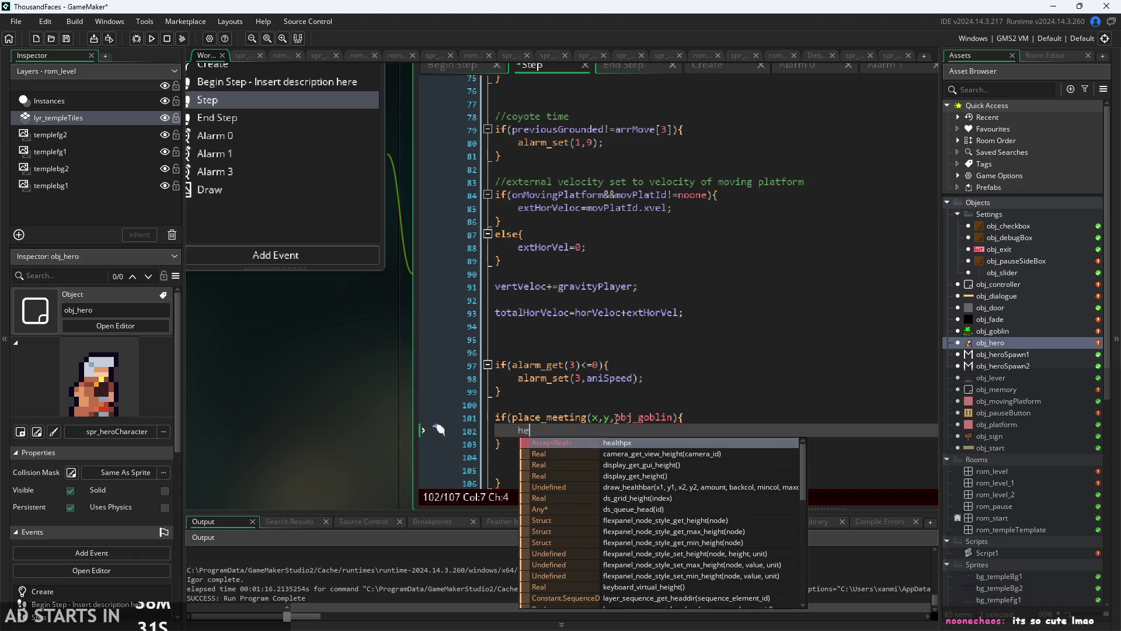
key(BackSpace)
key(BackSpace)
text(pla)
key(Return)
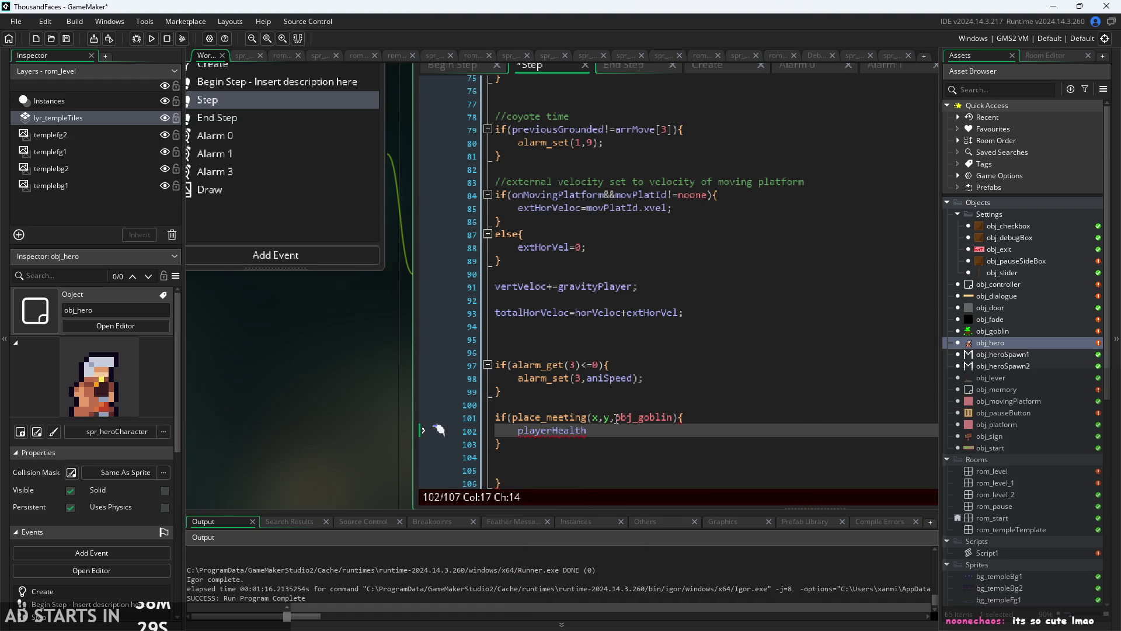
text(--;)
key(ctrl+s)
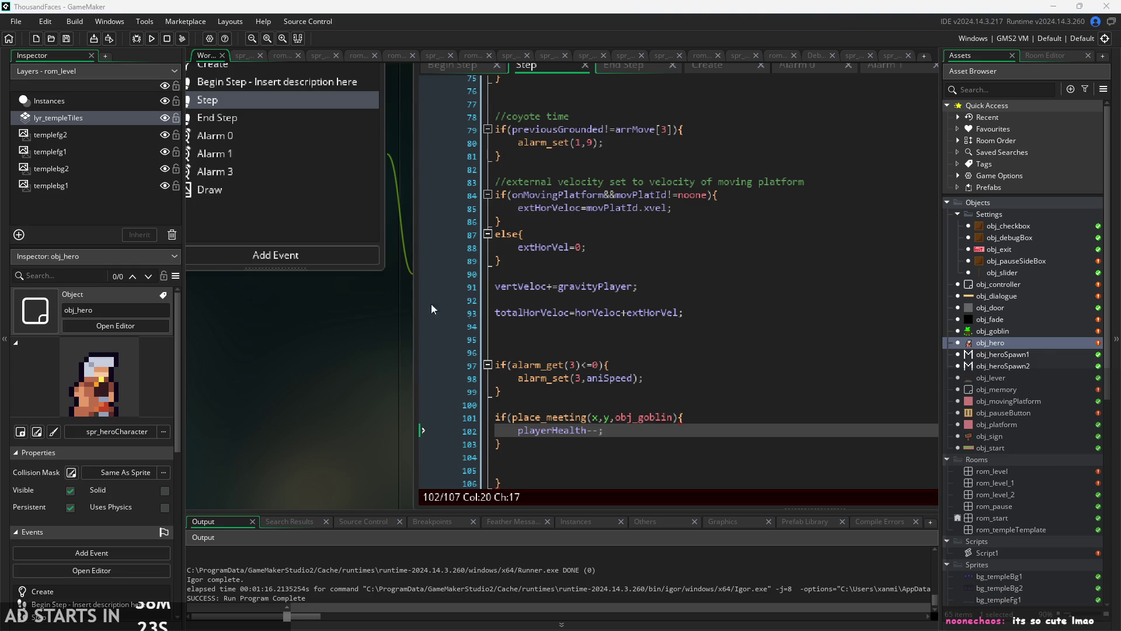
click(667, 429)
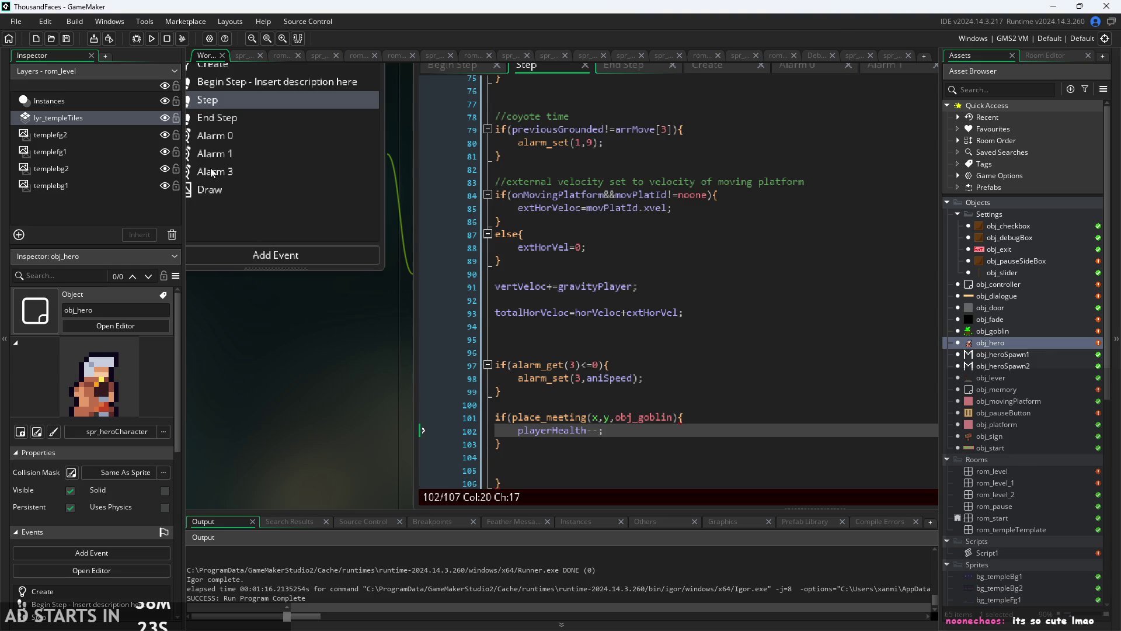
click(681, 416)
- Add the missing ')' to the if condition, then test-run the game and exit via the pause menu
text())
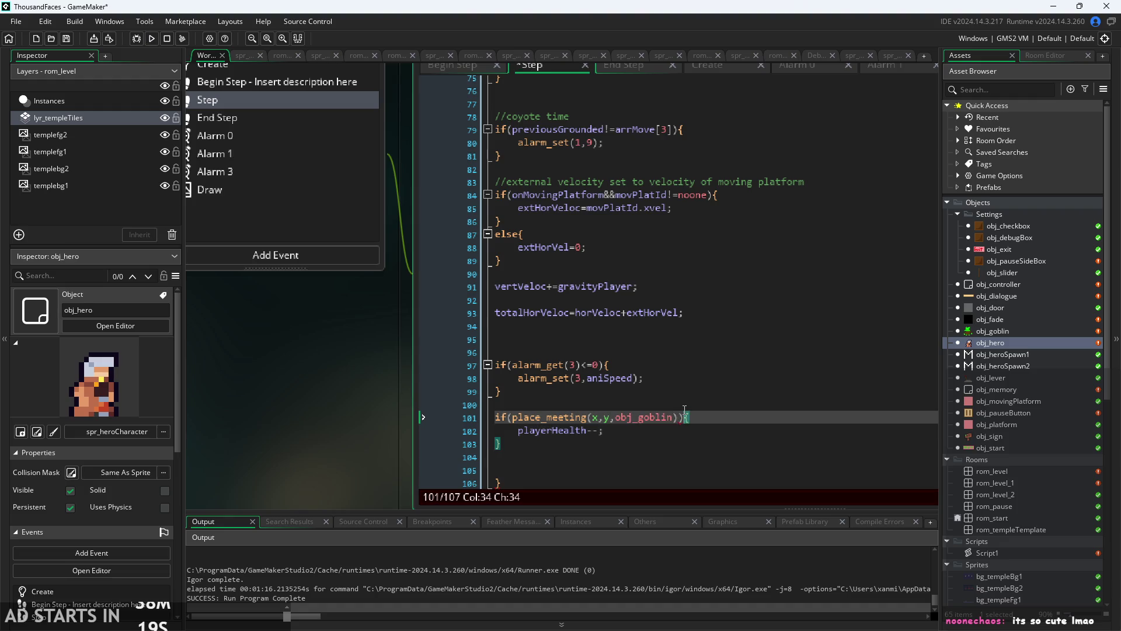
click(151, 38)
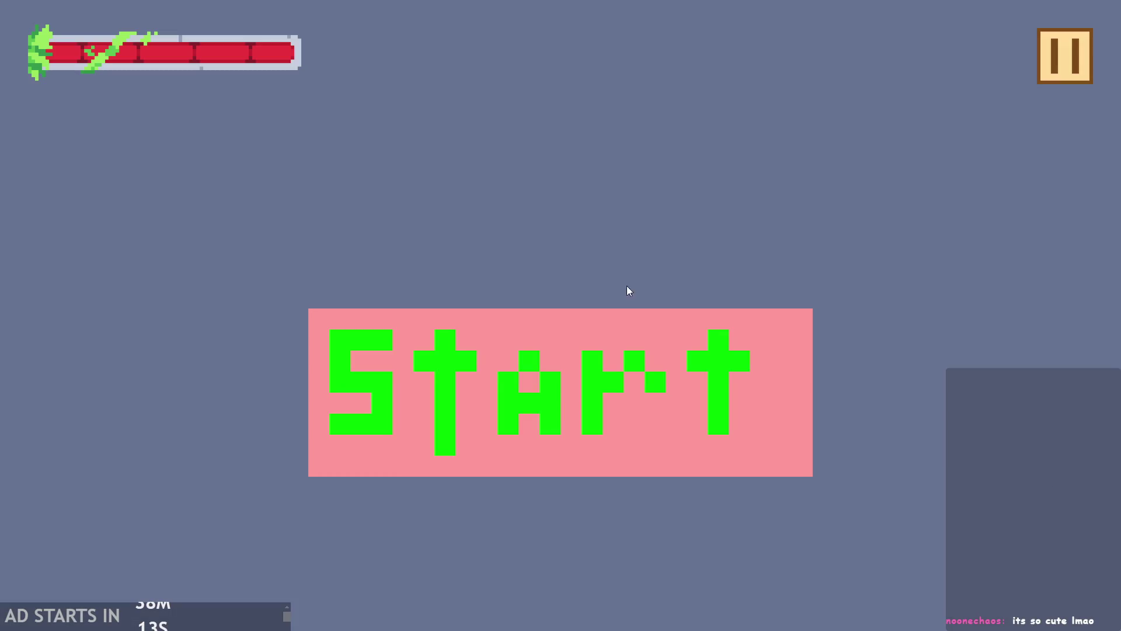
click(485, 328)
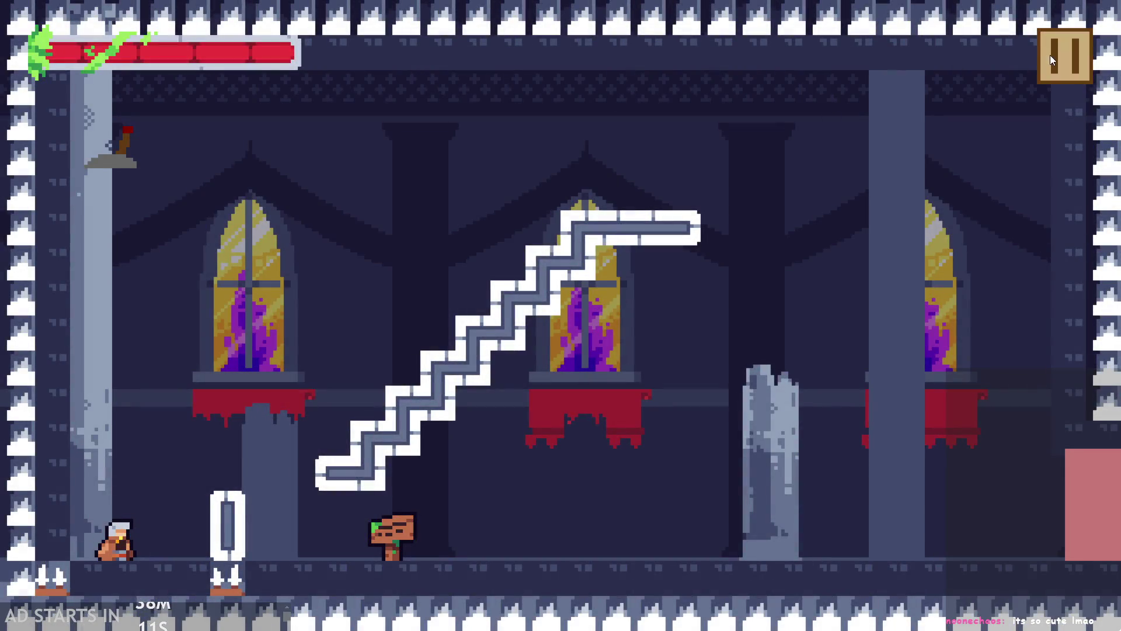
click(1050, 55)
click(847, 513)
- Open the rom_level room and pick obj_goblin for placement
click(989, 332)
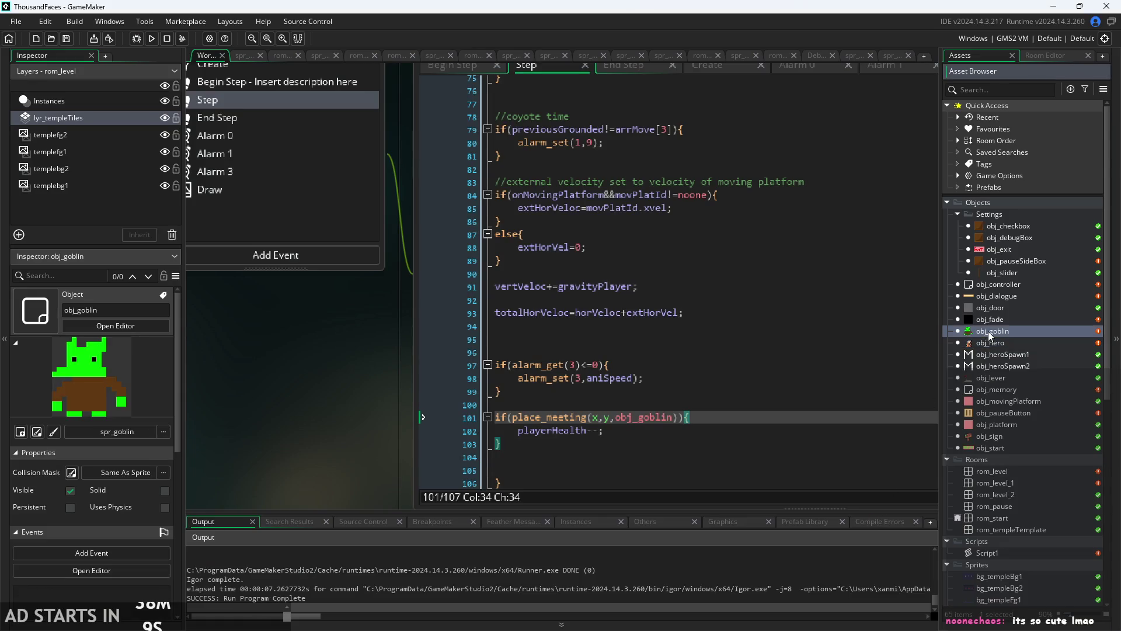
double_click(1001, 471)
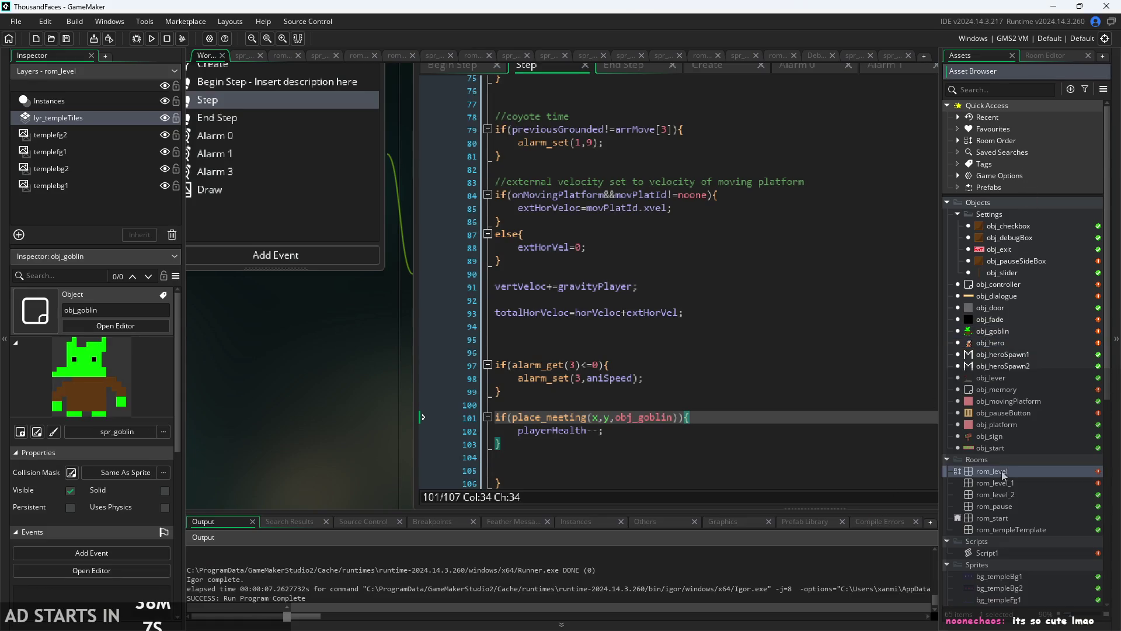
click(1002, 333)
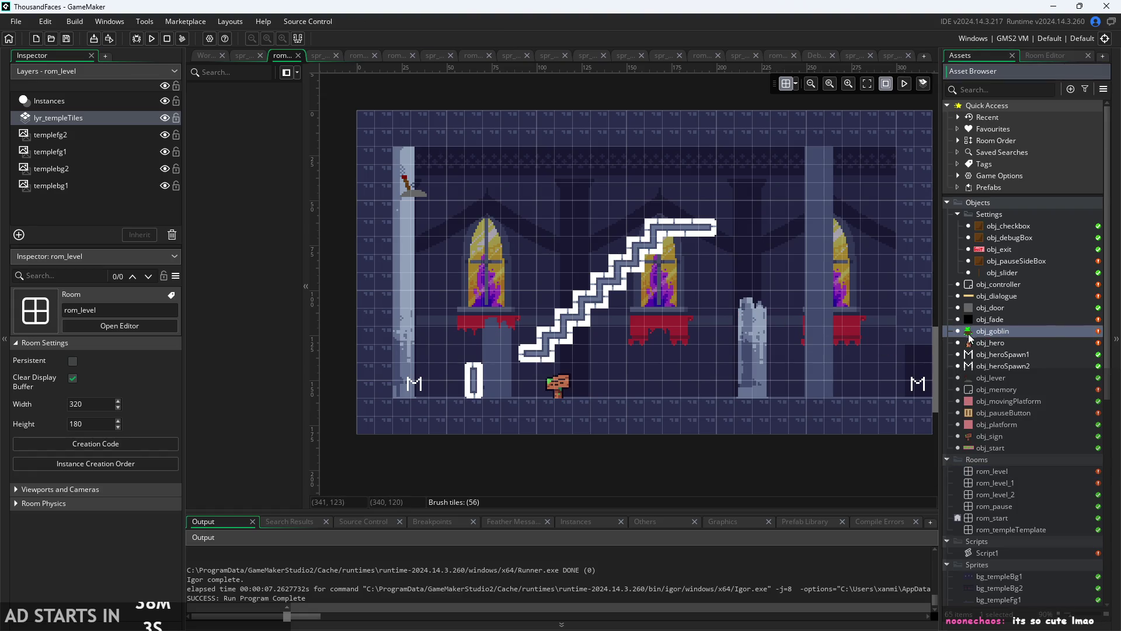
- Drop a goblin into the room, then delete the unwanted Instances_1 layer it created
drag(754, 312, 754, 313)
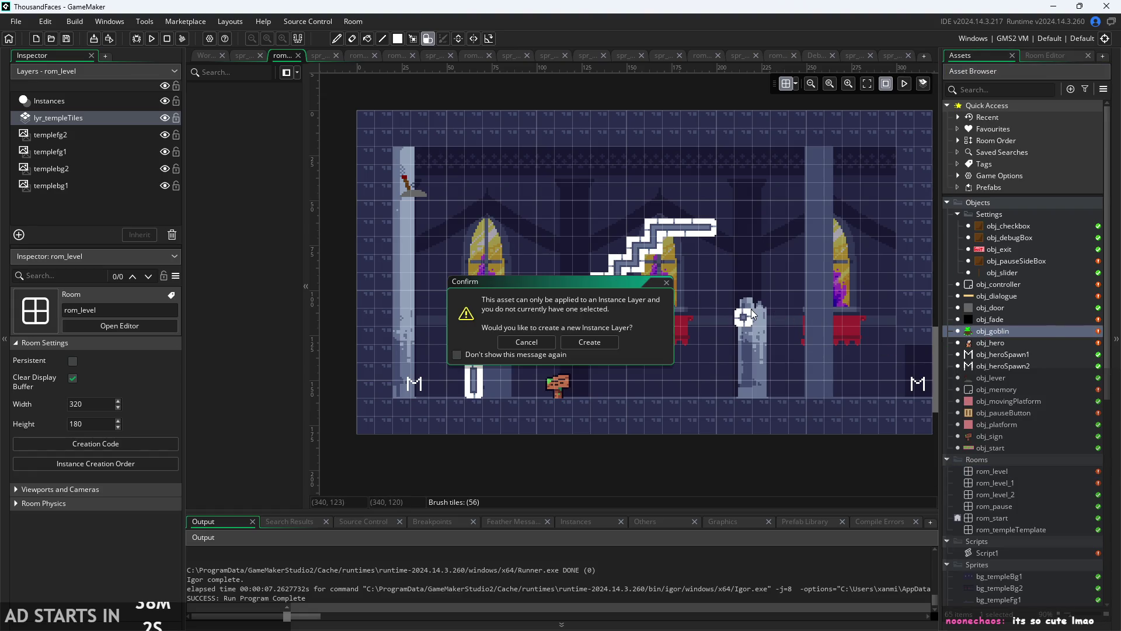
click(592, 342)
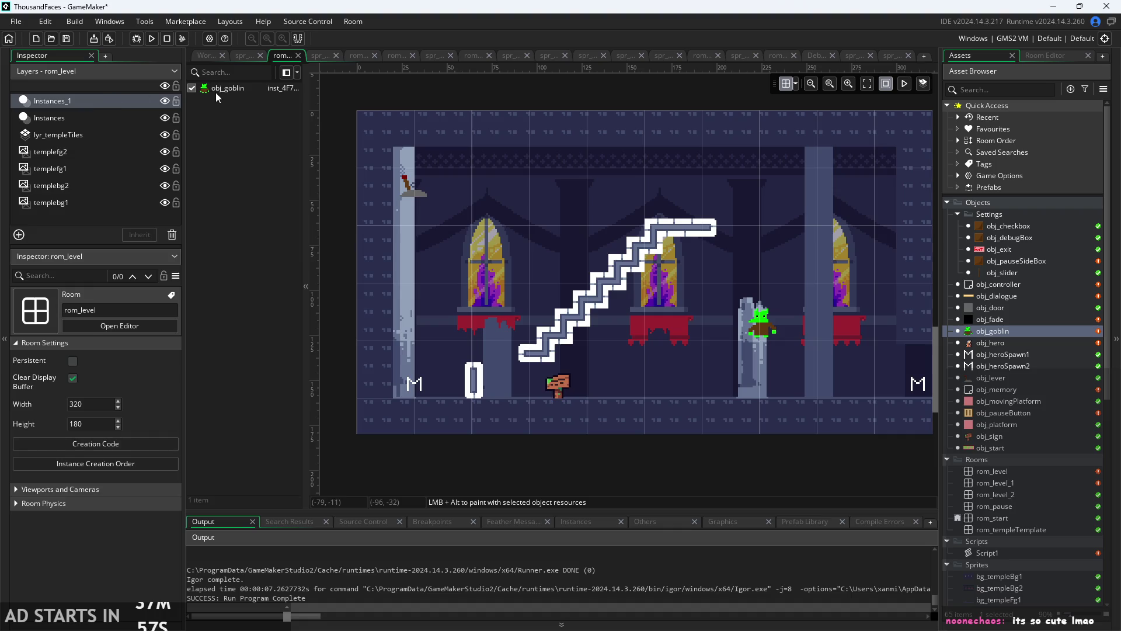
right_click(129, 105)
click(185, 139)
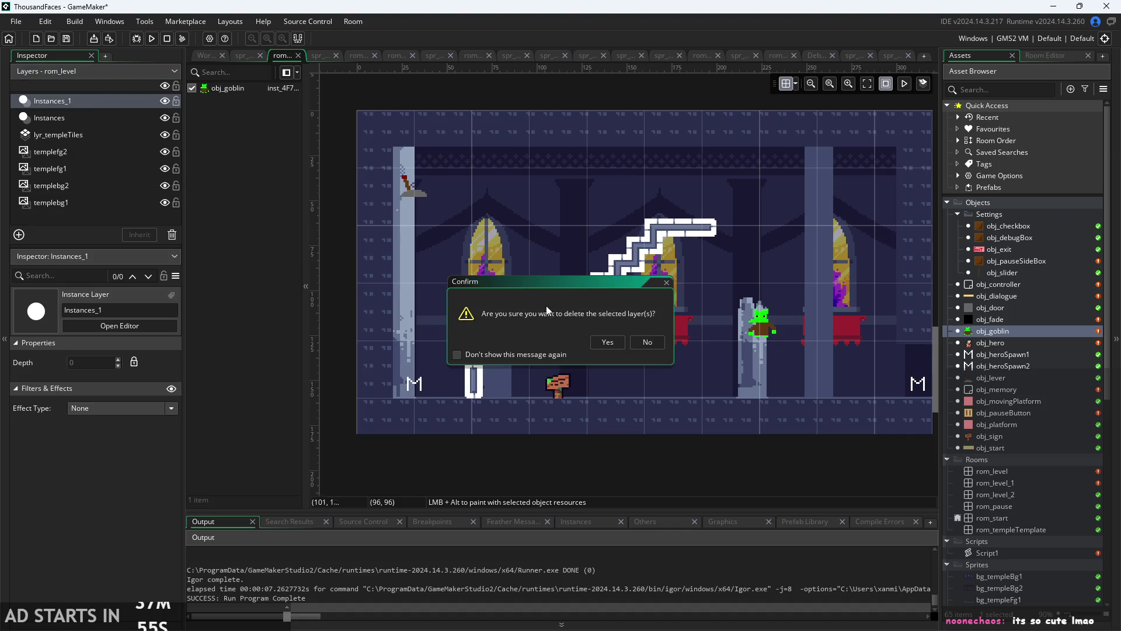
click(606, 342)
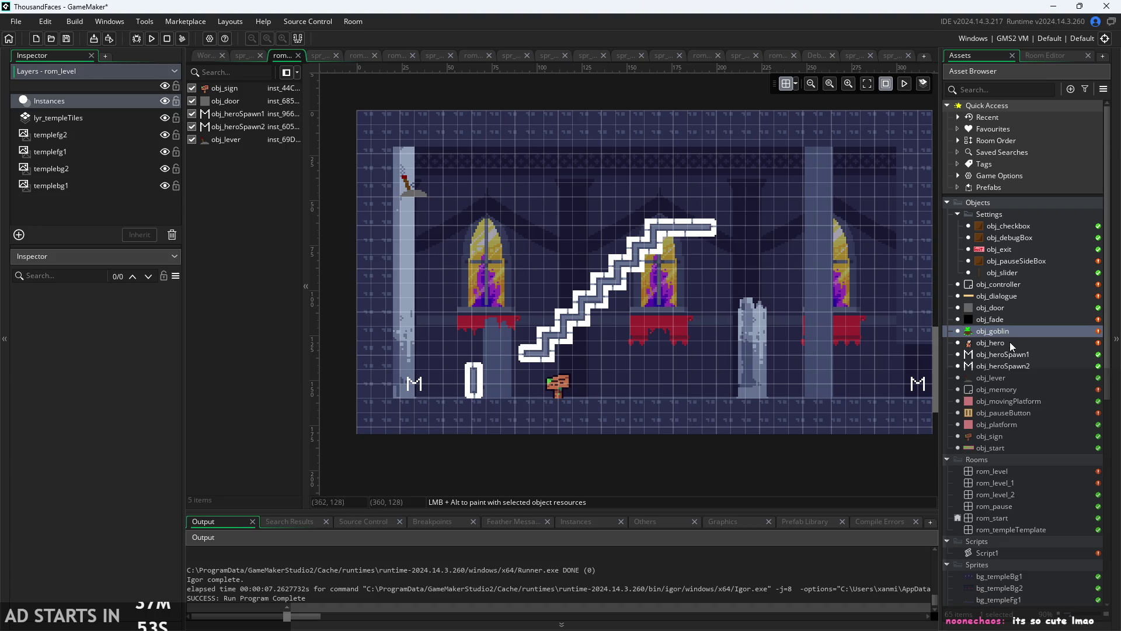
- Place the goblin on the pillar top on the Instances layer, scaled 1 by 1
drag(786, 337, 754, 316)
scroll(780, 323, up, 2)
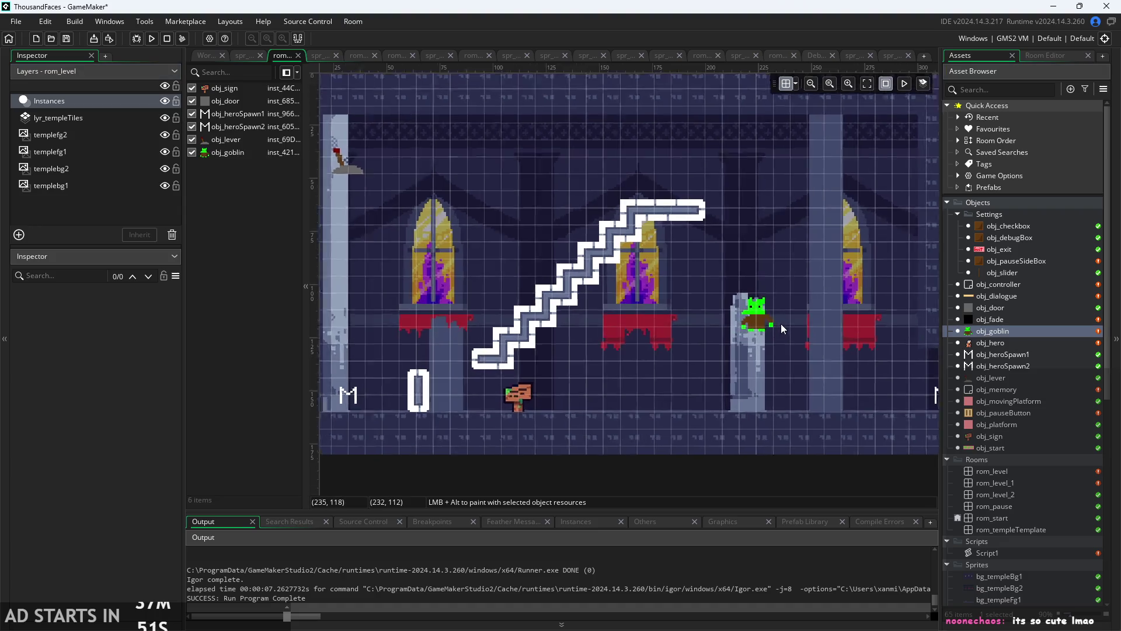
mouse_move(775, 333)
mouse_down()
mouse_move(757, 316)
mouse_move(765, 324)
mouse_up()
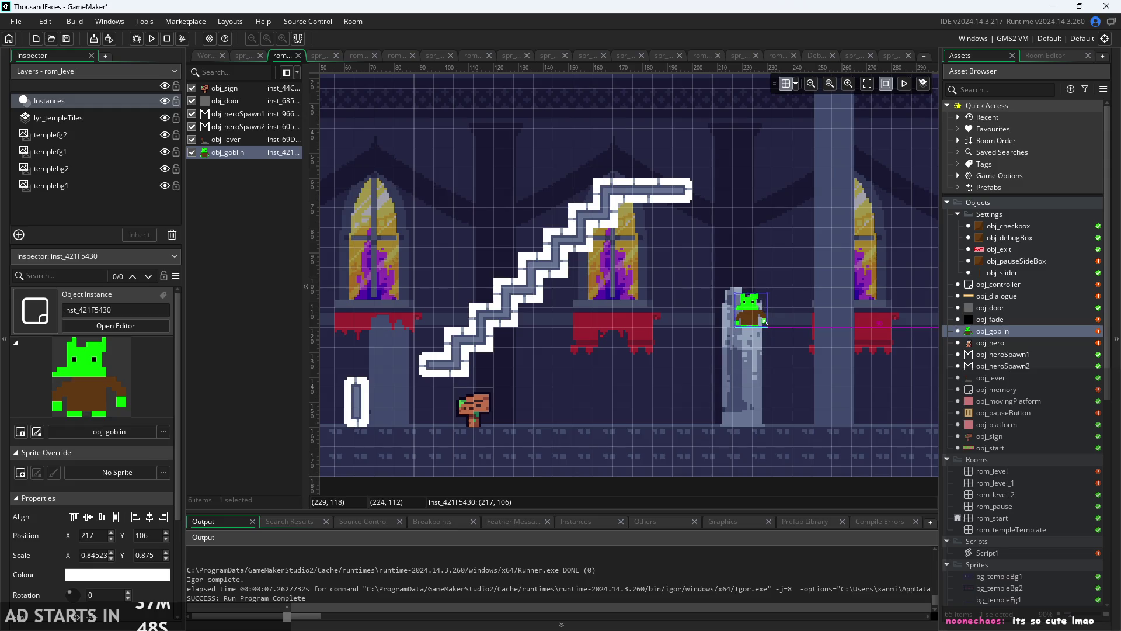
click(150, 555)
key(ctrl+a)
text(1)
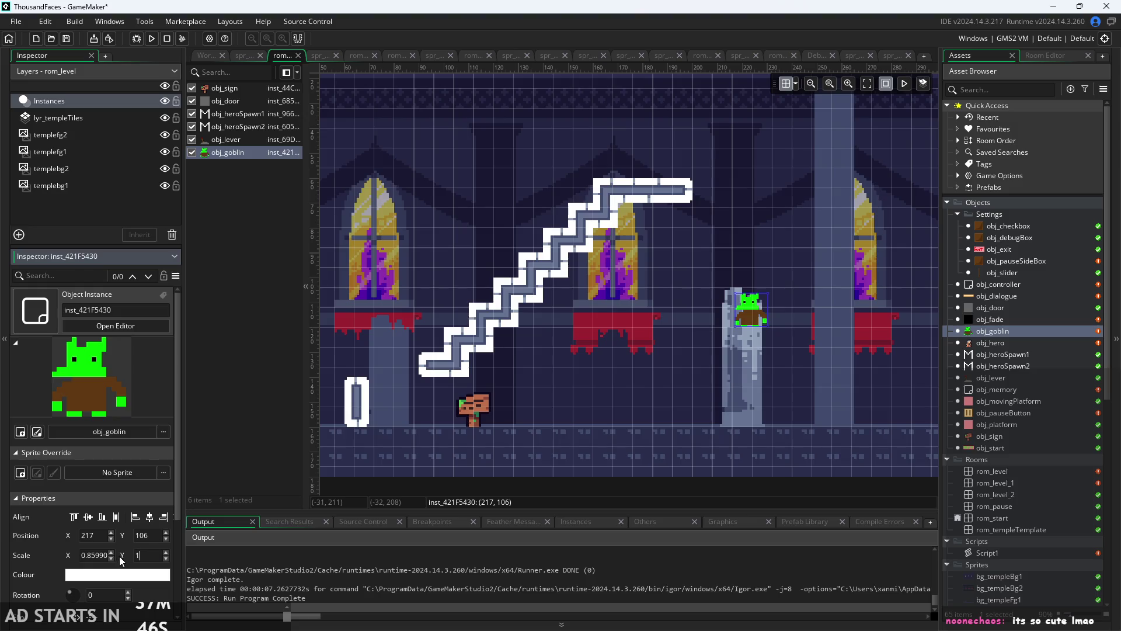
double_click(88, 555)
text(143)
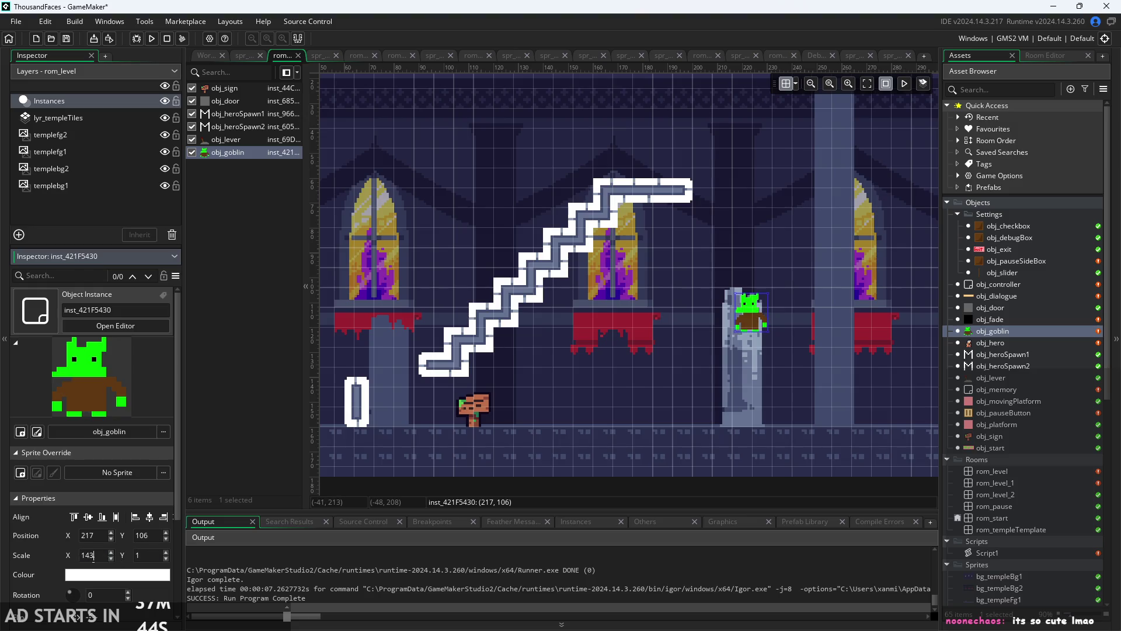
drag(93, 556, 87, 566)
mouse_move(756, 317)
mouse_down()
mouse_move(724, 397)
mouse_move(744, 290)
mouse_move(741, 373)
mouse_up()
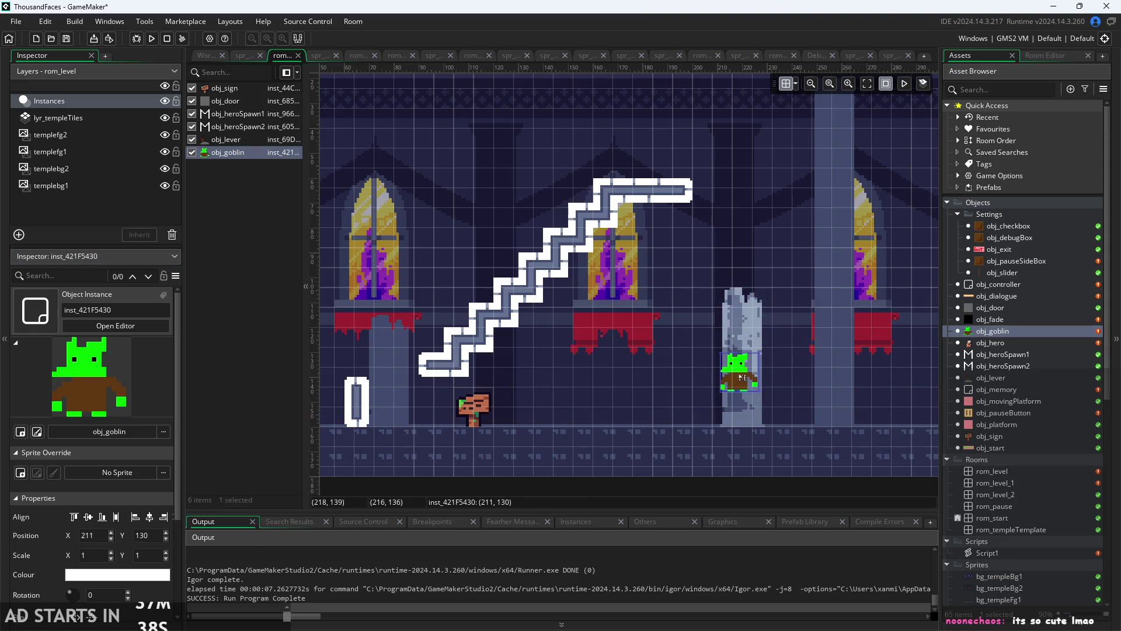
- Playtest by climbing the stairs and jumping through the goblin, then exit the game
click(714, 439)
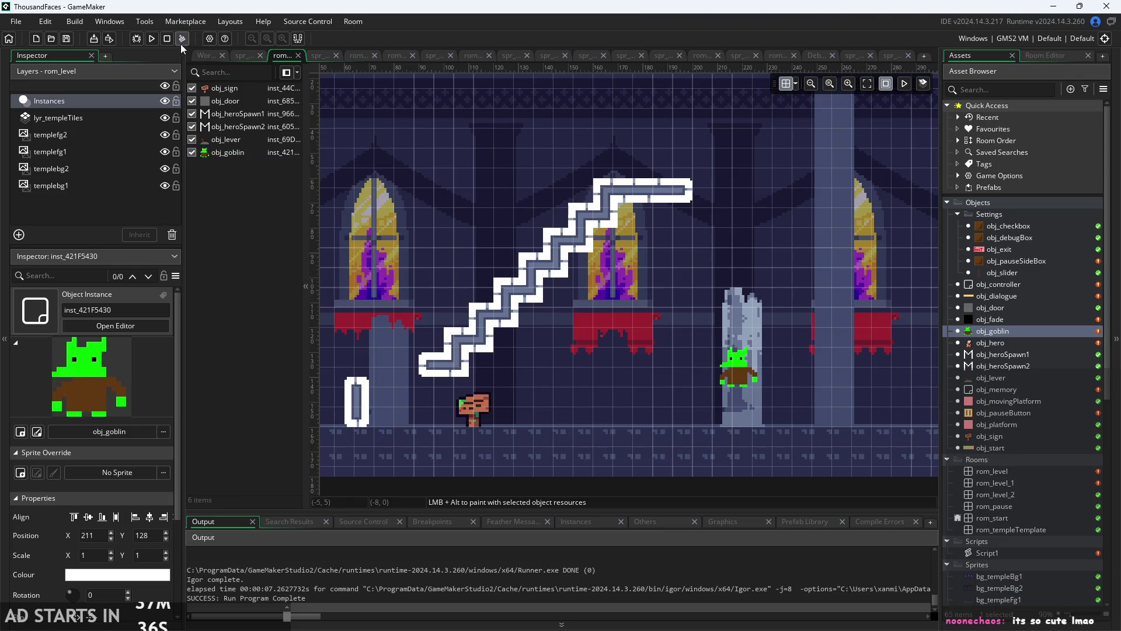
click(151, 39)
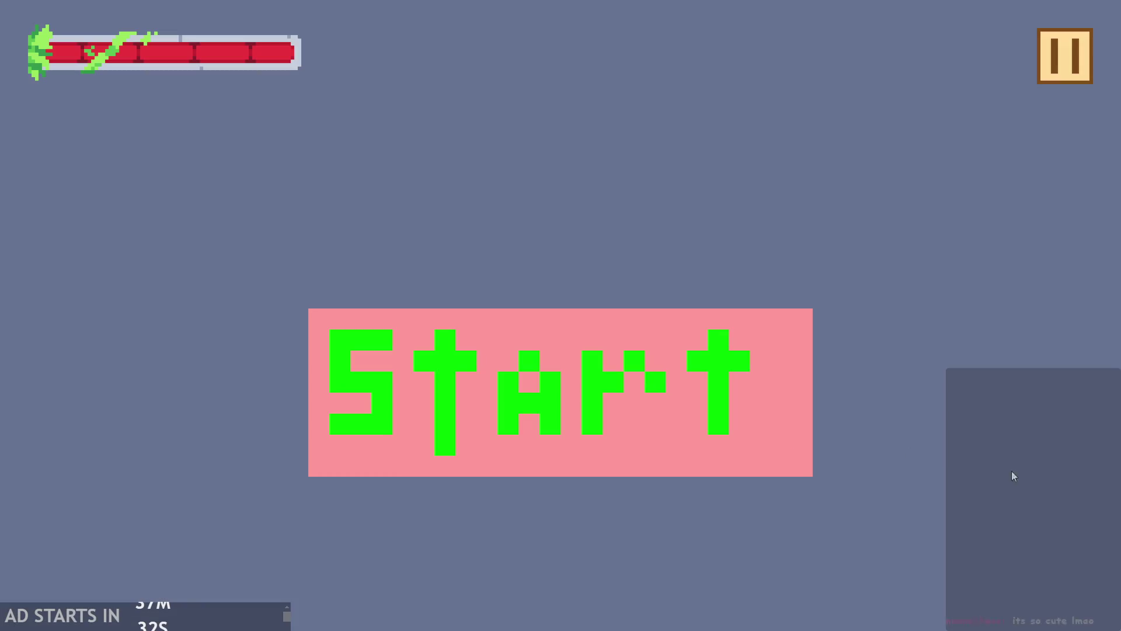
click(697, 358)
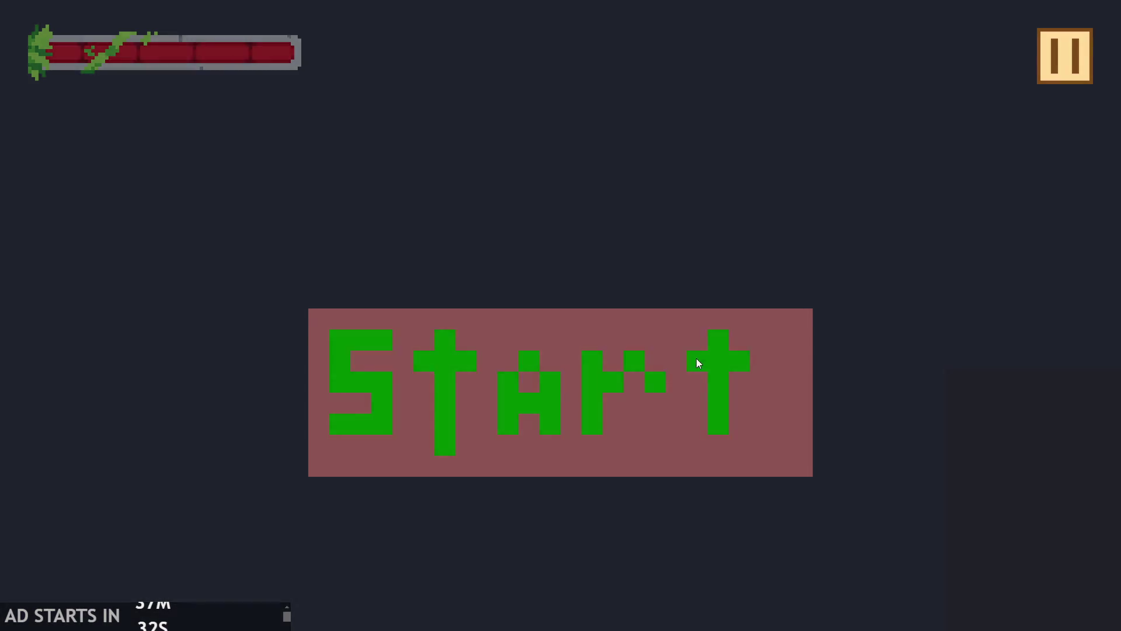
key(Right)
key(space)
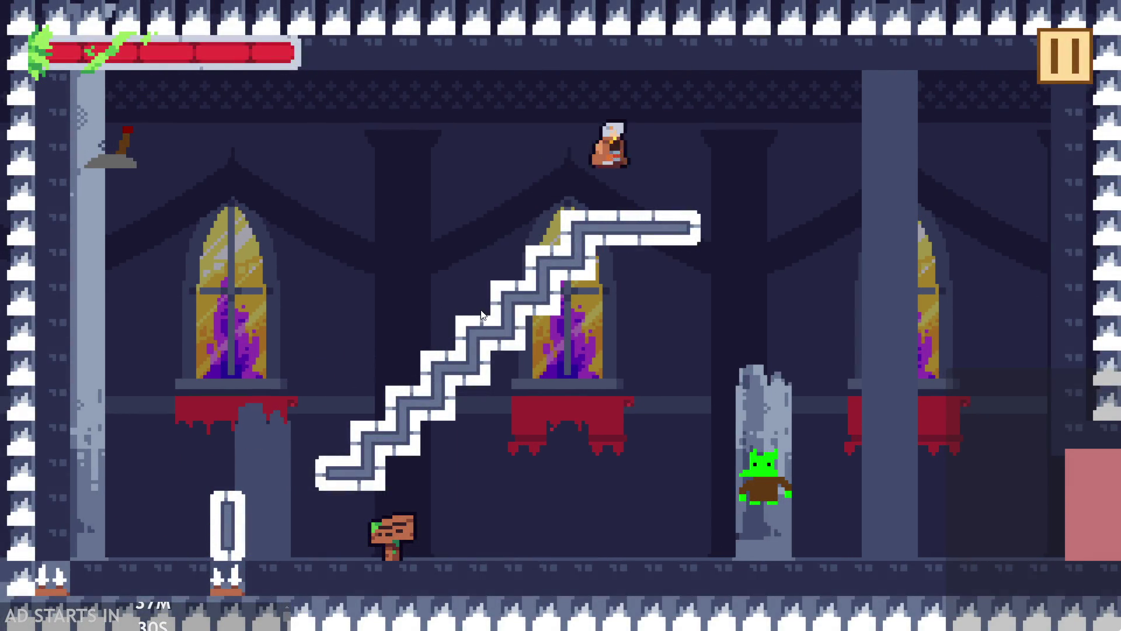
key(space)
key(Left)
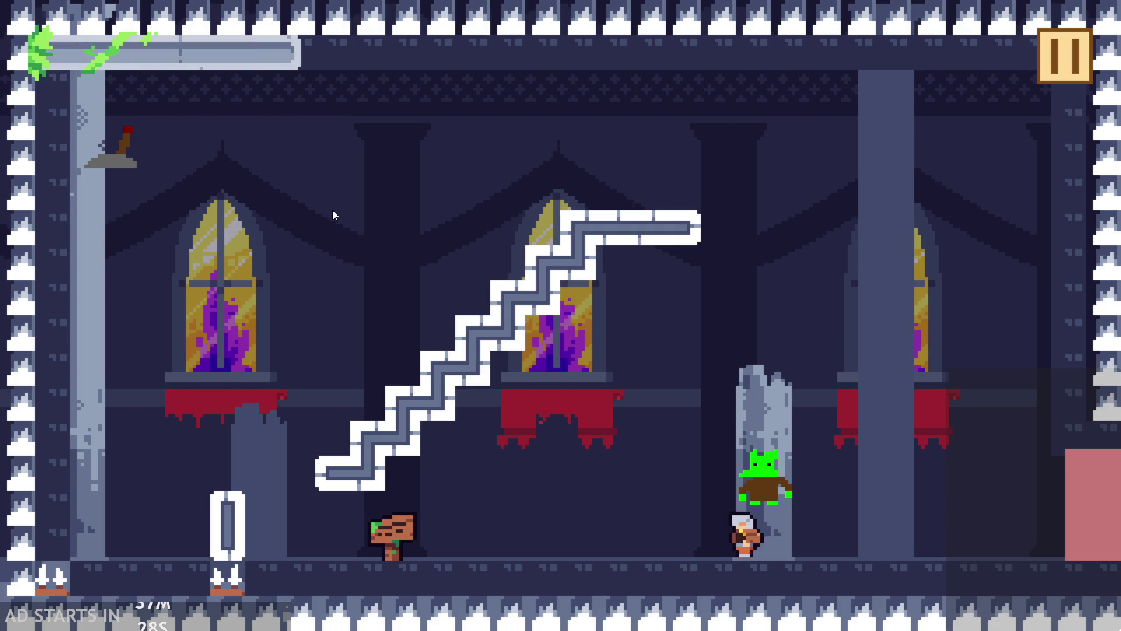
key(Escape)
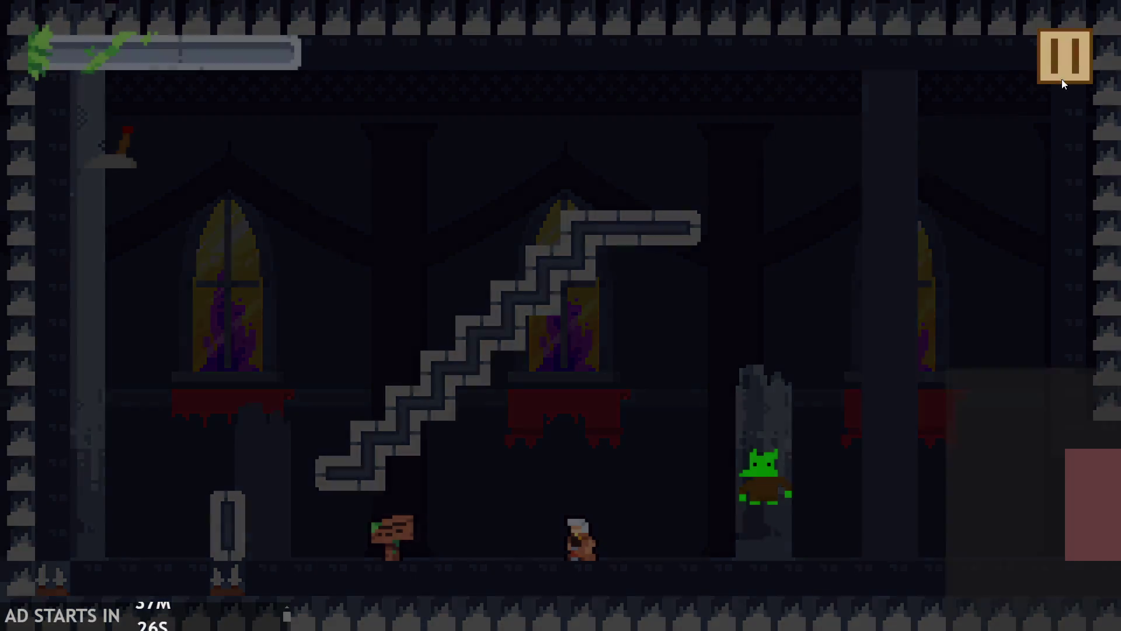
click(877, 552)
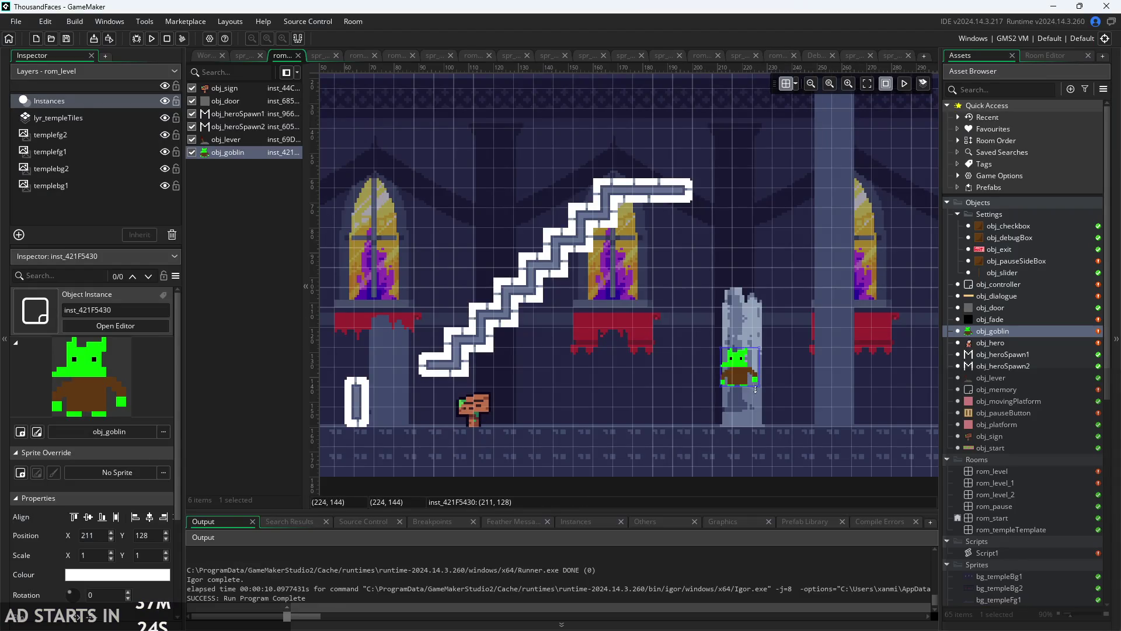
- Squash the goblin to Scale Y 0.25 and start a test run
drag(754, 389, 752, 358)
click(809, 389)
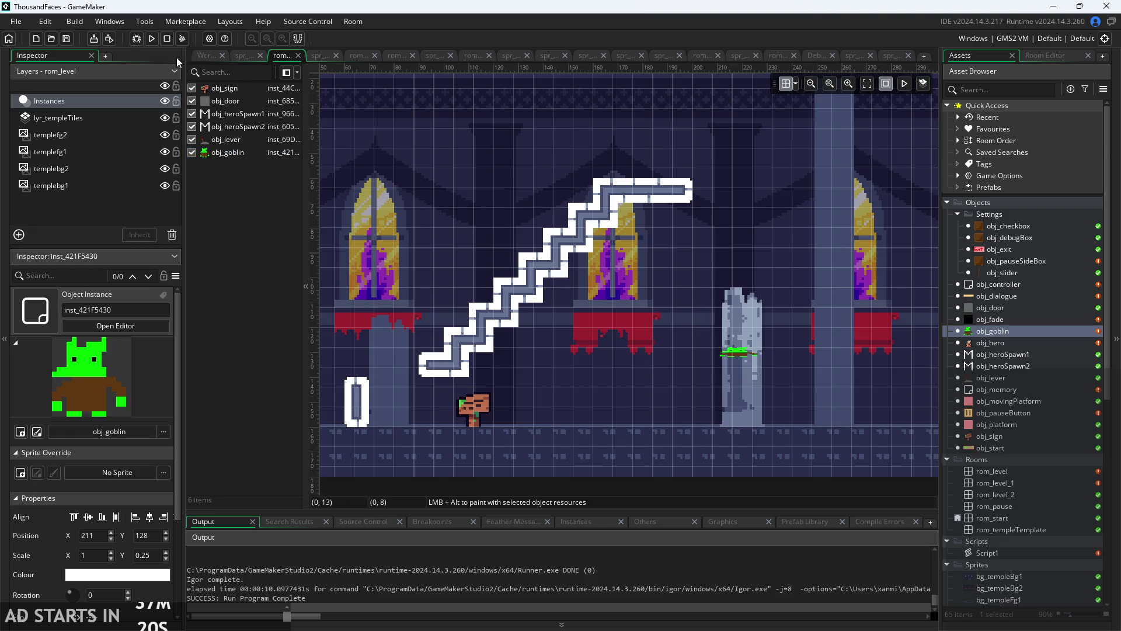
click(151, 38)
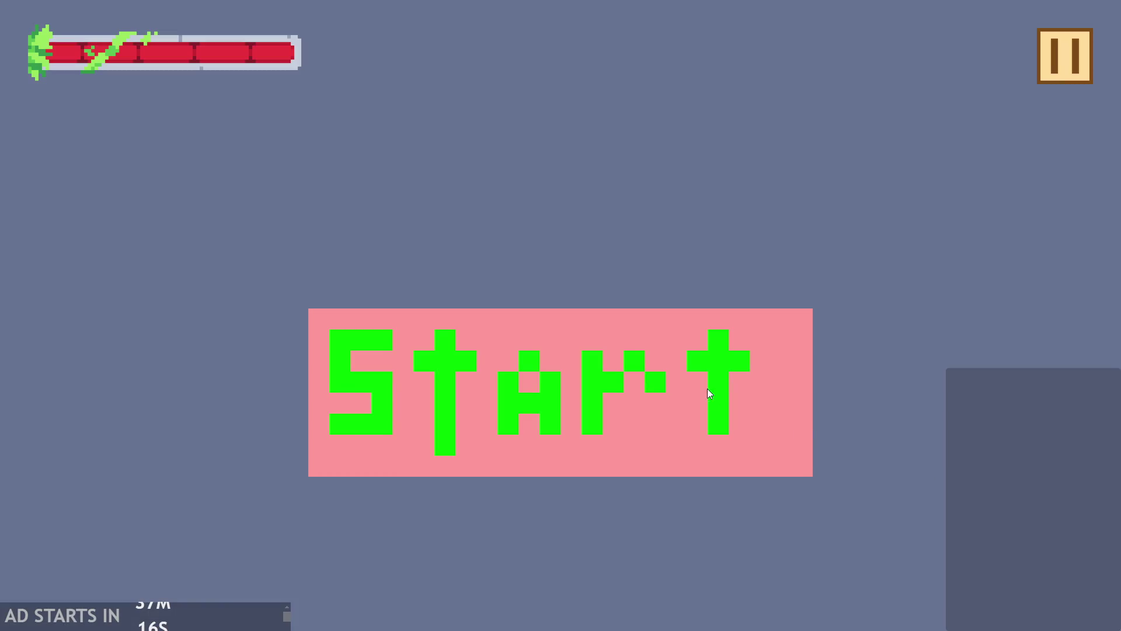
click(708, 389)
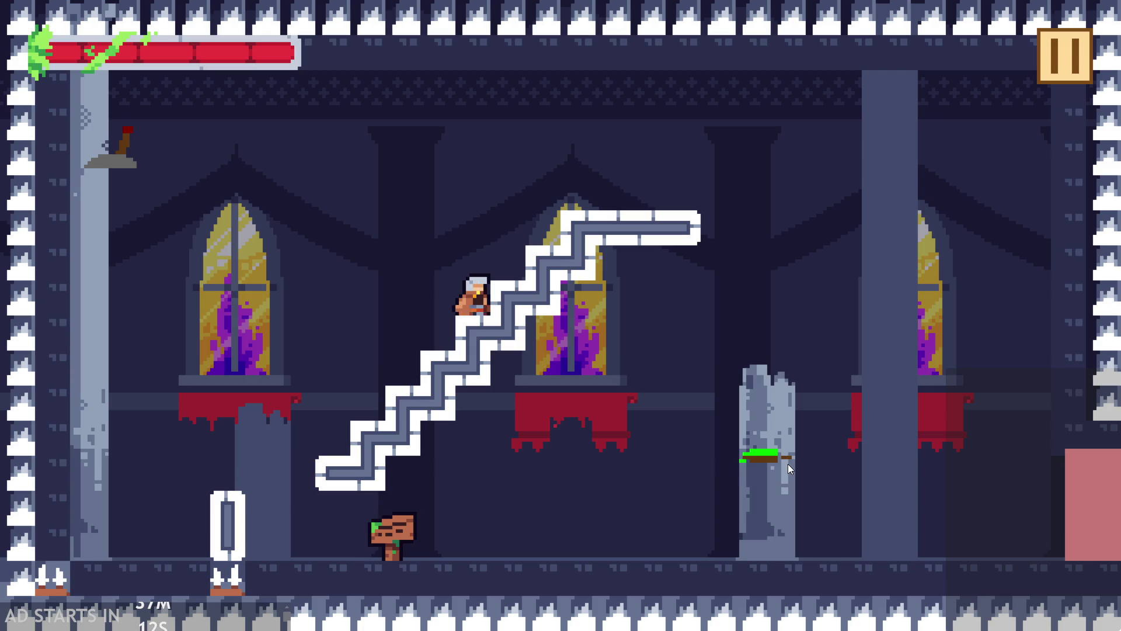
- Play into the goblin until health runs out, then dismiss the healthpx code error
key(space)
key(Left)
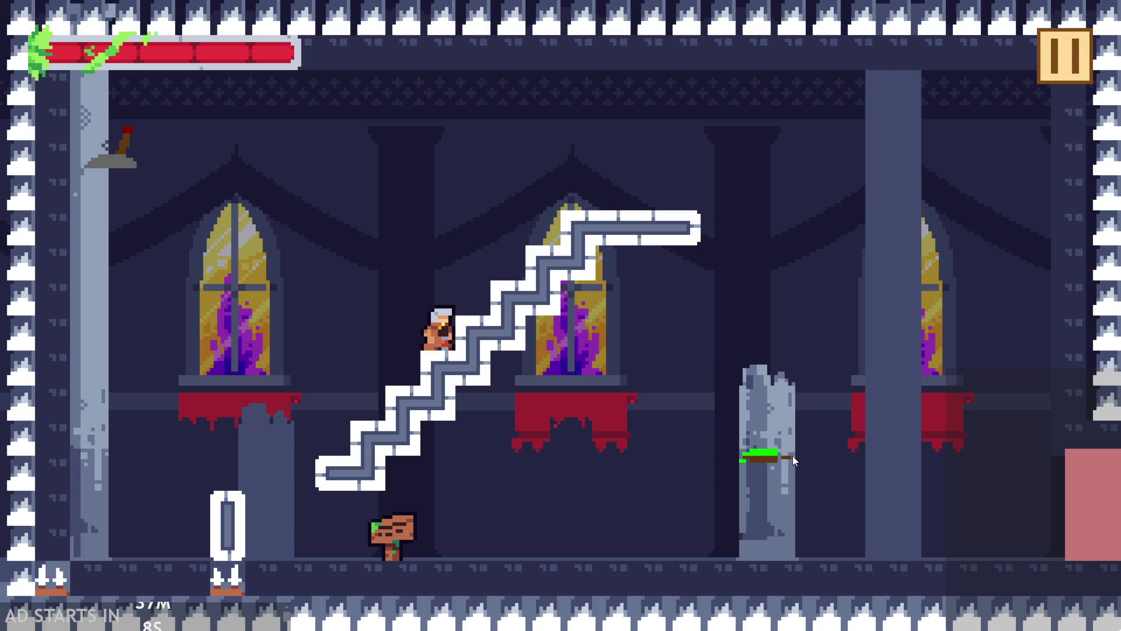
key(Right)
key(Up)
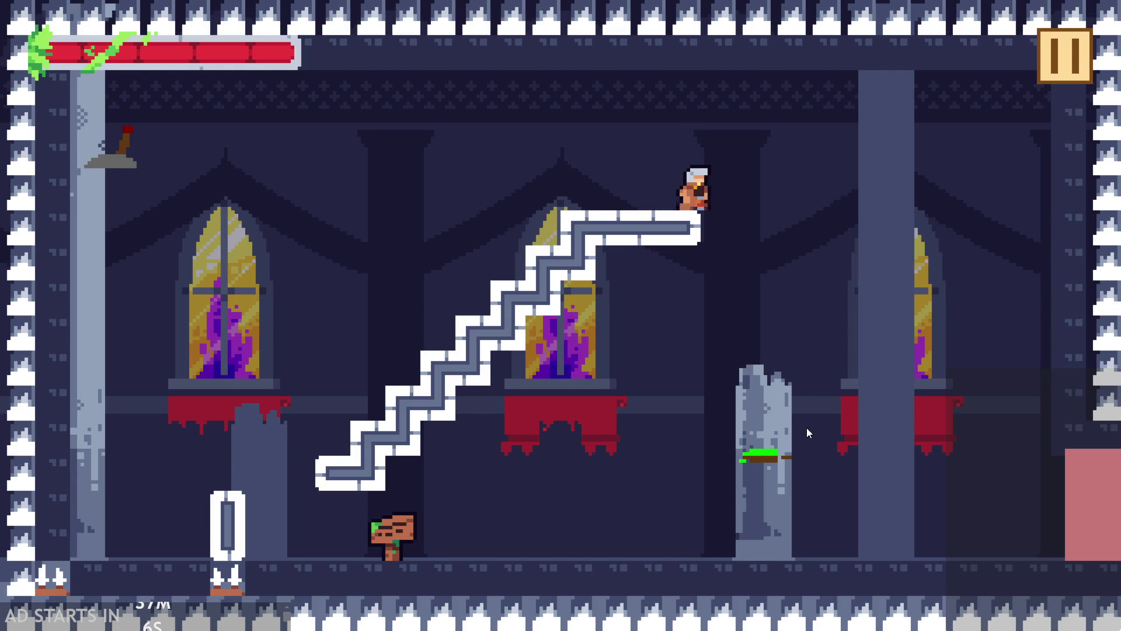
key(Up)
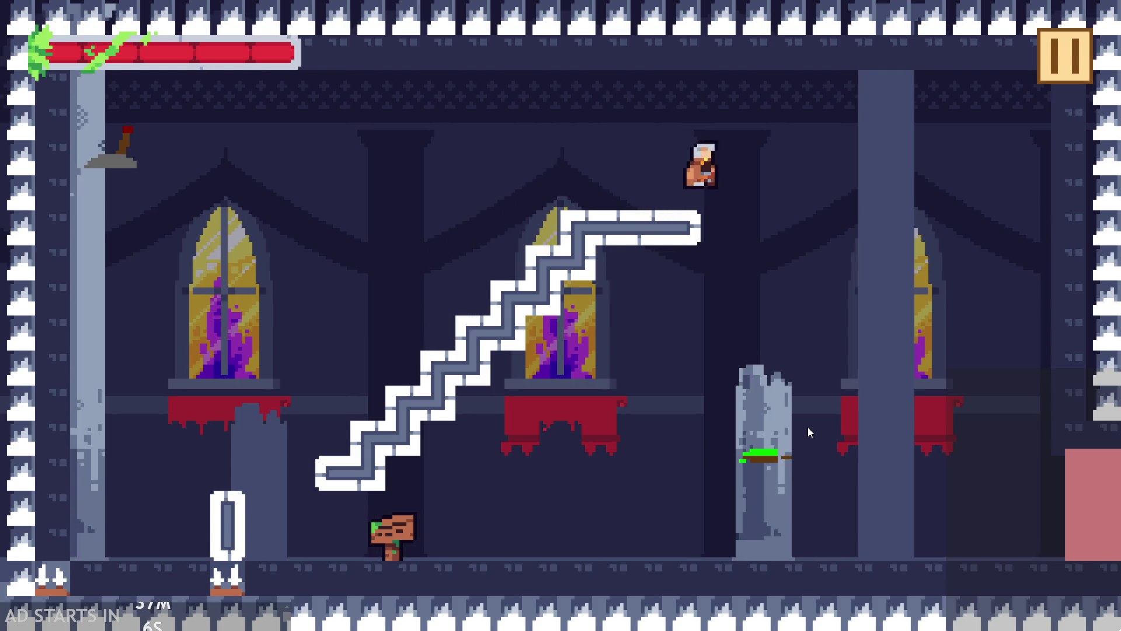
key(Right)
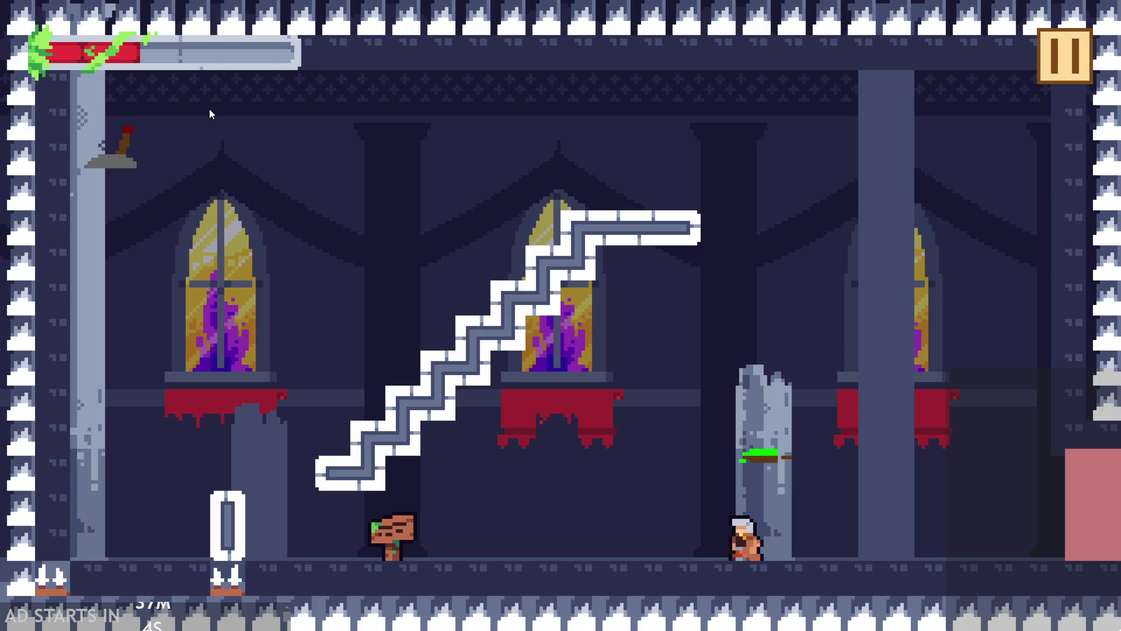
key(Left)
key(Up)
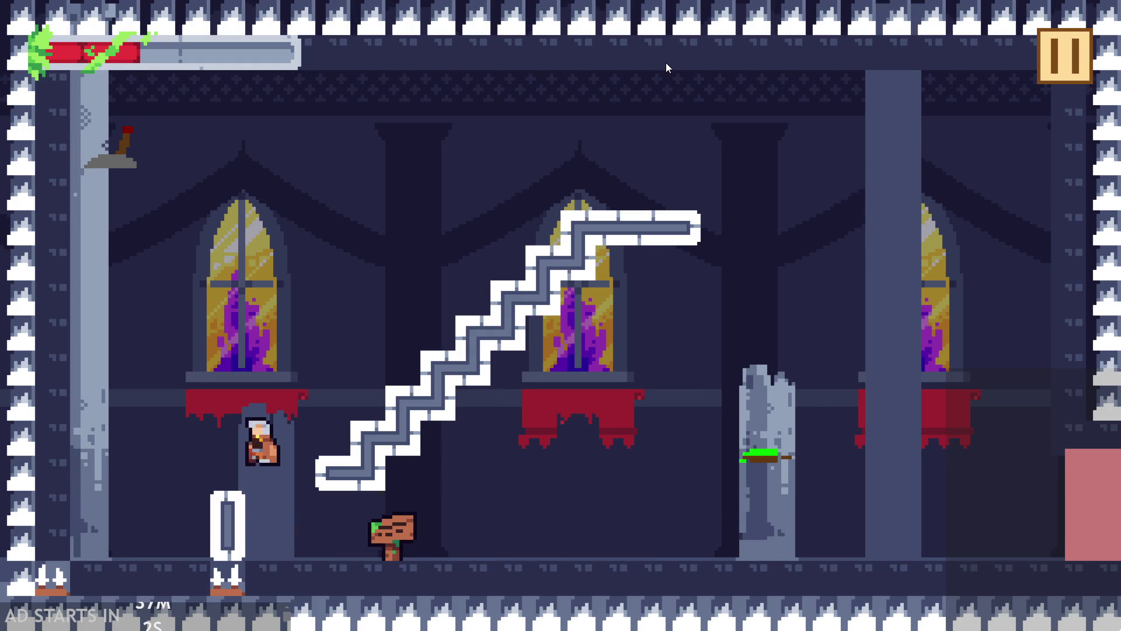
key(Right)
key(Up)
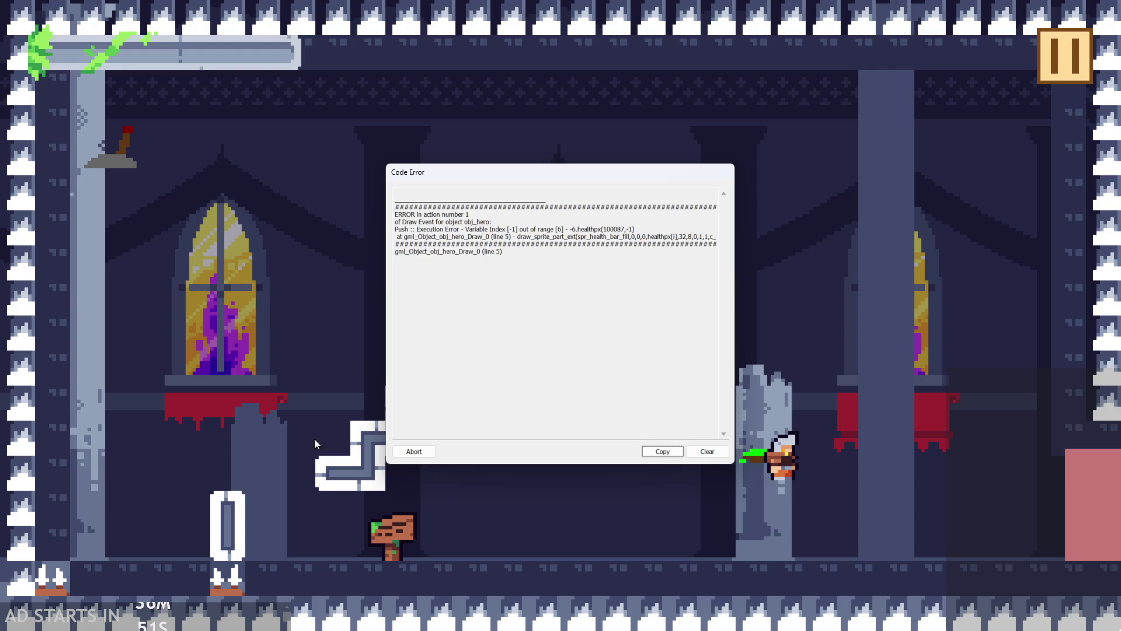
click(416, 452)
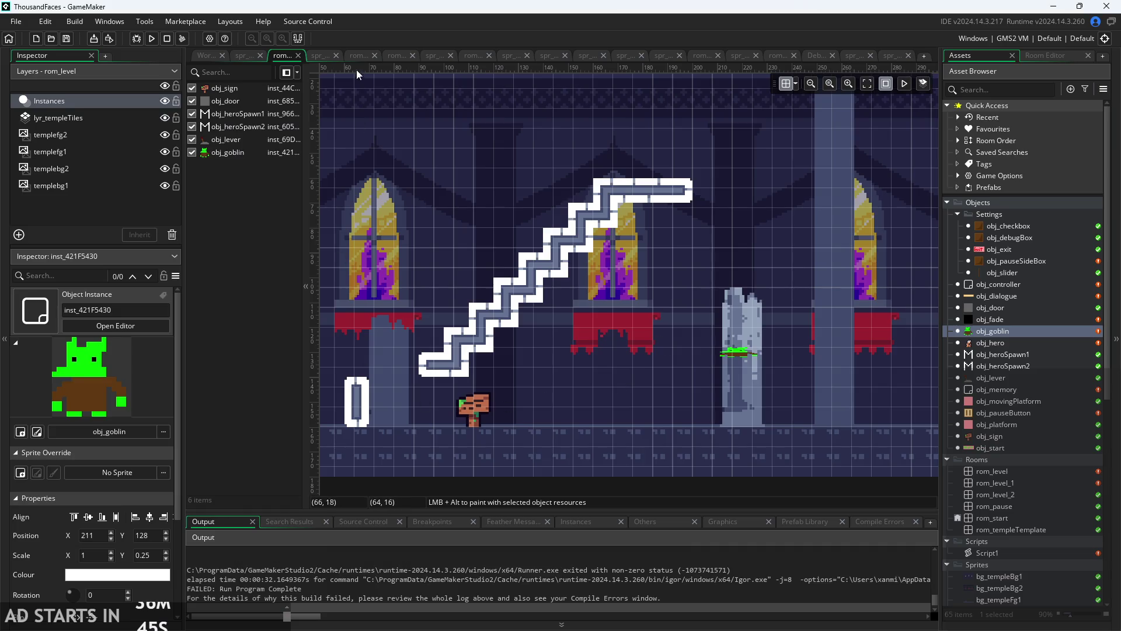
- Stretch the goblin on the pillar to Scale X 3
click(739, 352)
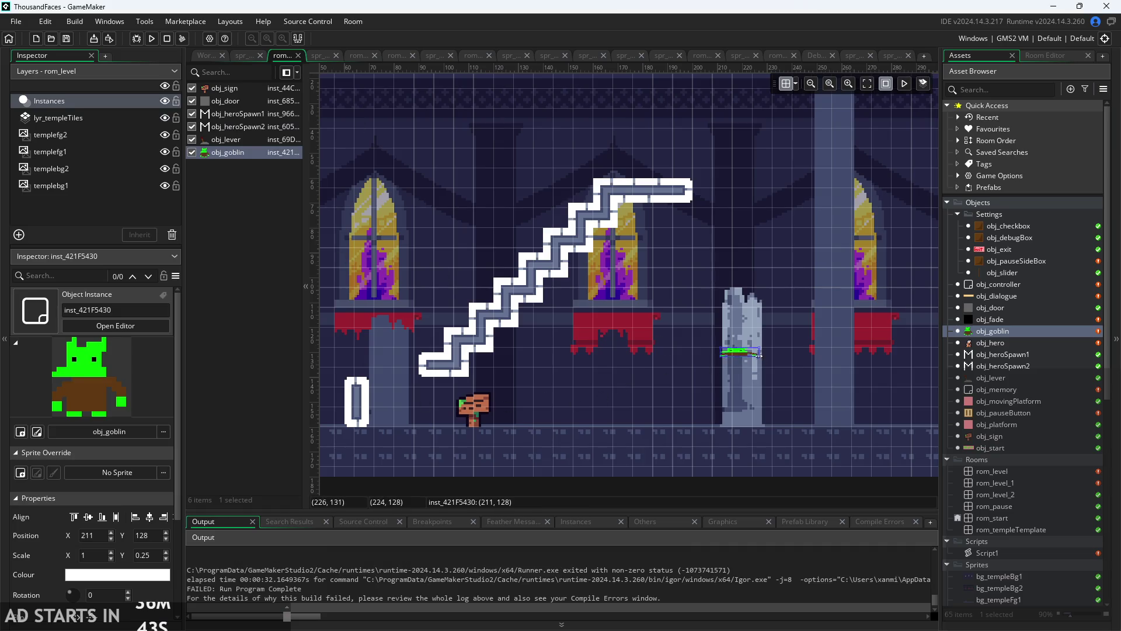
mouse_move(762, 352)
mouse_down()
mouse_move(836, 353)
mouse_move(813, 355)
mouse_move(820, 346)
mouse_up()
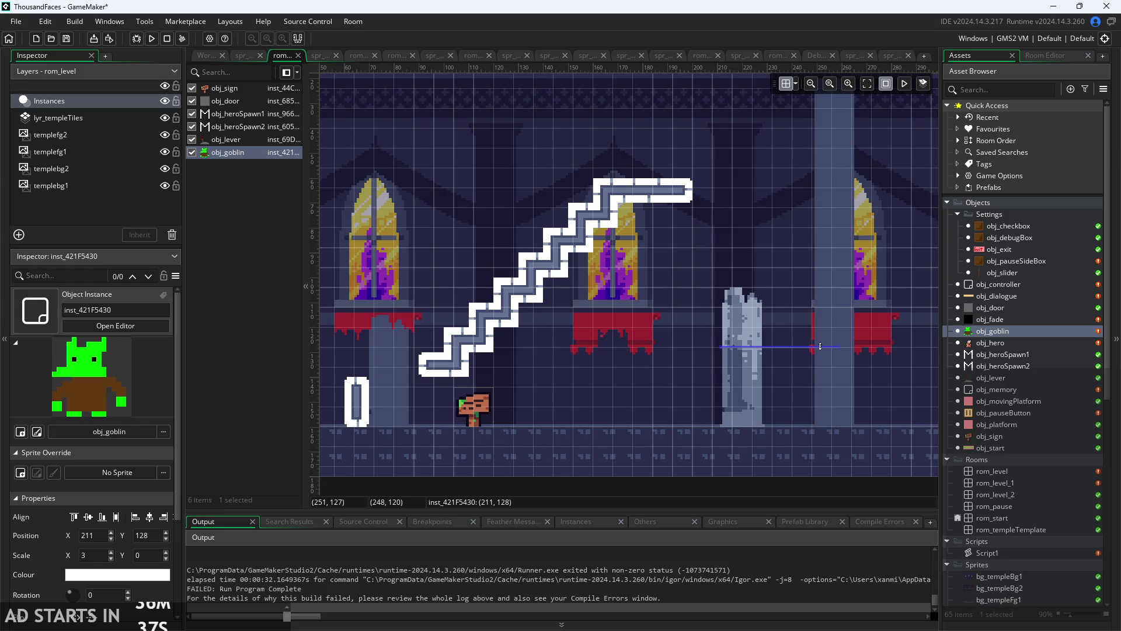
click(804, 381)
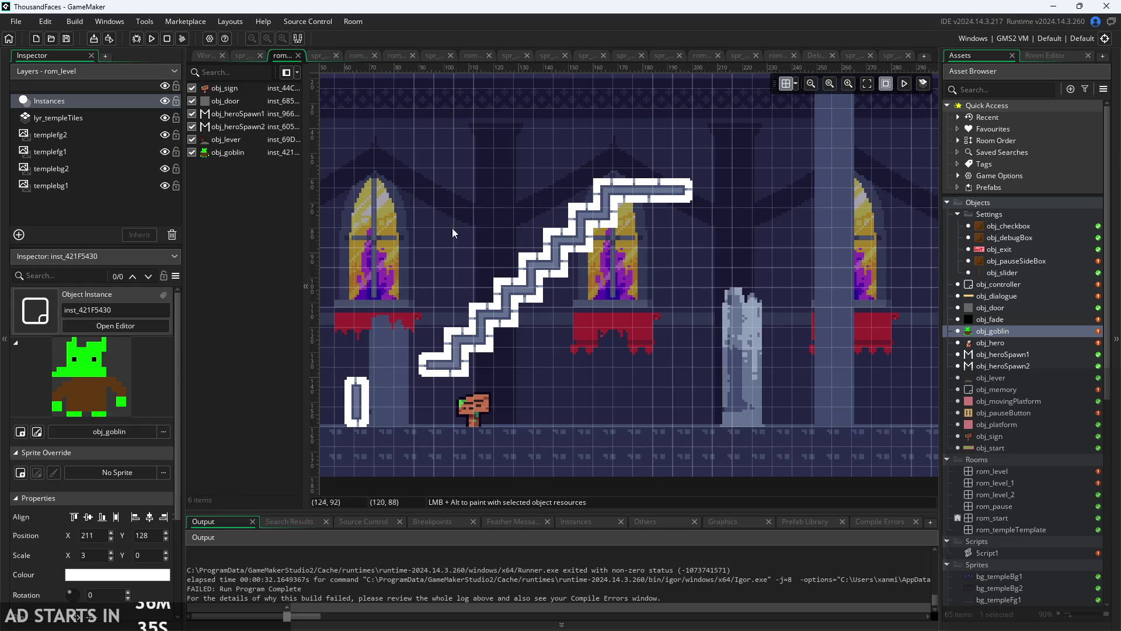
- Playtest by jumping around beside the widened goblin hazard, then quit to the room editor
click(151, 39)
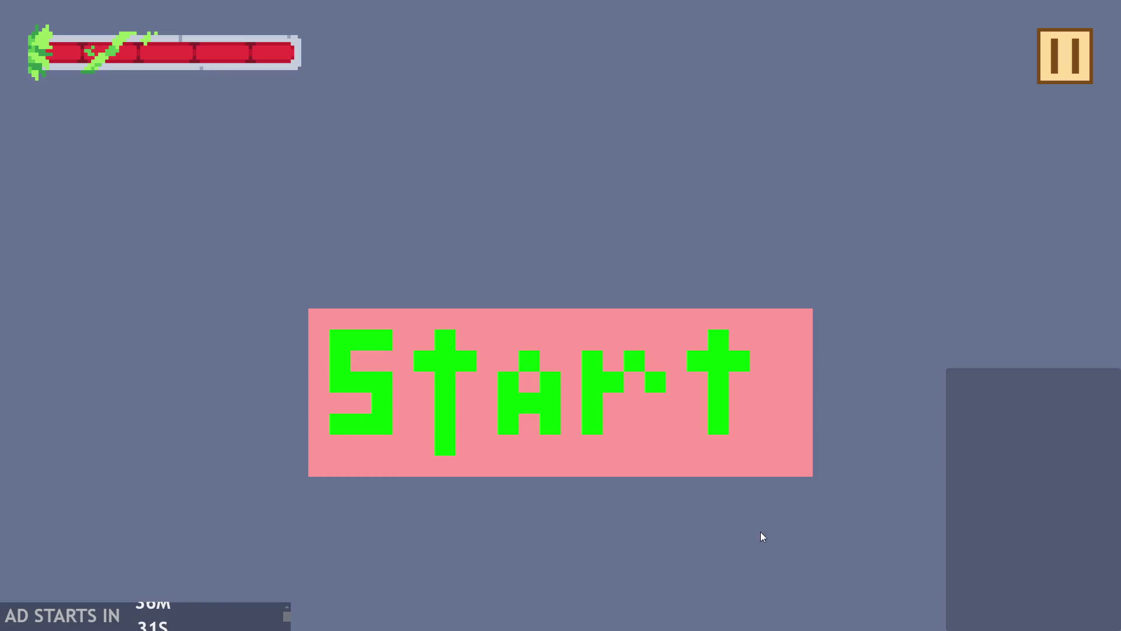
click(703, 322)
key(Right)
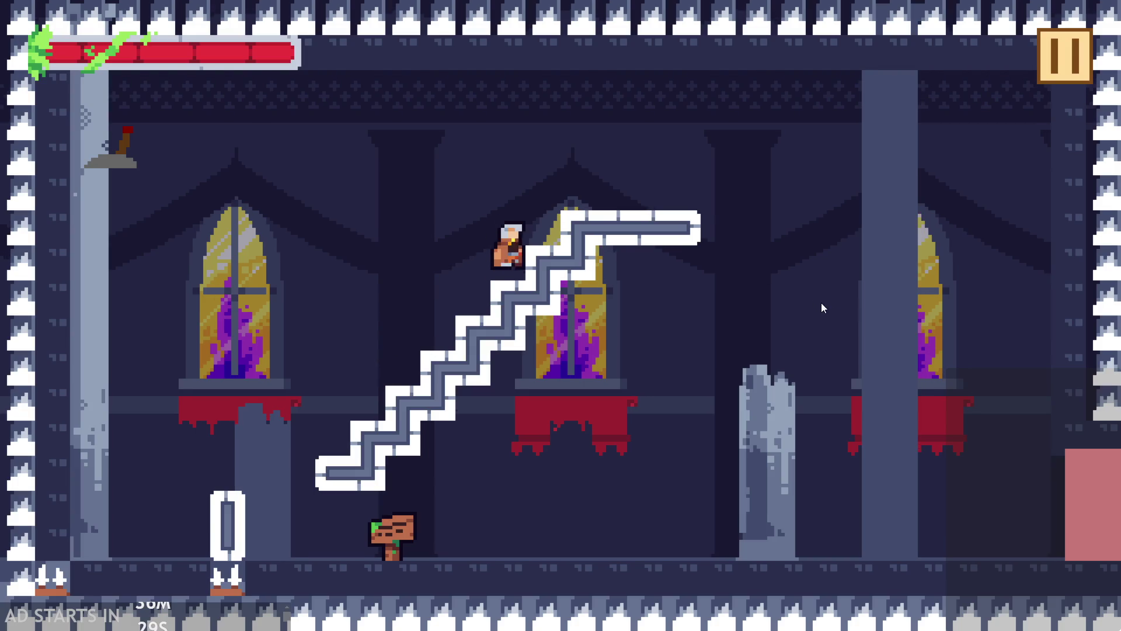
key(space)
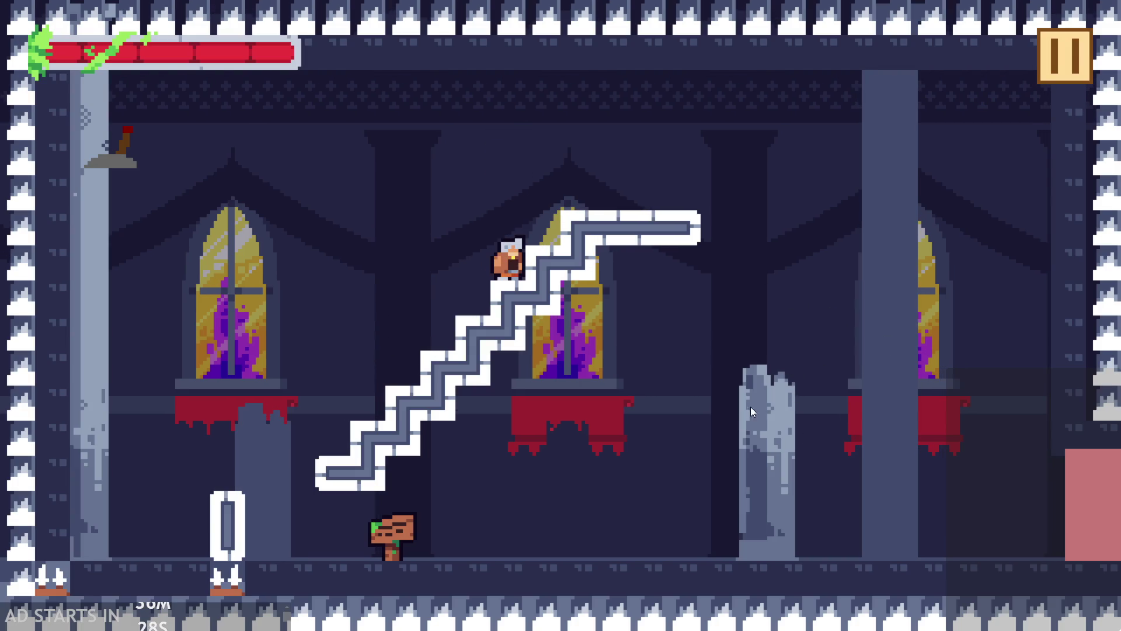
key(space)
key(Right)
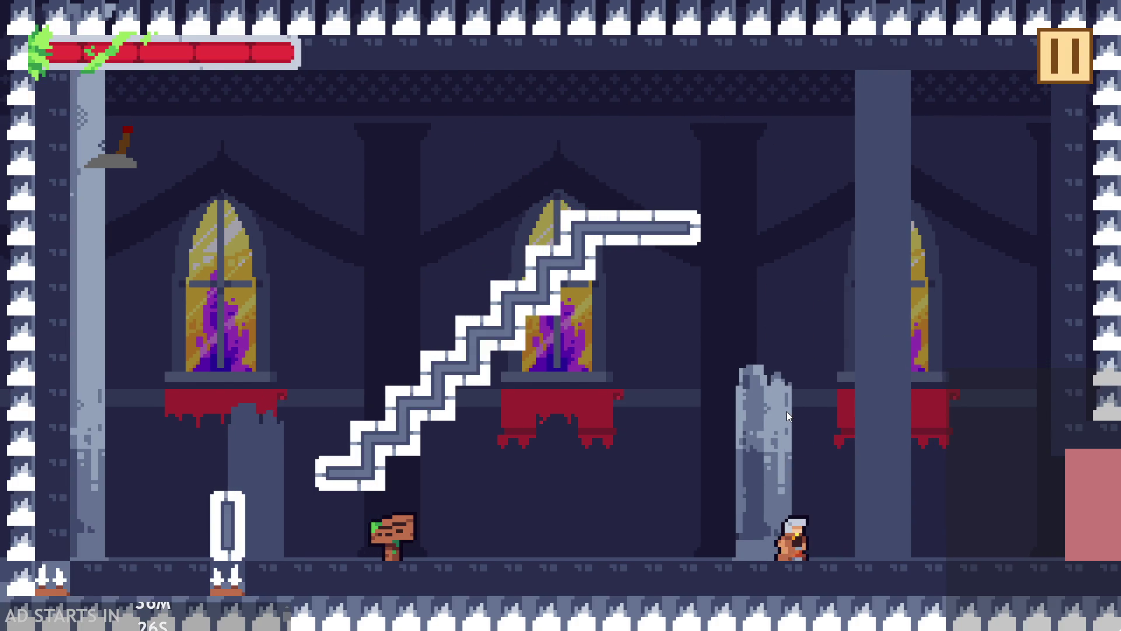
key(space)
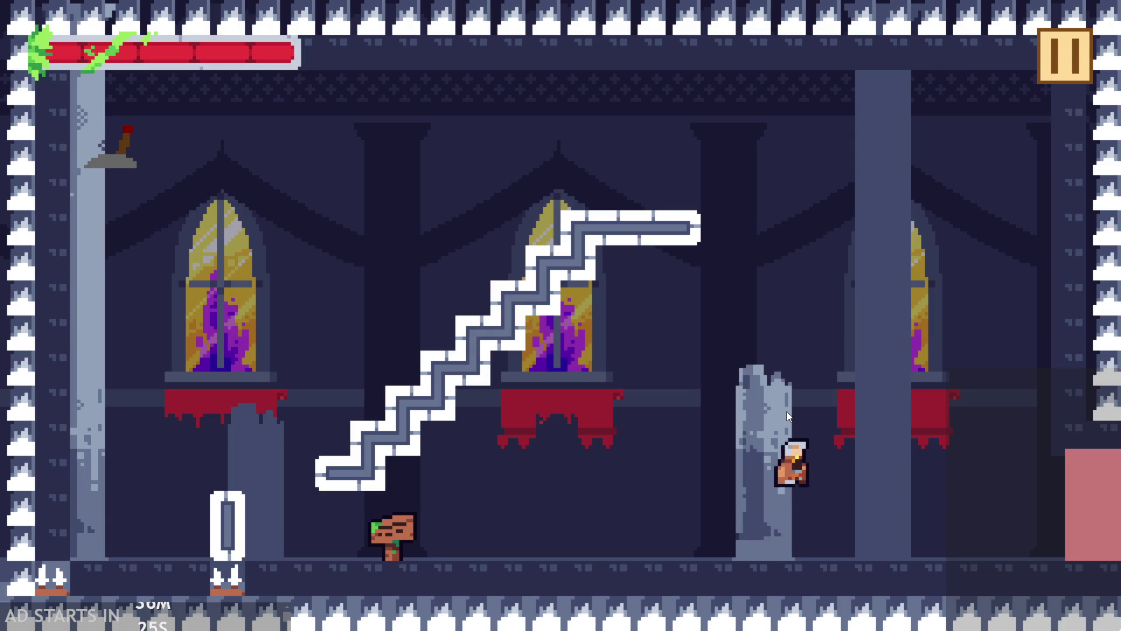
key(Right)
key(Left)
key(Right)
key(space)
key(Left)
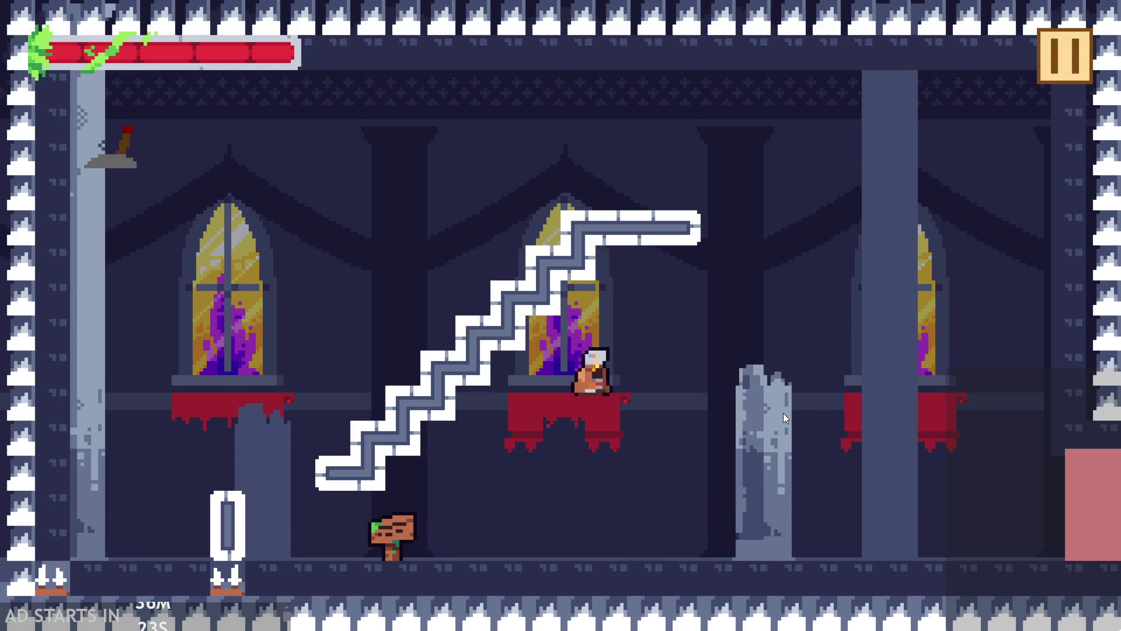
key(Right)
click(1042, 62)
click(980, 517)
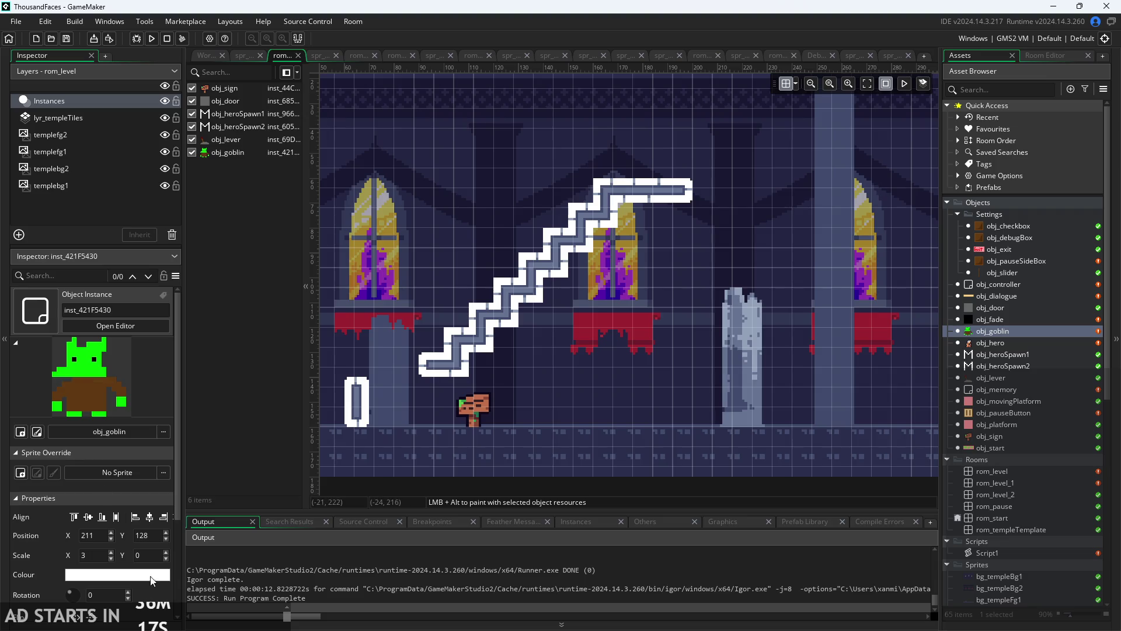
- Set the goblin's Scale Y to 0.01 in the Inspector
click(148, 556)
text(01)
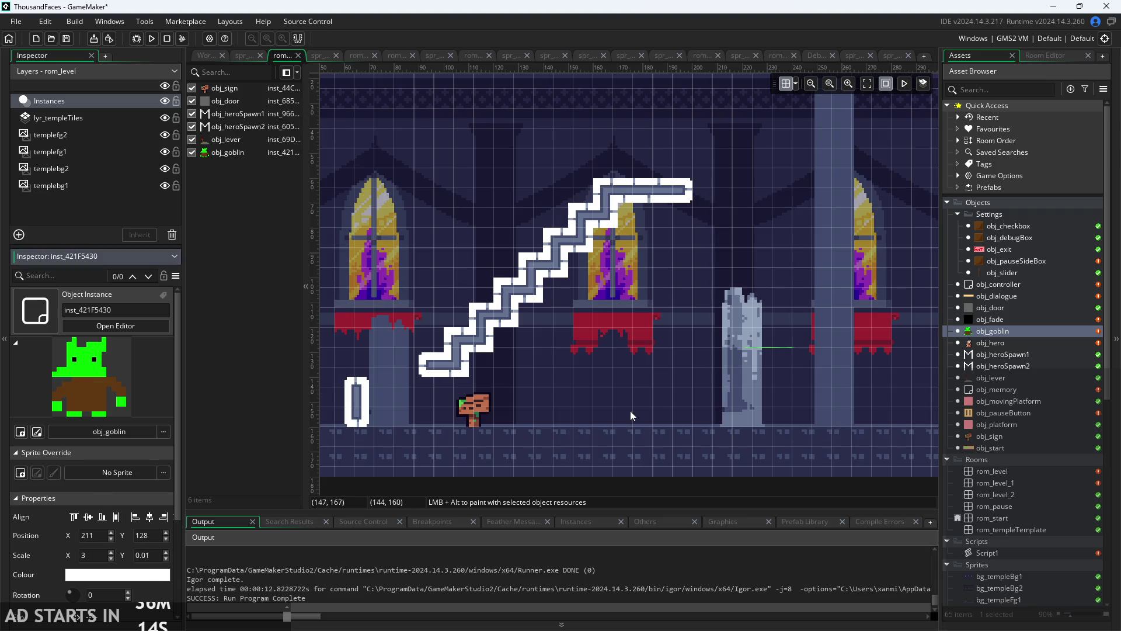
click(648, 400)
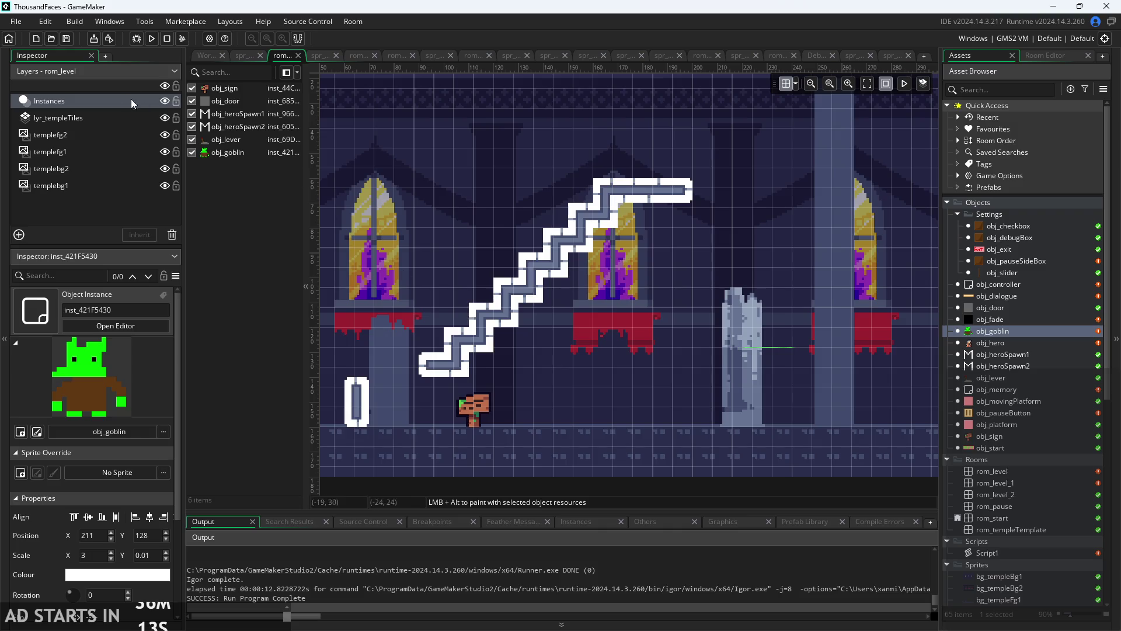
- Playtest the thin hazard near the pillar again and quit the game
click(152, 37)
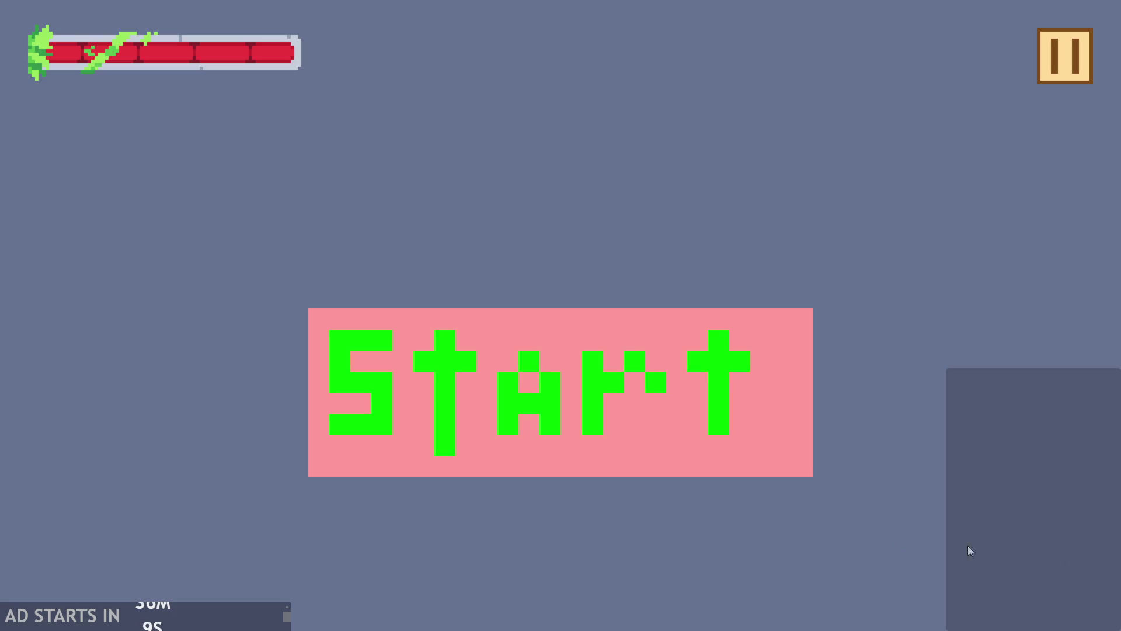
click(528, 347)
key(Right)
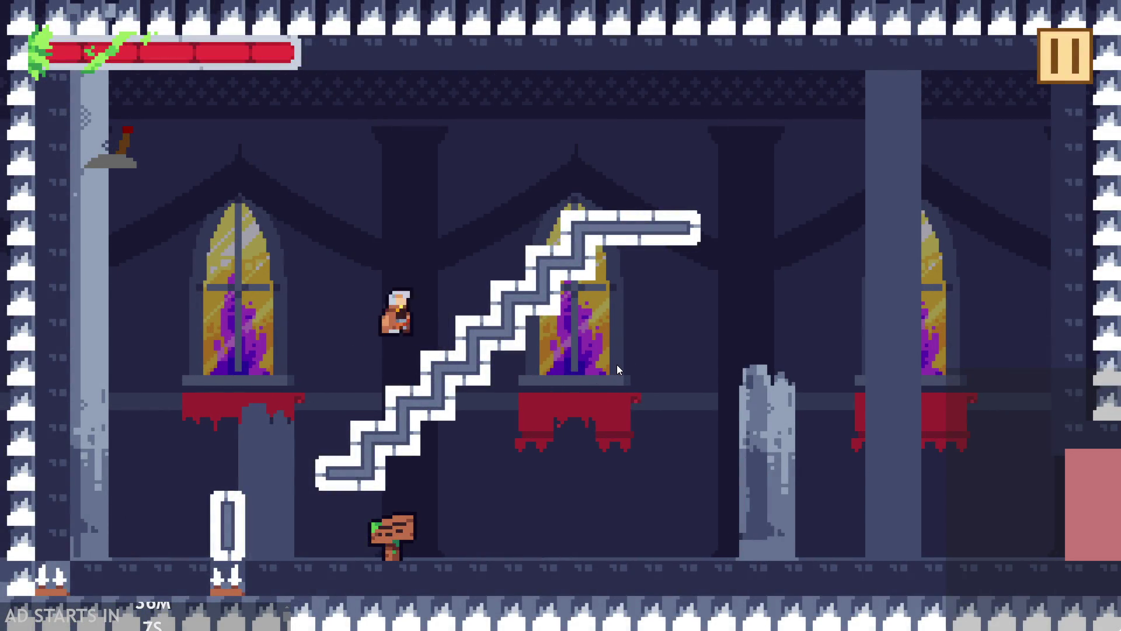
key(Up)
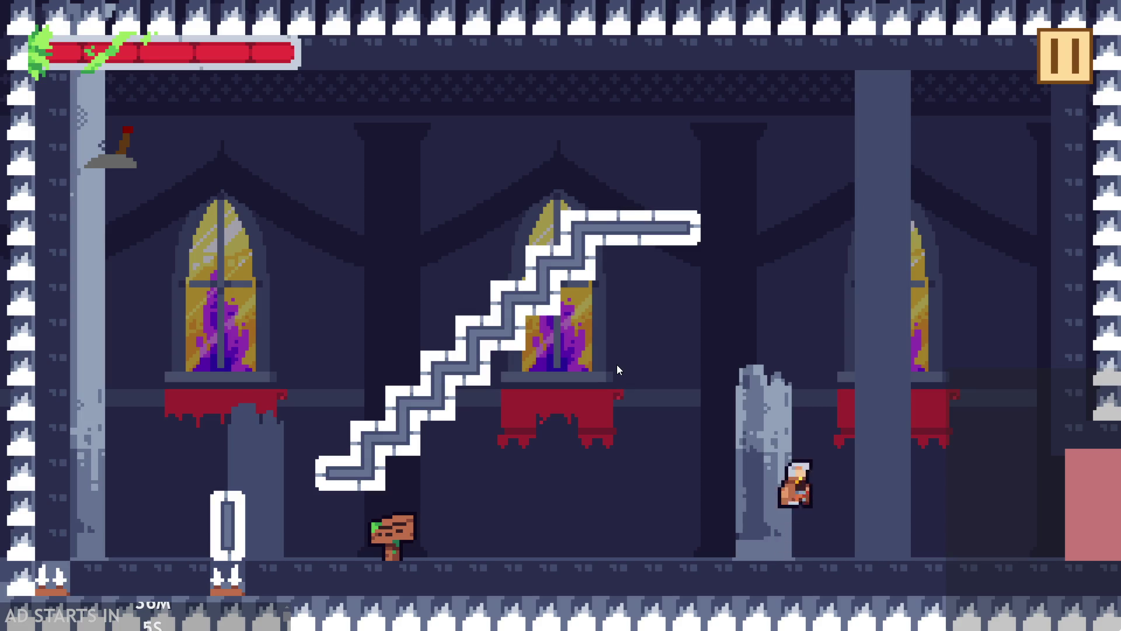
key(Left)
key(Right)
key(Up)
key(Left)
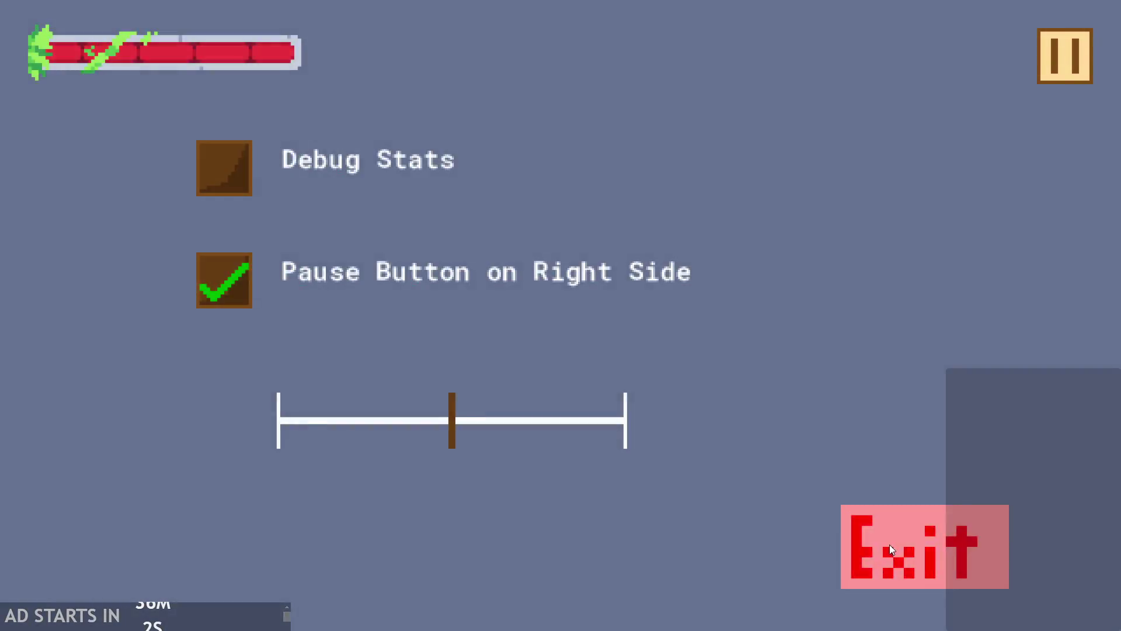
click(889, 544)
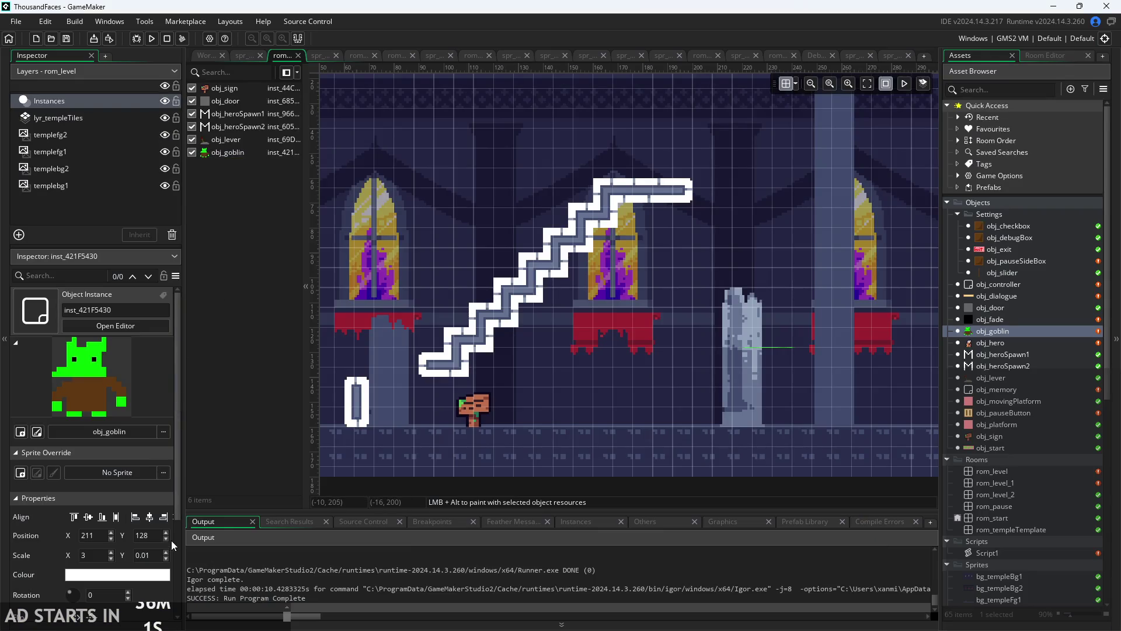
text(0.1)
- Change the goblin's Scale Y to 0.1, then to 0.05
click(409, 443)
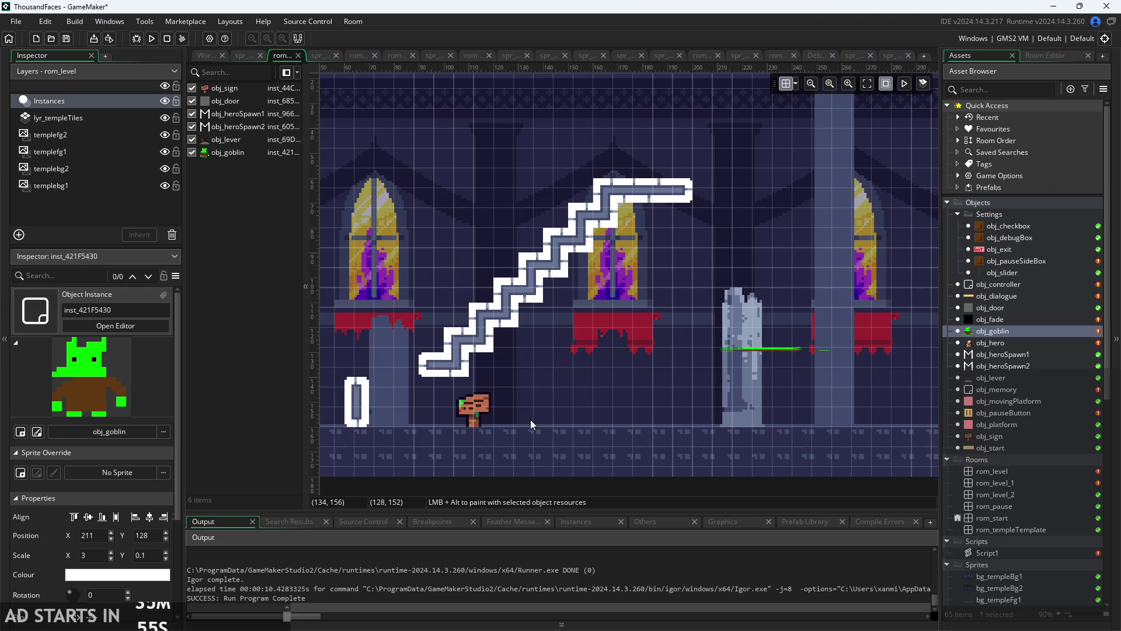
click(153, 556)
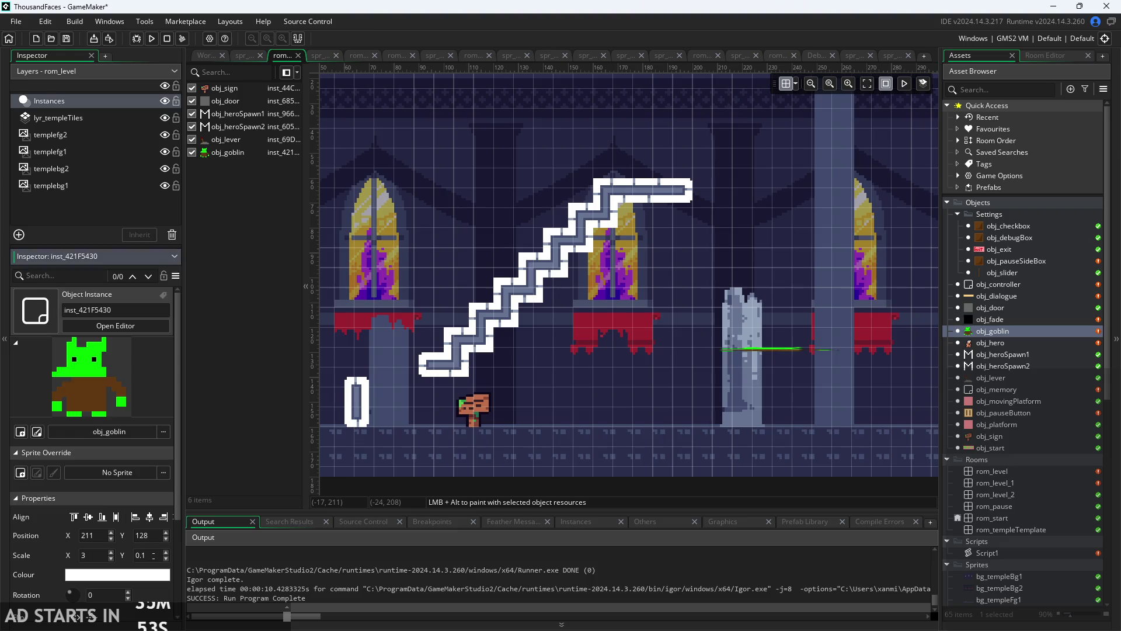
text(05)
click(636, 477)
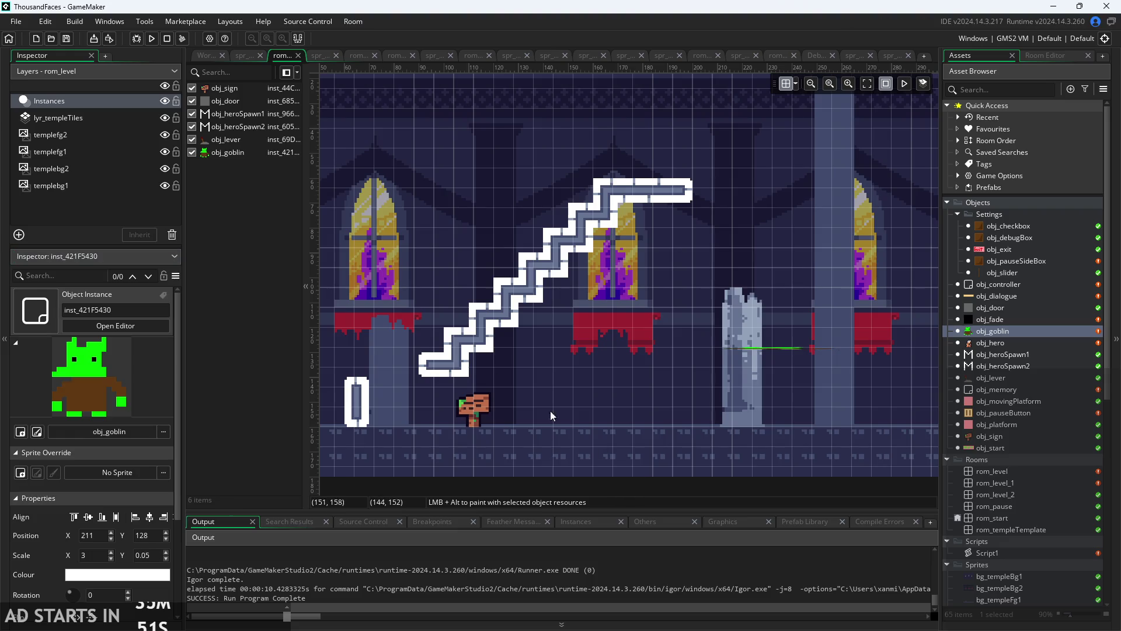
- Run with F5, let the hero touch the hazard until health empties, then abort the code error
key(F5)
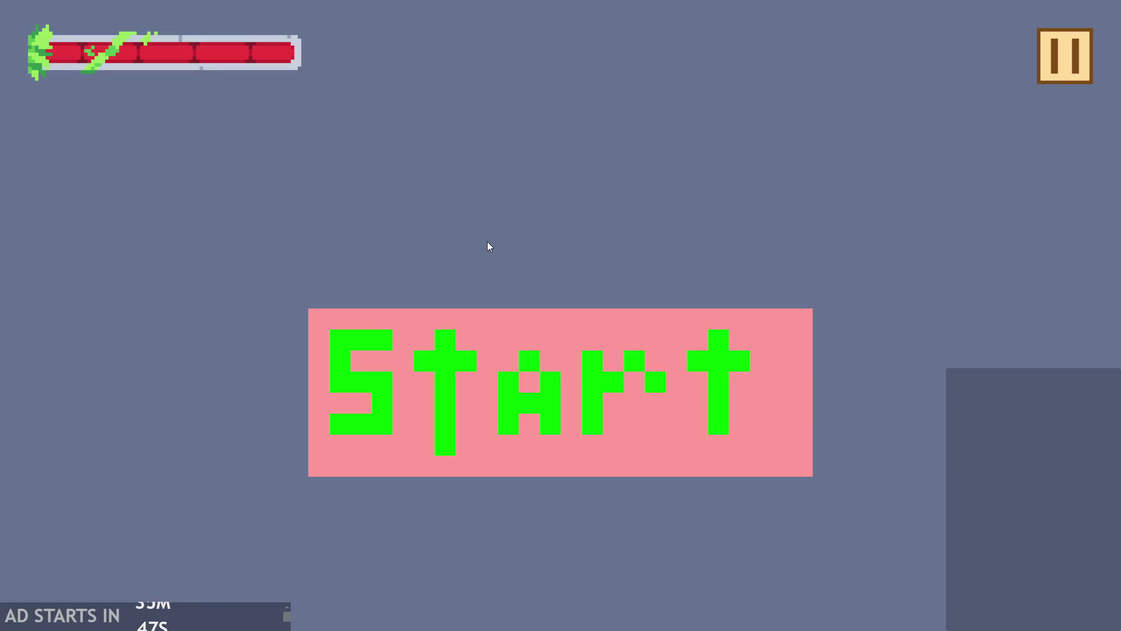
click(591, 346)
key(Right)
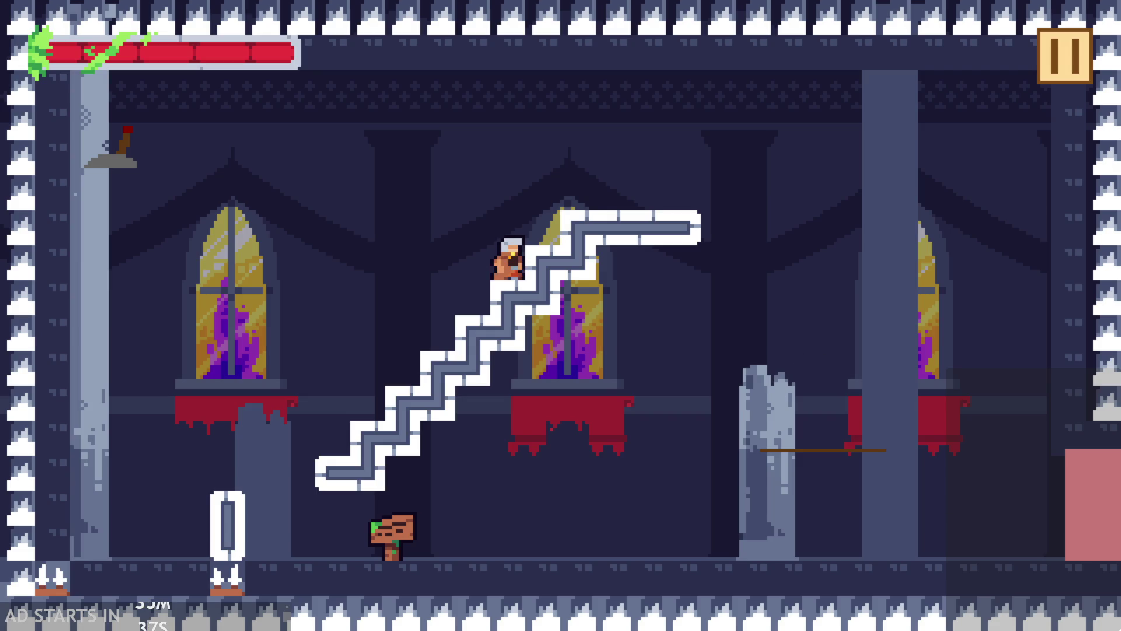
click(717, 437)
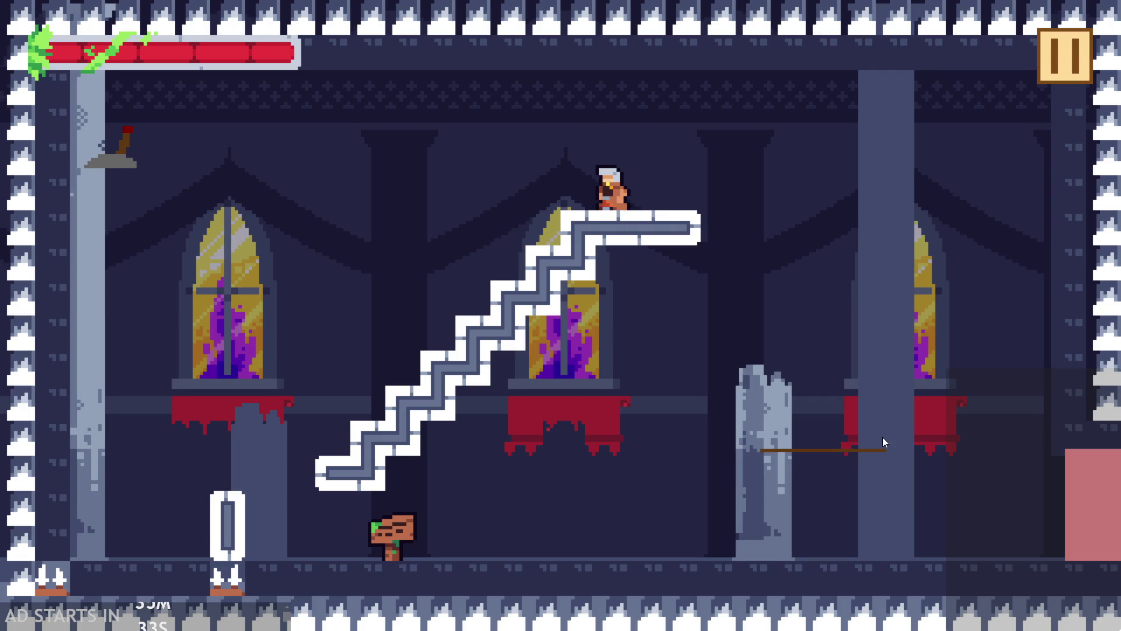
click(789, 440)
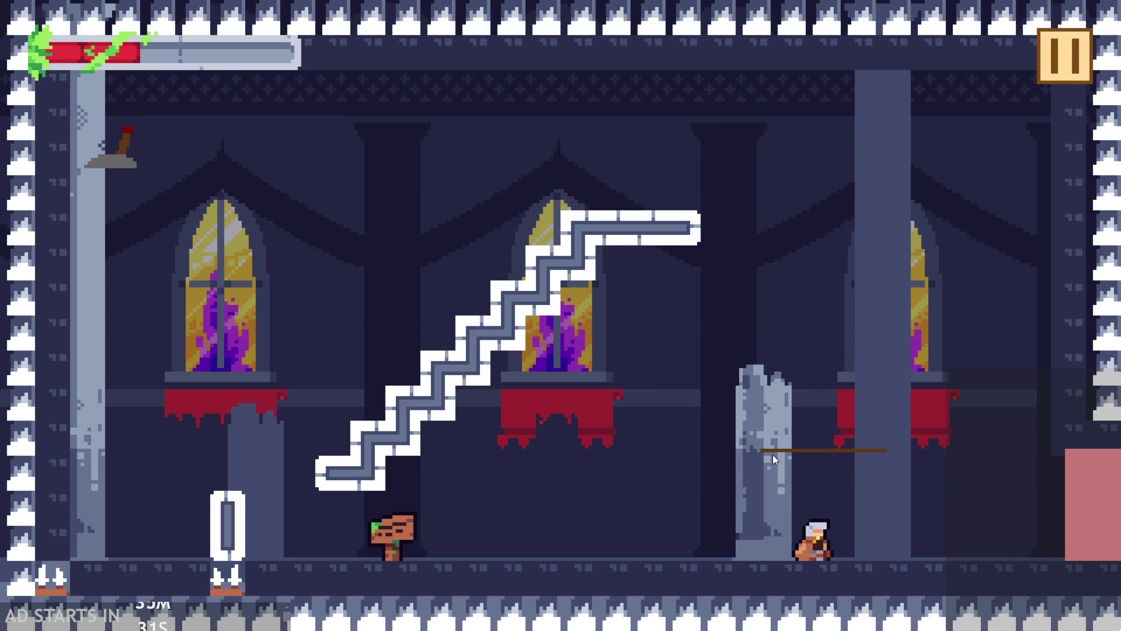
click(773, 456)
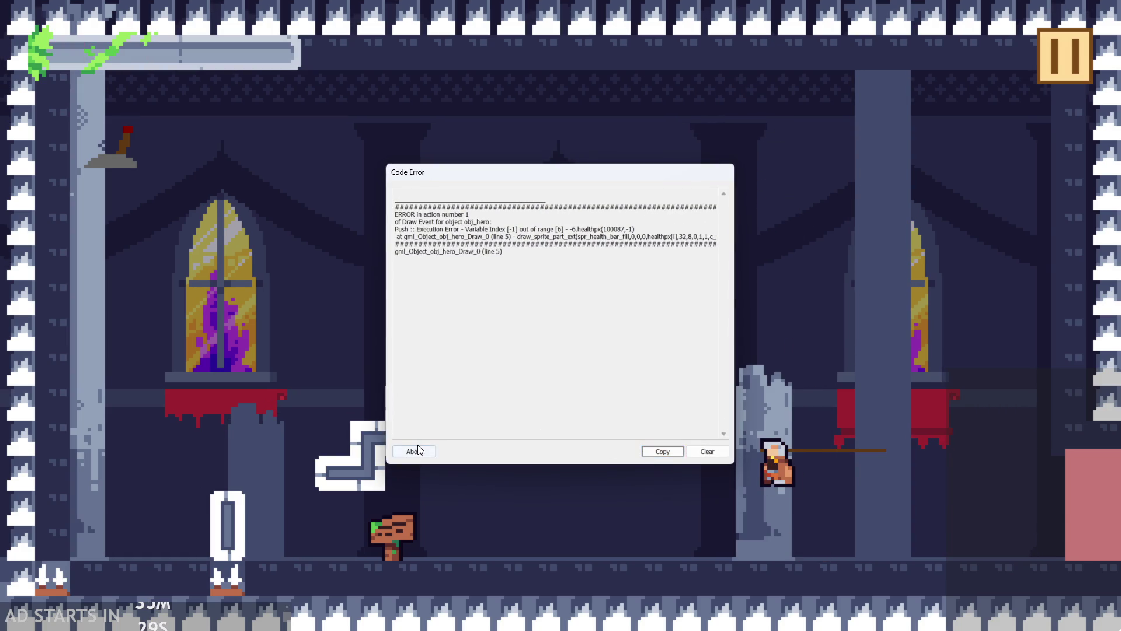
click(416, 451)
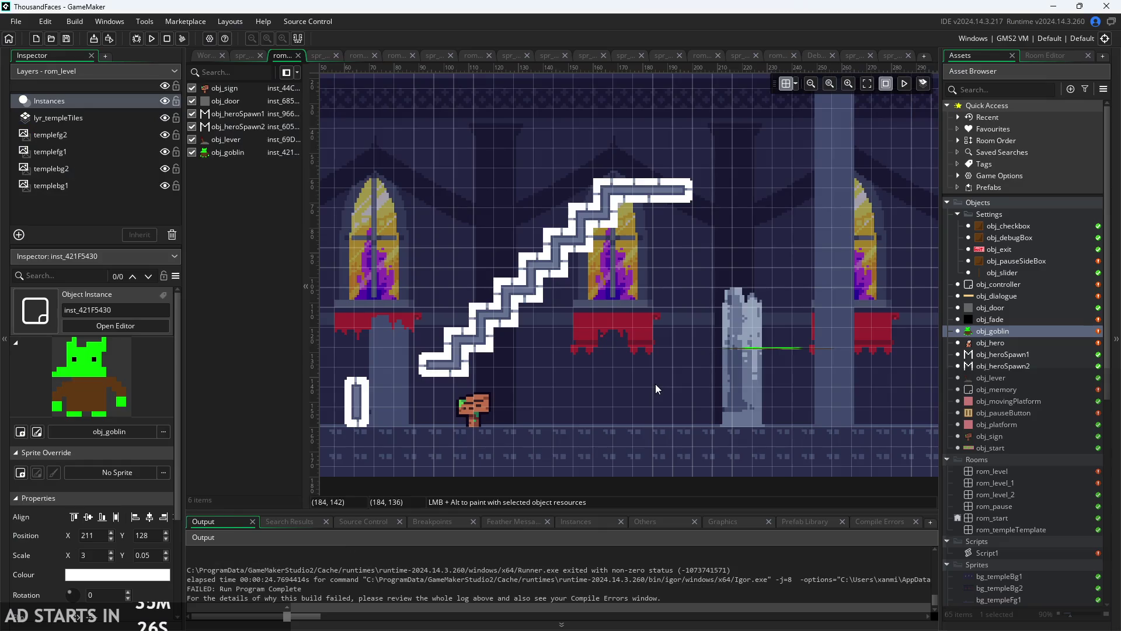
click(205, 54)
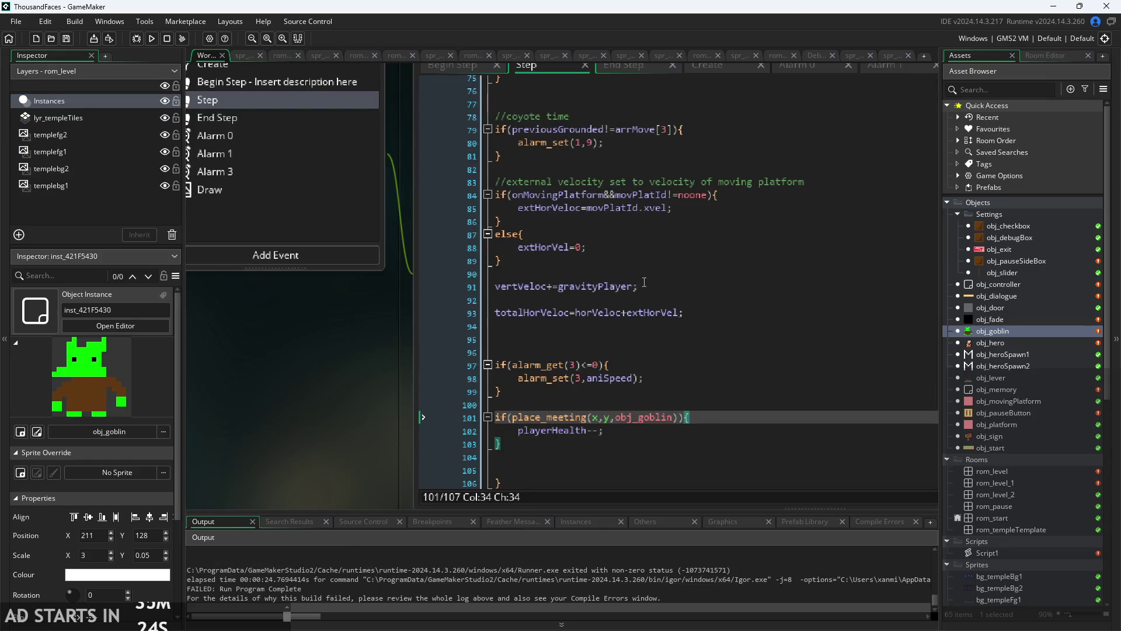
click(636, 391)
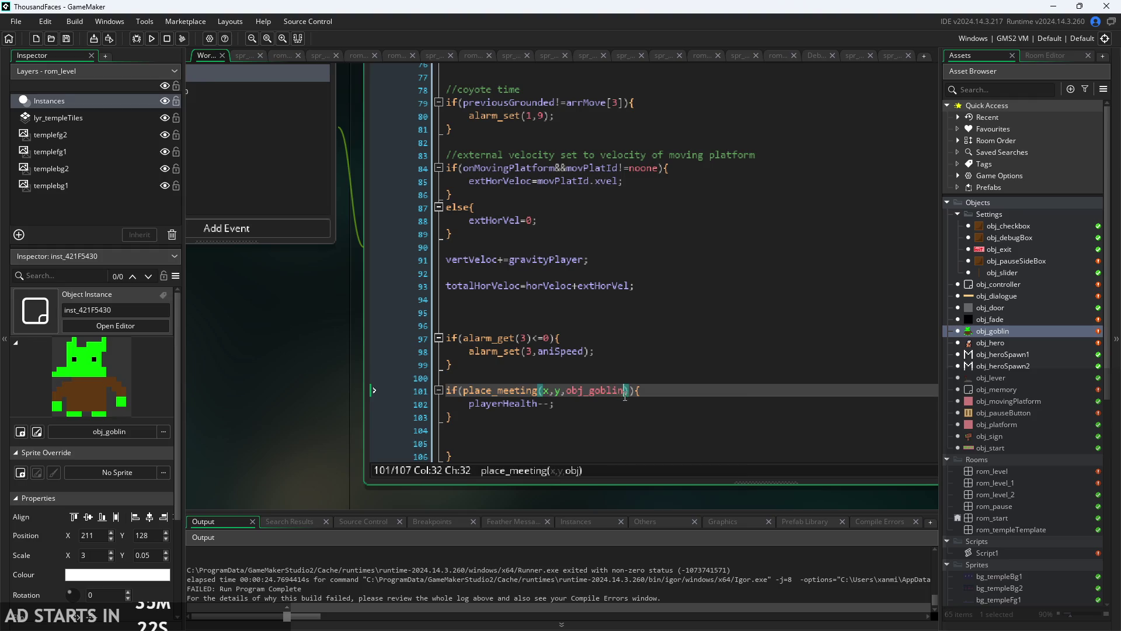
click(654, 397)
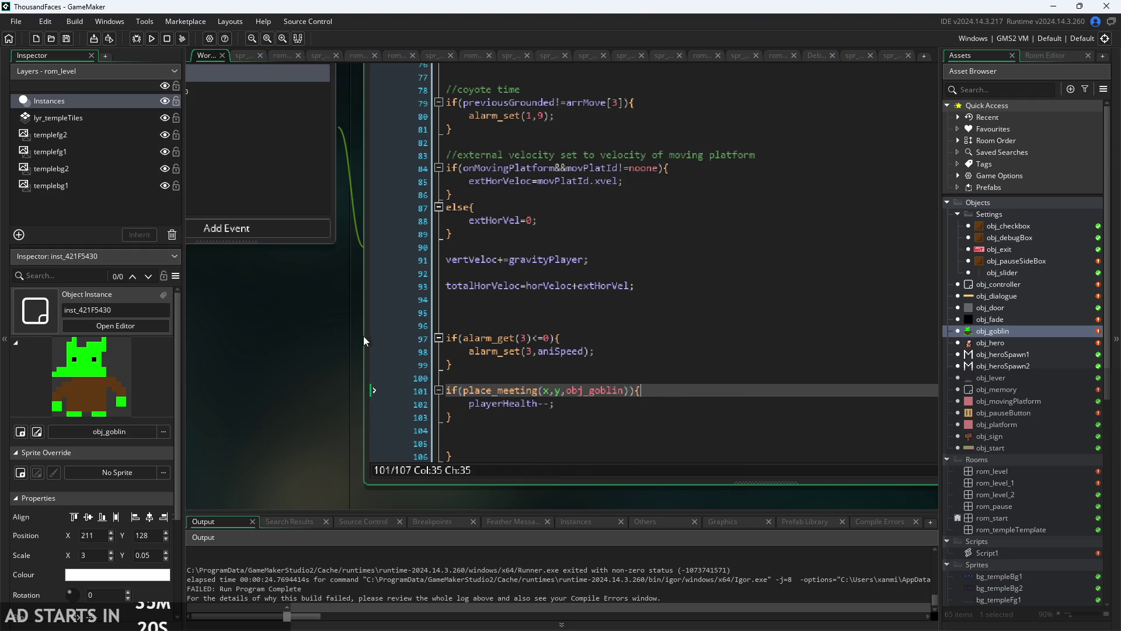
scroll(363, 341, up, 1)
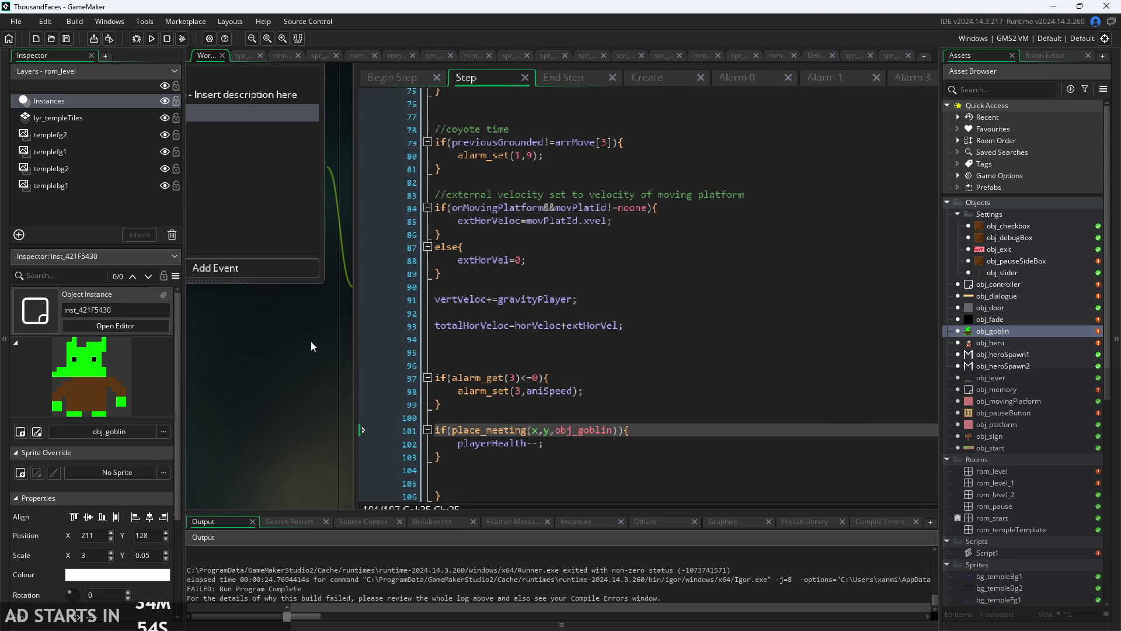
scroll(272, 404, down, 2)
scroll(275, 403, up, 2)
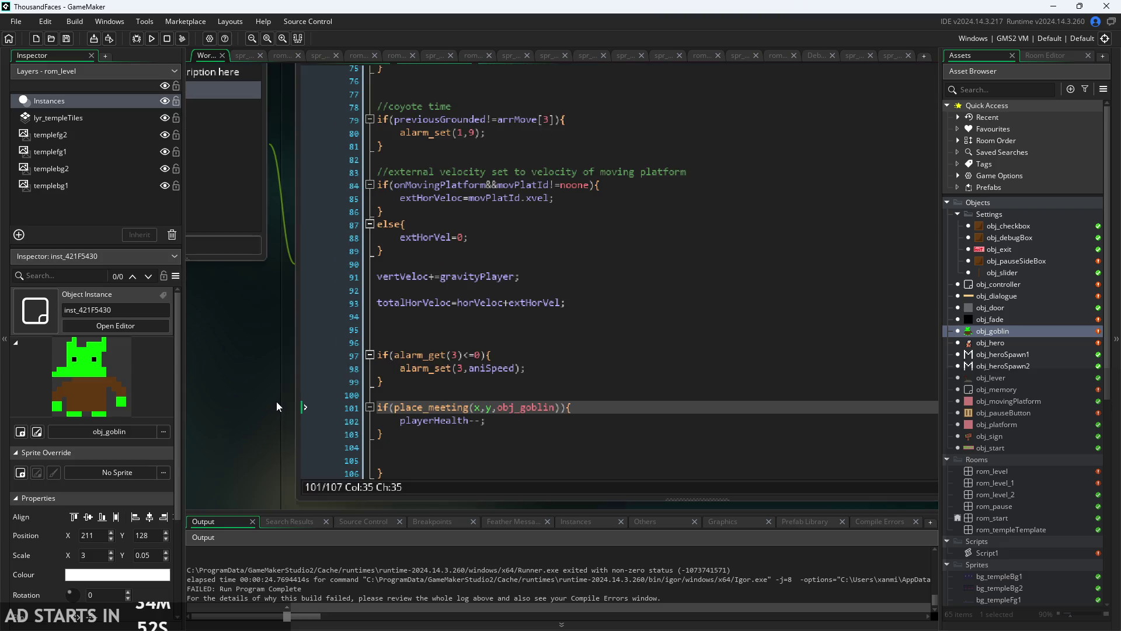
click(458, 316)
click(603, 300)
click(602, 276)
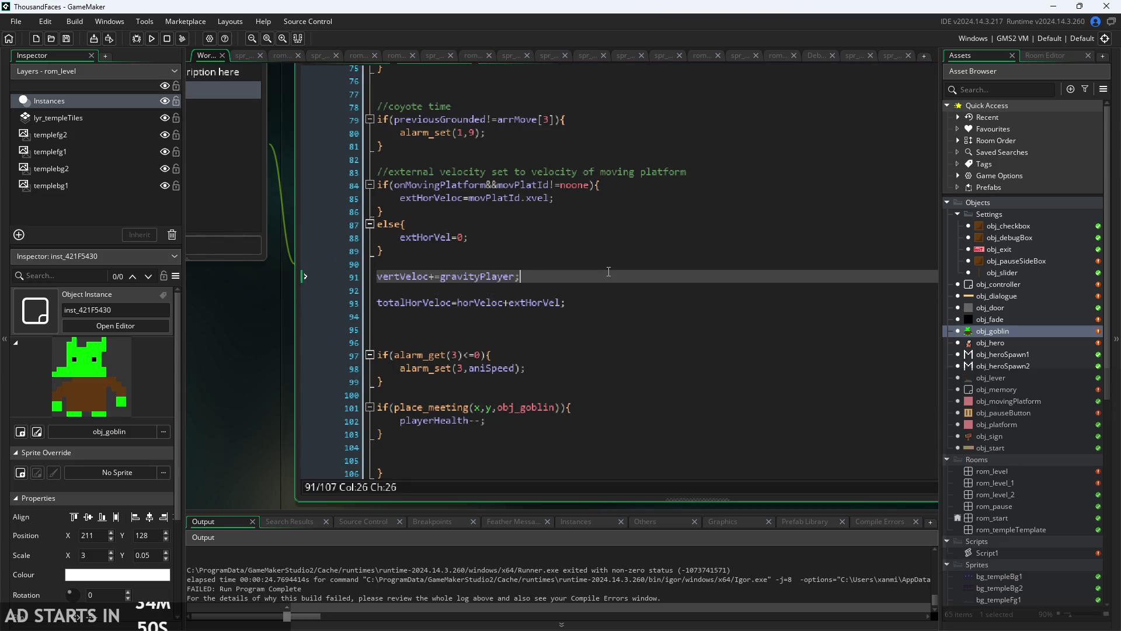
scroll(608, 327, down, 2)
scroll(601, 357, up, 10)
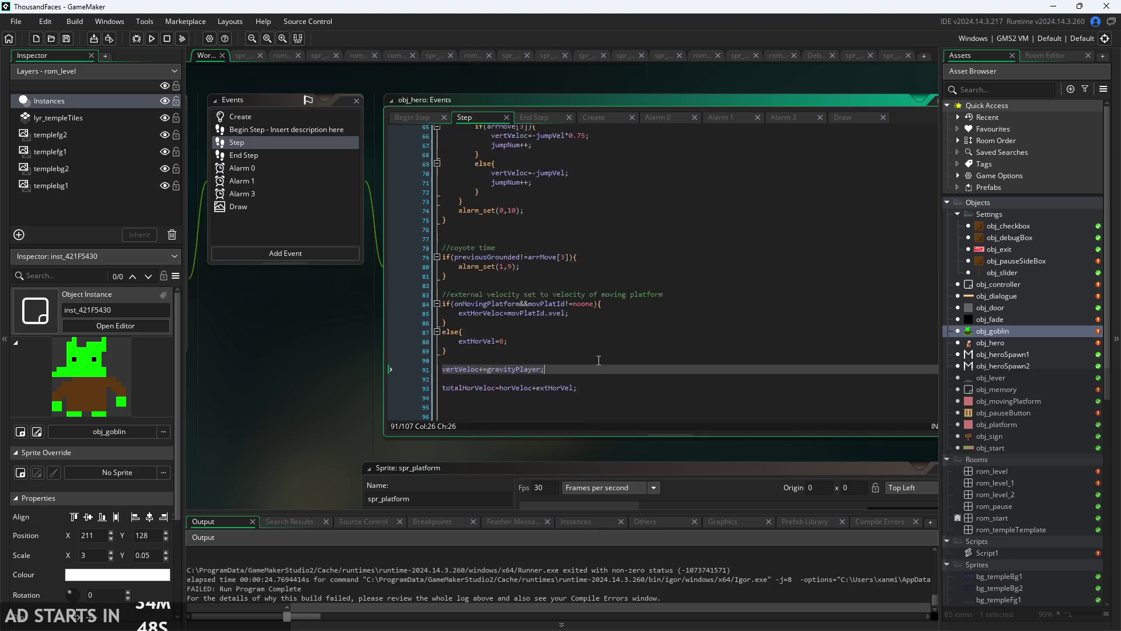
scroll(596, 369, up, 5)
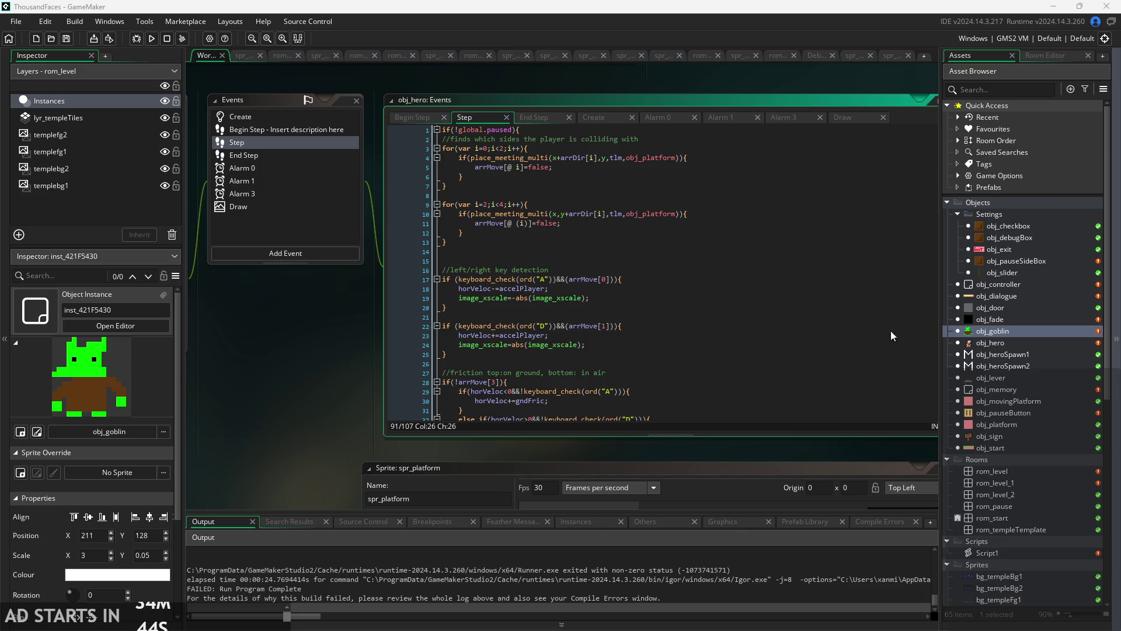
scroll(303, 344, up, 3)
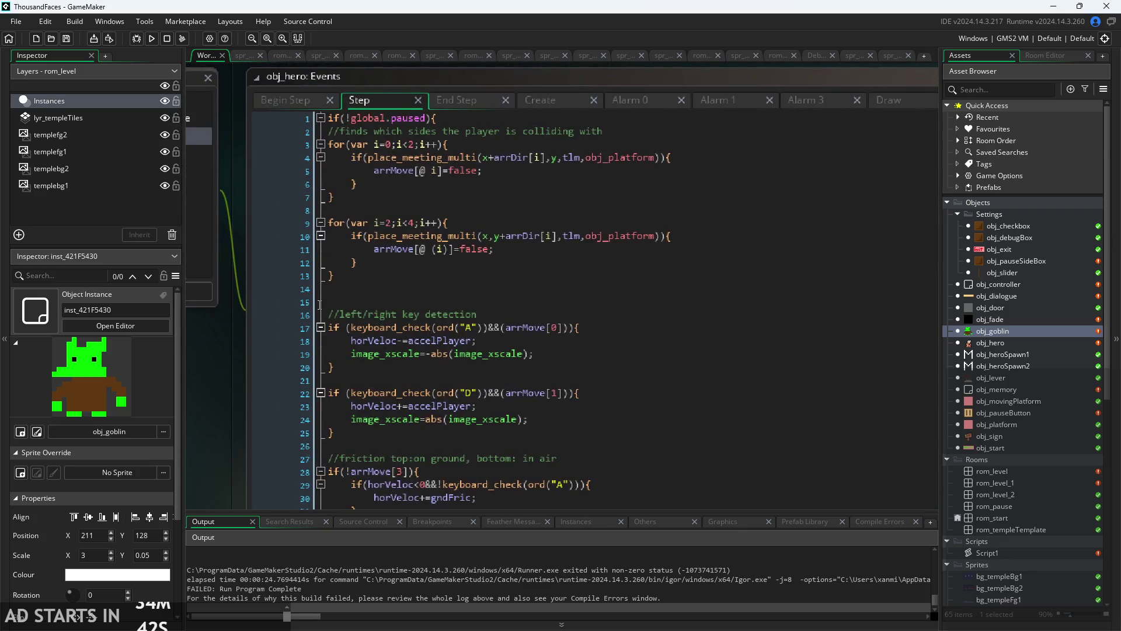
scroll(320, 304, down, 2)
click(411, 151)
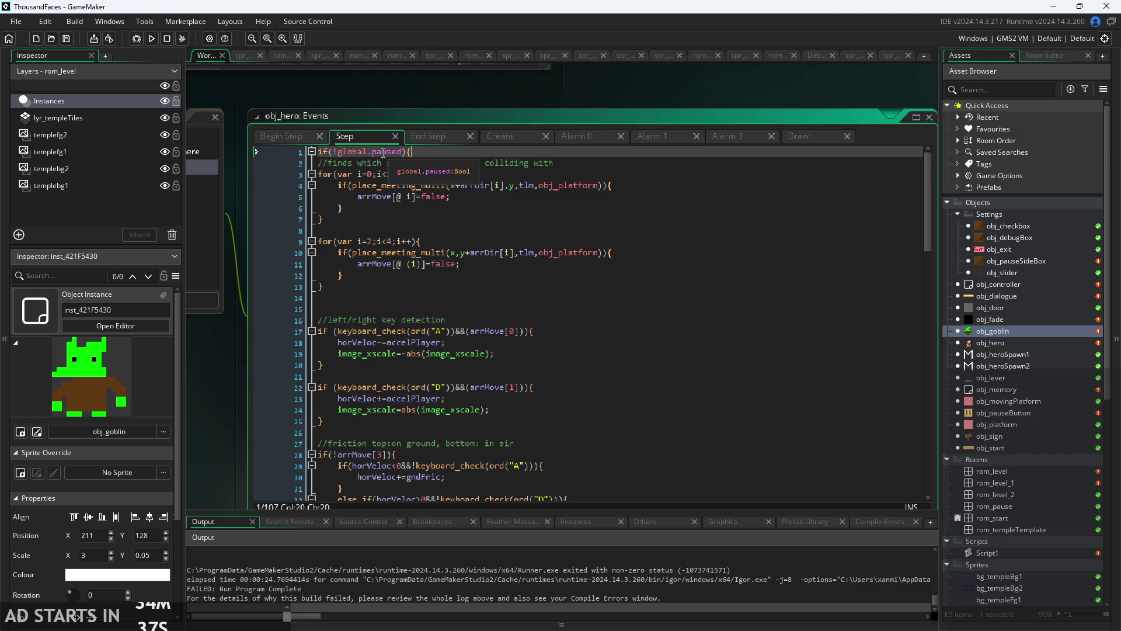
click(420, 174)
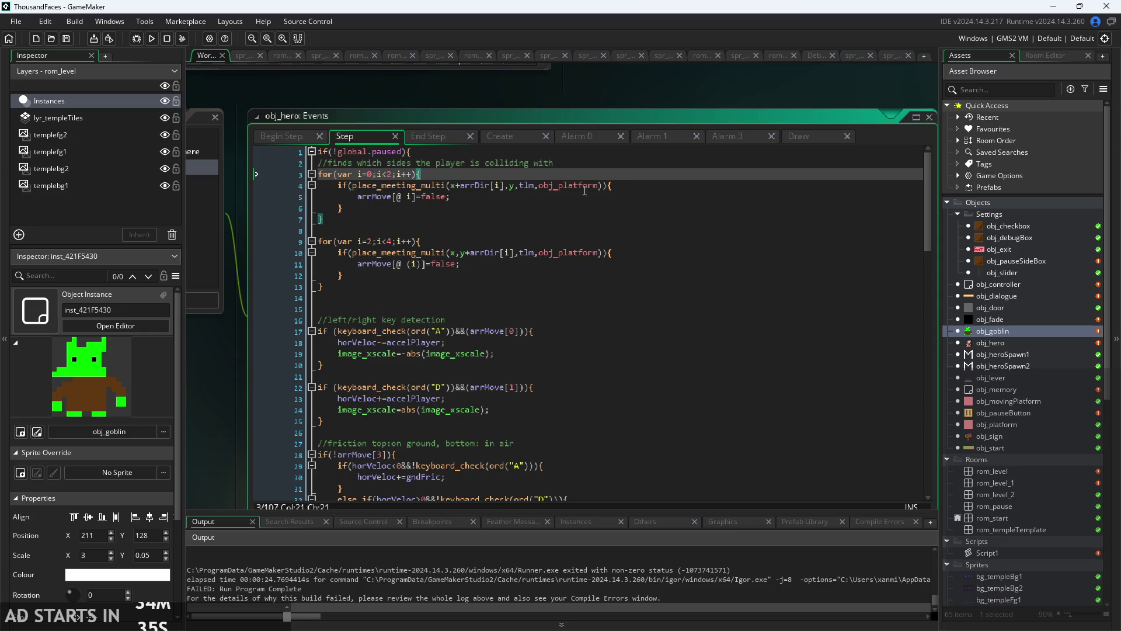
click(637, 215)
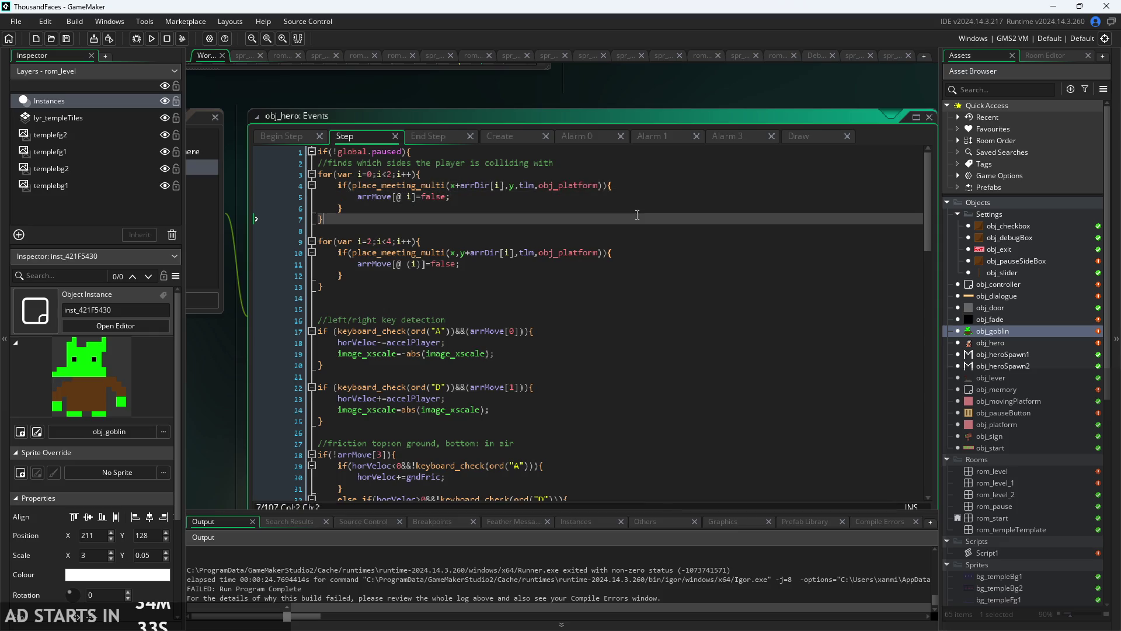
click(650, 211)
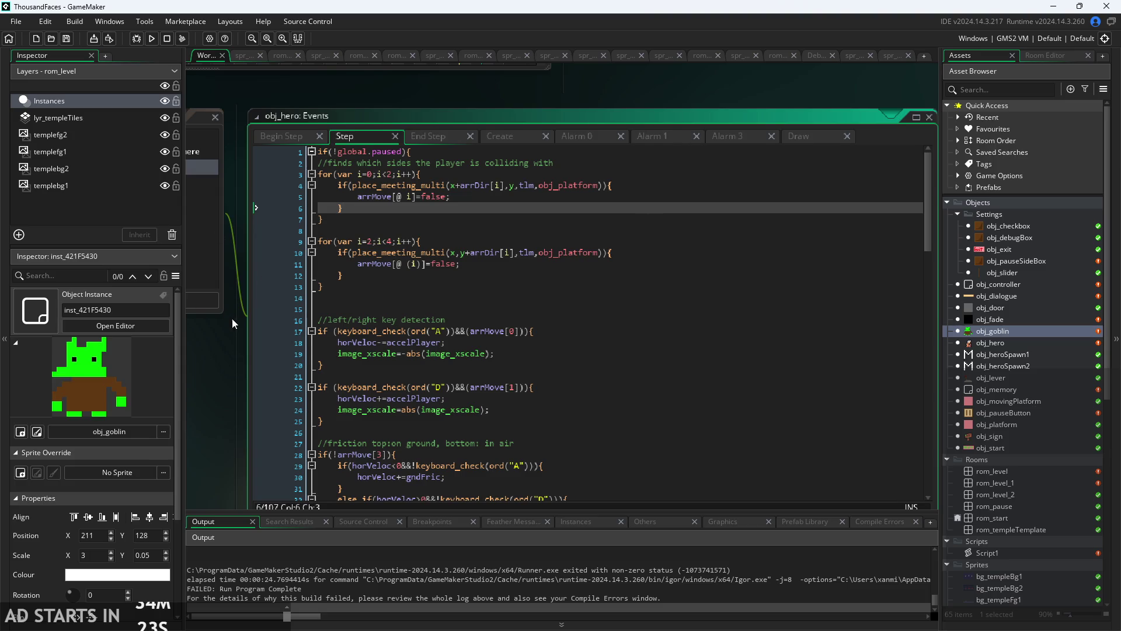
drag(232, 323, 240, 336)
scroll(249, 388, down, 1)
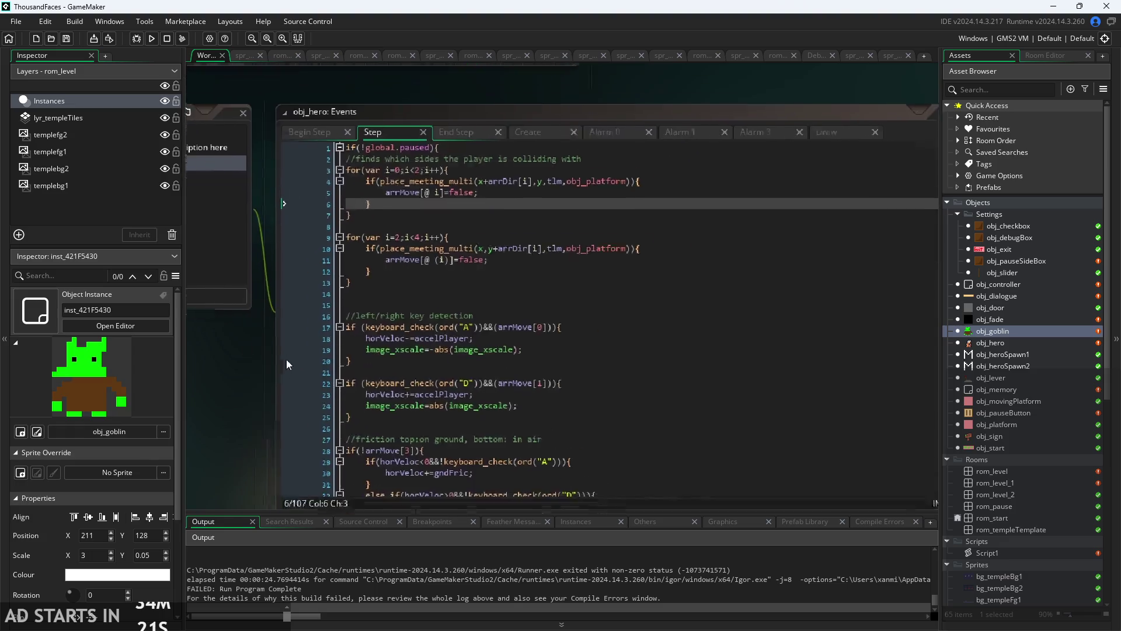
- Open obj_goblin, which has no events yet, and pan up to the obj_dialogue code window
double_click(979, 331)
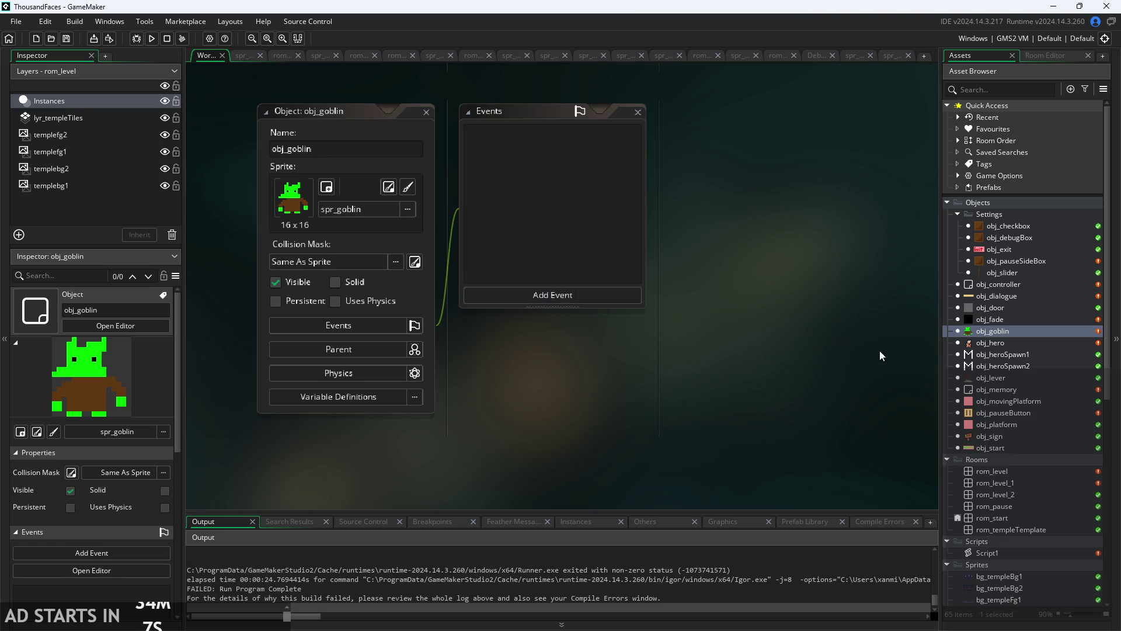
scroll(879, 349, up, 1)
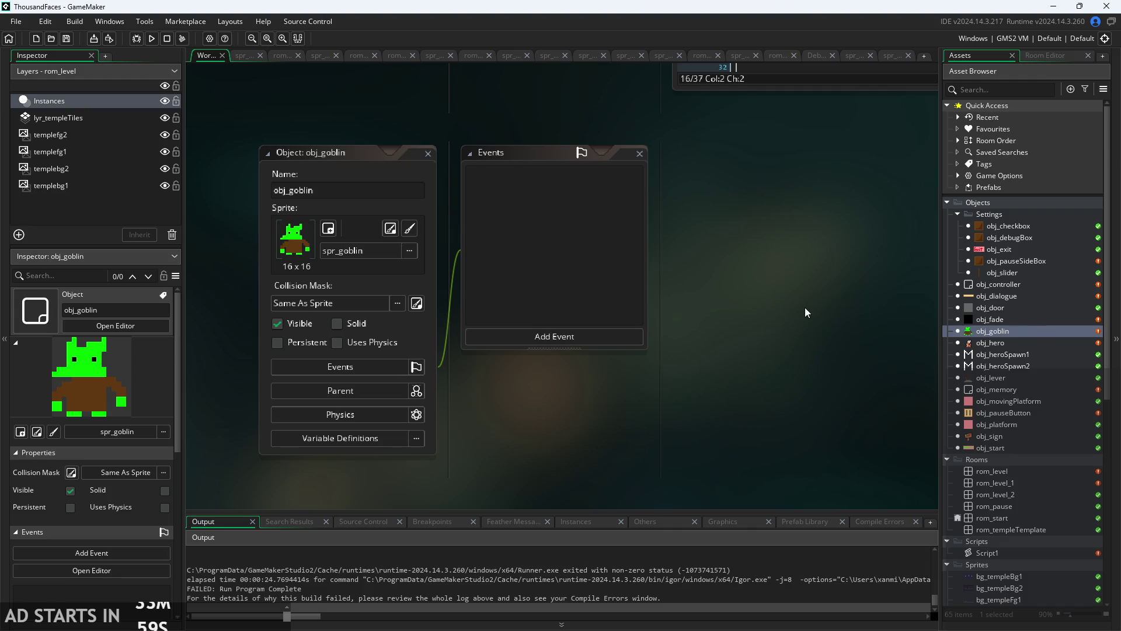
mouse_move(805, 308)
mouse_down()
mouse_move(762, 380)
mouse_move(736, 377)
mouse_move(719, 394)
mouse_up()
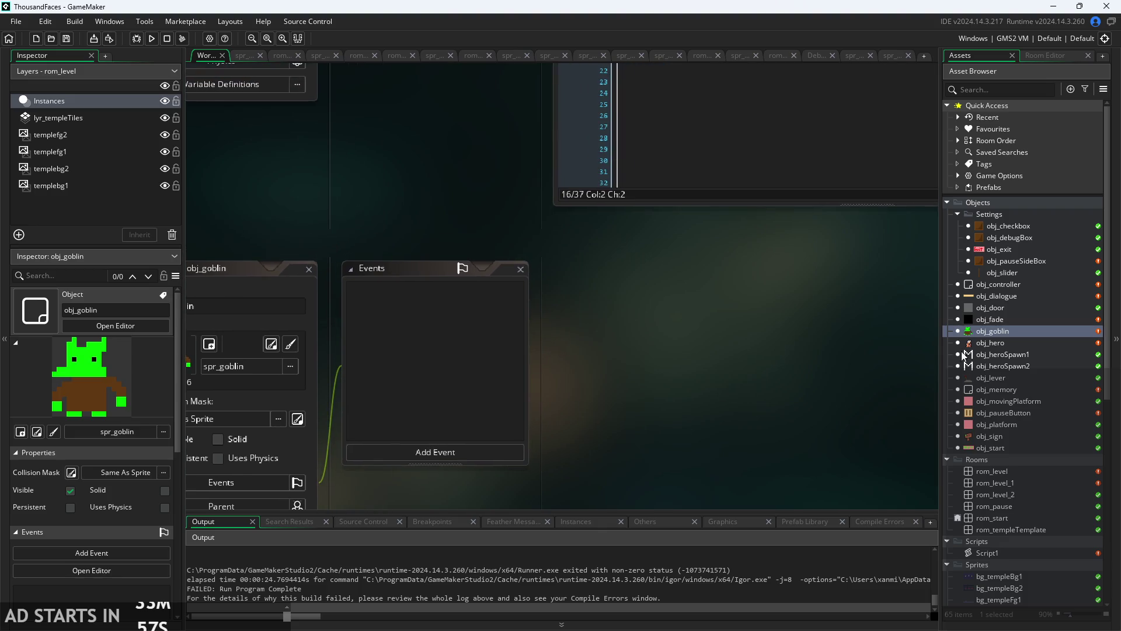
- Preview obj_sign in the Inspector, reselect obj_goblin, and scroll to obj_dialogue's Draw GUI code
click(1014, 438)
click(969, 334)
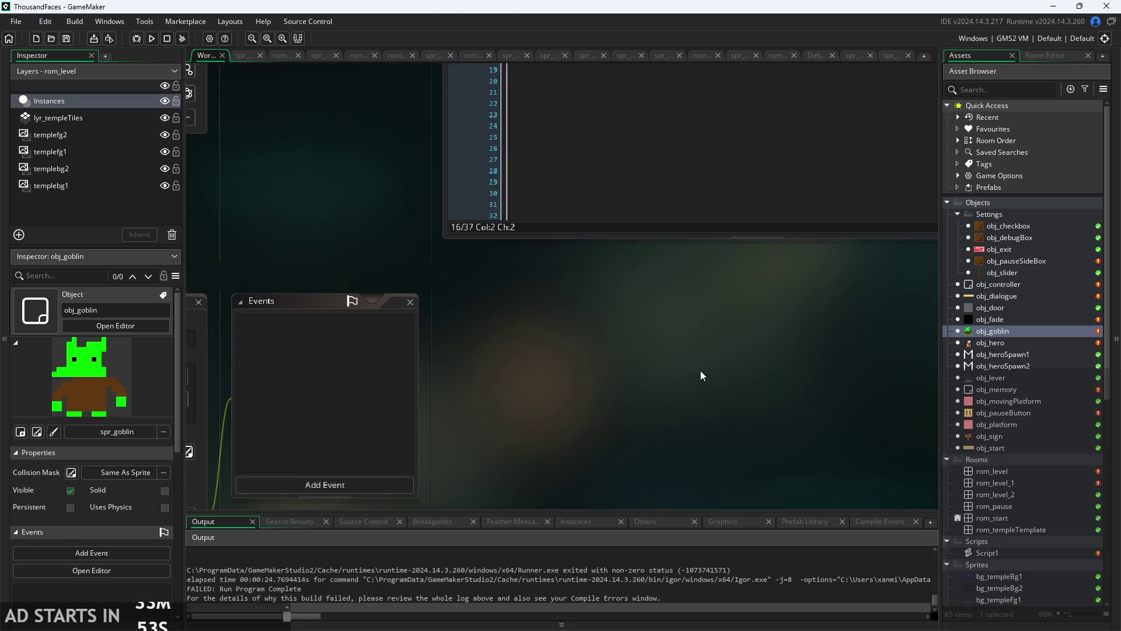
scroll(687, 368, down, 1)
scroll(528, 469, up, 3)
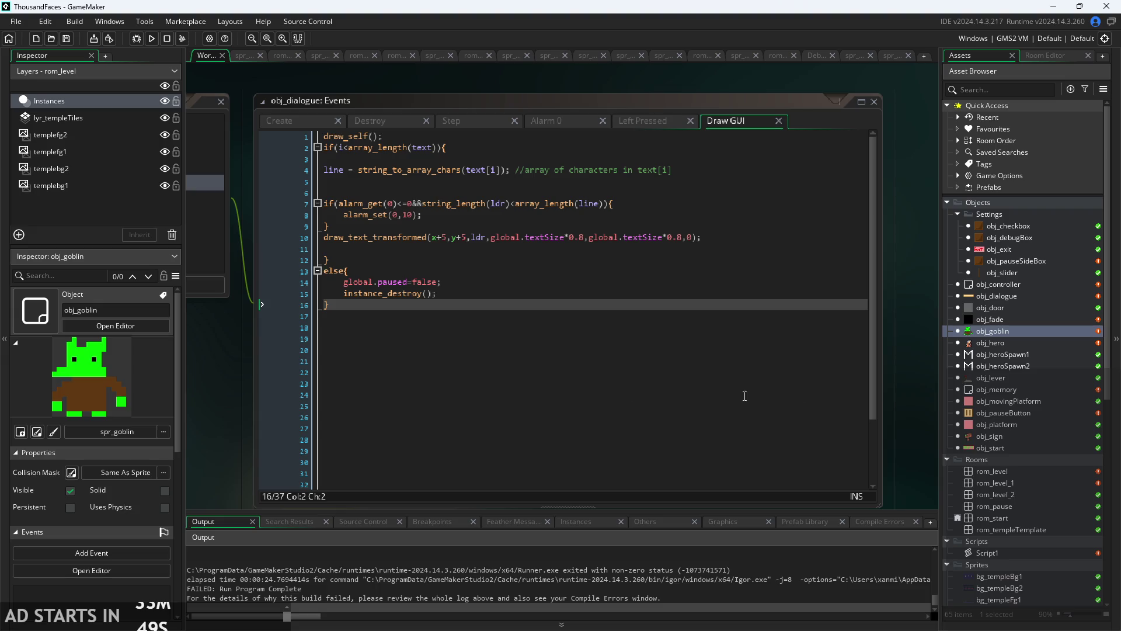
ctrl+scroll(911, 422, down, 1)
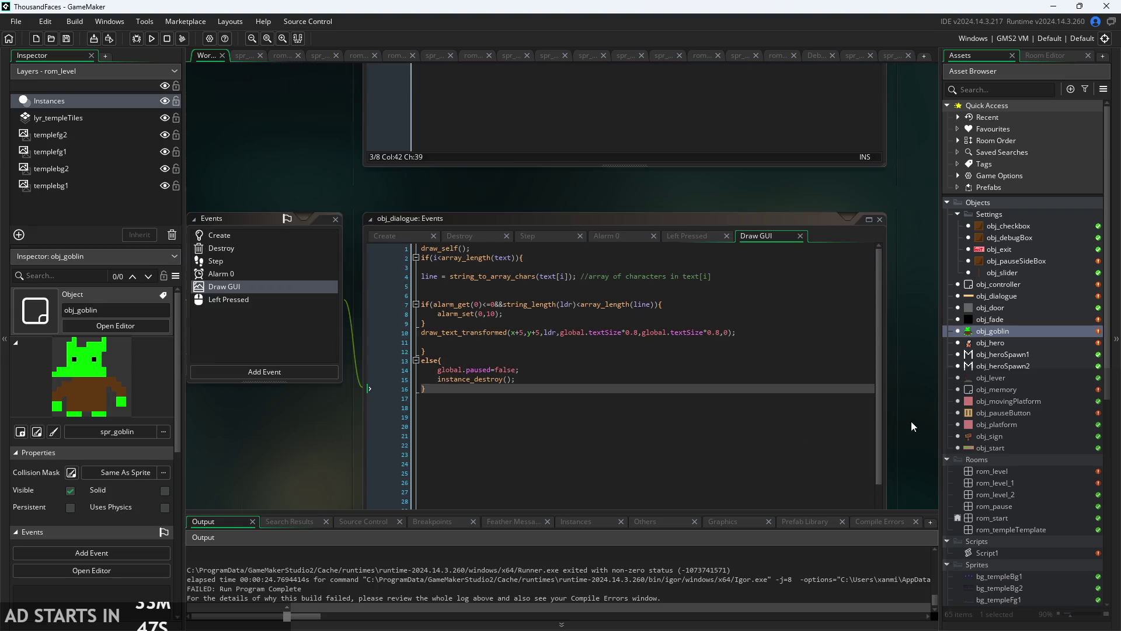
ctrl+scroll(912, 422, up, 2)
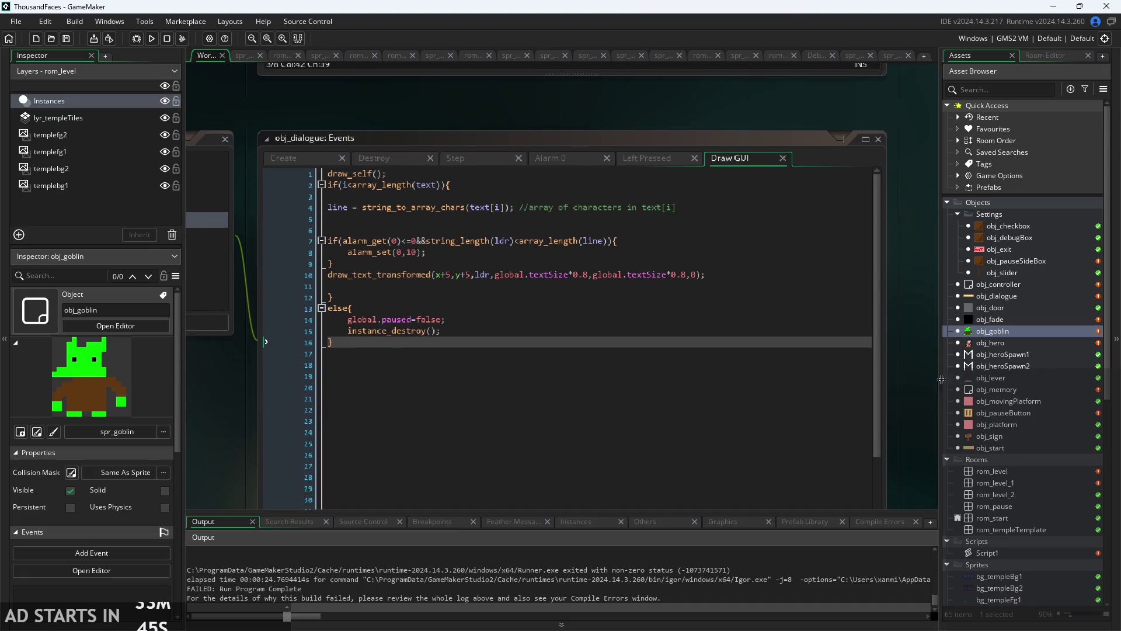
- Review obj_sign's Create code with its two text boxes, then build and run the game
double_click(1007, 433)
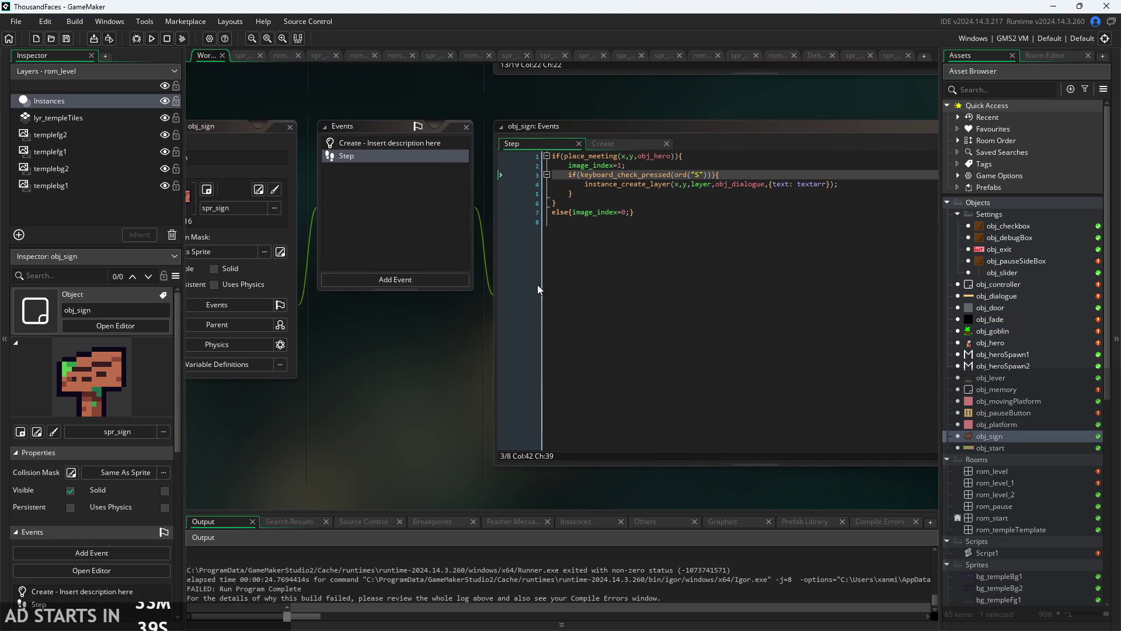
click(622, 146)
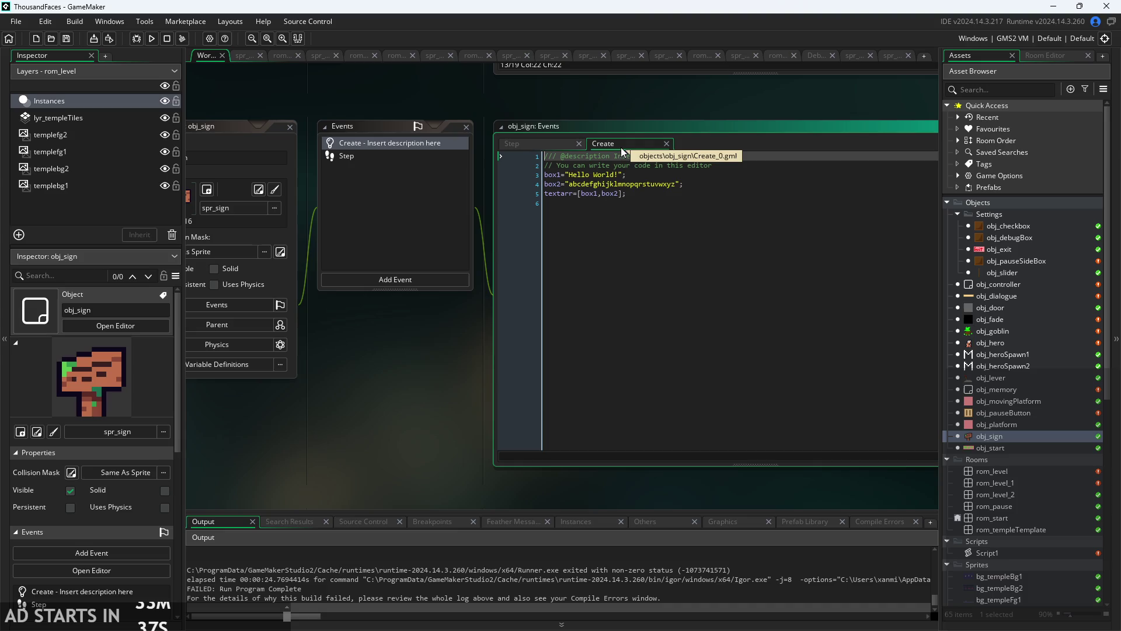
click(643, 174)
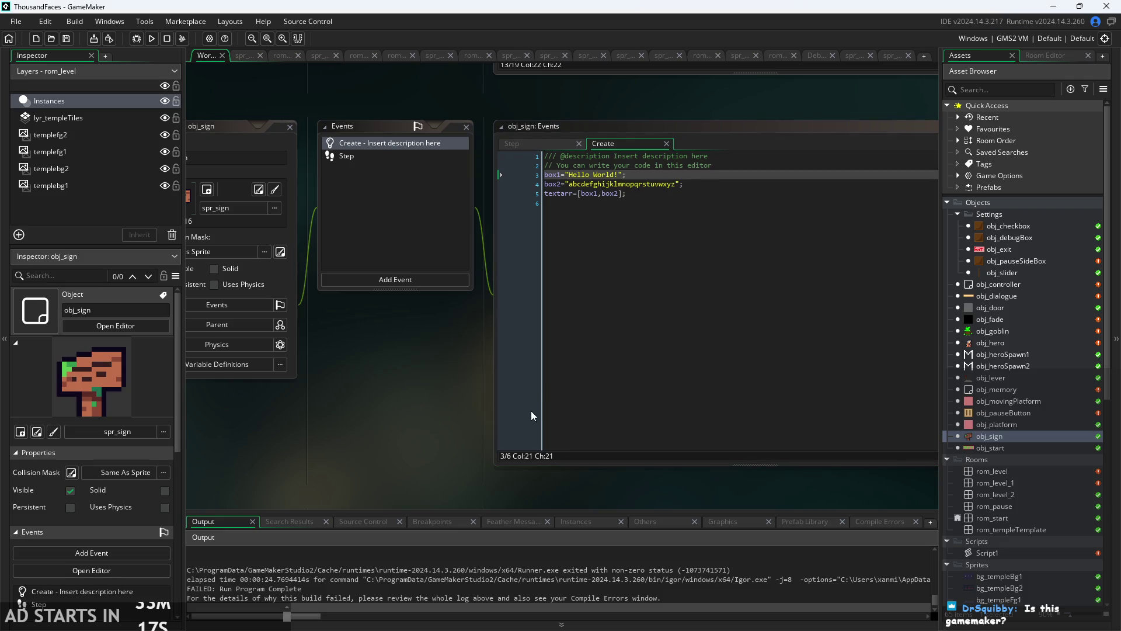
click(159, 33)
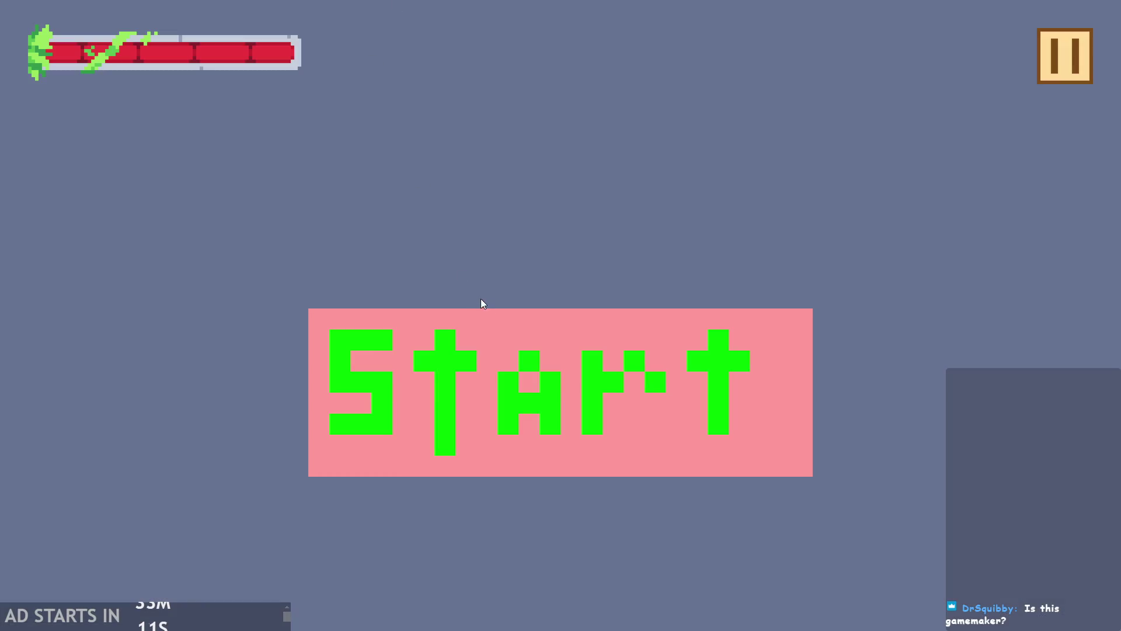
- Start from the Start screen, walk the hero up the stairs and jump onto the platform
click(569, 394)
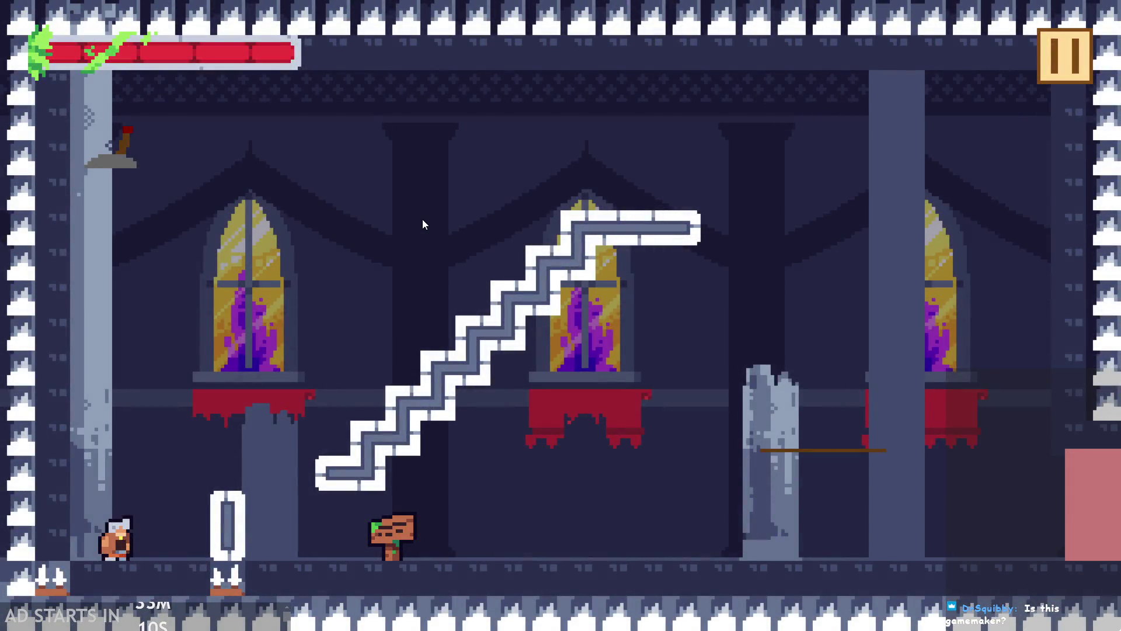
key(Right)
key(space)
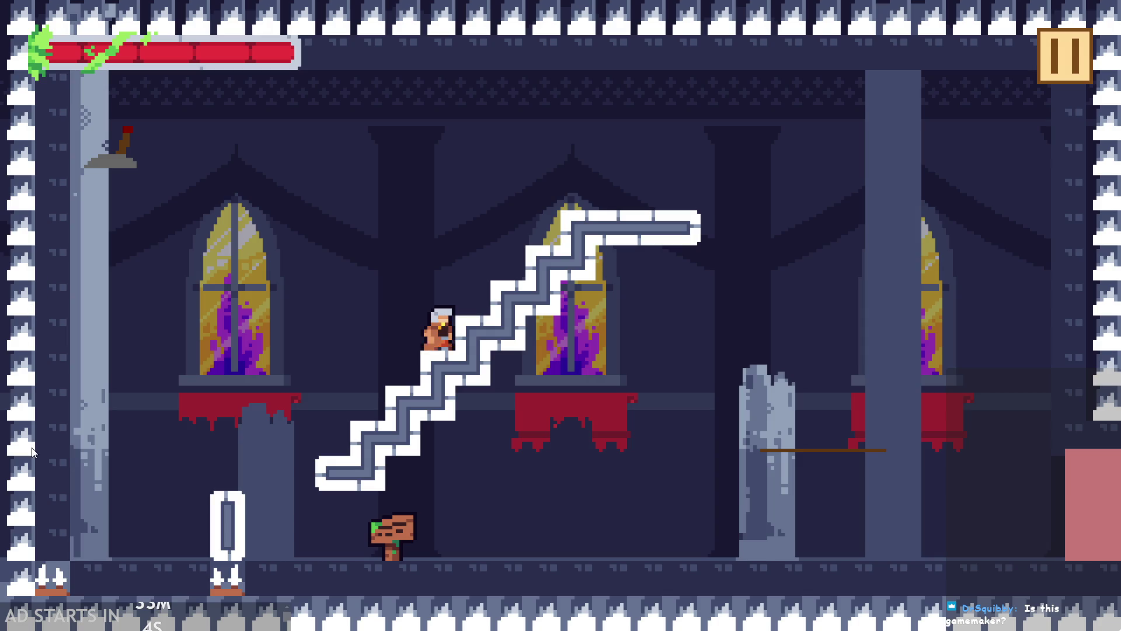
key(space)
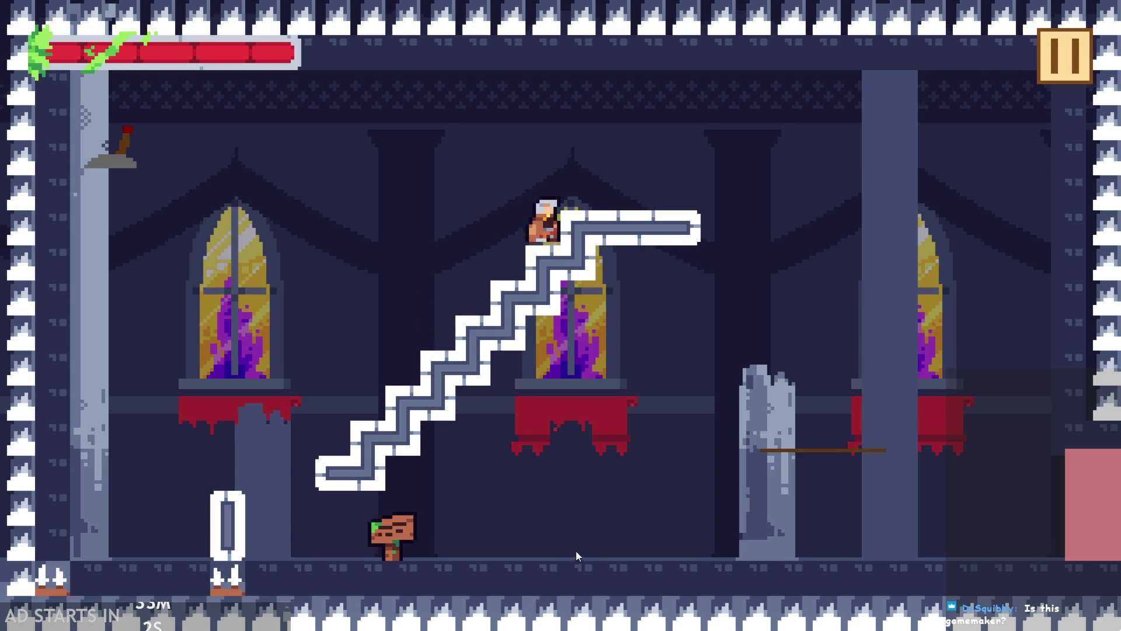
key(Left)
key(Right)
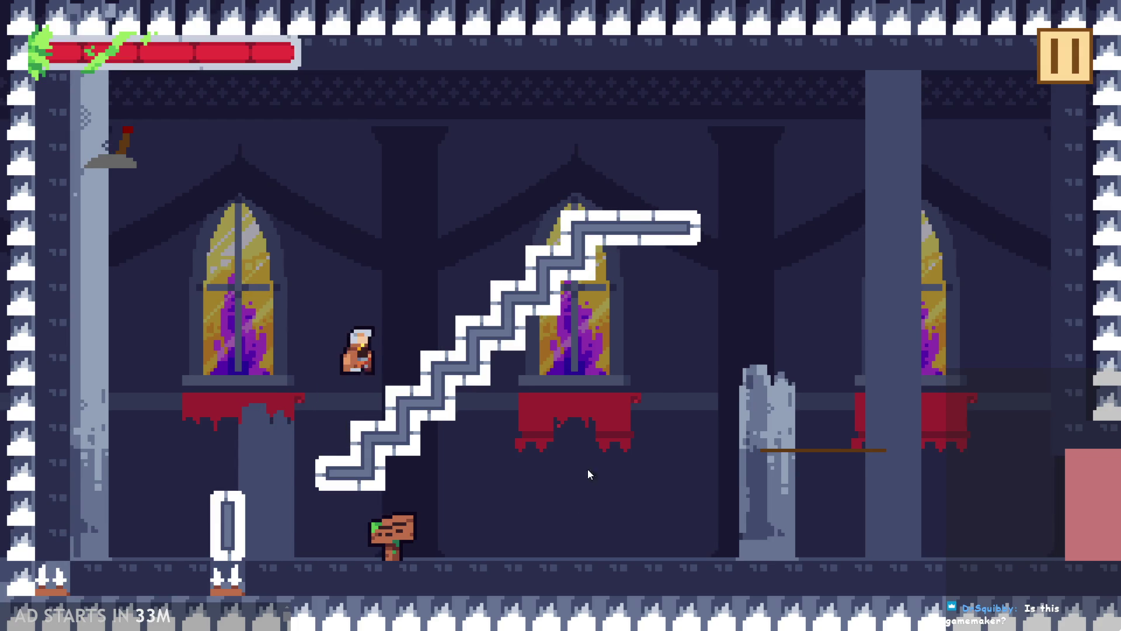
key(space)
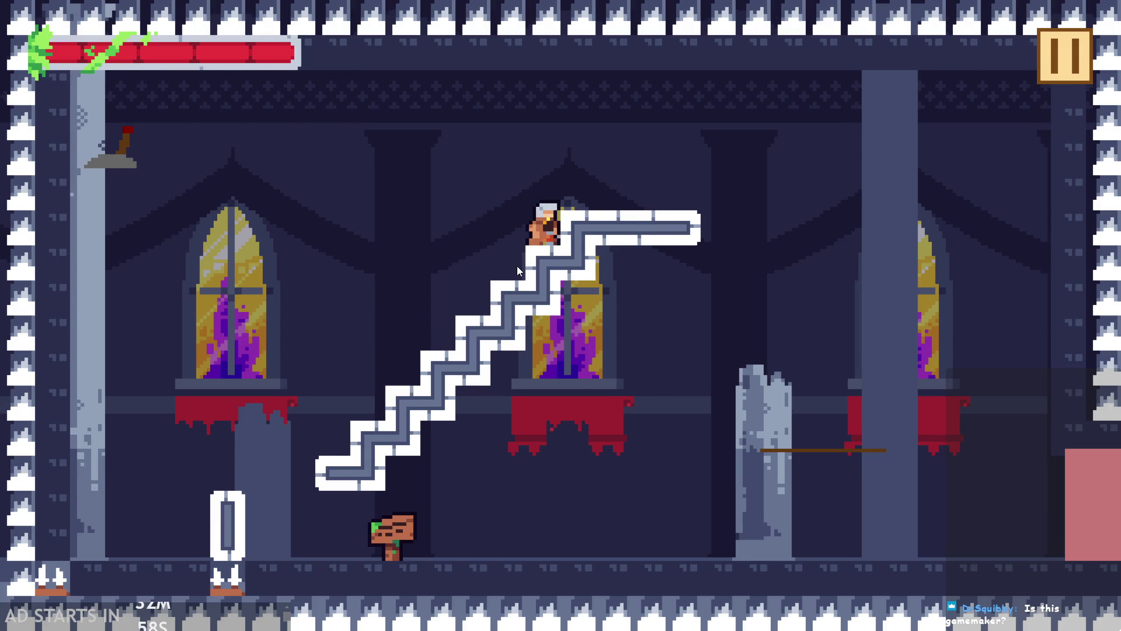
key(space)
key(Left)
key(Right)
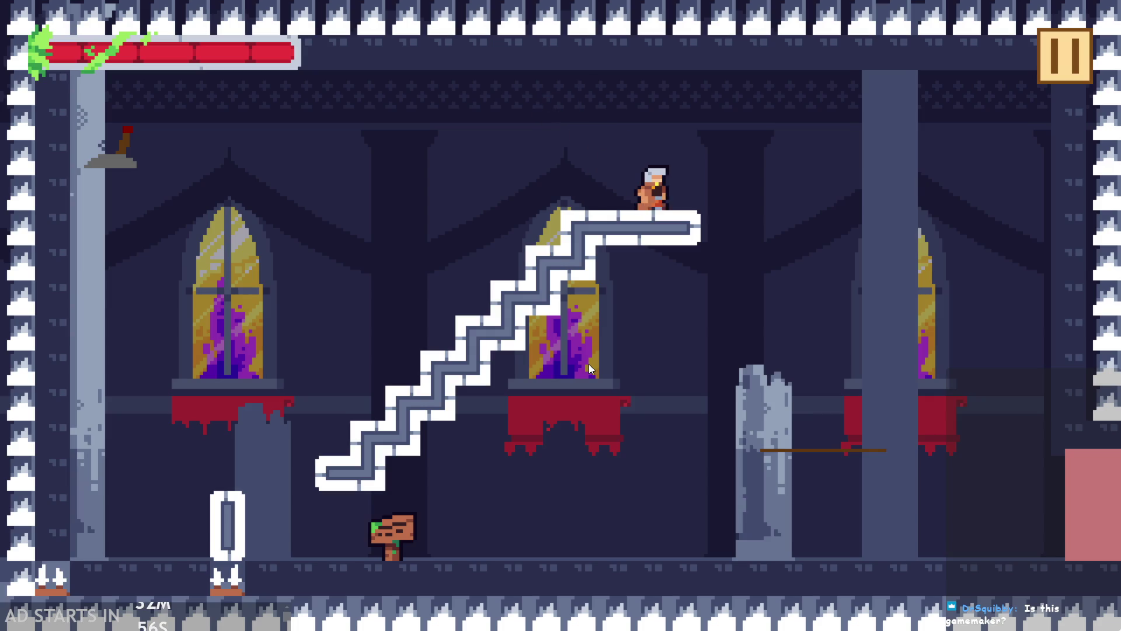
- Jump off the platform to the left pillar and top-left wall, then drop to the floor
key(Right)
key(space)
key(Left)
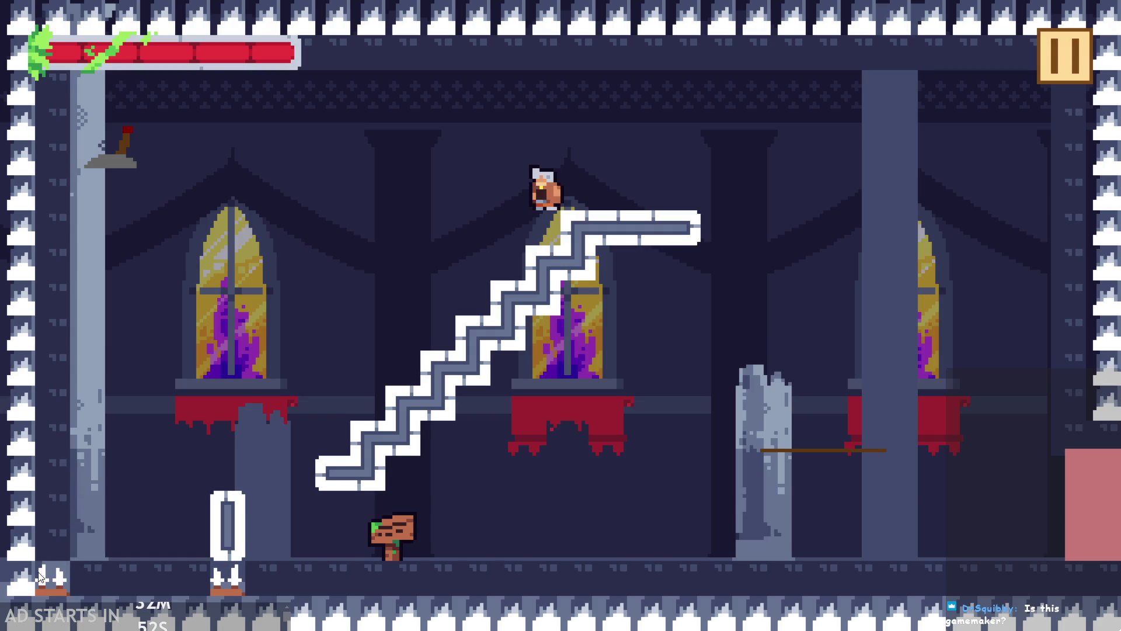
key(space)
key(Left)
key(Right)
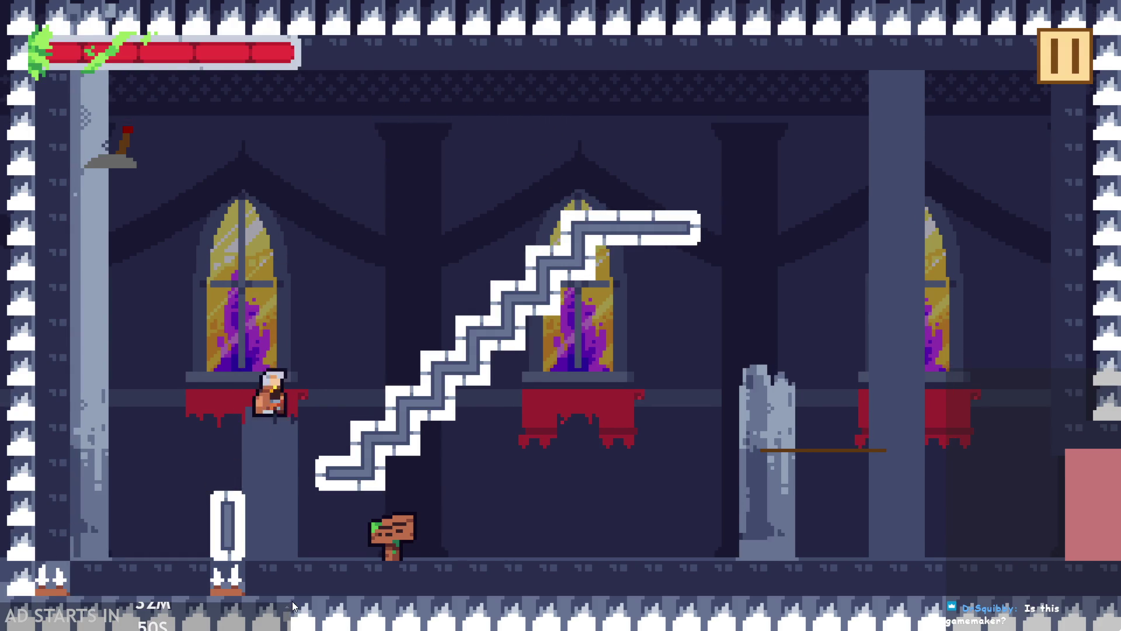
key(space)
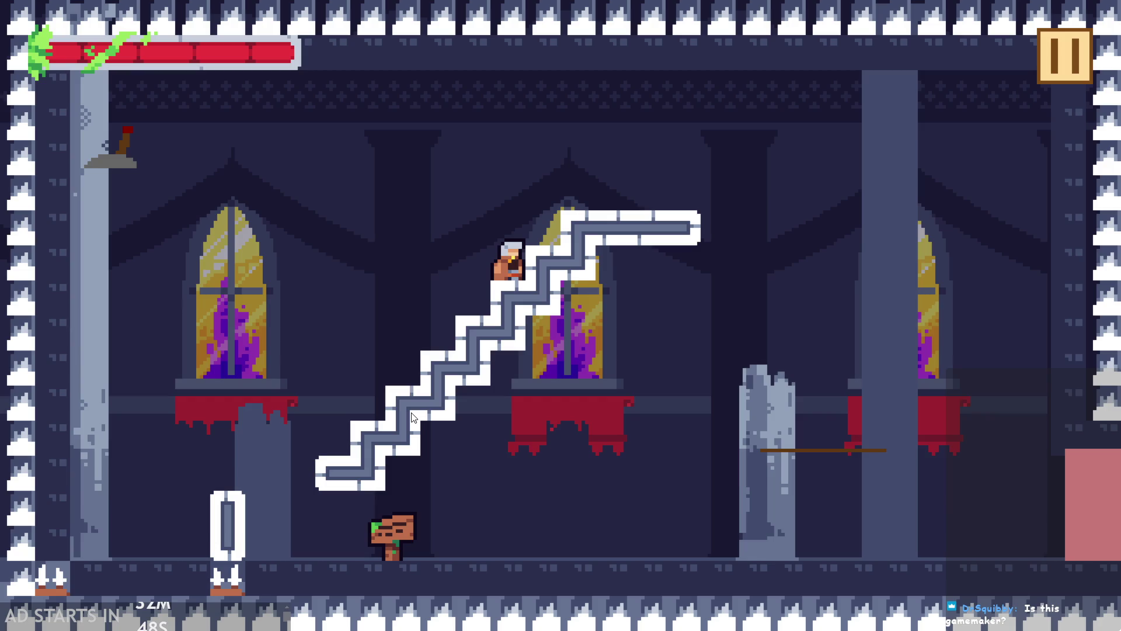
key(Left)
key(space)
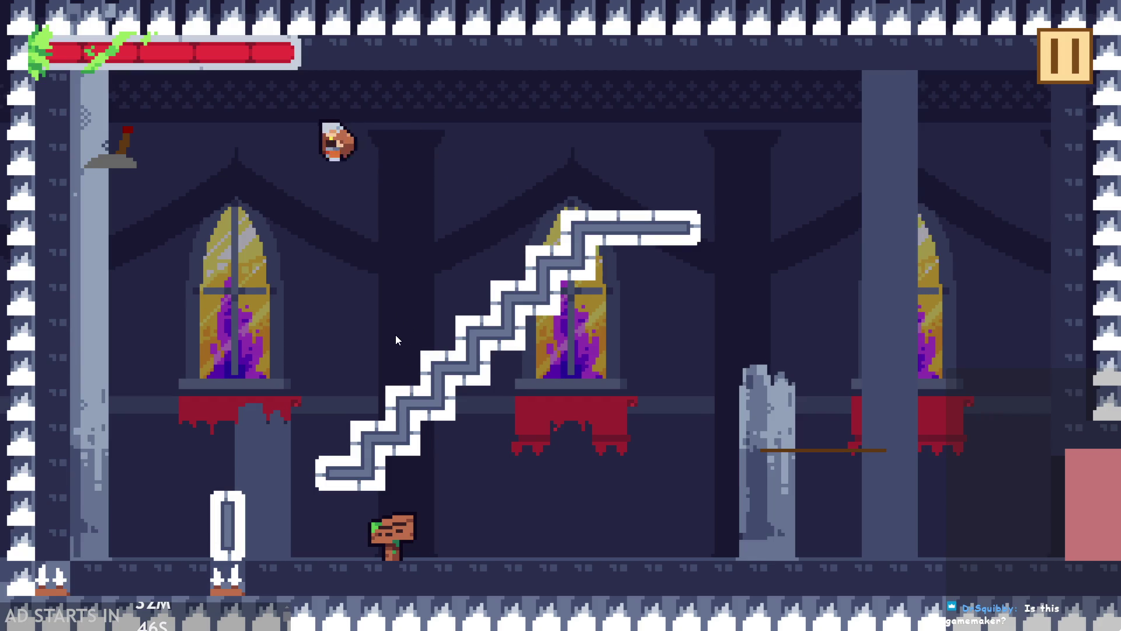
key(Right)
key(space)
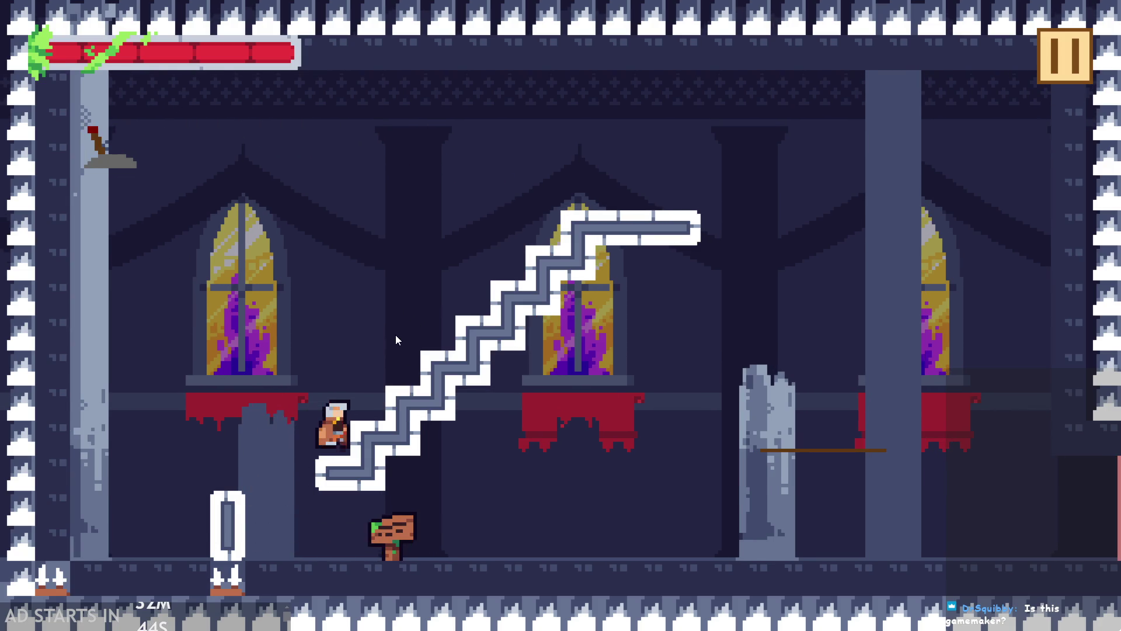
- Wall-jump off the left wall back onto the staircase, reach the top landing, then walk left
key(Left)
key(space)
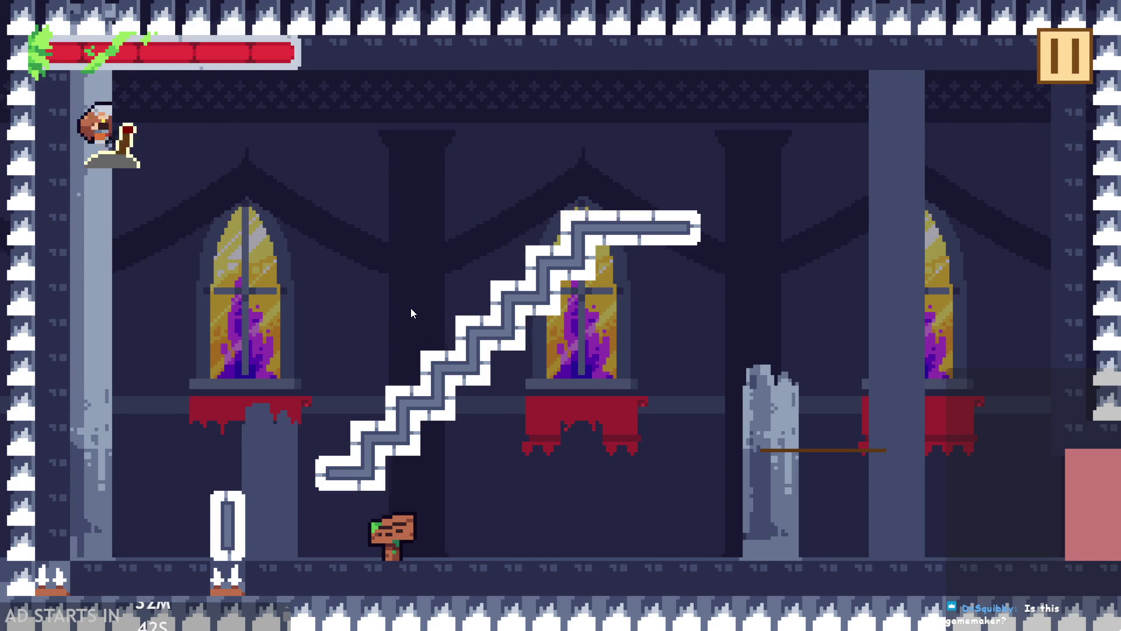
key(Right)
key(space)
key(Right)
key(space)
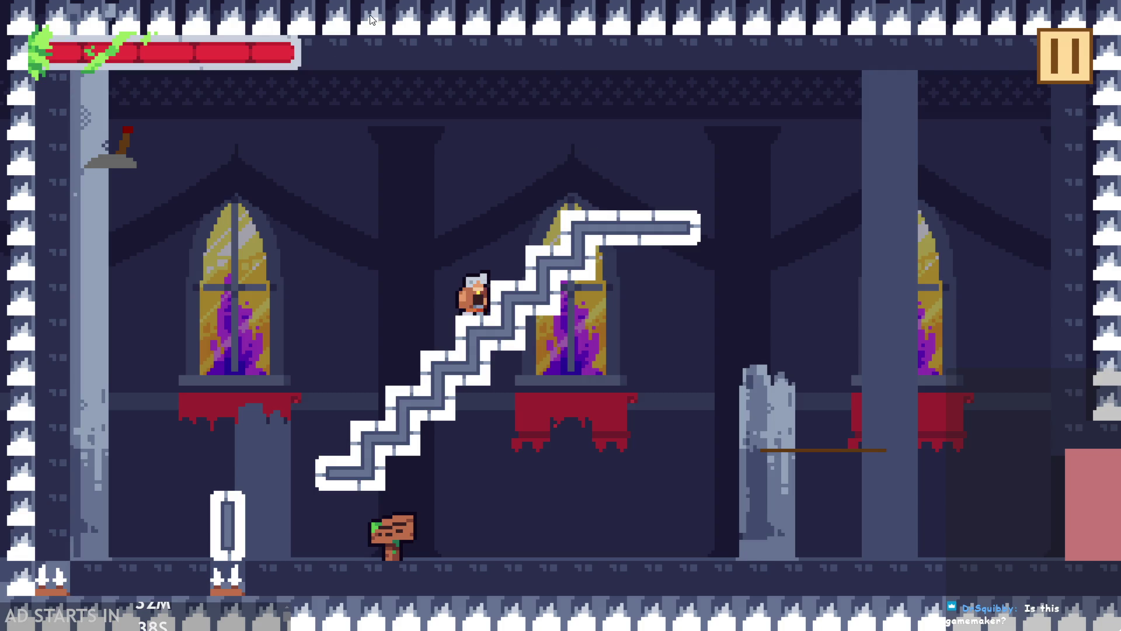
key(space)
key(Right)
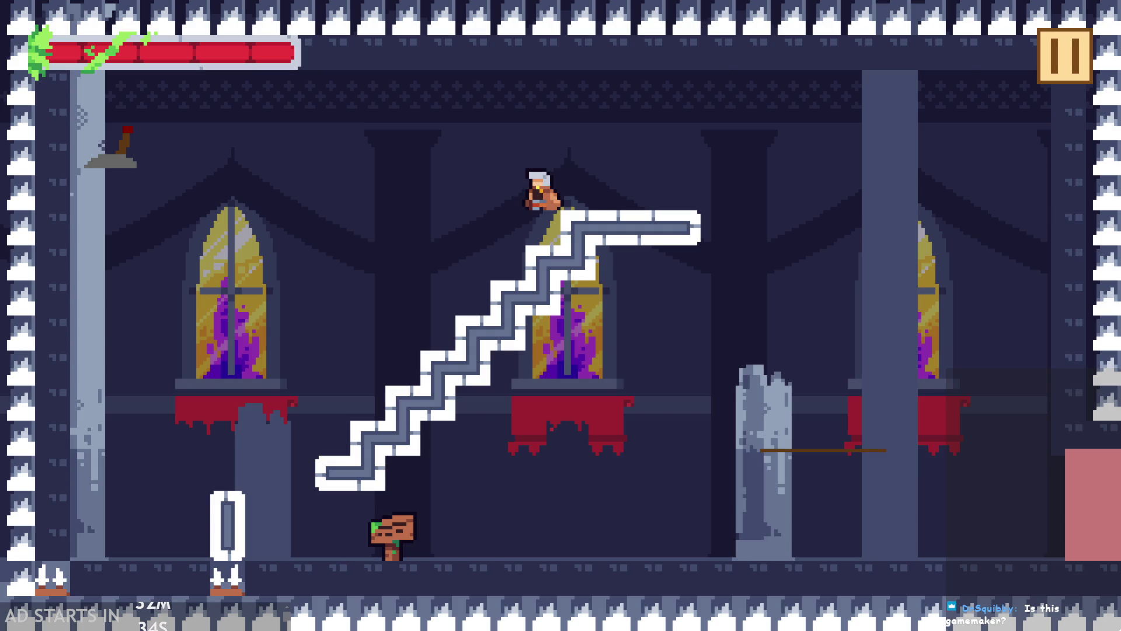
key(space)
key(Right)
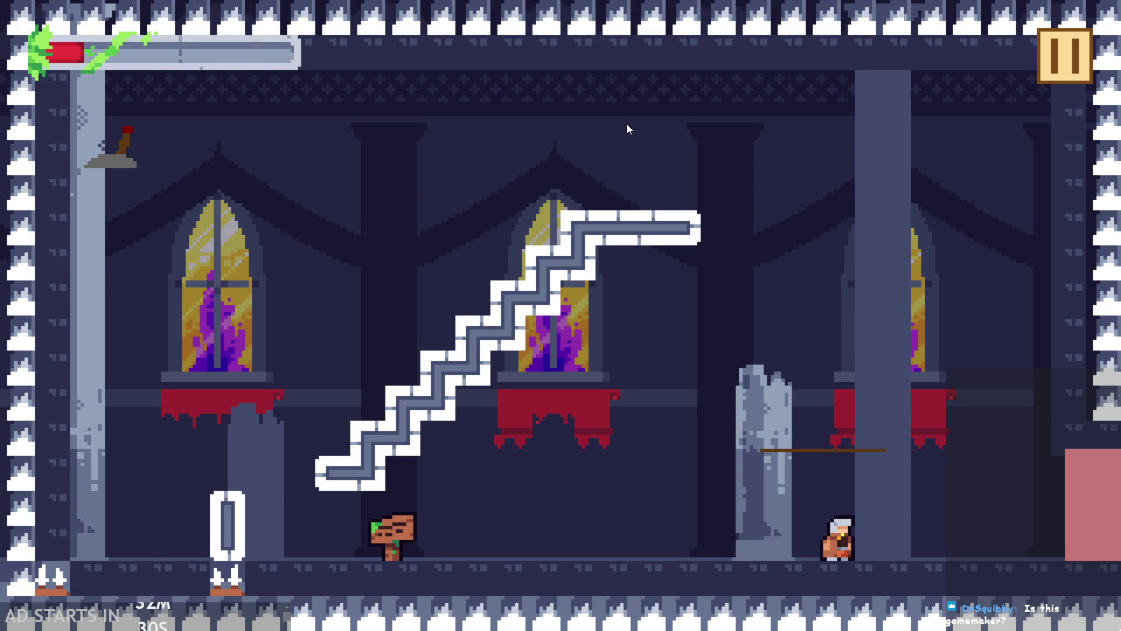
key(Left)
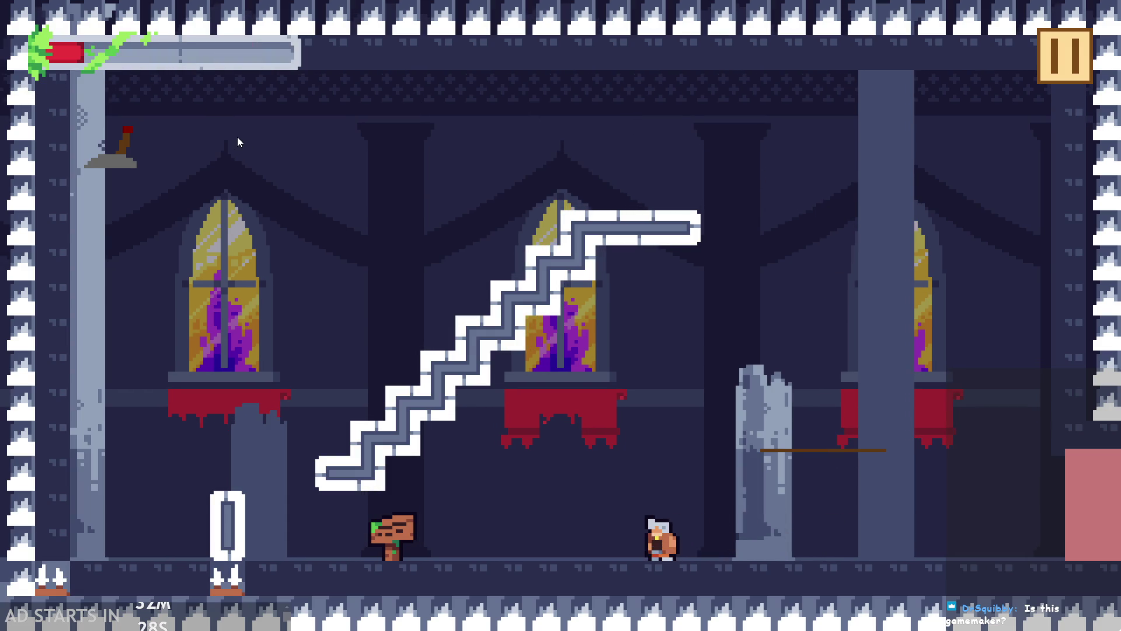
- Walk left to the signpost, climb the staircase, and hop around the top landing
key(Left)
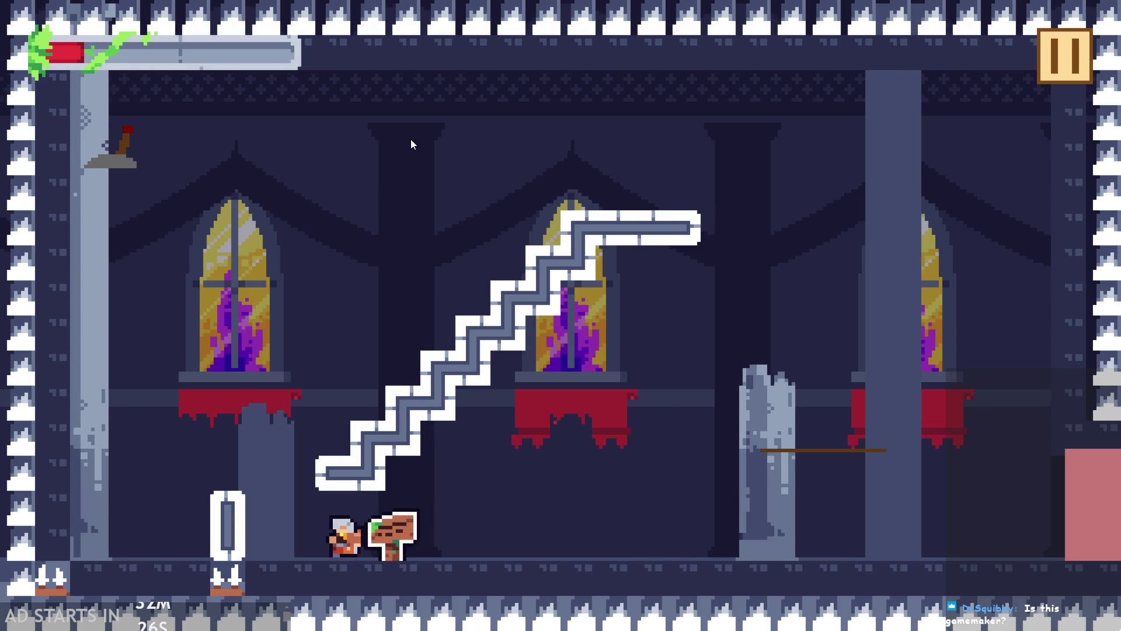
key(Up)
key(Right)
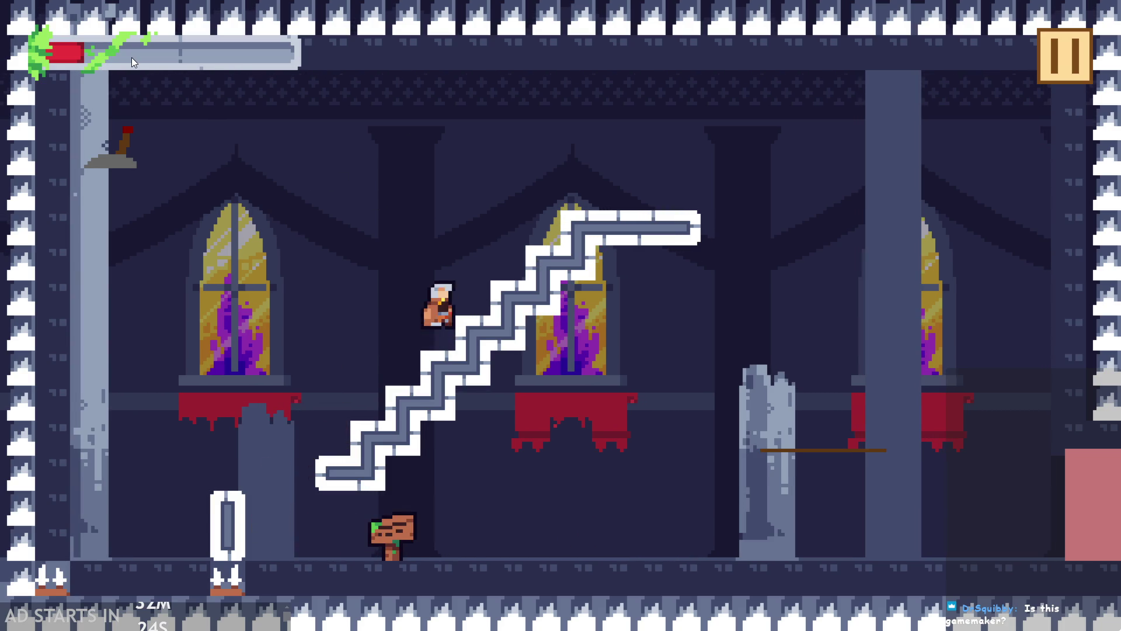
key(Up)
key(Left)
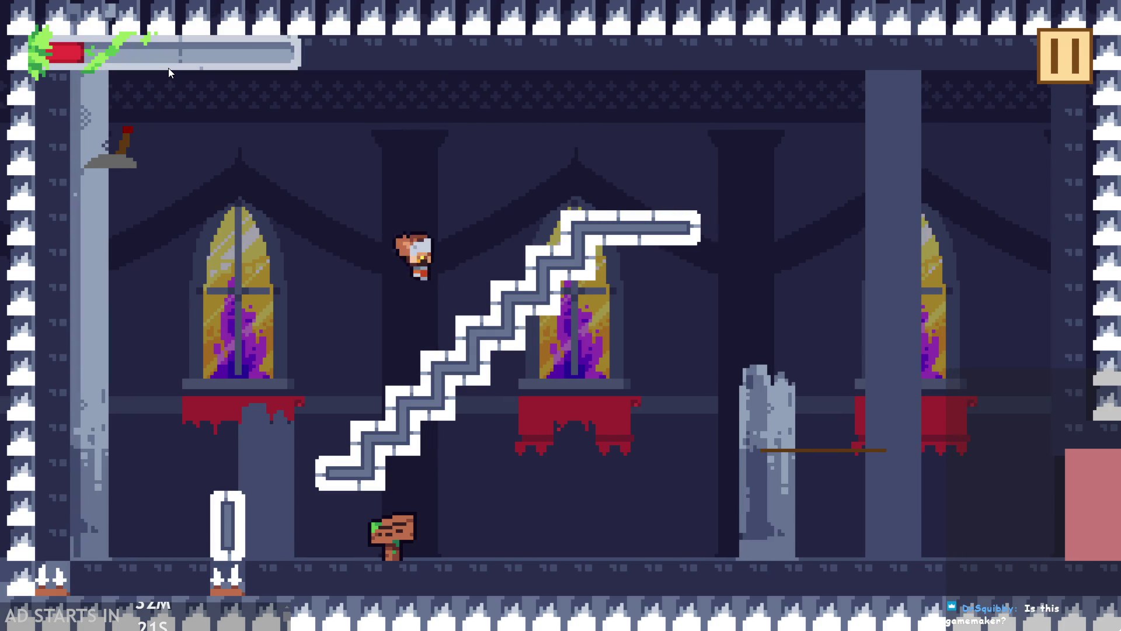
key(Right)
key(Up)
key(Right)
key(Left)
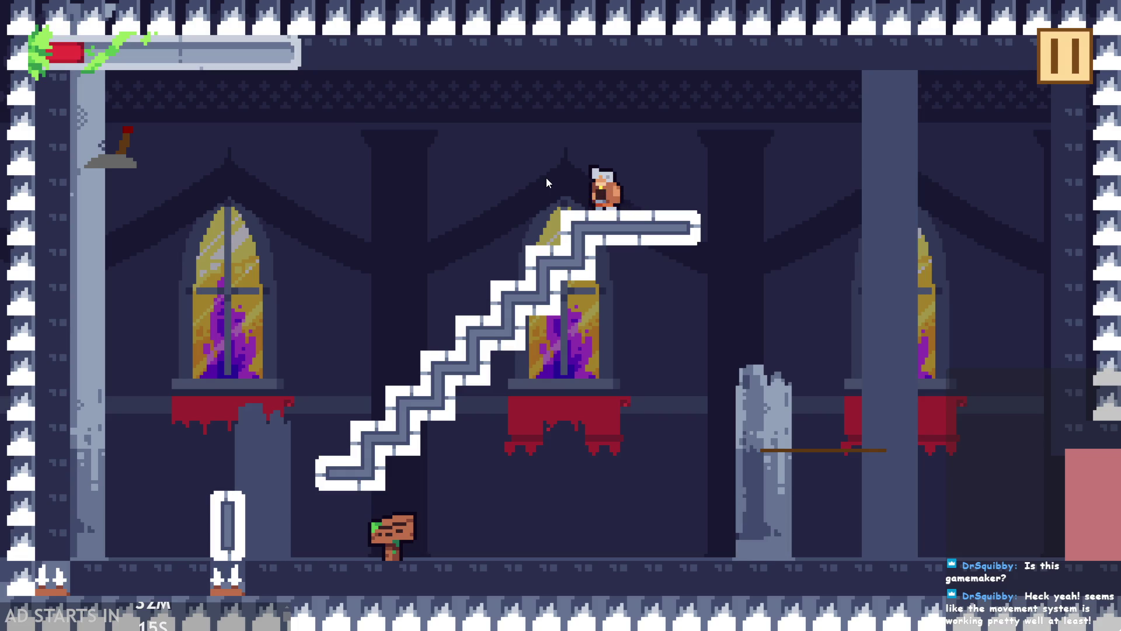
key(Left)
key(Up)
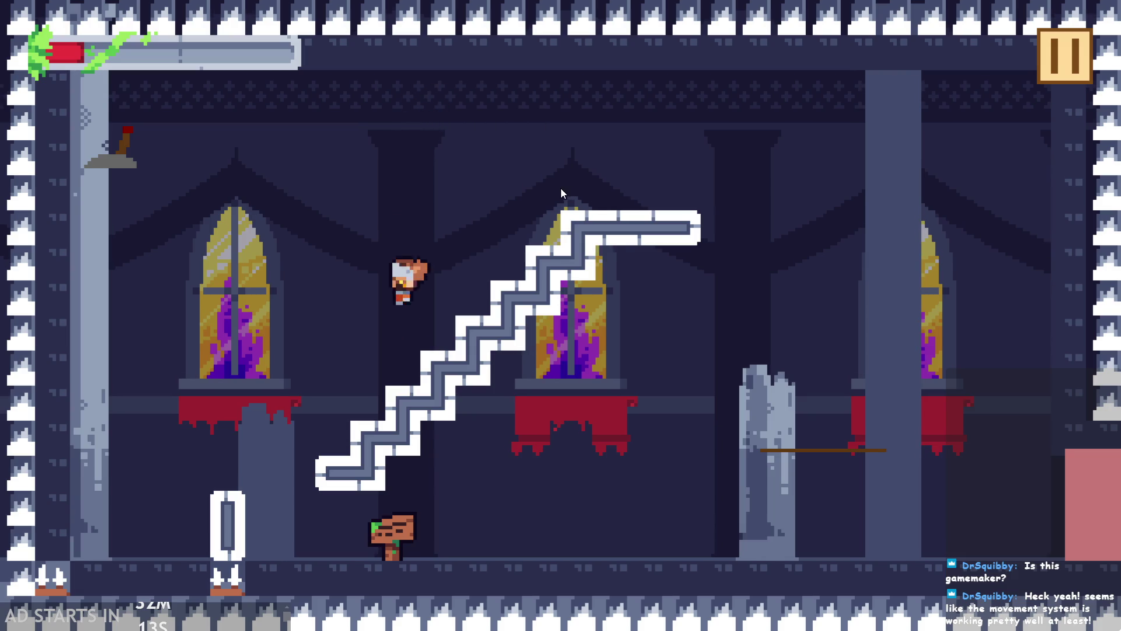
key(Right)
key(Up)
key(Right)
key(Left)
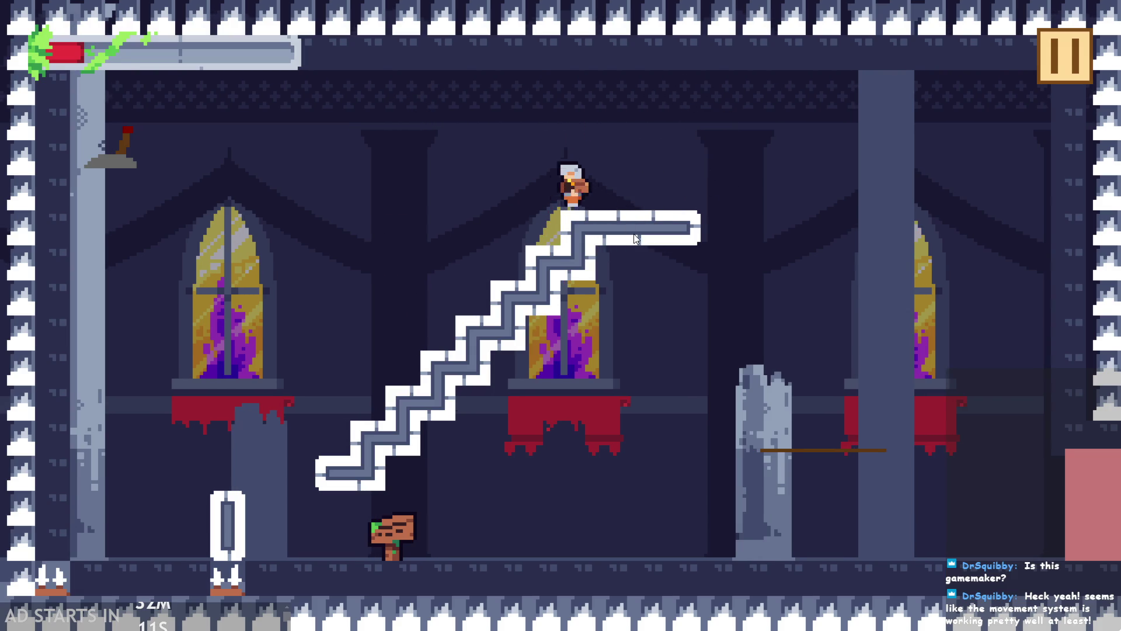
key(Up)
key(Up)
key(Right)
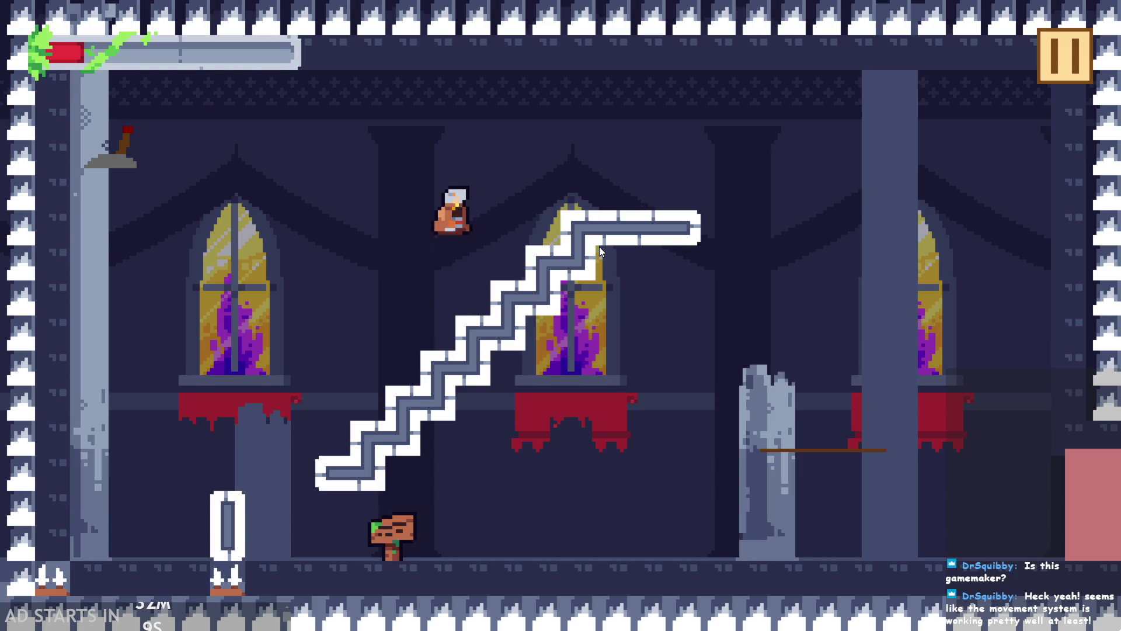
key(Up)
key(Up)
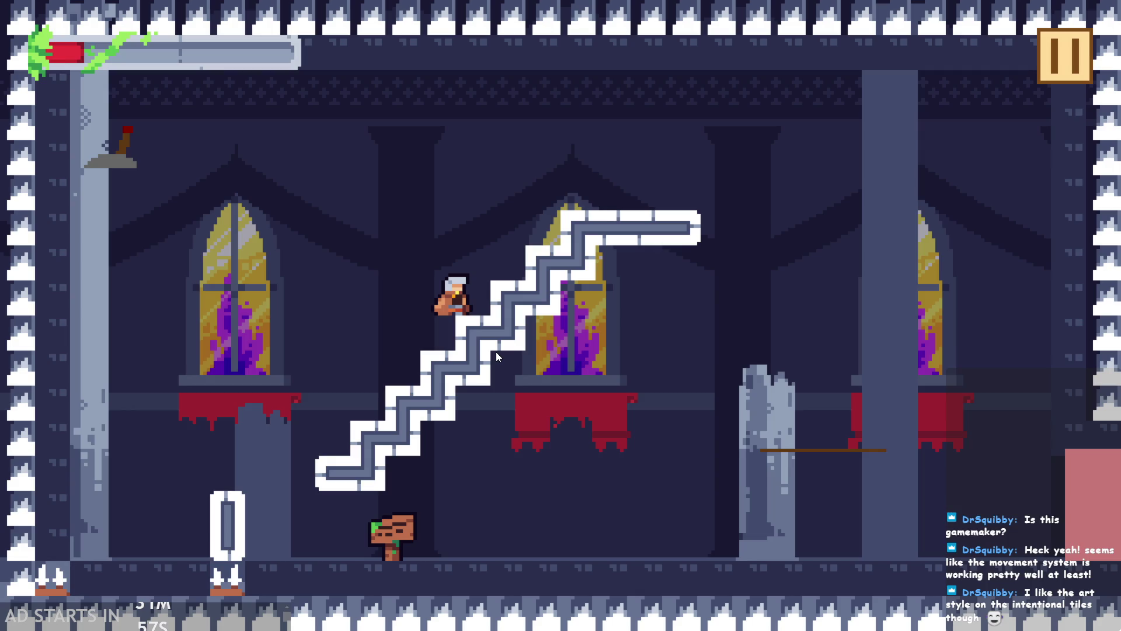
- Go down the stairs, climb back to the top platform, leap to the left wall, and drop by the sign
key(space)
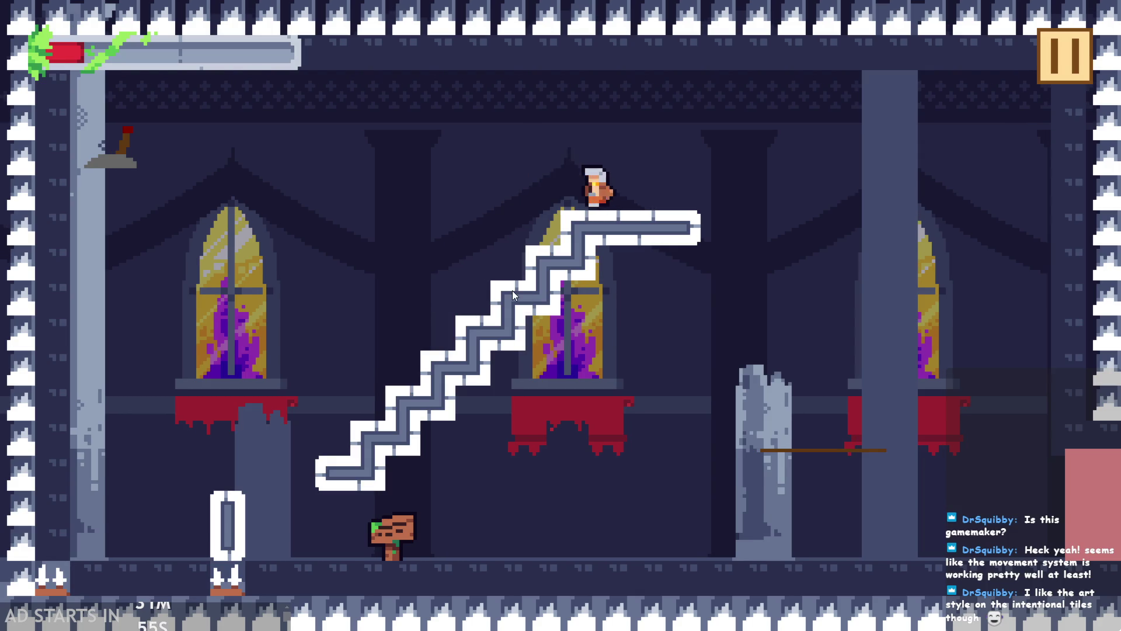
key(Right)
key(Left)
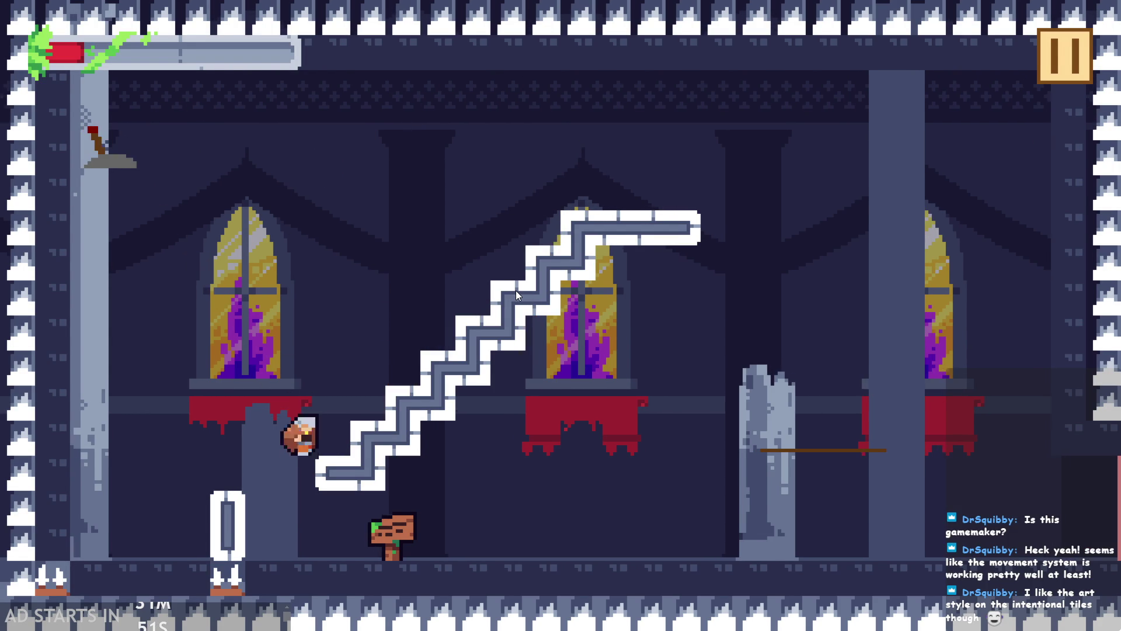
key(space)
key(space)
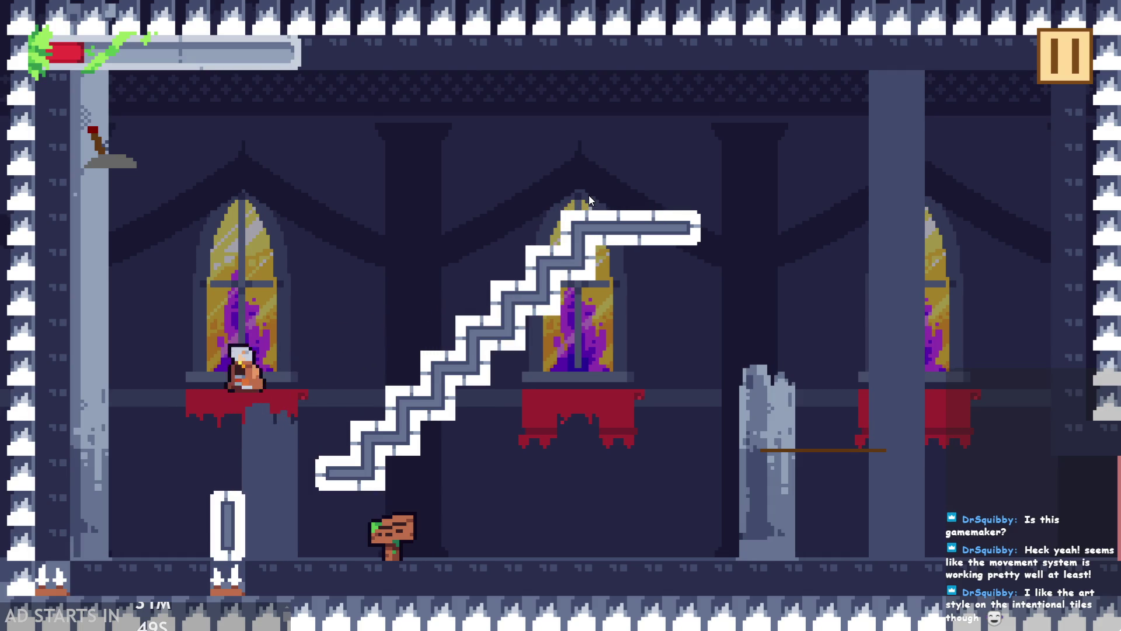
key(Right)
key(Left)
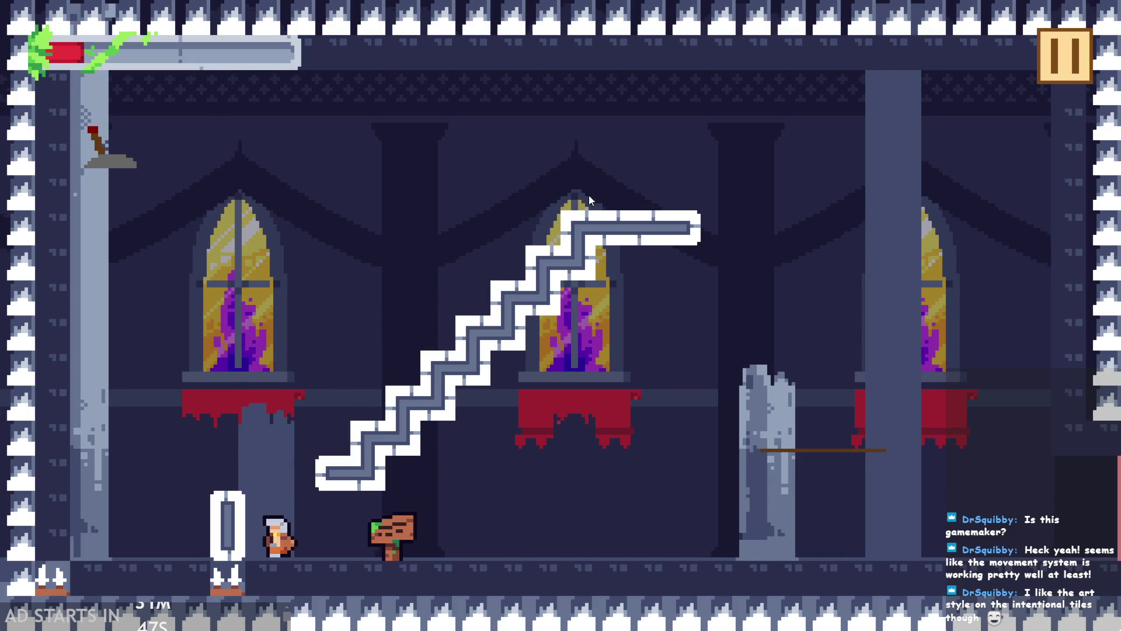
key(space)
key(Left)
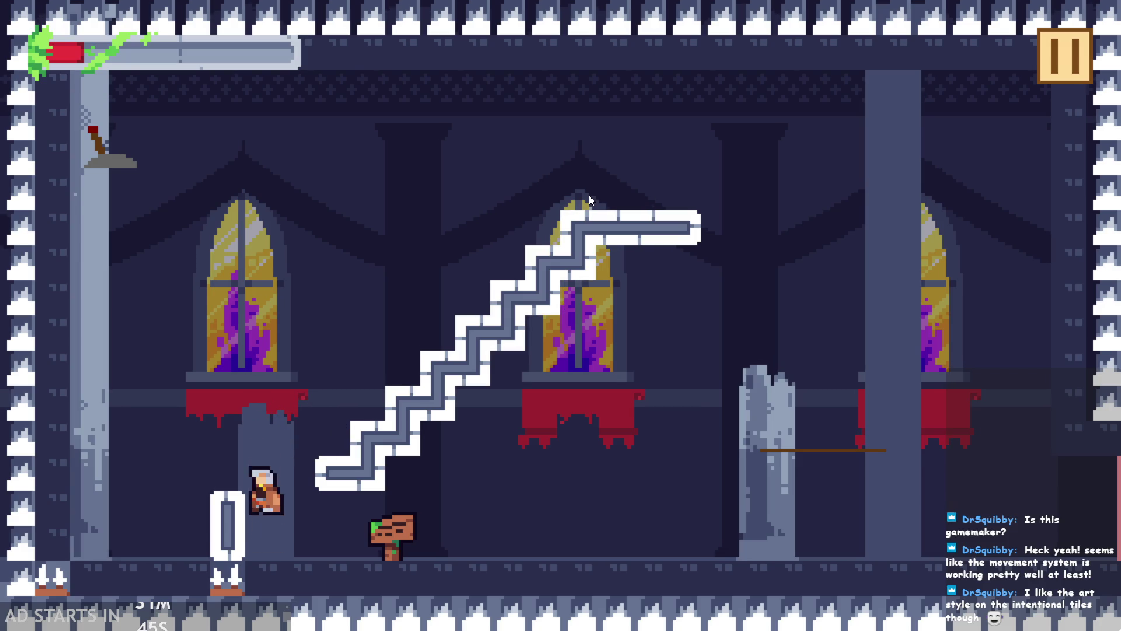
key(space)
key(Right)
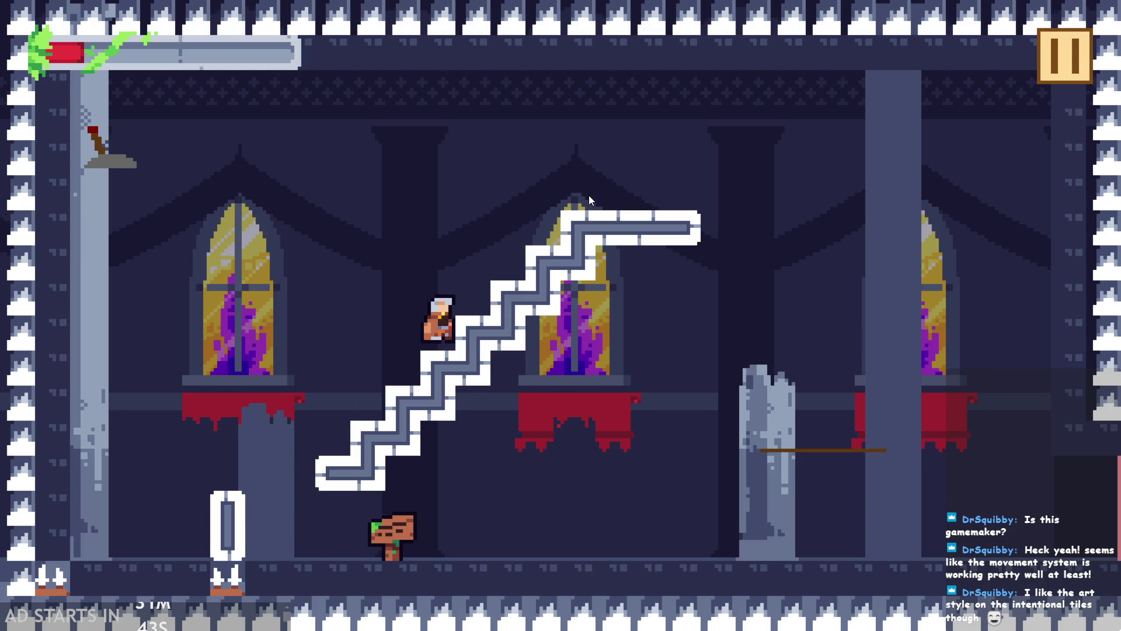
key(space)
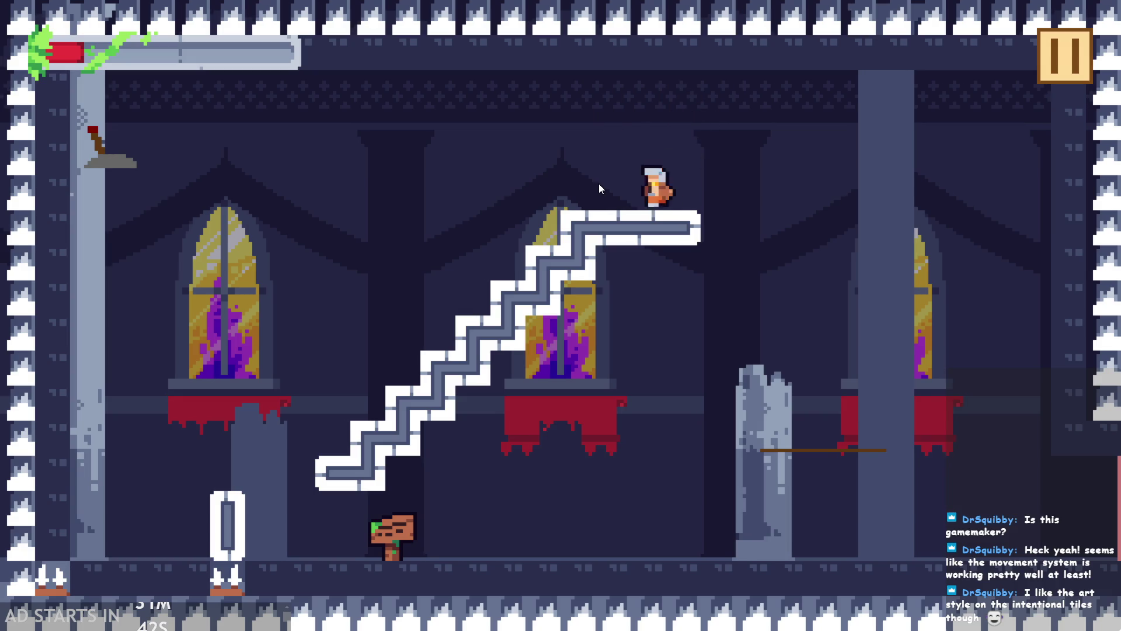
key(Left)
key(space)
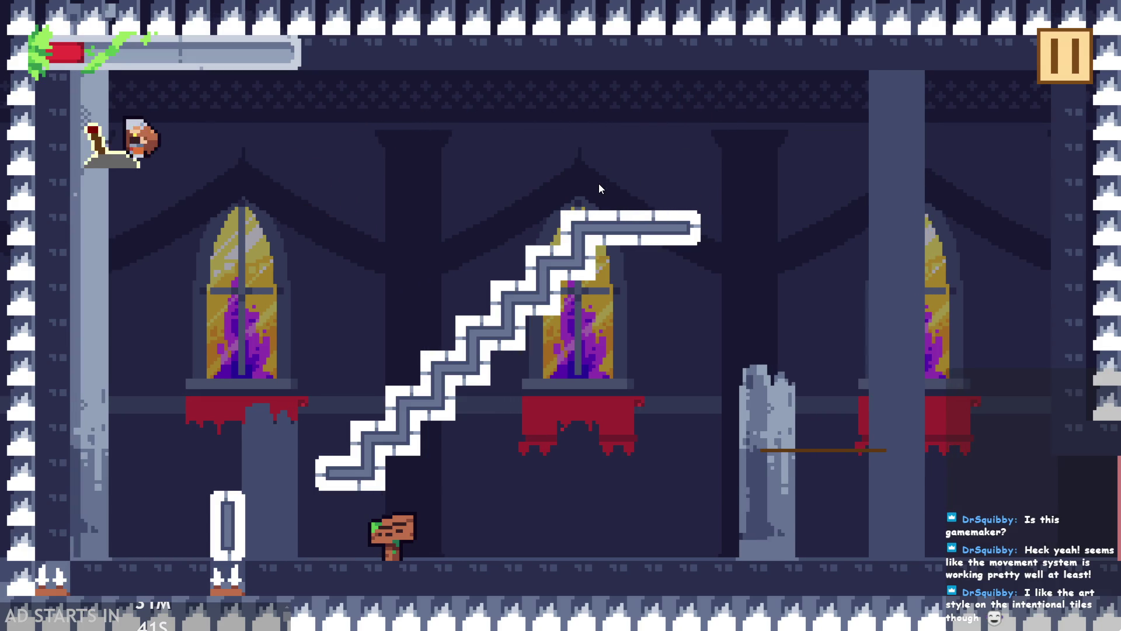
key(Right)
- Run up to the top platform, leap to the left window, drop onto the staircase, and pause the game
key(Left)
key(space)
key(Right)
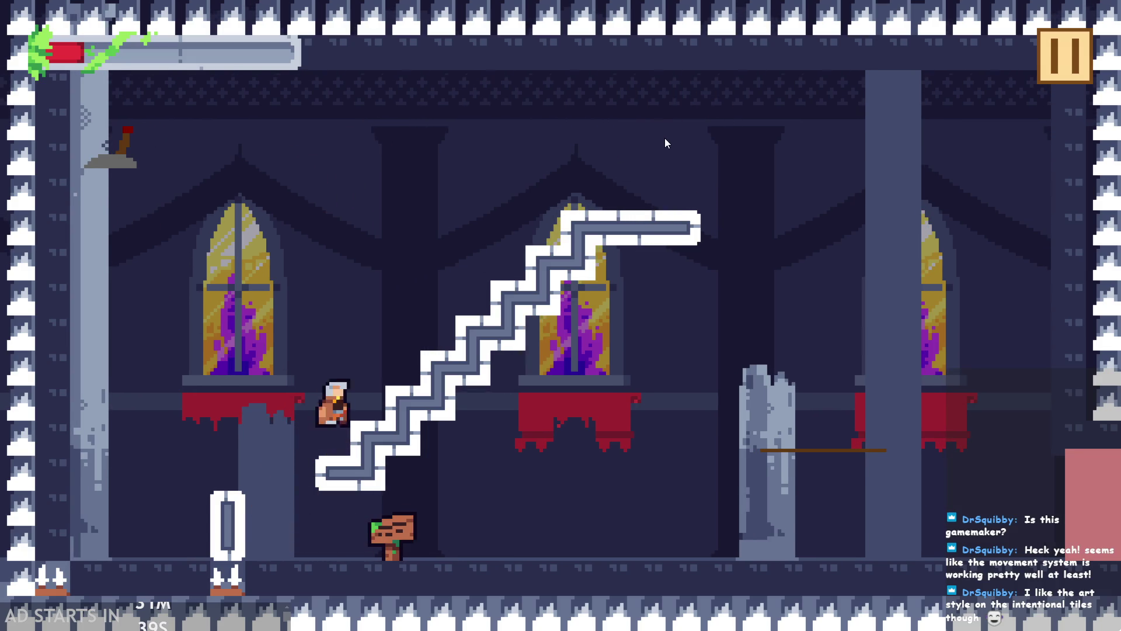
key(space)
key(Right)
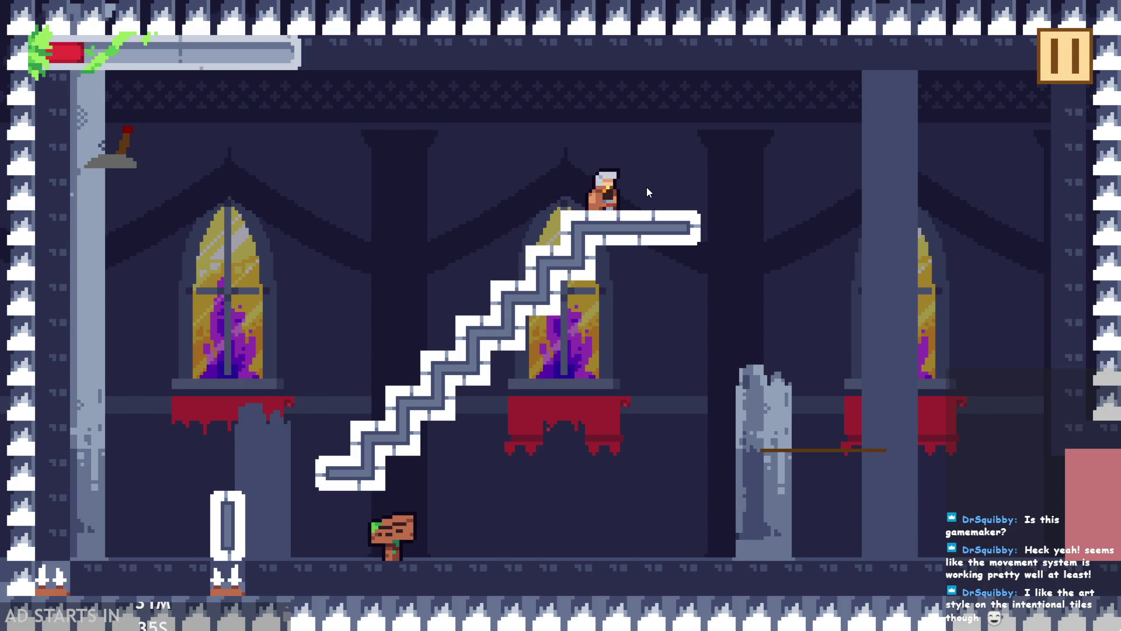
key(space)
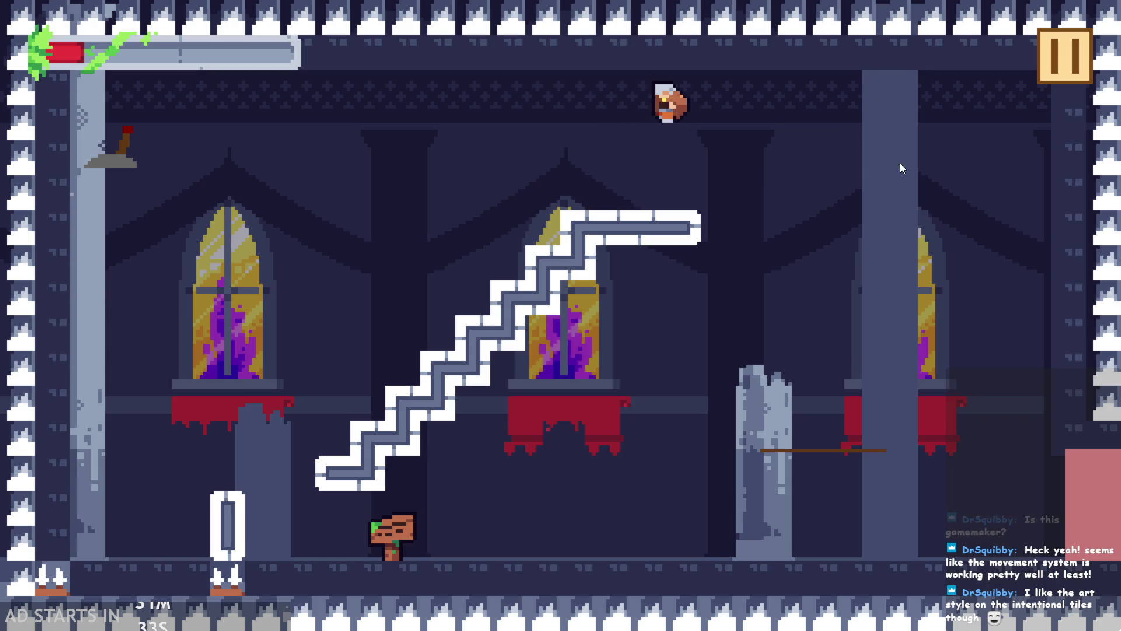
key(Left)
key(Right)
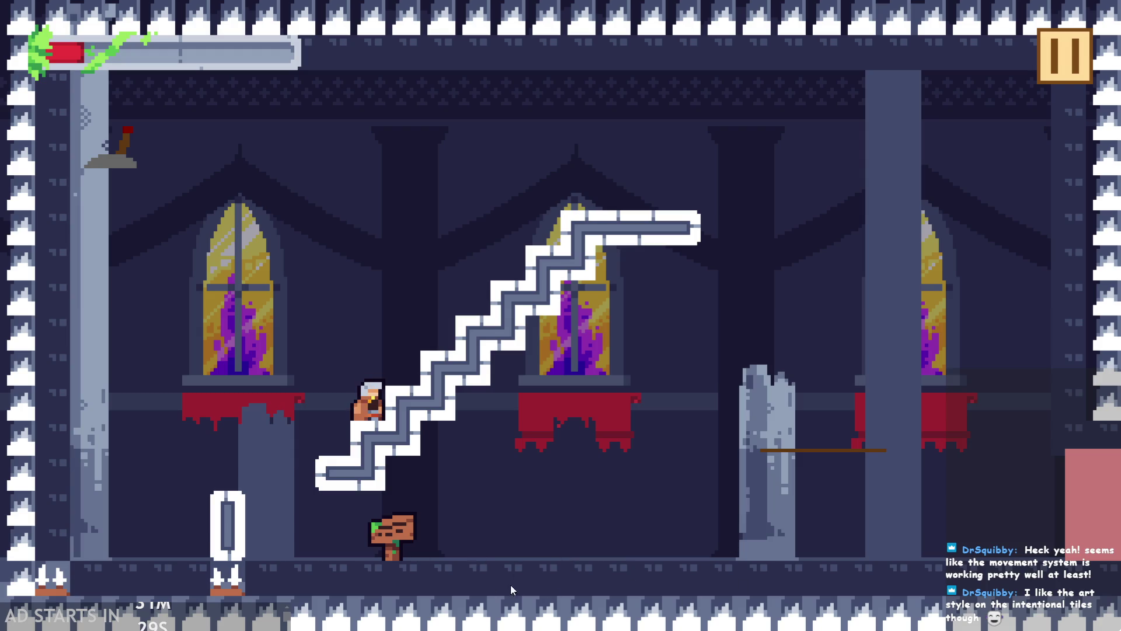
click(1073, 55)
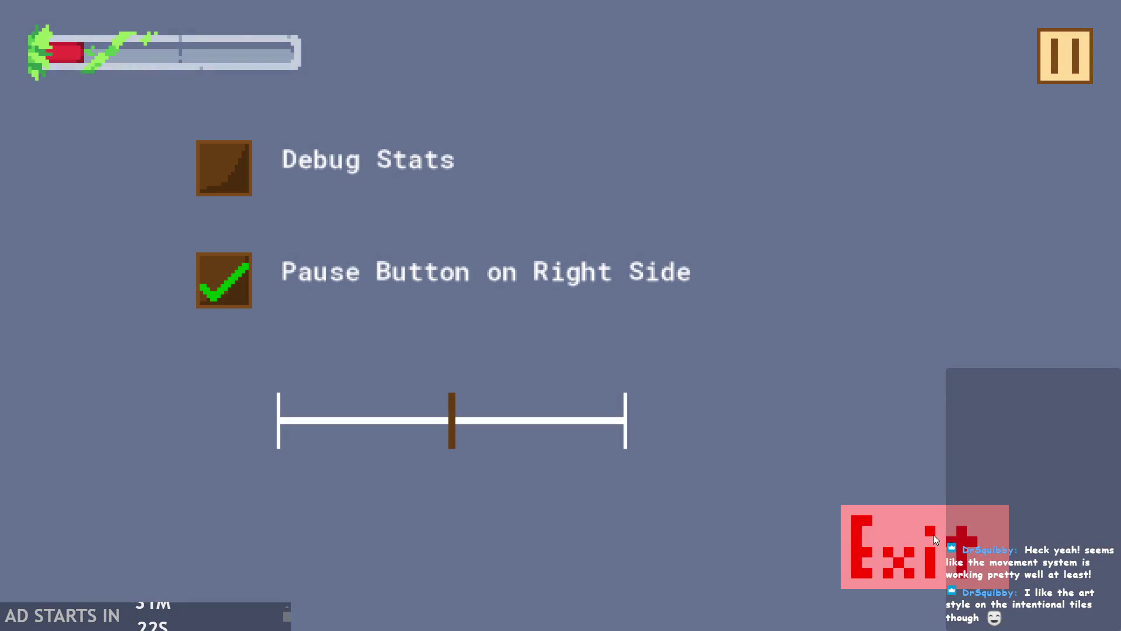
click(934, 534)
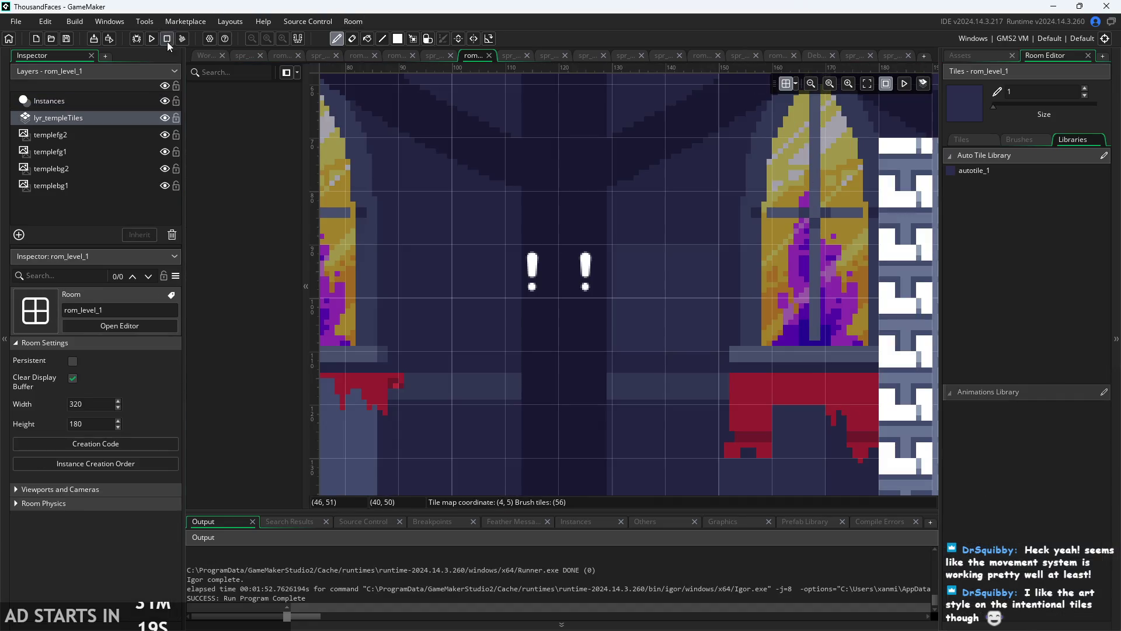
click(205, 56)
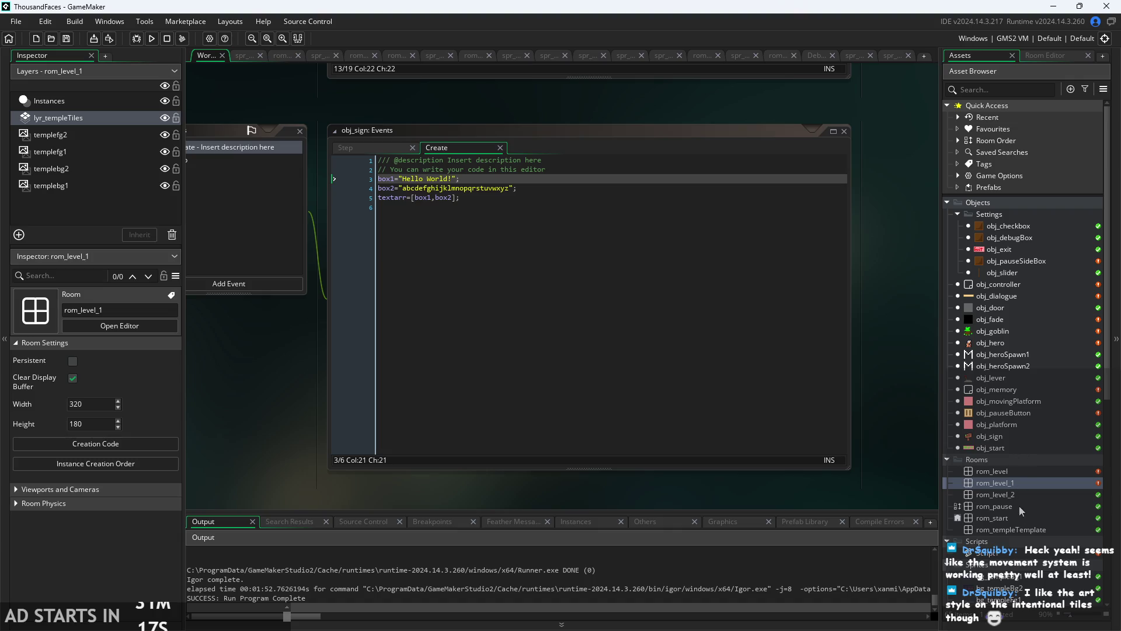
scroll(1011, 601, down, 2)
scroll(1048, 361, up, 2)
scroll(997, 287, down, 10)
double_click(1011, 292)
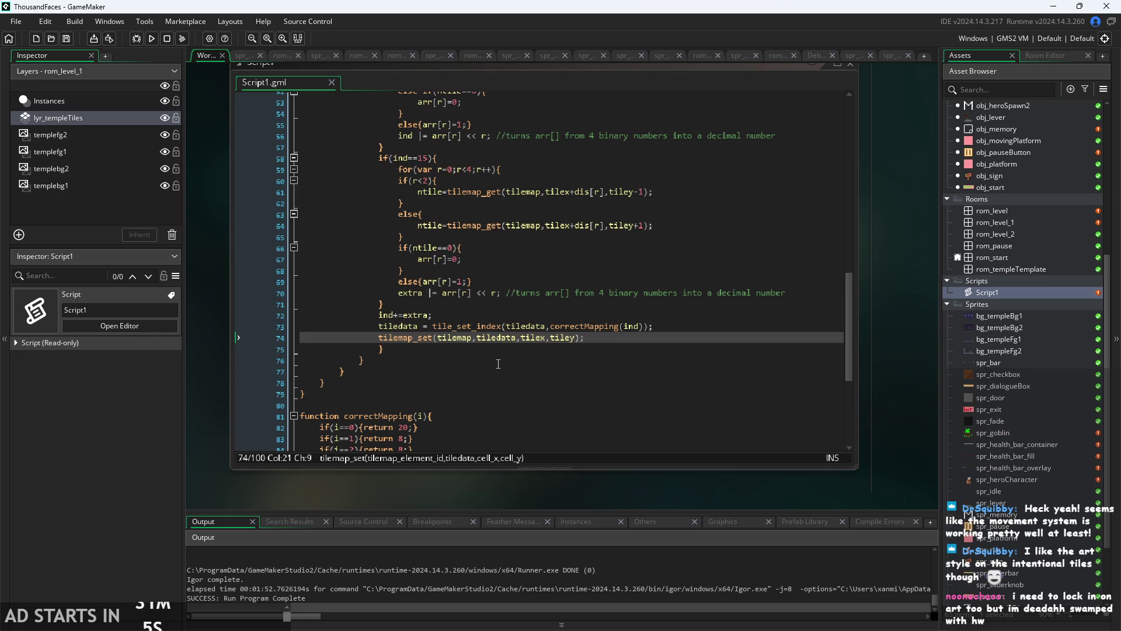
scroll(601, 338, up, 9)
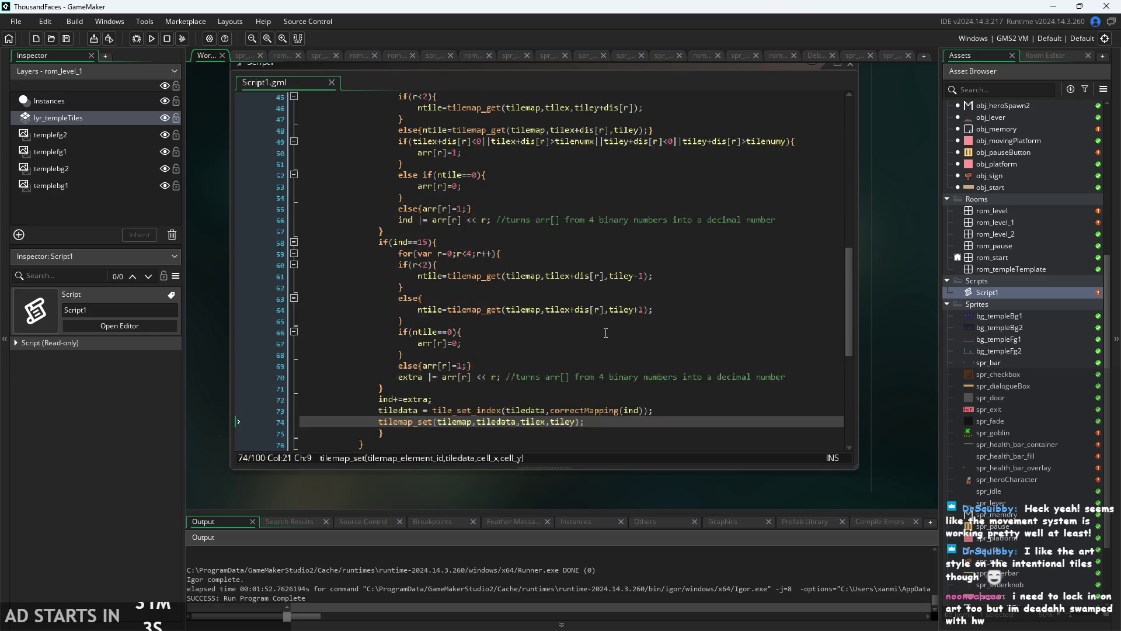
scroll(607, 344, up, 4)
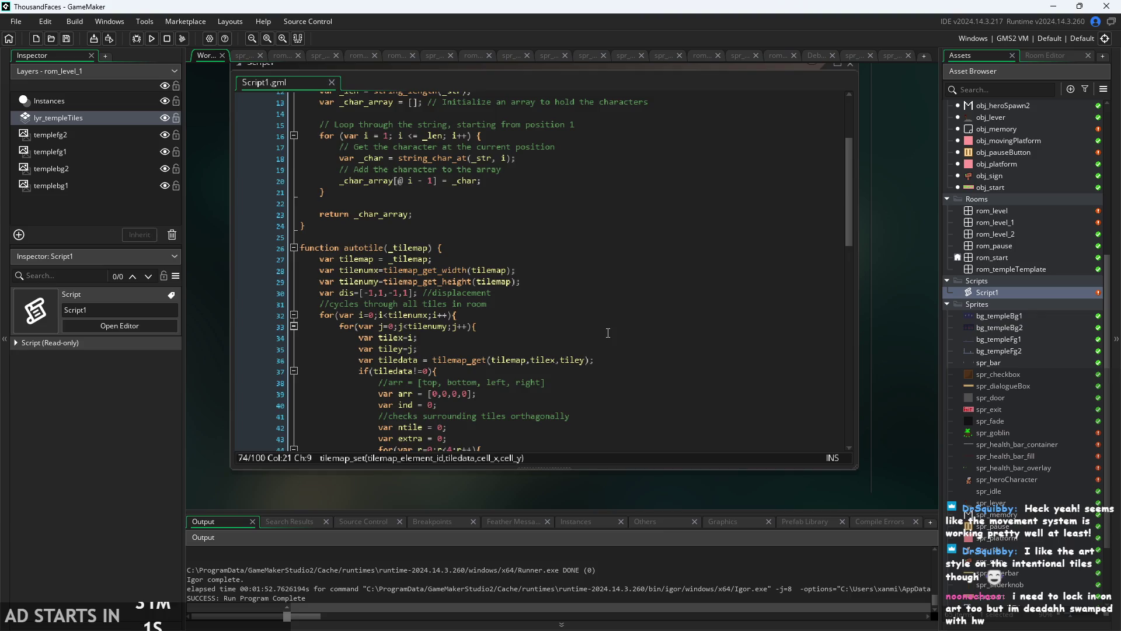
scroll(608, 333, down, 1)
click(539, 218)
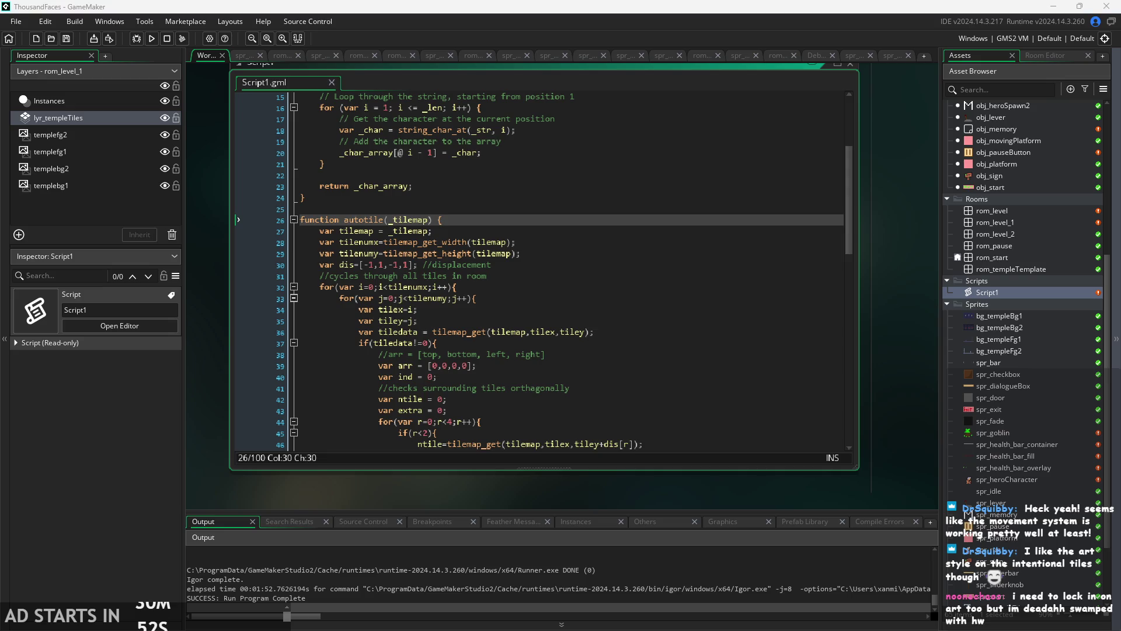
mouse_move(853, 270)
mouse_down()
mouse_move(908, 221)
mouse_move(902, 269)
mouse_up()
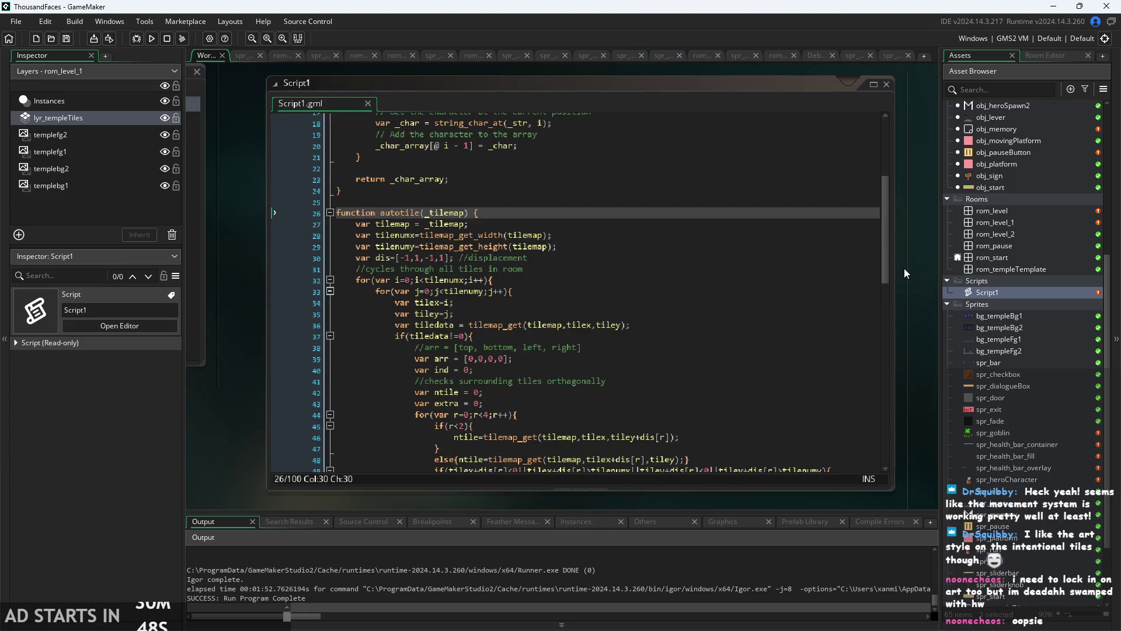
- Step through correctMapping's mappings for indexes 5 and 13–15 and its fallback return
scroll(807, 253, down, 2)
scroll(806, 253, down, 16)
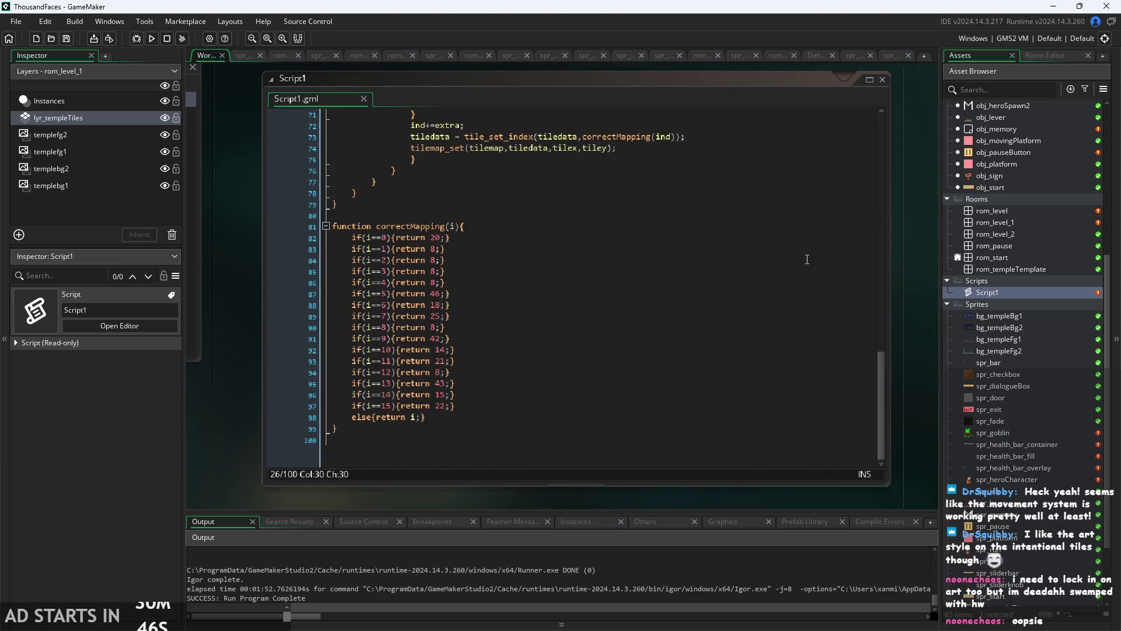
click(548, 242)
click(597, 293)
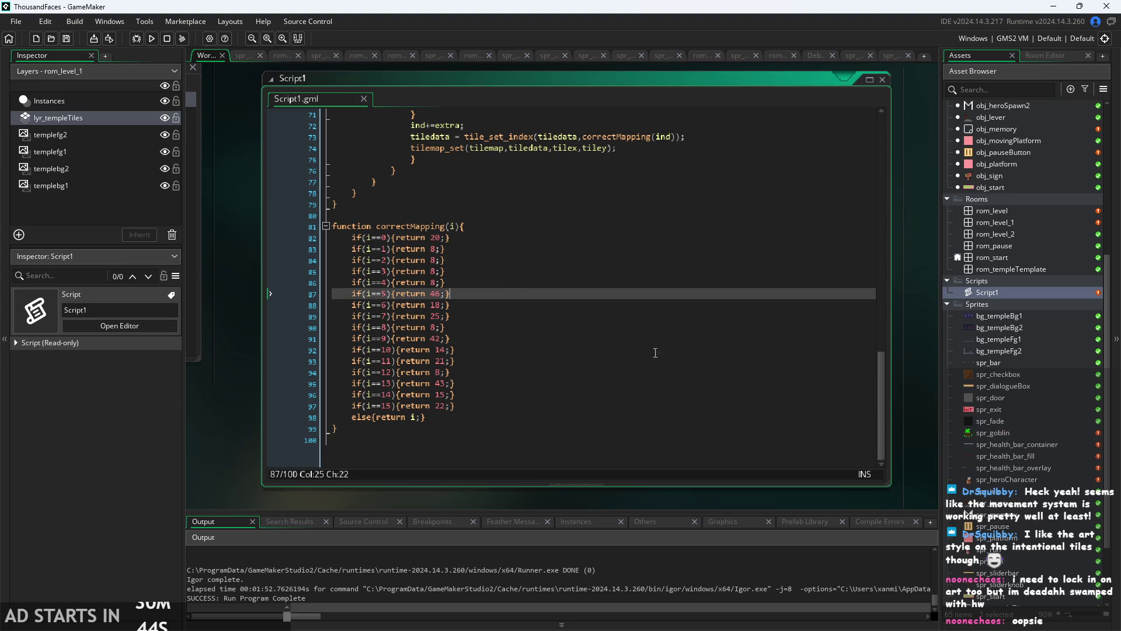
click(815, 394)
click(662, 419)
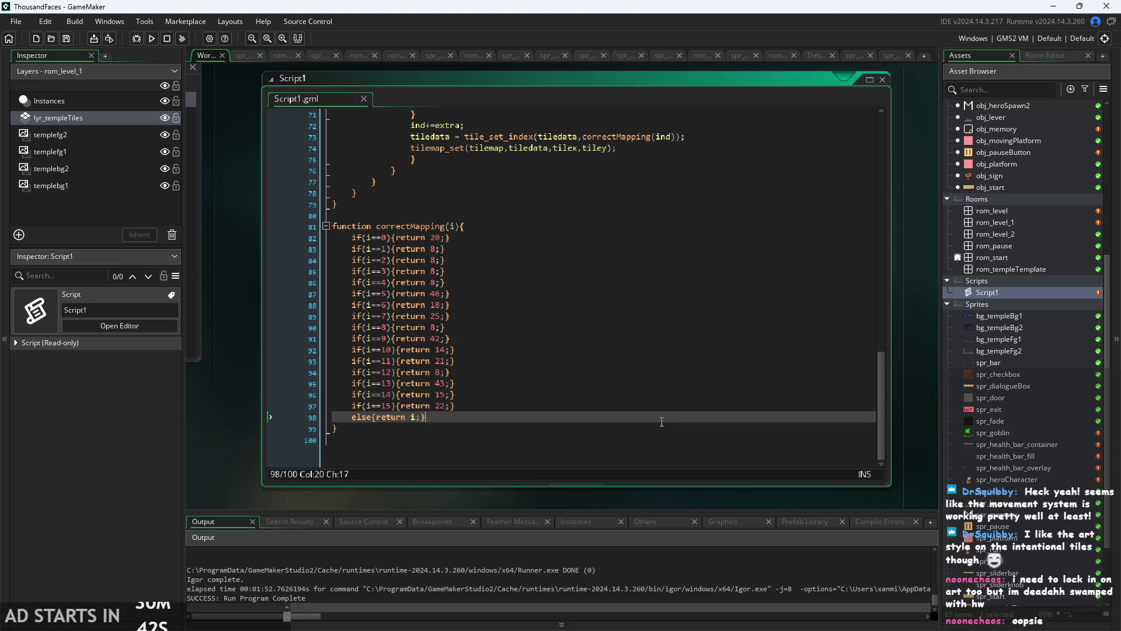
click(737, 385)
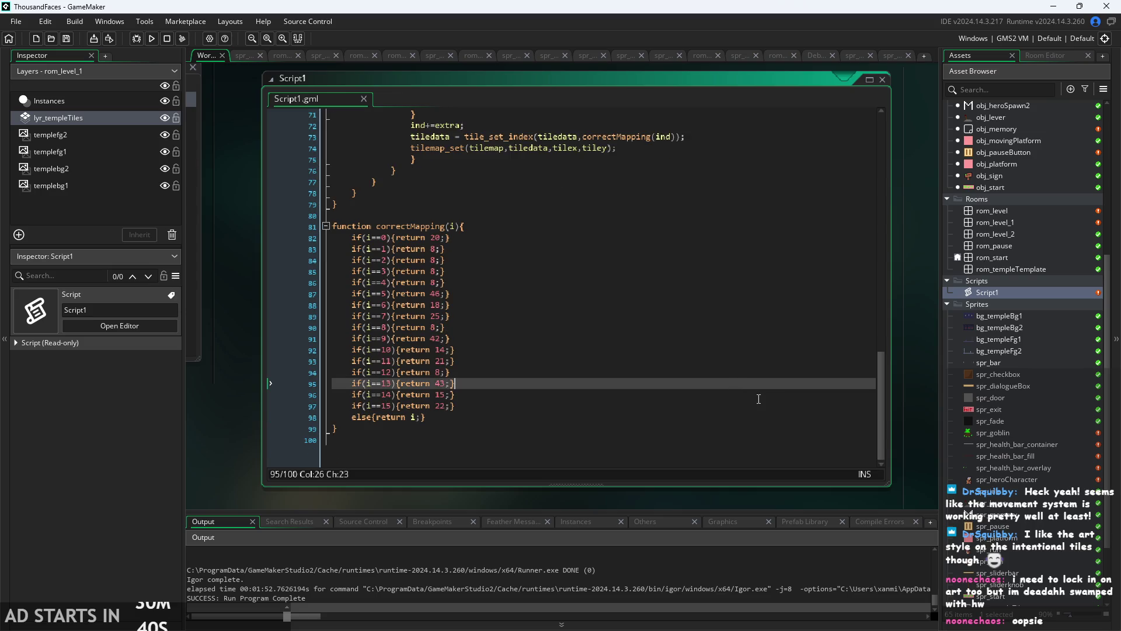
click(759, 398)
click(759, 407)
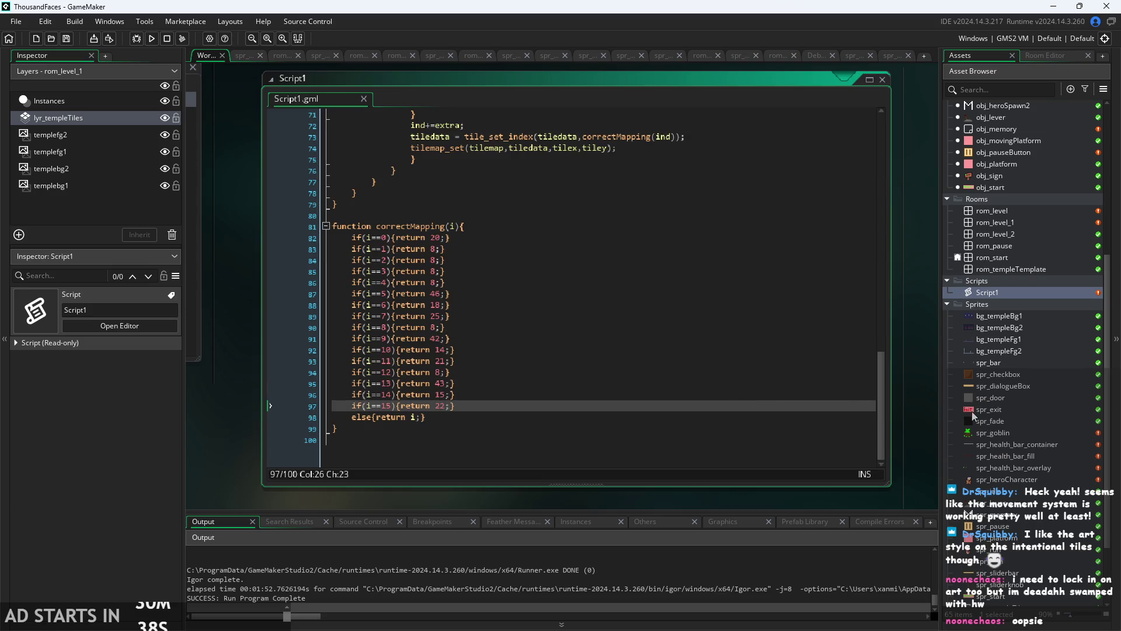
scroll(973, 416, down, 3)
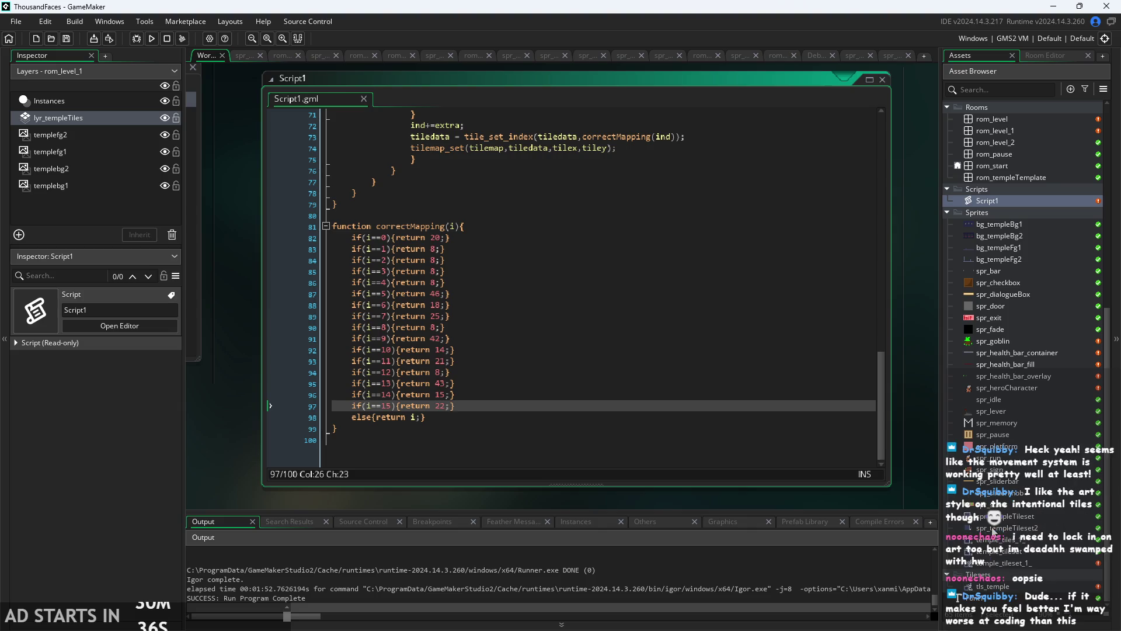
- Show spr_templeTileset in the Inspector and pan to the end of the autotile function
click(1004, 517)
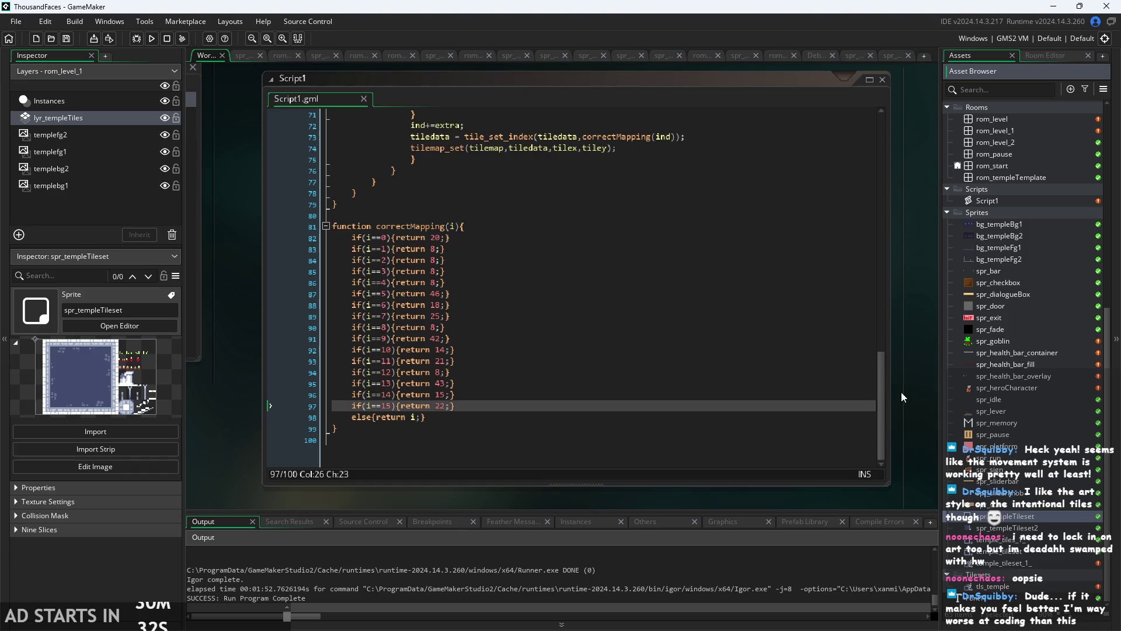
drag(902, 397, 892, 443)
scroll(764, 395, up, 5)
scroll(766, 404, up, 4)
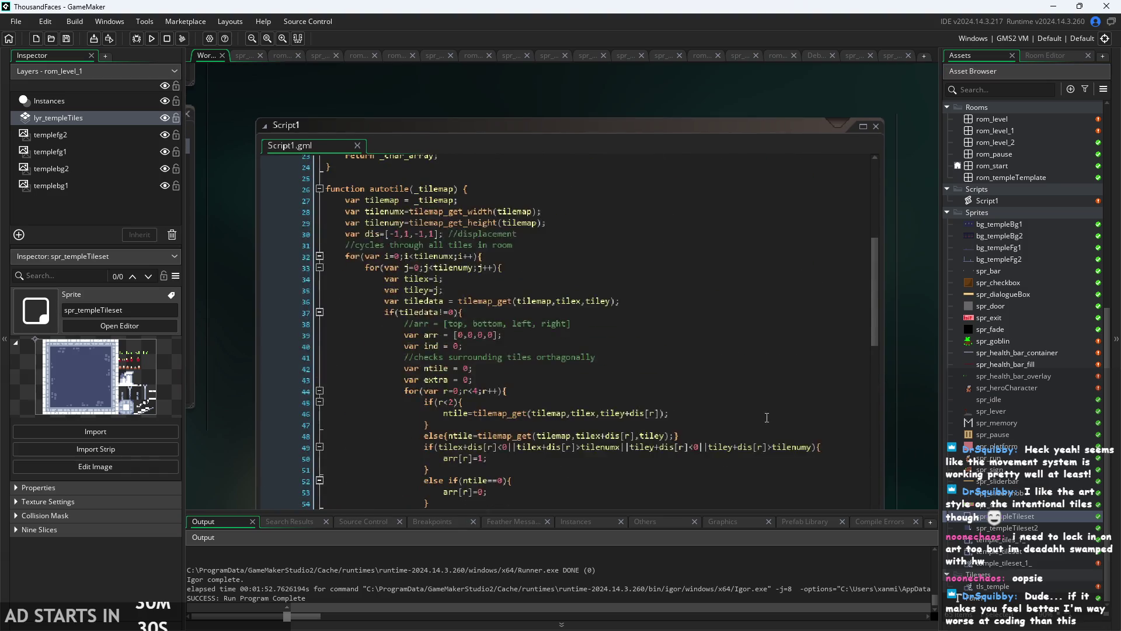
drag(913, 349, 889, 295)
scroll(689, 301, down, 7)
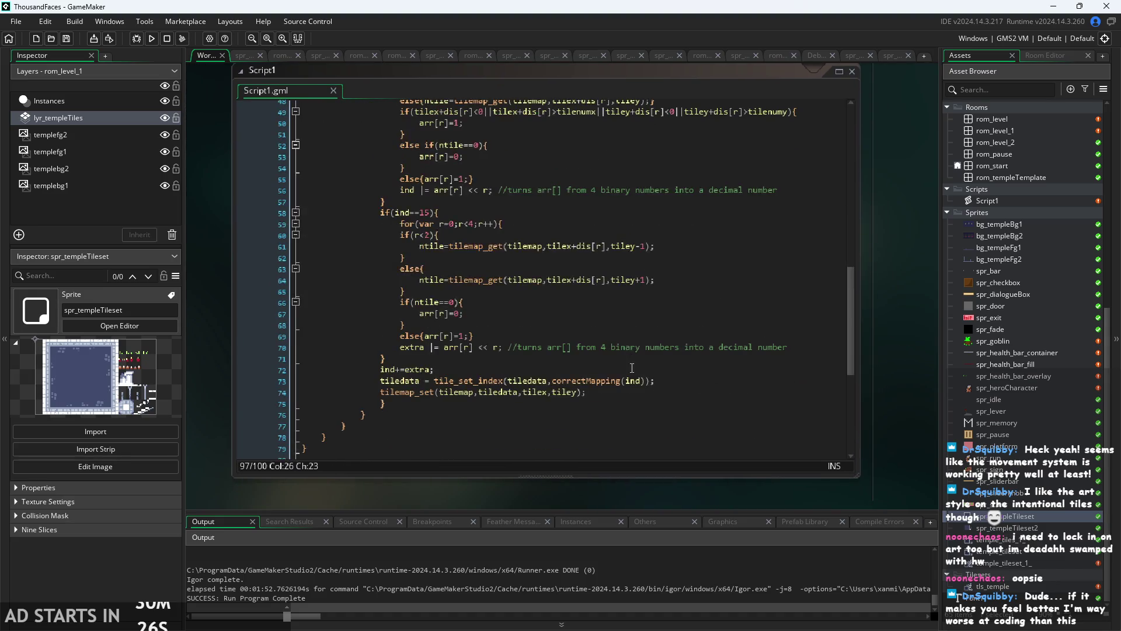
click(587, 438)
mouse_move(590, 447)
mouse_down()
mouse_move(467, 292)
mouse_move(350, 96)
mouse_move(309, 94)
mouse_move(298, 246)
mouse_up()
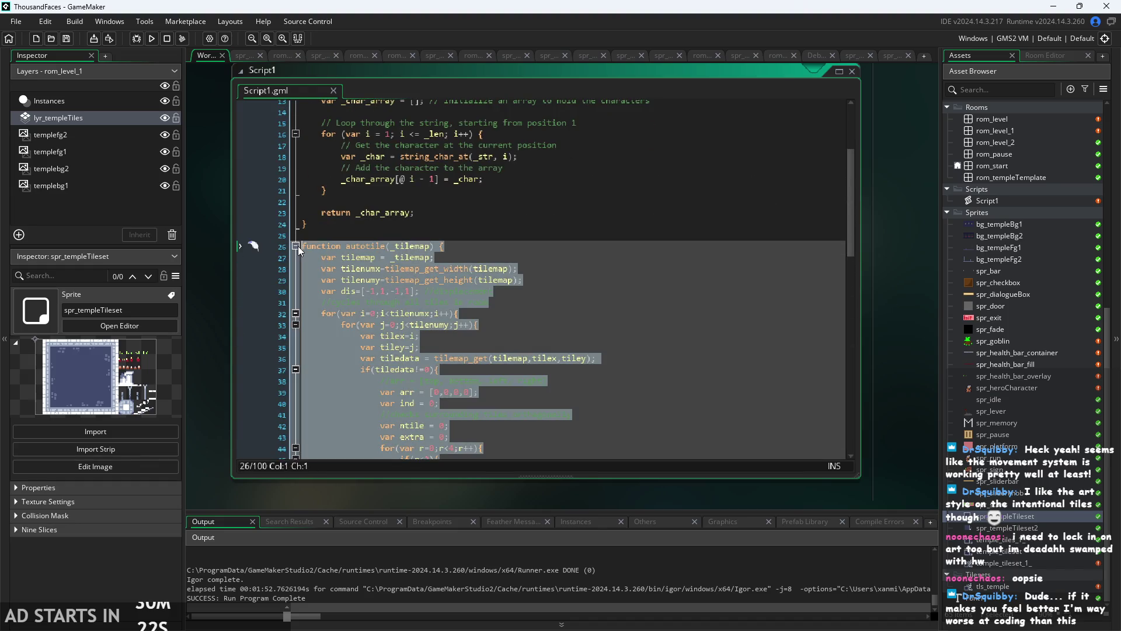
click(318, 224)
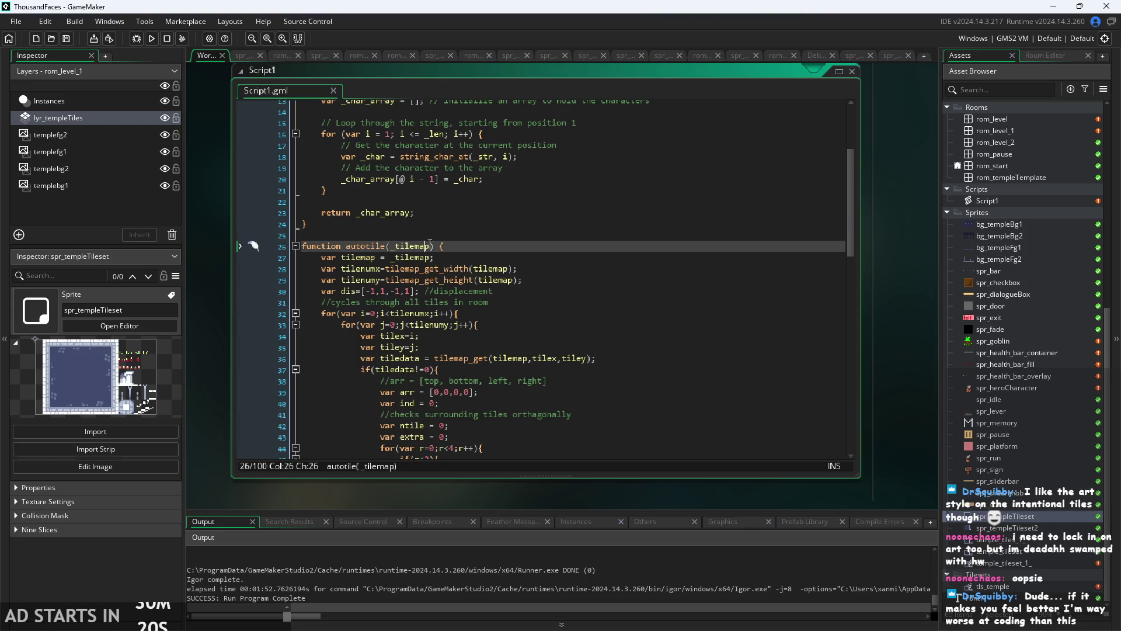
scroll(416, 234, down, 6)
click(522, 229)
key(Down)
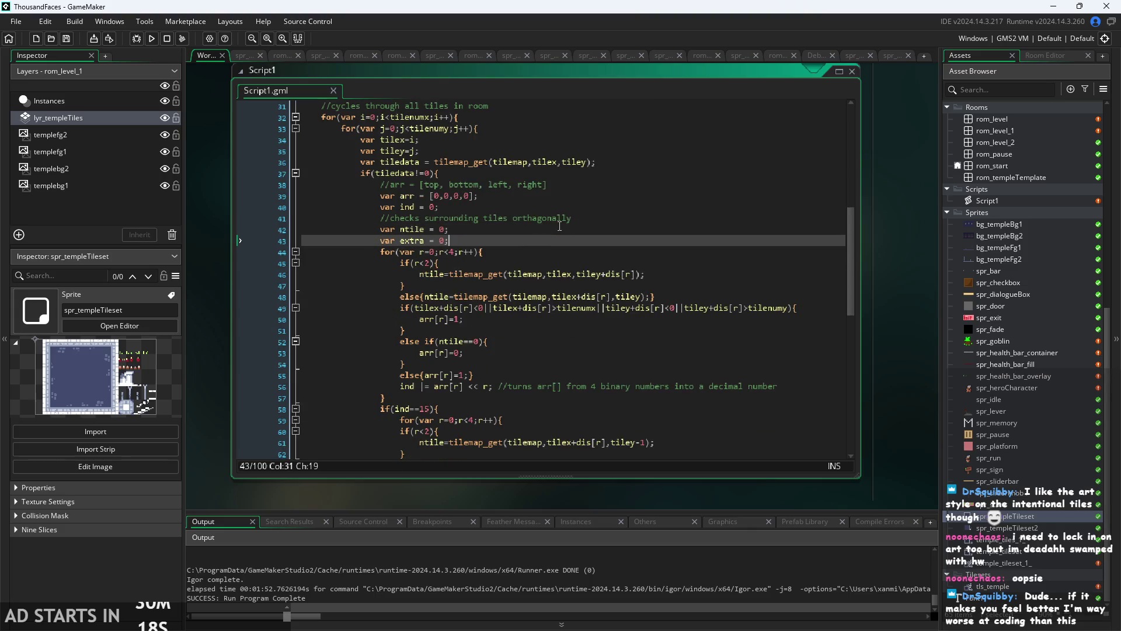
click(577, 252)
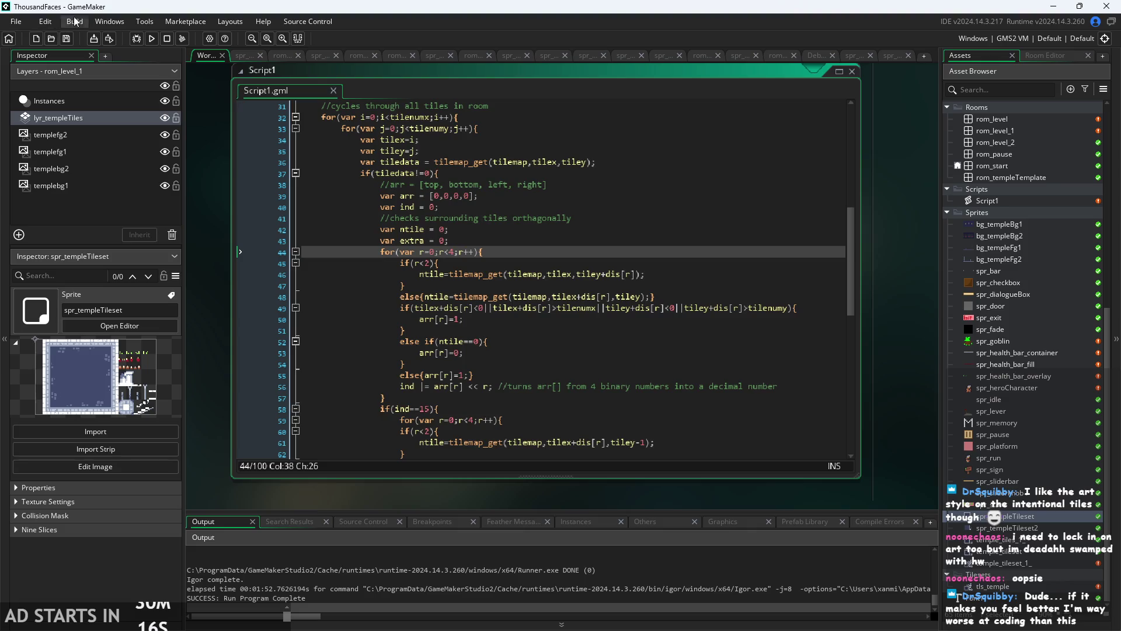
click(542, 272)
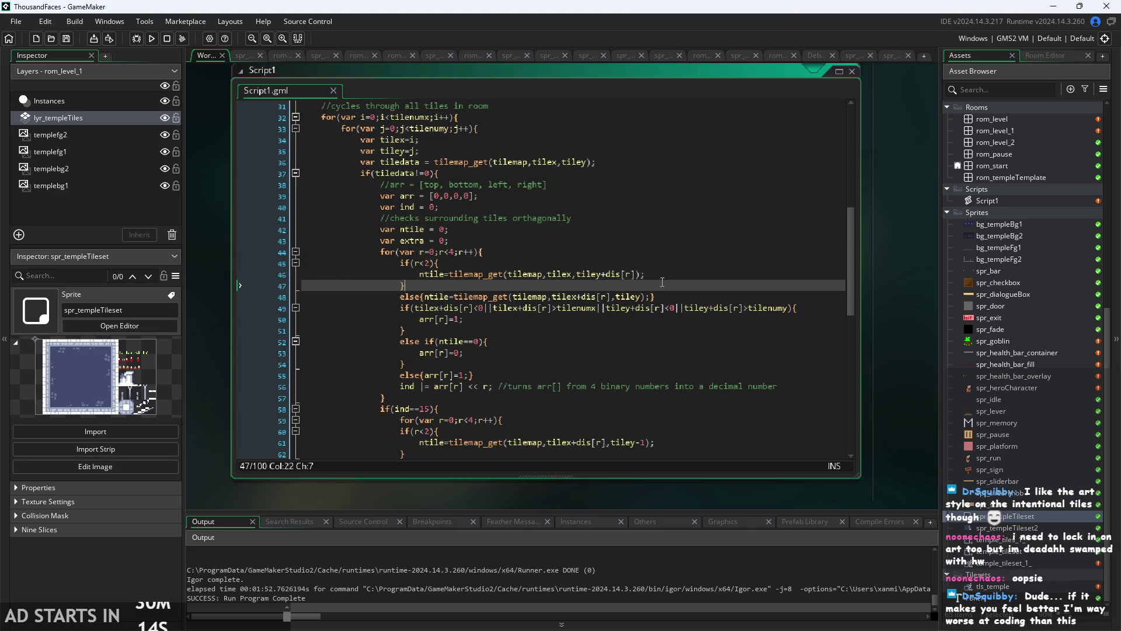
click(810, 307)
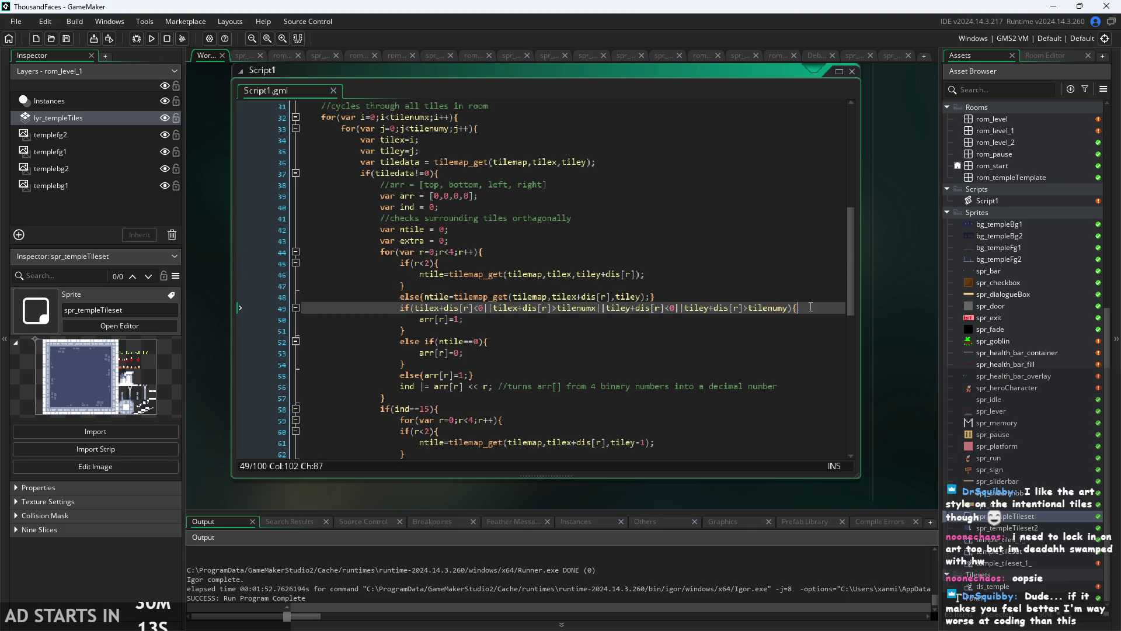
click(812, 393)
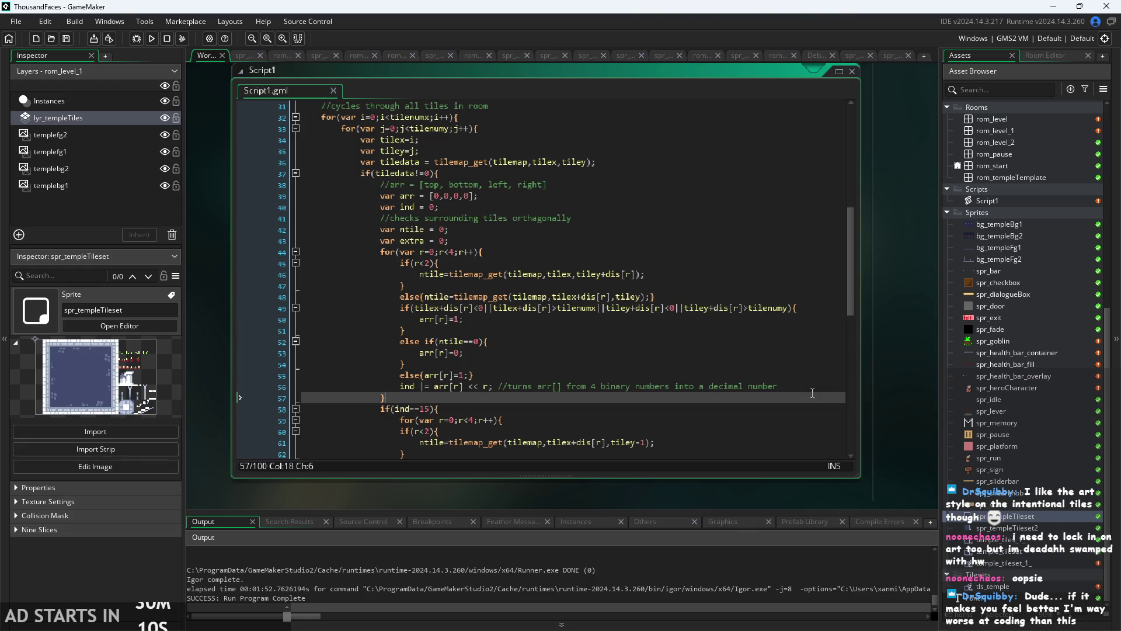
scroll(812, 393, down, 10)
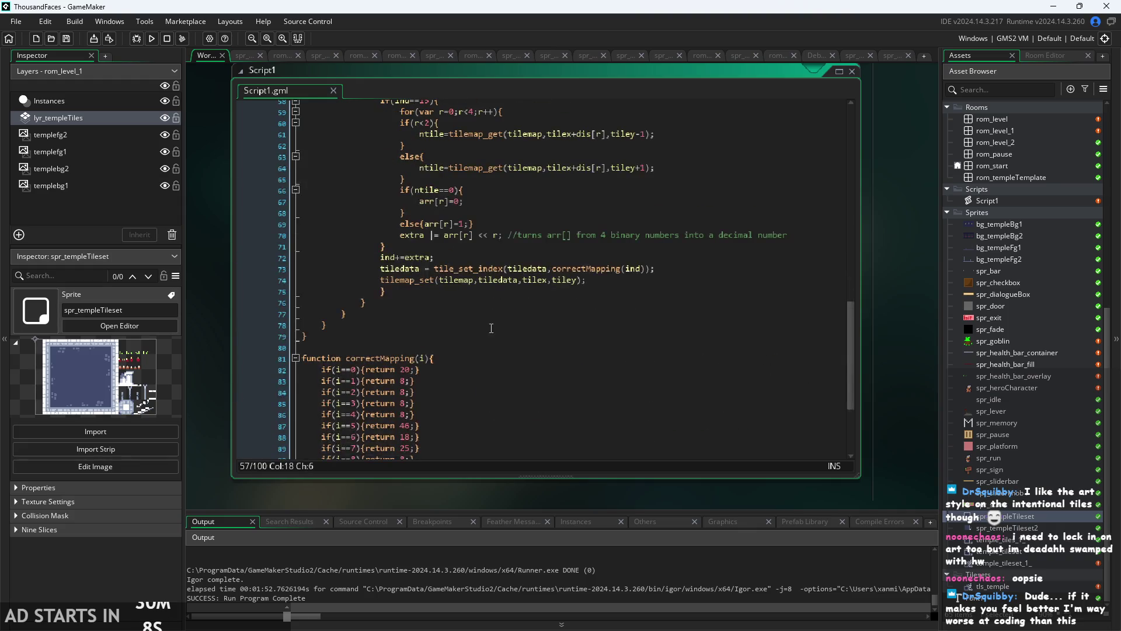
ctrl+scroll(886, 318, up, 2)
ctrl+scroll(288, 277, up, 3)
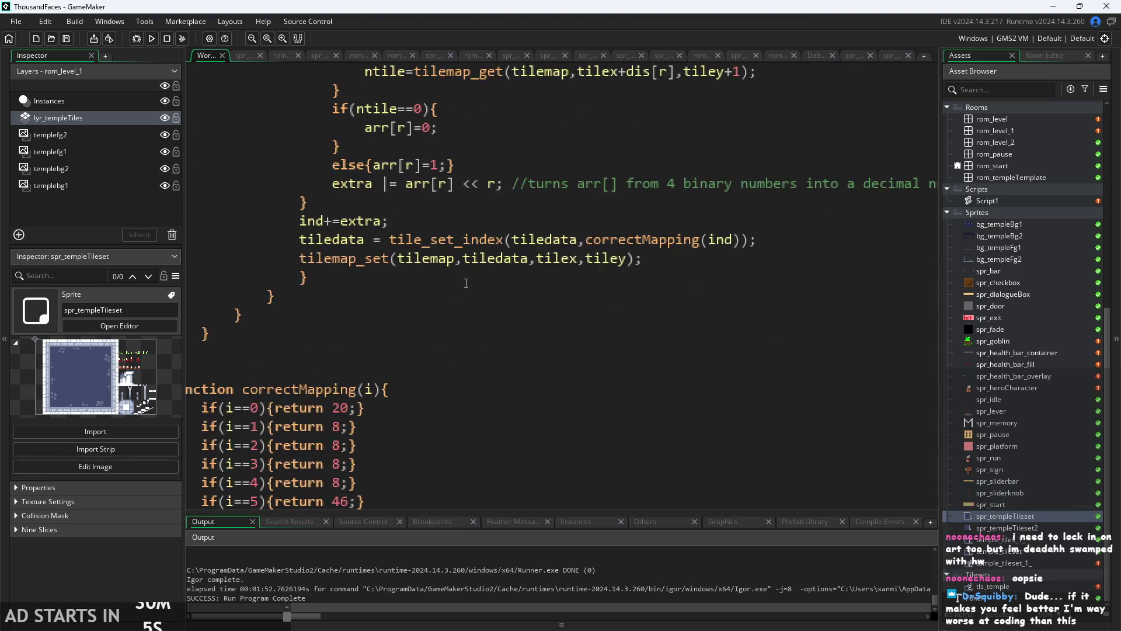
ctrl+scroll(288, 277, down, 5)
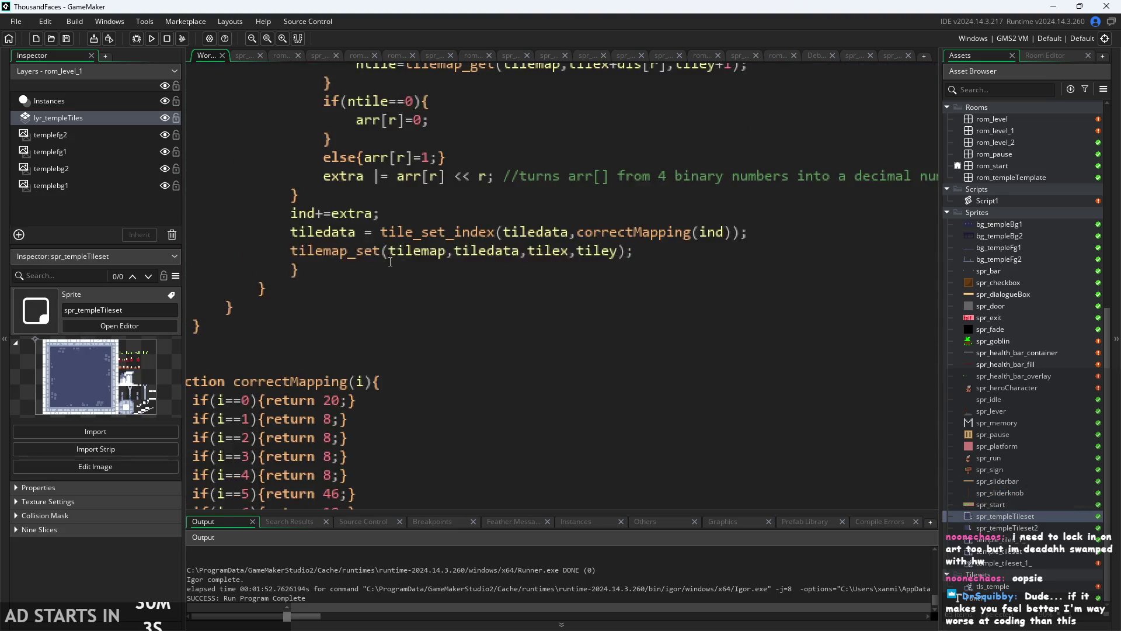
ctrl+scroll(445, 292, down, 3)
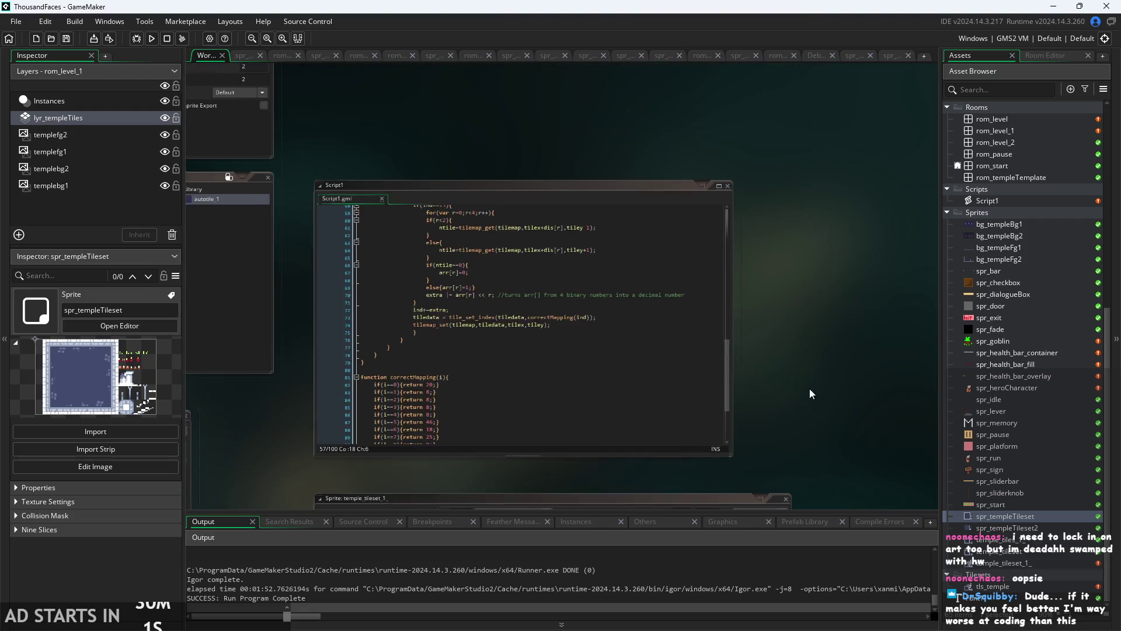
ctrl+scroll(809, 389, up, 4)
scroll(505, 347, down, 3)
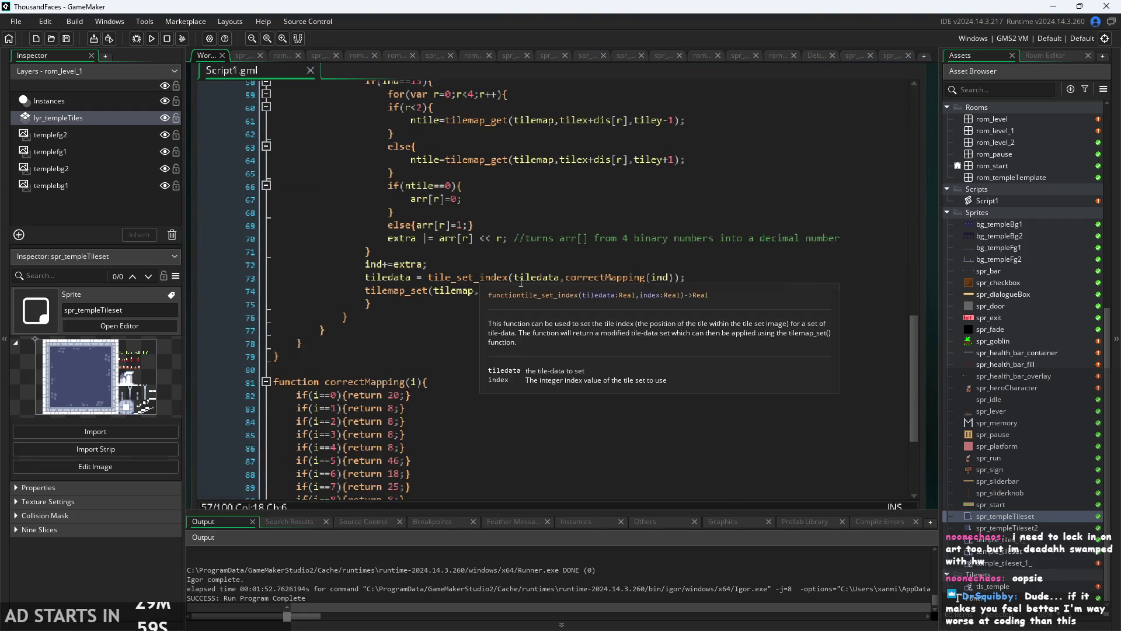
scroll(909, 353, up, 10)
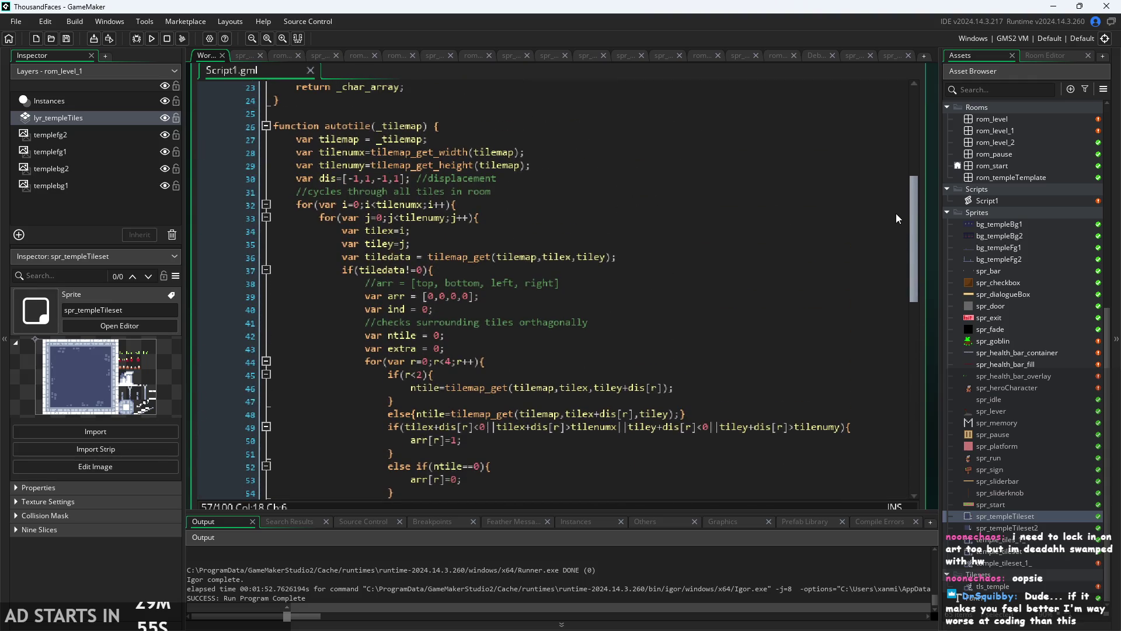
scroll(897, 205, up, 3)
scroll(899, 195, down, 4)
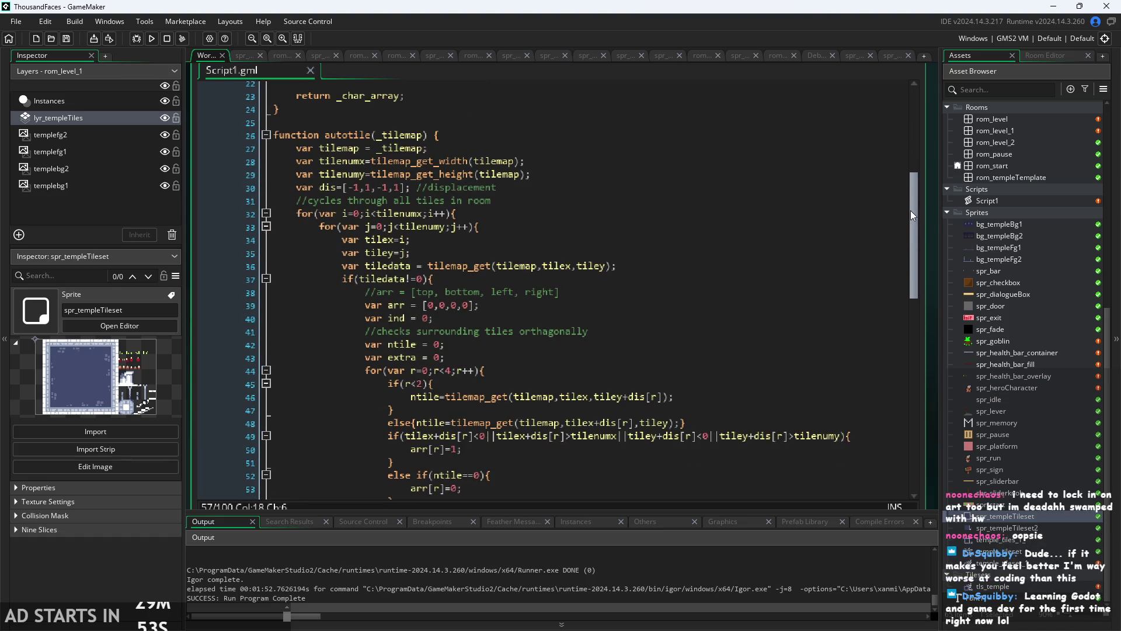
mouse_move(910, 212)
mouse_down()
mouse_move(913, 383)
mouse_move(910, 354)
mouse_up()
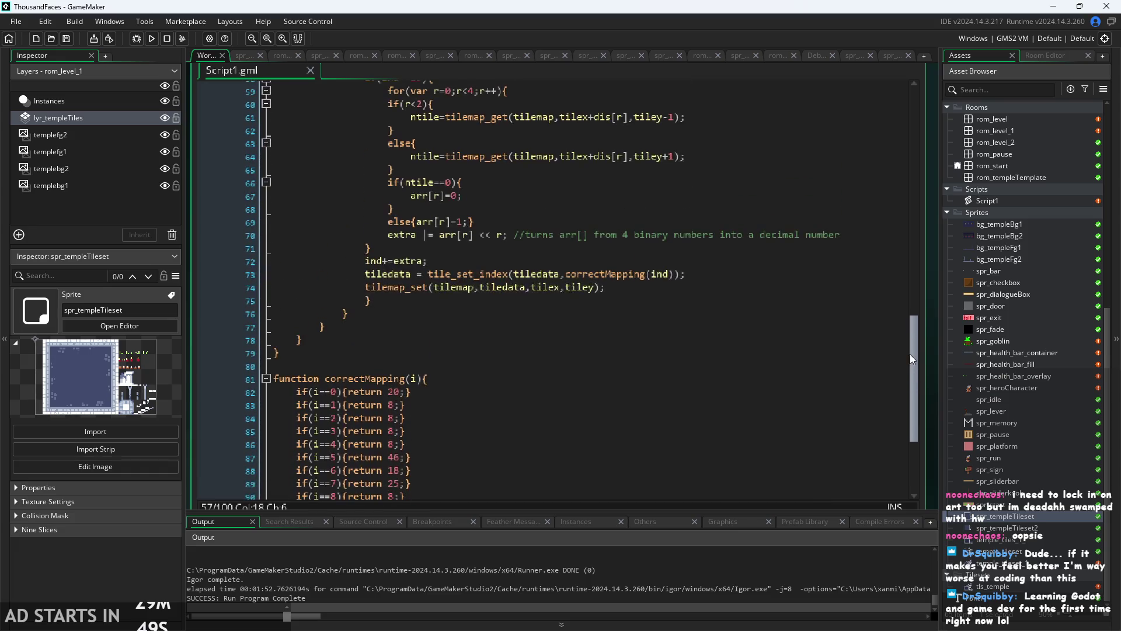
click(729, 301)
click(741, 288)
click(753, 275)
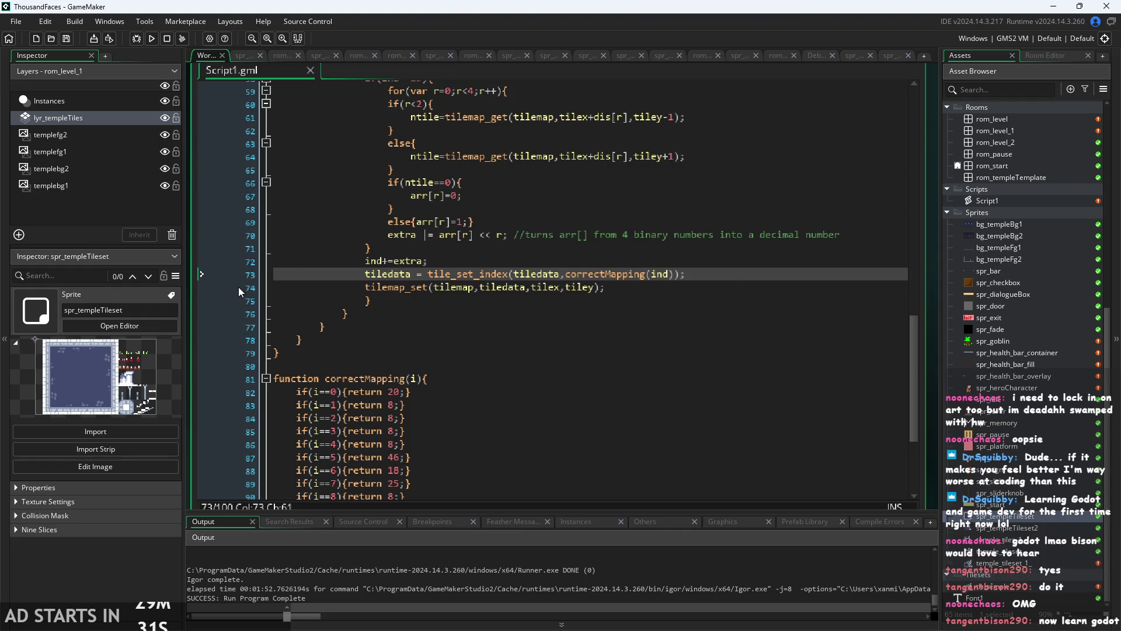
key(shift+space)
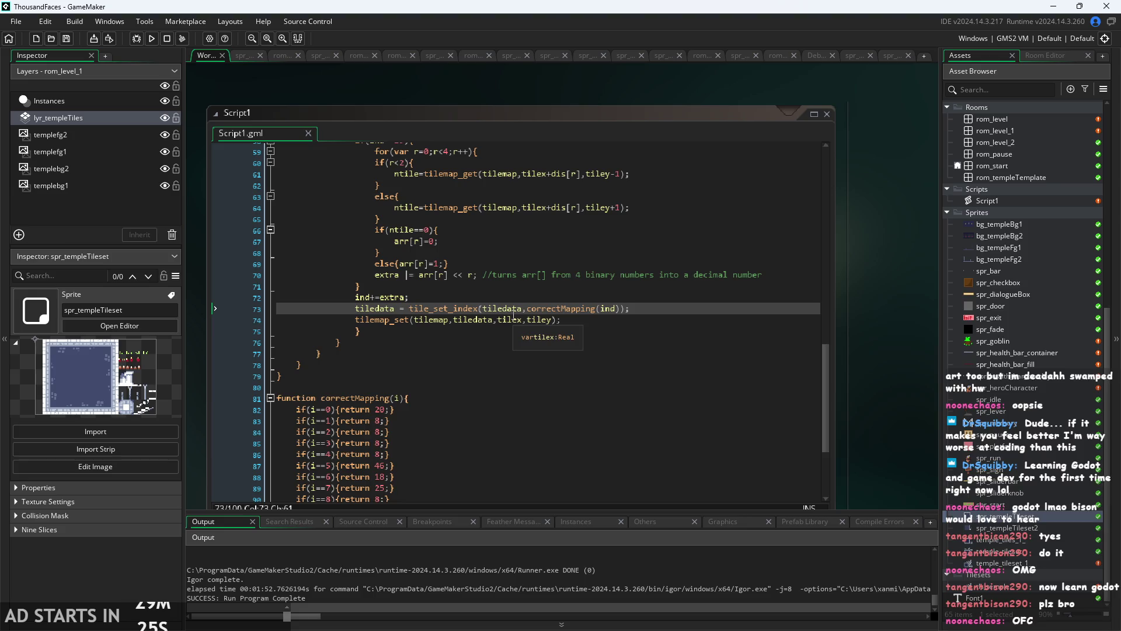
click(668, 365)
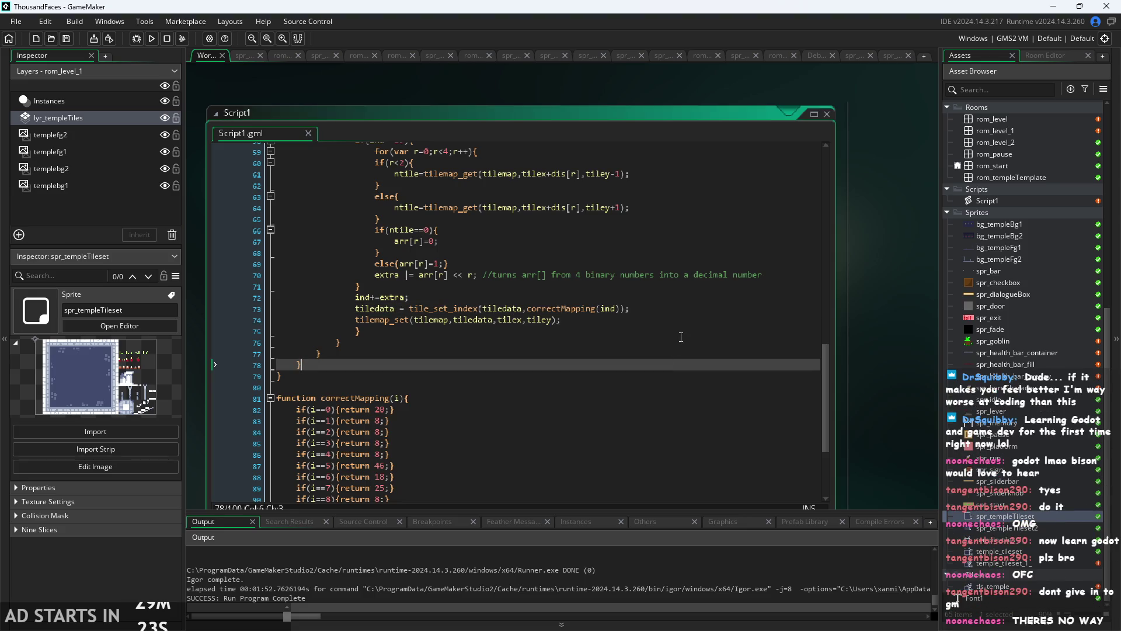
click(676, 315)
click(676, 308)
click(655, 324)
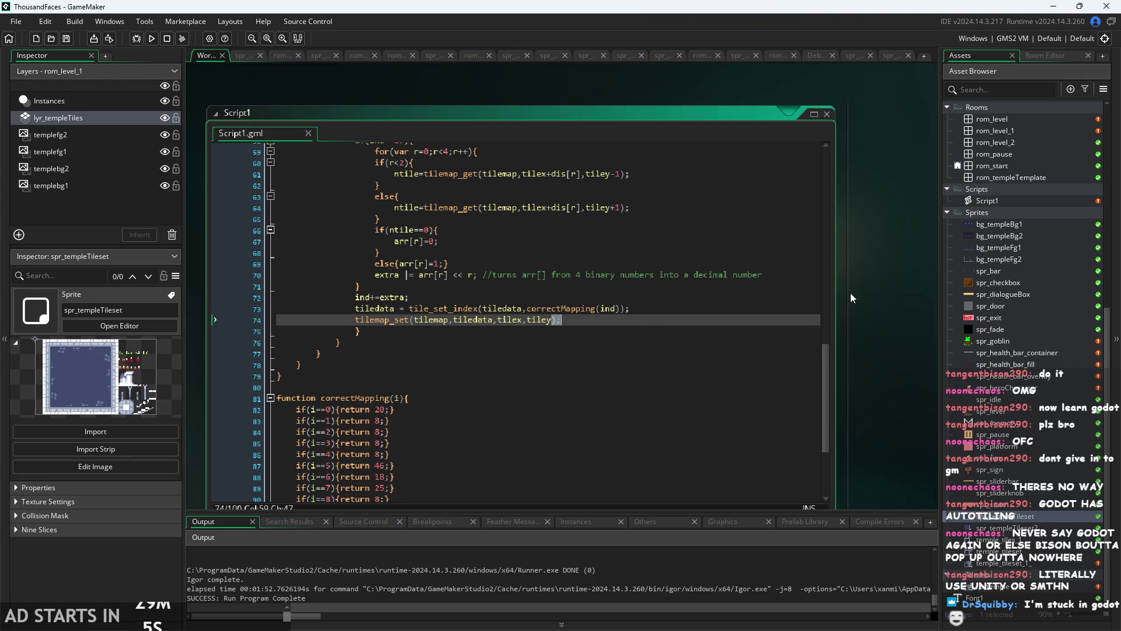
drag(851, 292, 880, 283)
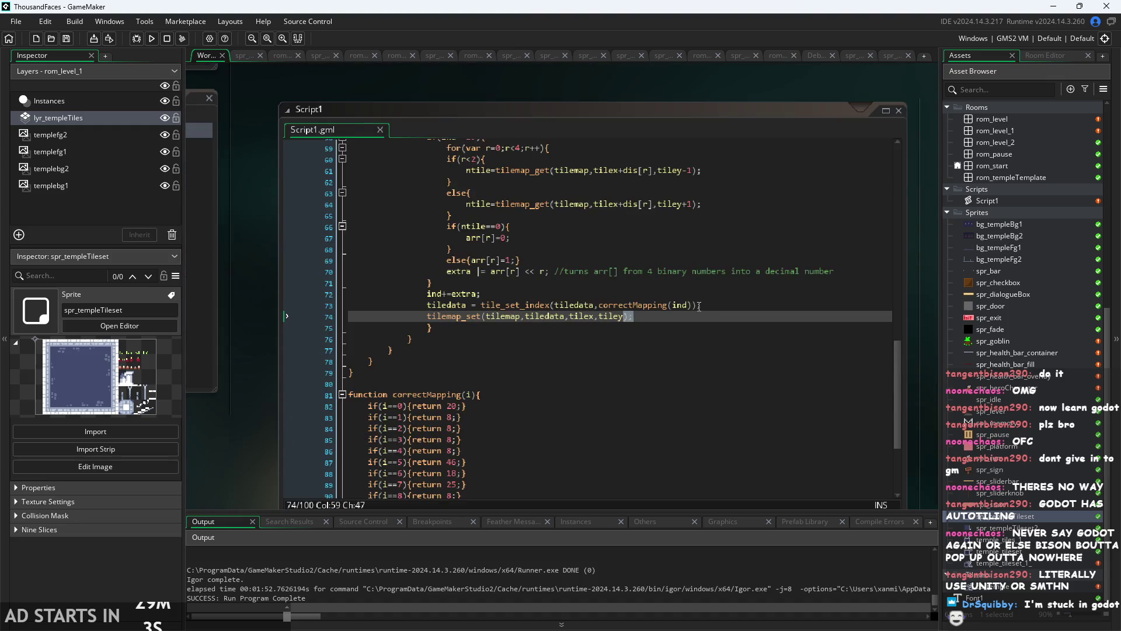
scroll(699, 305, up, 2)
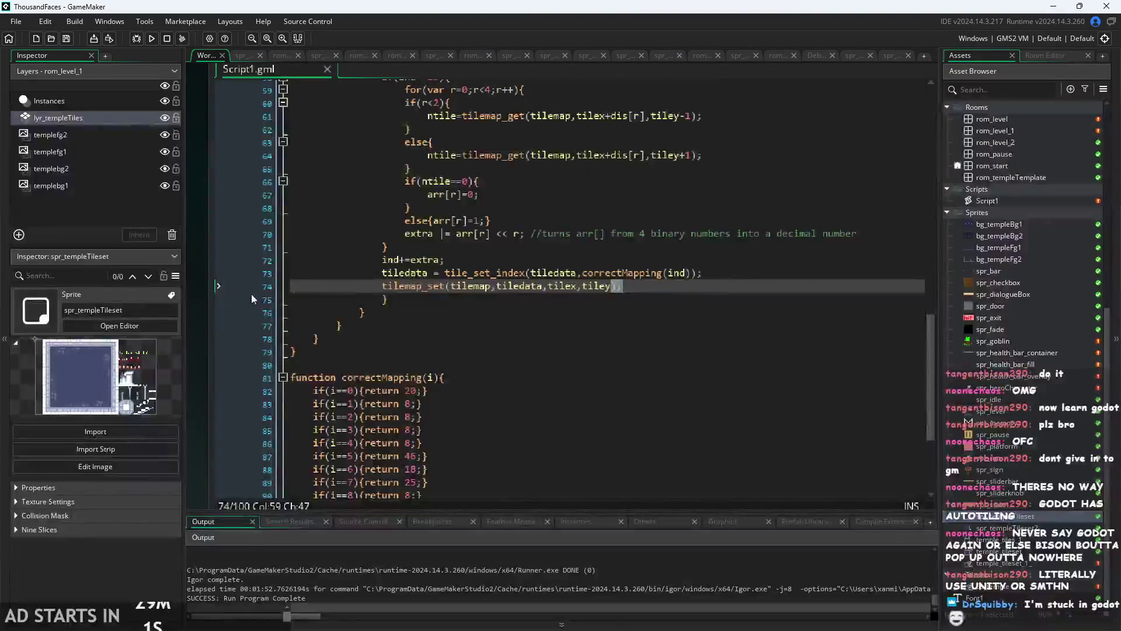
scroll(573, 349, up, 10)
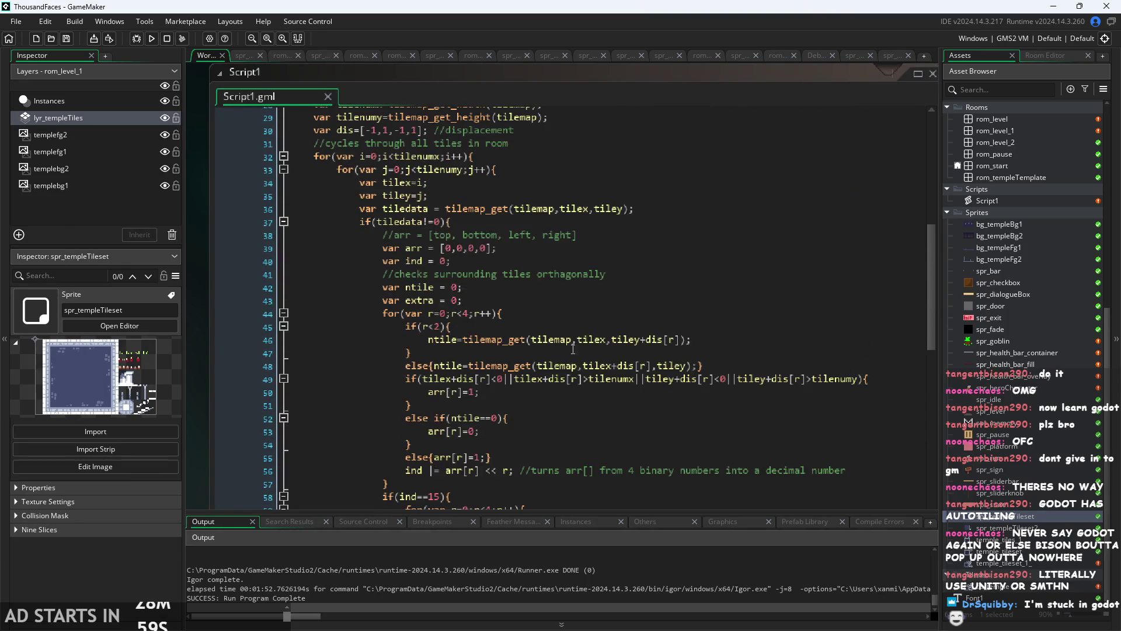
click(606, 313)
scroll(607, 313, down, 1)
click(606, 315)
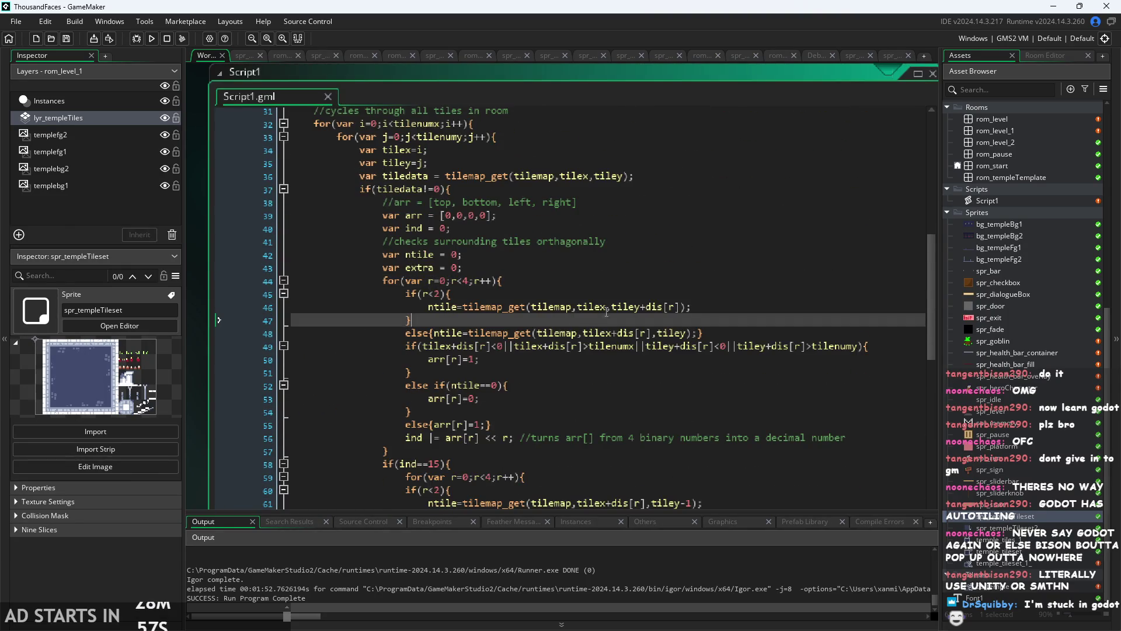
click(799, 332)
click(908, 345)
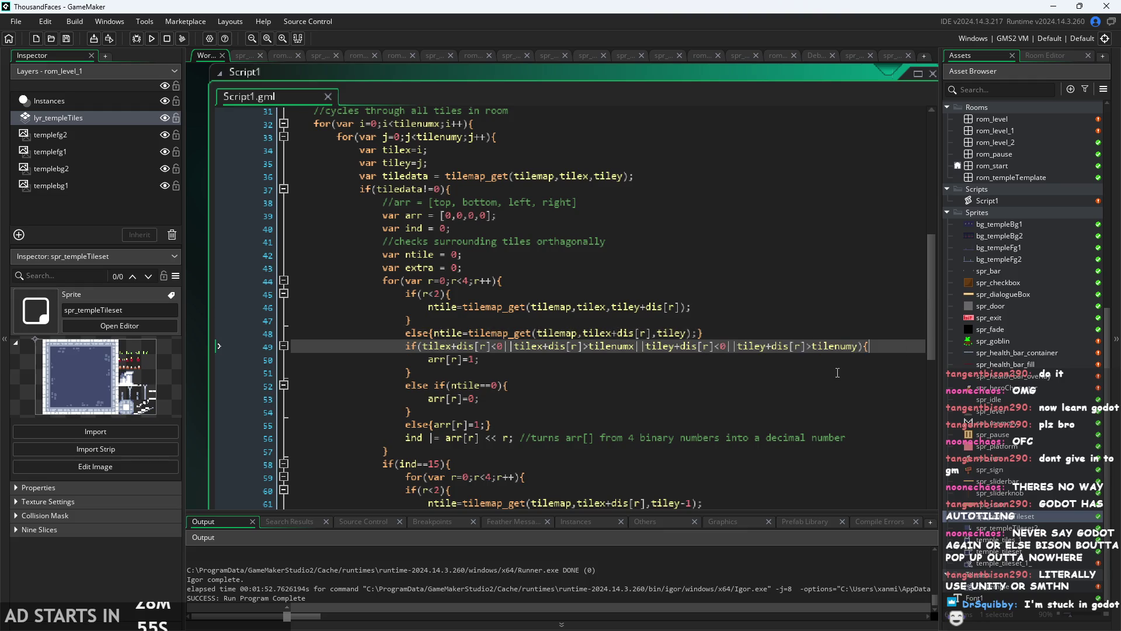
click(837, 376)
click(834, 386)
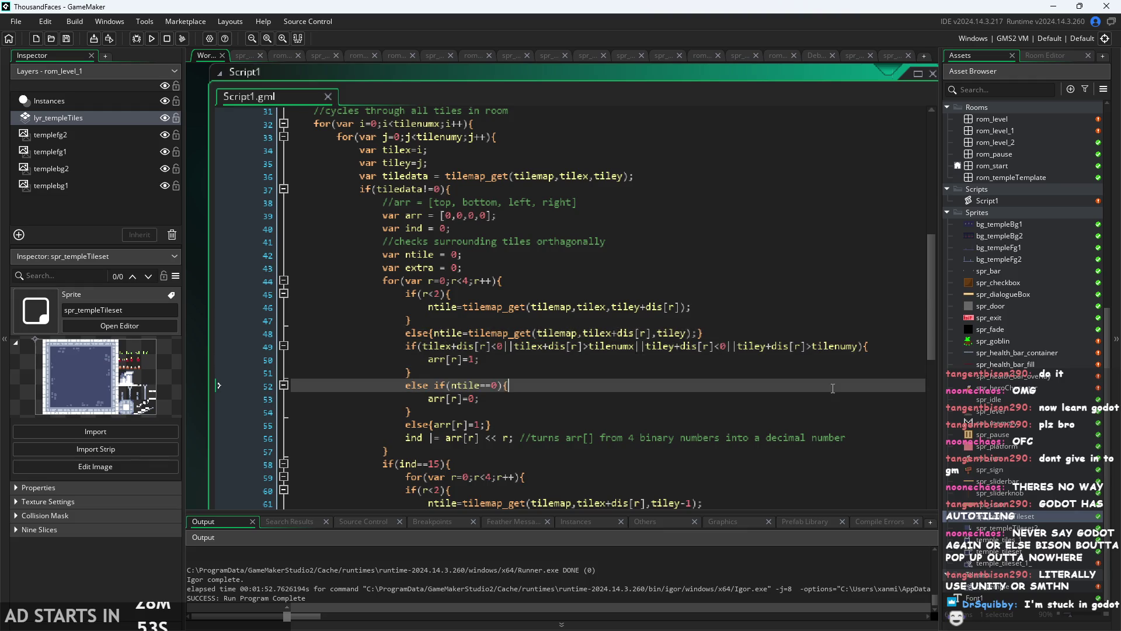
click(830, 399)
click(821, 410)
scroll(821, 409, down, 1)
click(855, 403)
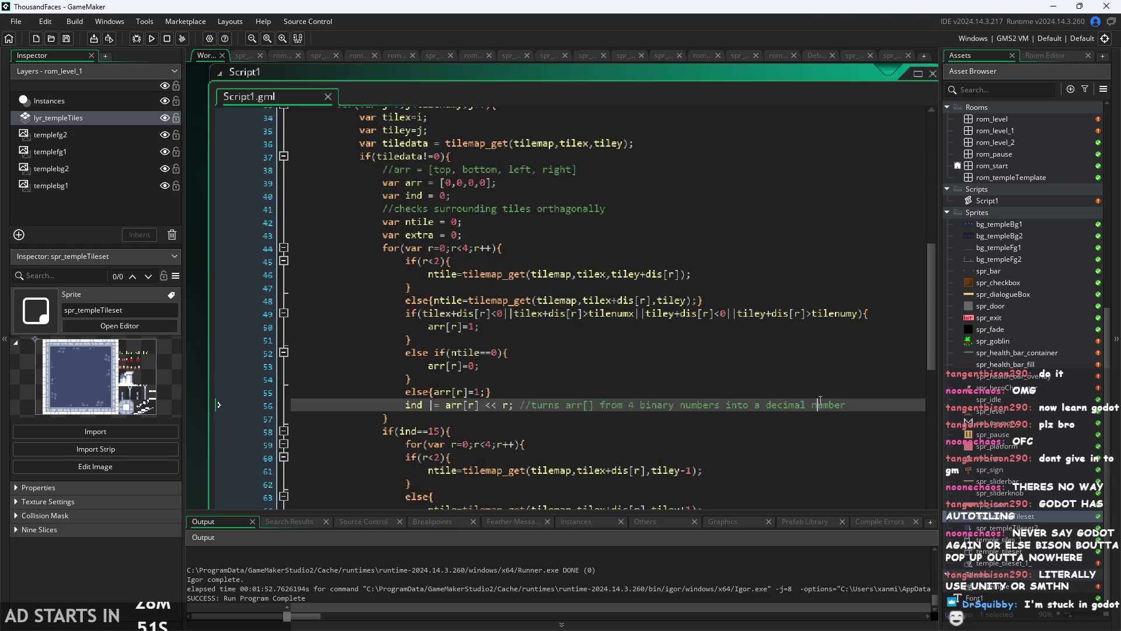
scroll(856, 406, down, 1)
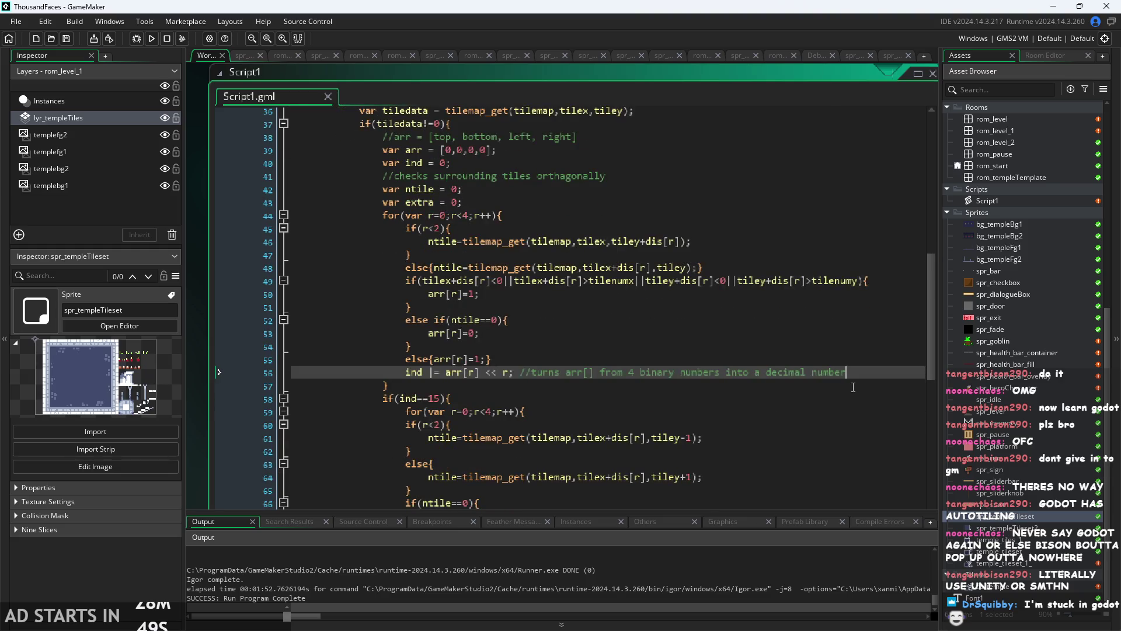
click(846, 384)
click(849, 399)
scroll(848, 401, down, 1)
key(Down)
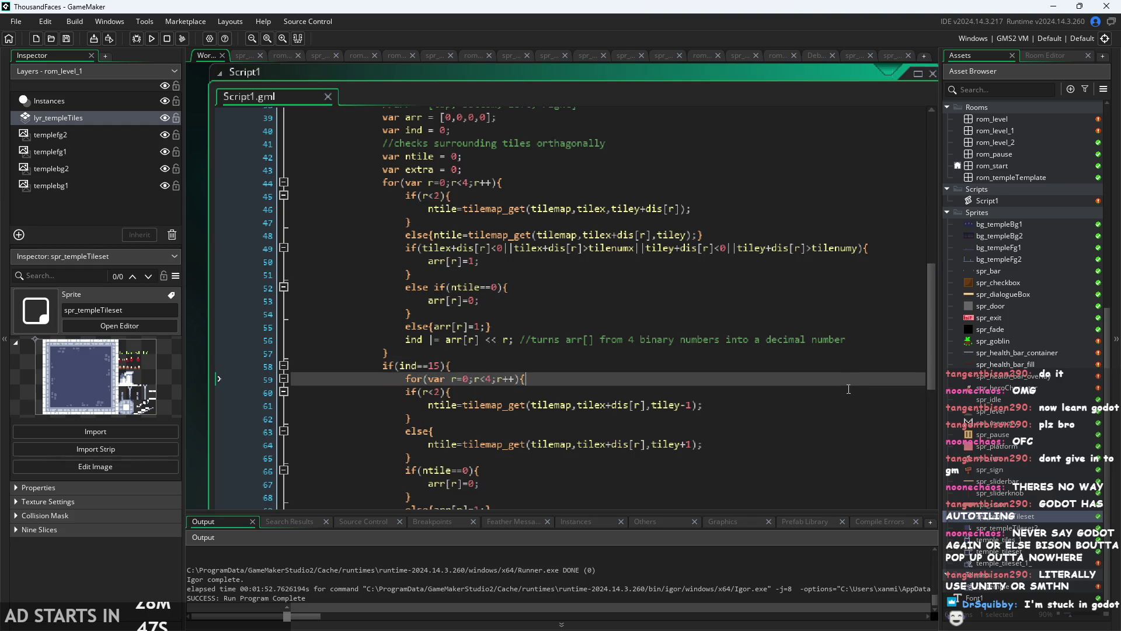
key(Down)
key(Down)
key(Down)
key(Down)
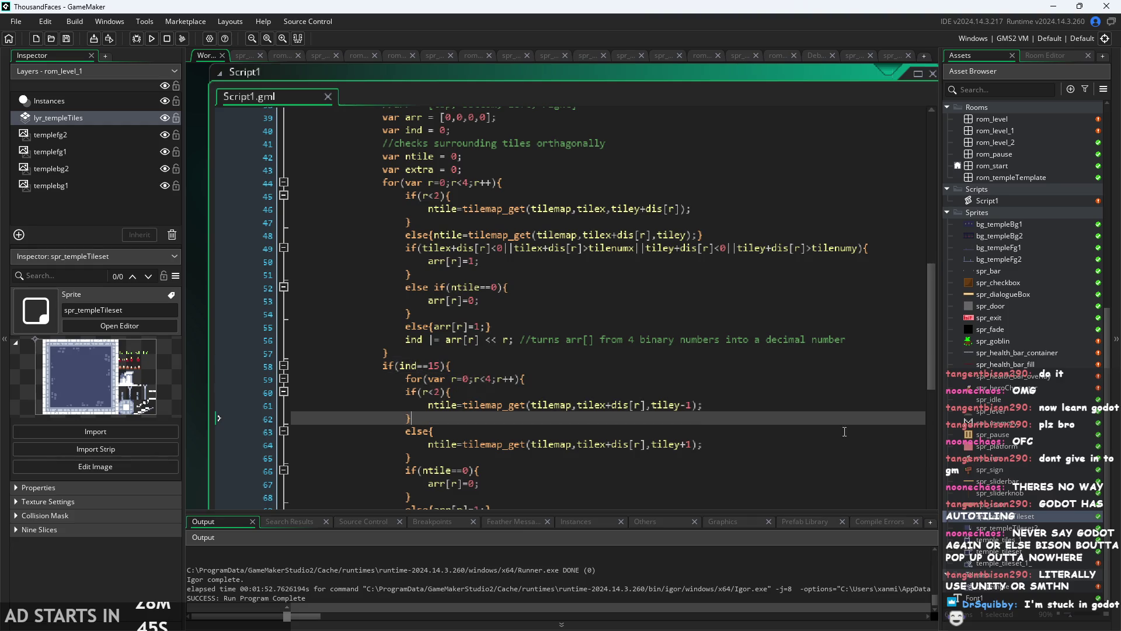
scroll(847, 423, down, 1)
key(Down)
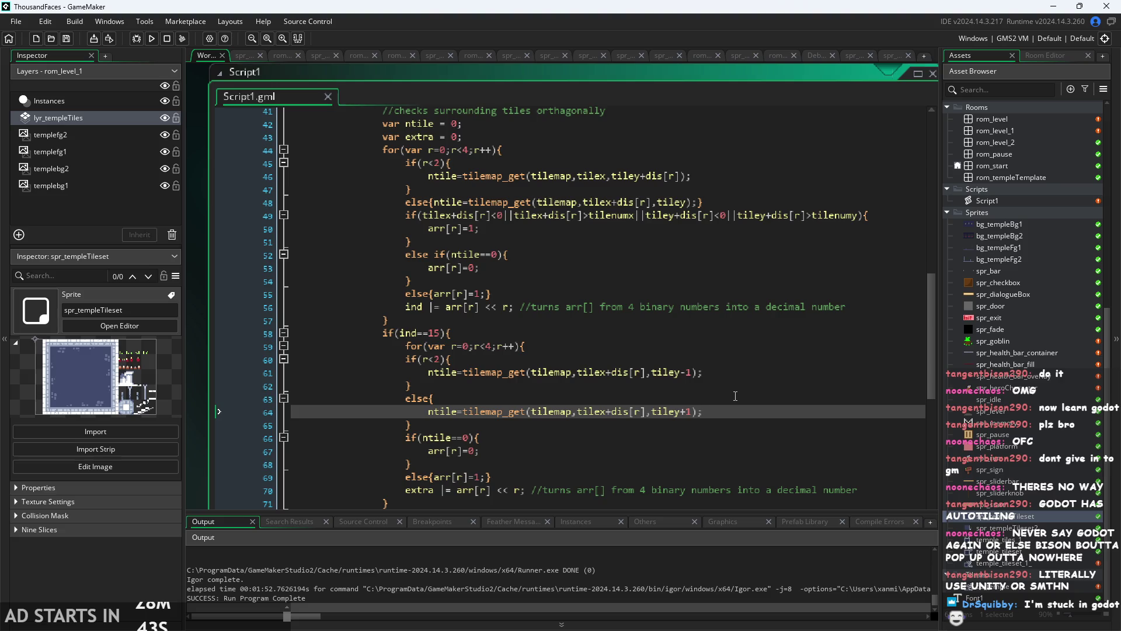
key(Escape)
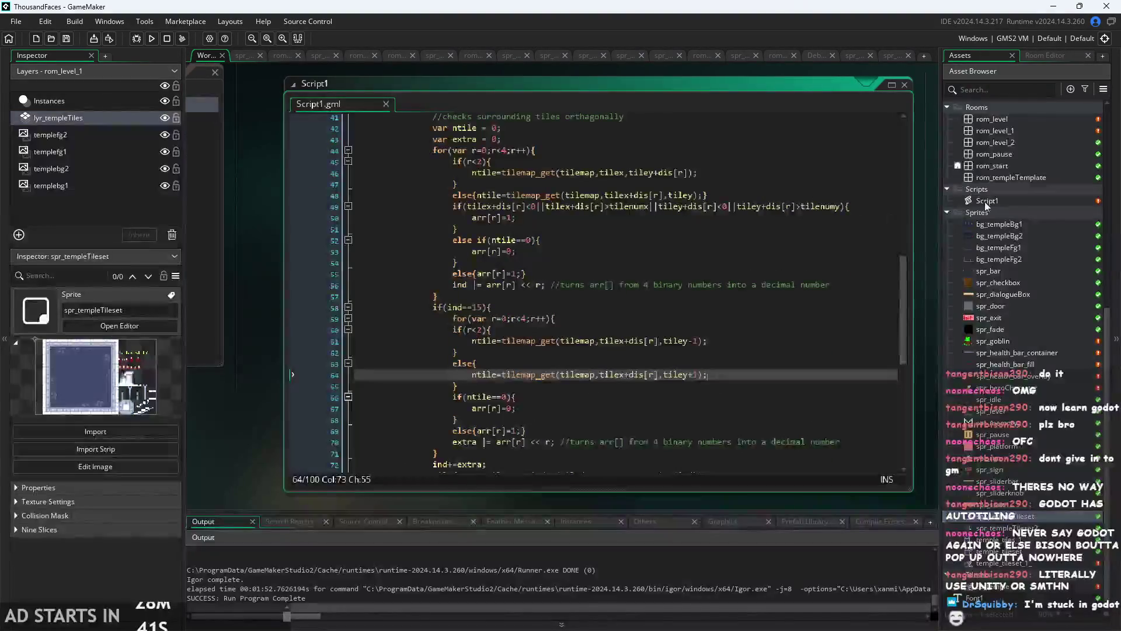
click(1004, 315)
click(1006, 365)
click(1007, 305)
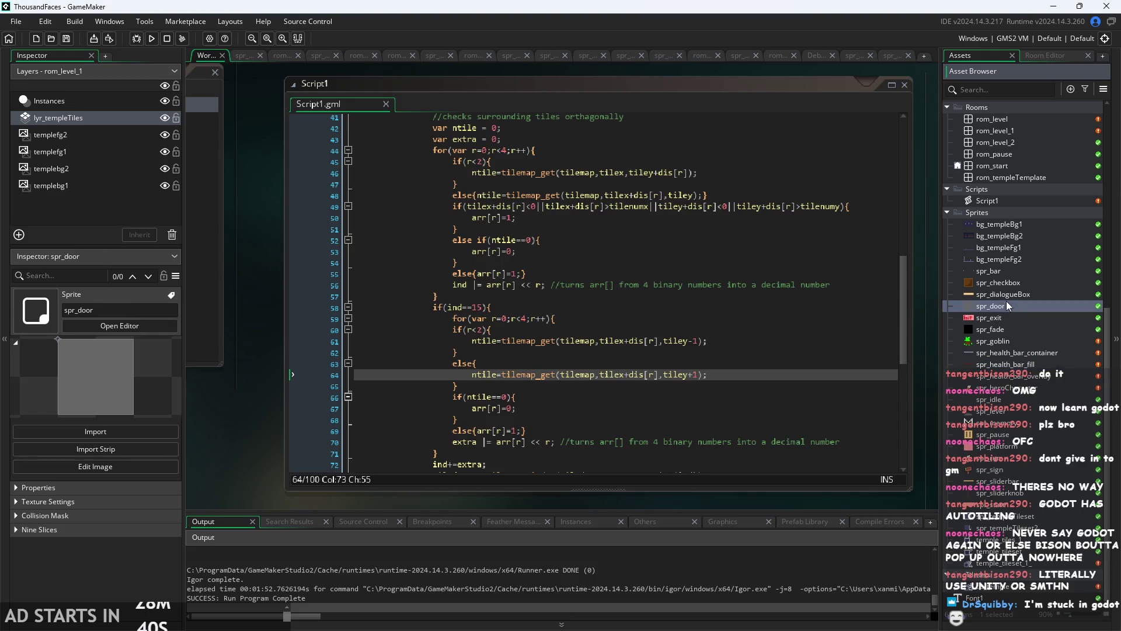
click(1006, 235)
click(1005, 225)
click(1007, 247)
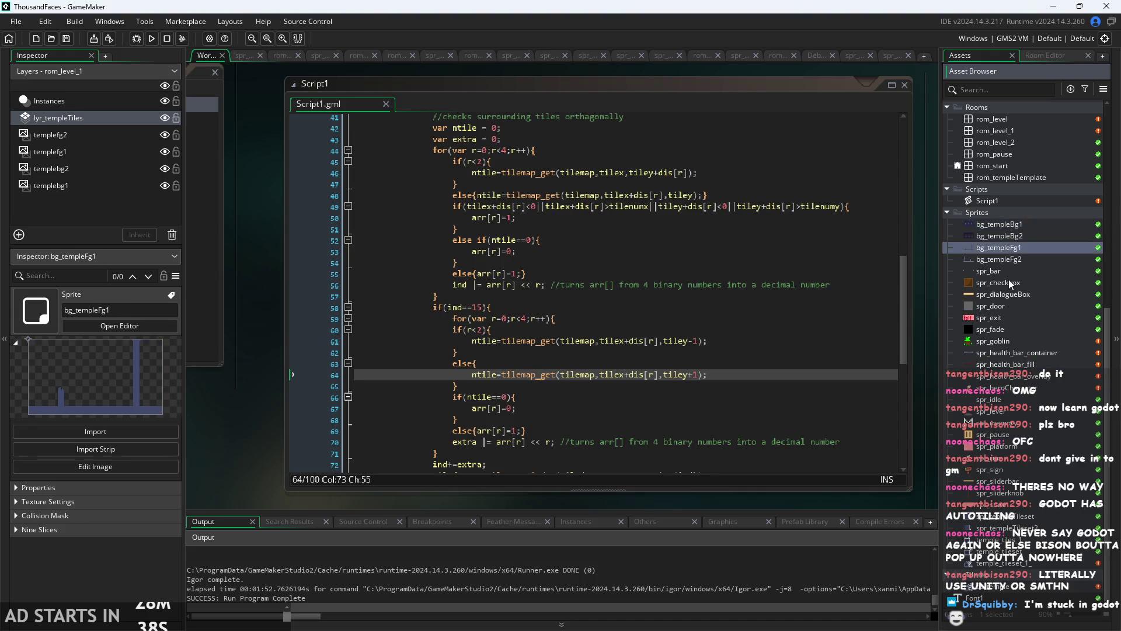
click(1008, 329)
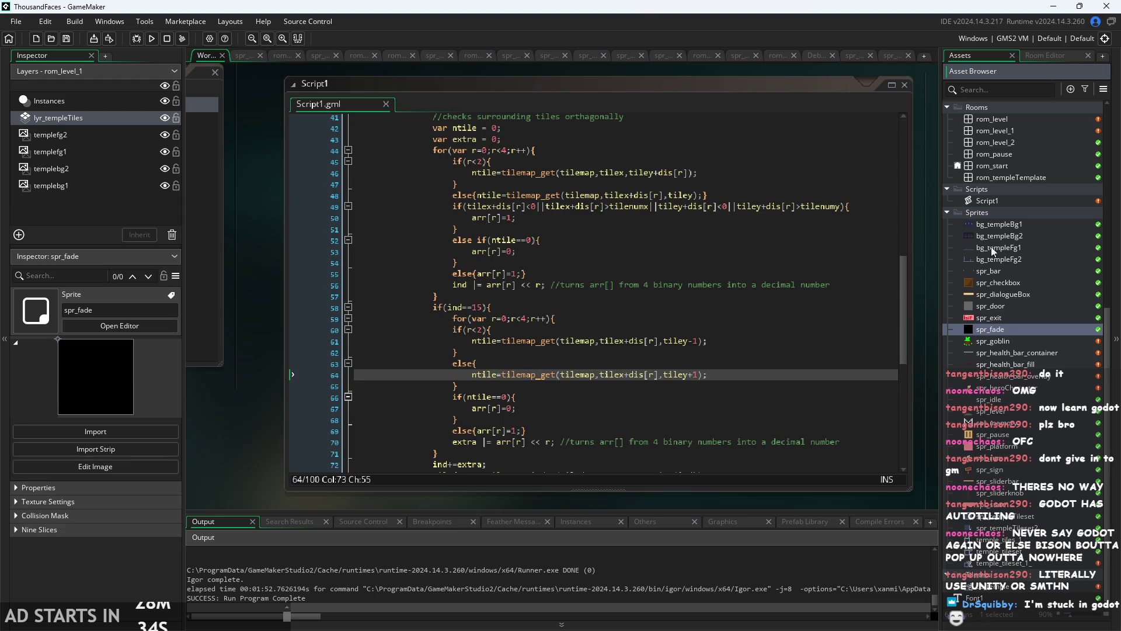
right_click(1001, 228)
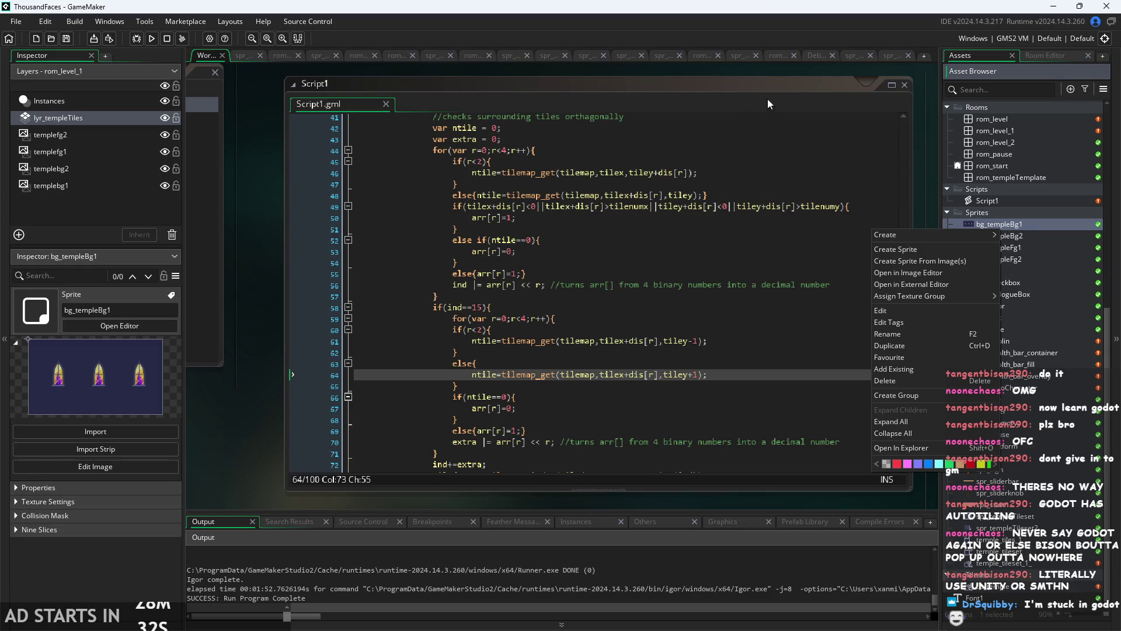
click(280, 58)
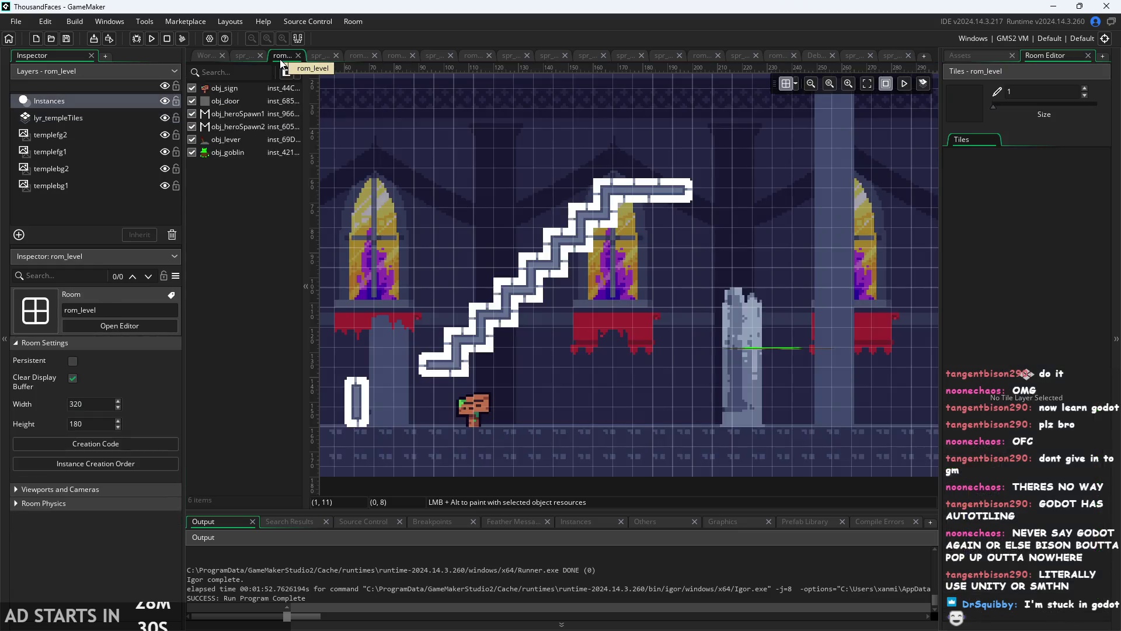
click(552, 55)
drag(362, 166, 387, 146)
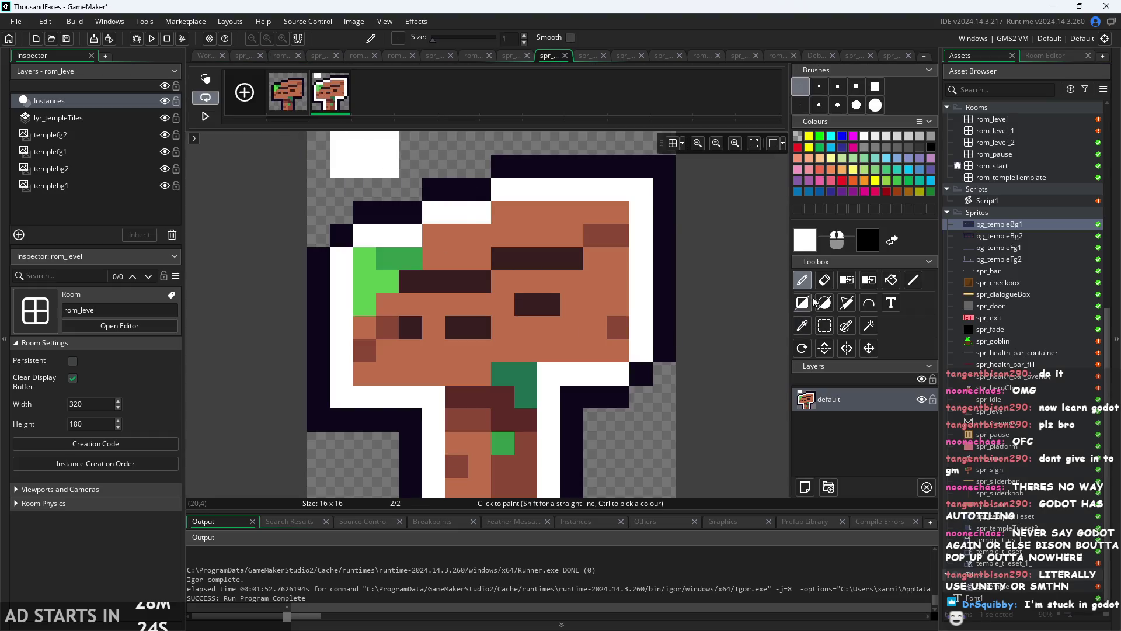
click(825, 280)
drag(376, 161, 365, 142)
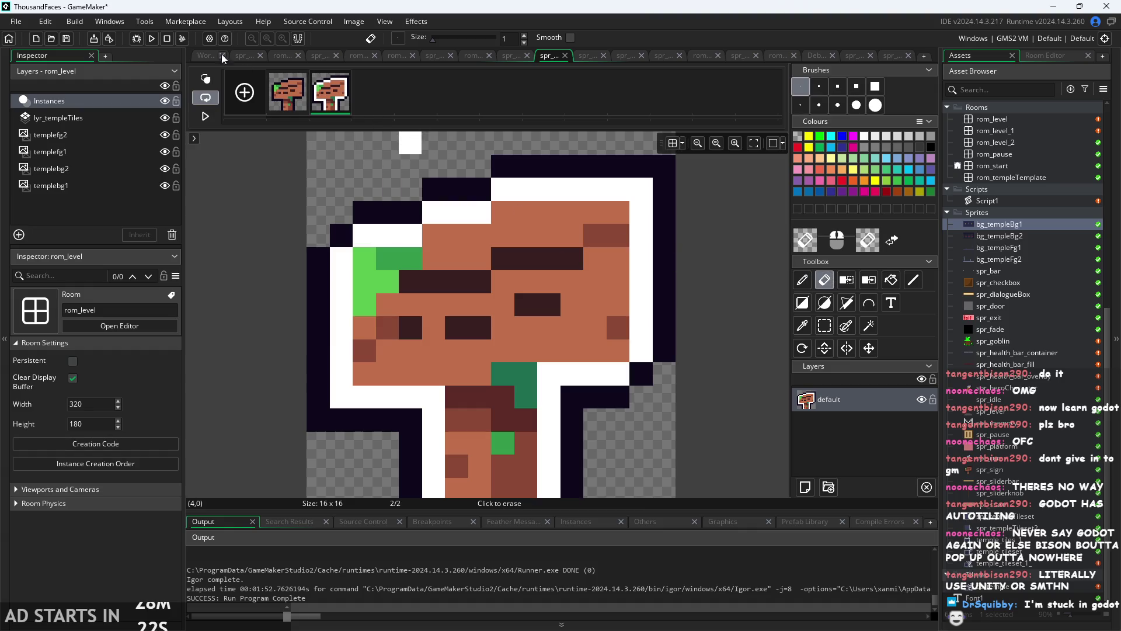
click(203, 58)
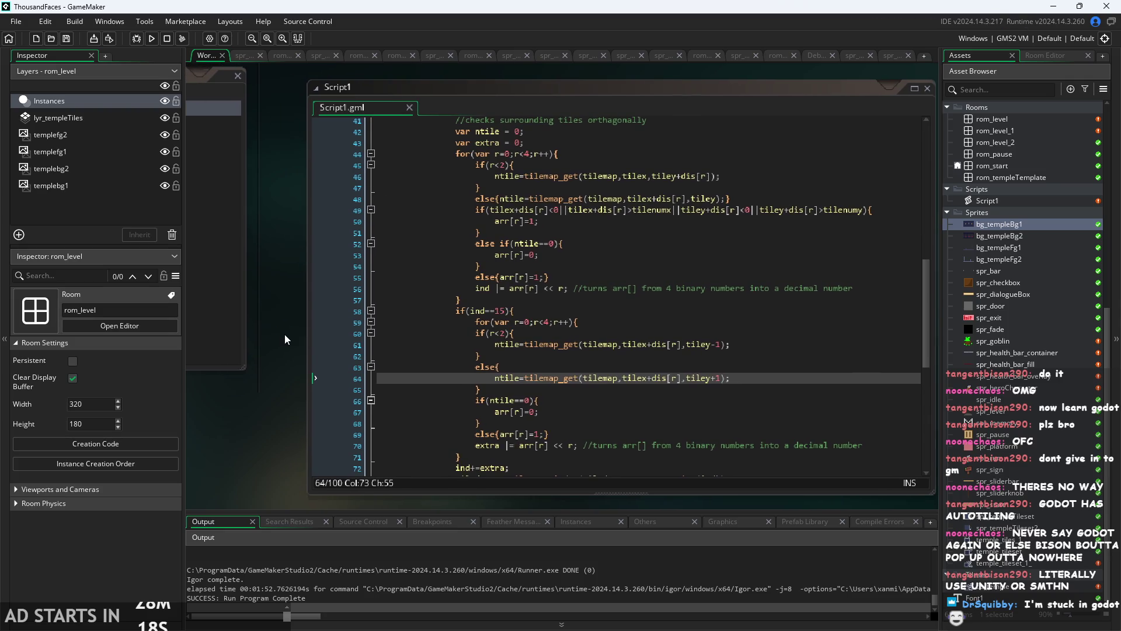
scroll(285, 334, down, 2)
drag(298, 347, 309, 359)
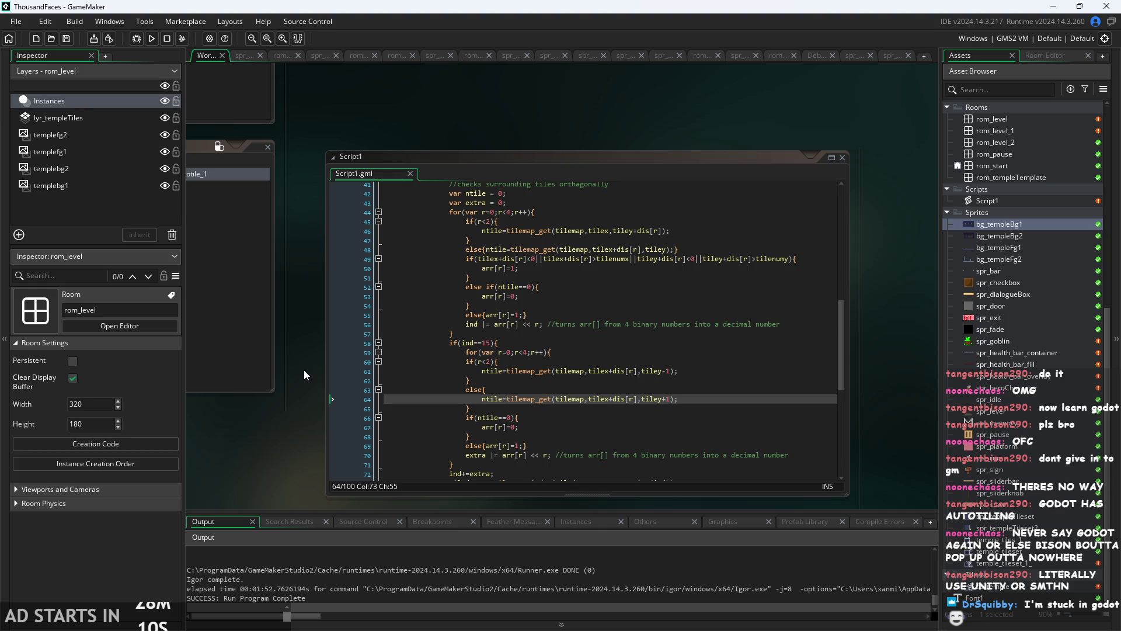
scroll(304, 370, up, 2)
scroll(299, 374, up, 2)
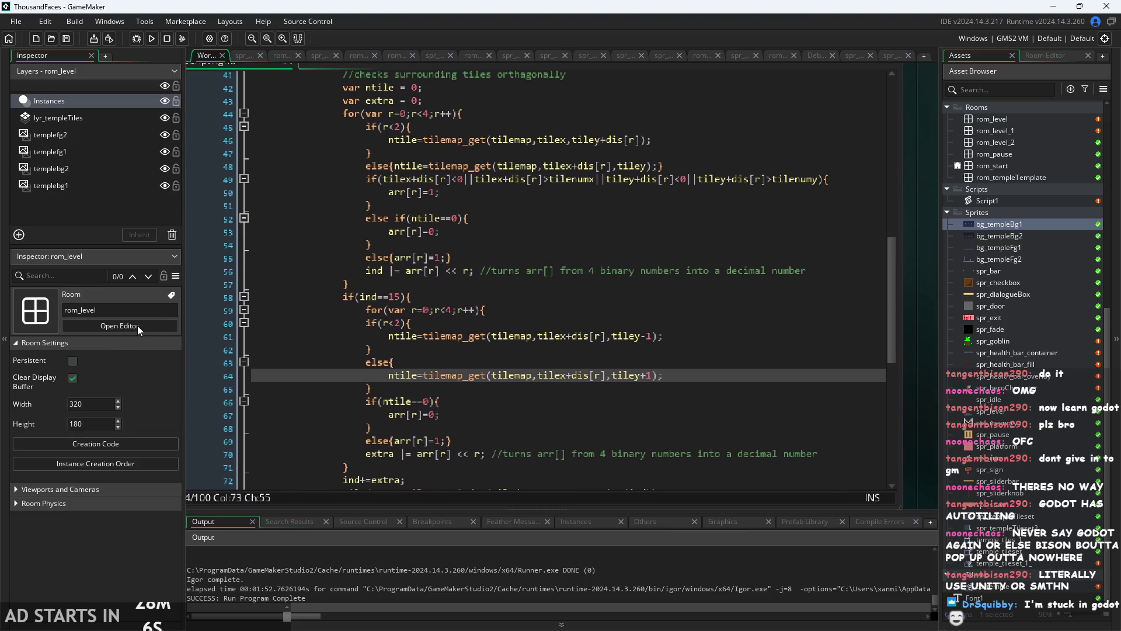
scroll(644, 352, up, 5)
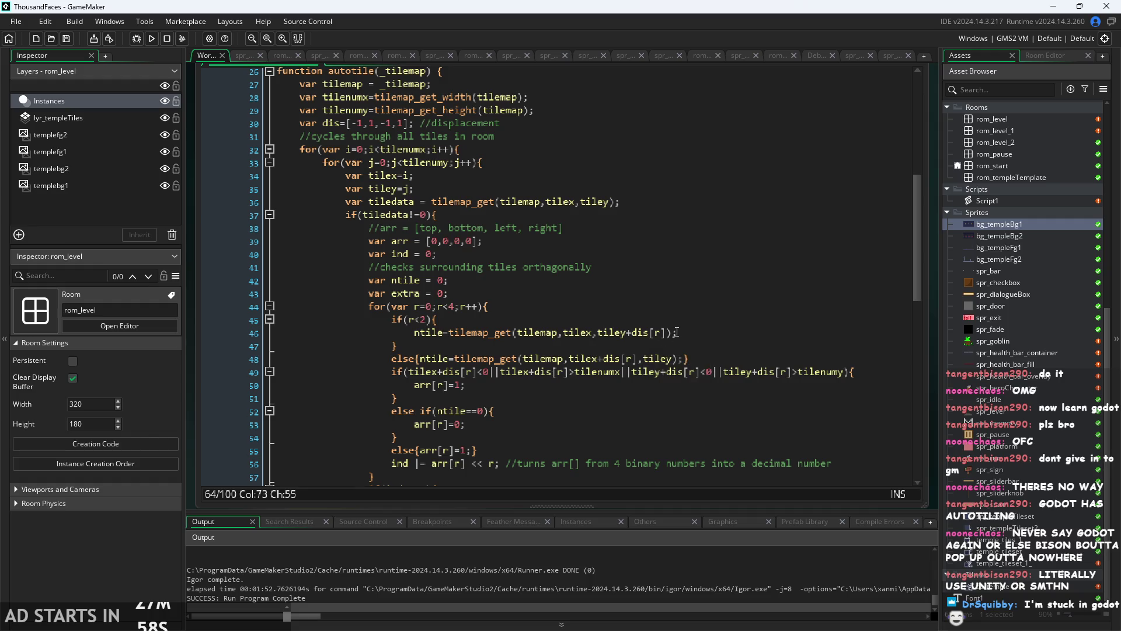
scroll(644, 352, up, 4)
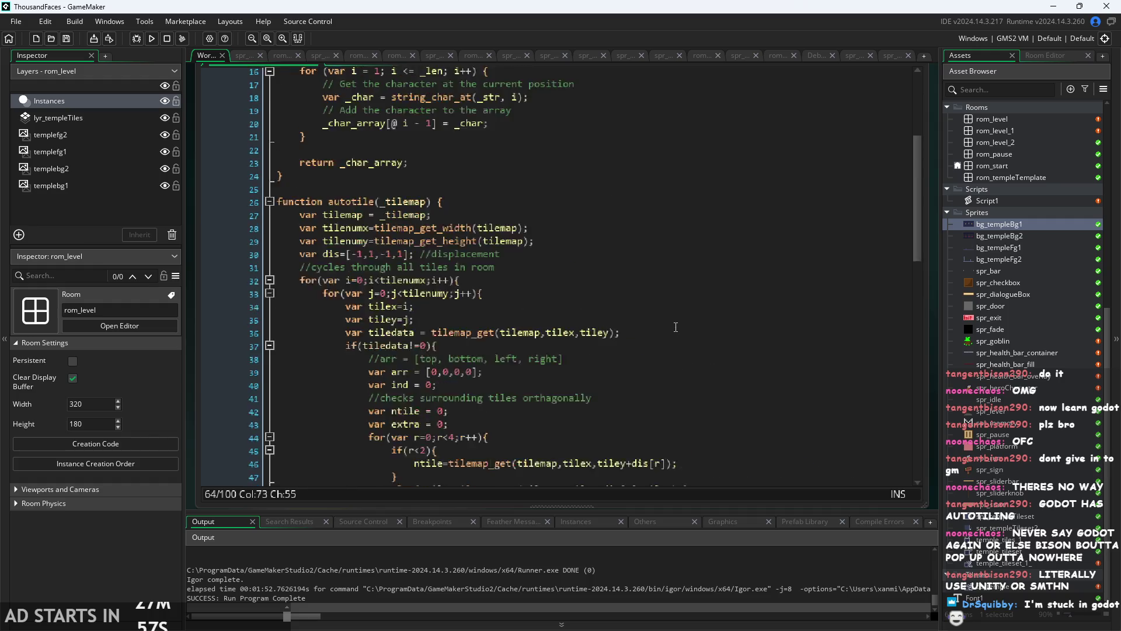
click(201, 370)
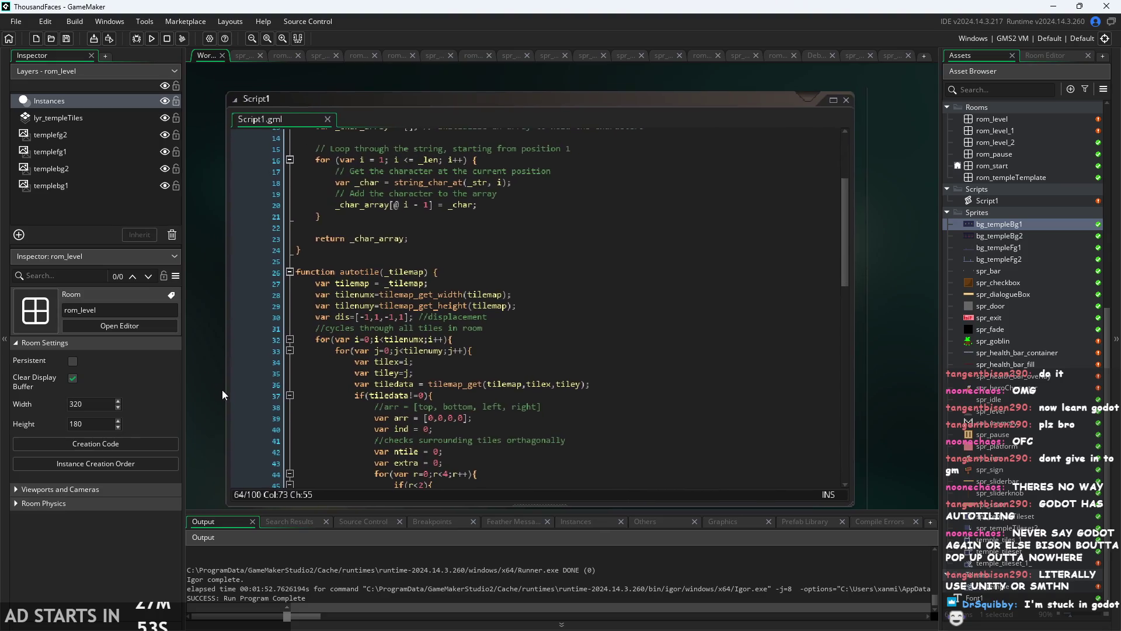
drag(222, 395, 243, 378)
scroll(475, 313, down, 2)
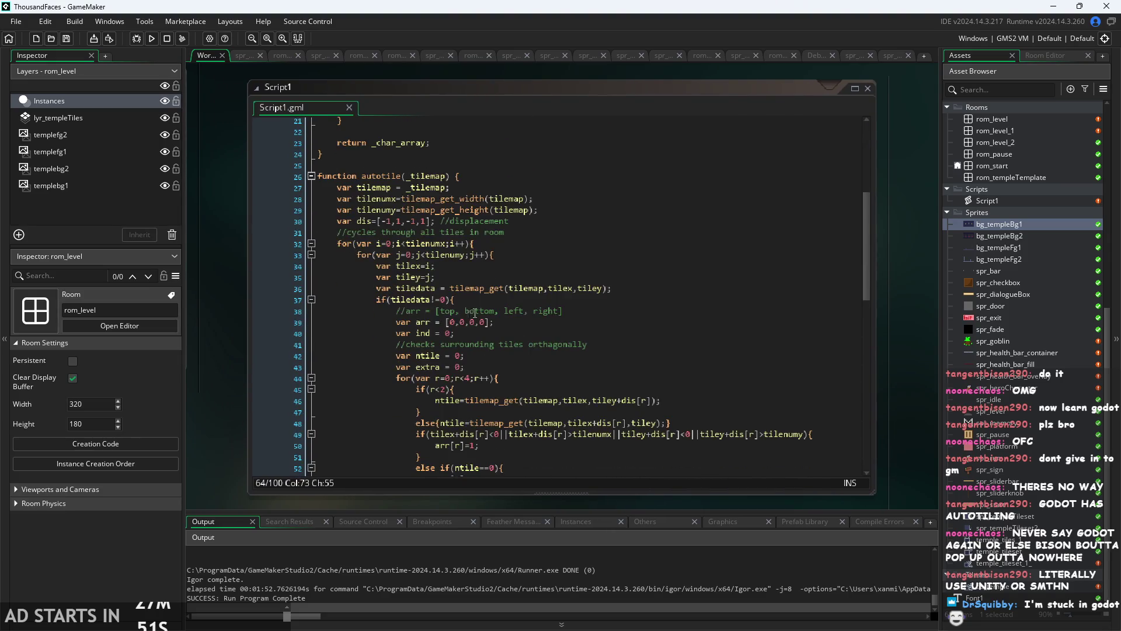
click(530, 168)
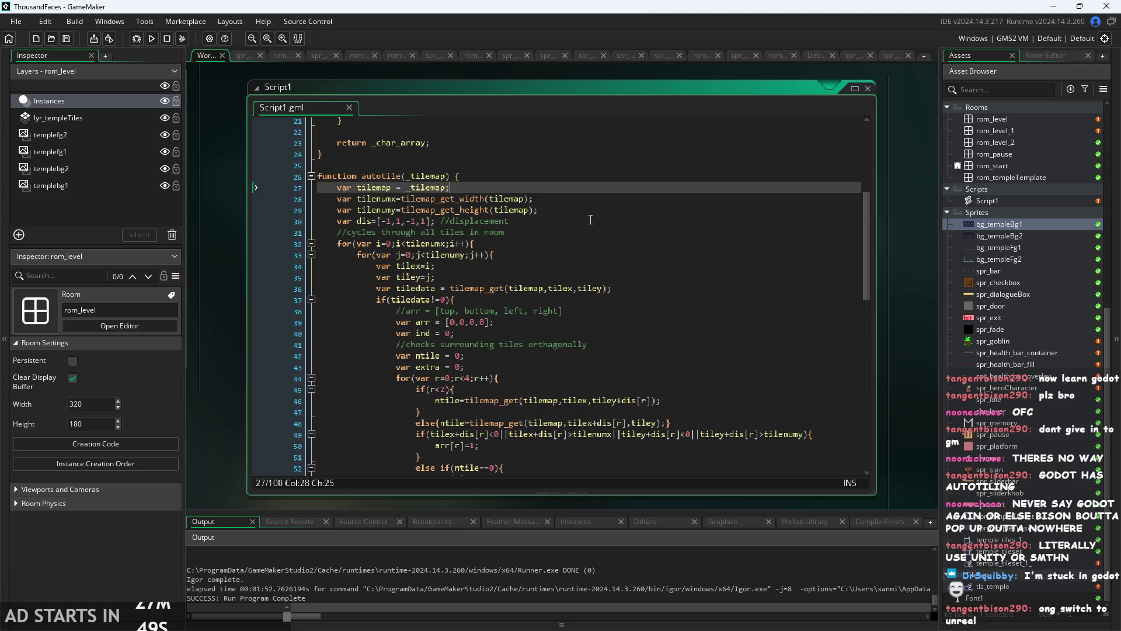
click(609, 226)
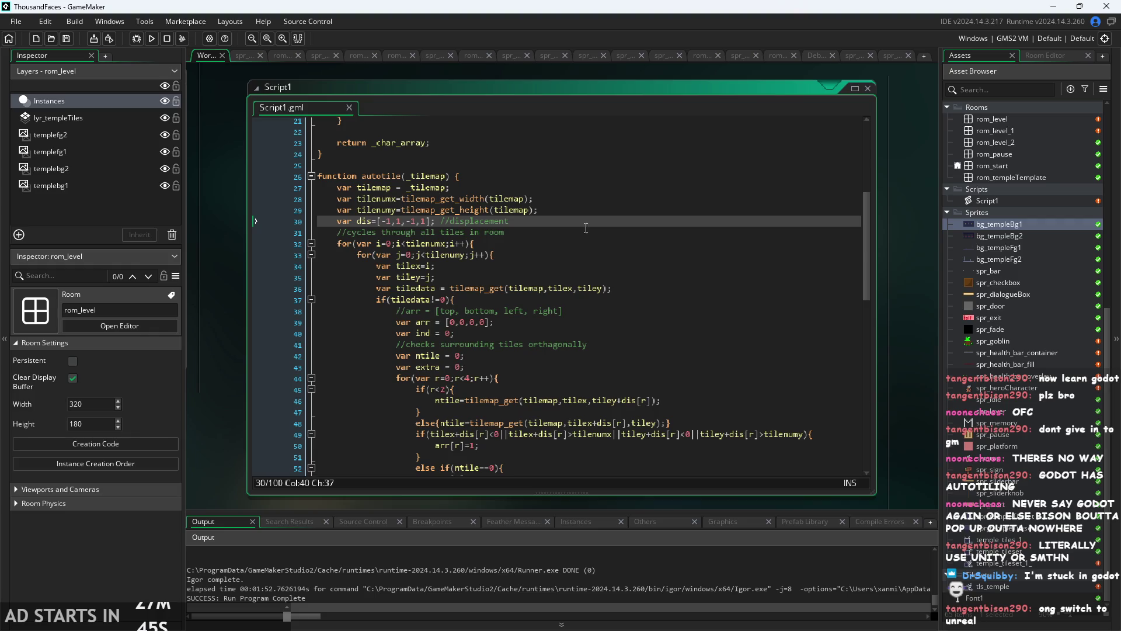
click(578, 243)
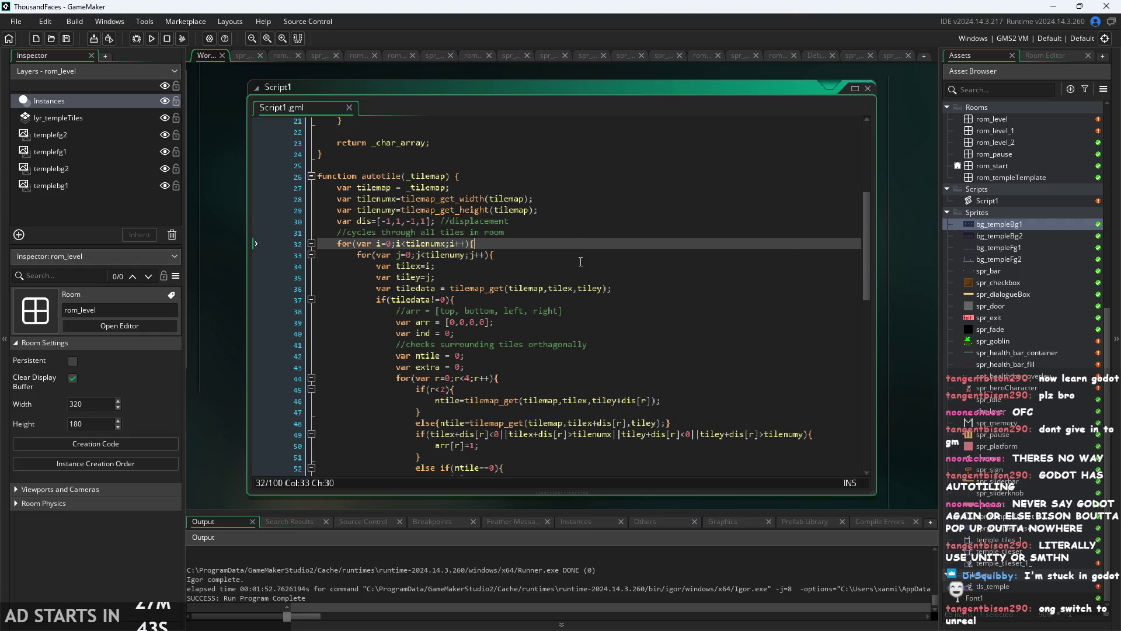
click(580, 263)
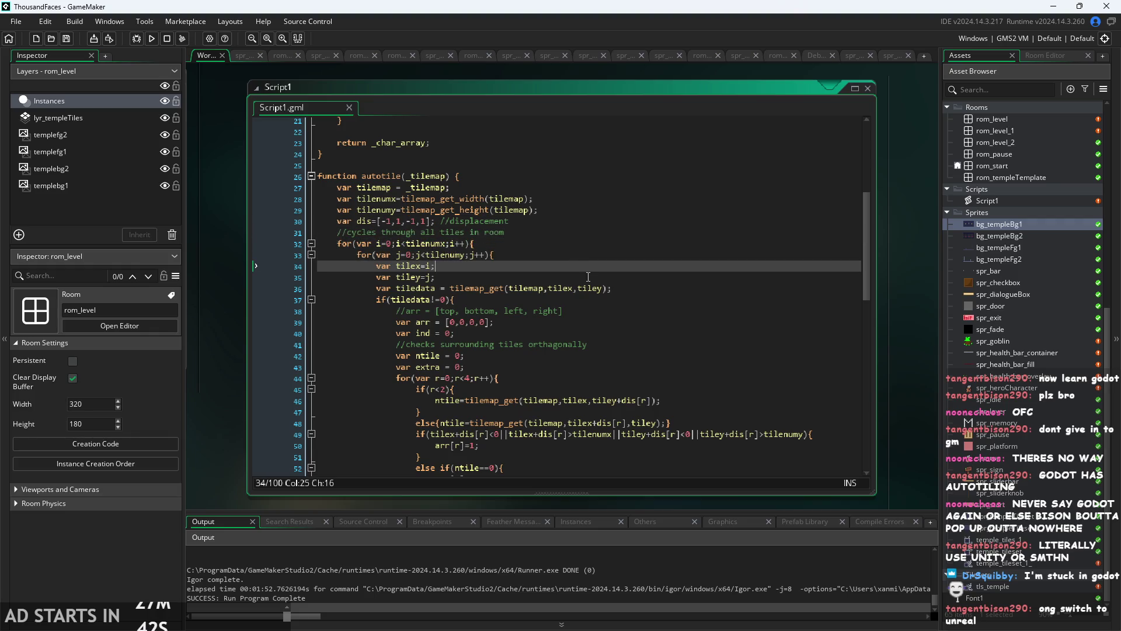
click(624, 277)
click(624, 288)
click(624, 300)
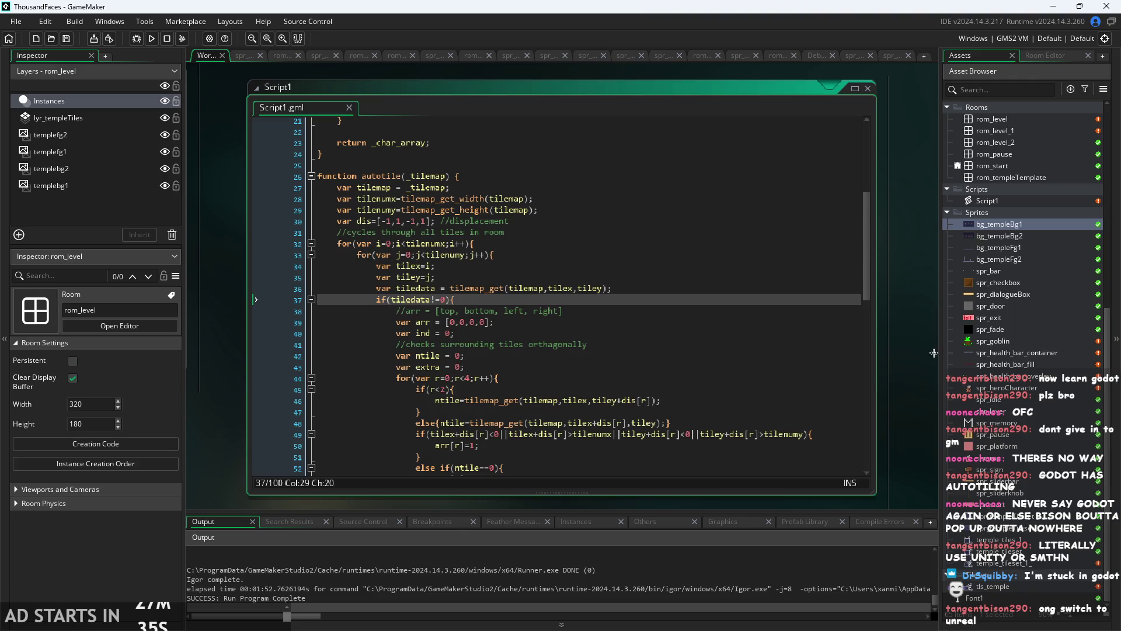
scroll(826, 307, down, 5)
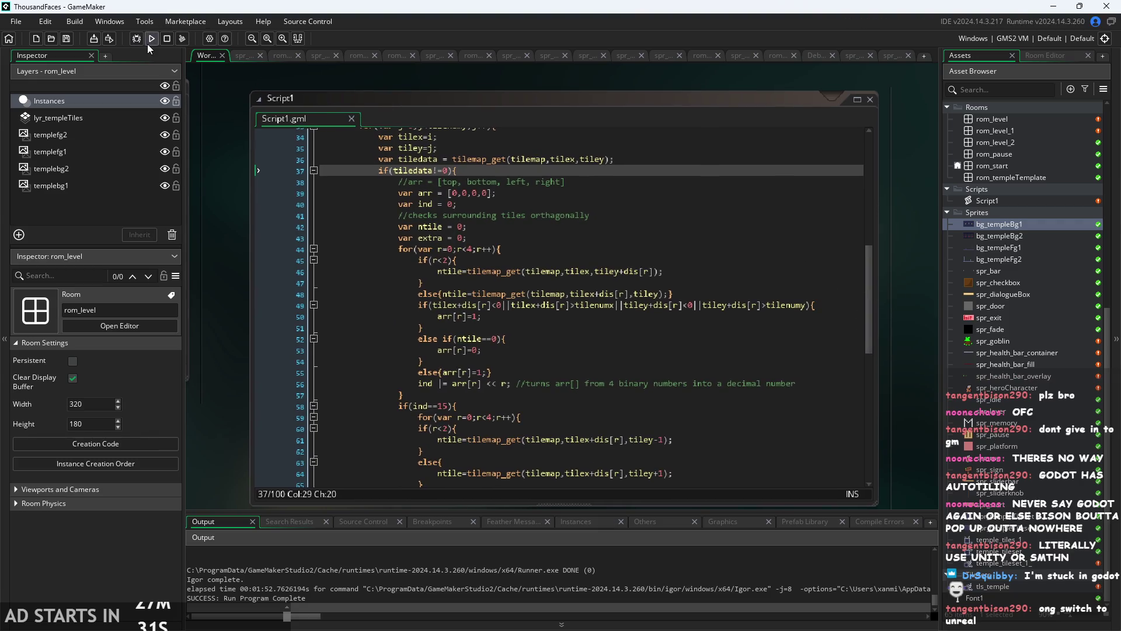
- Run the game, start from the title screen, and jump the hero onto the top stair platform
click(149, 39)
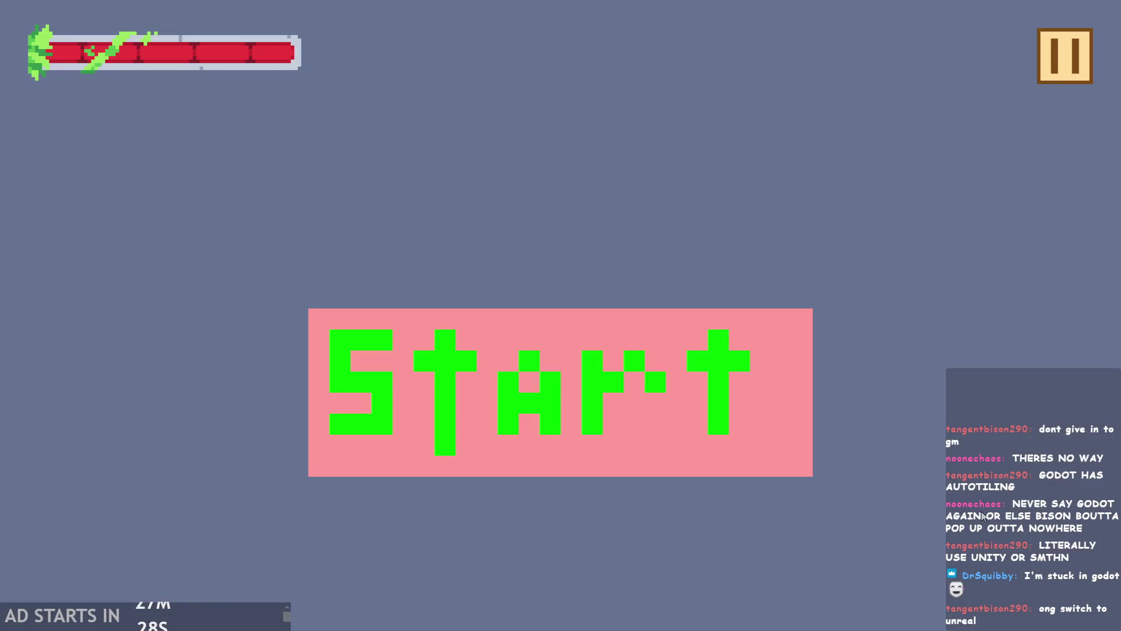
click(411, 415)
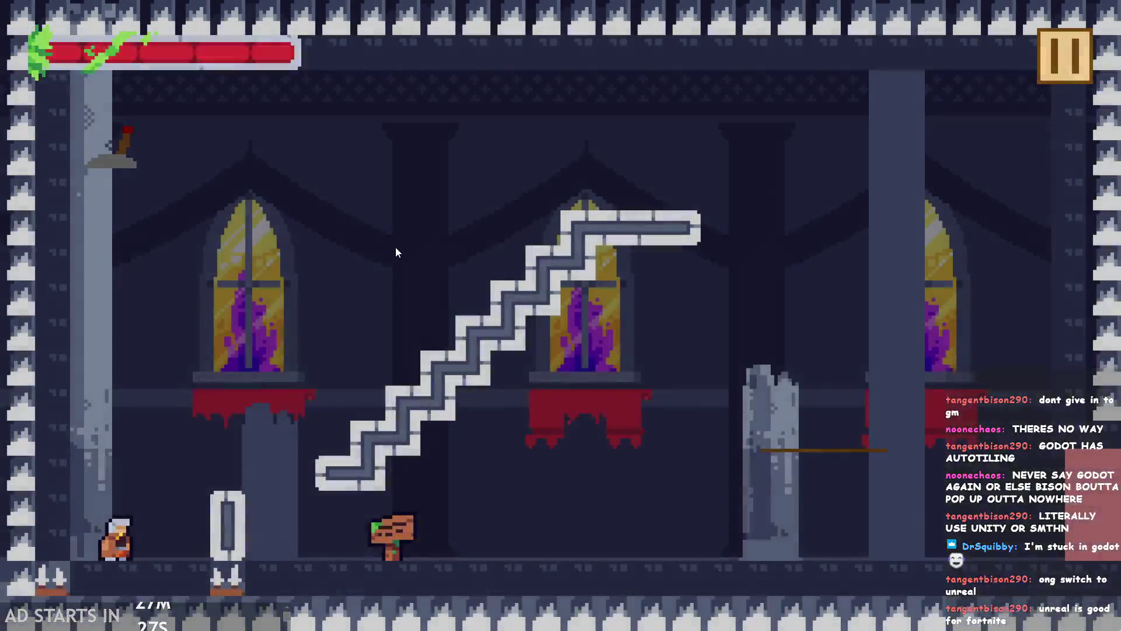
key(d)
key(space)
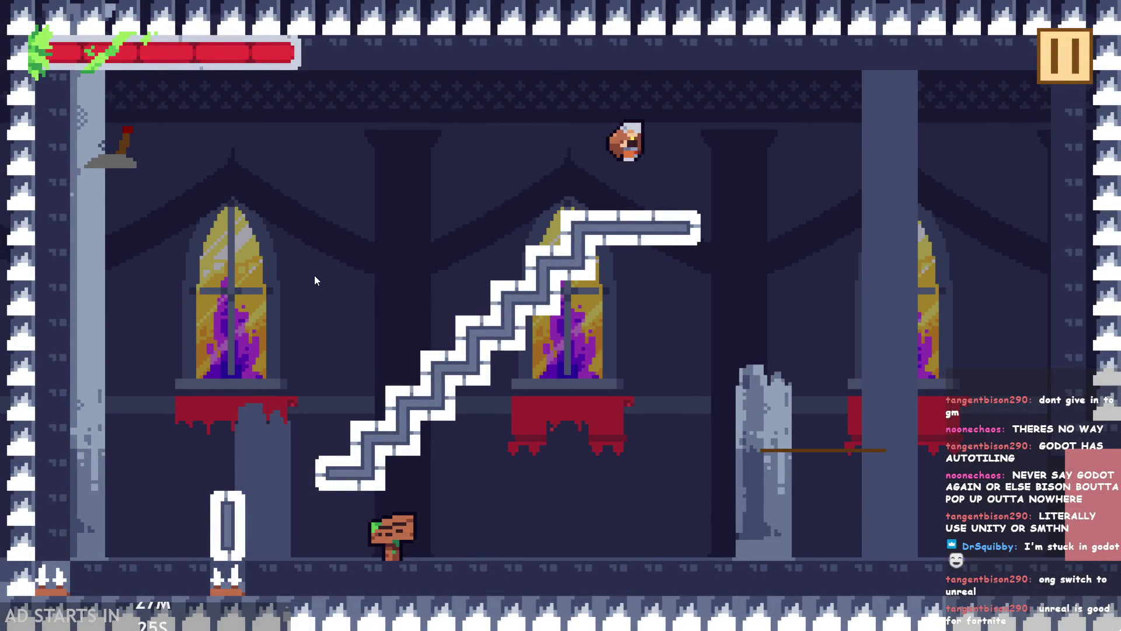
key(a)
key(space)
key(d)
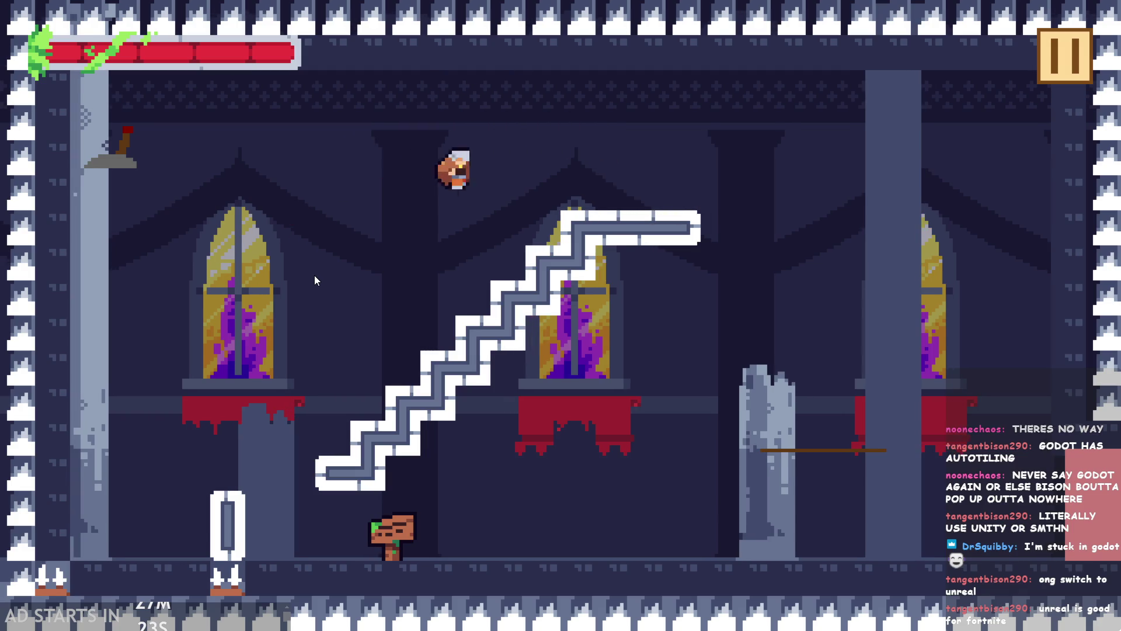
key(space)
key(a)
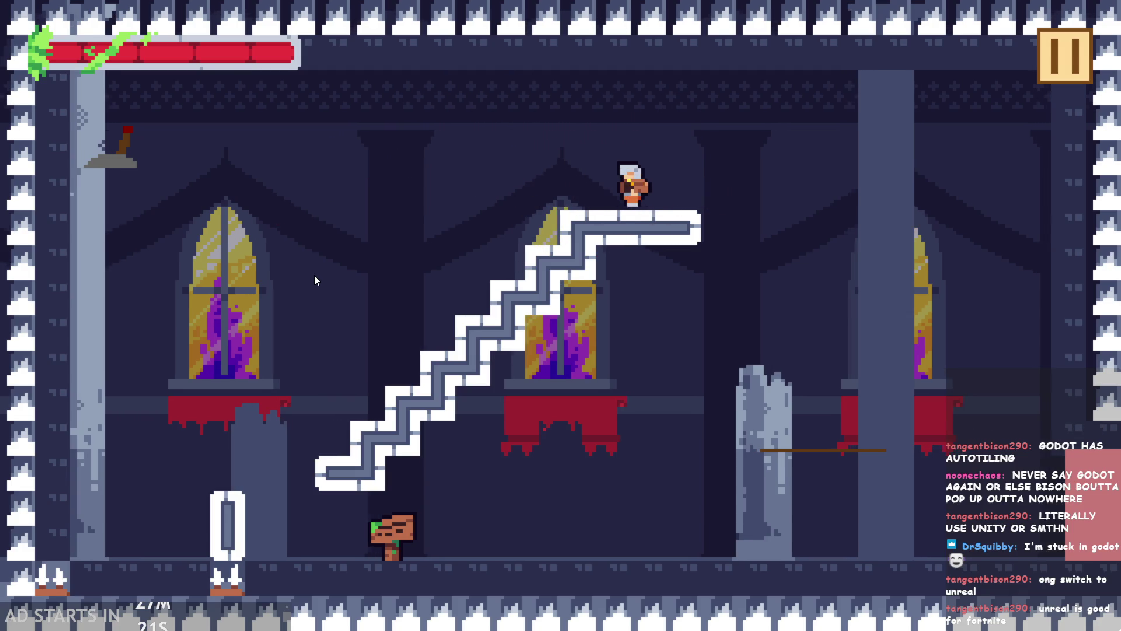
key(d)
key(a)
key(d)
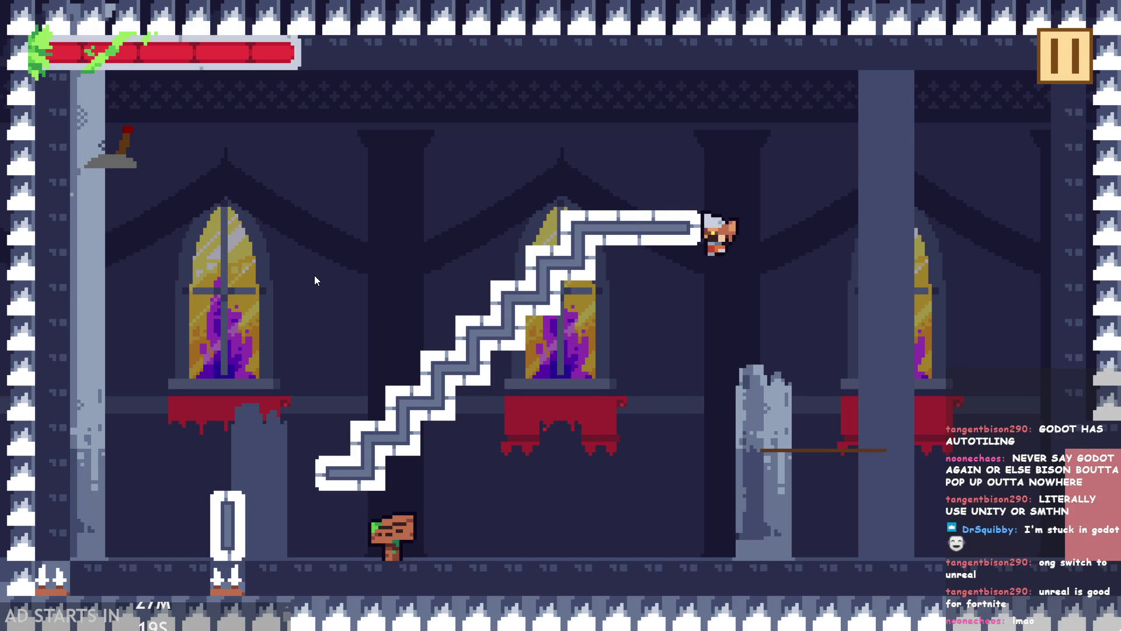
- Climb the staircase again from the floor to the top platform, then drop back down
key(a)
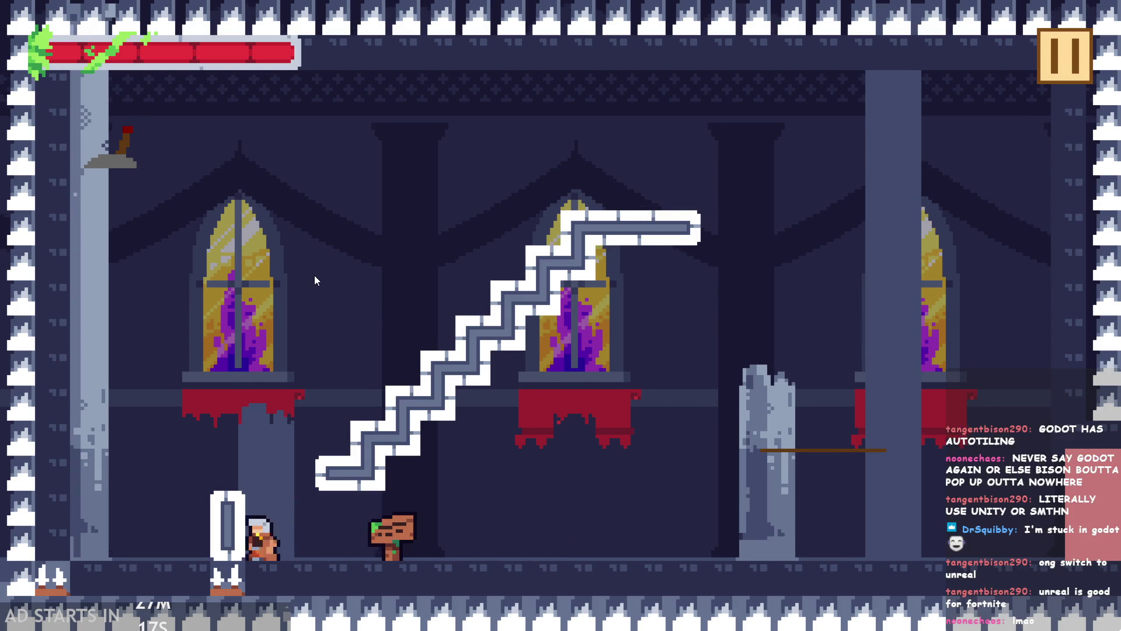
key(space)
key(d)
key(space)
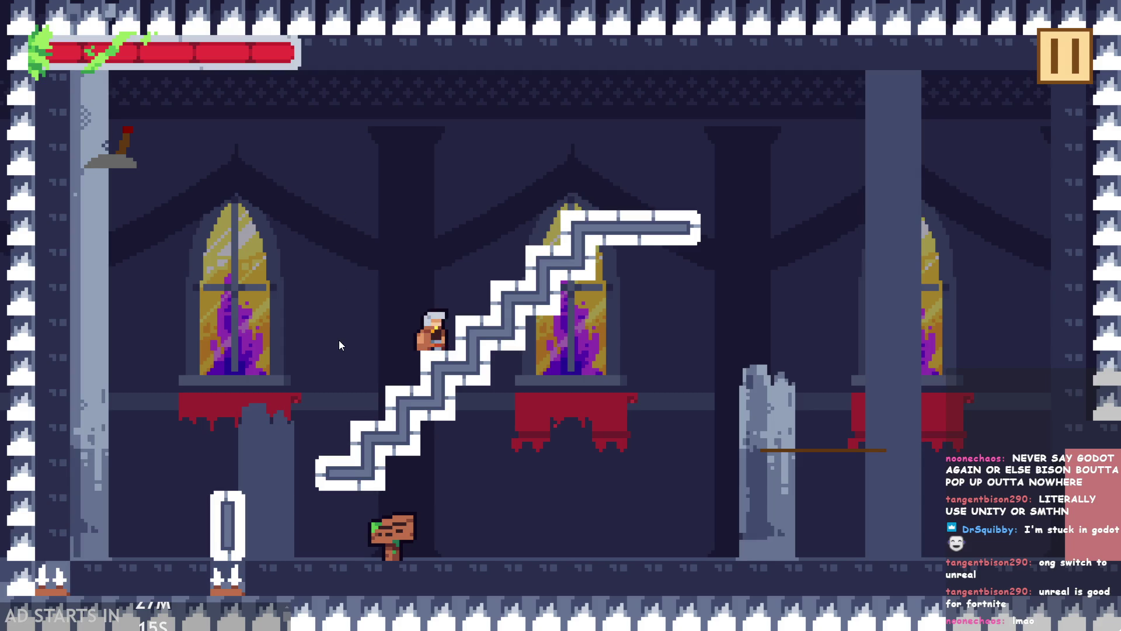
key(space)
key(d)
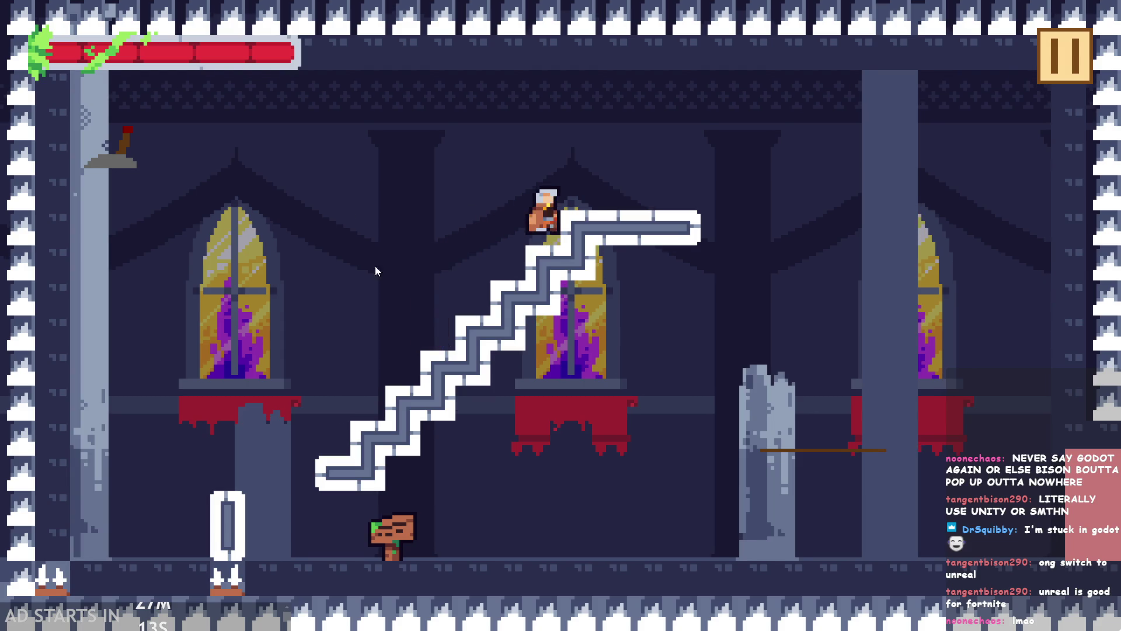
key(a)
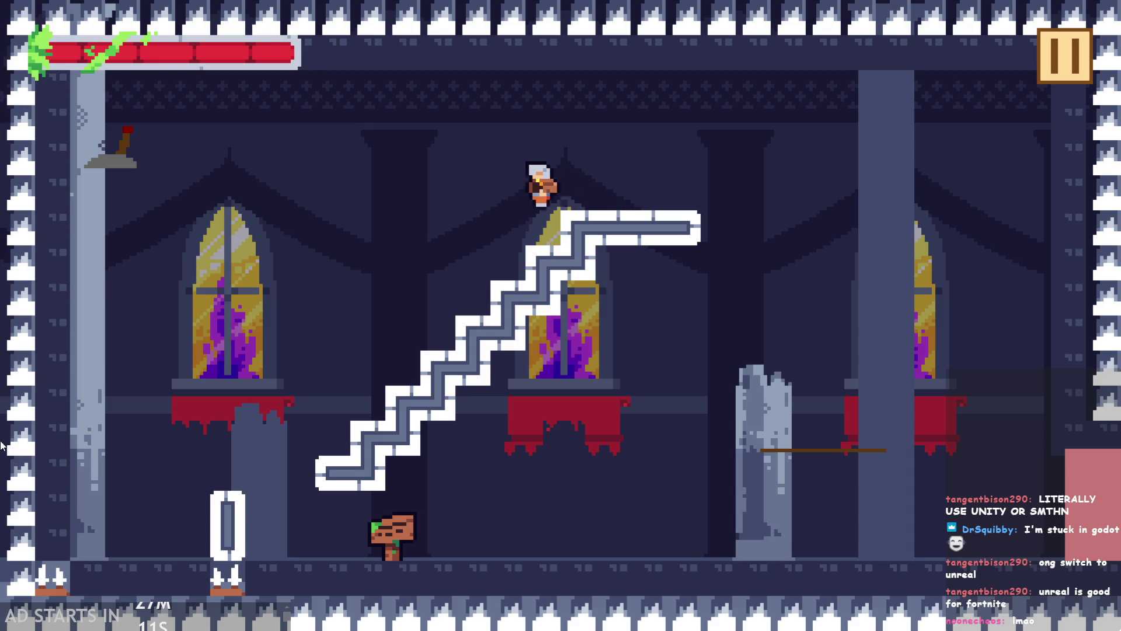
key(a)
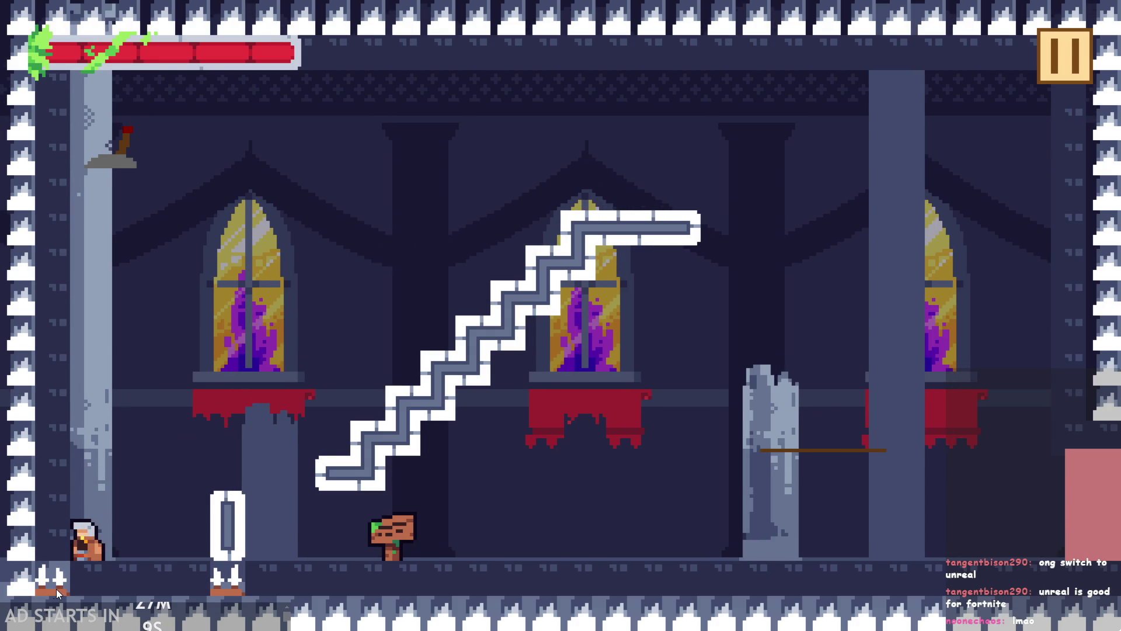
- Use the arrow keys to jump up the staircase and fall back to the floor near the signpost
key(Right)
key(Left)
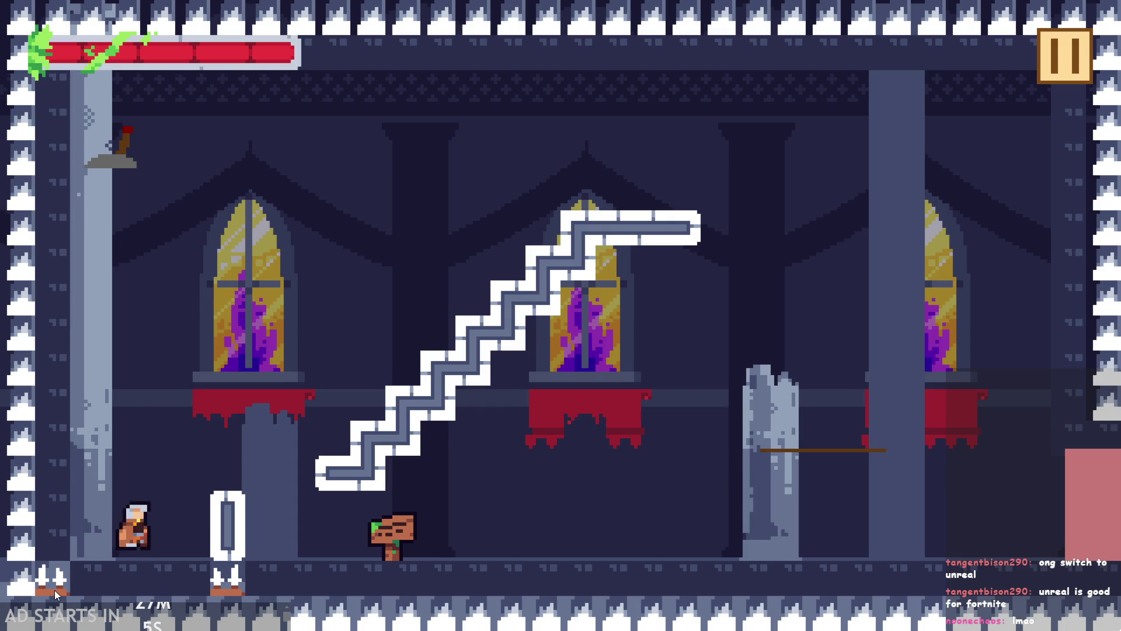
key(Right)
key(space)
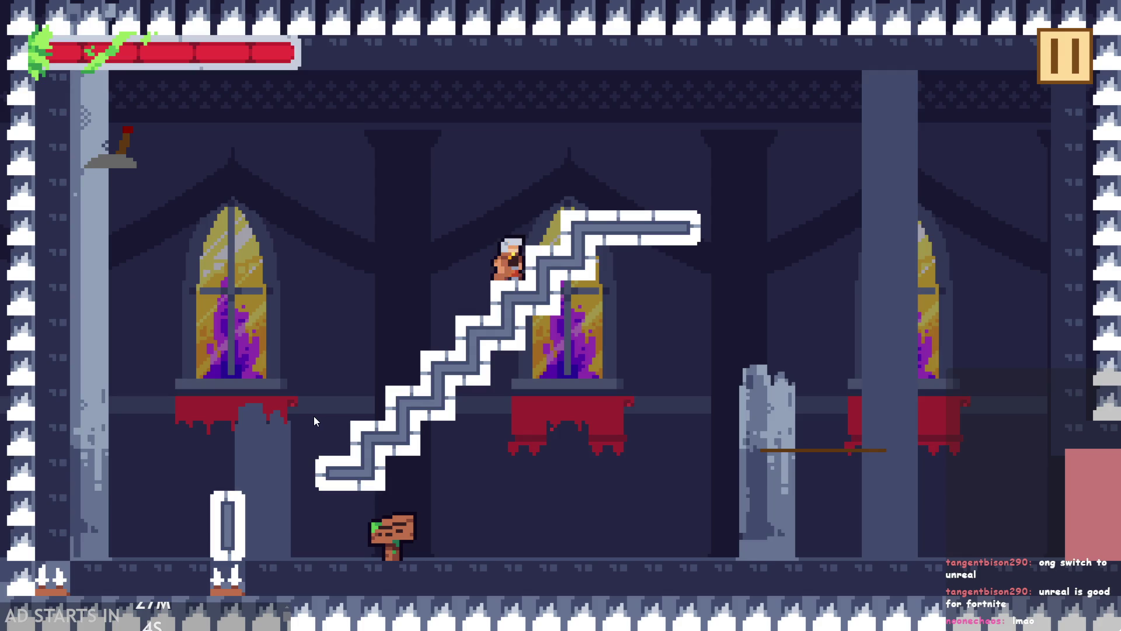
key(Right)
key(space)
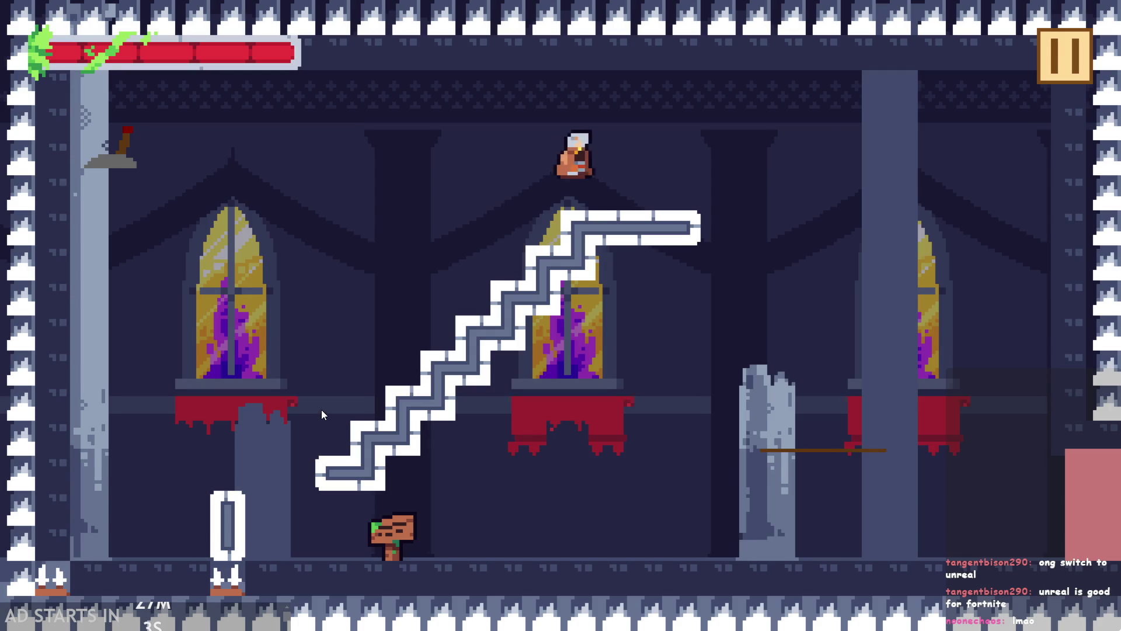
key(Left)
key(space)
key(Right)
key(space)
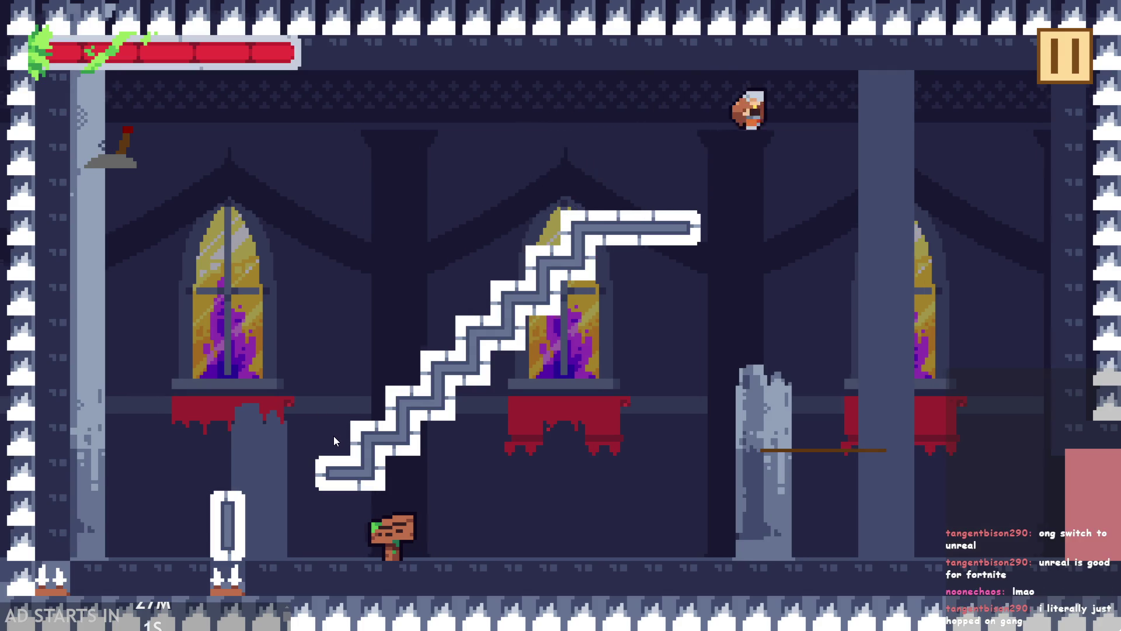
key(Left)
key(Right)
key(space)
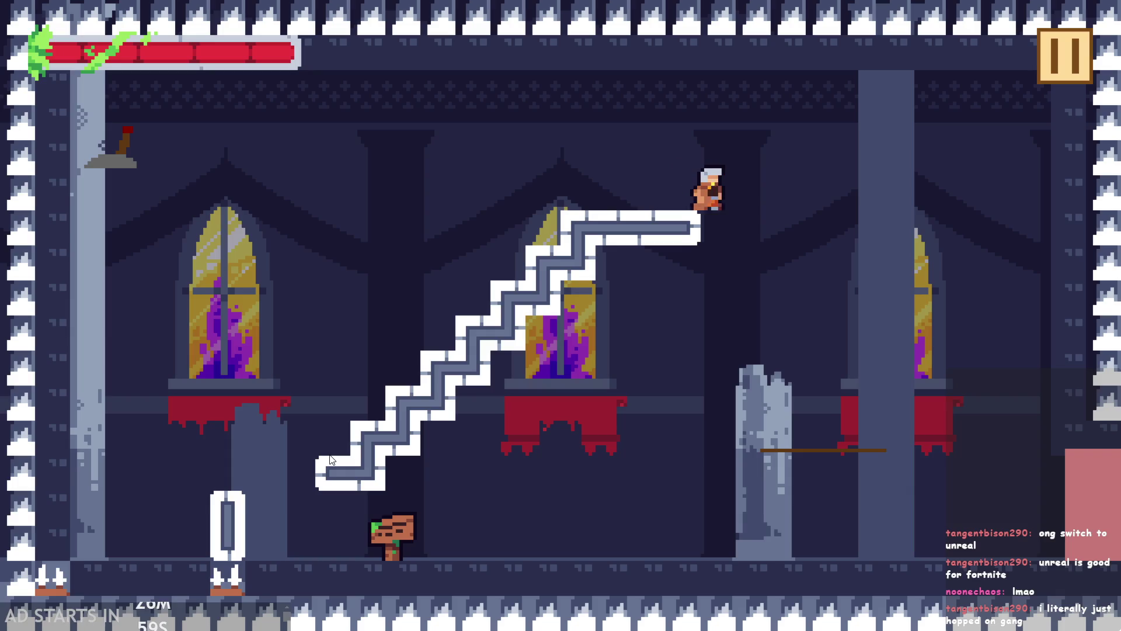
key(Left)
key(Right)
key(Left)
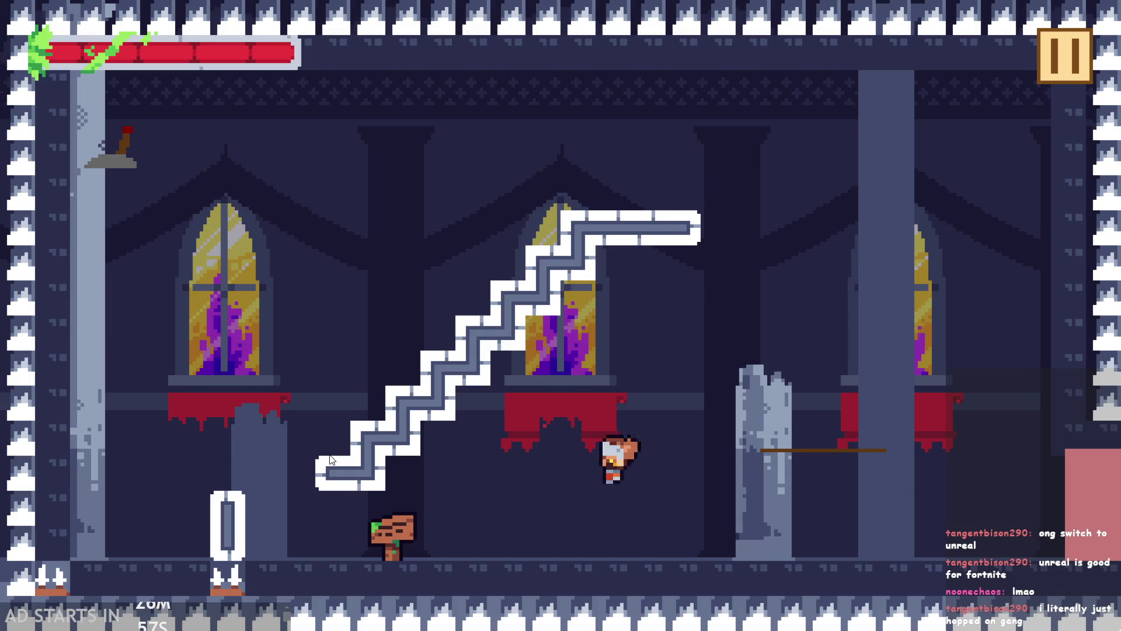
key(space)
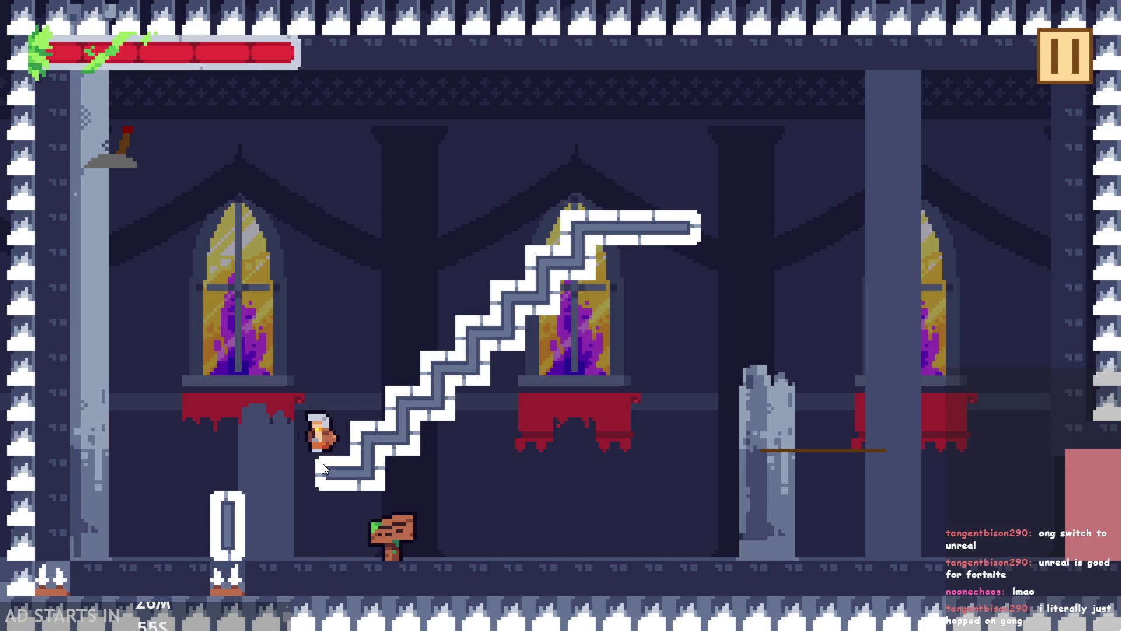
key(Left)
key(space)
- Climb the stair wall to the top platform, then jump down and move left onto the rope
key(space)
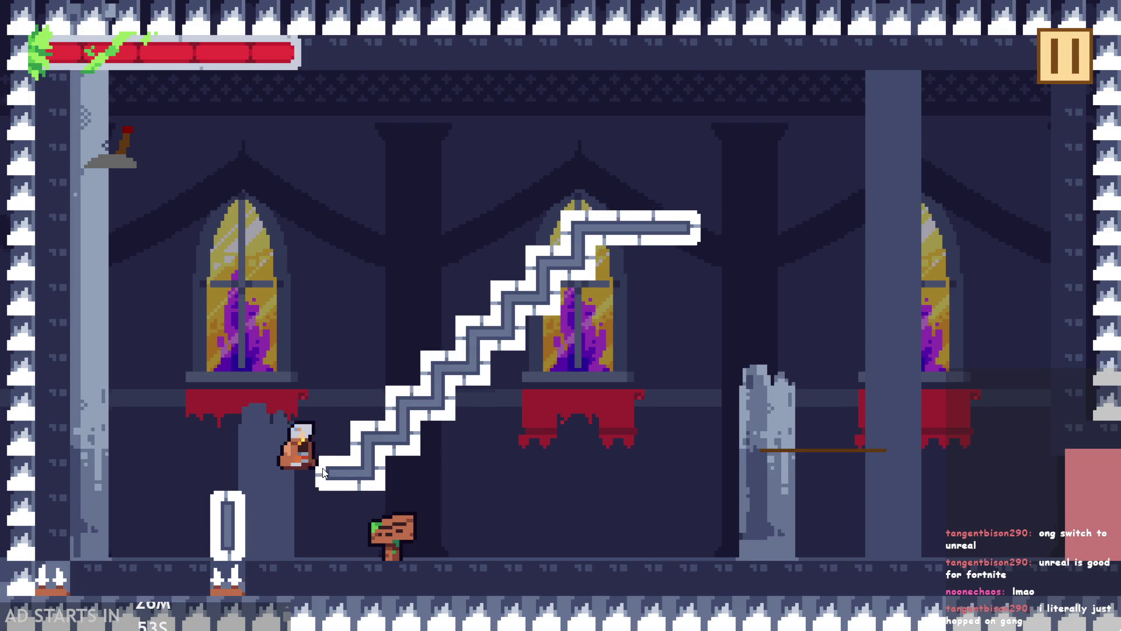
key(space)
key(Right)
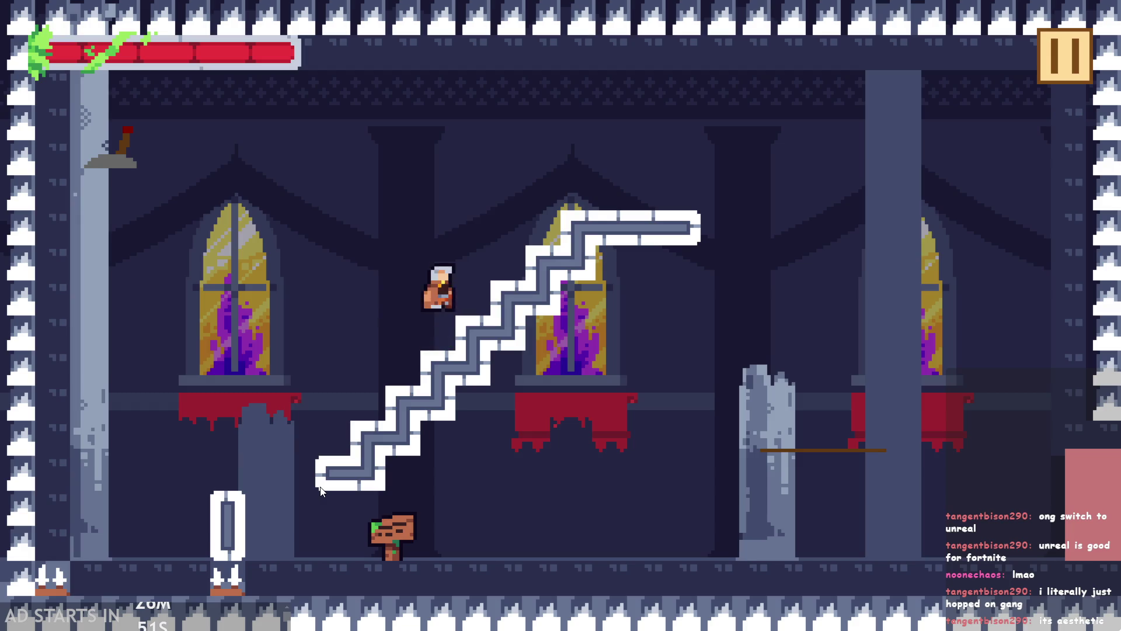
key(space)
key(space)
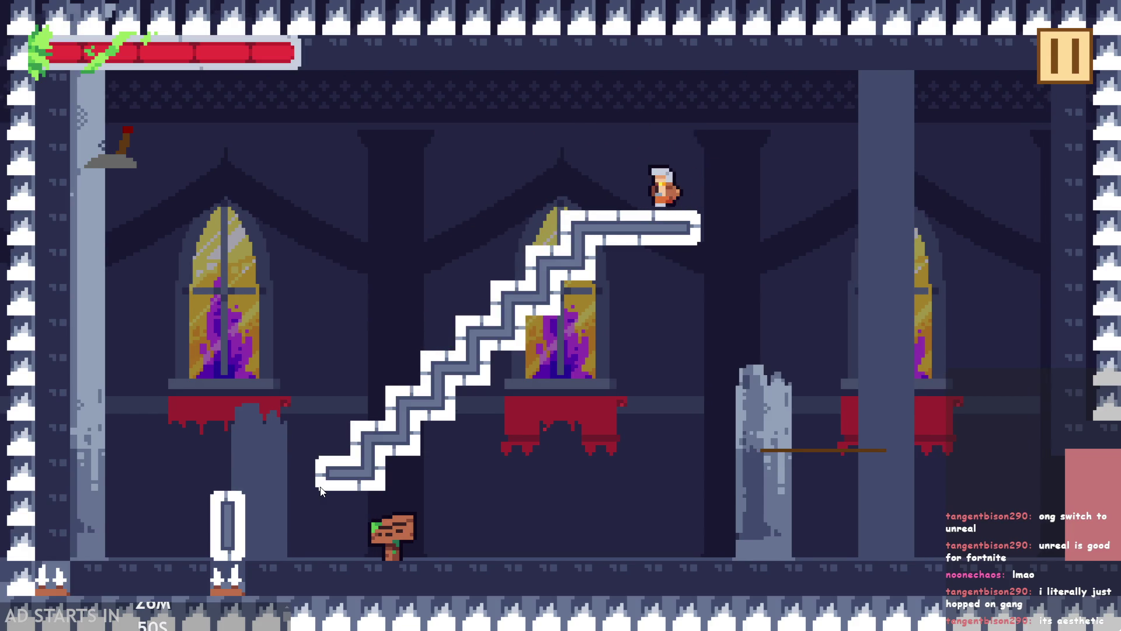
key(Left)
key(space)
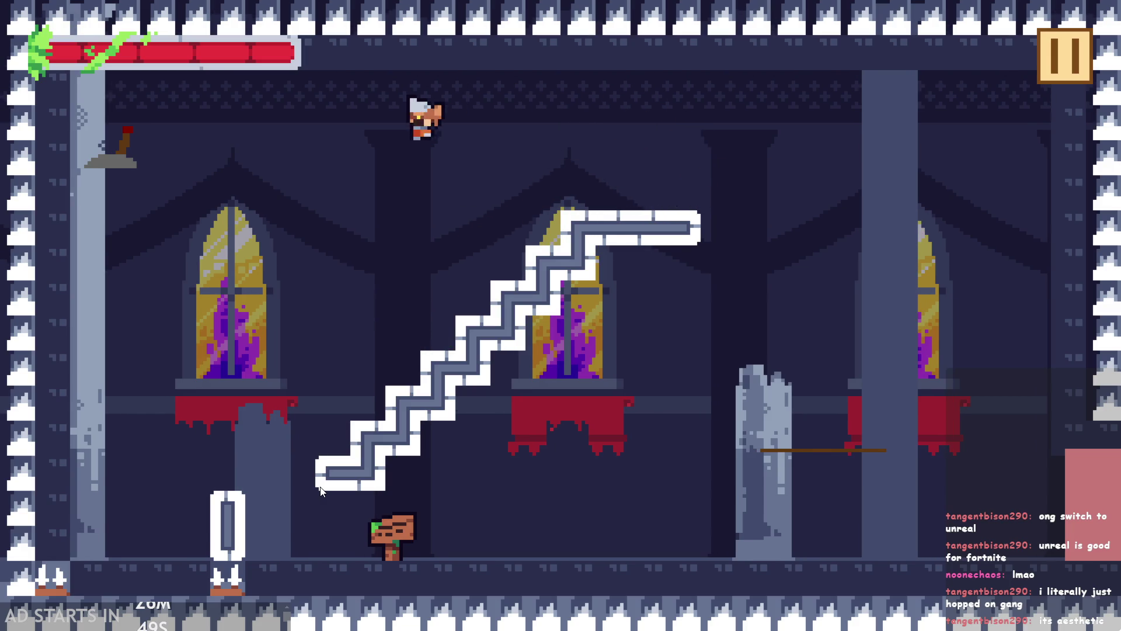
key(Right)
key(space)
key(Right)
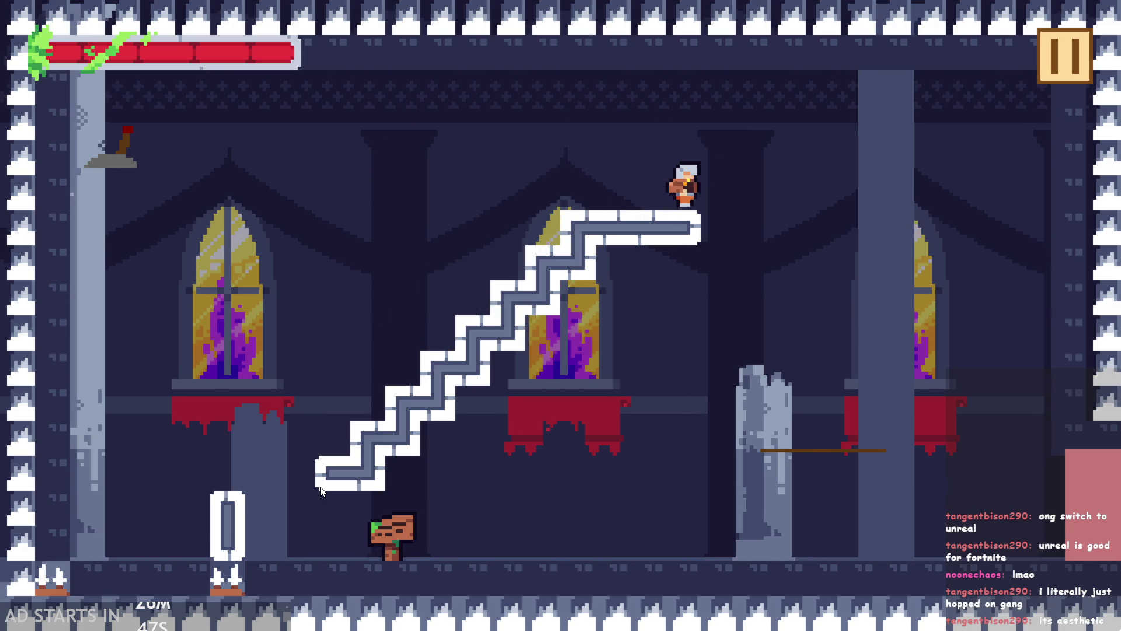
key(Left)
key(space)
key(Right)
key(space)
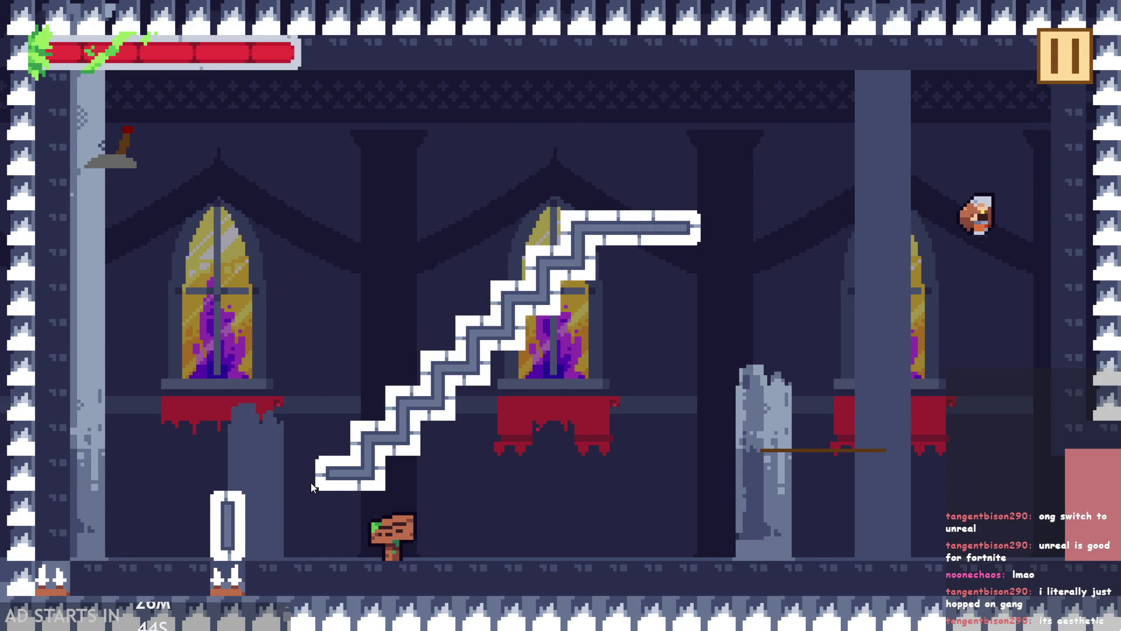
key(Left)
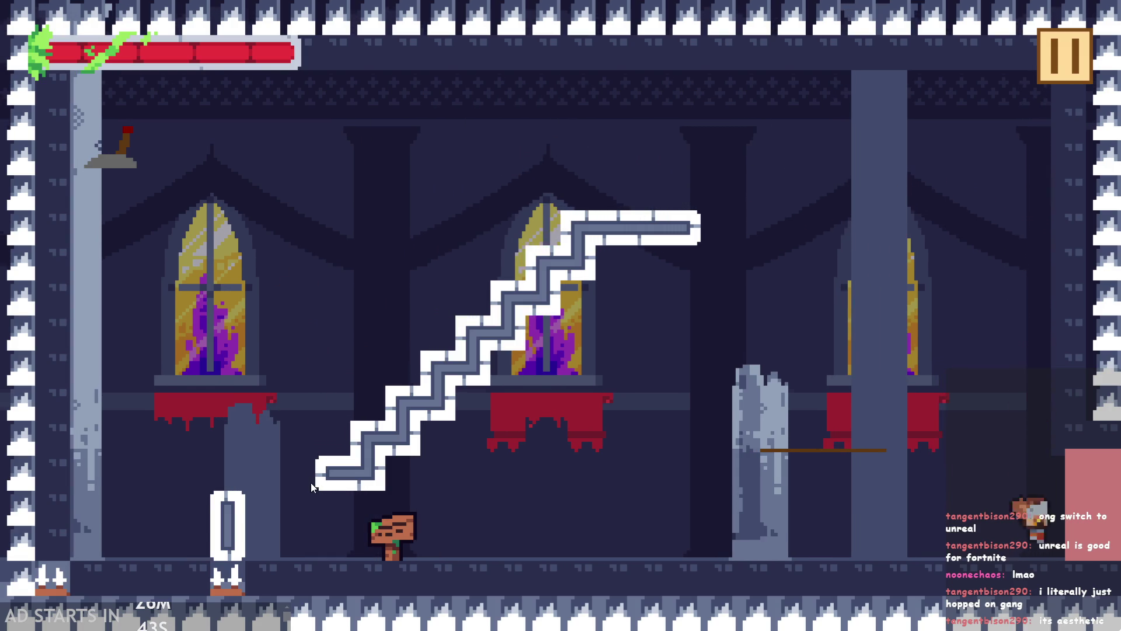
key(Right)
key(space)
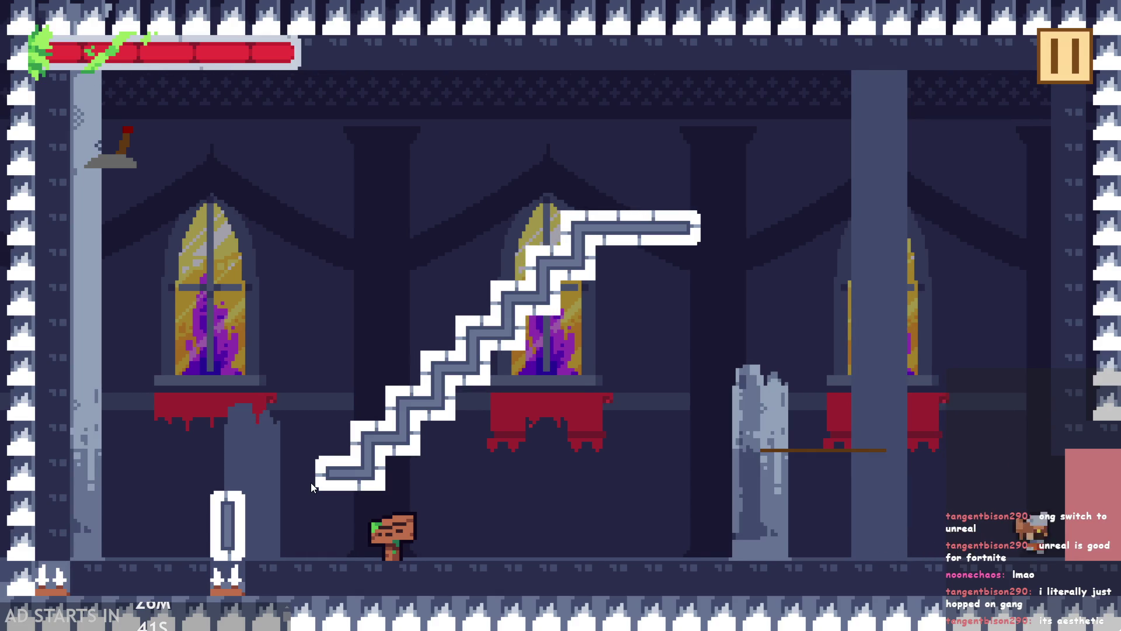
key(Left)
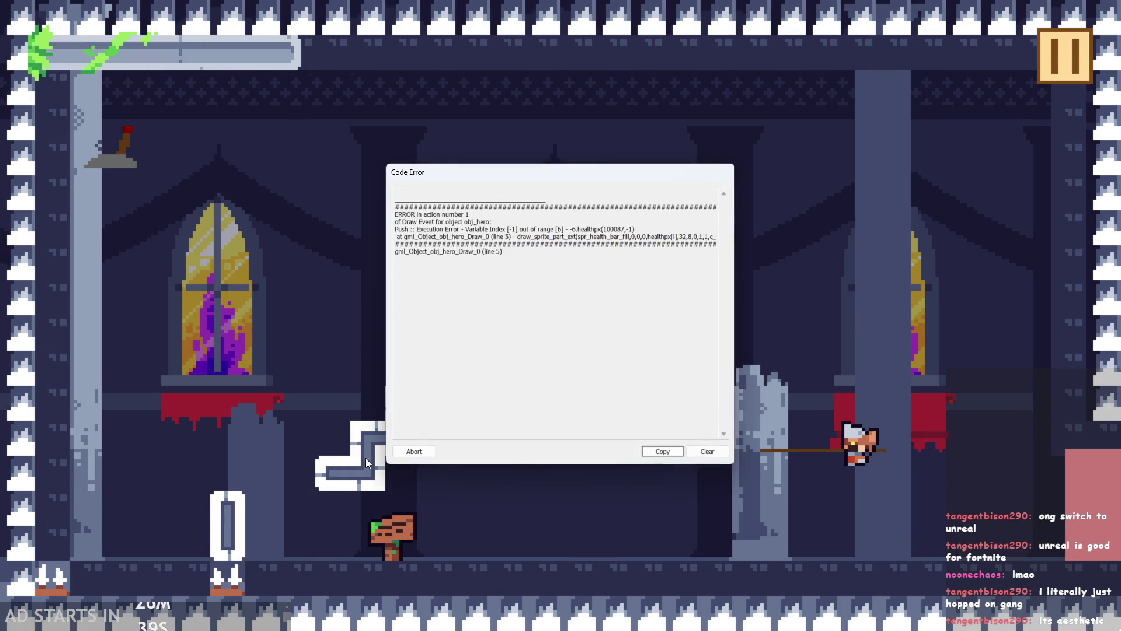
- Abort the crashed game from the Code Error dialog and zoom out on the Script1 code
click(414, 452)
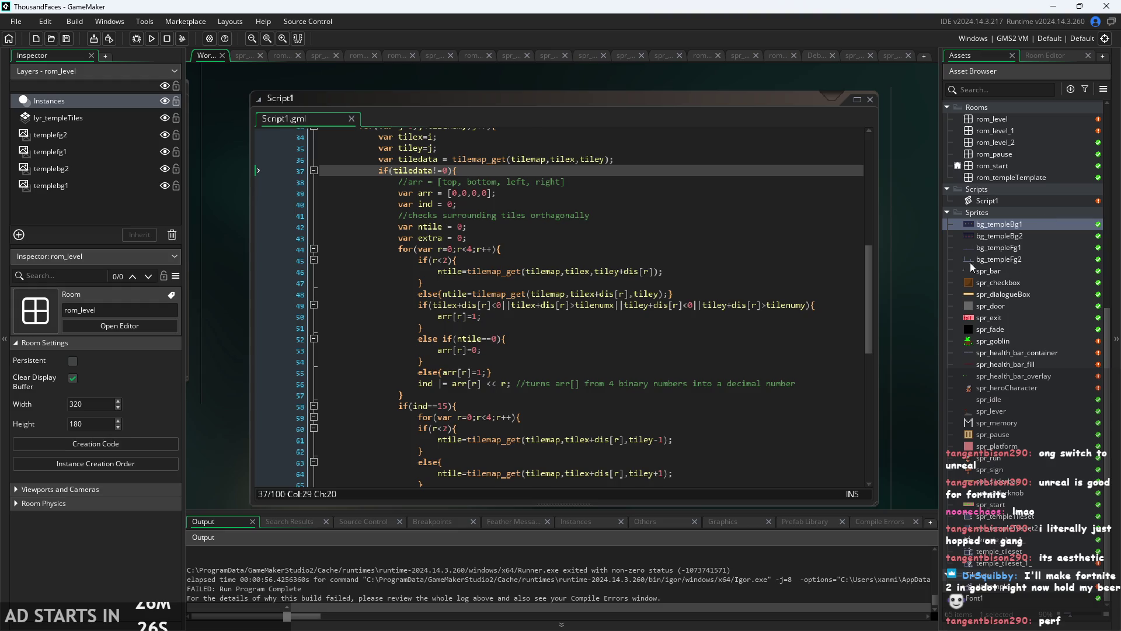
scroll(931, 269, down, 3)
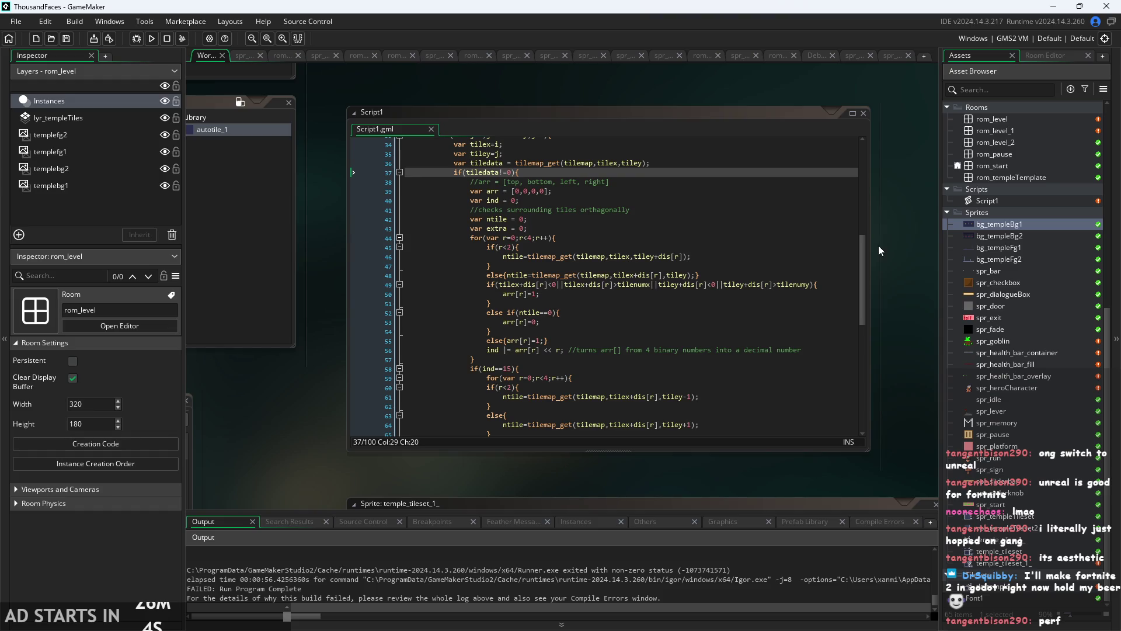
- Pan the workspace toward the tileset windows so the Auto Tiling window comes into view
scroll(893, 299, up, 1)
ctrl+scroll(893, 299, down, 1)
drag(893, 299, 944, 307)
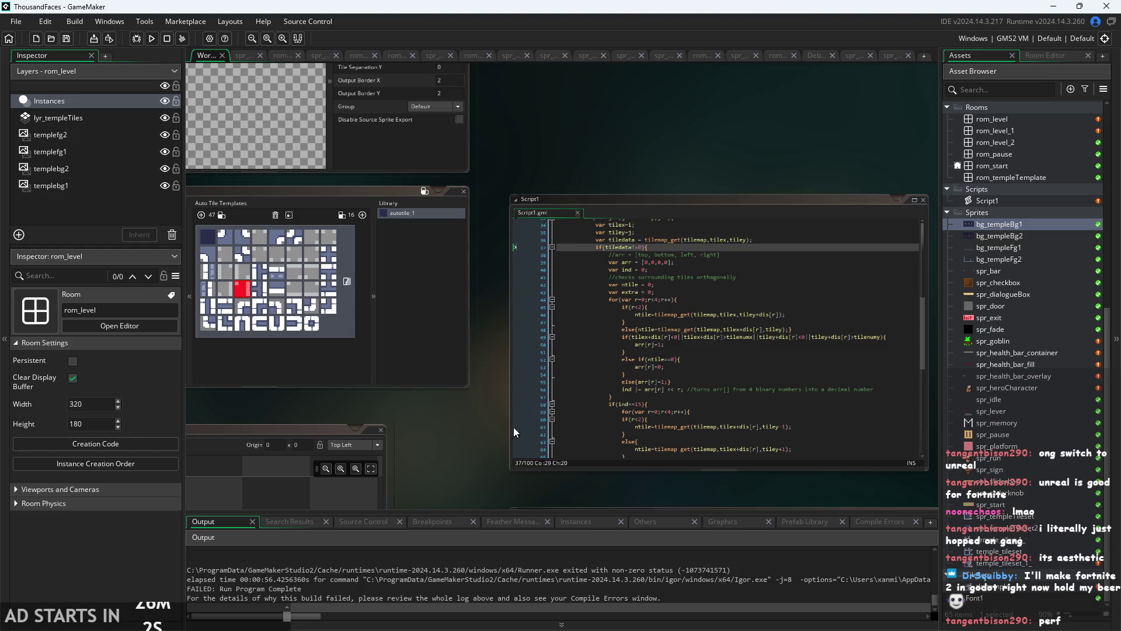
ctrl+scroll(632, 390, up, 1)
ctrl+scroll(472, 359, up, 1)
scroll(628, 454, up, 2)
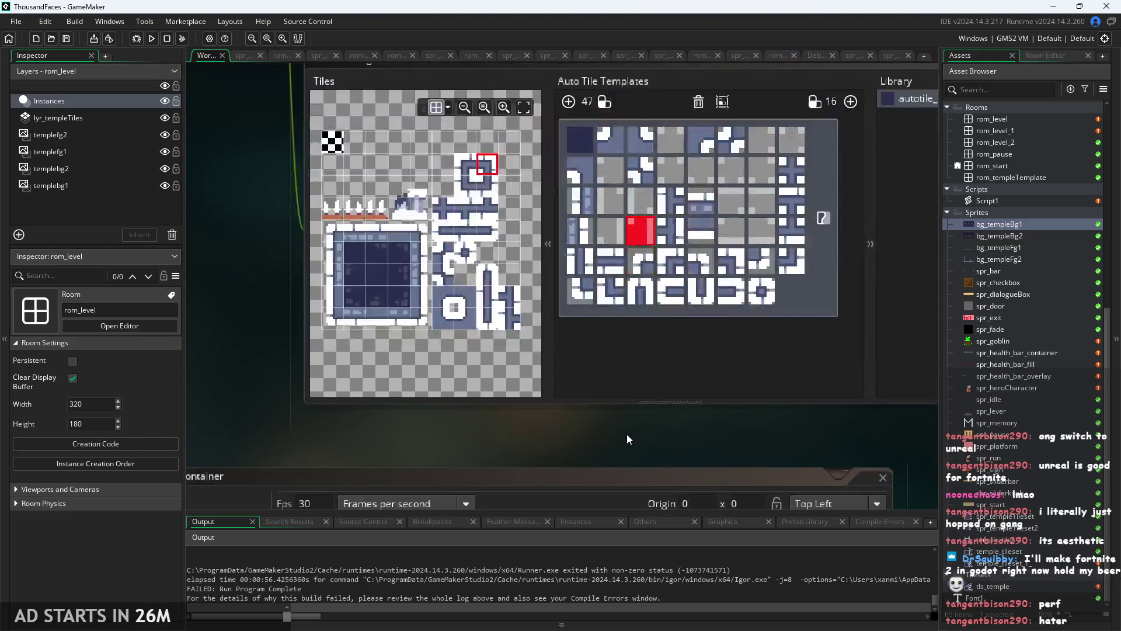
mouse_move(627, 434)
mouse_down()
mouse_move(532, 490)
mouse_move(571, 476)
mouse_up()
- Zoom and centre the Auto Tiling panel showing the 47-tile autotile_1 template
ctrl+scroll(559, 461, up, 1)
scroll(532, 490, down, 1)
scroll(533, 490, up, 1)
scroll(534, 500, down, 1)
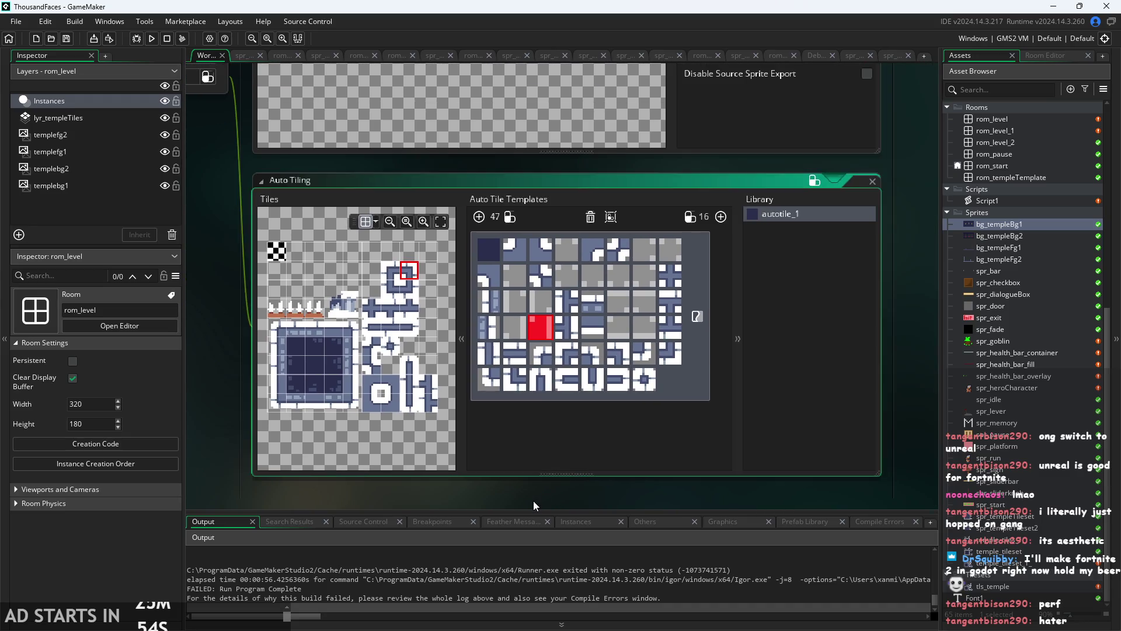
scroll(534, 485, up, 1)
scroll(521, 486, down, 1)
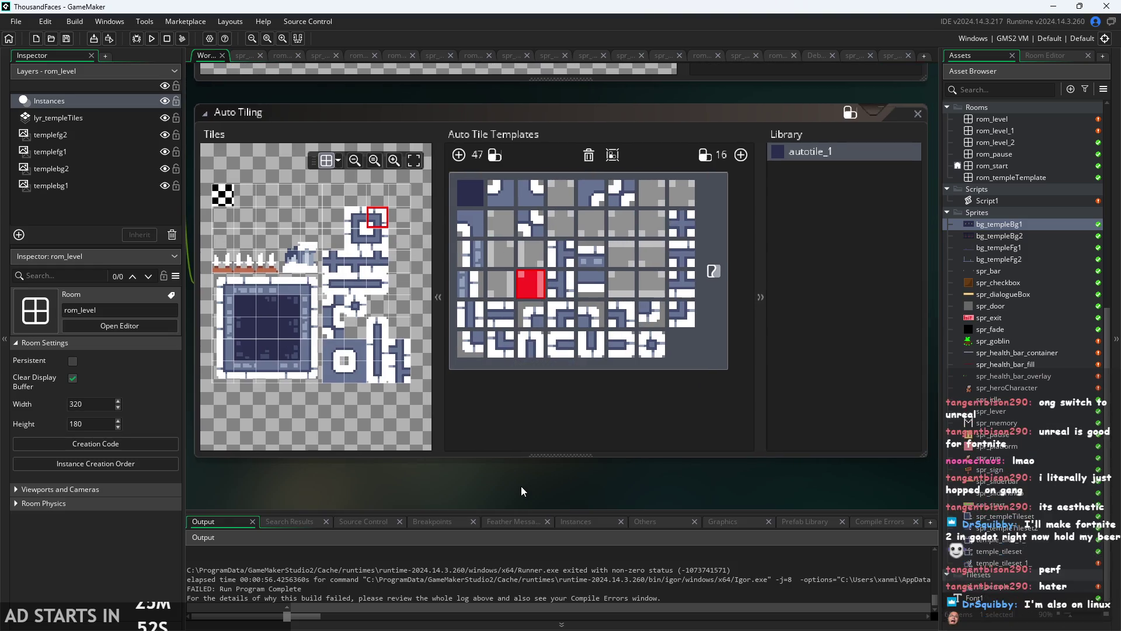
scroll(524, 485, up, 1)
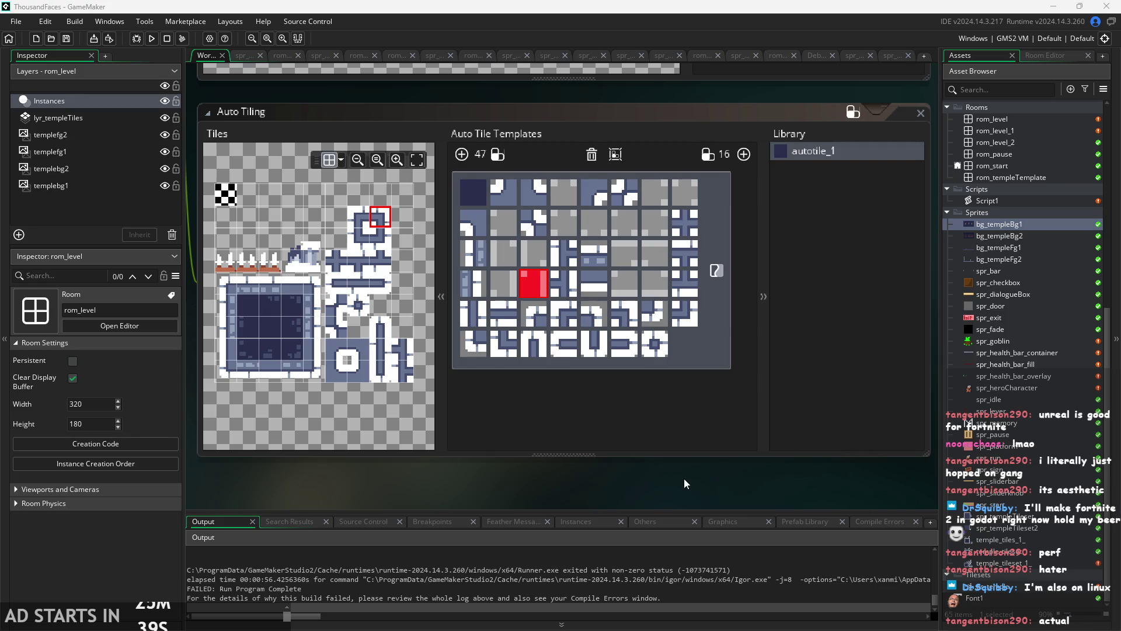
scroll(692, 486, down, 2)
scroll(692, 486, up, 2)
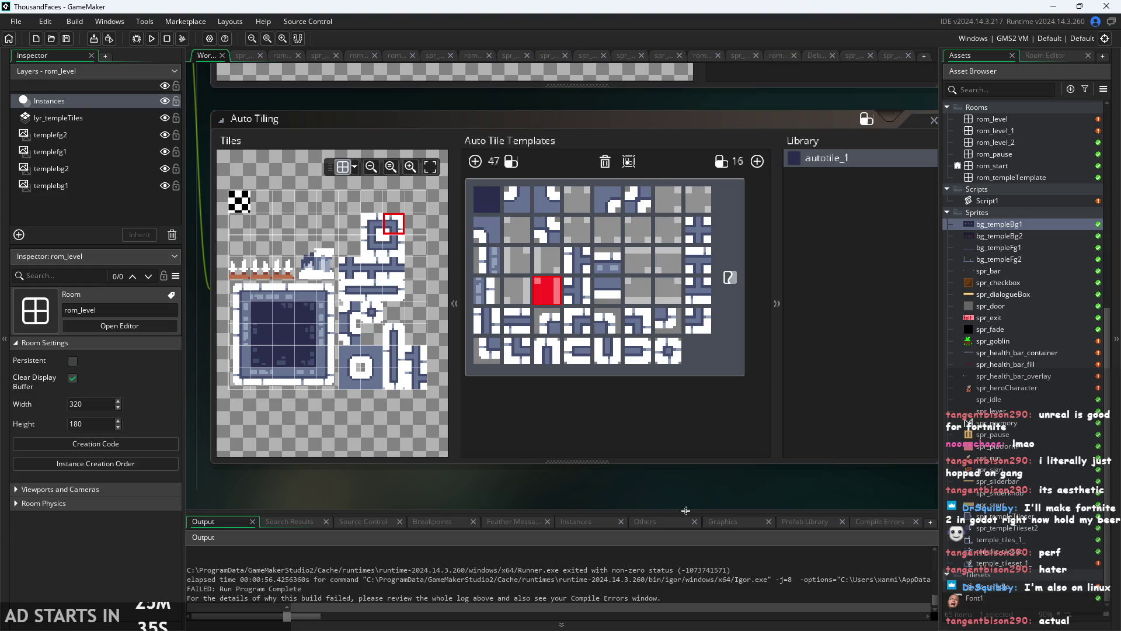
scroll(614, 483, down, 2)
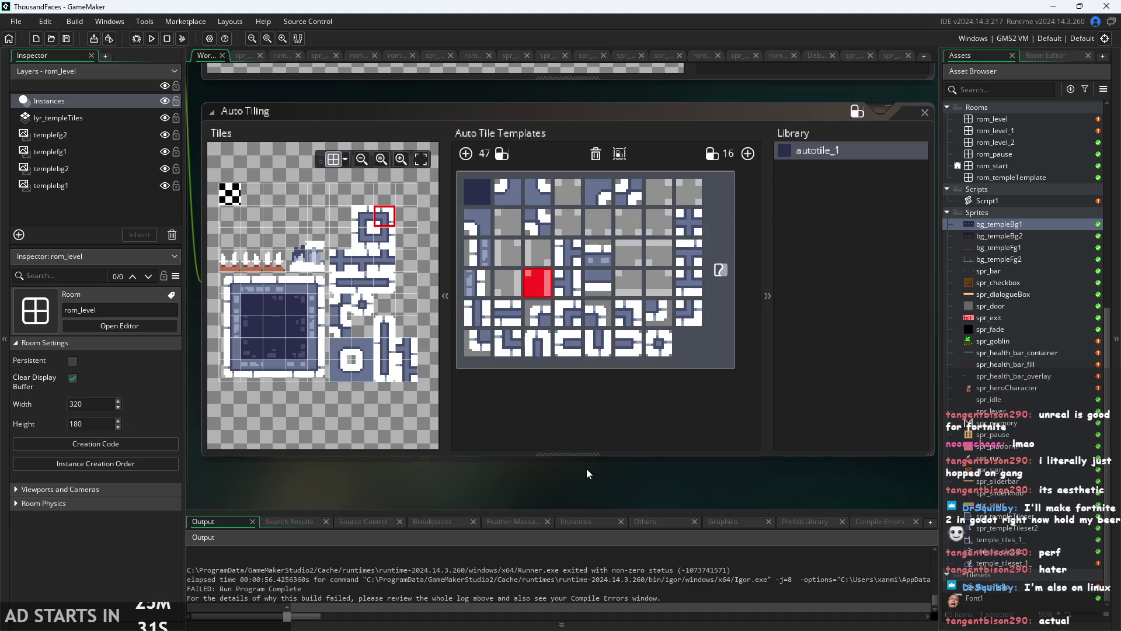
drag(565, 480, 567, 447)
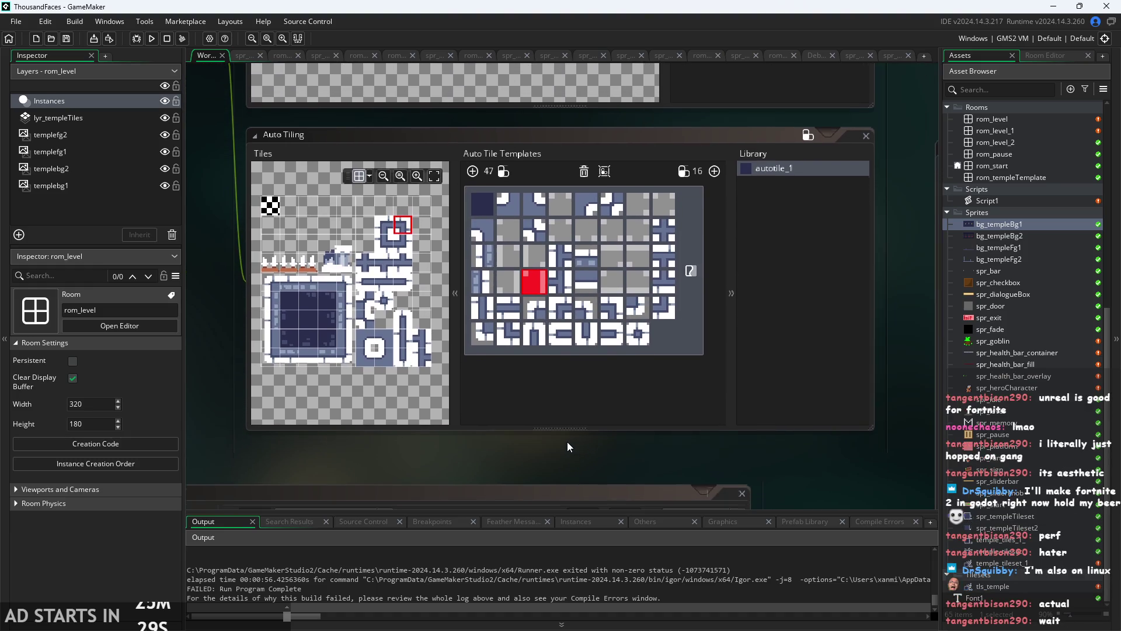
scroll(567, 447, up, 1)
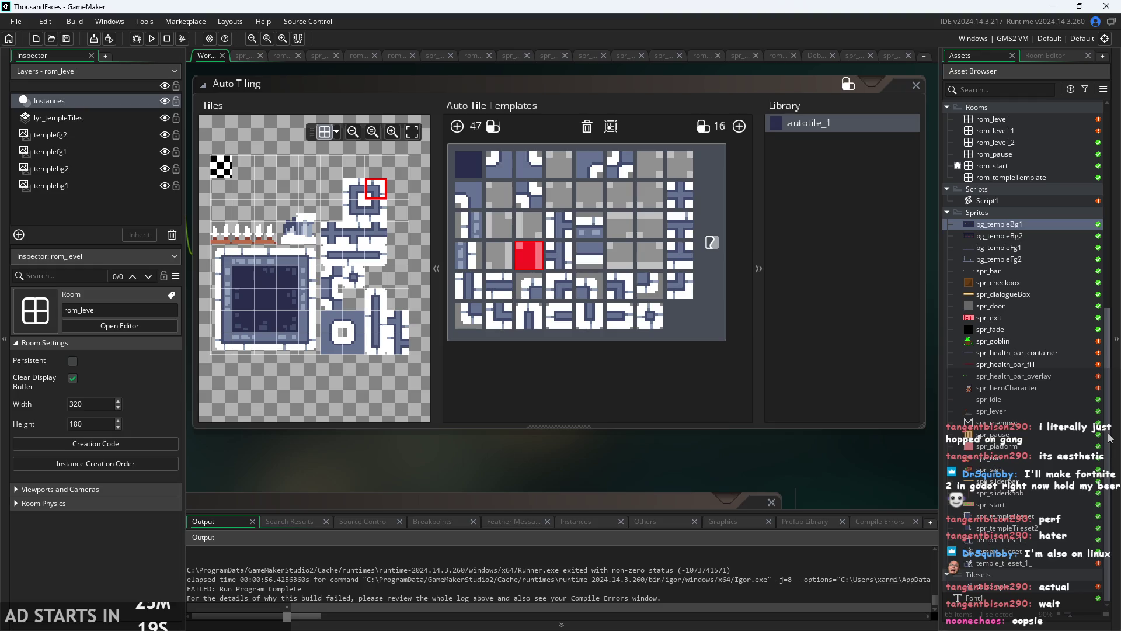
click(756, 495)
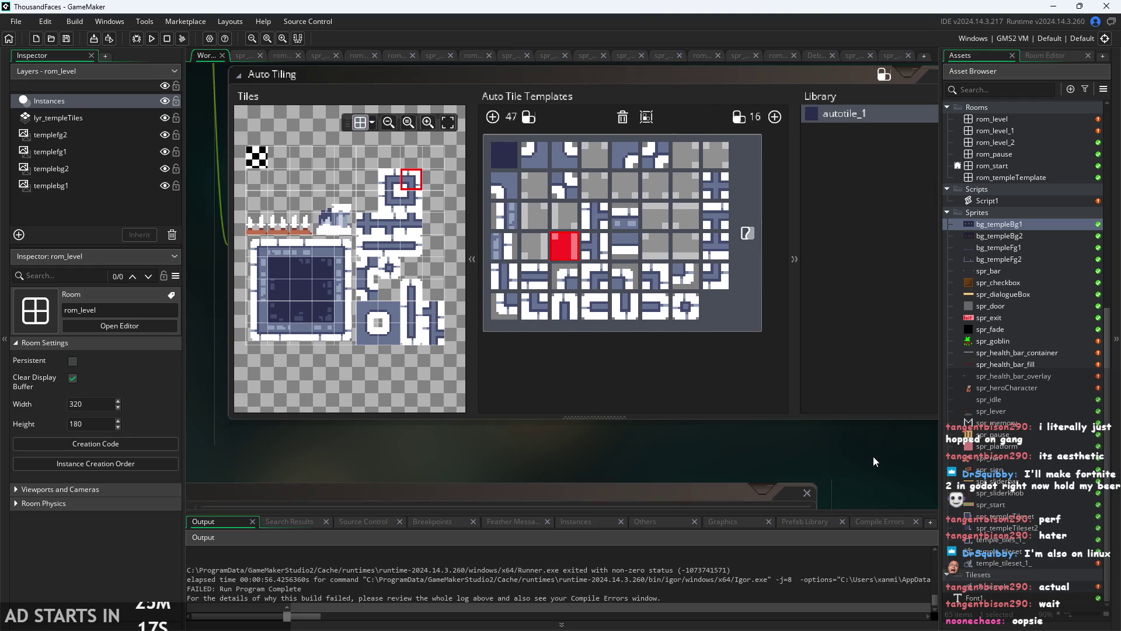
scroll(812, 453, down, 3)
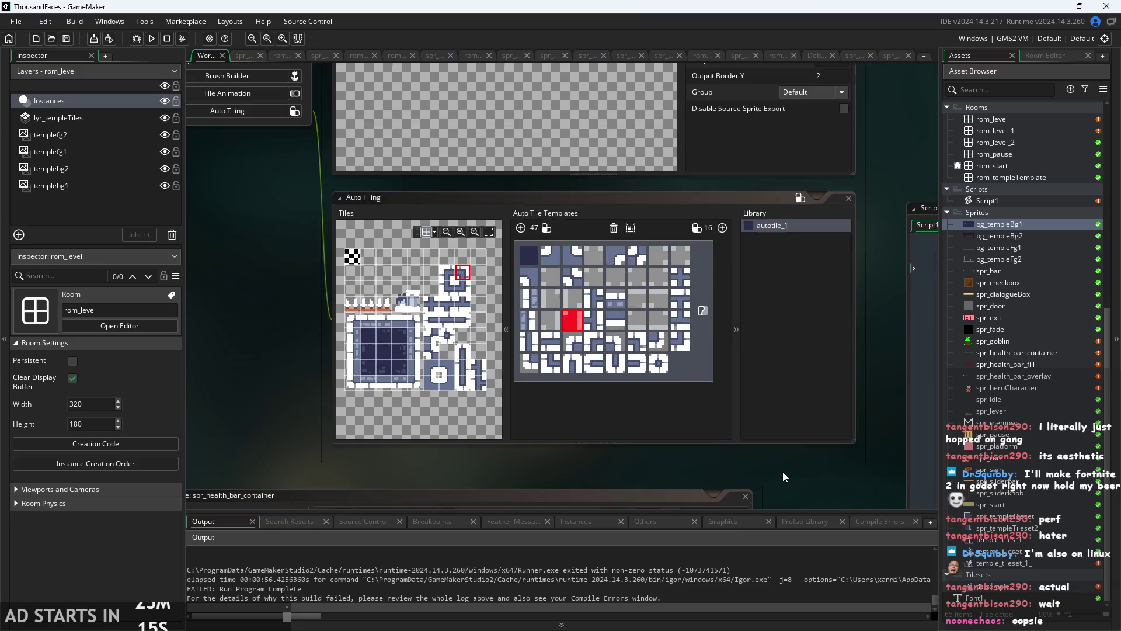
- Pan the workspace to centre the Script1 code editor
scroll(793, 474, up, 3)
mouse_move(720, 440)
mouse_down()
mouse_move(467, 374)
mouse_move(355, 373)
mouse_up()
drag(817, 482, 686, 499)
scroll(548, 405, down, 8)
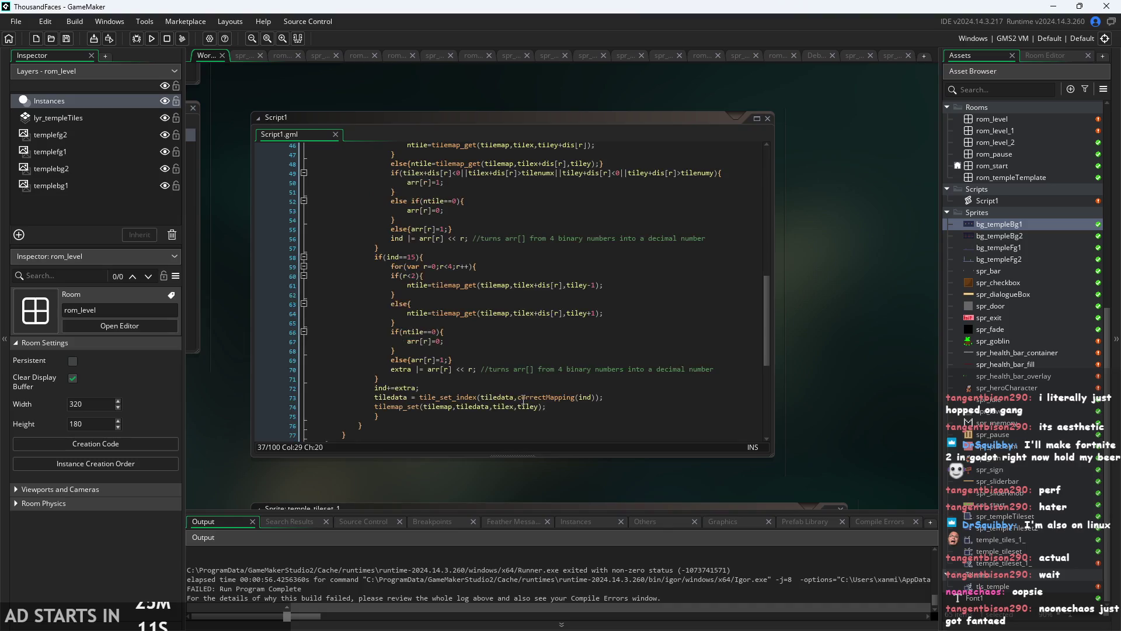
scroll(548, 404, up, 5)
scroll(548, 405, down, 10)
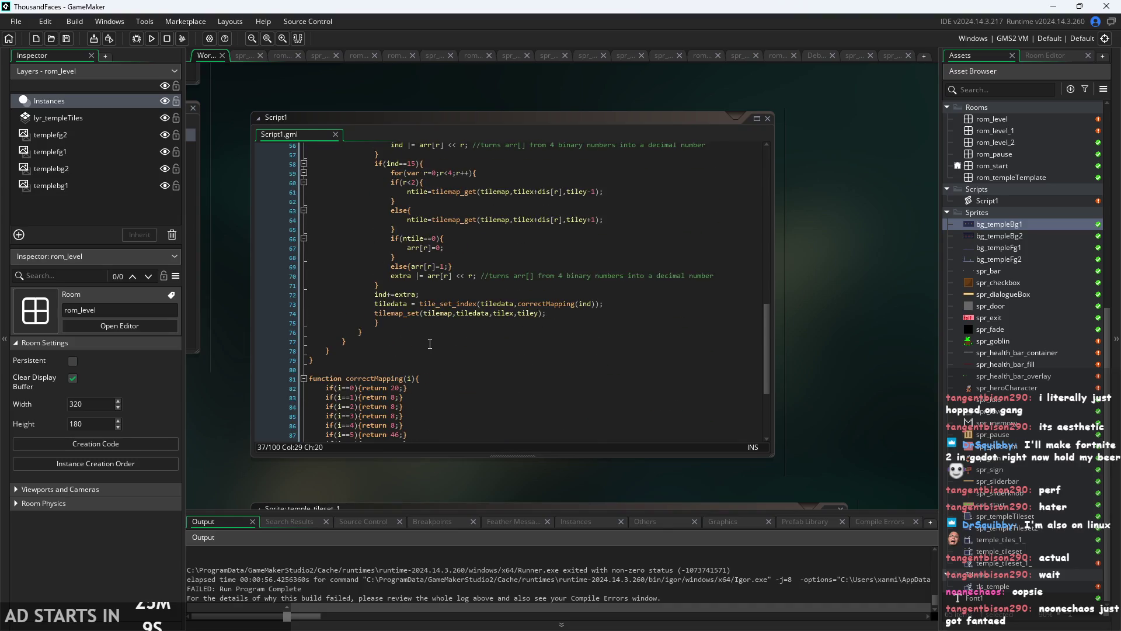
scroll(458, 316, up, 3)
scroll(458, 316, up, 2)
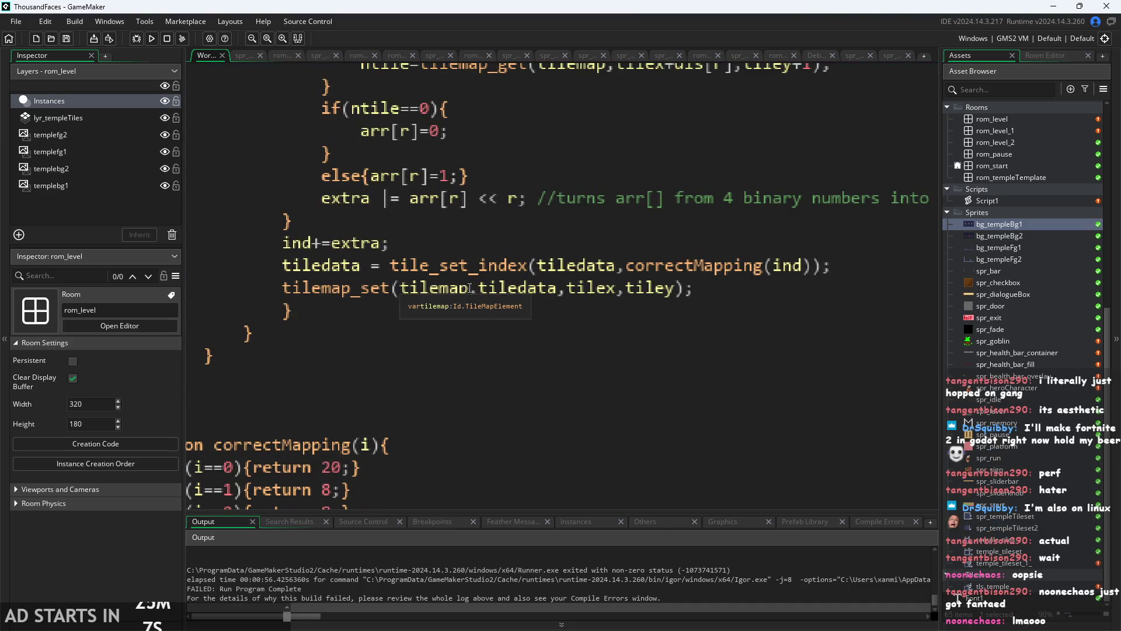
- Inspect the tilemap_set call by selecting its arguments and the word tiledata
drag(471, 288, 658, 288)
click(496, 355)
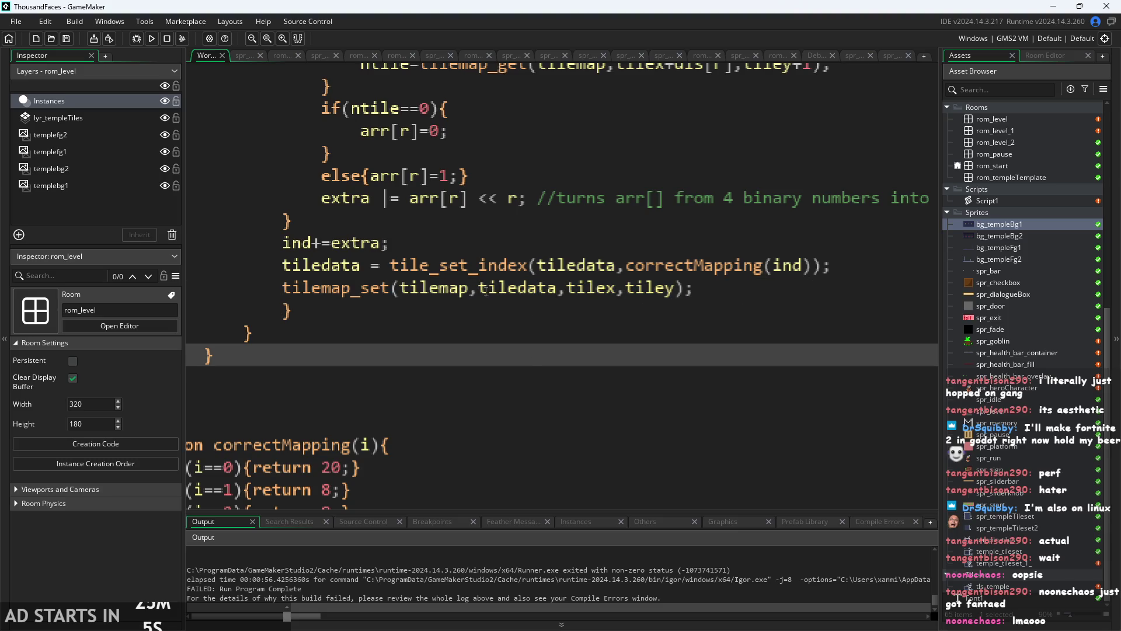
double_click(552, 289)
click(632, 333)
- Scroll down to the correctMapping function and recentre Script1 in the workspace
scroll(632, 345, down, 5)
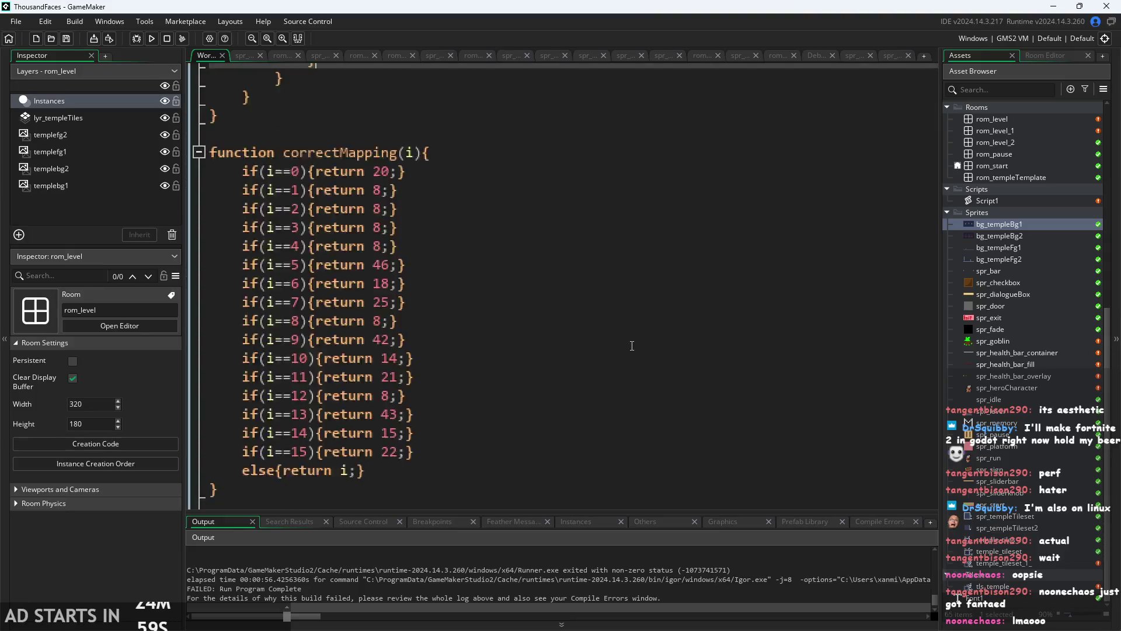
scroll(632, 346, down, 3)
scroll(540, 369, down, 5)
scroll(517, 377, up, 6)
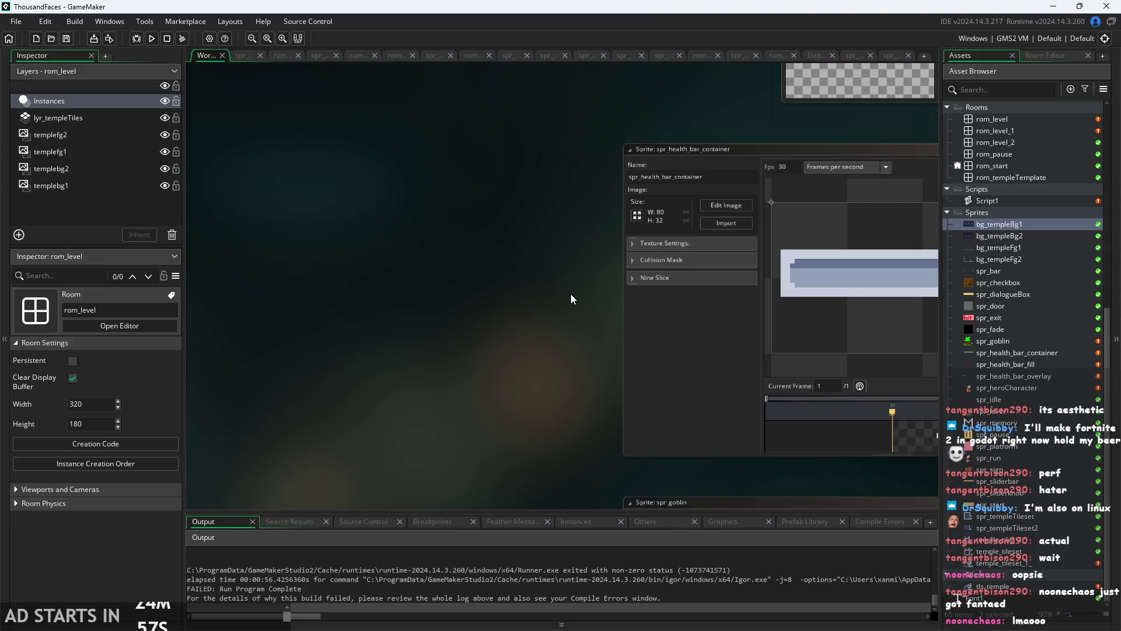
scroll(602, 245, down, 3)
scroll(331, 428, up, 4)
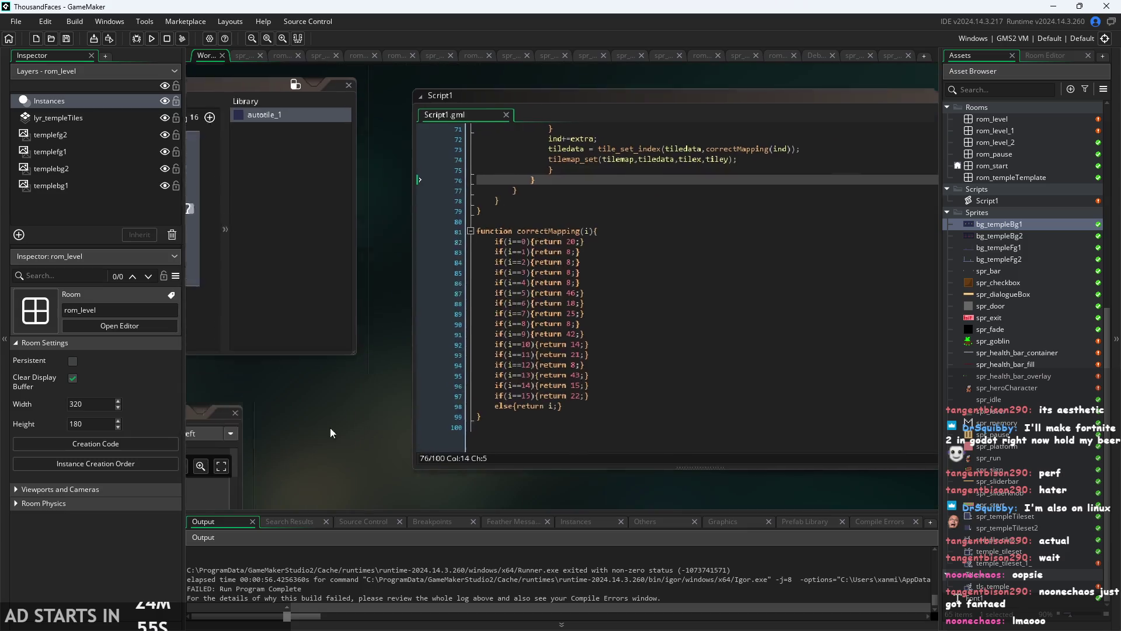
drag(335, 409, 306, 387)
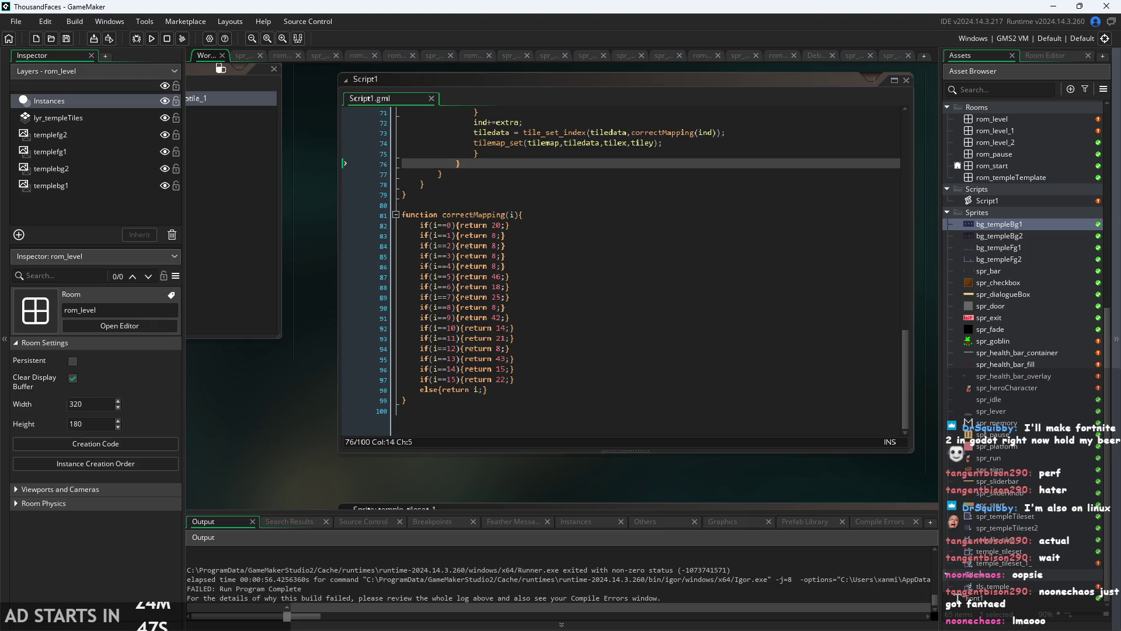
drag(534, 467, 349, 461)
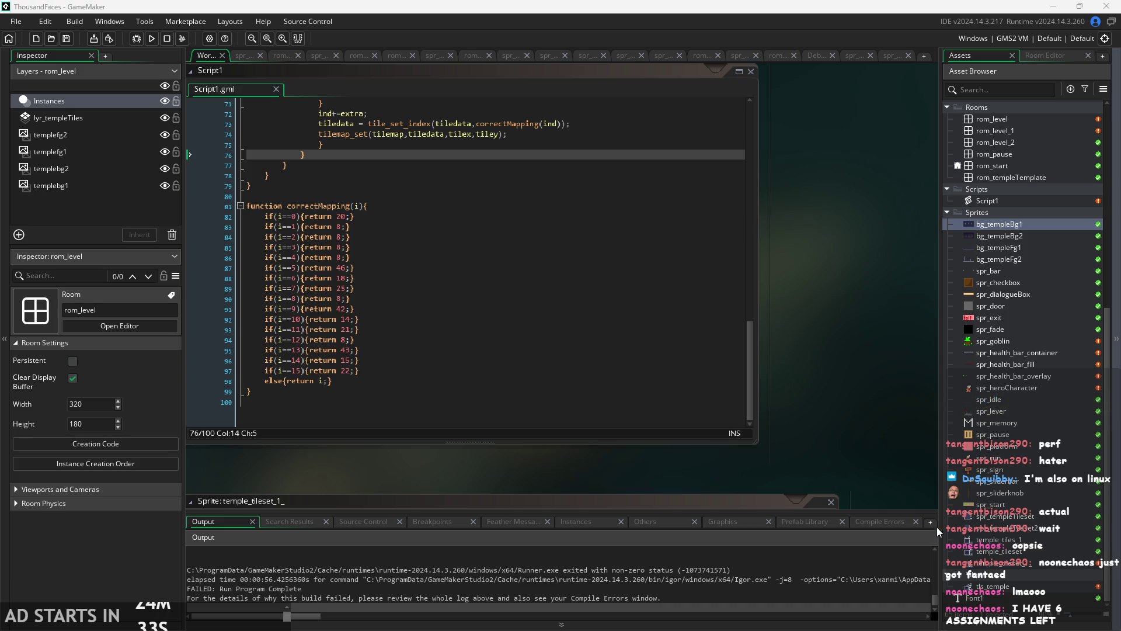
drag(864, 432, 806, 424)
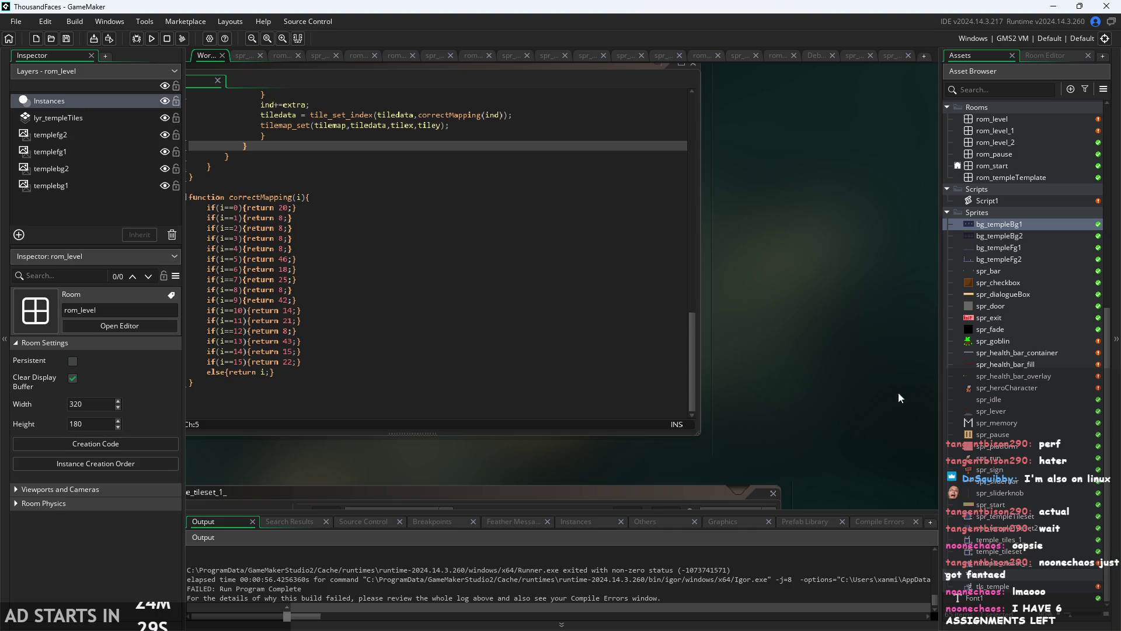
- Zoom out until the Auto Tiling templates, Script1's correctMapping code and the sprite editors all fit on screen
ctrl+scroll(894, 345, down, 5)
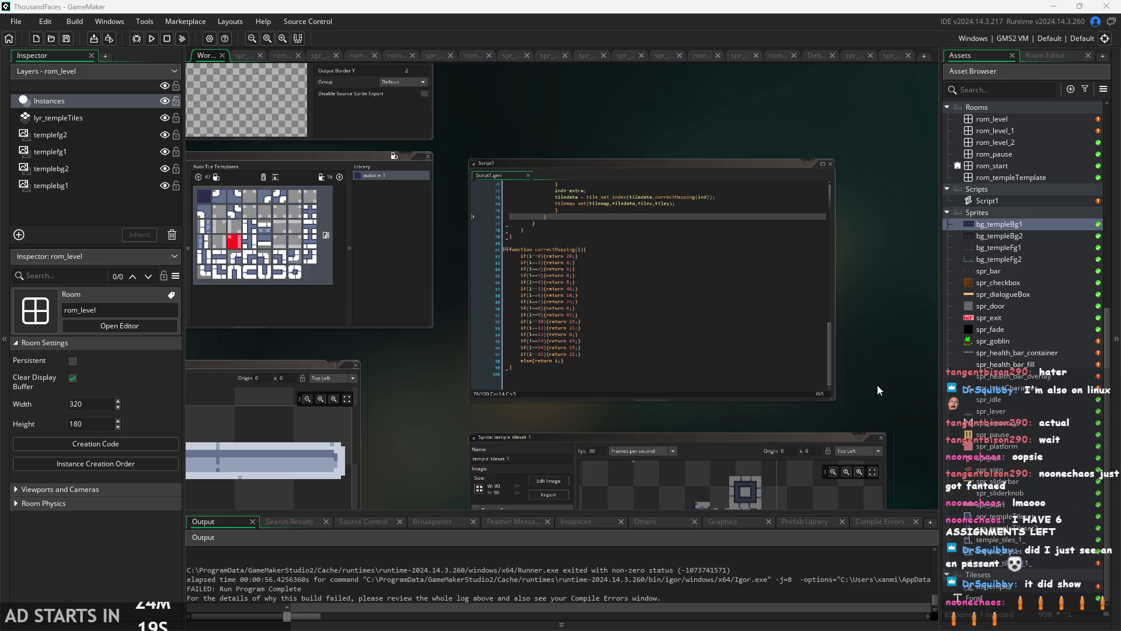
scroll(881, 395, down, 3)
scroll(881, 395, up, 5)
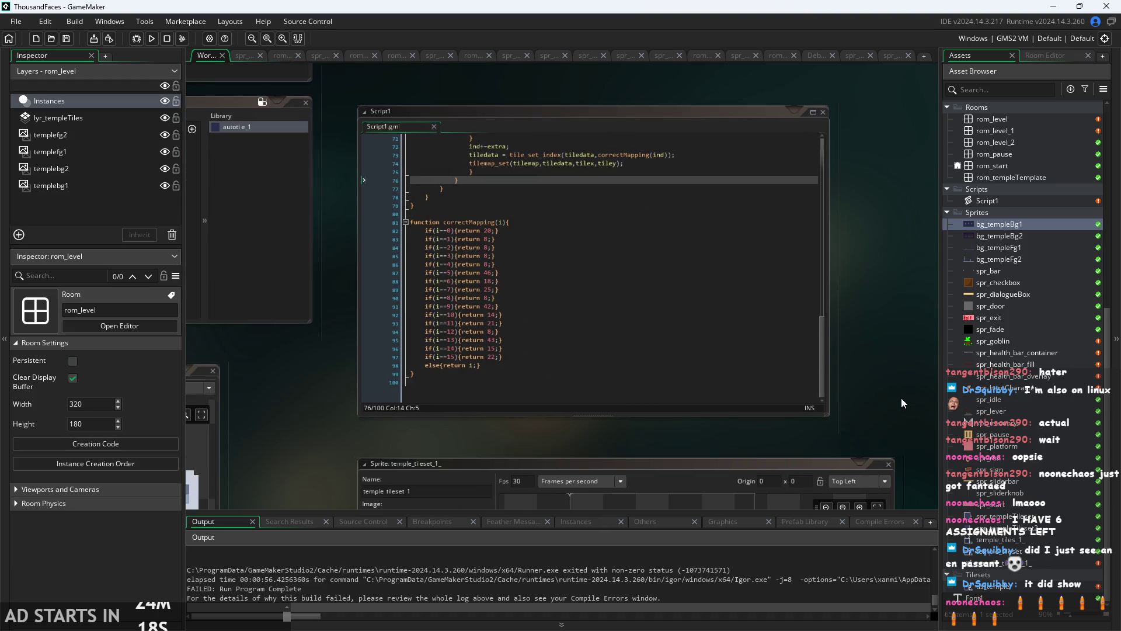
scroll(904, 398, left, 1)
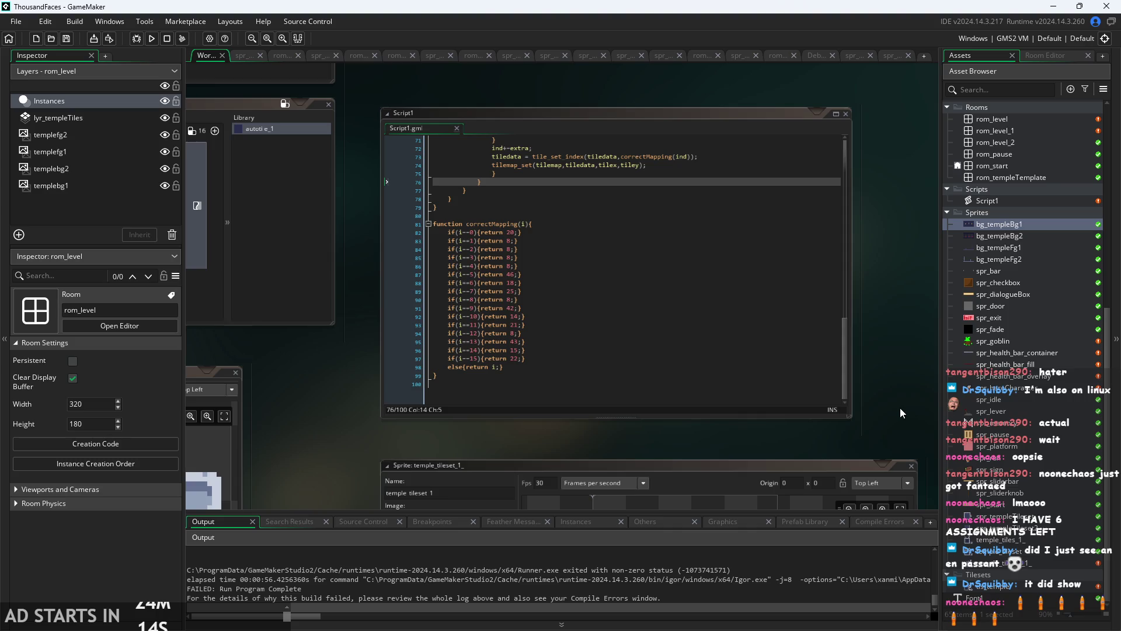
scroll(900, 412, down, 2)
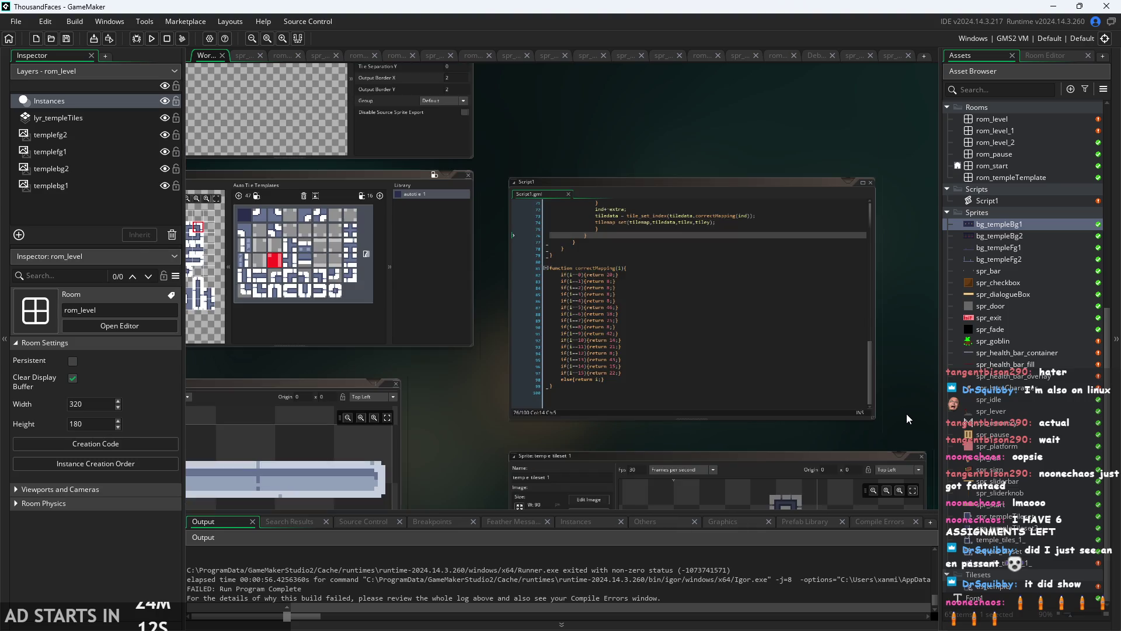
scroll(906, 422, up, 2)
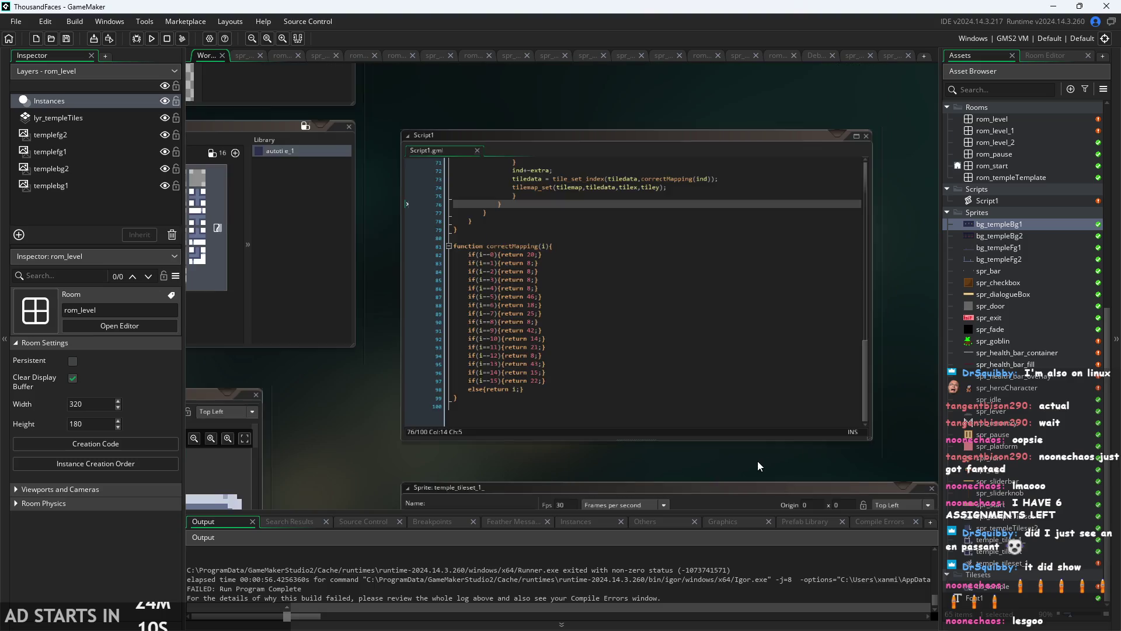
scroll(758, 461, down, 2)
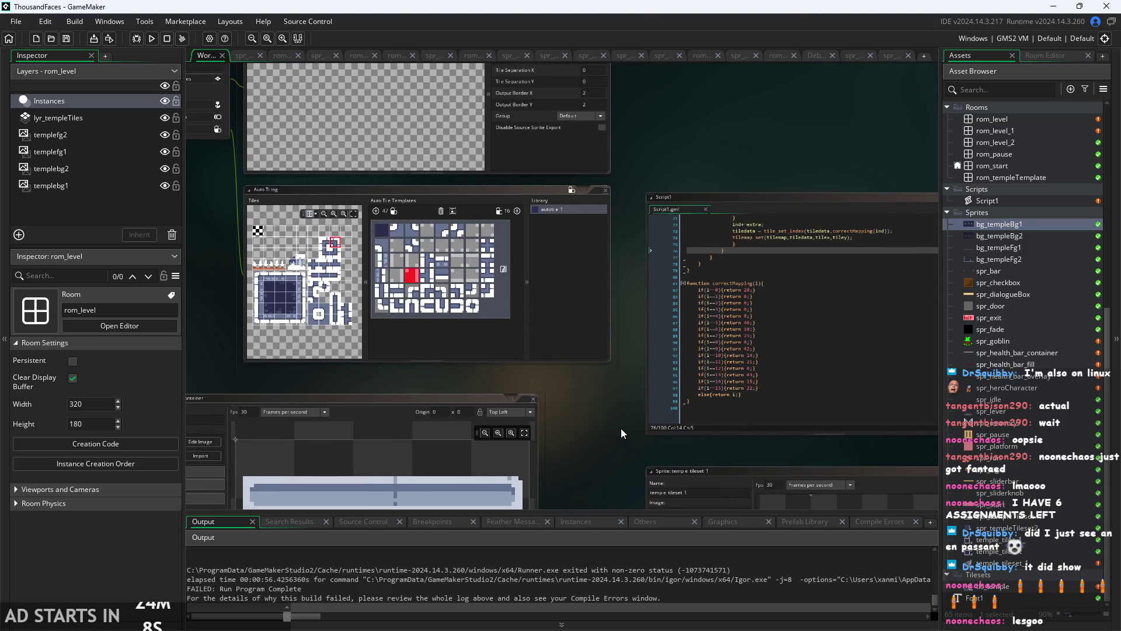
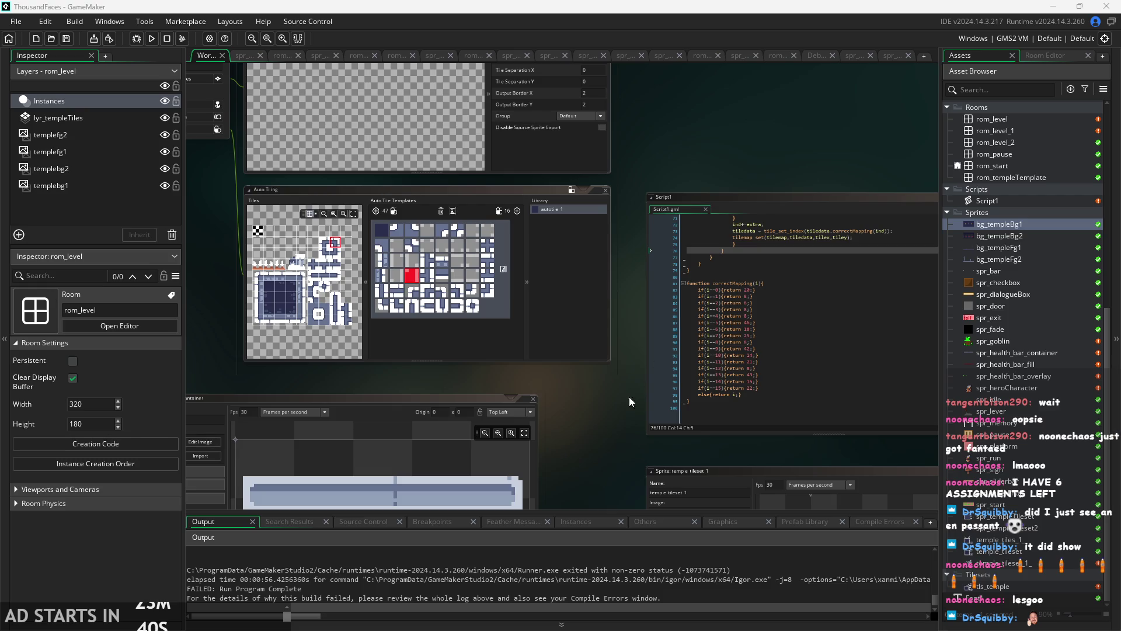
- Bring the Auto Tile Templates grid to the centre and inspect slots in its first rows
drag(594, 378, 592, 374)
scroll(600, 399, up, 3)
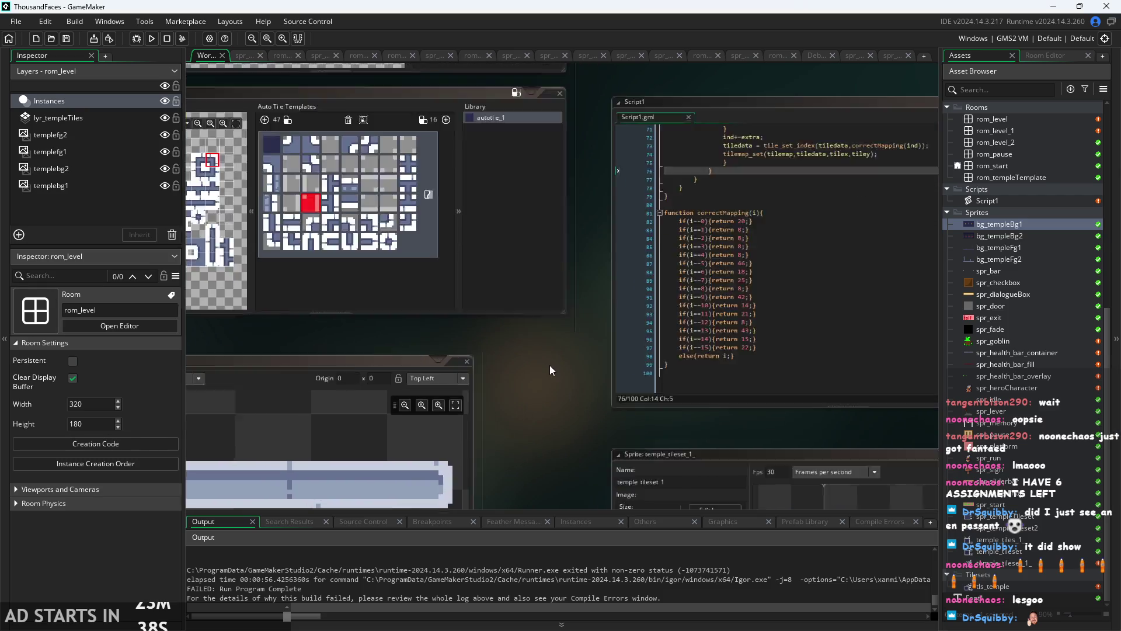
scroll(501, 407, down, 4)
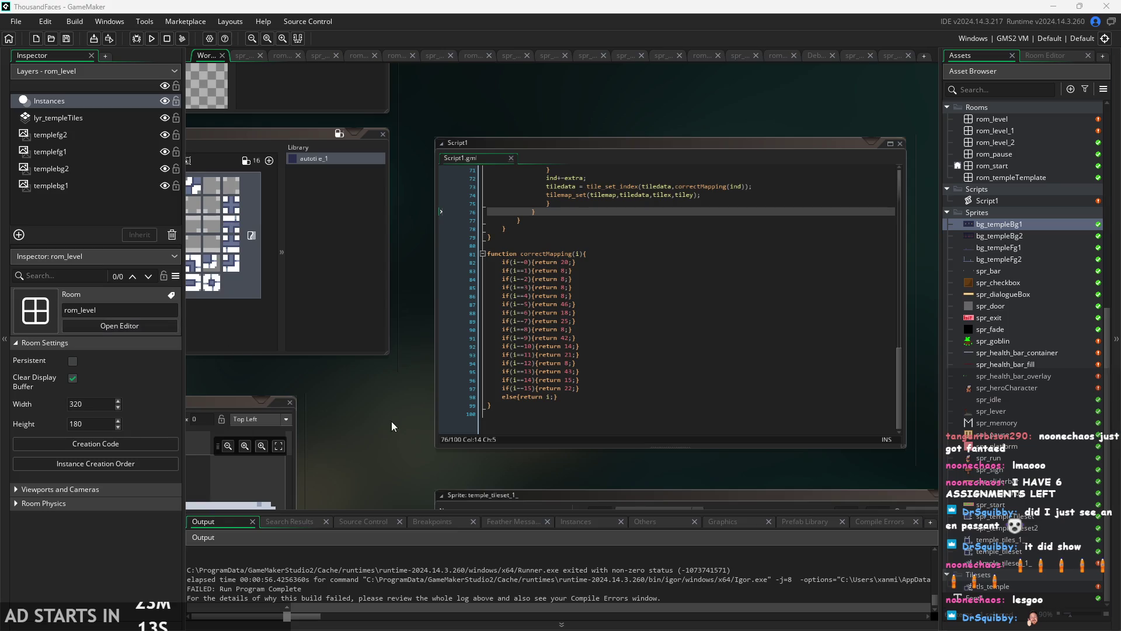
click(569, 440)
scroll(282, 481, up, 3)
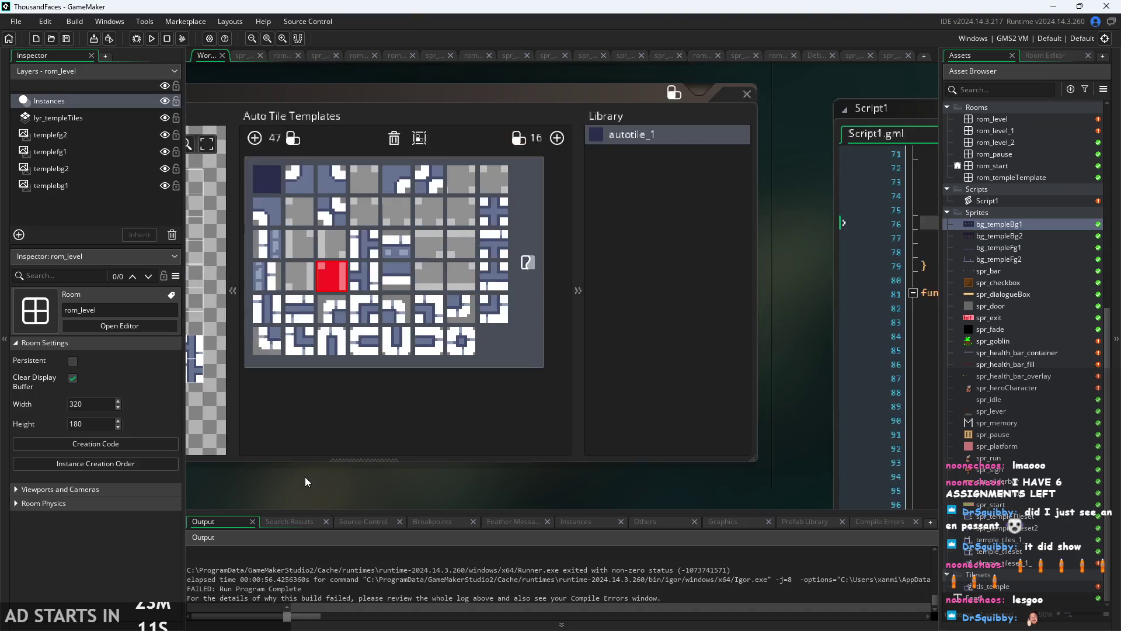
click(443, 274)
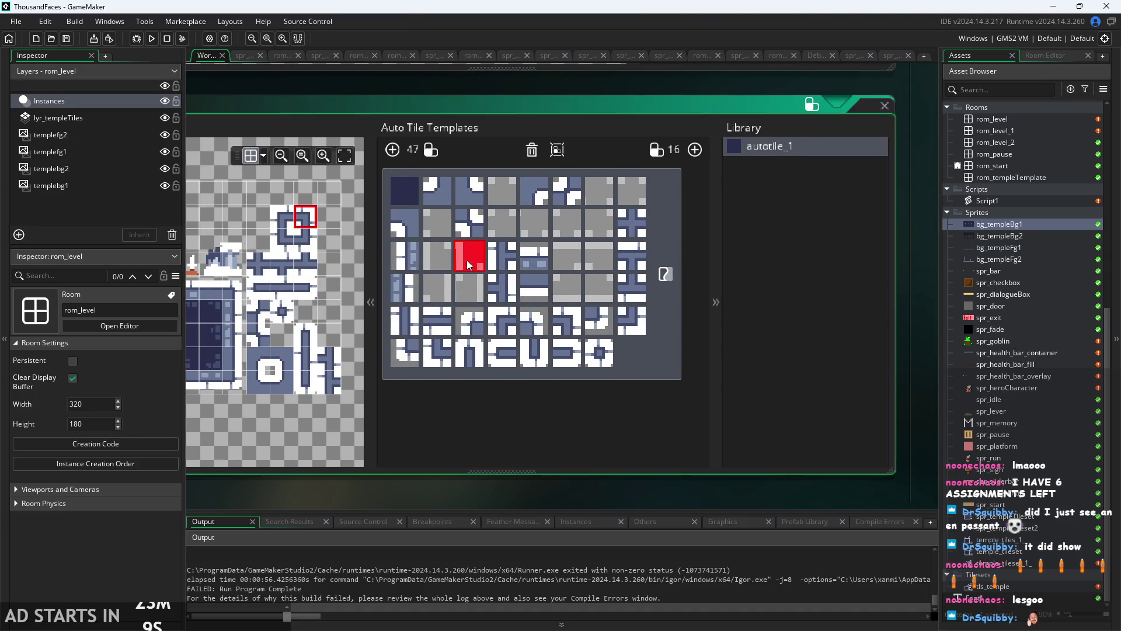
click(437, 232)
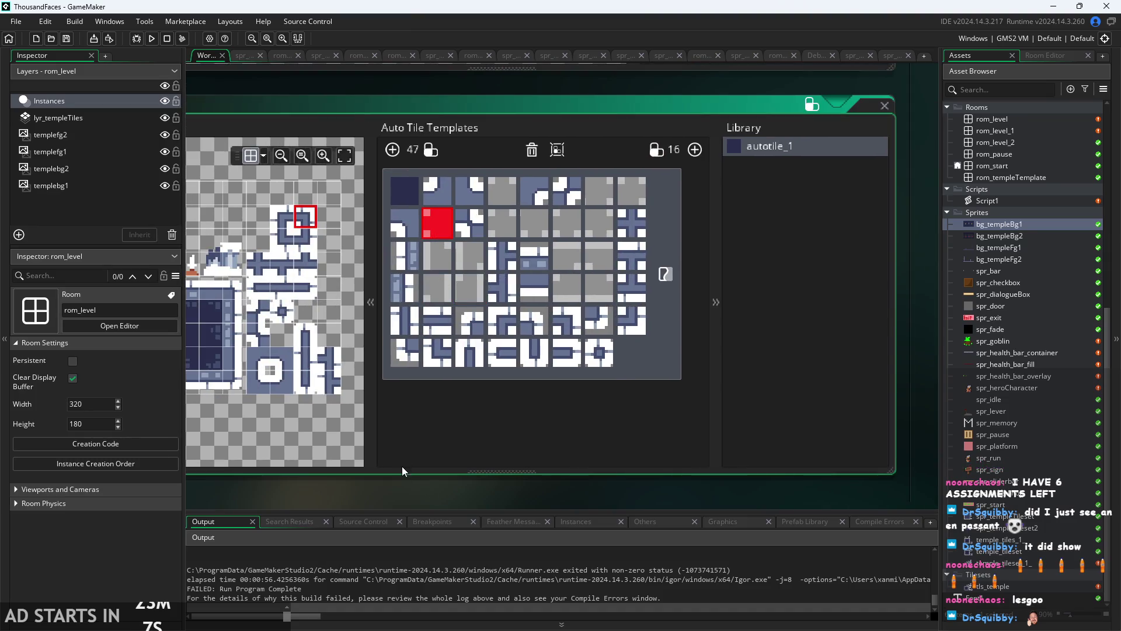
- Inspect template cells in the fourth and fifth rows, then build and run the temple platformer
scroll(410, 495, up, 2)
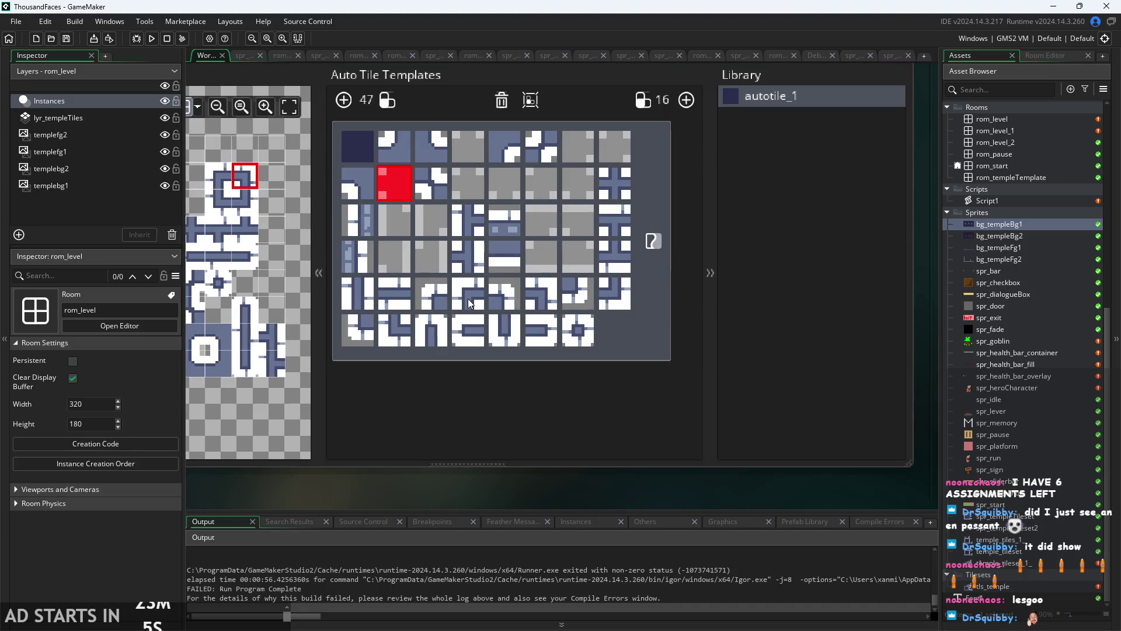
click(466, 292)
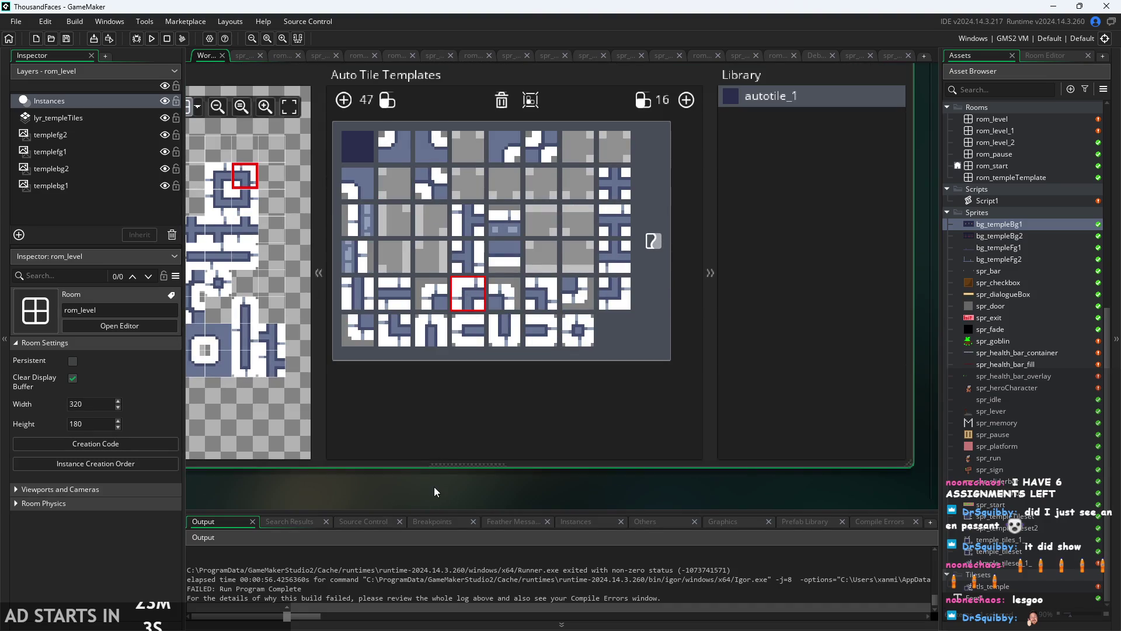
click(408, 262)
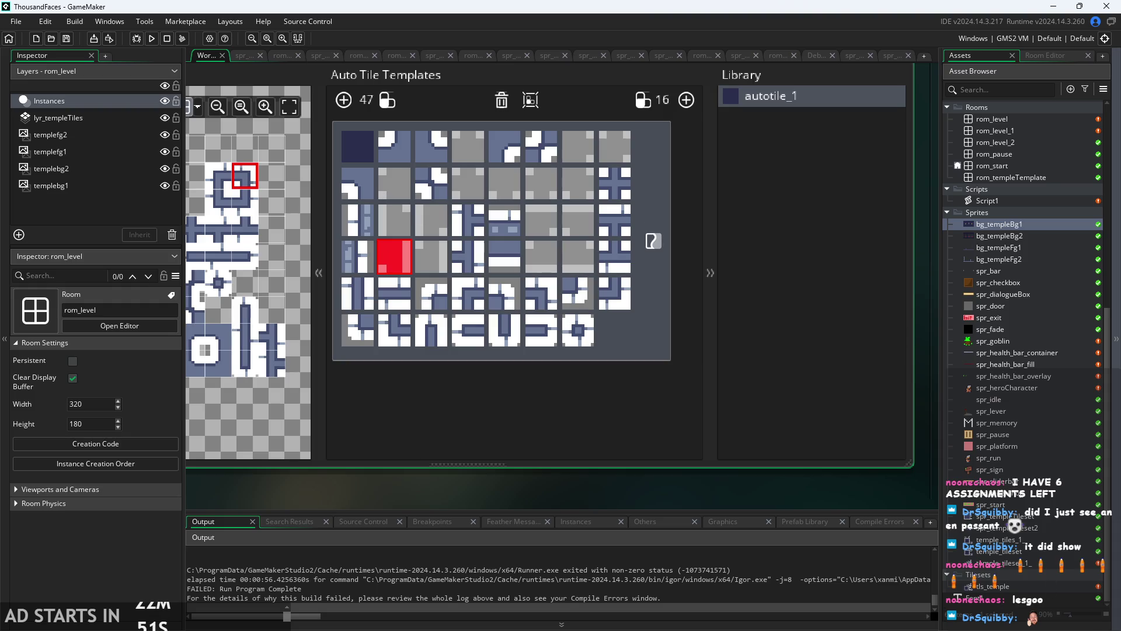
scroll(801, 477, down, 2)
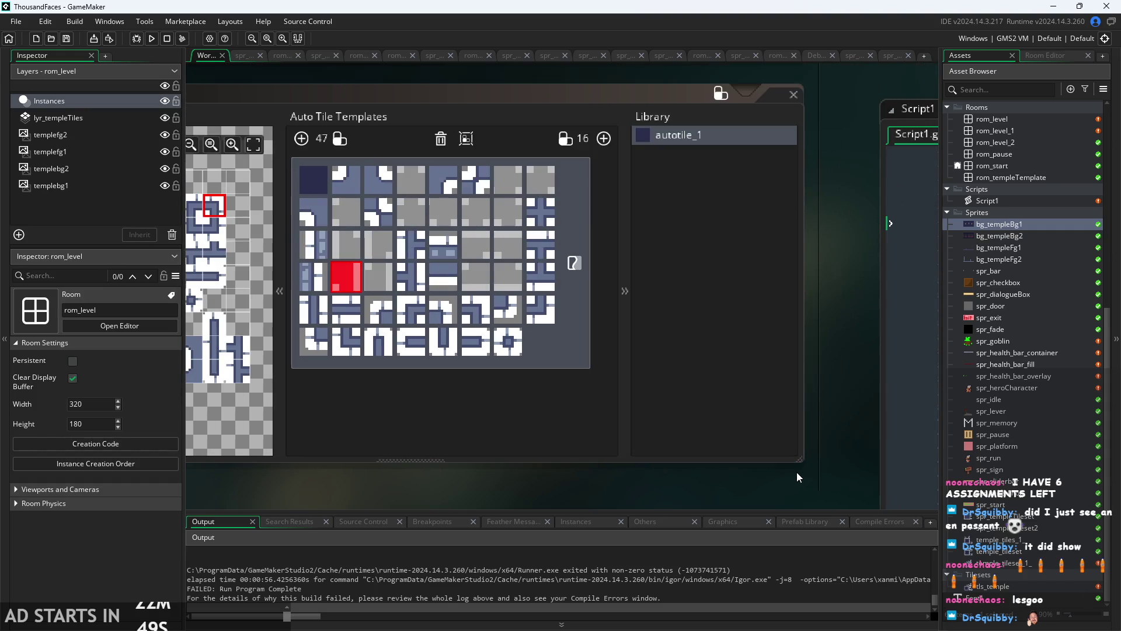
click(151, 38)
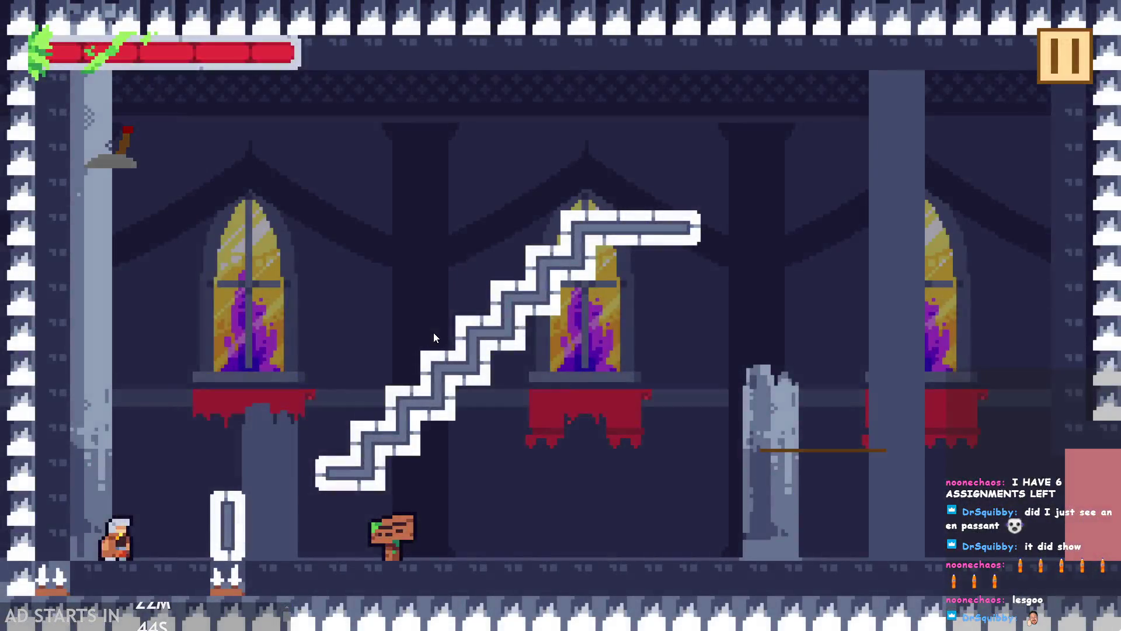
- Start the game and fling the hero around until the health bar empties, then abort the Draw-event crash
click(434, 331)
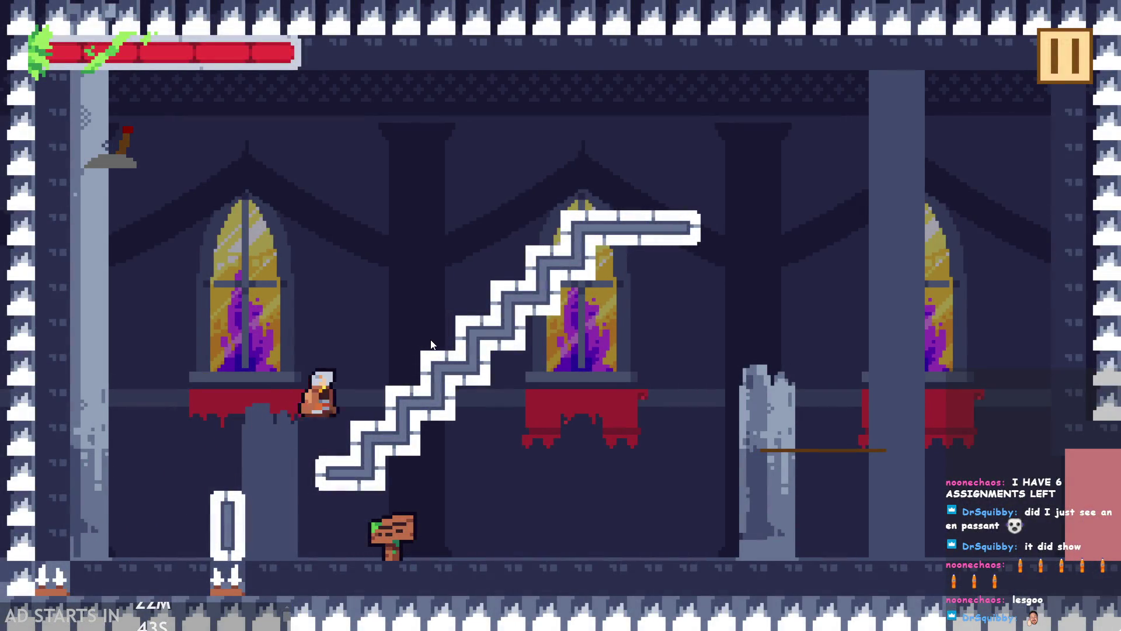
click(430, 344)
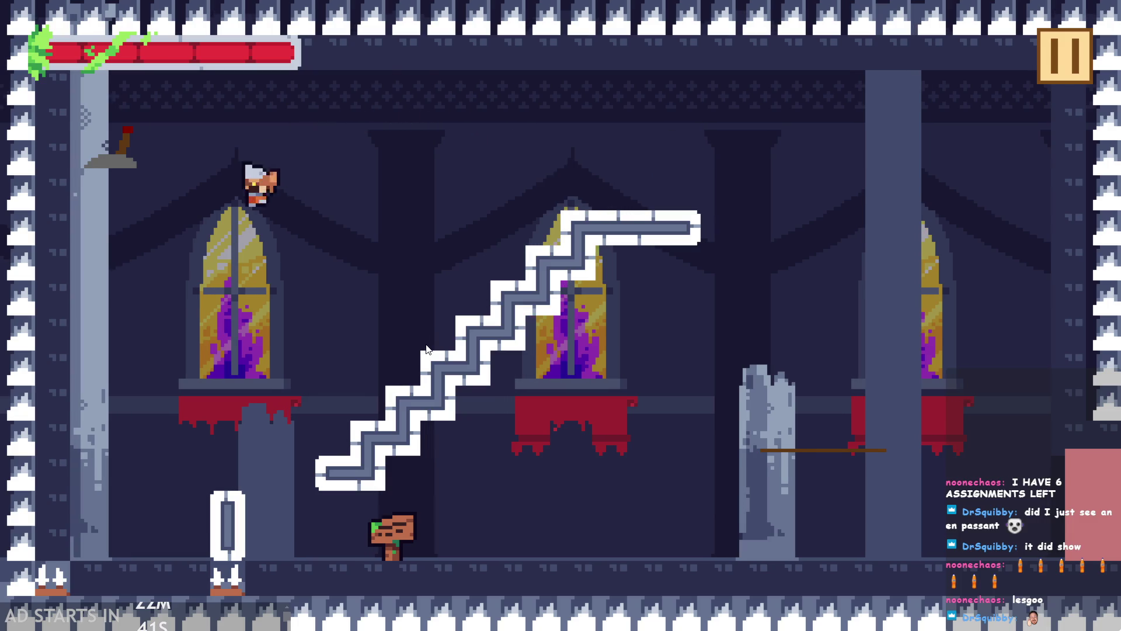
click(425, 367)
click(425, 366)
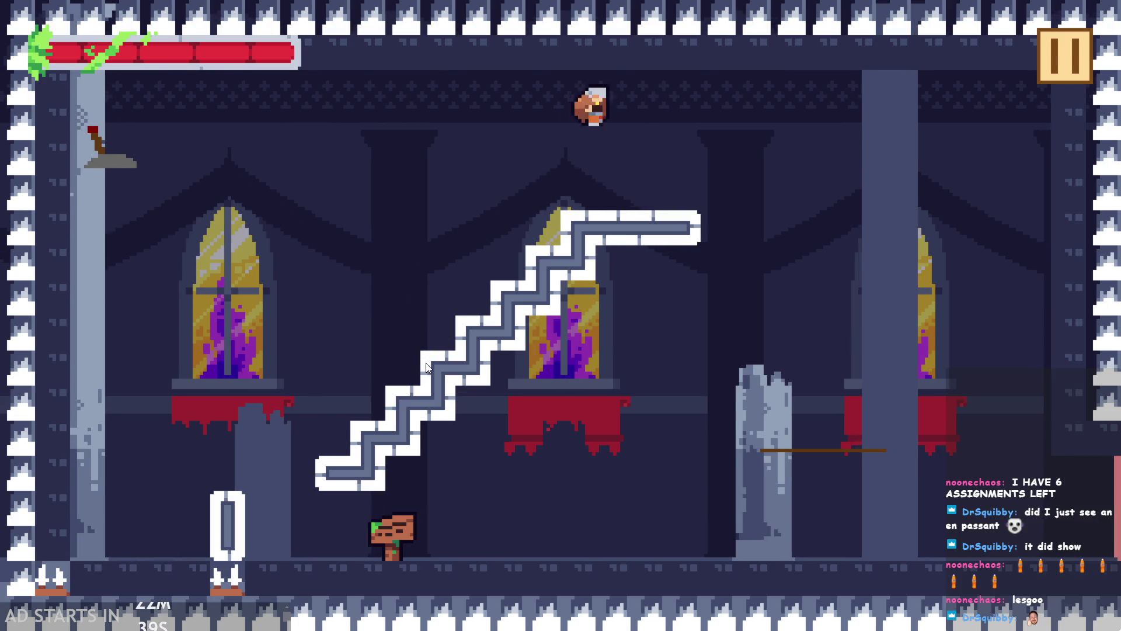
click(427, 368)
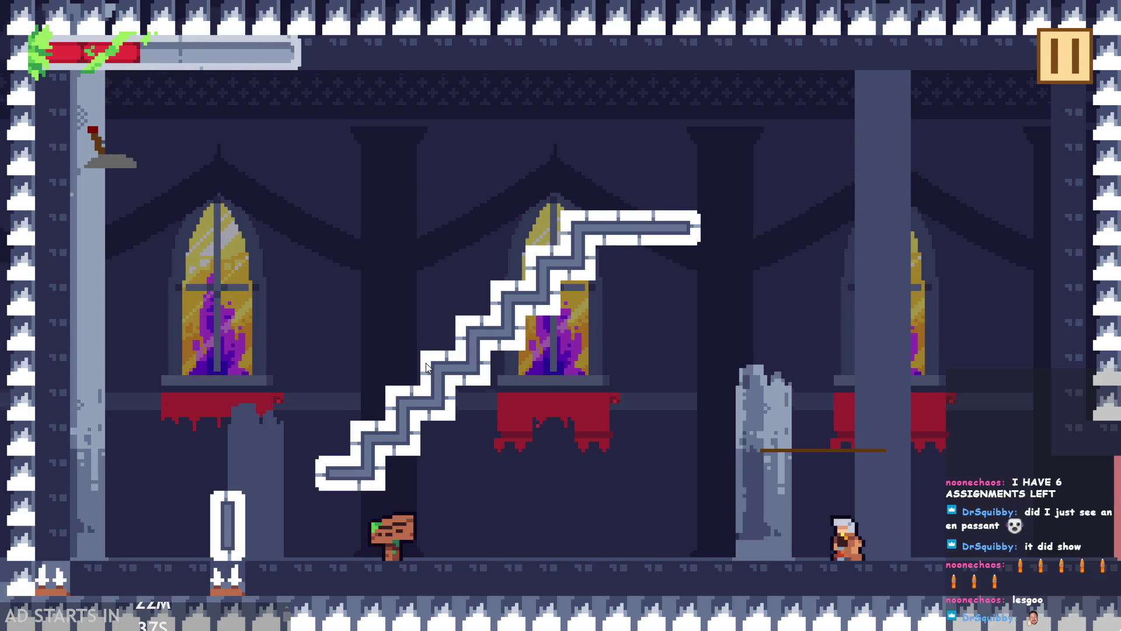
click(167, 58)
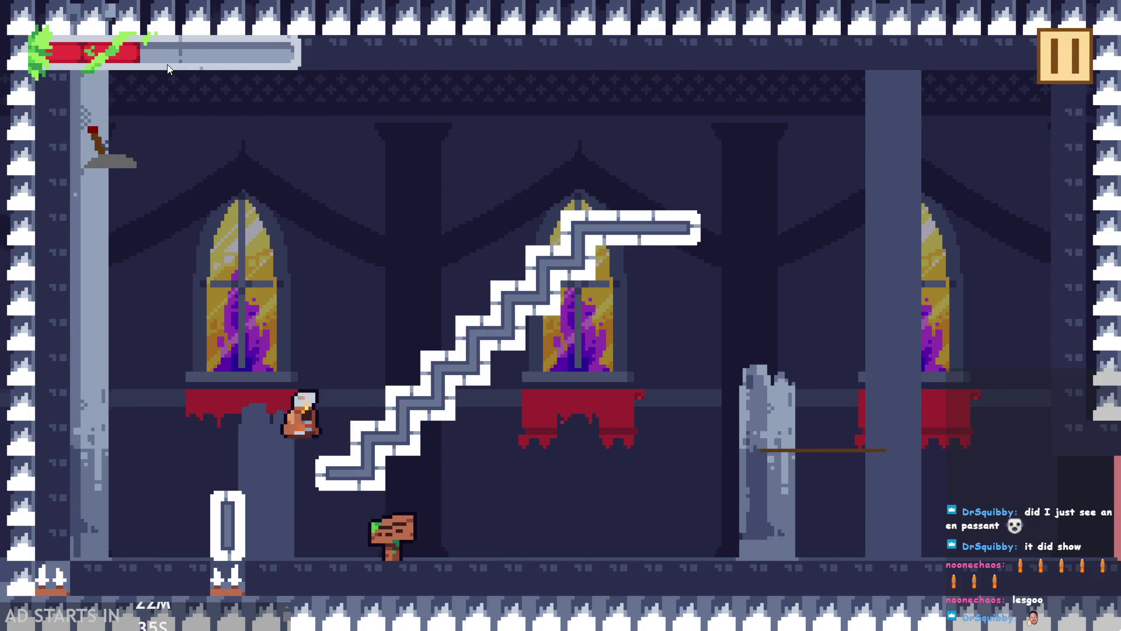
click(182, 76)
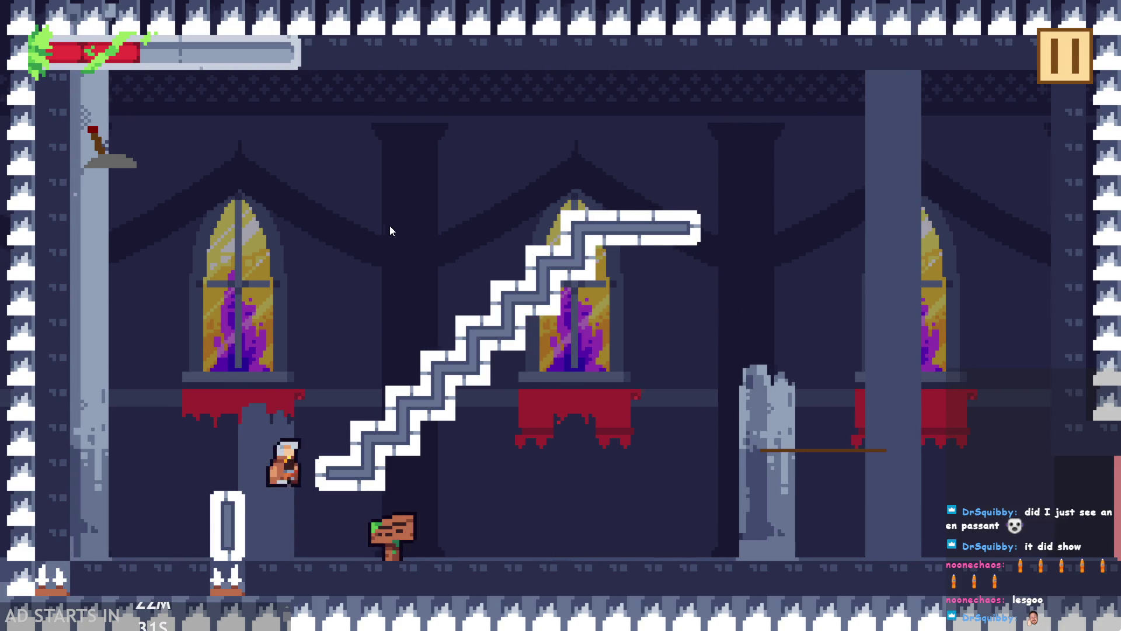
click(391, 226)
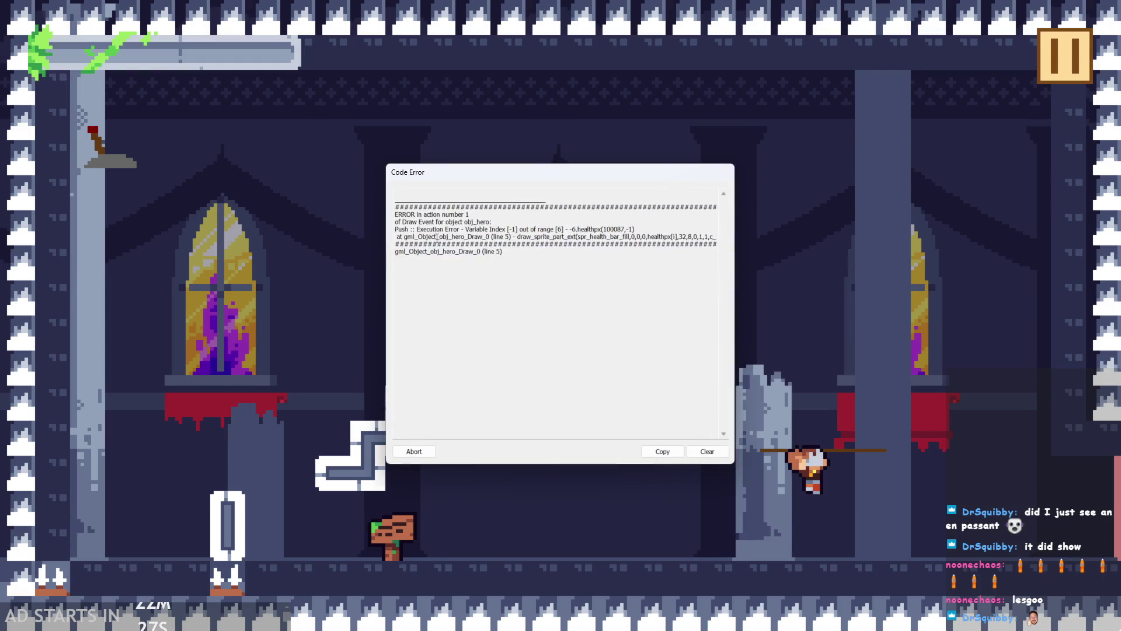
click(414, 452)
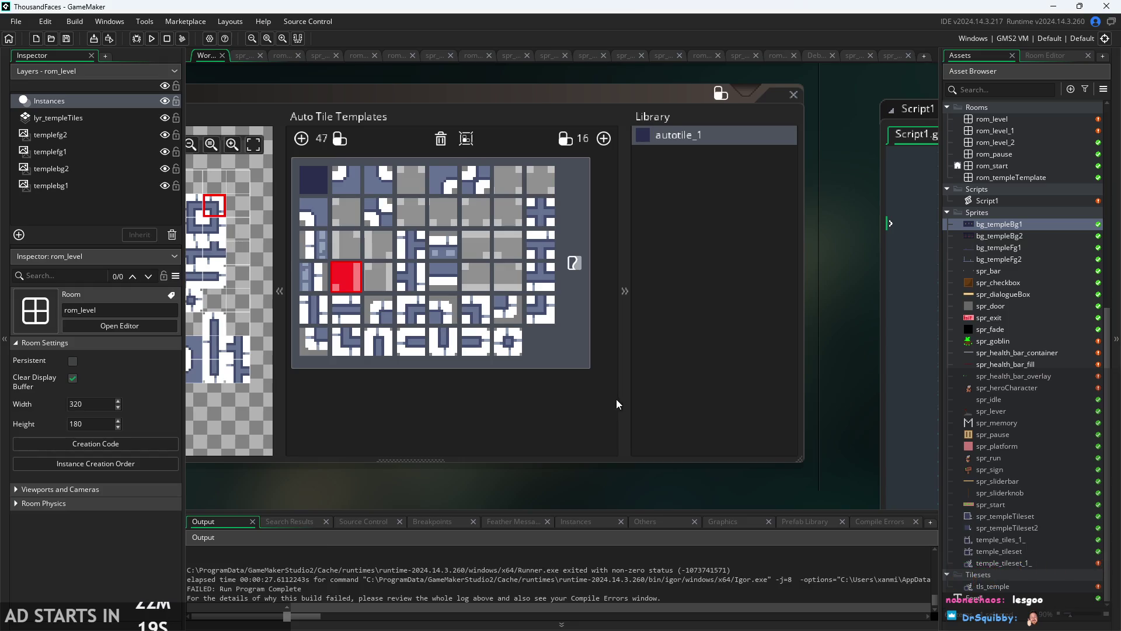
- Pan to Script1 and select the correctMapping if-lines from line 82 to line 98
scroll(547, 506, down, 2)
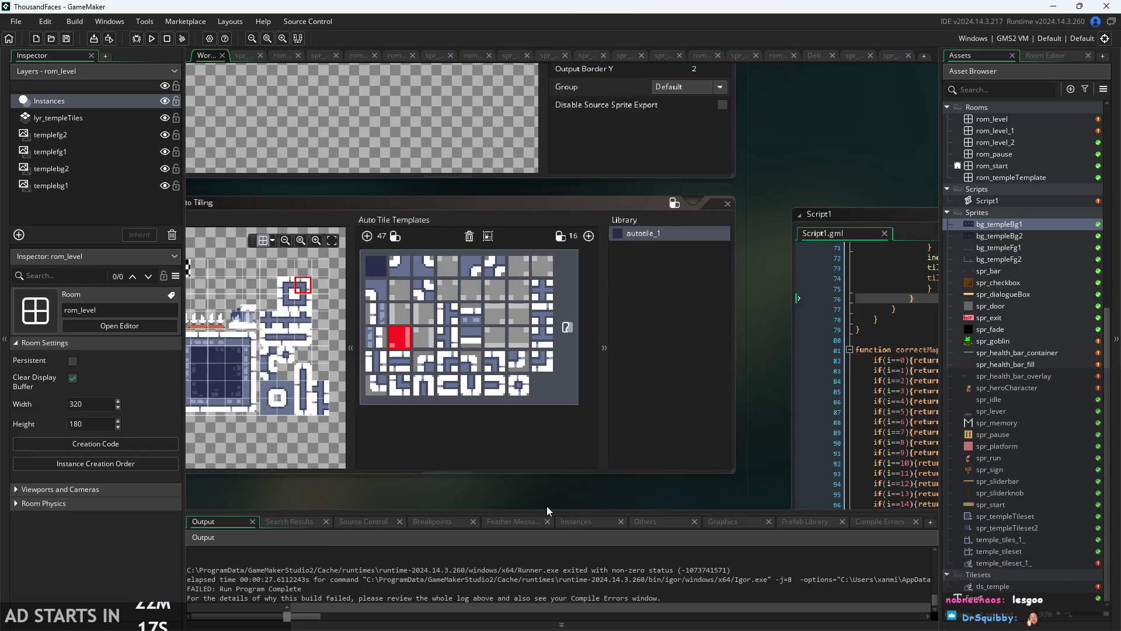
mouse_move(520, 421)
mouse_down()
mouse_move(389, 425)
mouse_move(304, 406)
mouse_up()
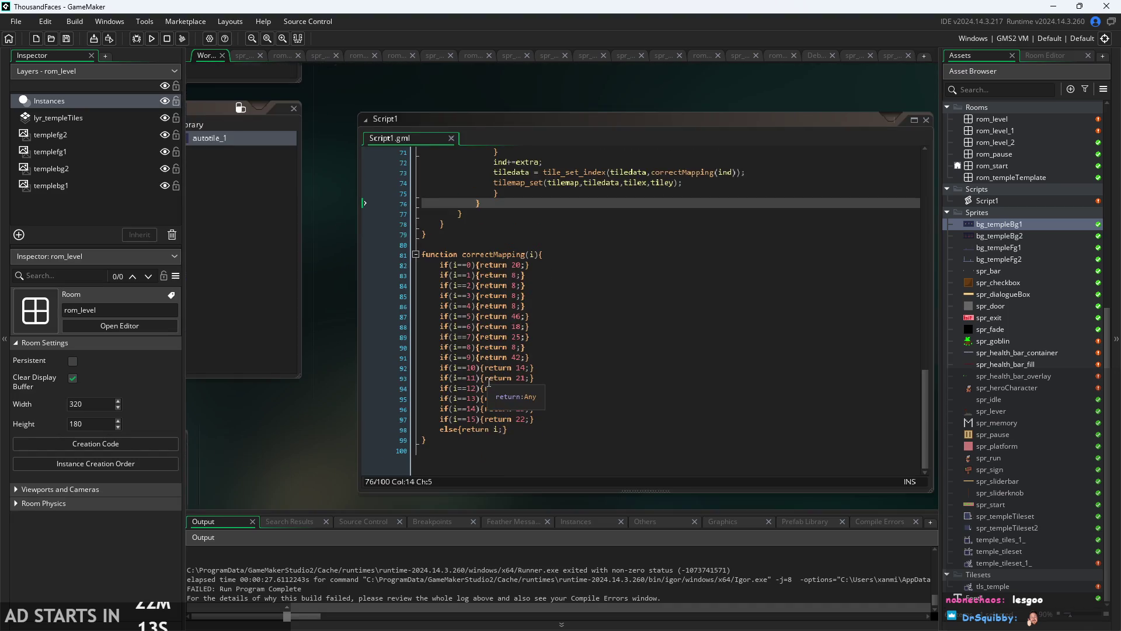
scroll(571, 388, up, 1)
click(570, 445)
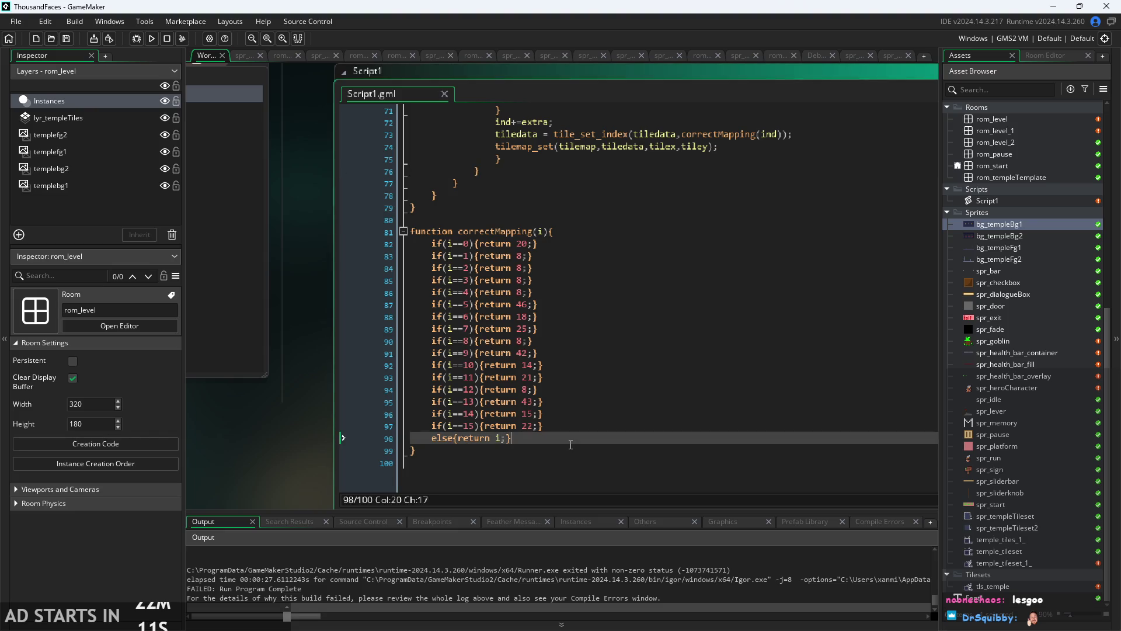
key(Up)
key(Up)
key(Up)
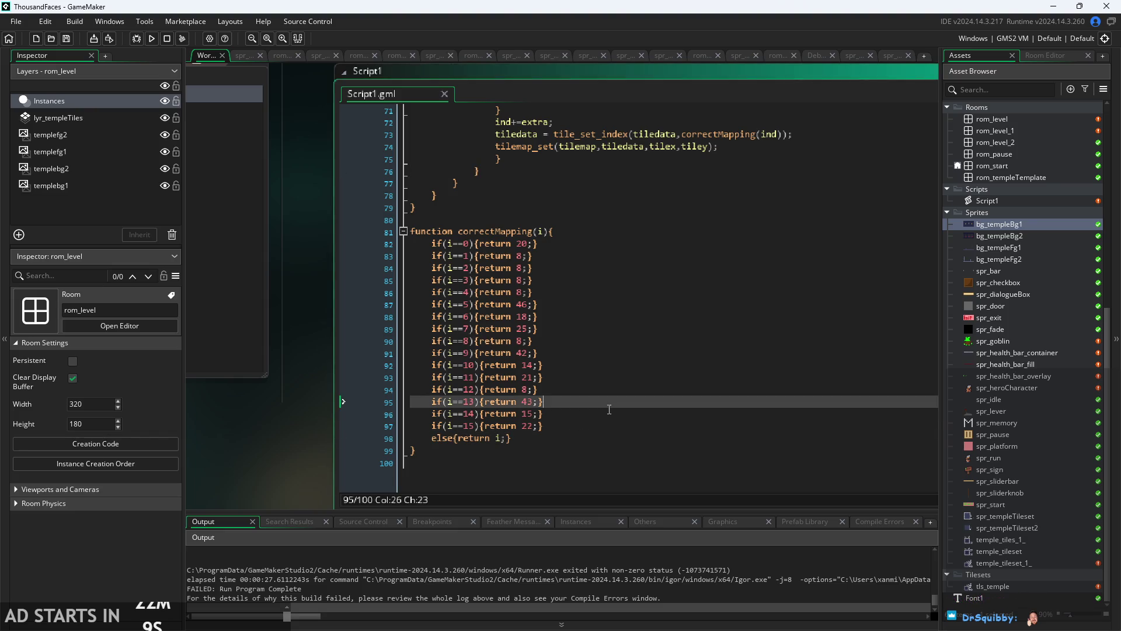
key(Down)
key(Down)
key(Down)
mouse_move(624, 441)
mouse_down()
mouse_move(568, 231)
mouse_move(591, 241)
mouse_up()
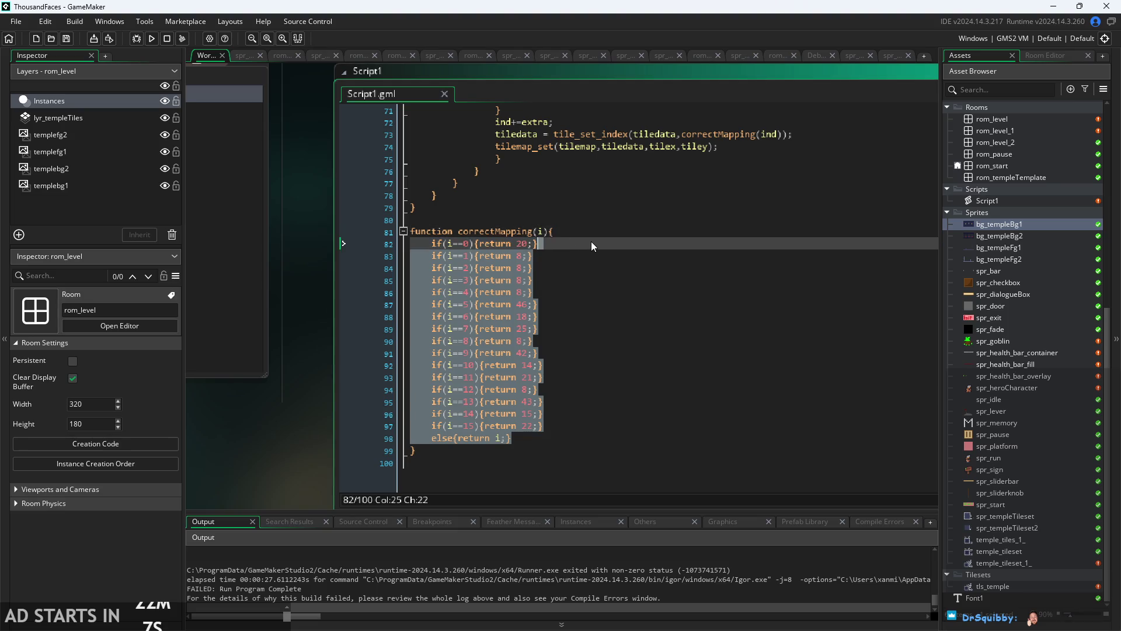
click(591, 241)
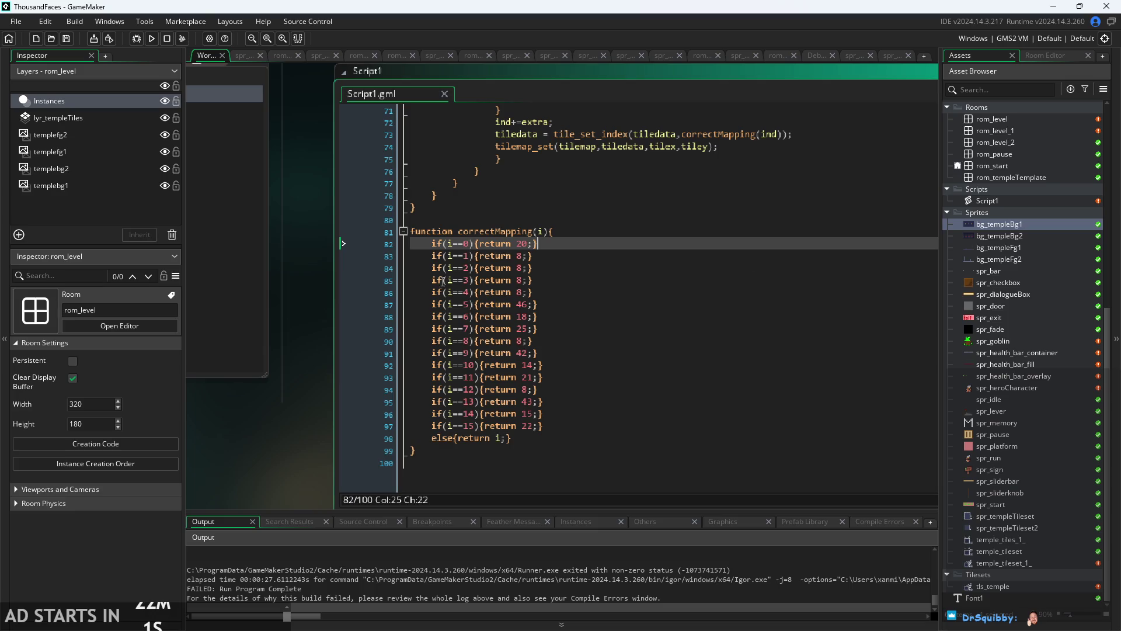
click(540, 233)
drag(431, 244, 645, 445)
click(645, 446)
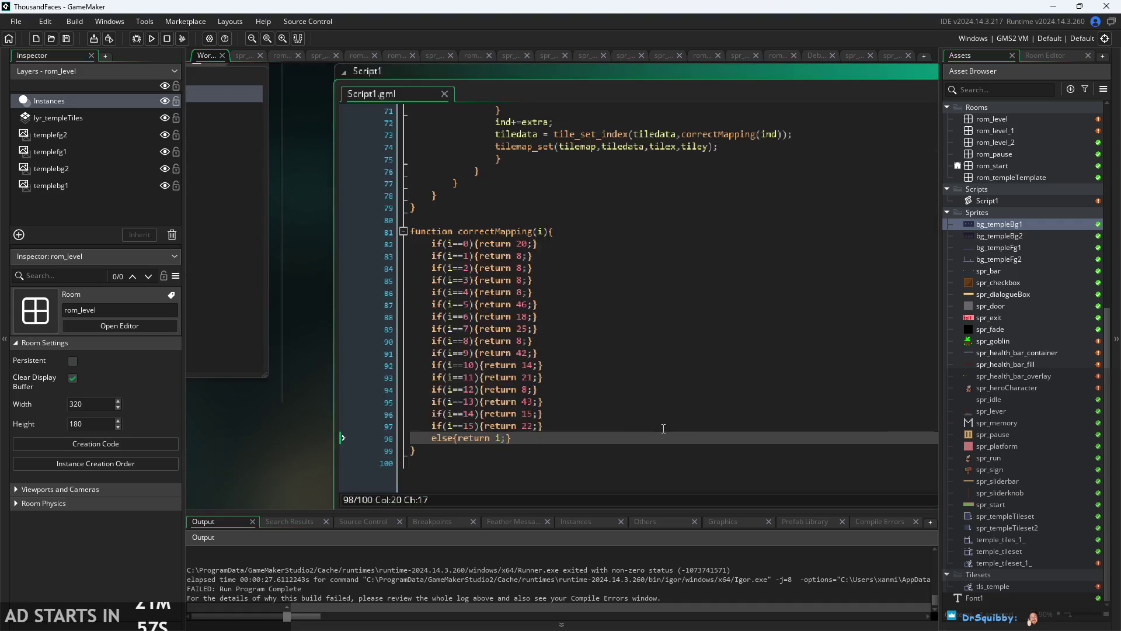
- Move to the i==13 mapping line and pan the workspace so the script fills the view
key(Up)
key(Up)
key(Up)
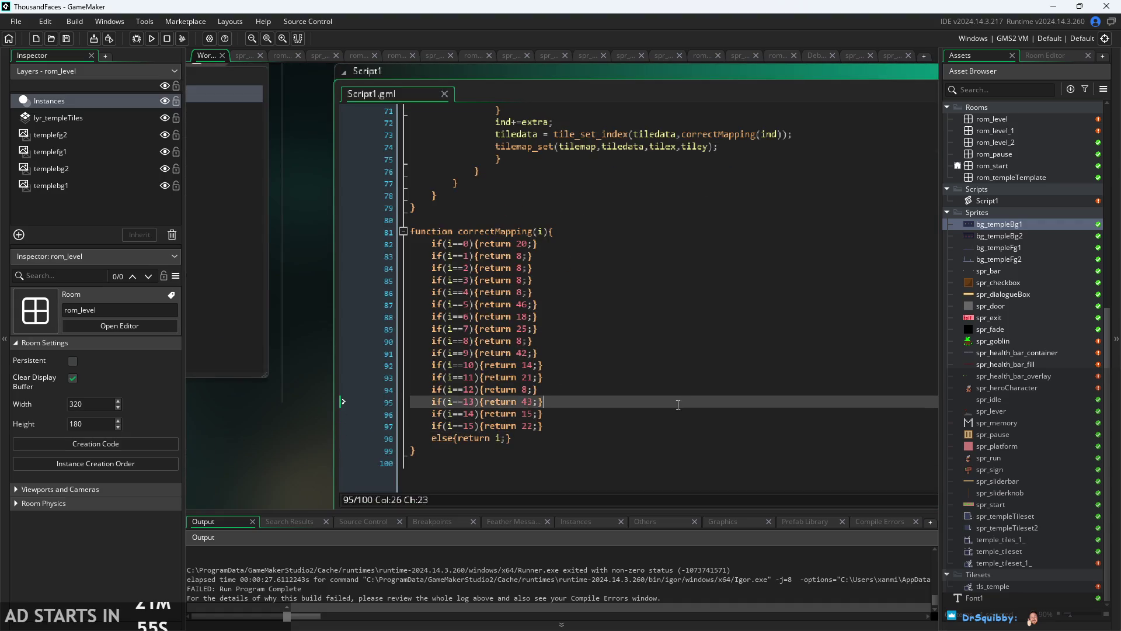
scroll(448, 403, down, 5)
scroll(414, 395, up, 5)
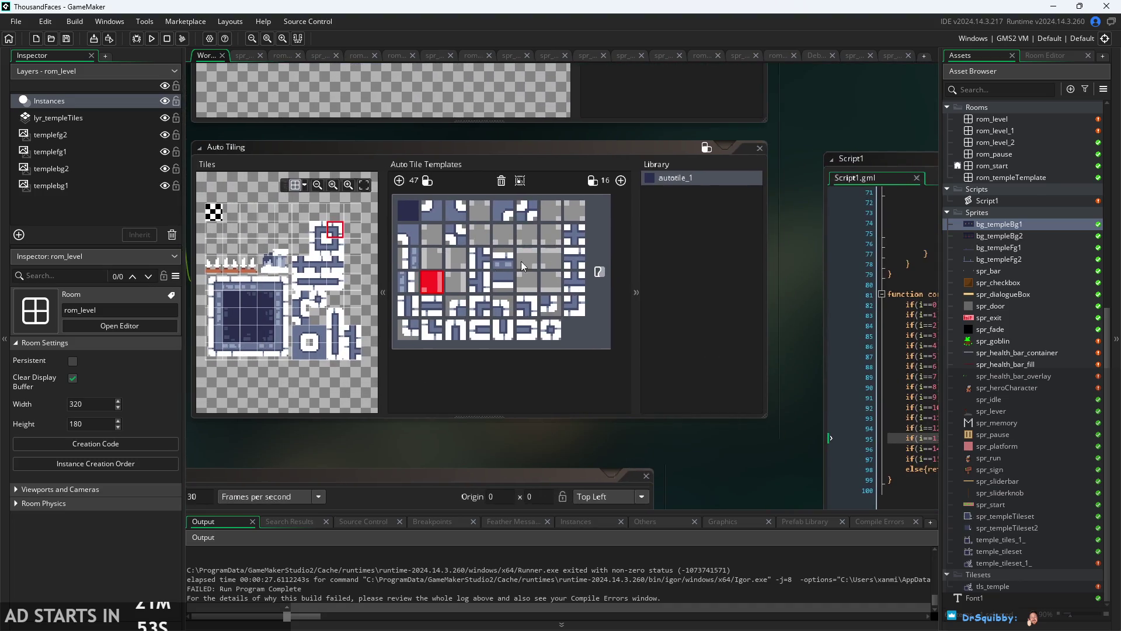
drag(621, 395, 276, 383)
scroll(339, 391, up, 3)
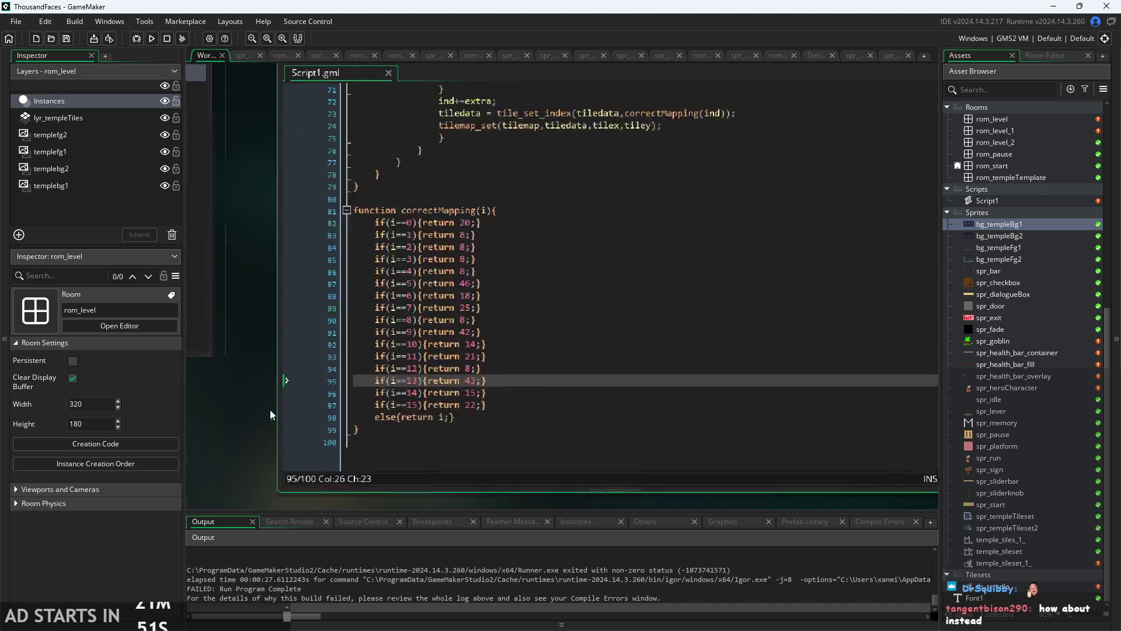
scroll(275, 407, down, 3)
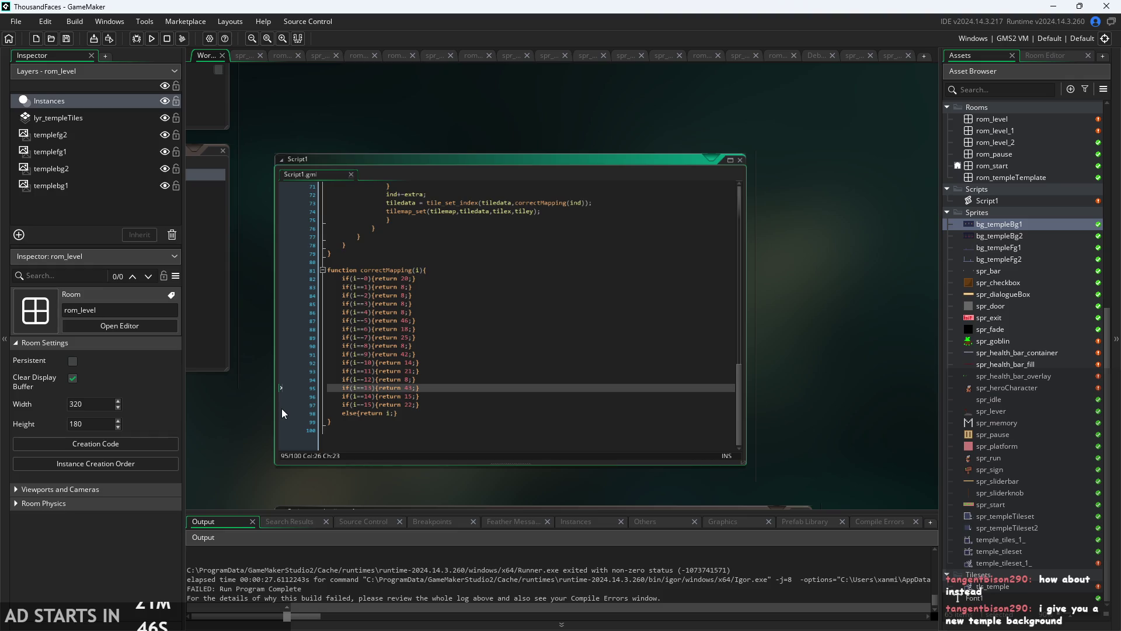
scroll(884, 359, down, 3)
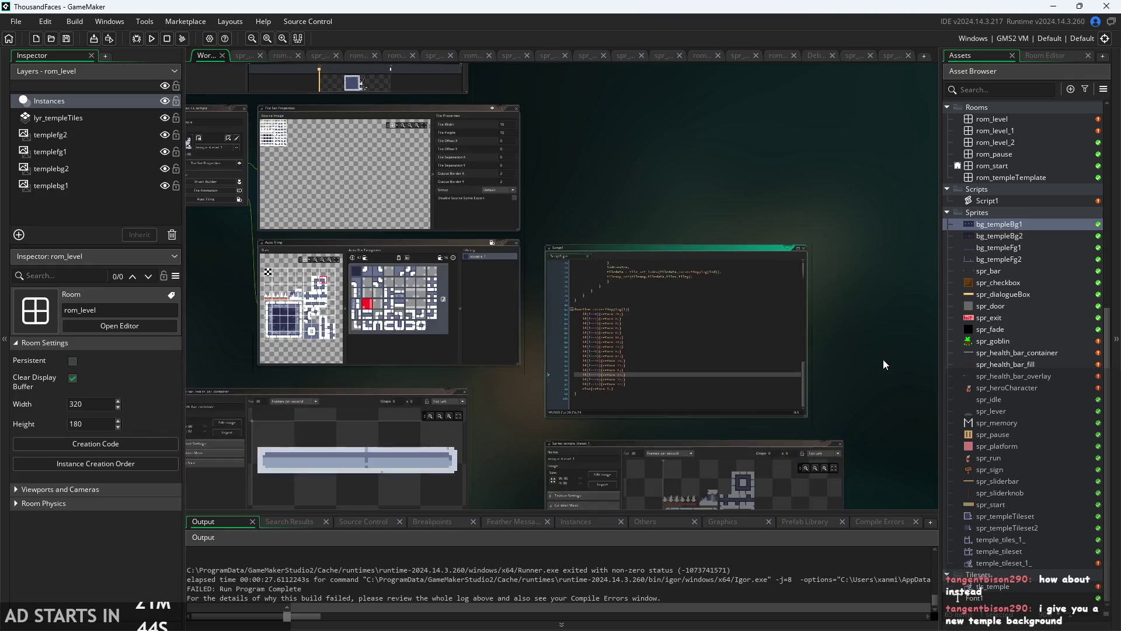
- Run the game from the Start screen and walk the hero between the far-left wall, sign and right edge
click(153, 38)
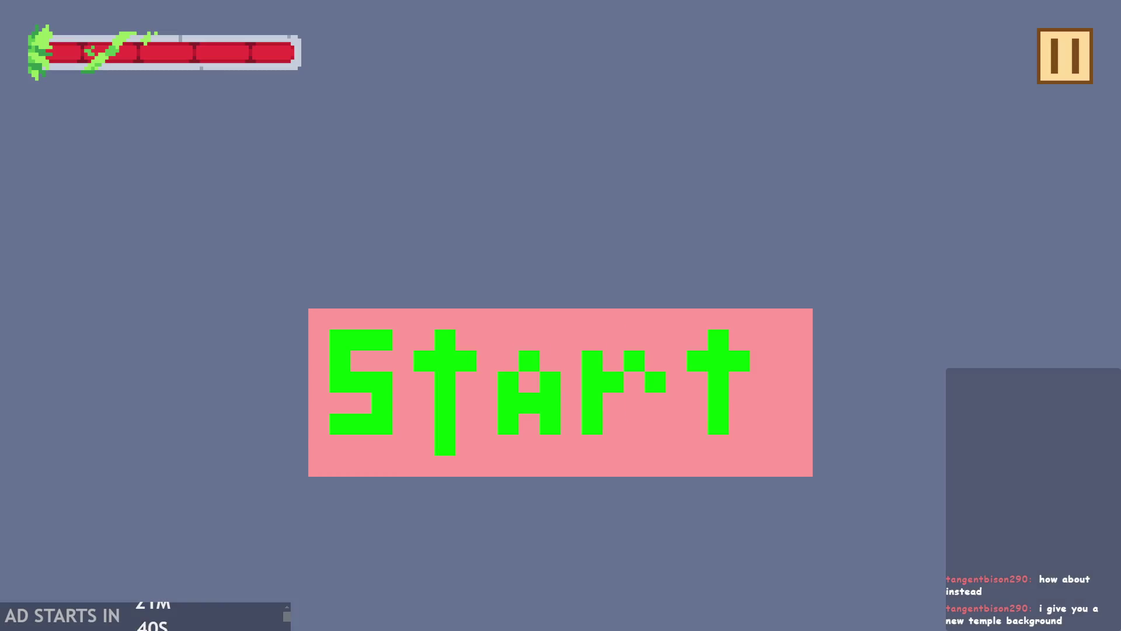
click(583, 432)
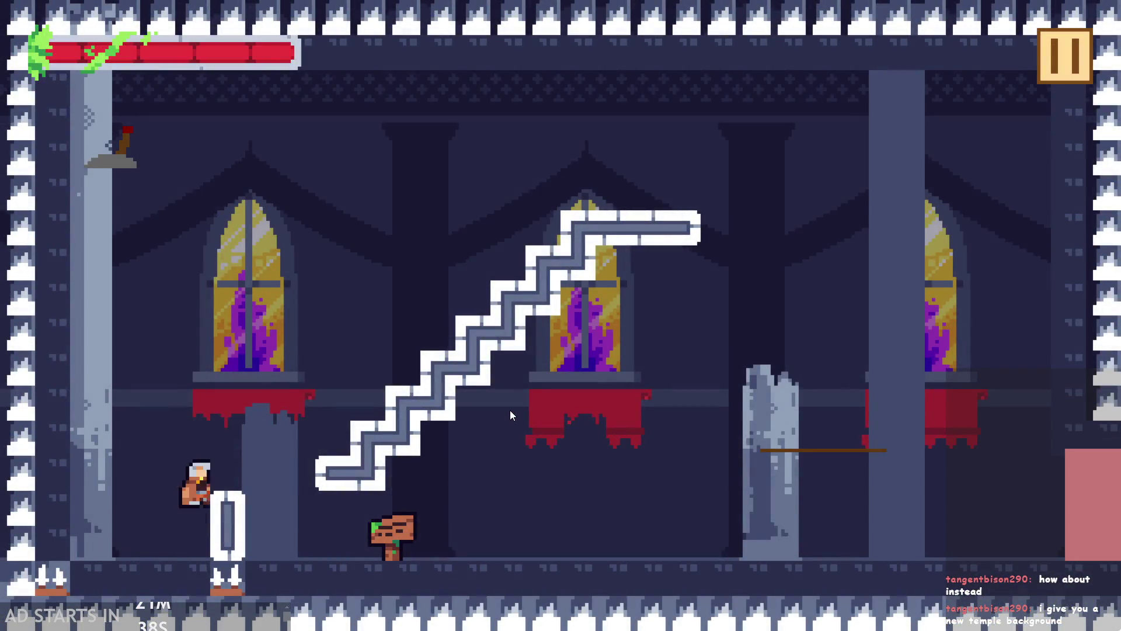
key(Left)
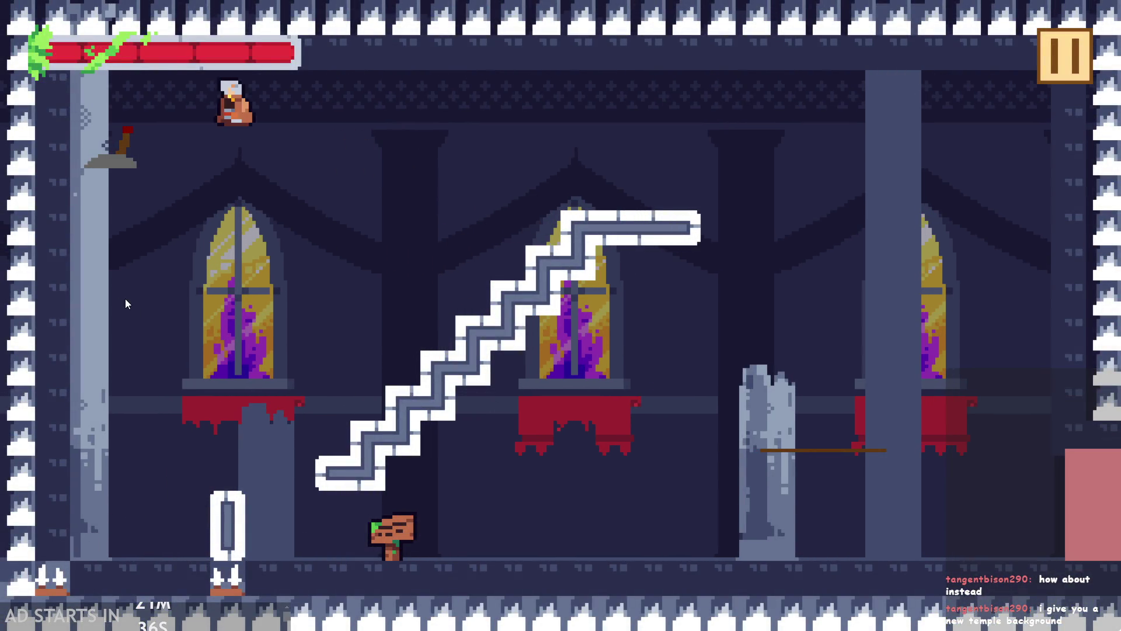
key(Left)
key(Up)
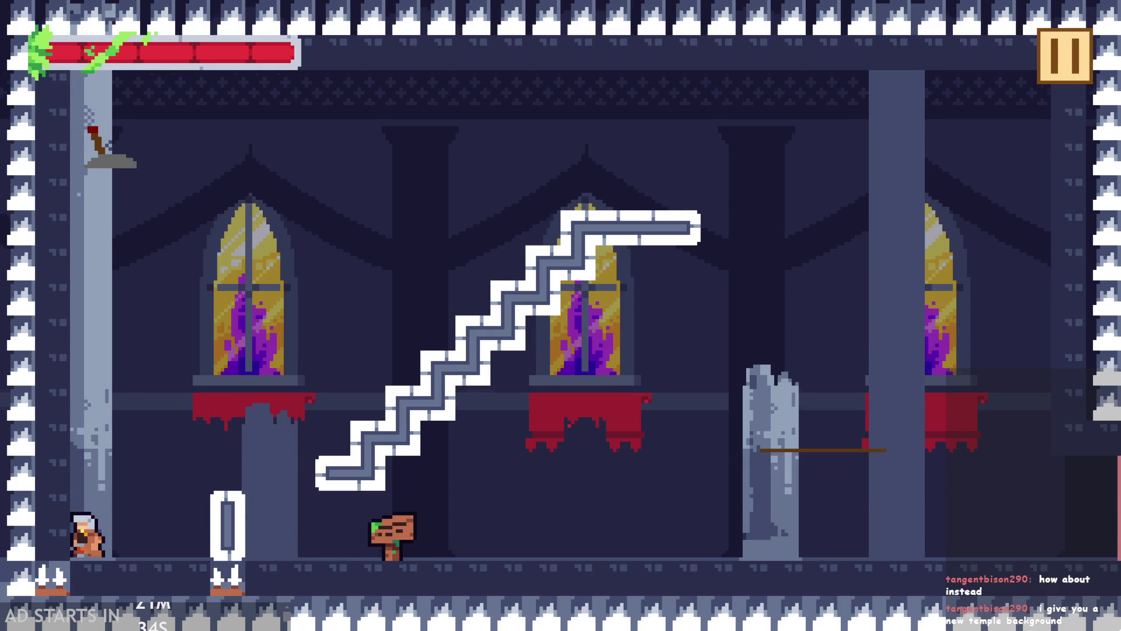
key(Up)
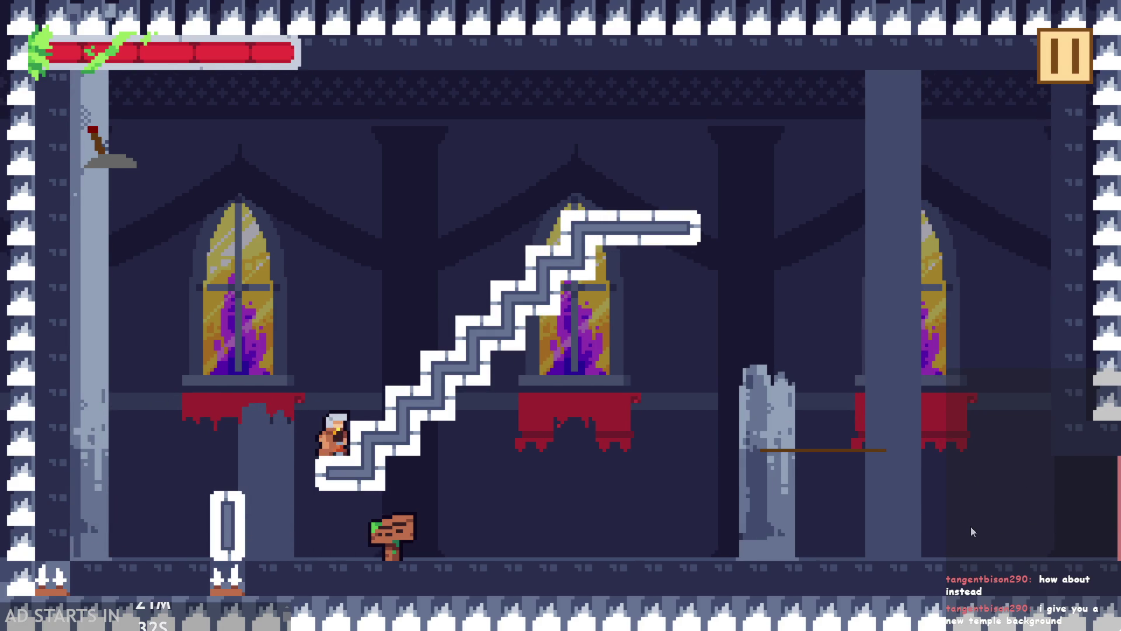
key(Left)
key(Right)
key(Right)
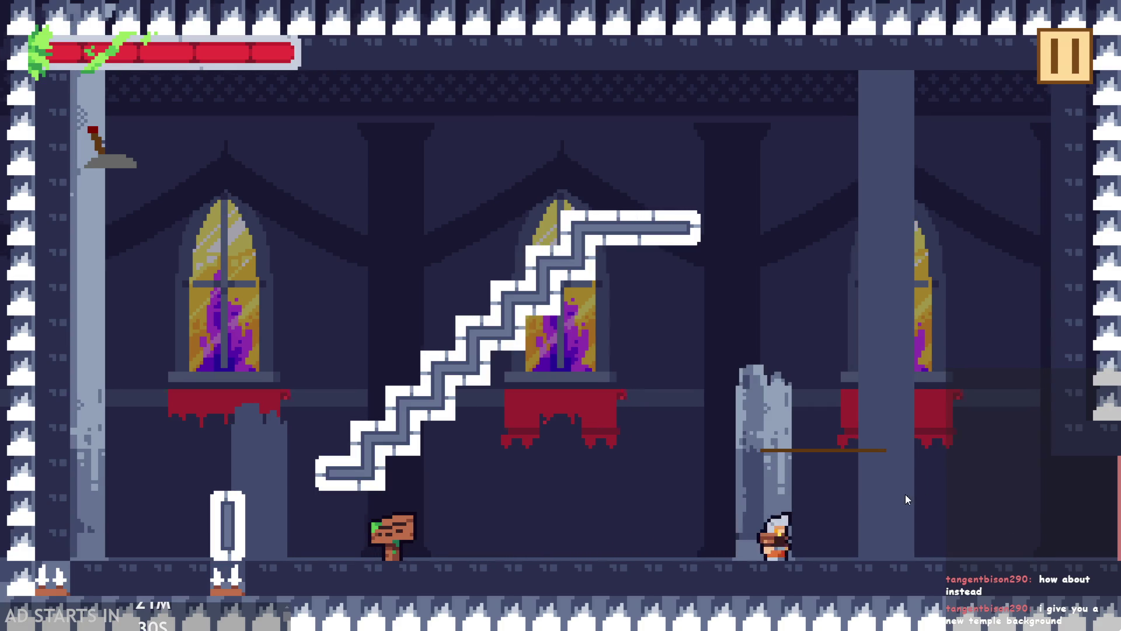
key(Left)
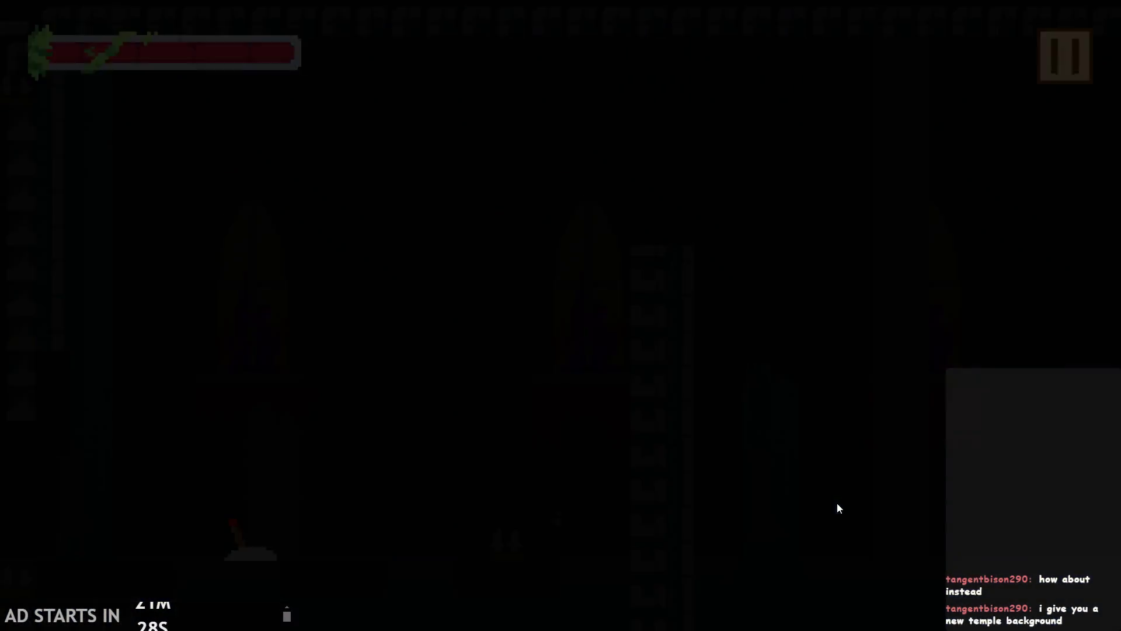
key(Left)
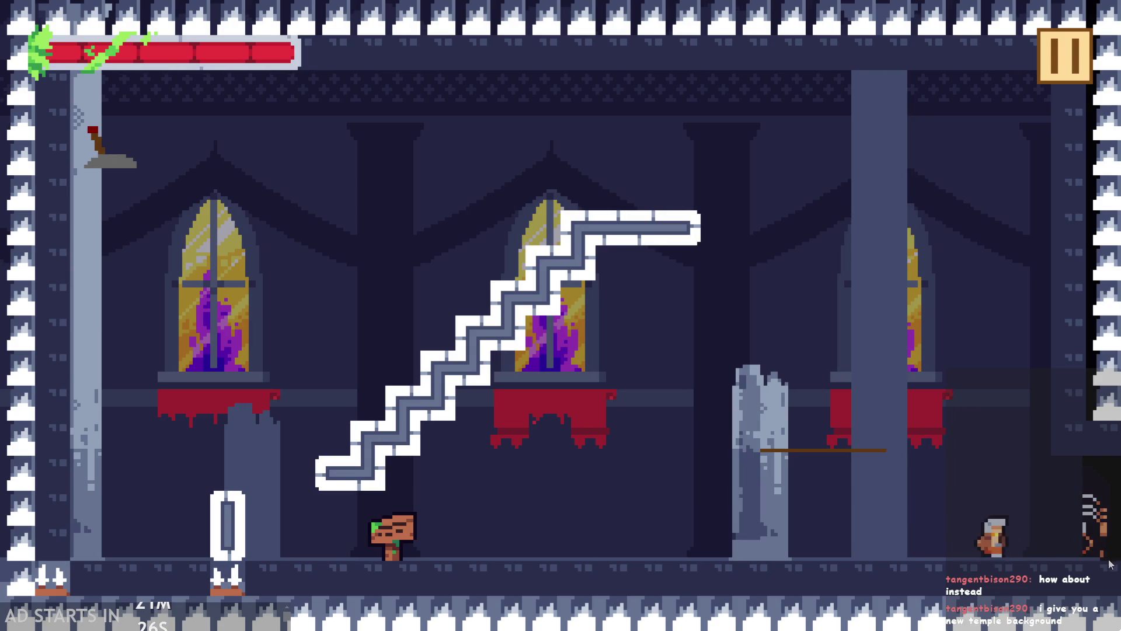
key(Right)
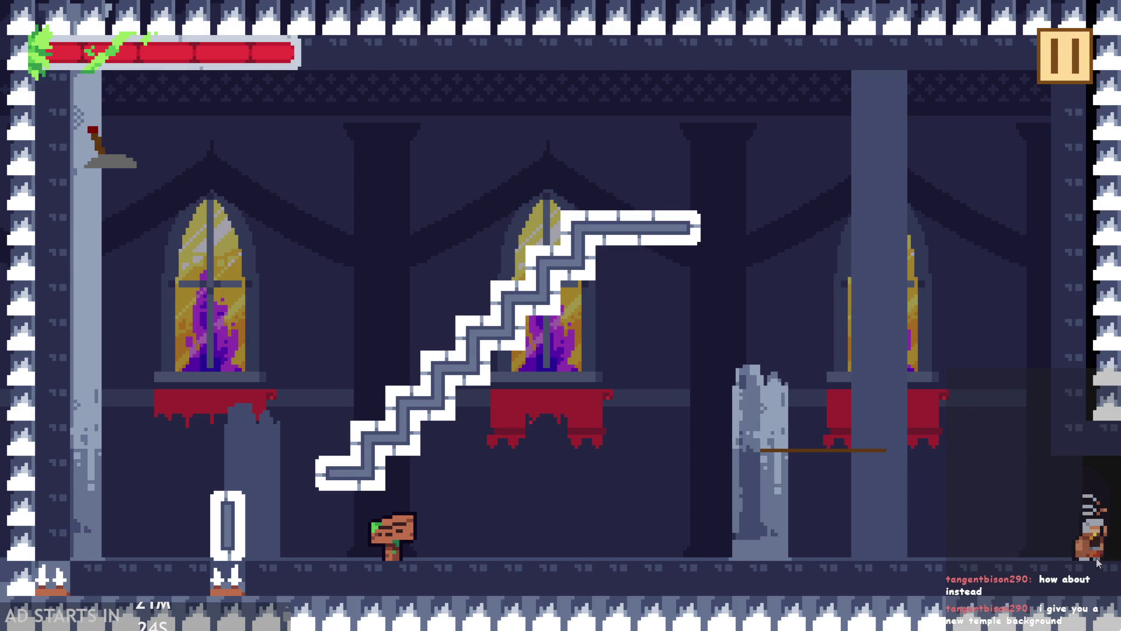
key(Up)
- Run the hero along the floor and spring it above the stairs onto the top stair platform
key(Left)
key(Right)
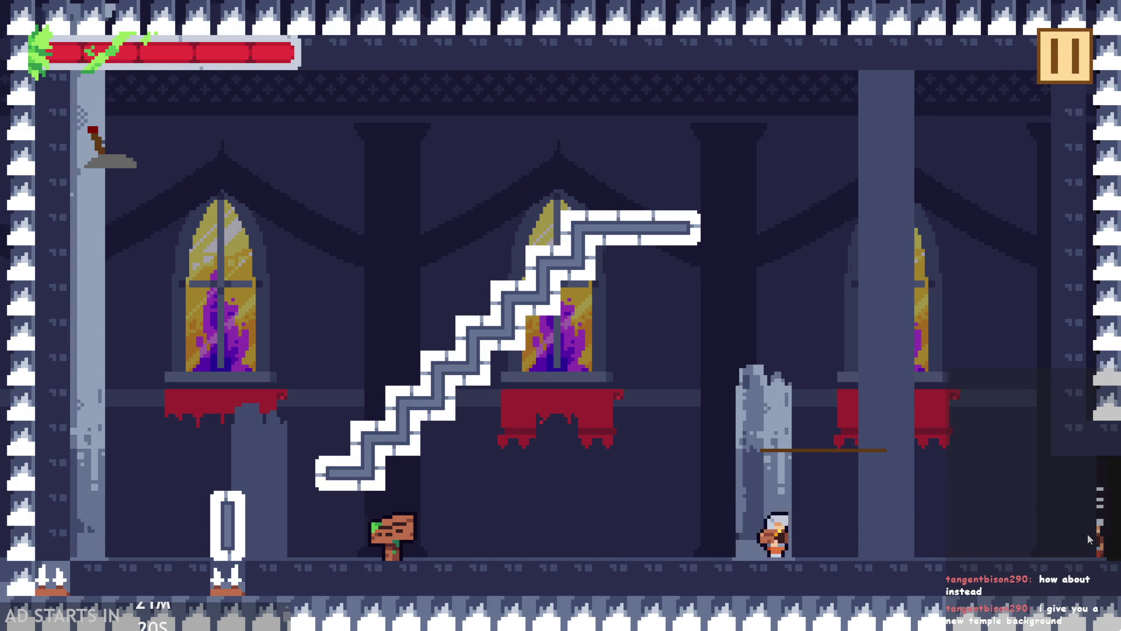
key(Left)
key(Left)
key(space)
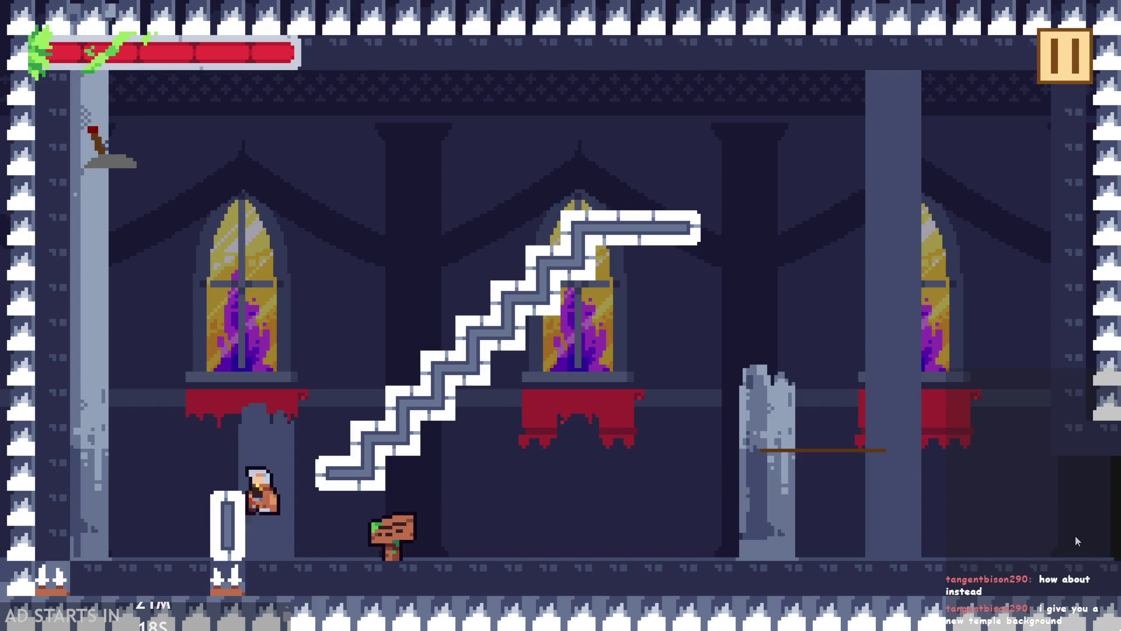
key(Right)
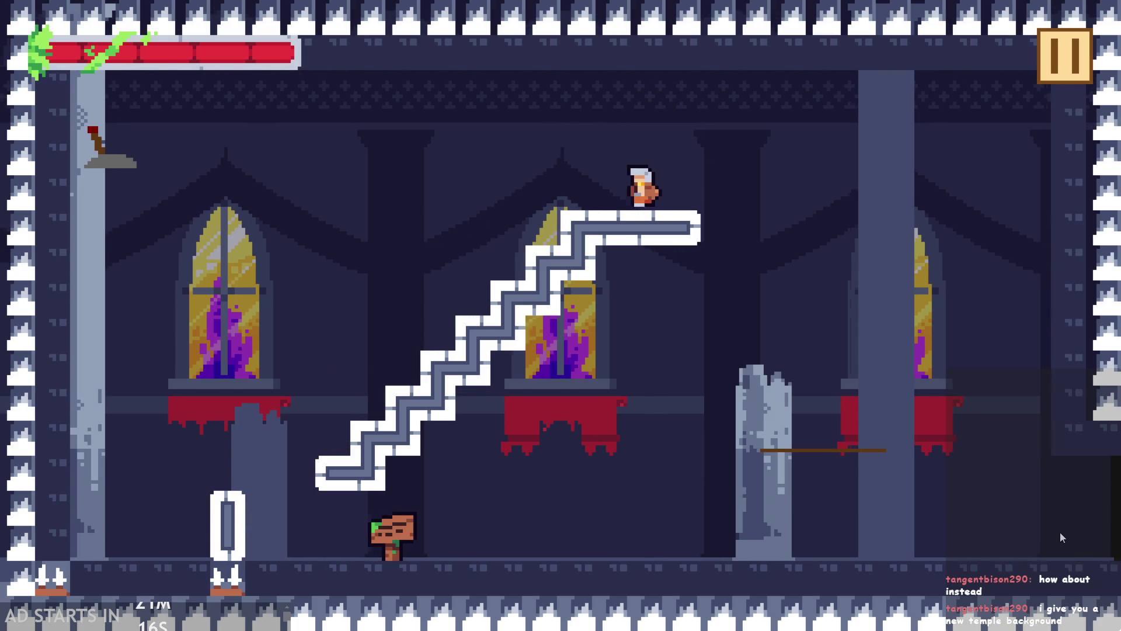
key(Left)
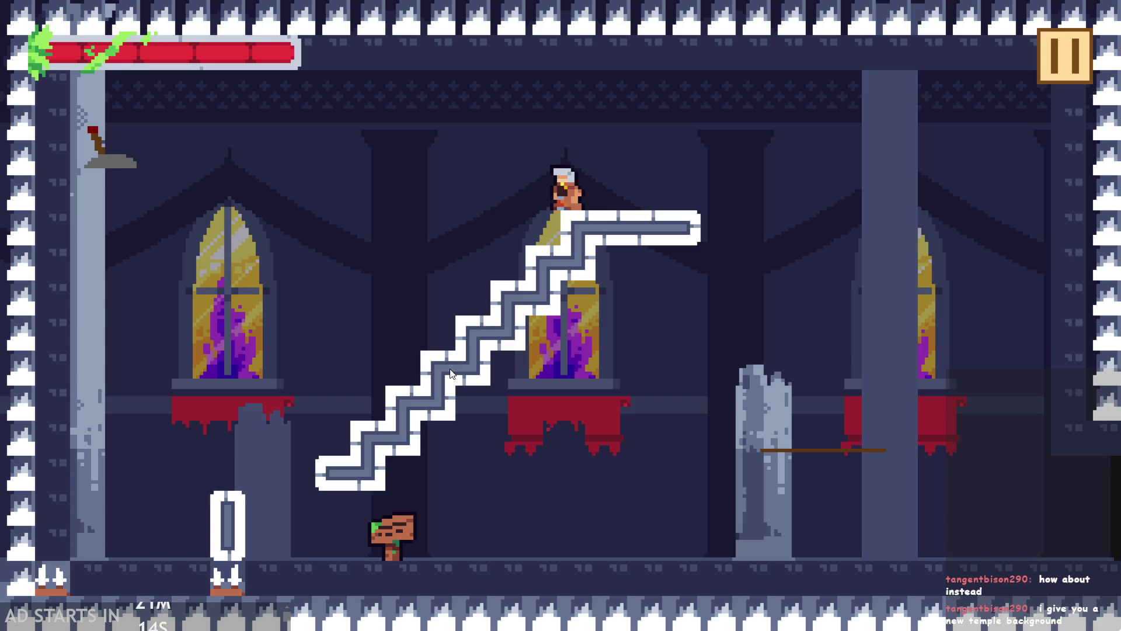
key(Left)
key(space)
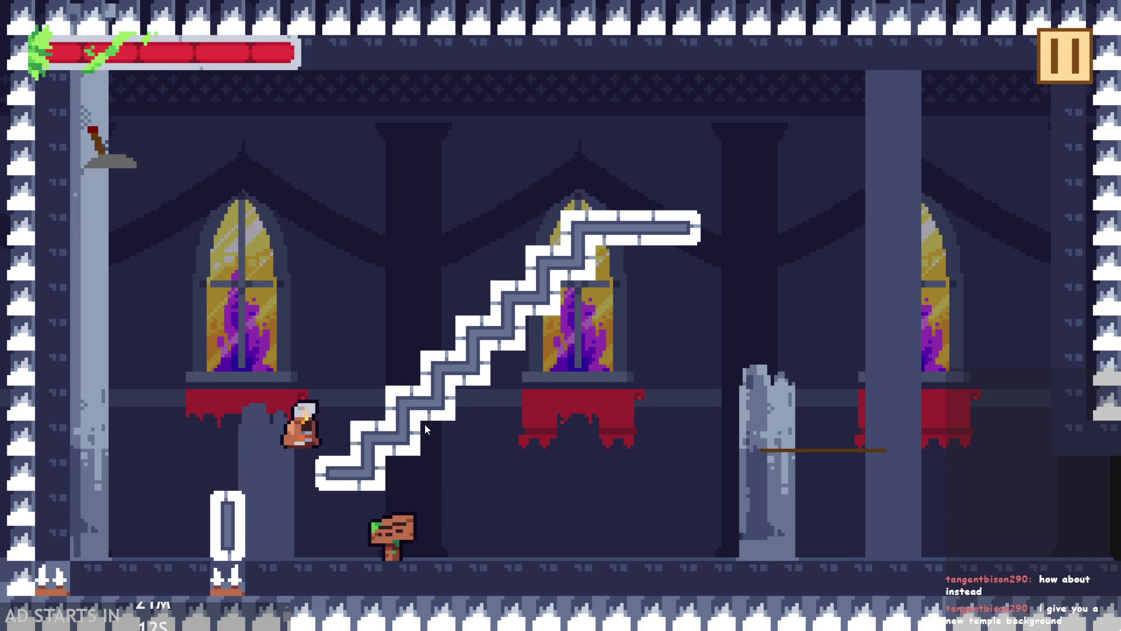
key(Right)
key(space)
key(Left)
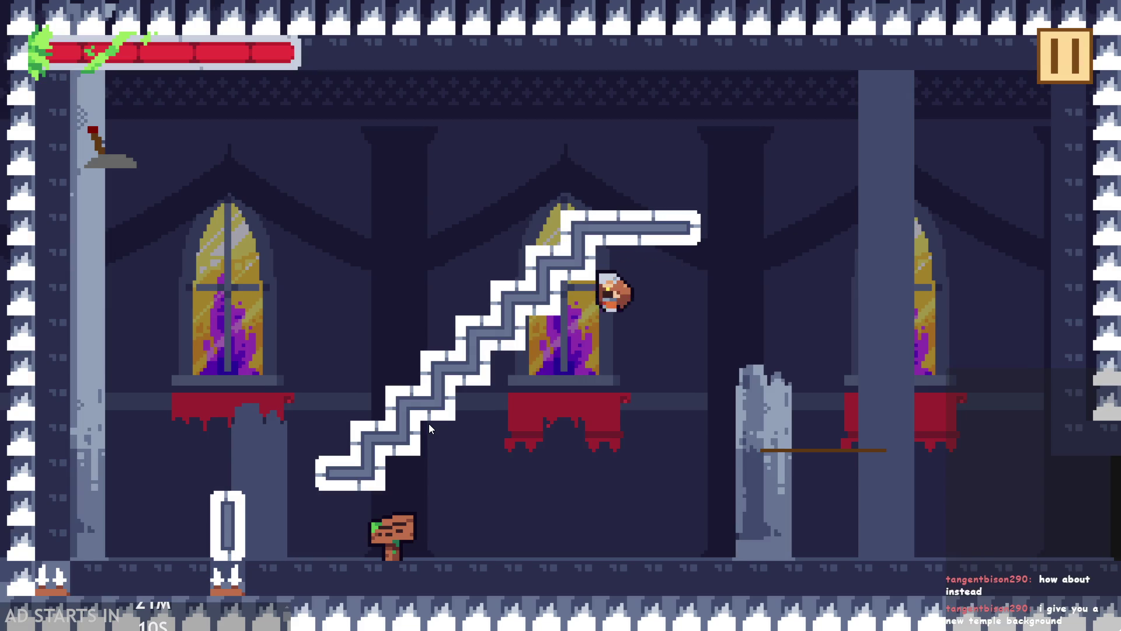
key(space)
key(Right)
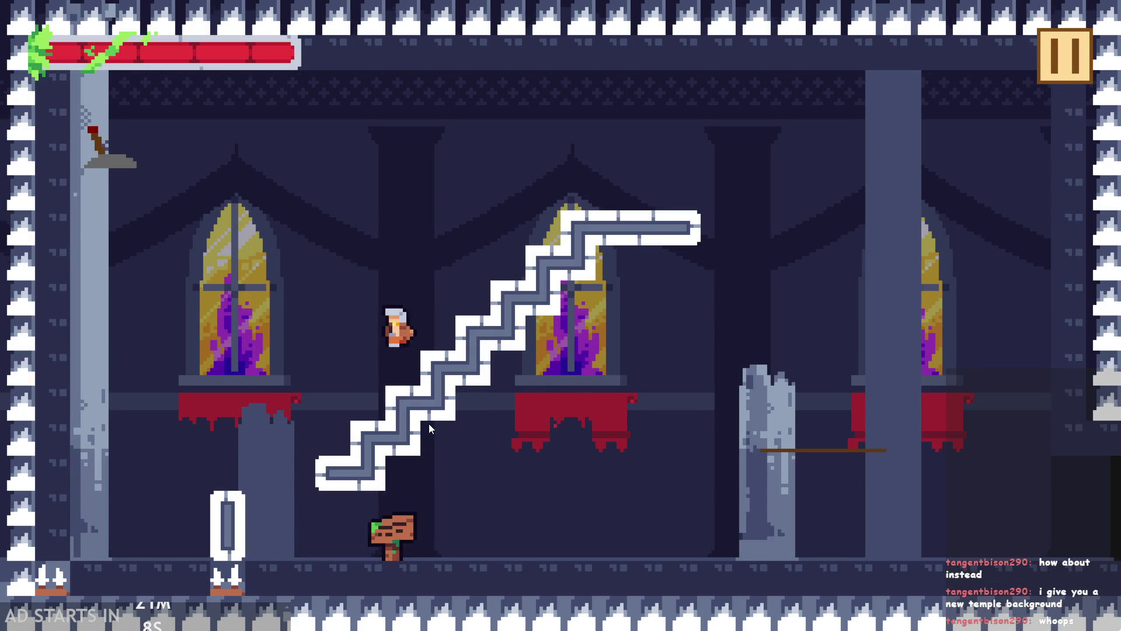
key(Left)
key(space)
key(Right)
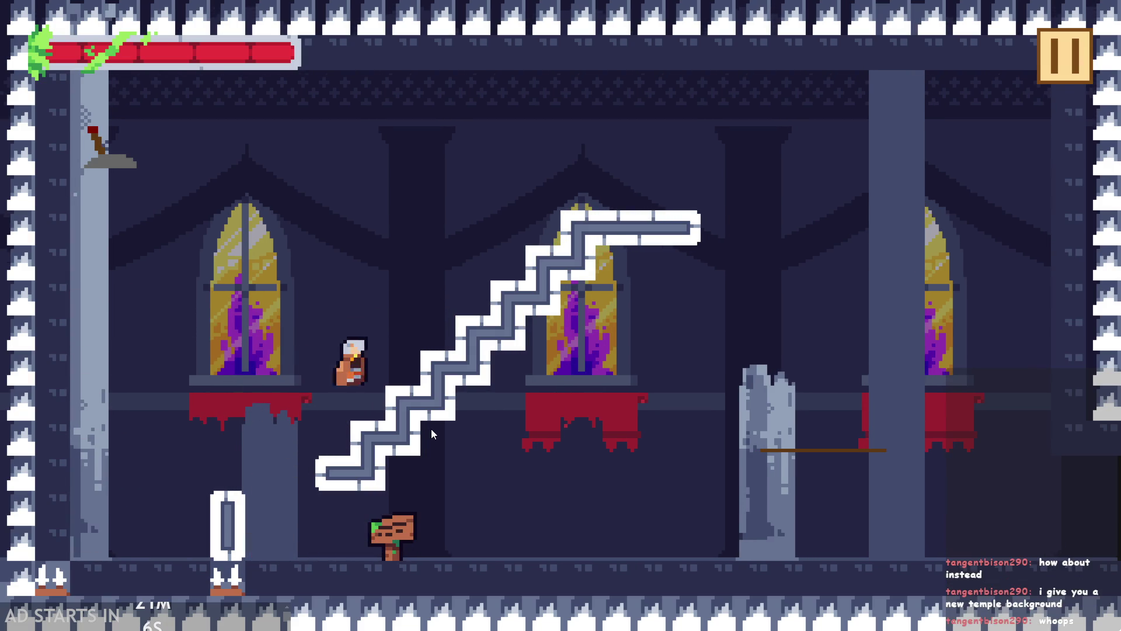
- Repeatedly jump the hero up-right over the stairs and off the left wall onto the top platform
key(space)
key(Left)
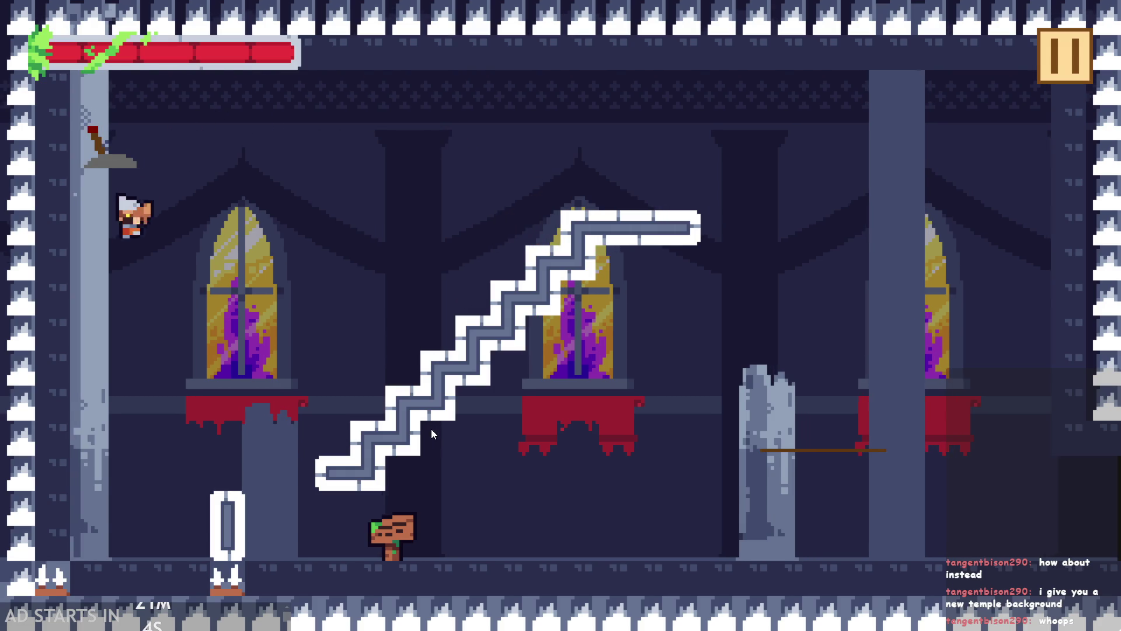
key(Right)
key(space)
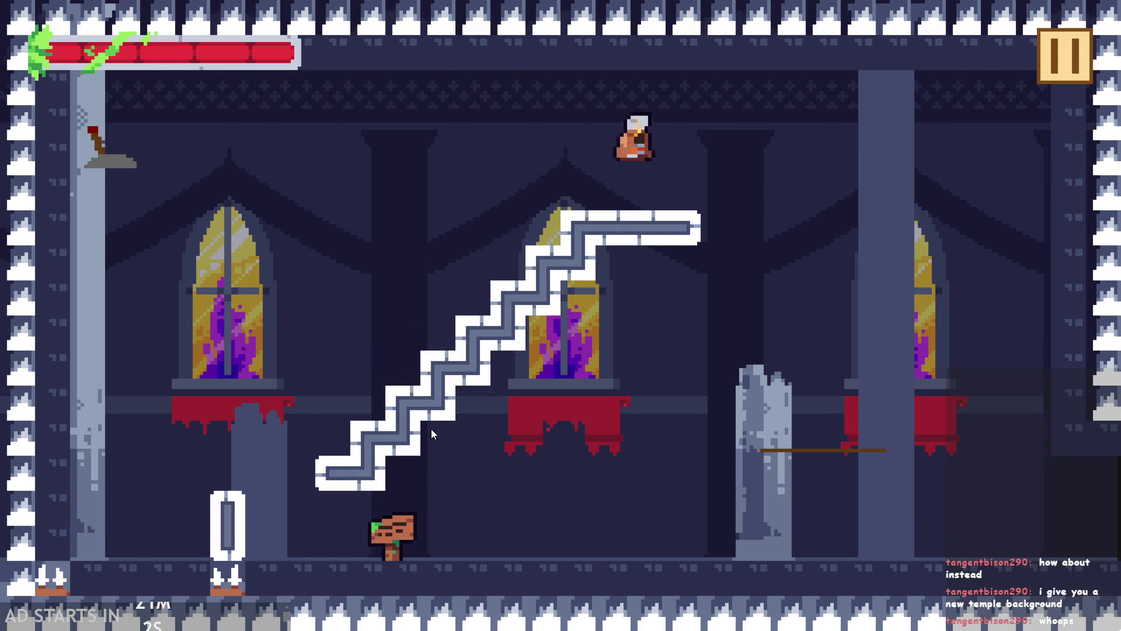
key(Left)
key(space)
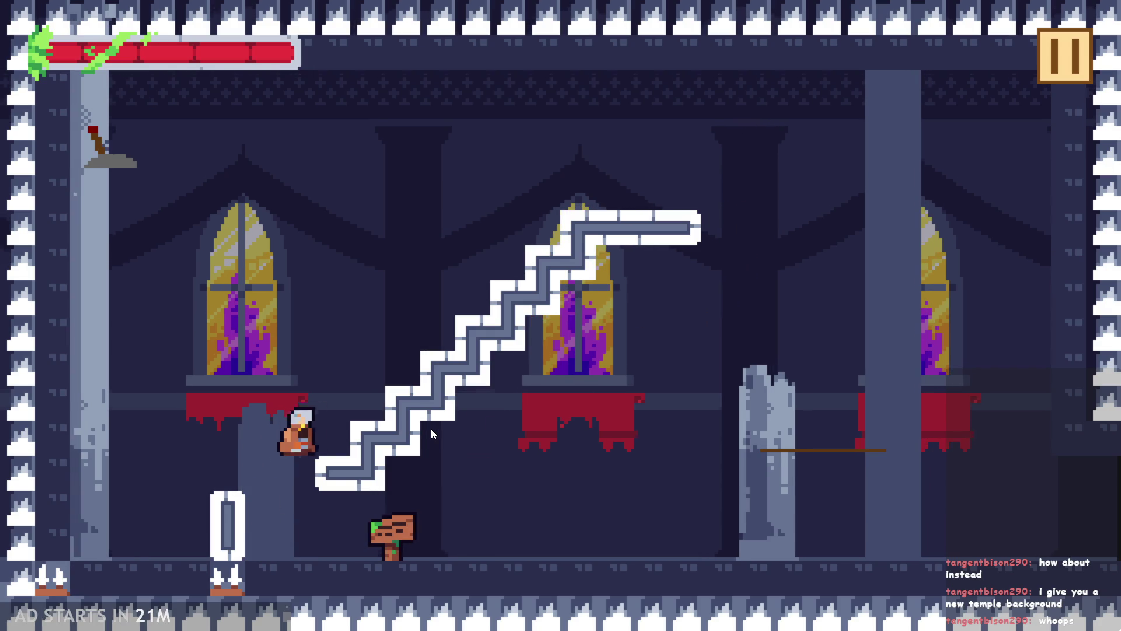
key(Right)
key(Left)
key(space)
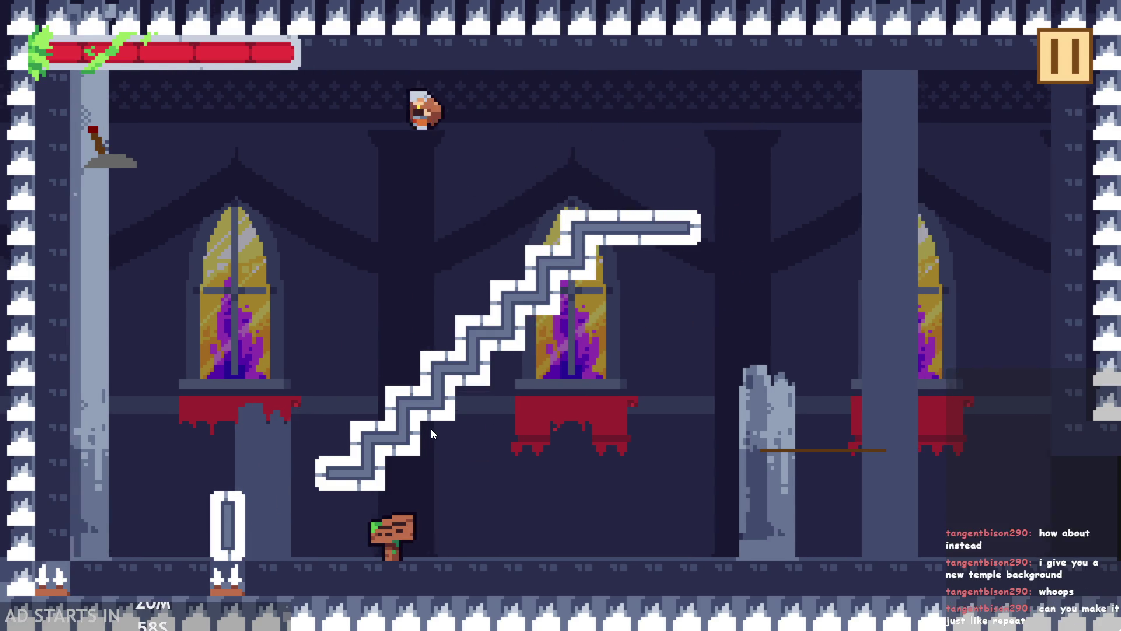
key(Left)
key(Right)
key(space)
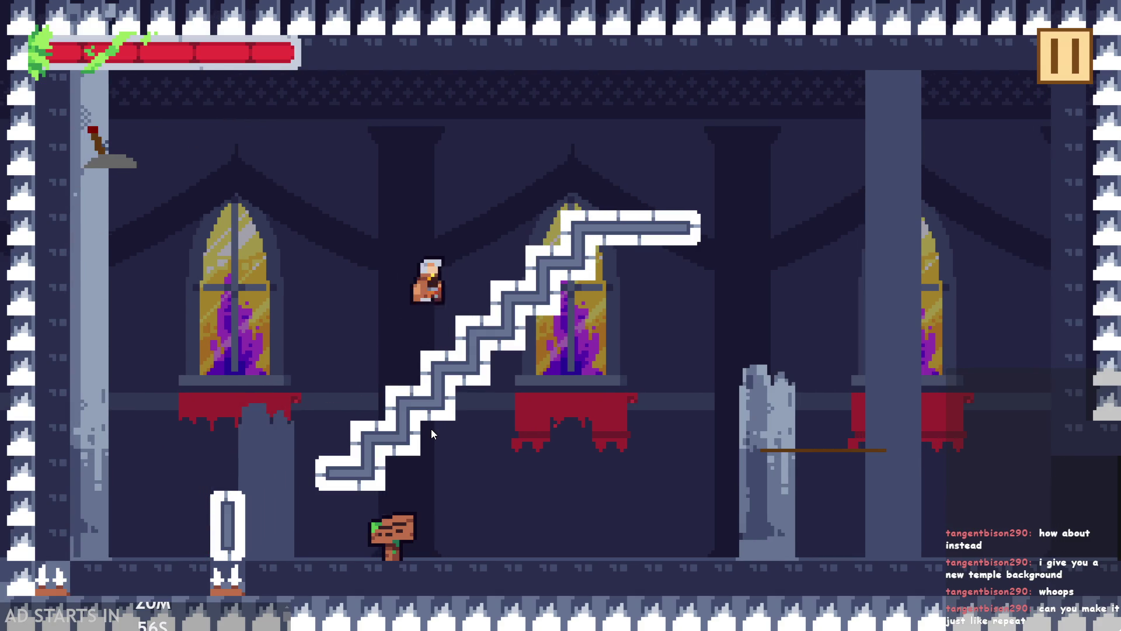
key(Right)
key(Left)
key(Right)
key(Left)
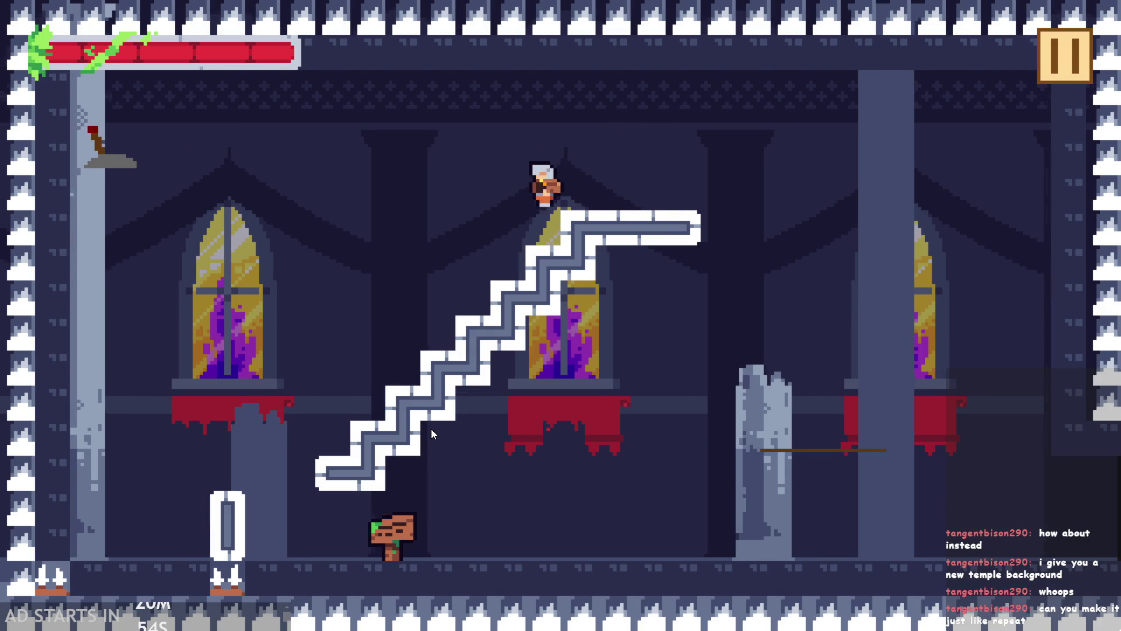
key(Left)
key(Right)
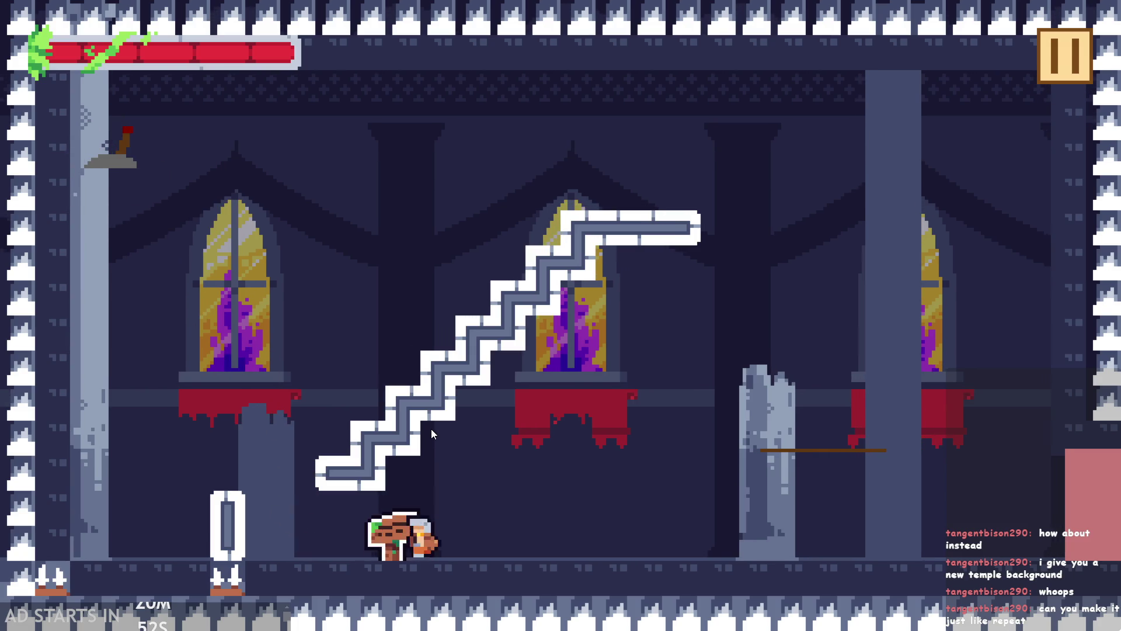
- Jump the hero to the top-left lever, then climb the stairs and leap onto the top platform
key(Left)
key(space)
key(Right)
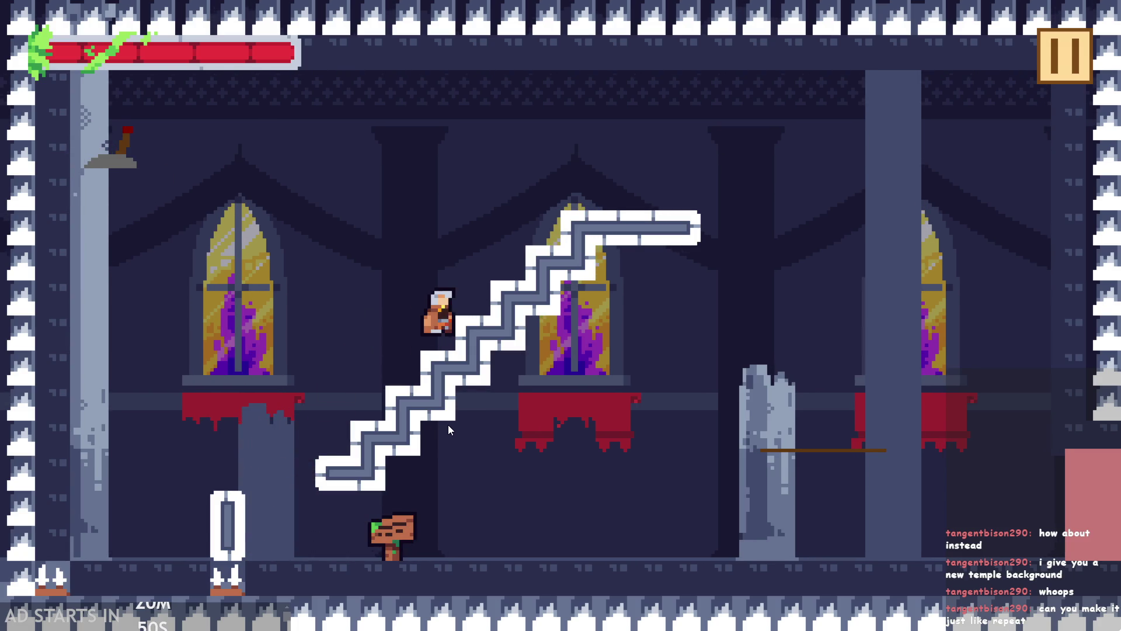
key(space)
key(Left)
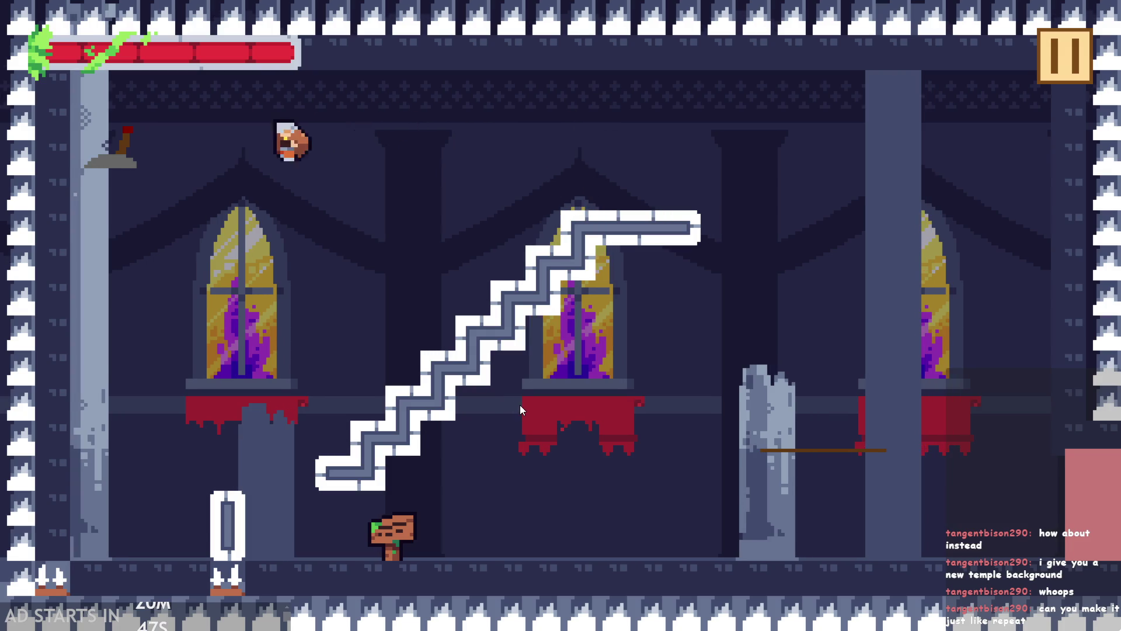
key(Right)
key(space)
key(Right)
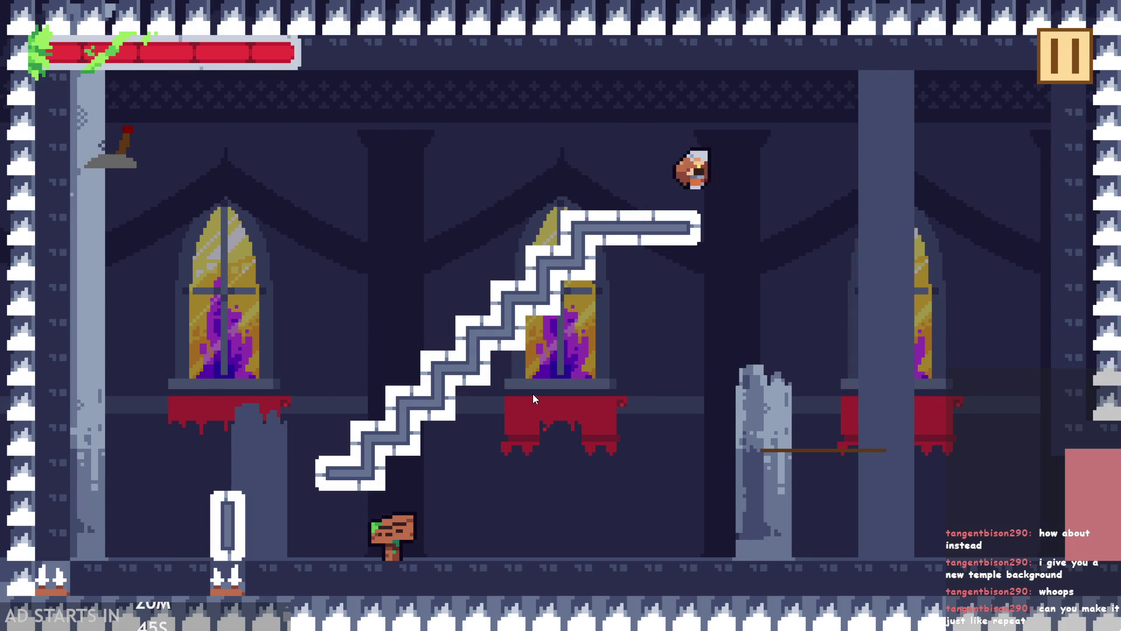
key(Left)
key(space)
key(Right)
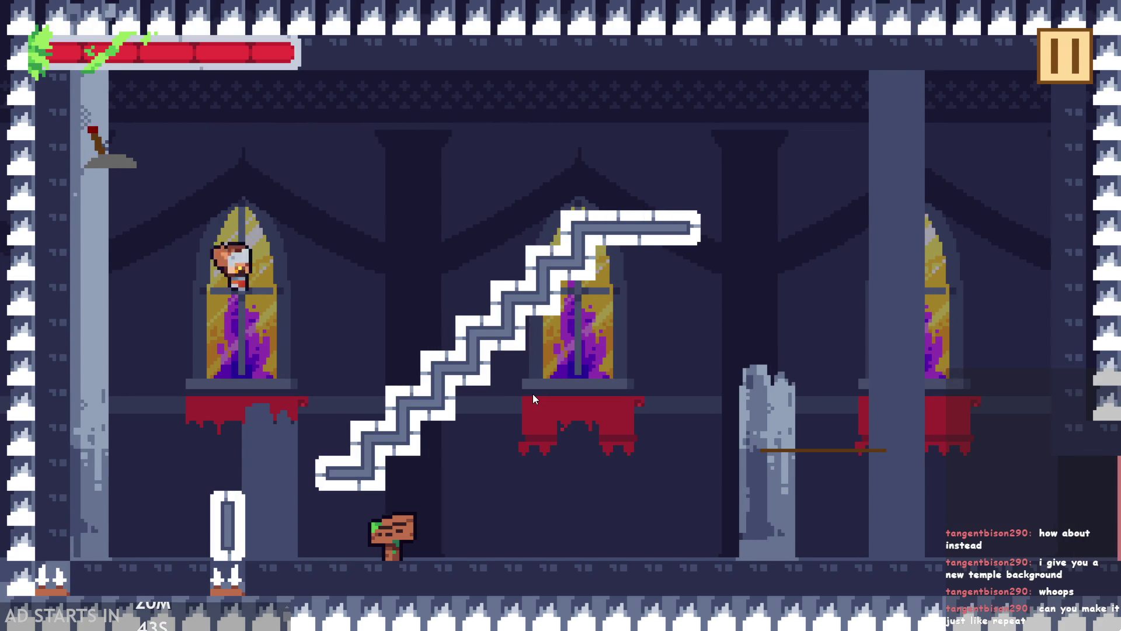
key(space)
key(Left)
key(space)
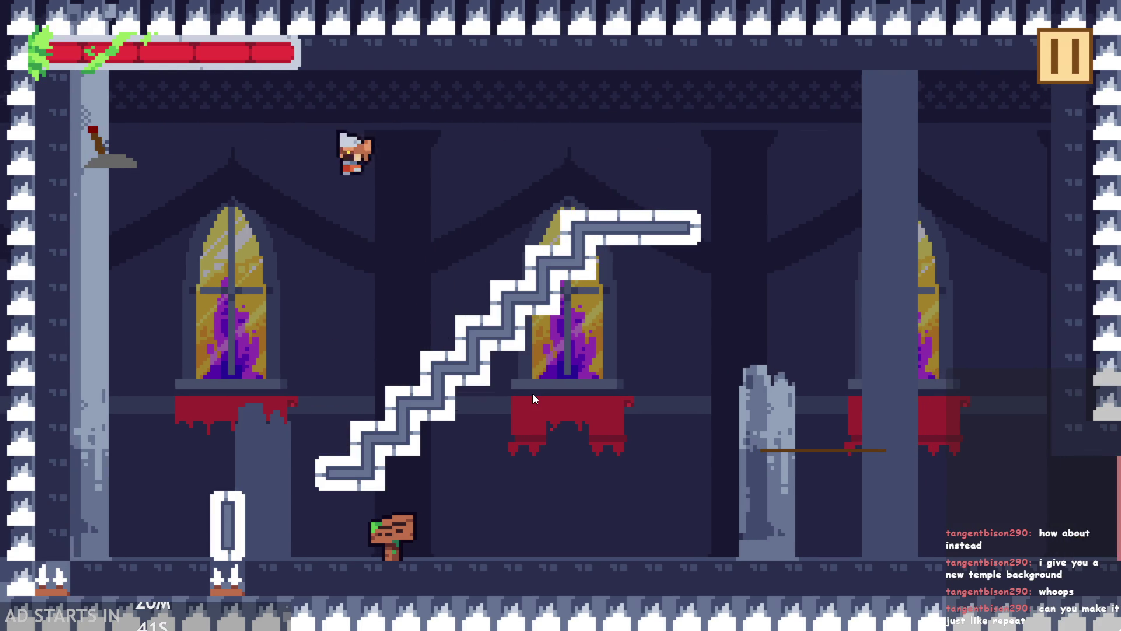
key(Right)
key(space)
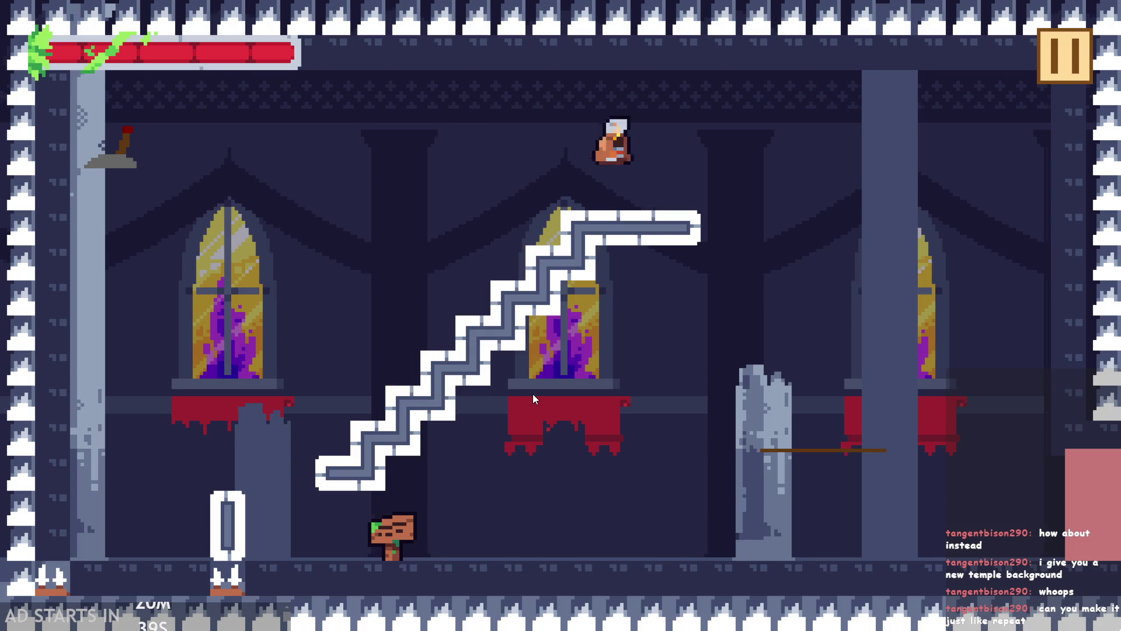
key(Left)
key(Right)
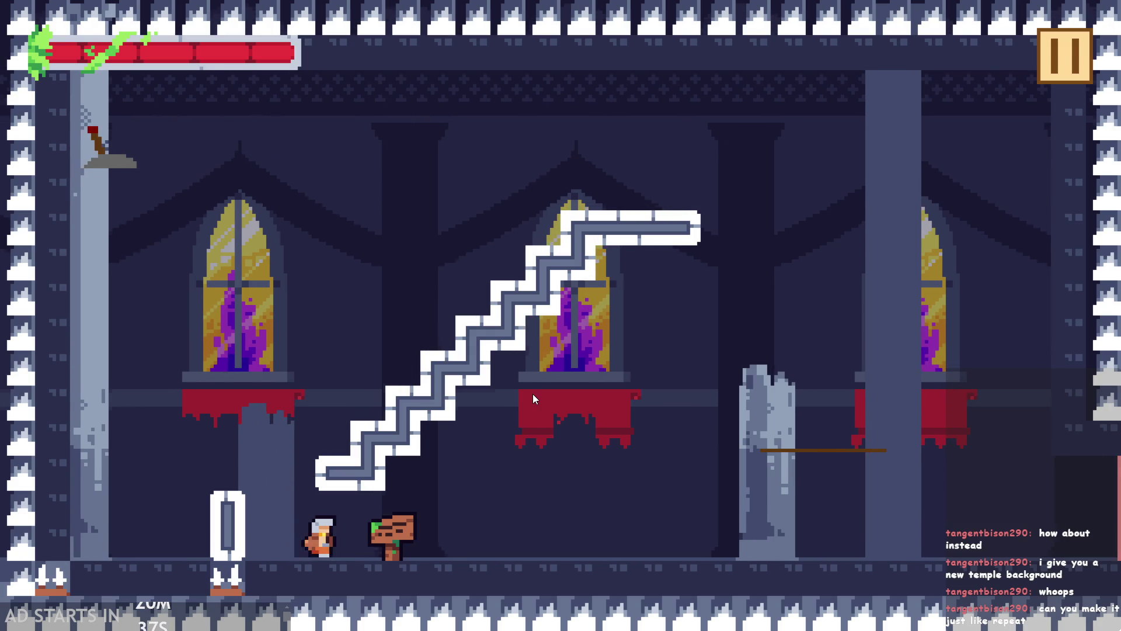
key(Left)
key(space)
key(Right)
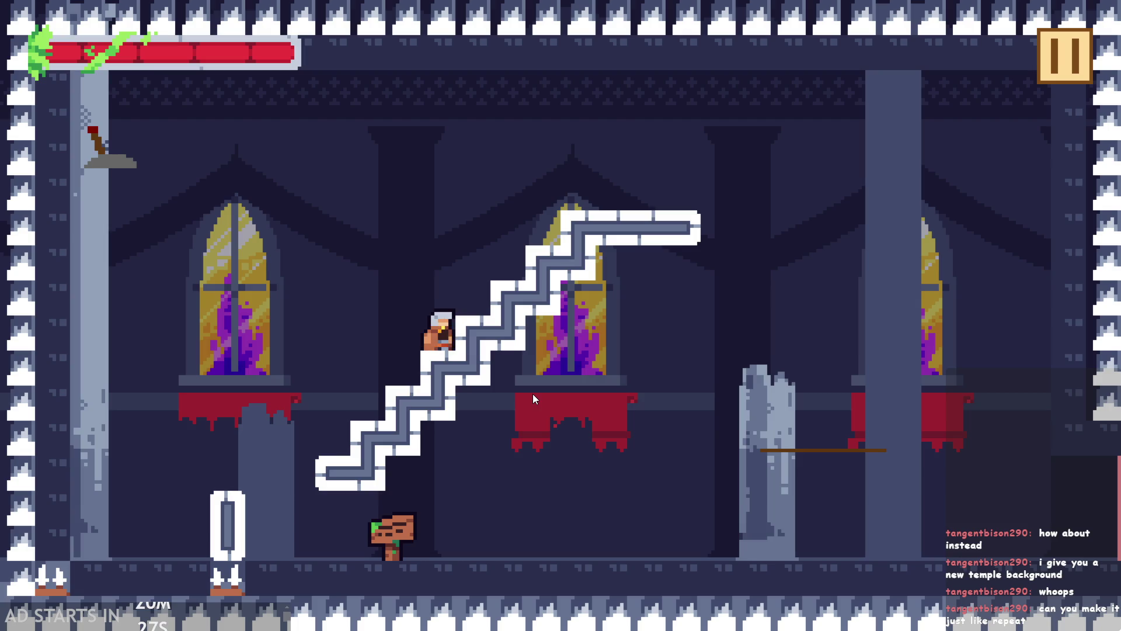
key(space)
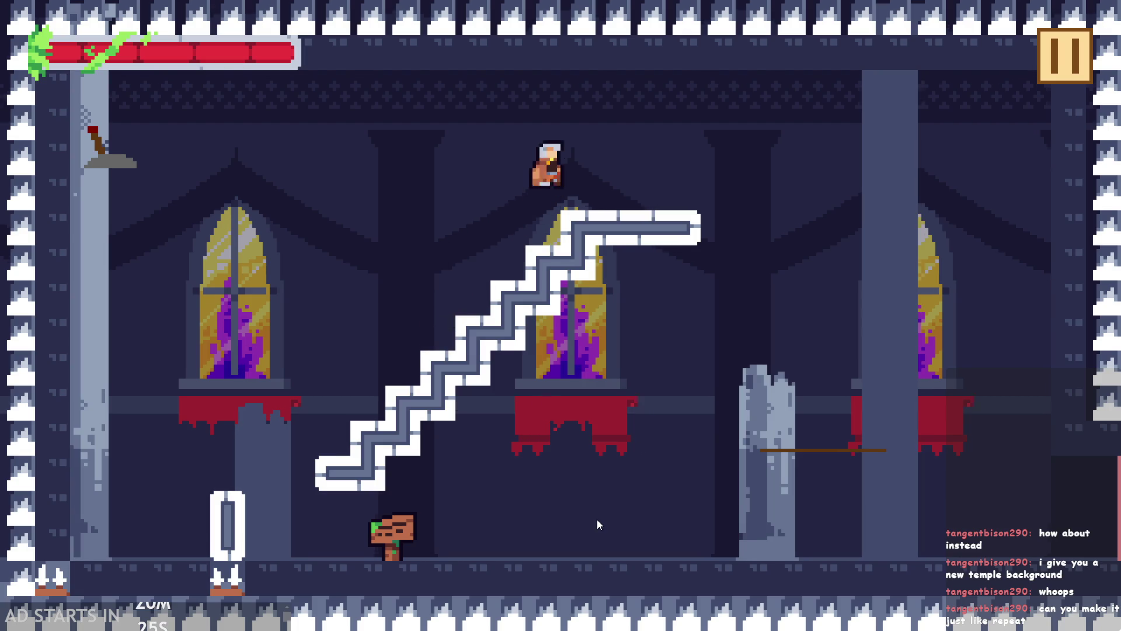
- Run and jump the hero across the floor and up the staircase onto the top platform
key(Left)
key(Right)
key(space)
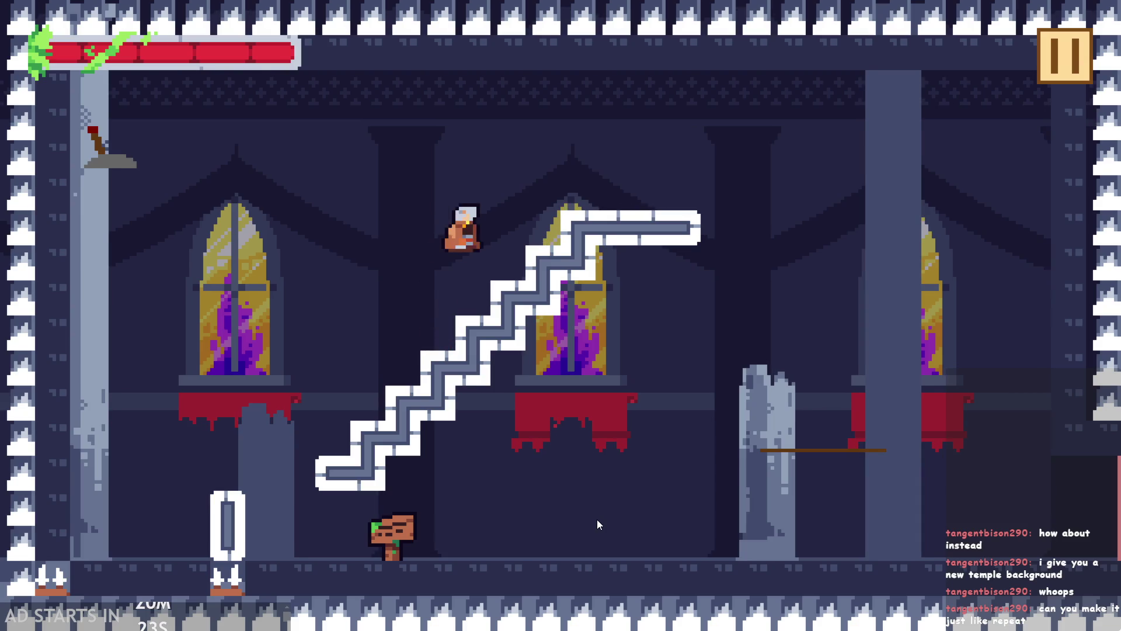
key(space)
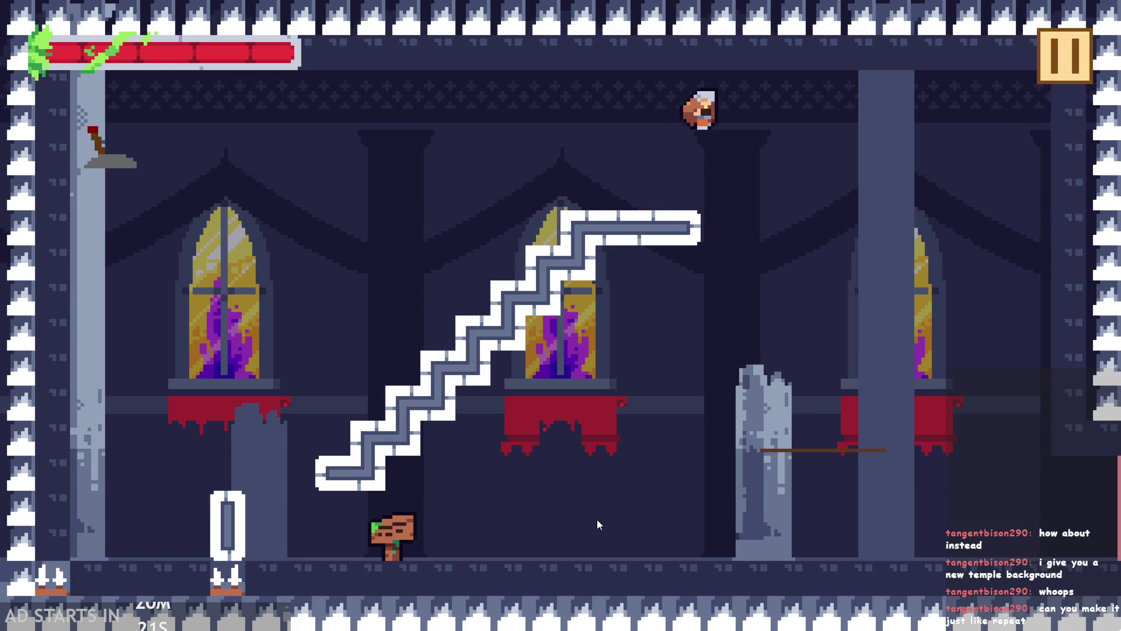
key(Right)
key(space)
key(Left)
key(space)
key(Right)
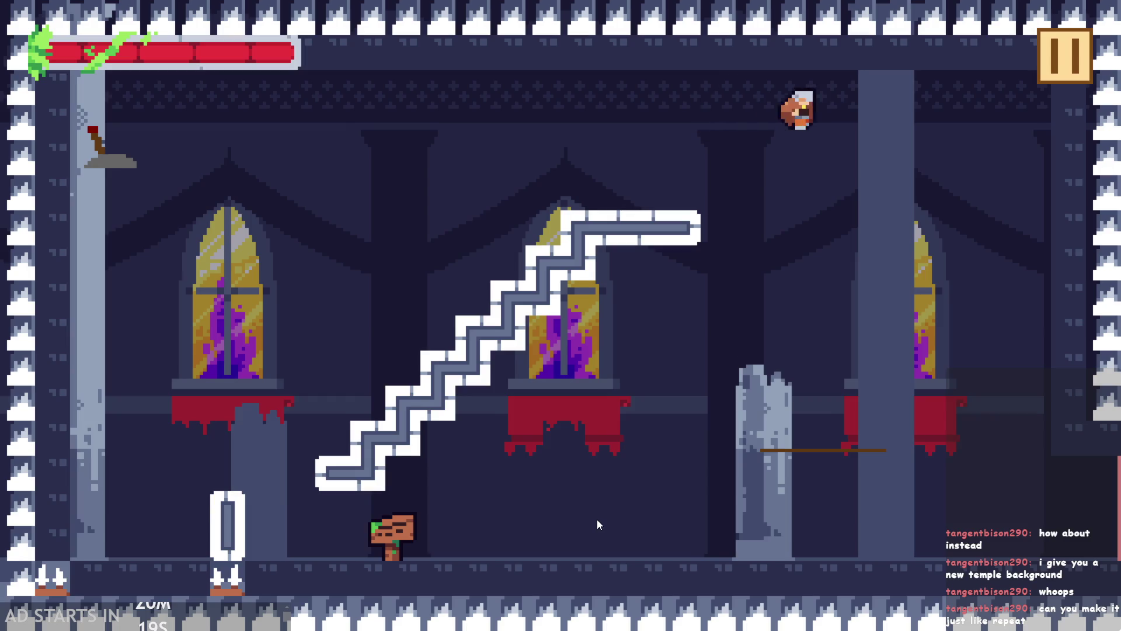
key(Left)
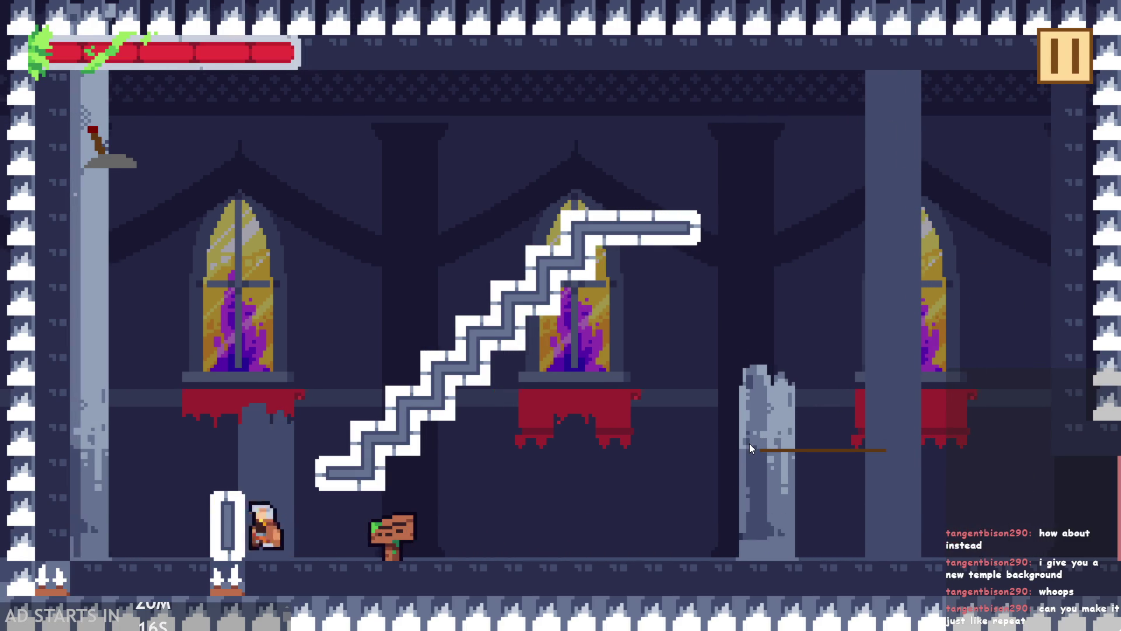
key(space)
key(Right)
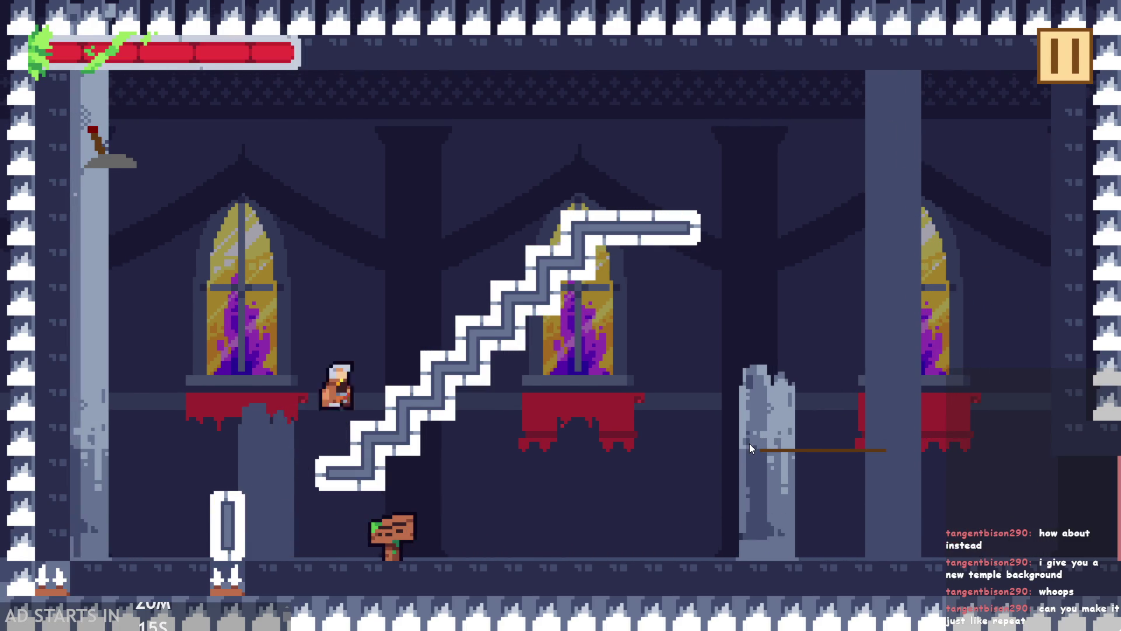
key(space)
key(Right)
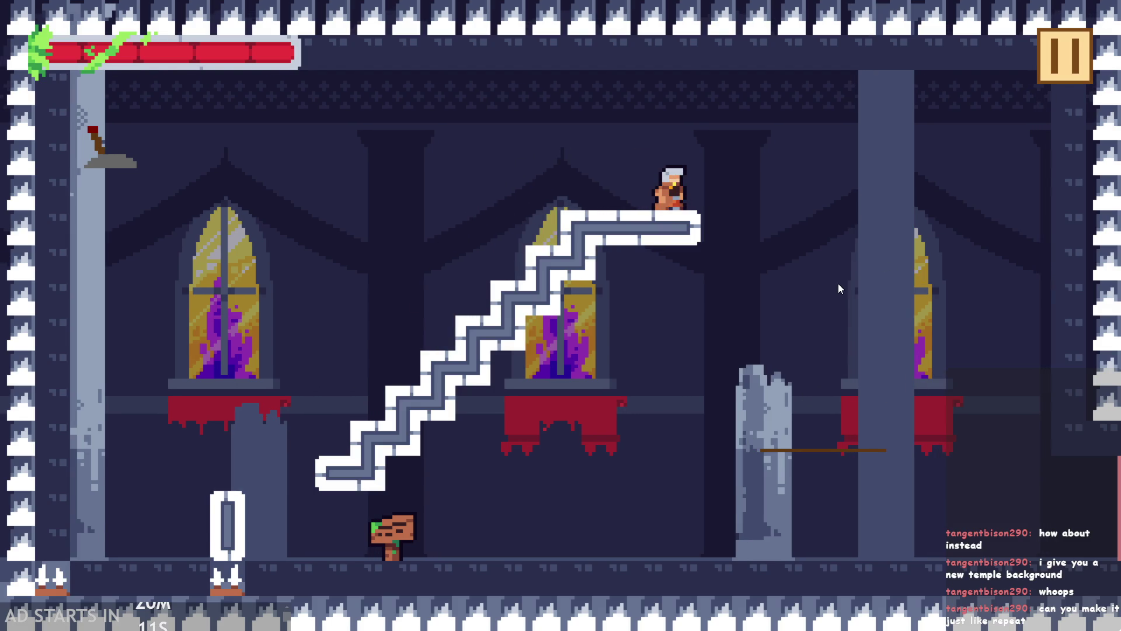
key(Right)
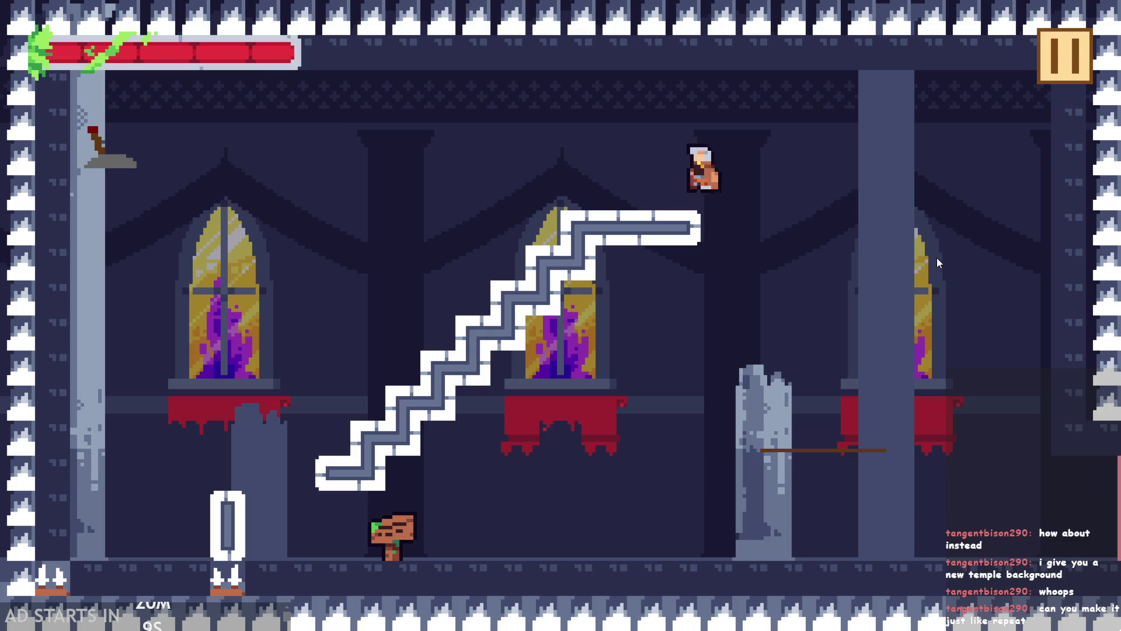
key(Left)
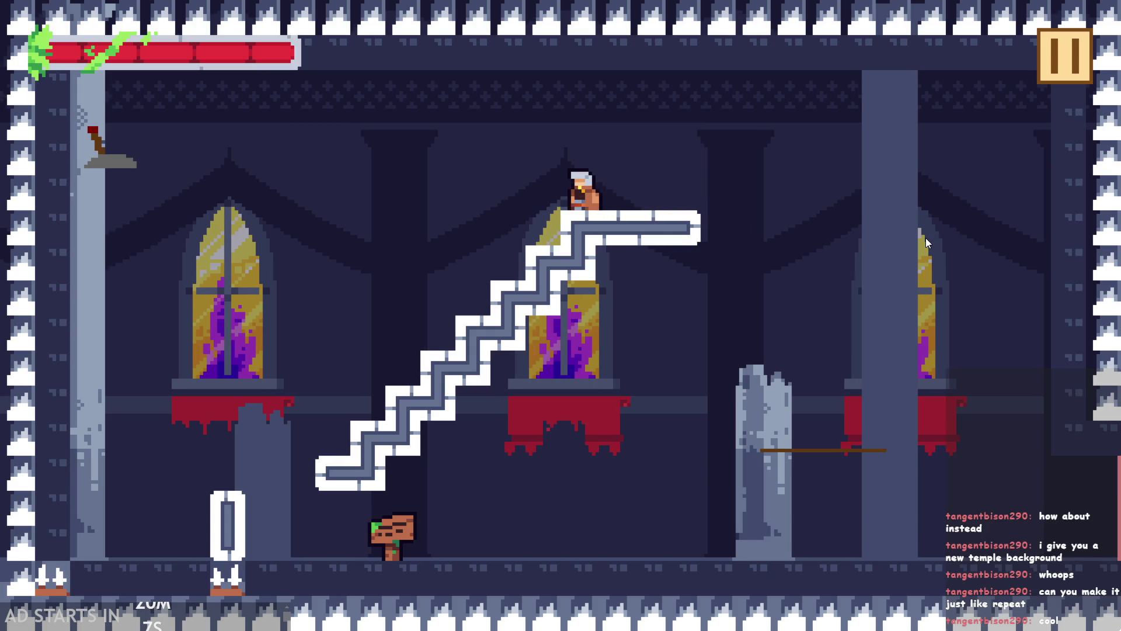
key(Right)
key(Right)
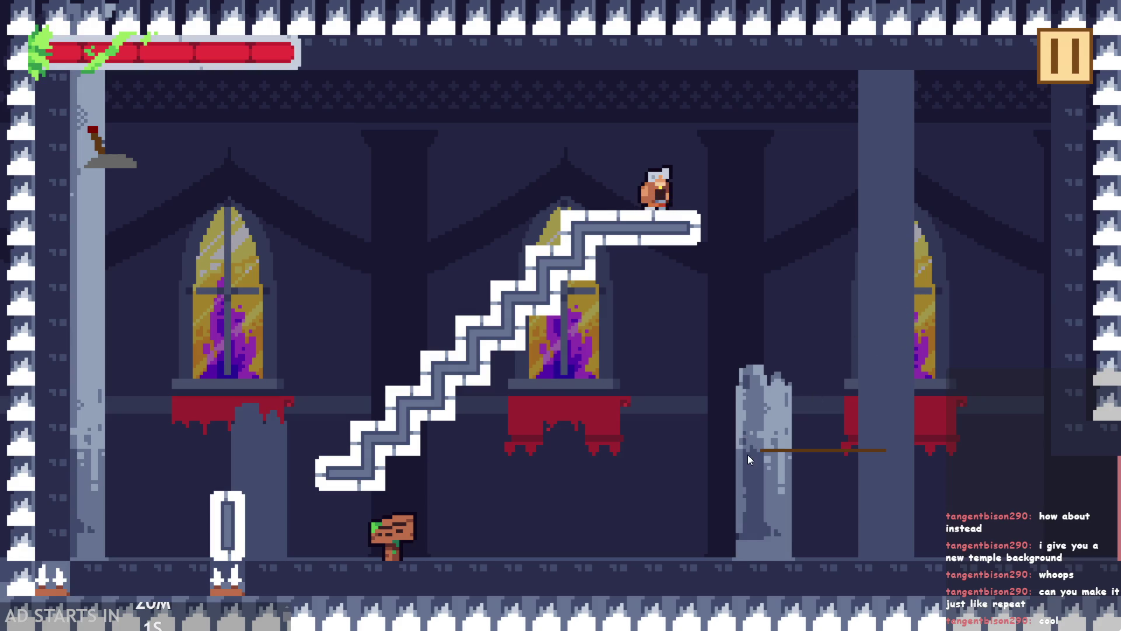
key(Right)
key(space)
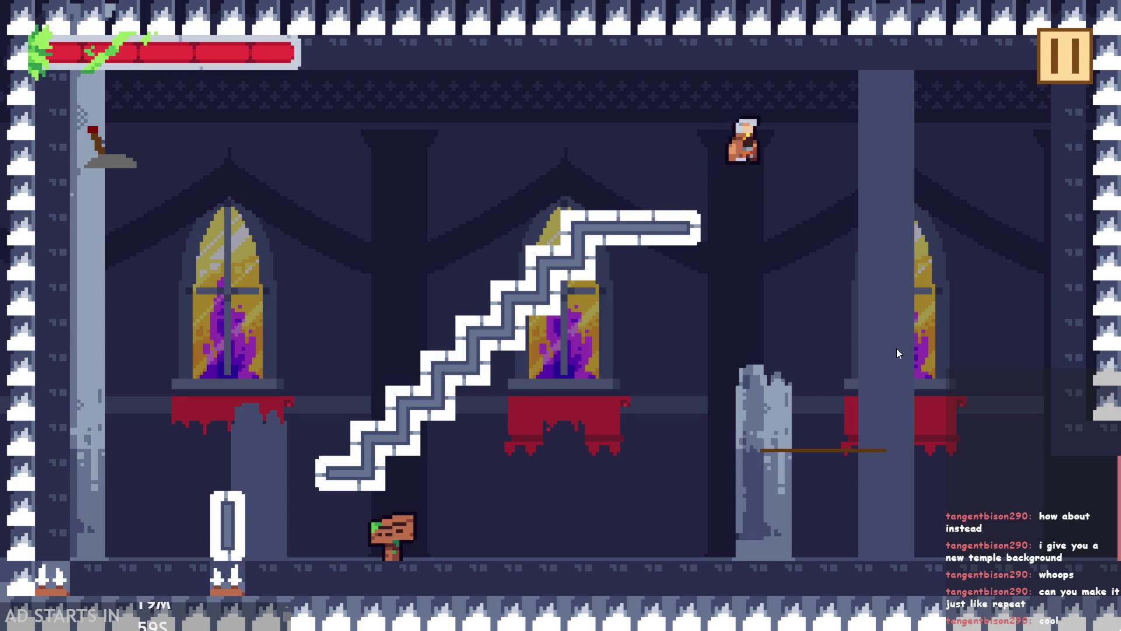
key(Left)
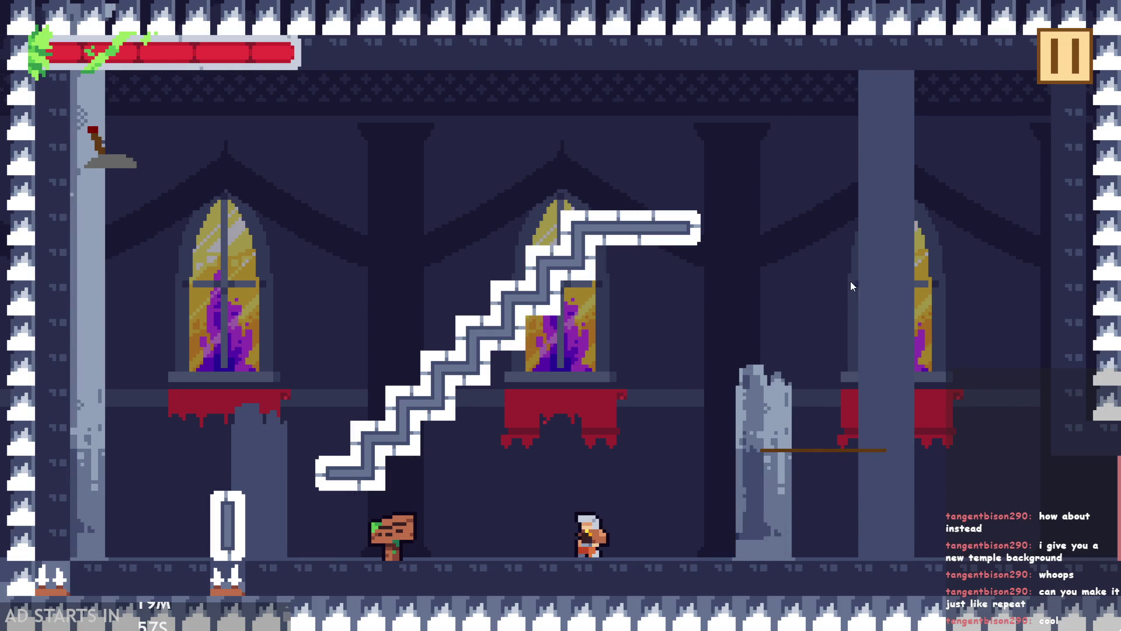
key(space)
key(Right)
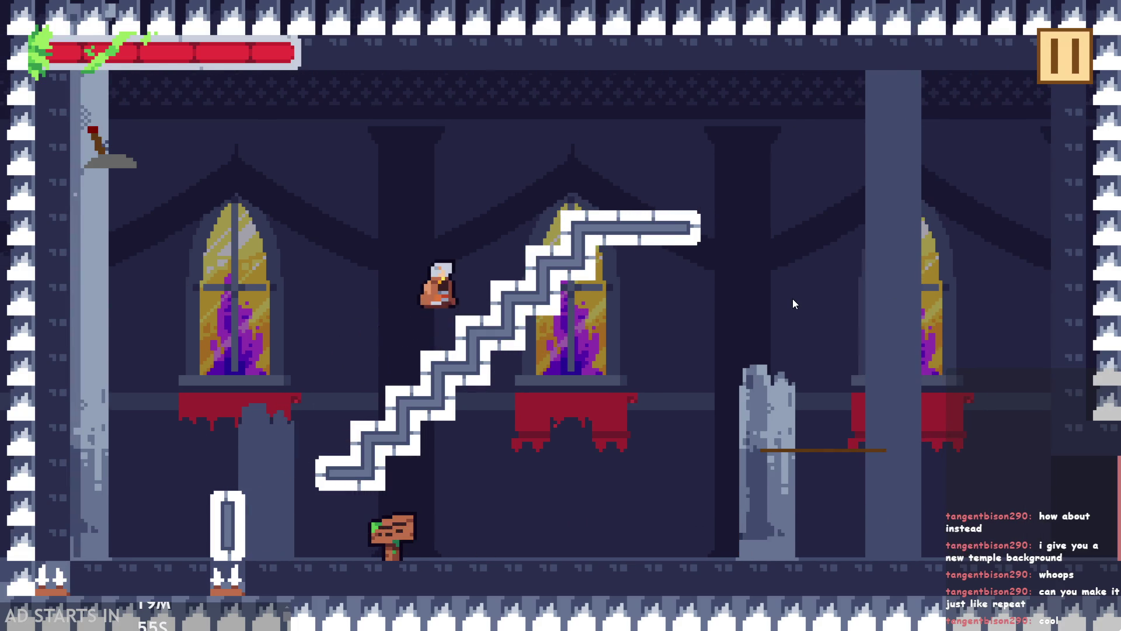
key(space)
key(Right)
key(Left)
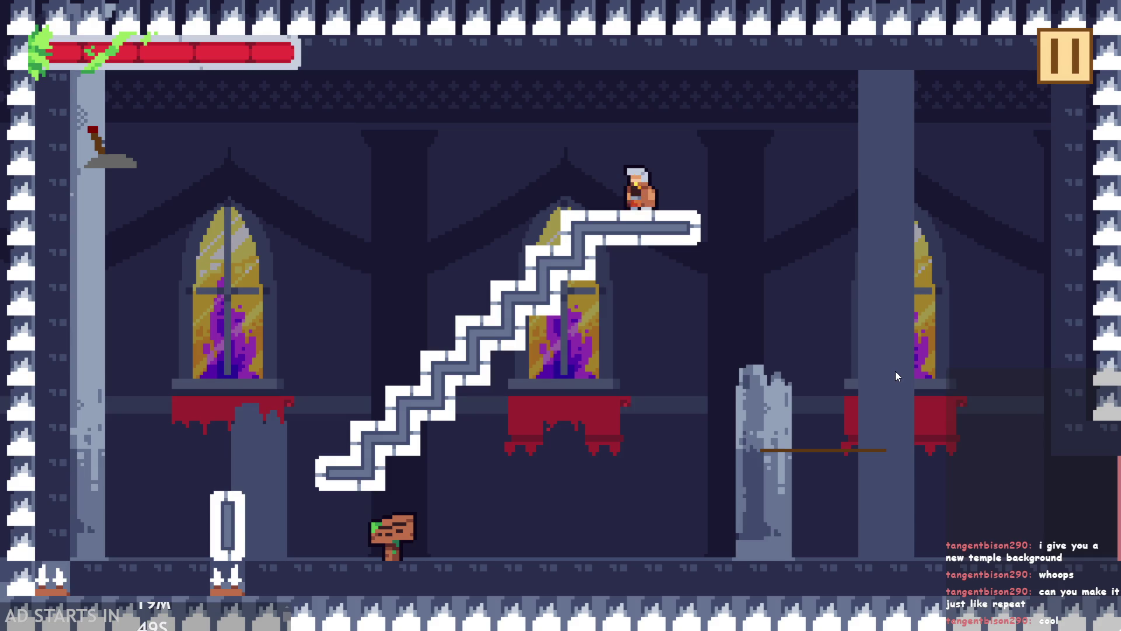
- Jump the hero between the left pillar, the stairs and the top-left lever
key(space)
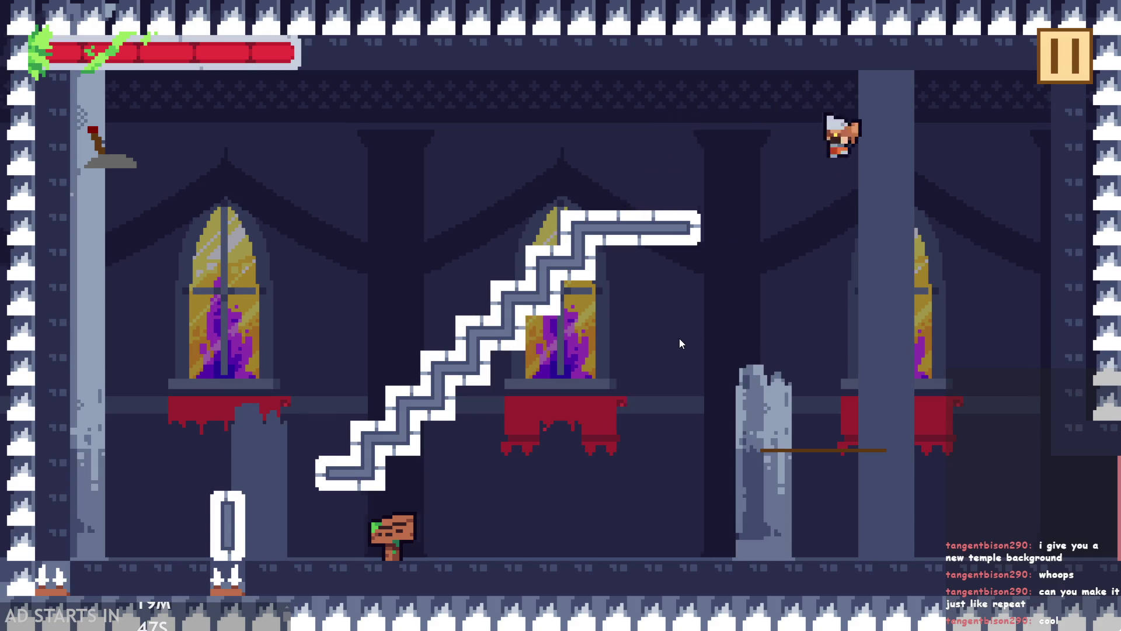
key(Left)
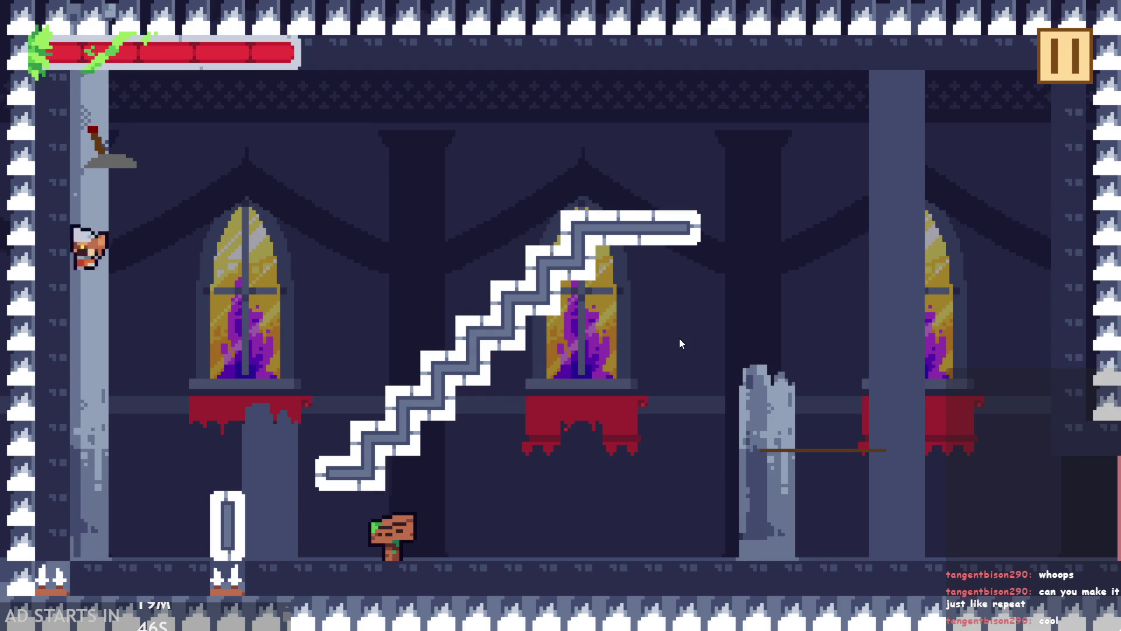
key(Right)
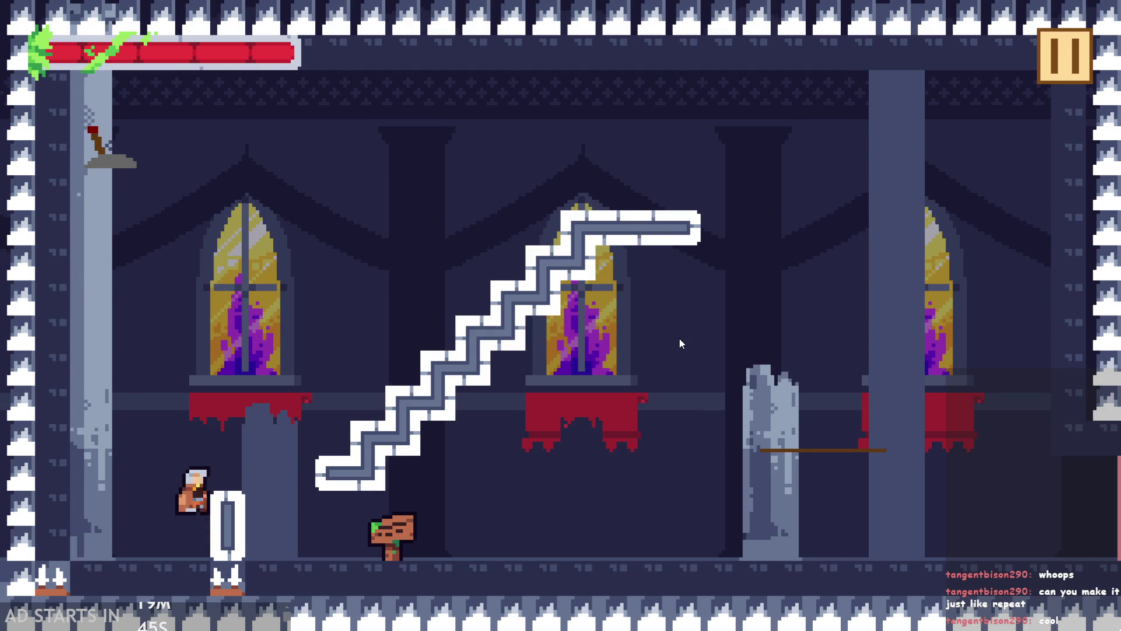
key(space)
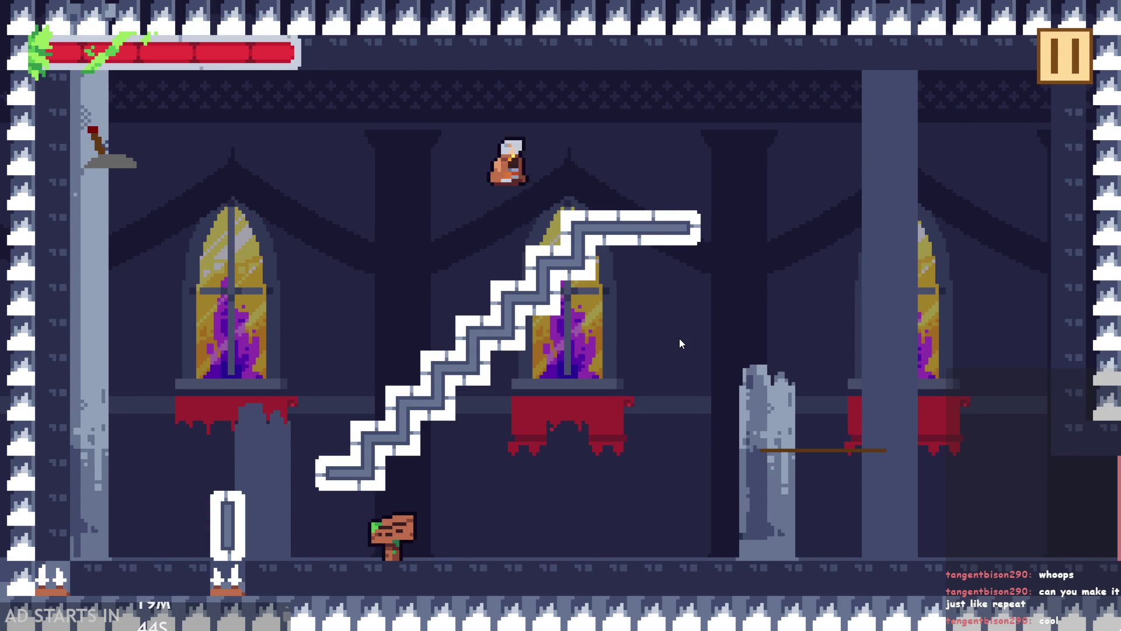
key(space)
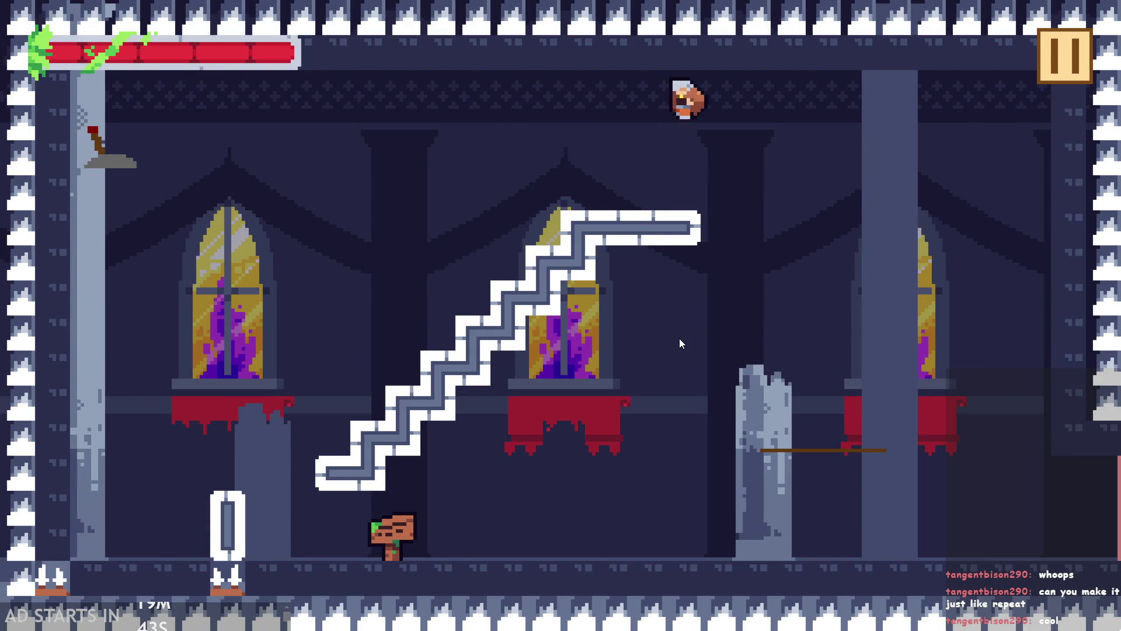
key(Left)
key(Right)
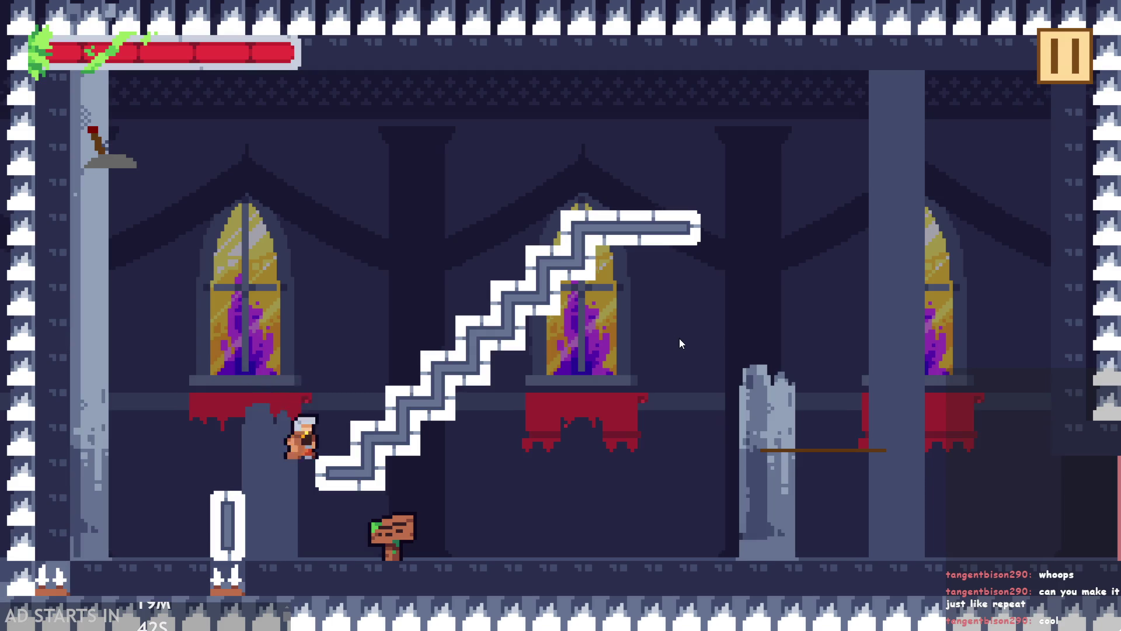
key(space)
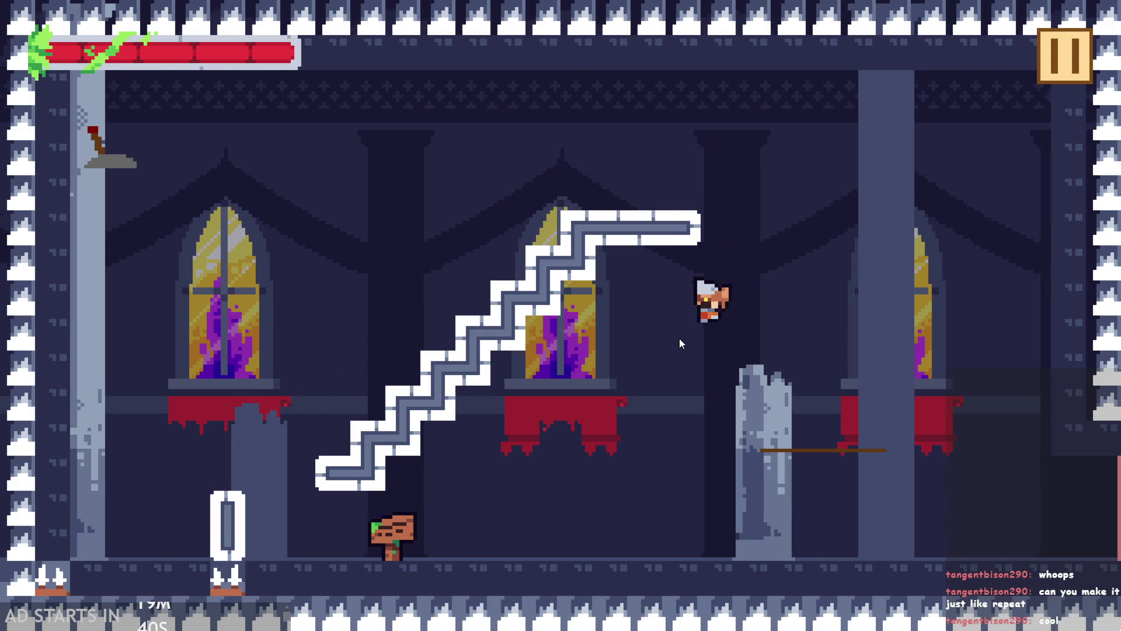
key(Left)
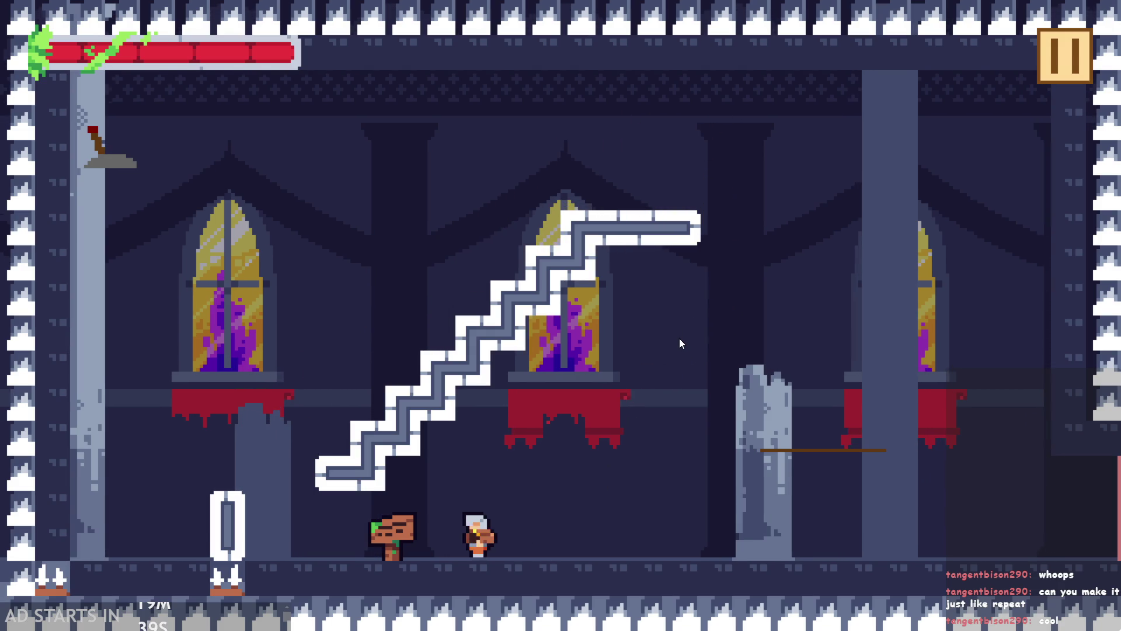
key(space)
key(Right)
key(Right)
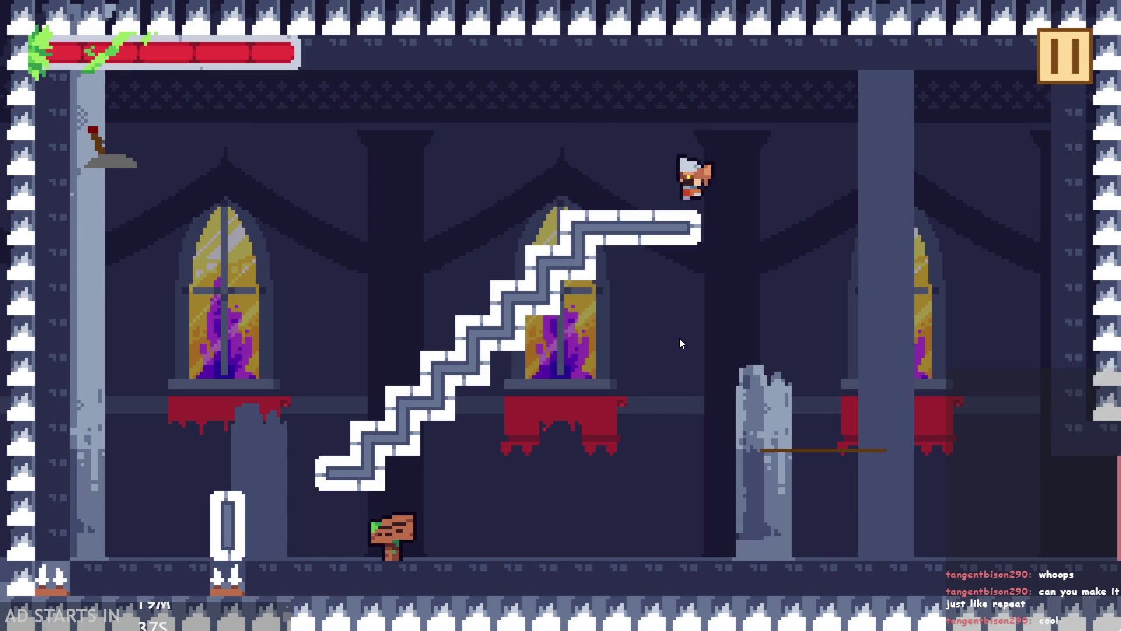
key(space)
key(Left)
key(Right)
key(space)
key(Right)
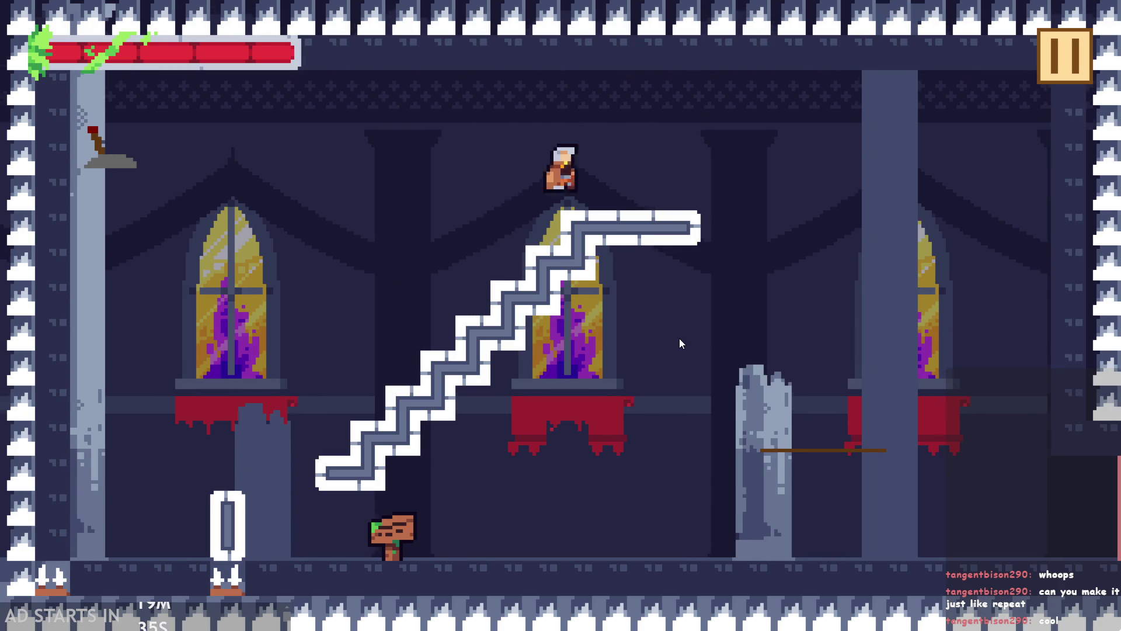
key(Left)
key(space)
key(Right)
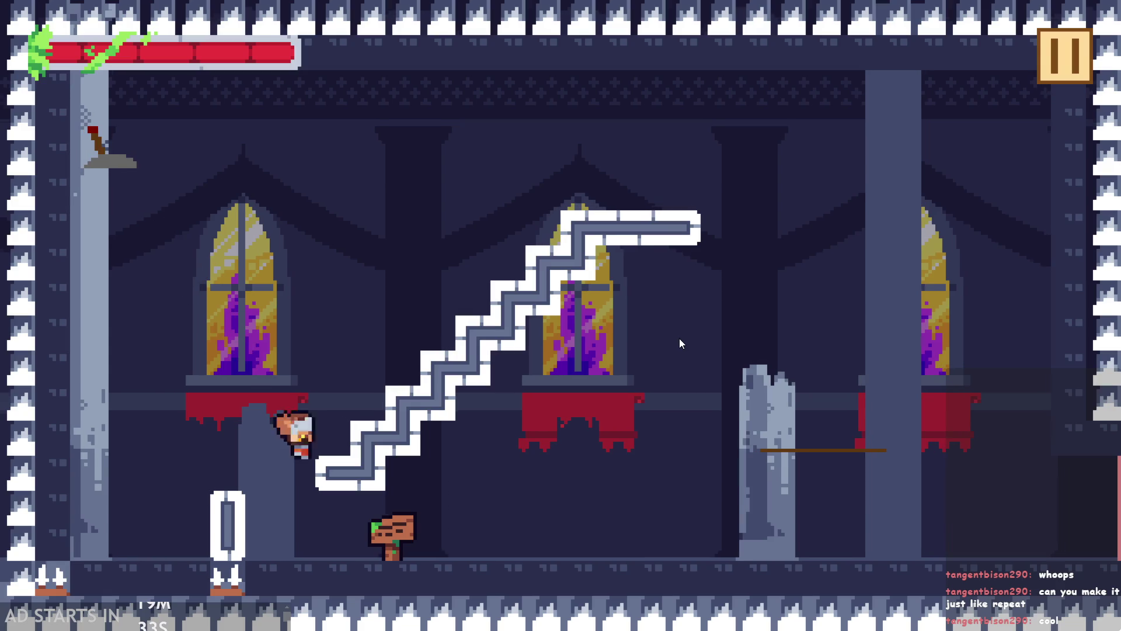
key(Left)
key(space)
key(Right)
key(space)
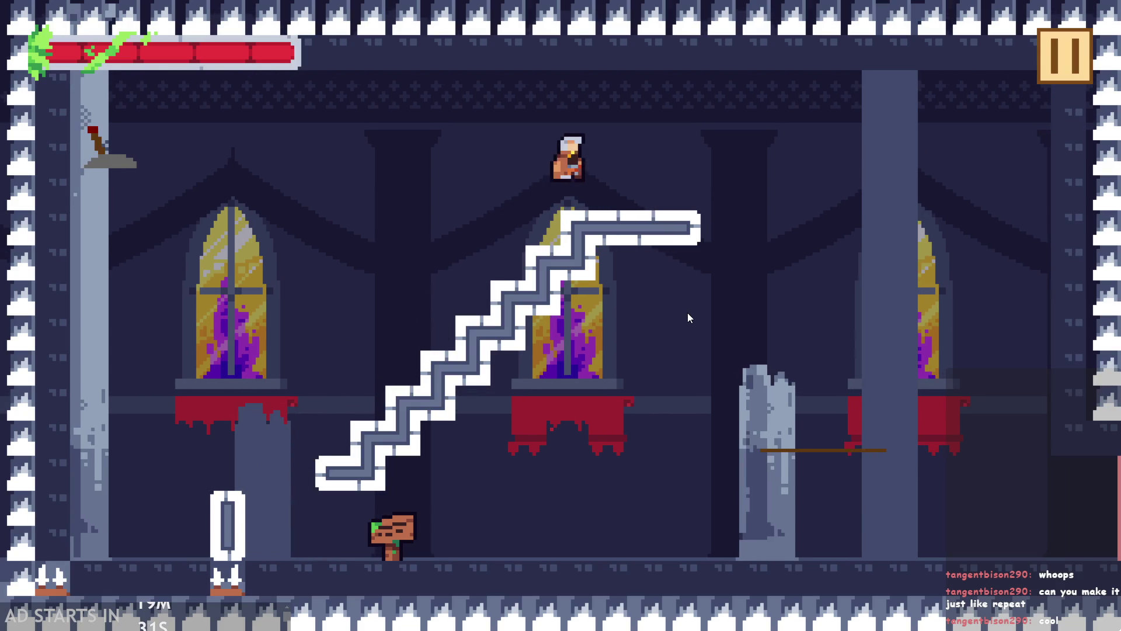
key(Left)
key(Right)
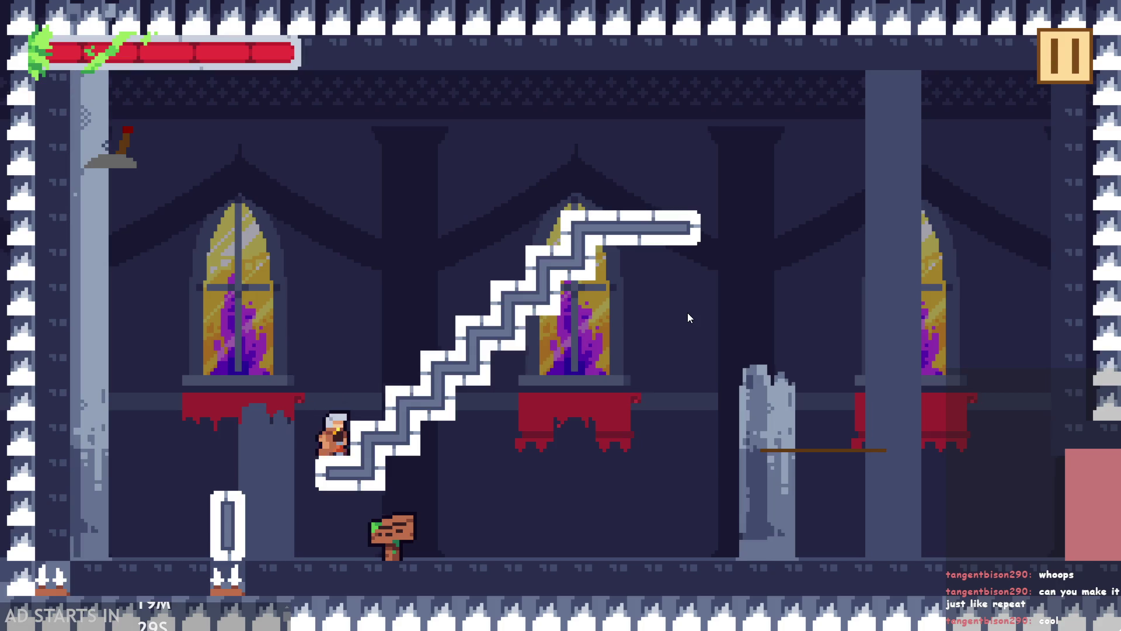
key(space)
key(Left)
- Keep jumping around the stairs until the hero takes damage, then abort the crashed run
key(Left)
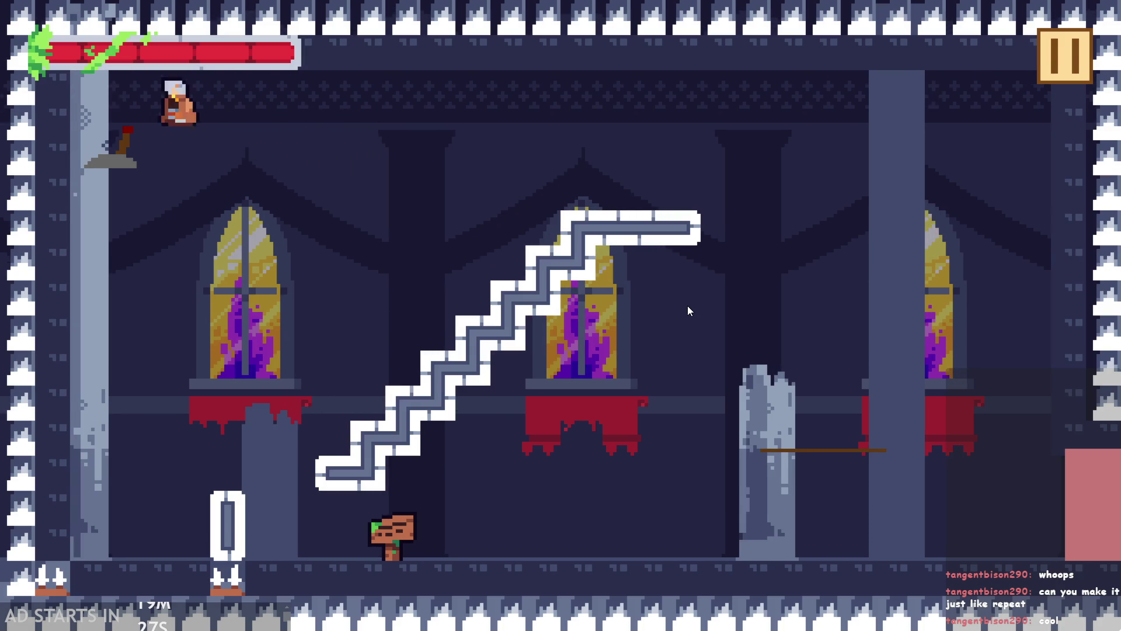
key(Right)
key(space)
key(Left)
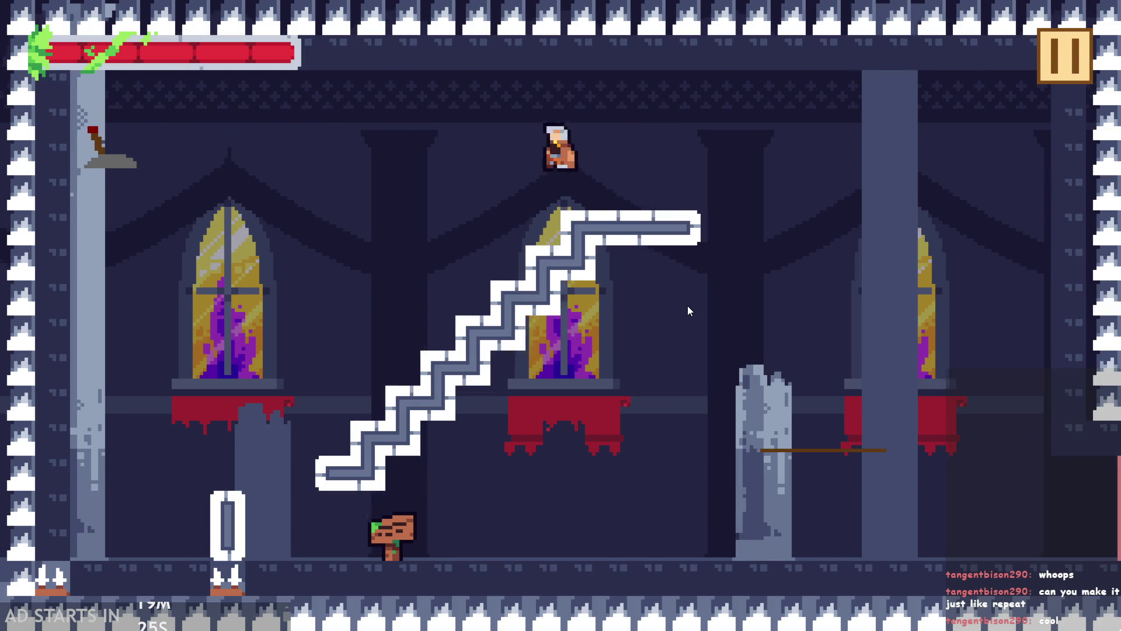
key(Right)
key(space)
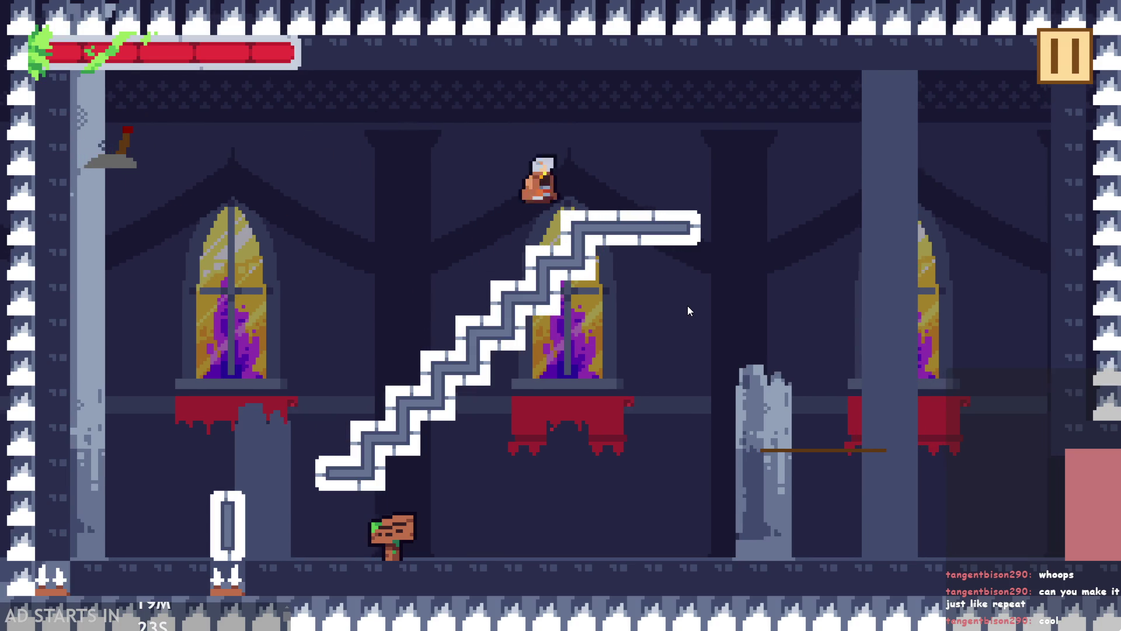
key(Left)
key(Right)
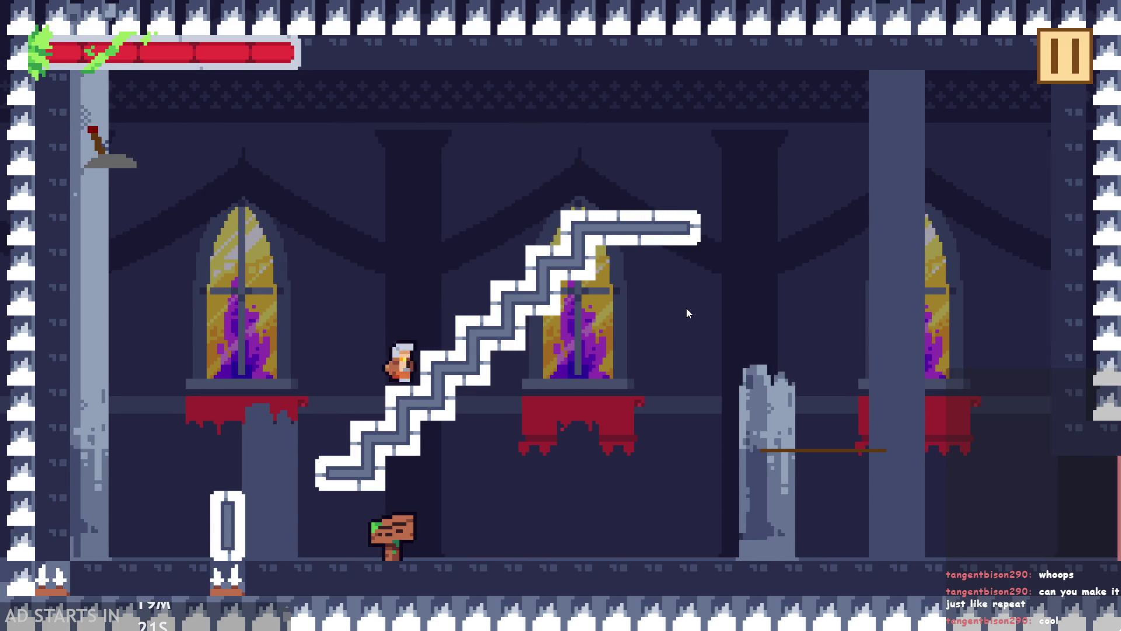
key(space)
key(Left)
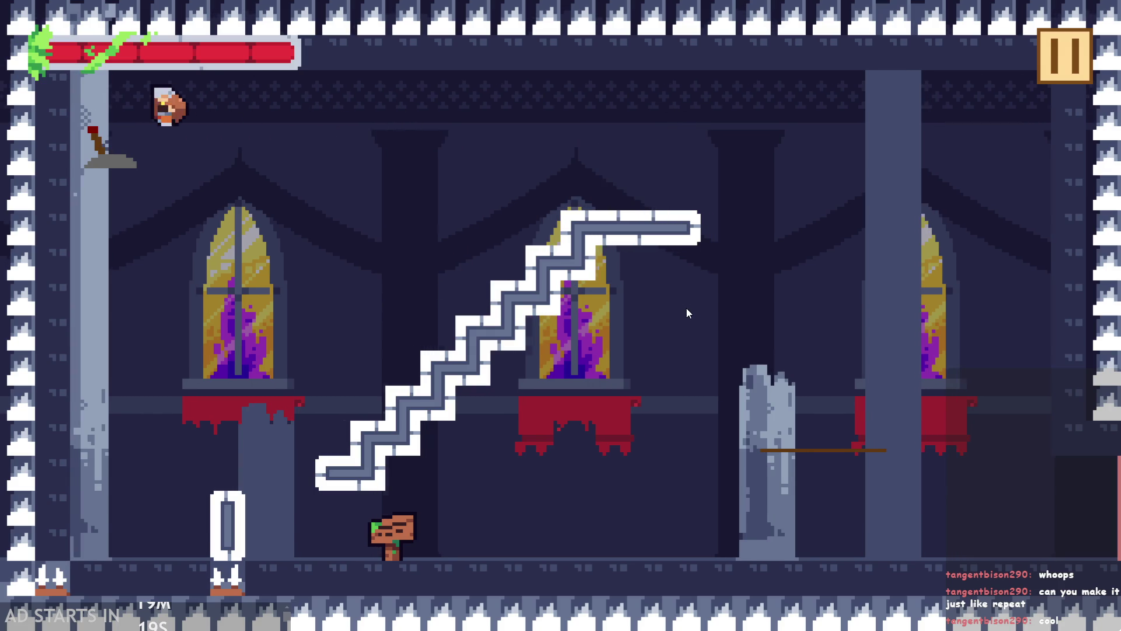
key(Right)
key(space)
key(Left)
key(Right)
key(space)
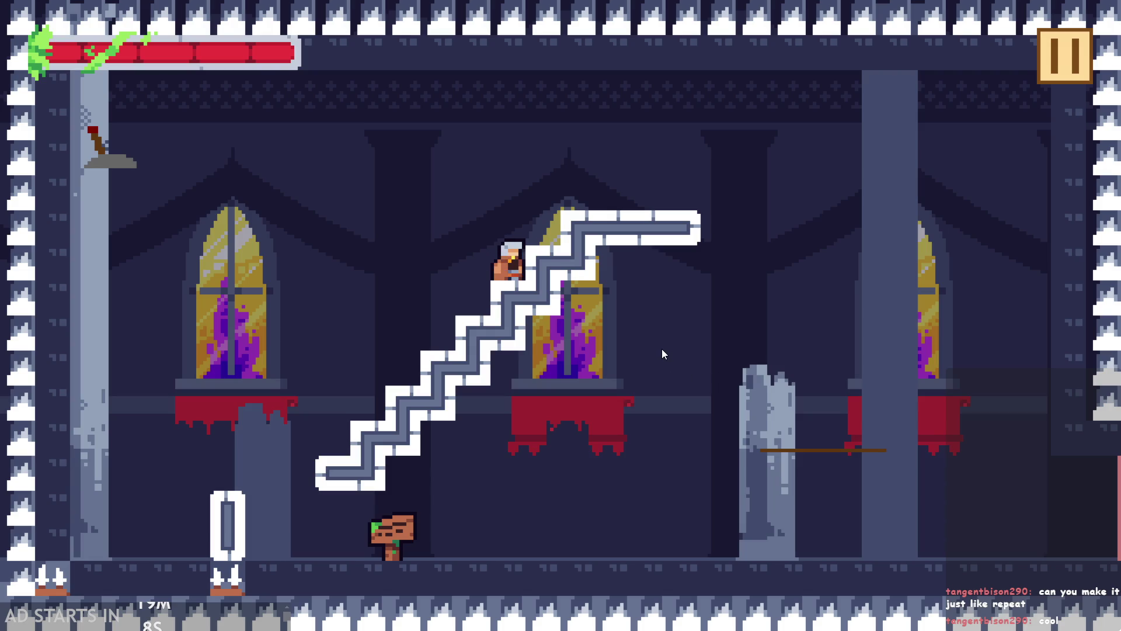
key(space)
key(Right)
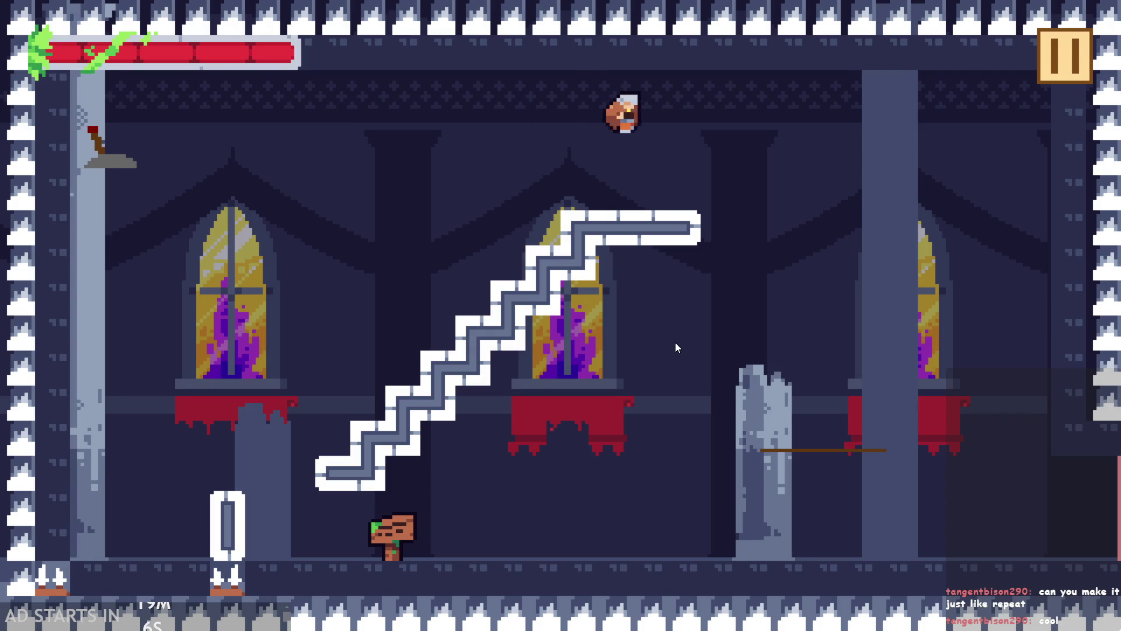
key(Left)
key(Left)
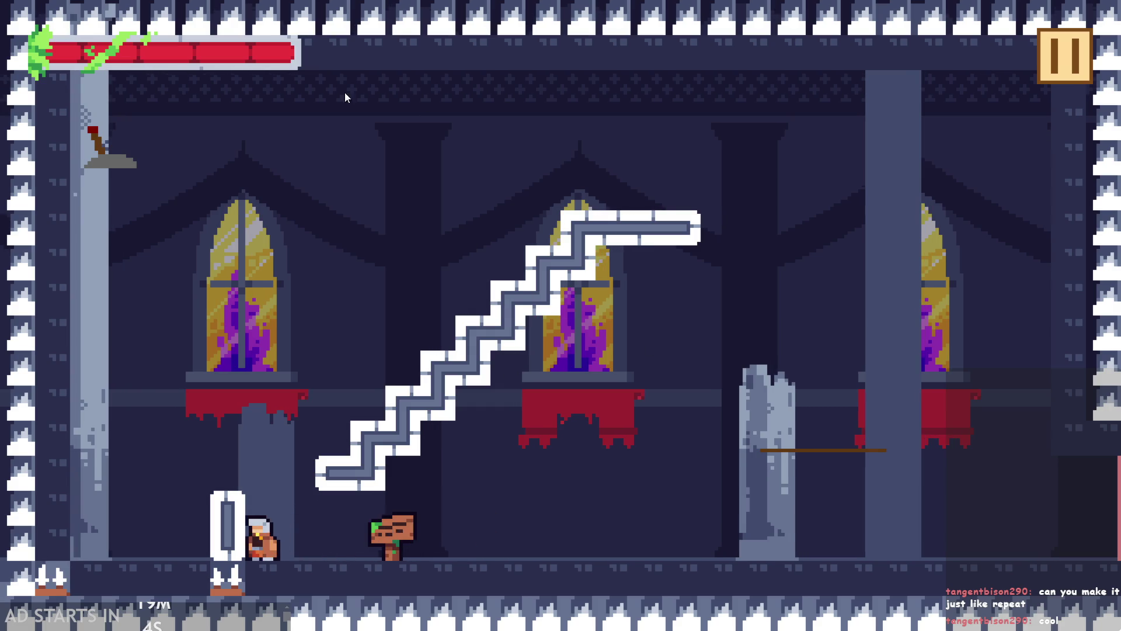
key(Right)
key(space)
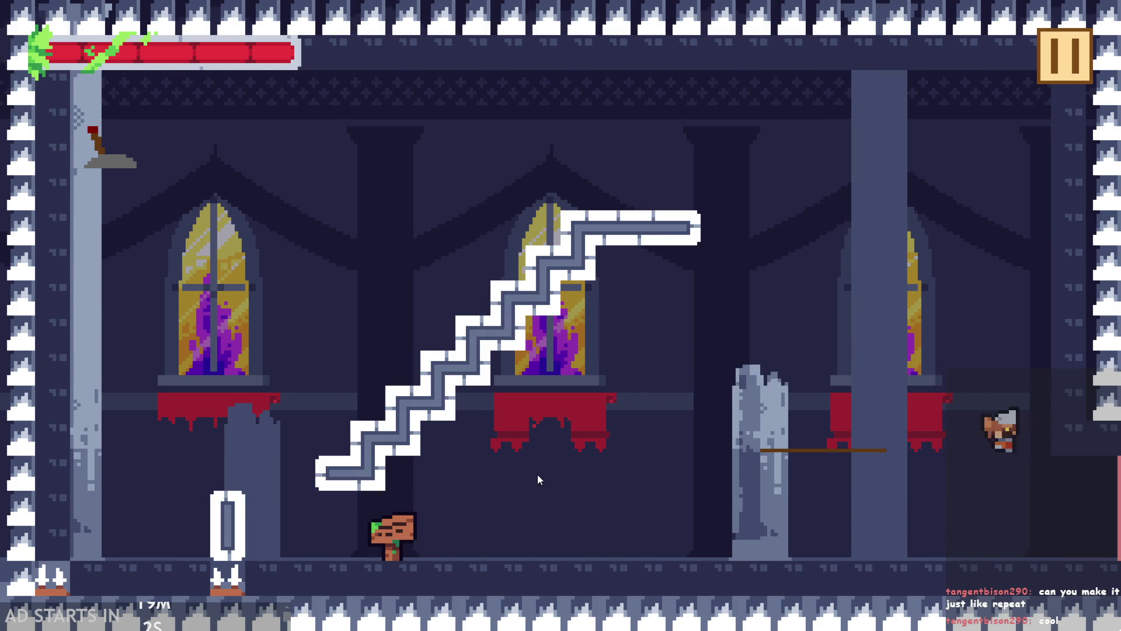
key(Left)
key(space)
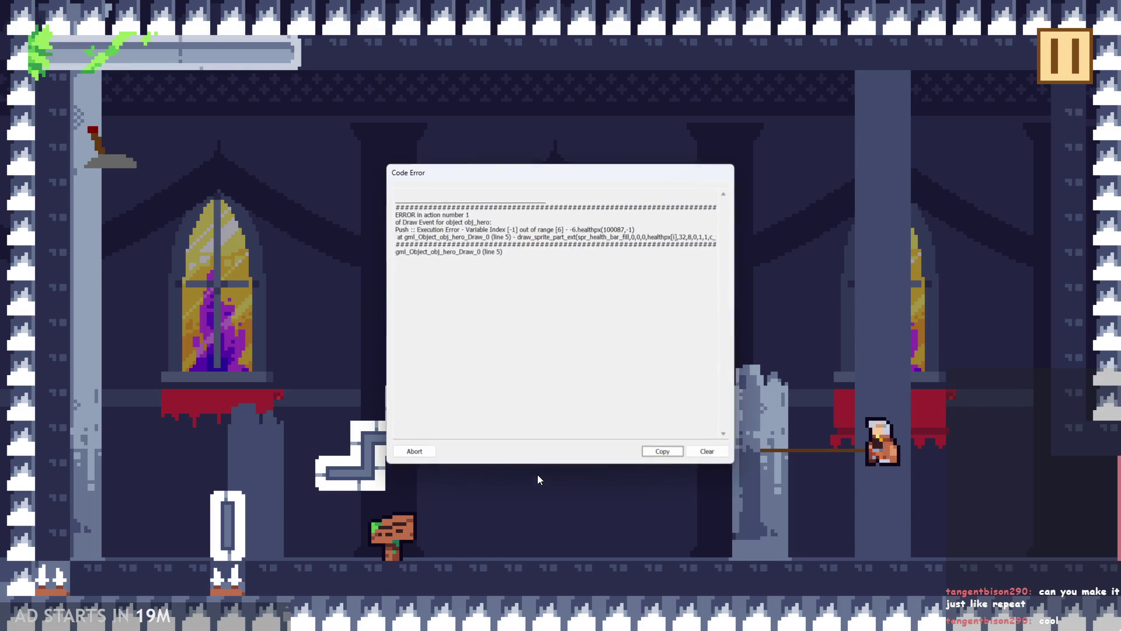
click(413, 449)
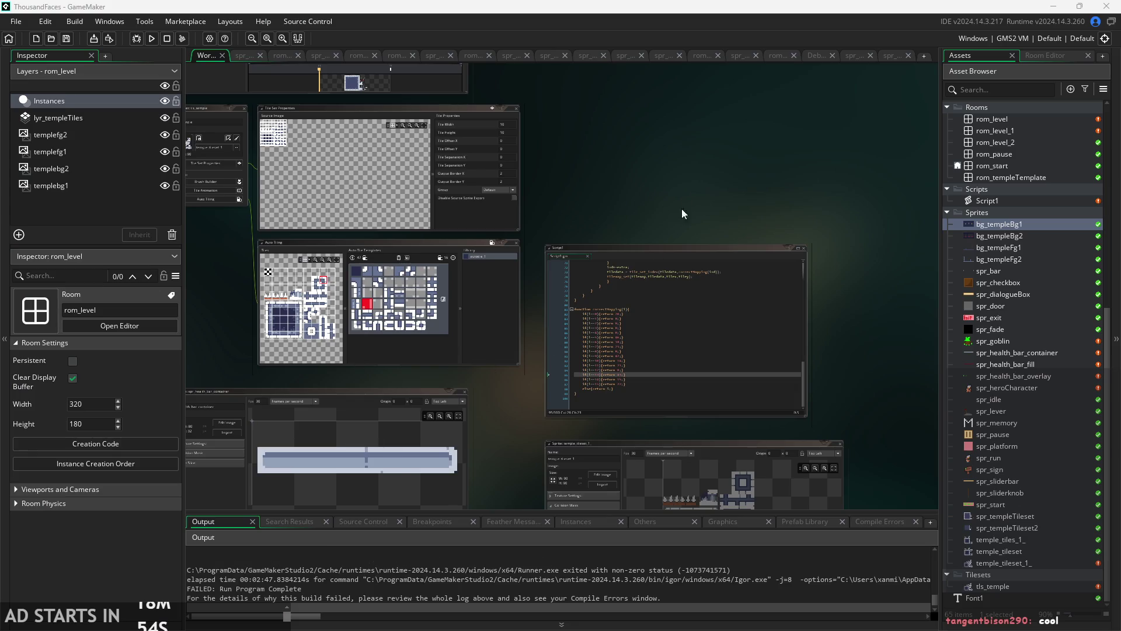
- Open obj_hero from the Asset Browser and view its Begin Step code
scroll(686, 212, up, 5)
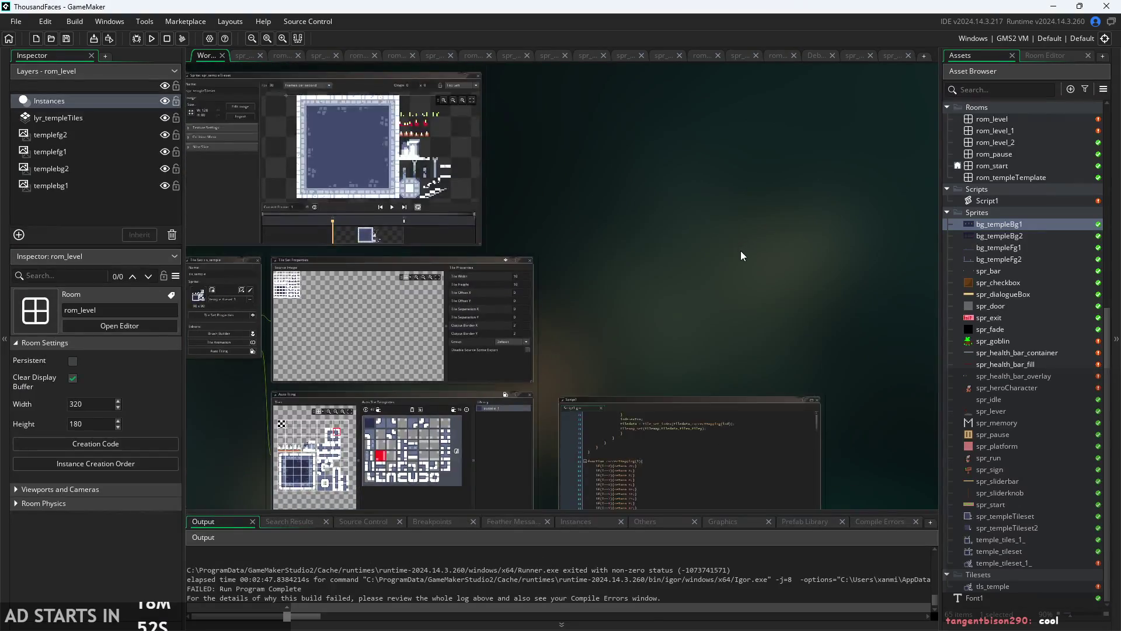
scroll(741, 256, up, 10)
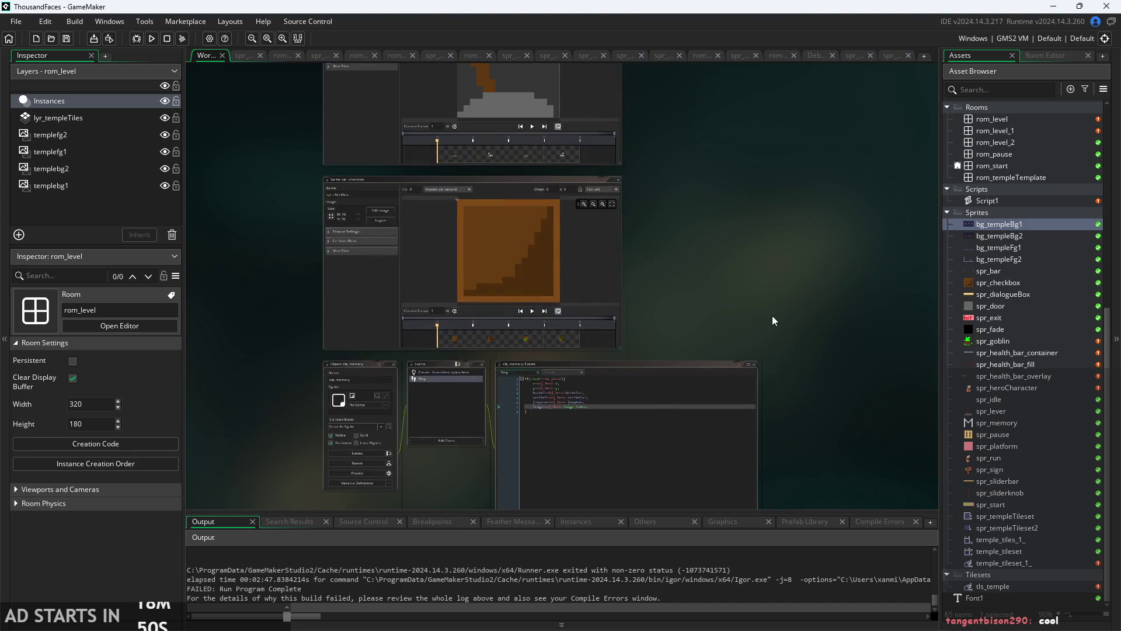
scroll(752, 312, down, 5)
scroll(752, 312, up, 5)
scroll(752, 312, down, 5)
scroll(985, 175, up, 4)
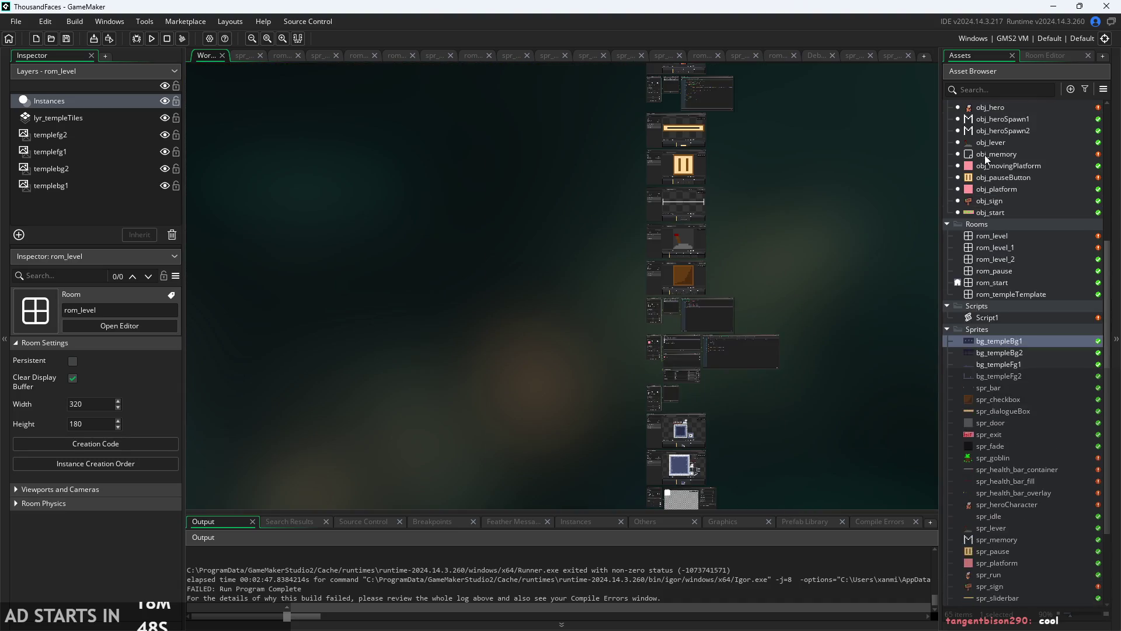
scroll(987, 170, up, 4)
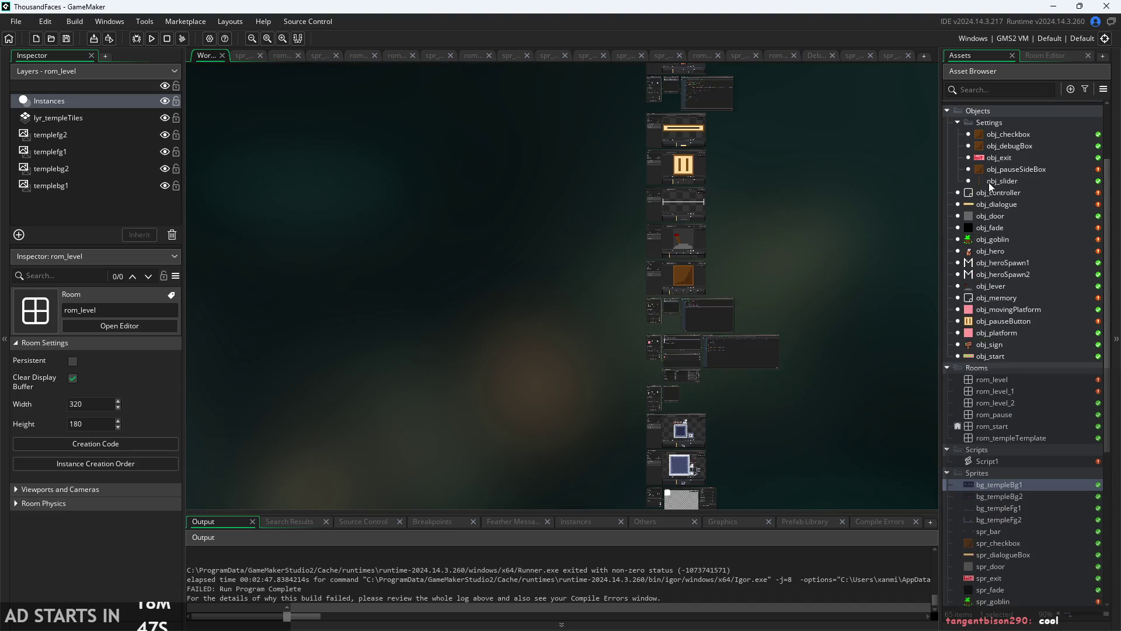
double_click(989, 252)
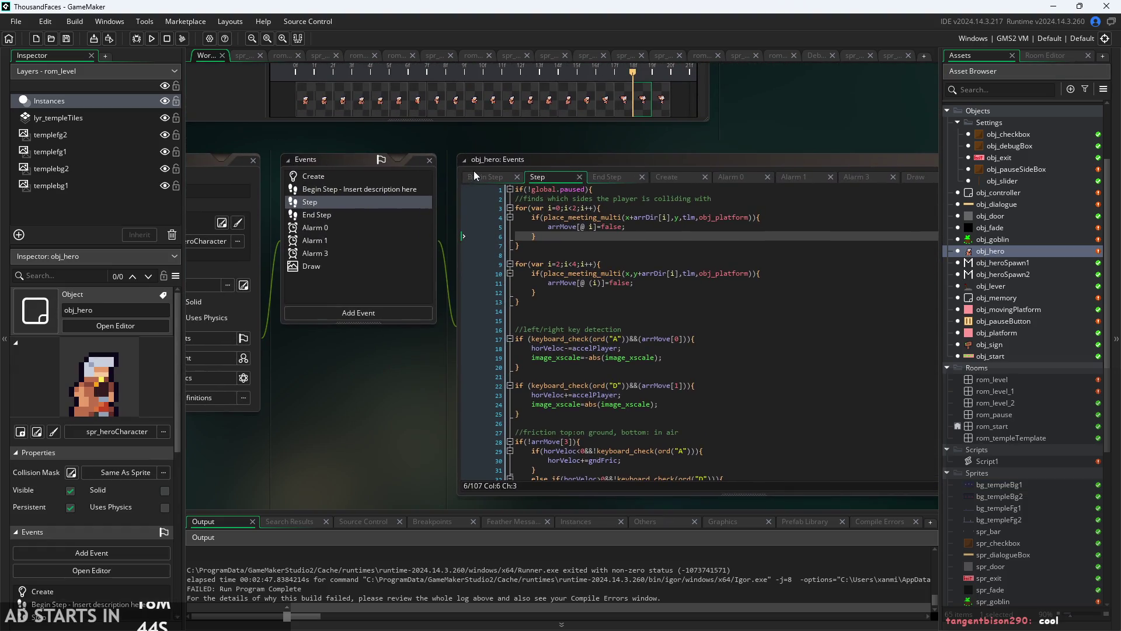
click(475, 174)
- Insert blank lines after the direction-reset for loop in Begin Step
click(611, 316)
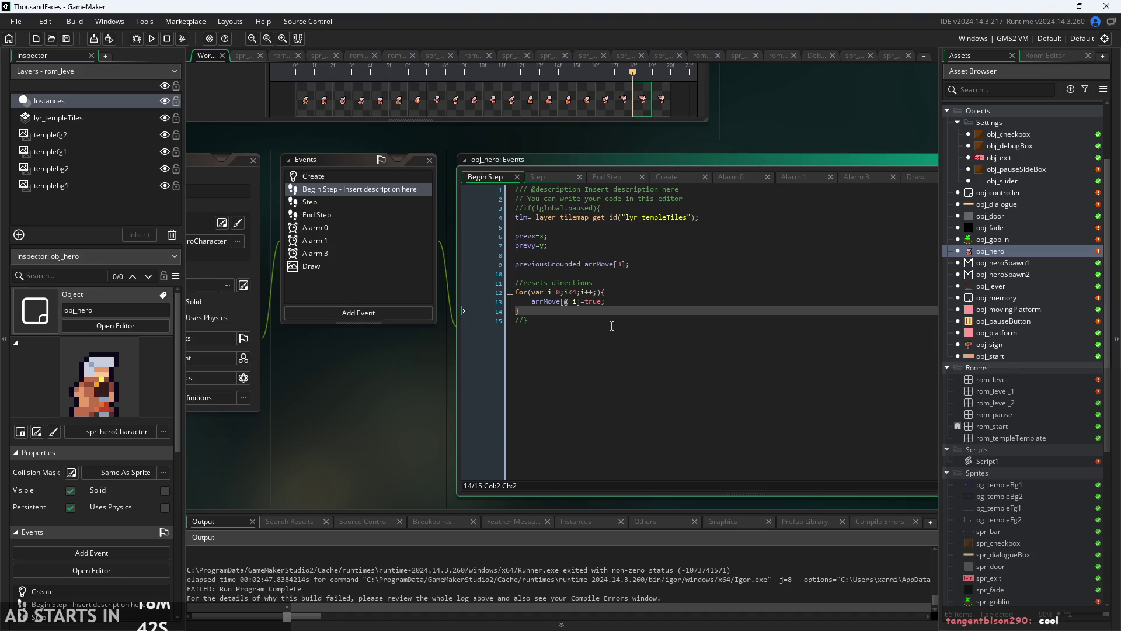
key(Return)
key(Return)
key(Up)
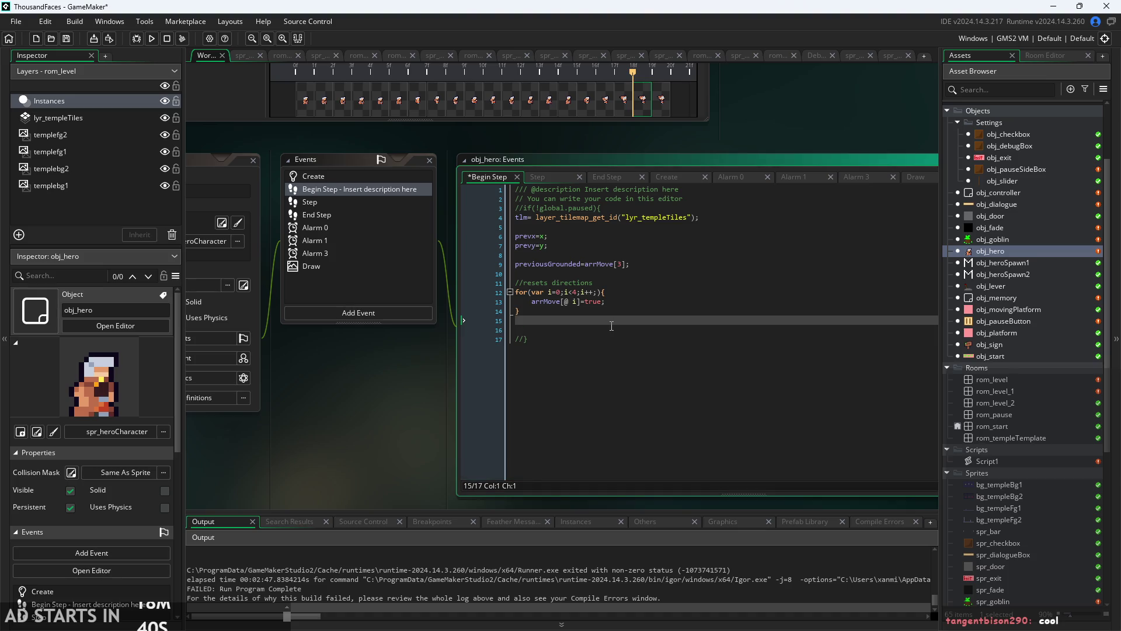
key(Return)
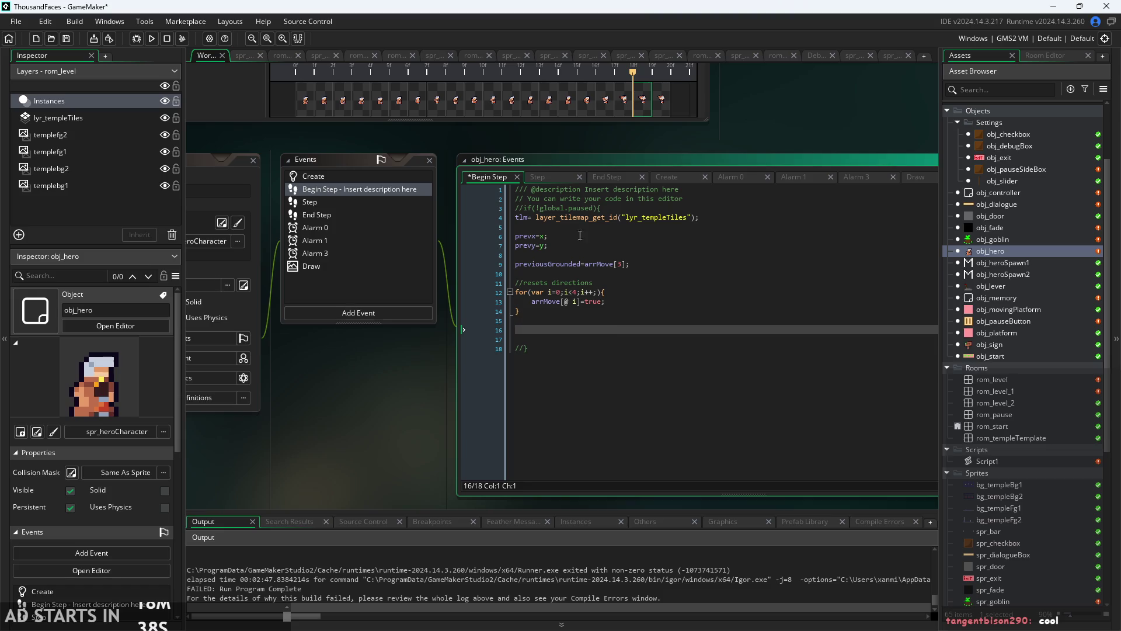
click(675, 177)
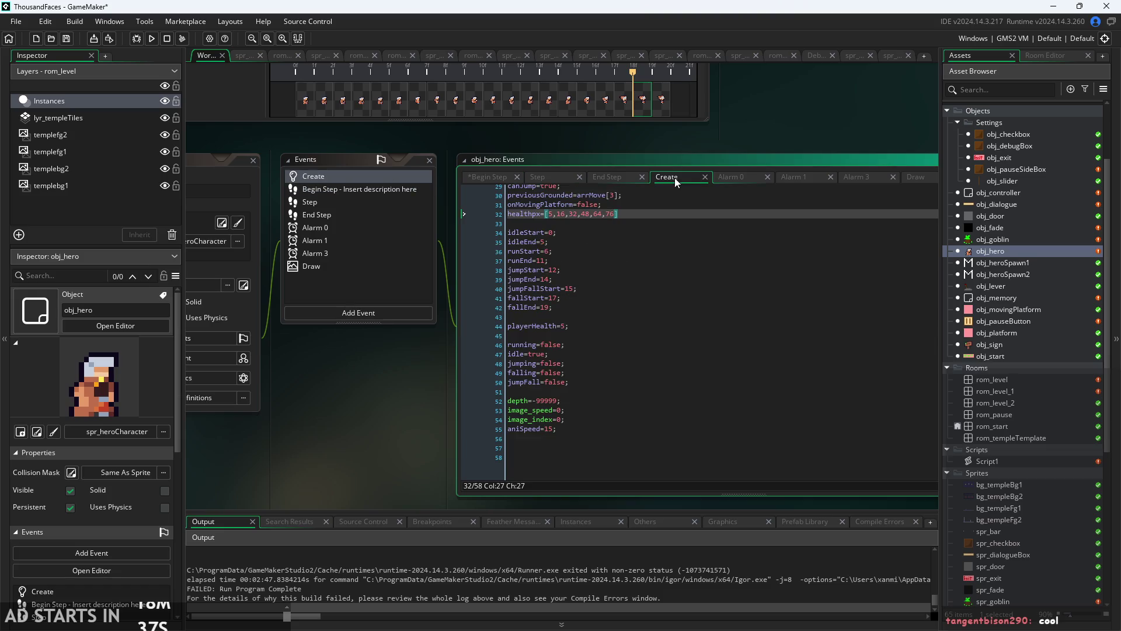
- Add iframes=10; and invinc=false; on new lines below playerHealth=5 in the Create code
click(597, 310)
click(615, 327)
key(Return)
text(iframes=)
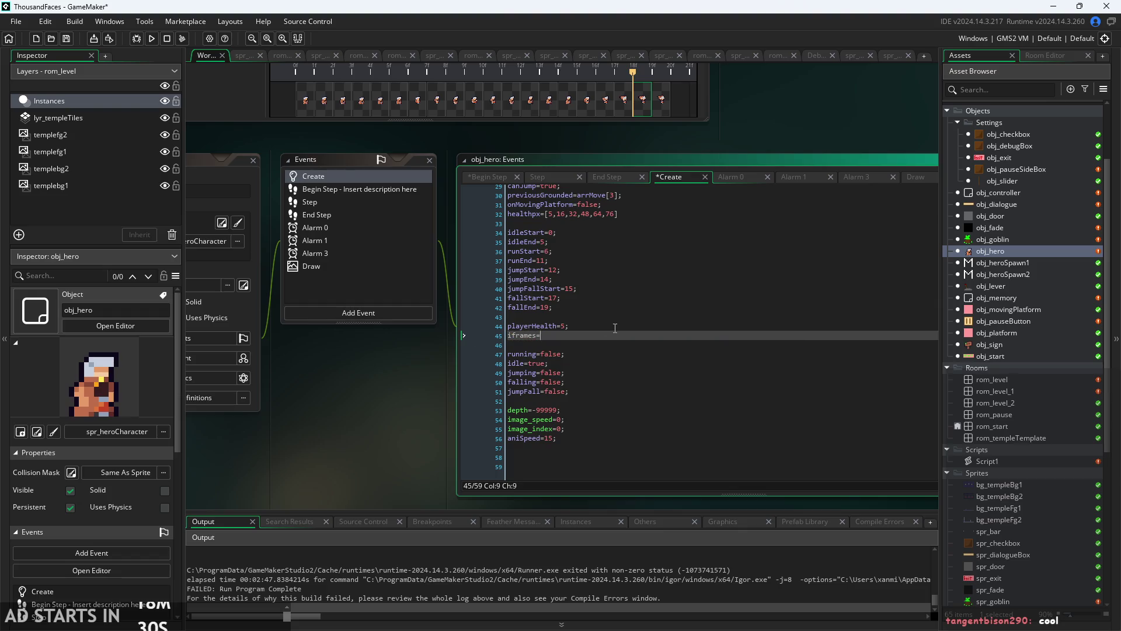
text(10;)
scroll(584, 351, up, 2)
key(Return)
text(invin)
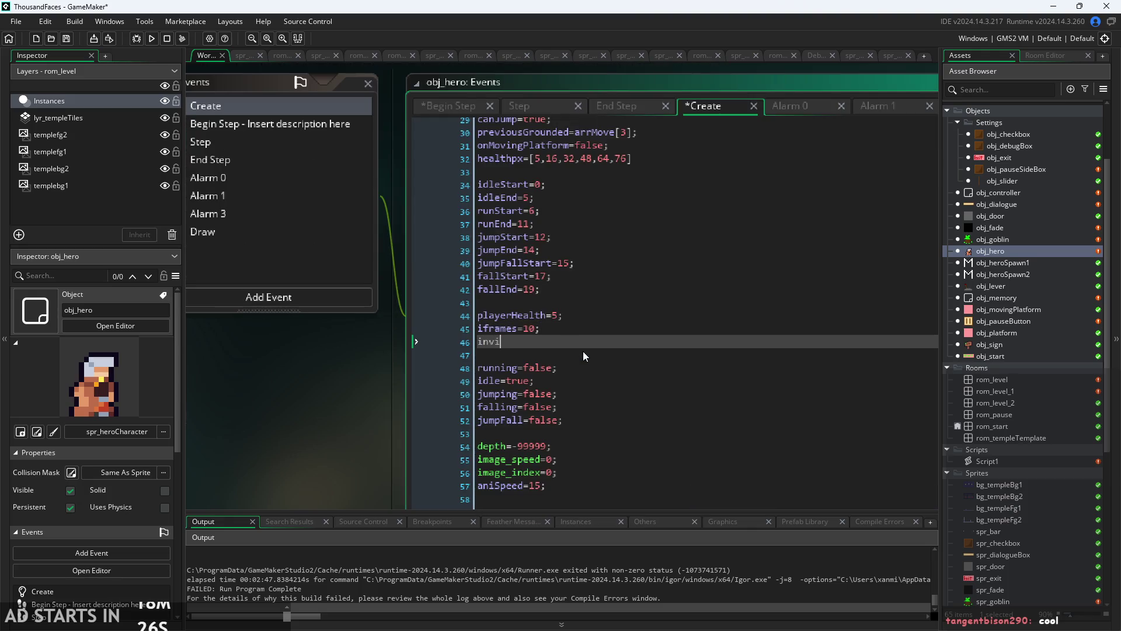
text(c=)
text(false;)
scroll(431, 343, down, 2)
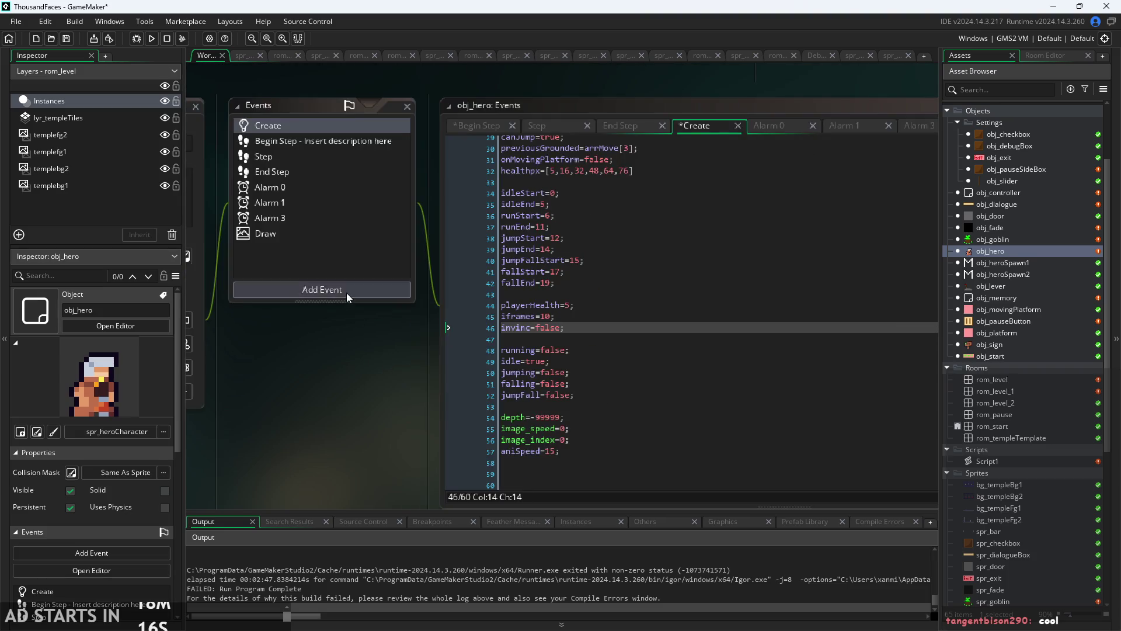
- Add an Alarm 4 event to obj_hero and replace its default comment with code setting invince to false
click(347, 294)
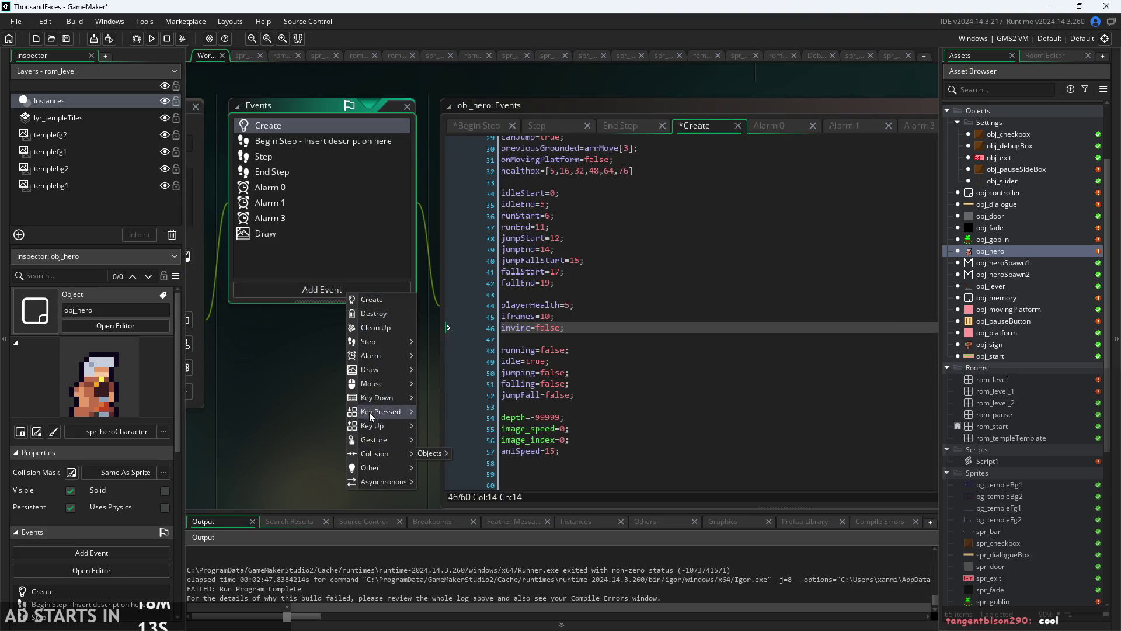
mouse_move(370, 354)
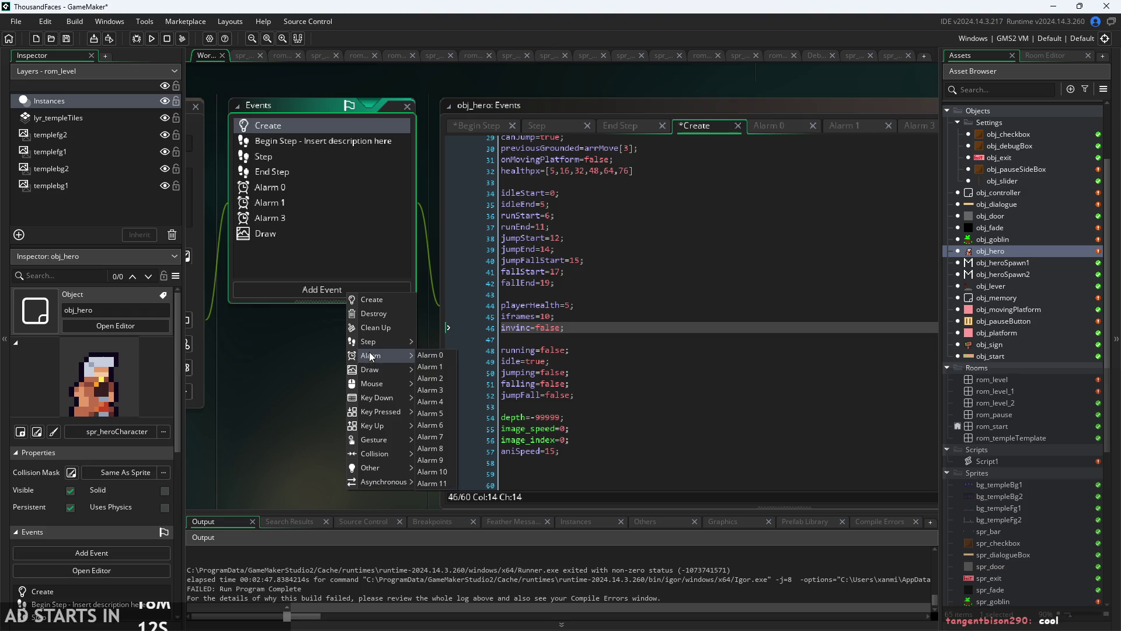
click(438, 406)
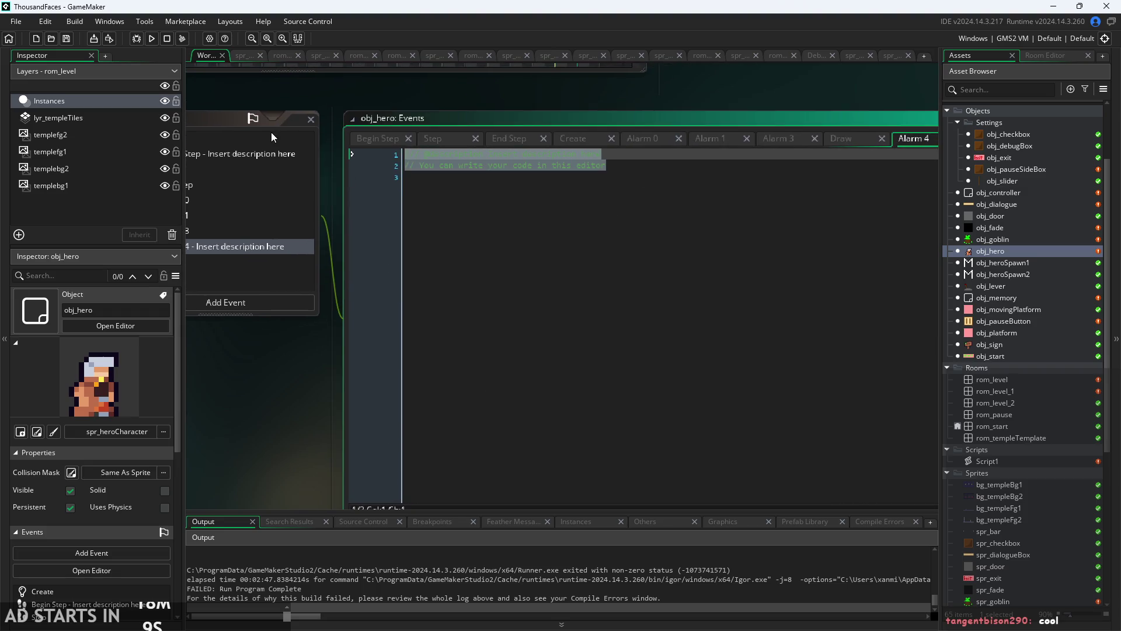
key(BackSpace)
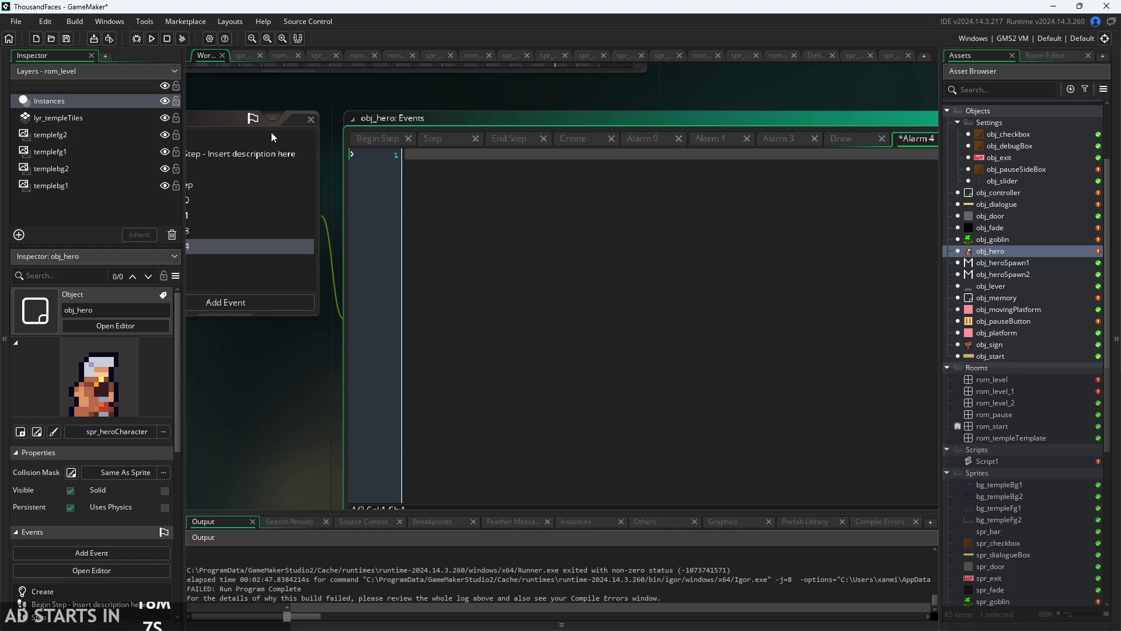
text(invin)
text(ce=true;)
text(false;)
- Append &&invinc to the goblin place_meeting condition on line 101 of the Step code
click(450, 138)
scroll(473, 348, down, 5)
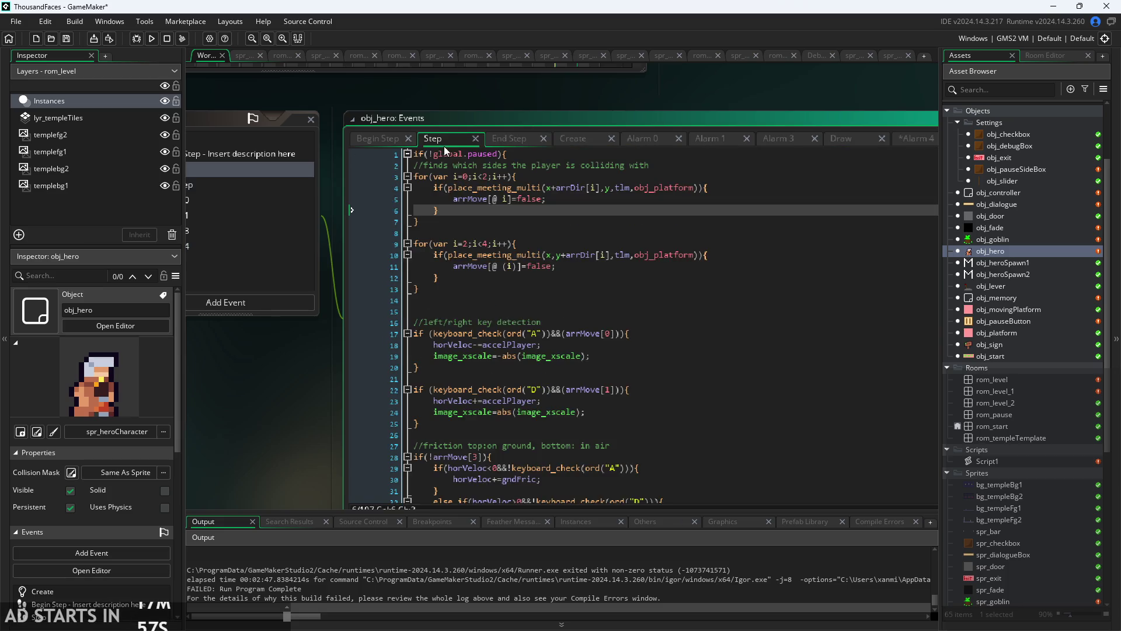
scroll(473, 349, down, 20)
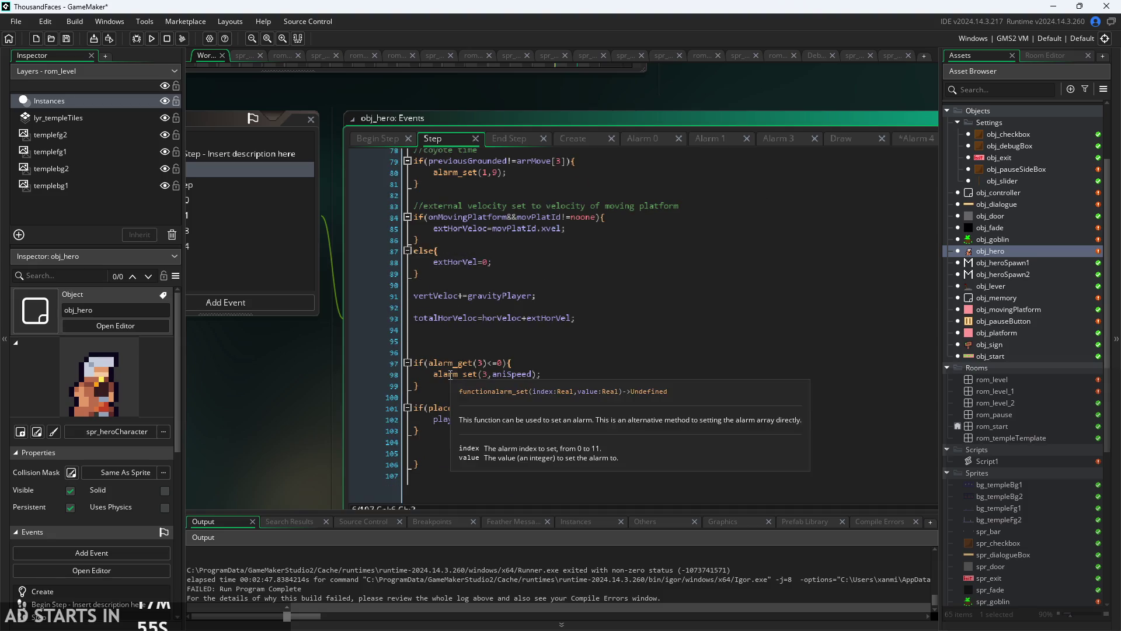
scroll(304, 368, up, 3)
click(664, 283)
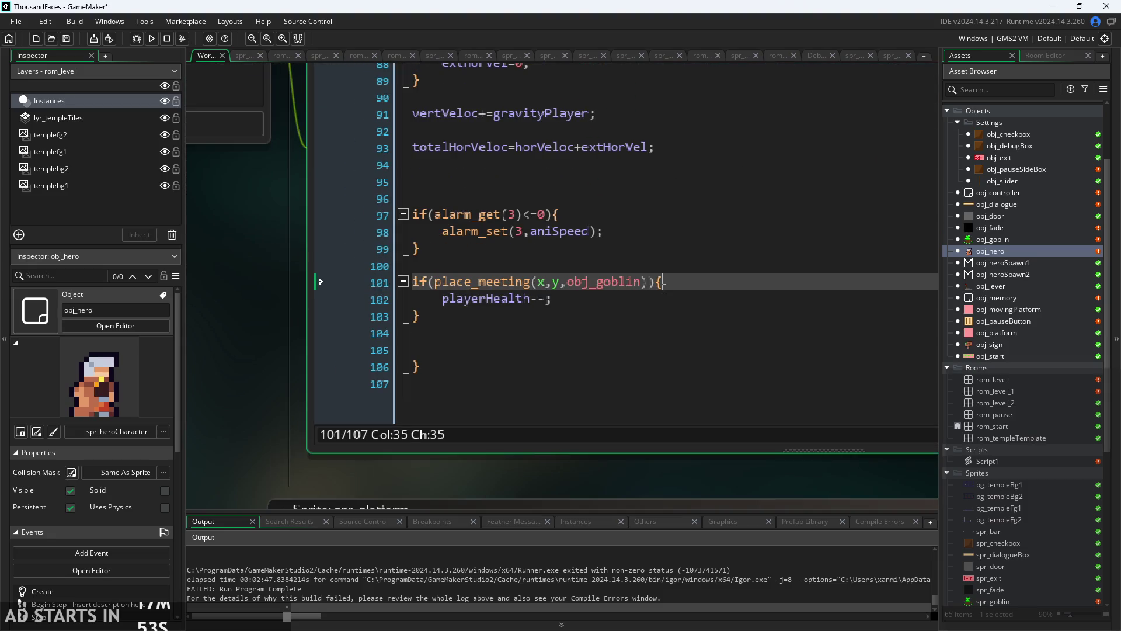
key(Return)
key(ctrl+z)
key(Left)
key(Left)
key(Left)
key(Right)
text(&&invinc)
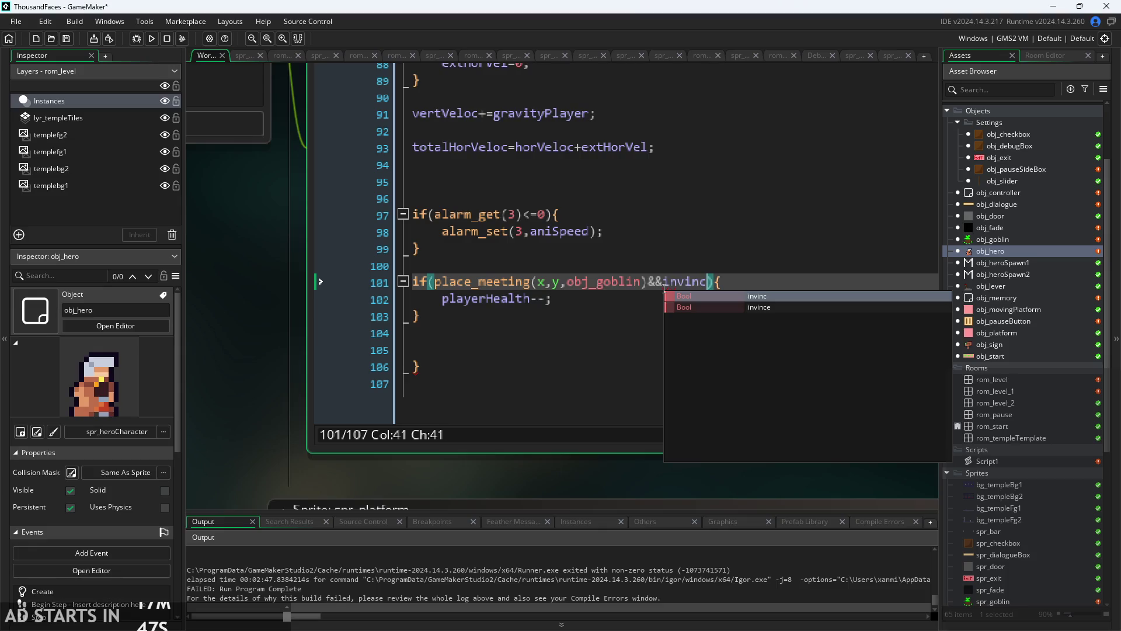
key(Escape)
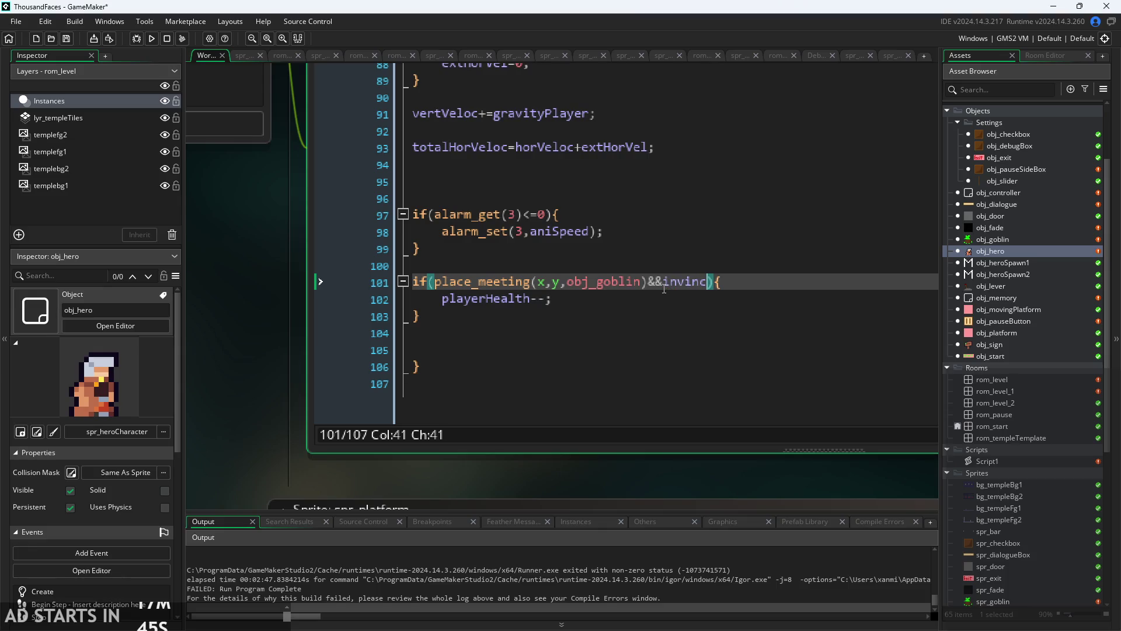
- Correct invince to invinc in the Alarm 4 code and return to the Step event
scroll(313, 326, down, 3)
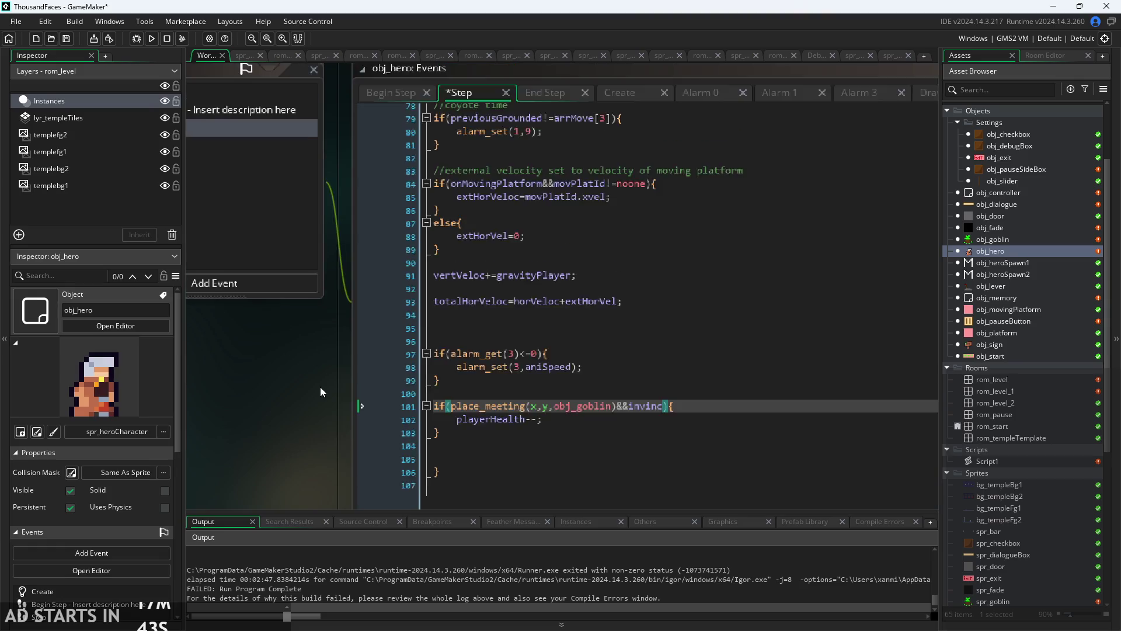
click(333, 253)
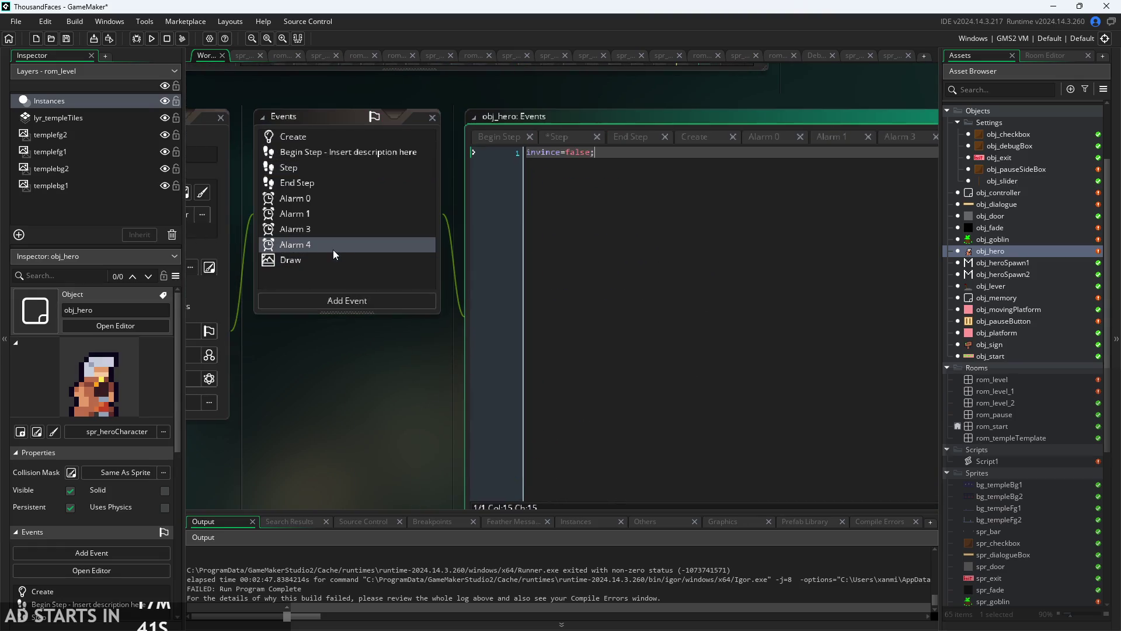
click(555, 154)
key(BackSpace)
click(357, 228)
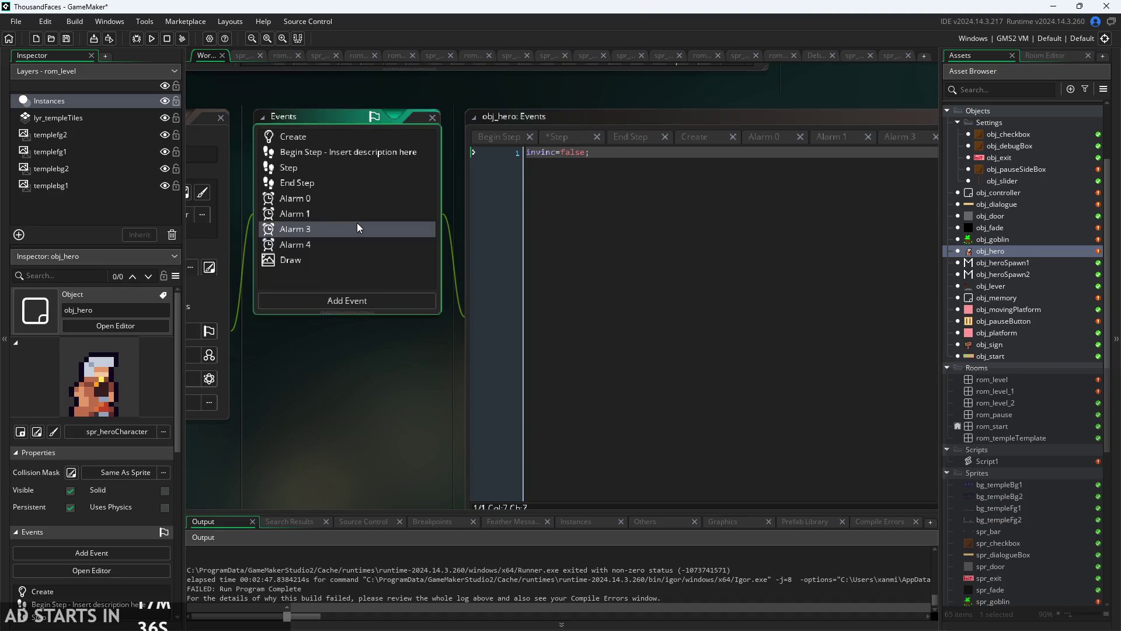
click(345, 182)
click(351, 168)
scroll(486, 393, up, 2)
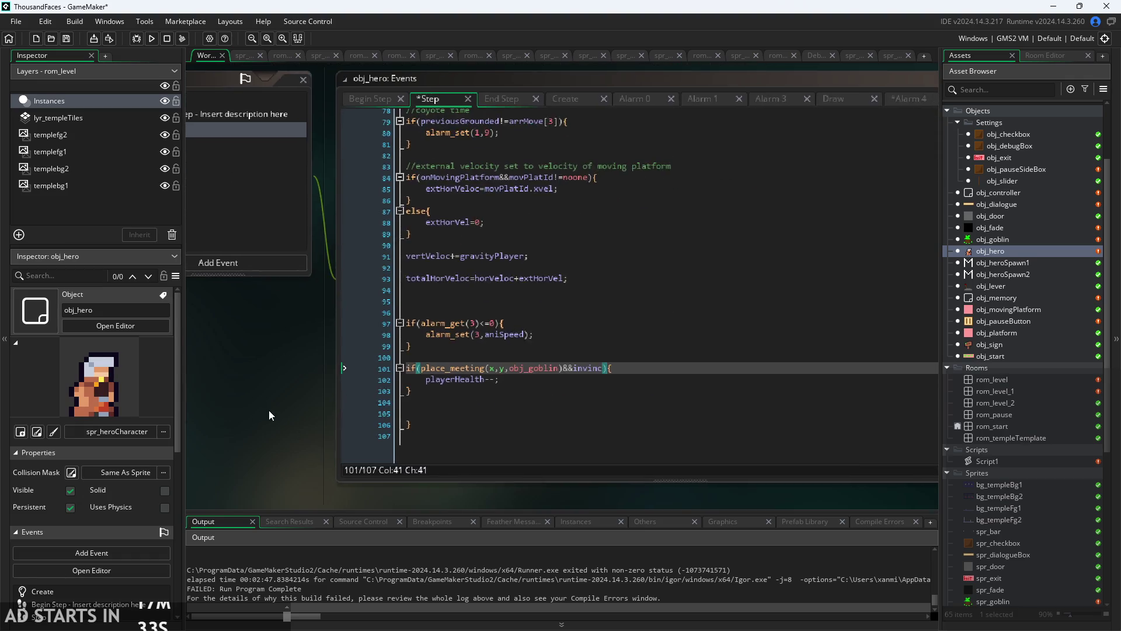
- Add invinc=true; inside the goblin collision block
click(643, 321)
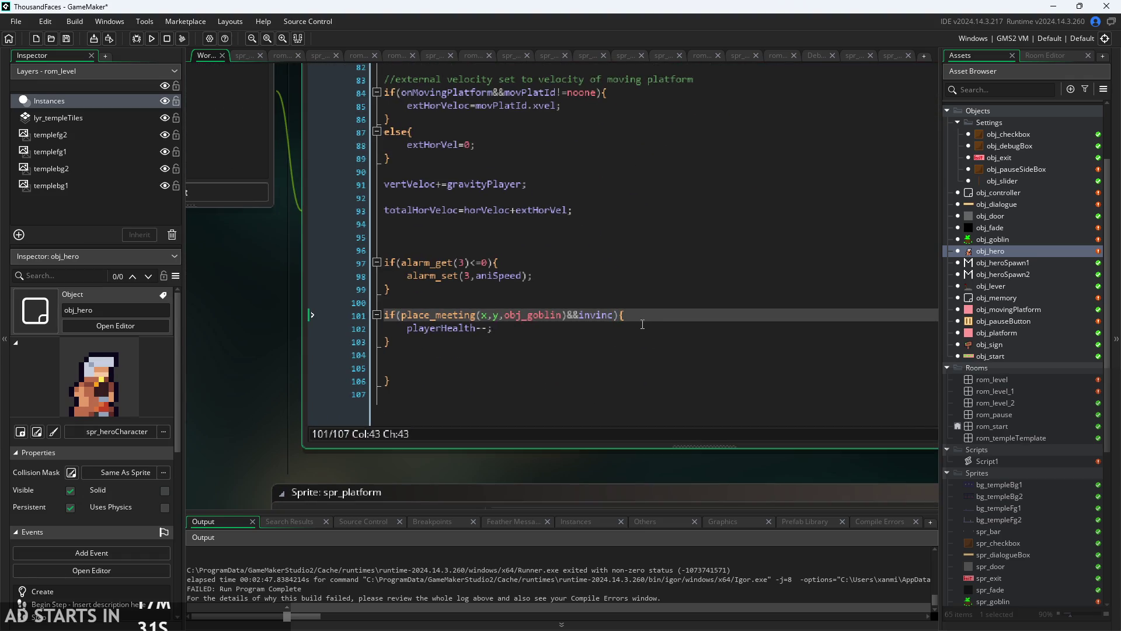
key(Return)
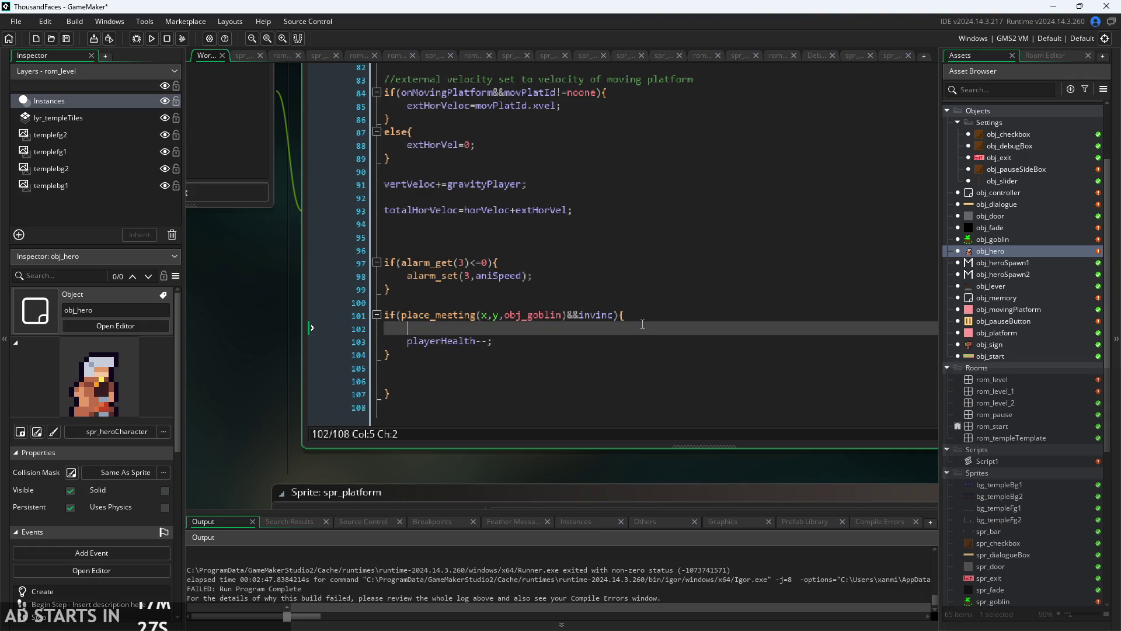
text(invin)
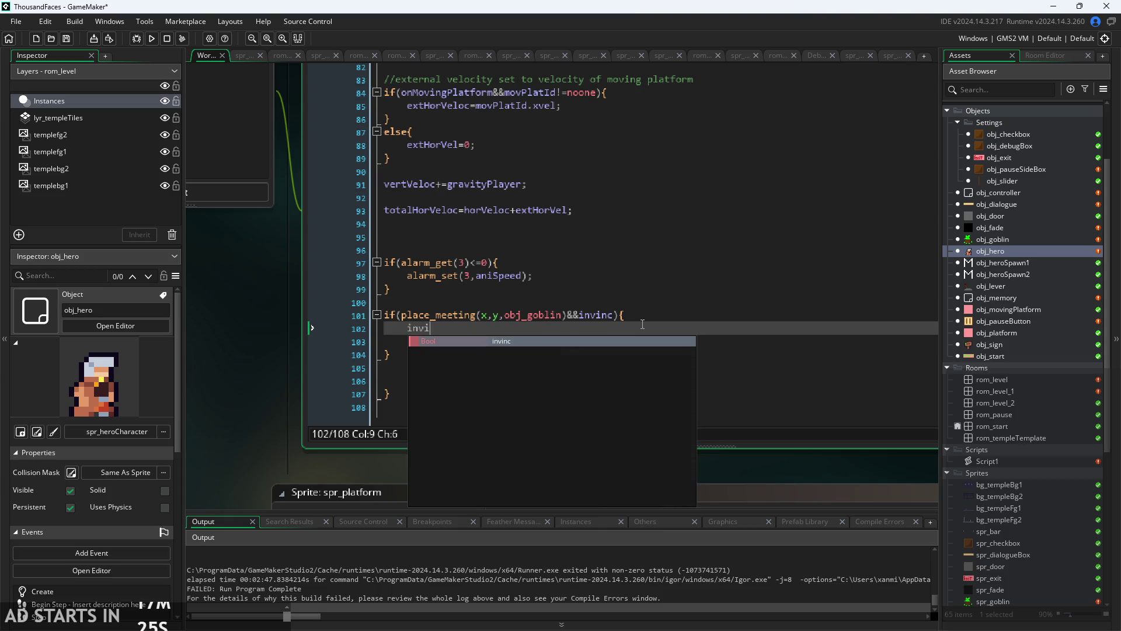
key(Escape)
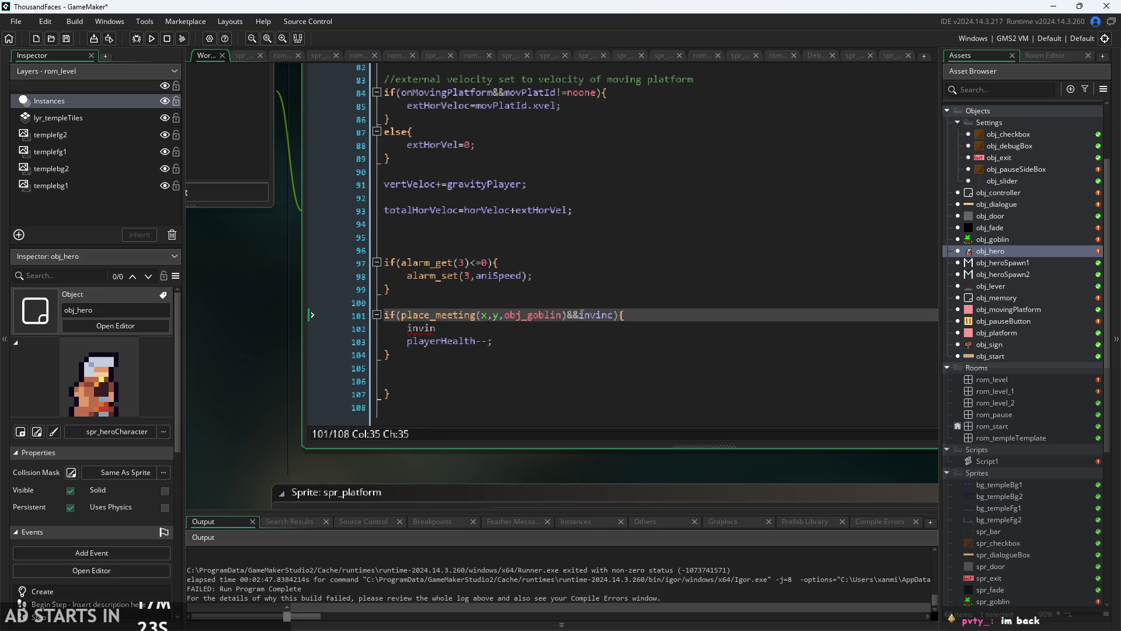
text(c=)
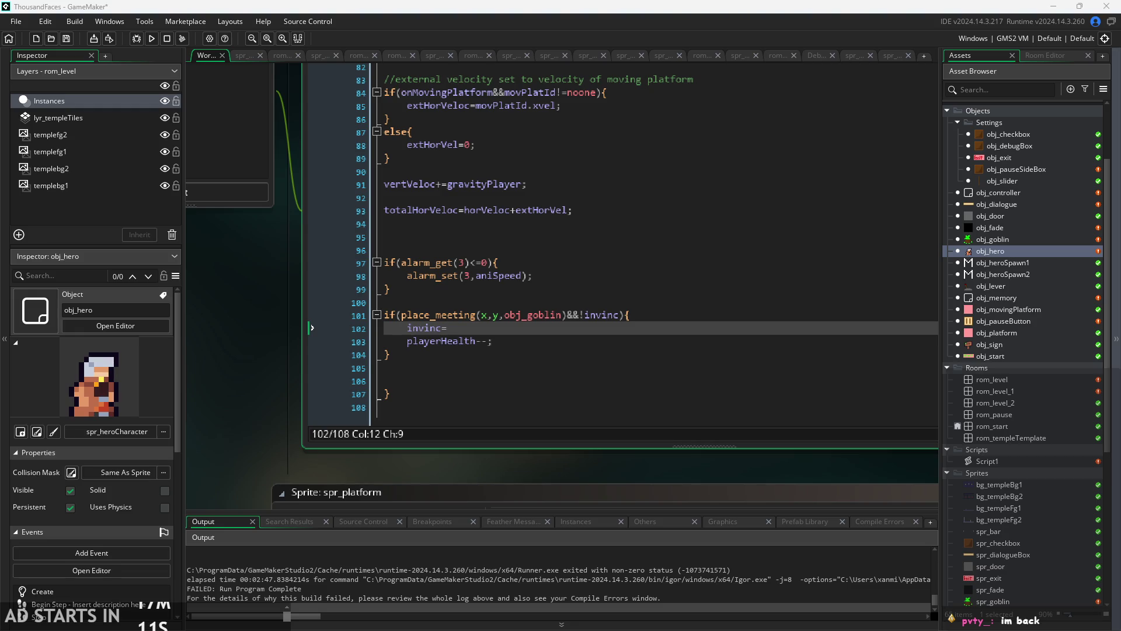
click(614, 326)
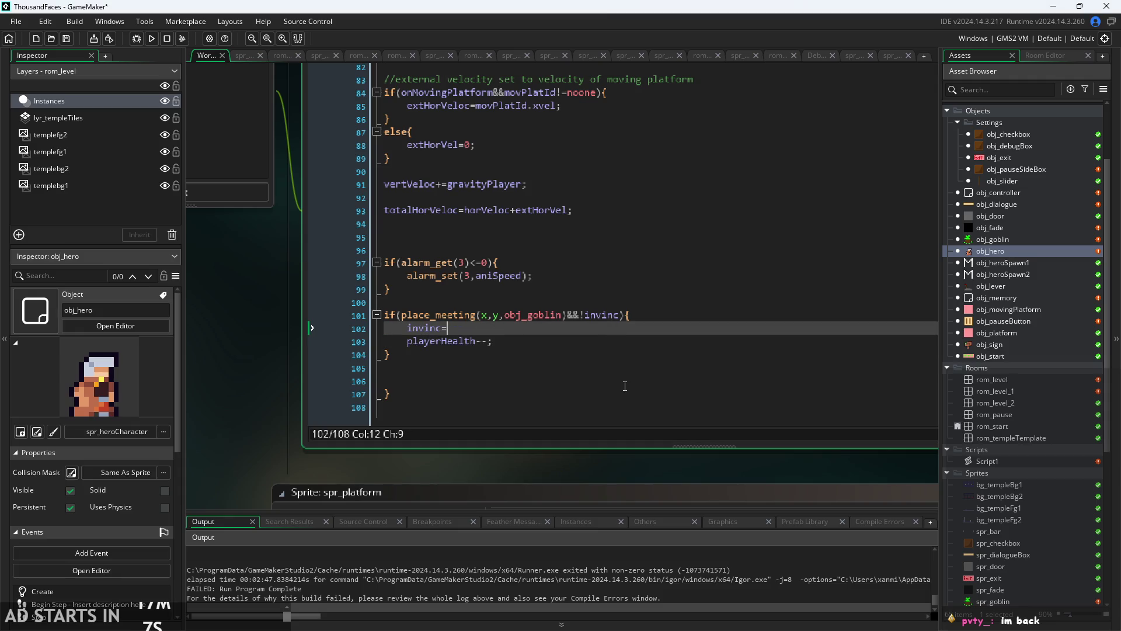
key(BackSpace)
text(false;)
key(Left)
key(BackSpace)
key(BackSpace)
key(BackSpace)
text(tru)
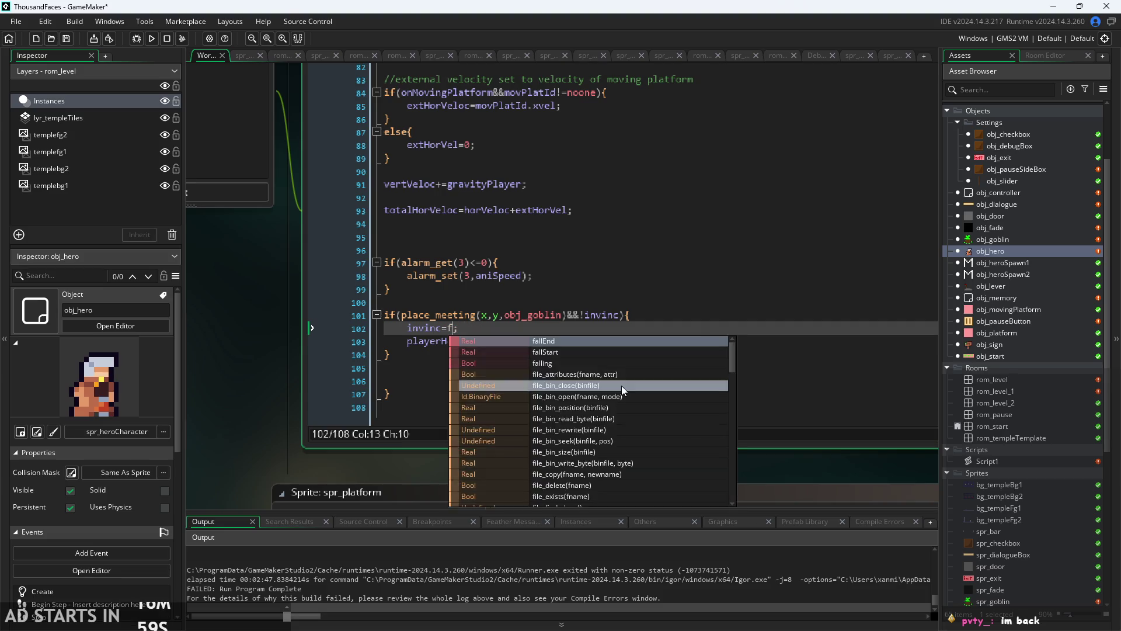
text(e)
key(Down)
key(Down)
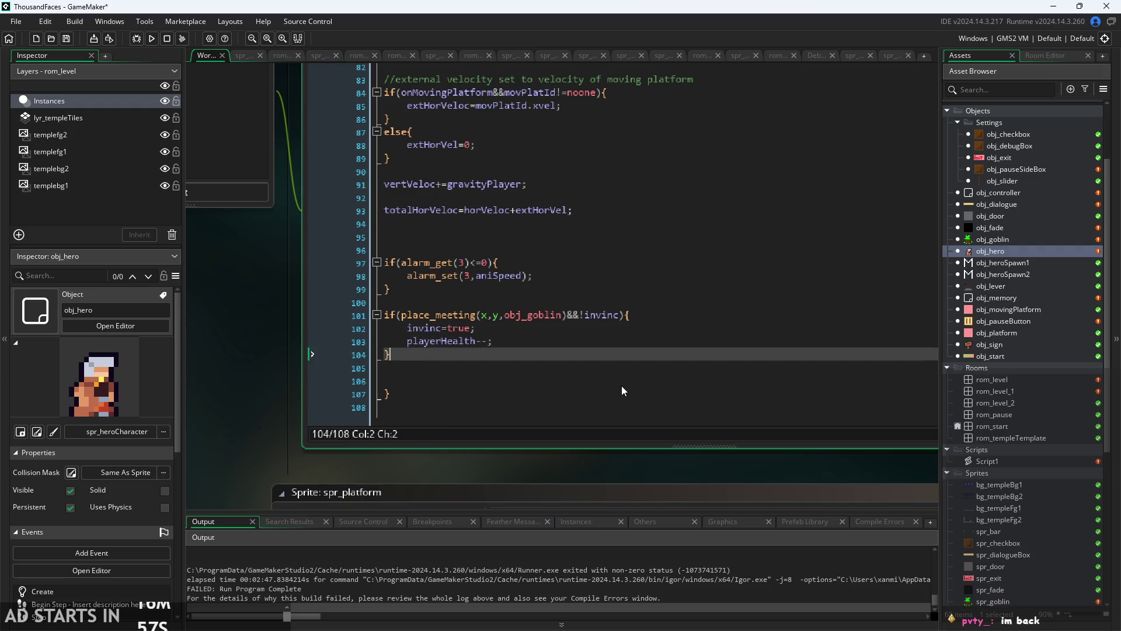
- Add alarm_set(4,iframes) after the playerHealth-- line
key(Up)
key(End)
key(Return)
key(ctrl+space)
key(Escape)
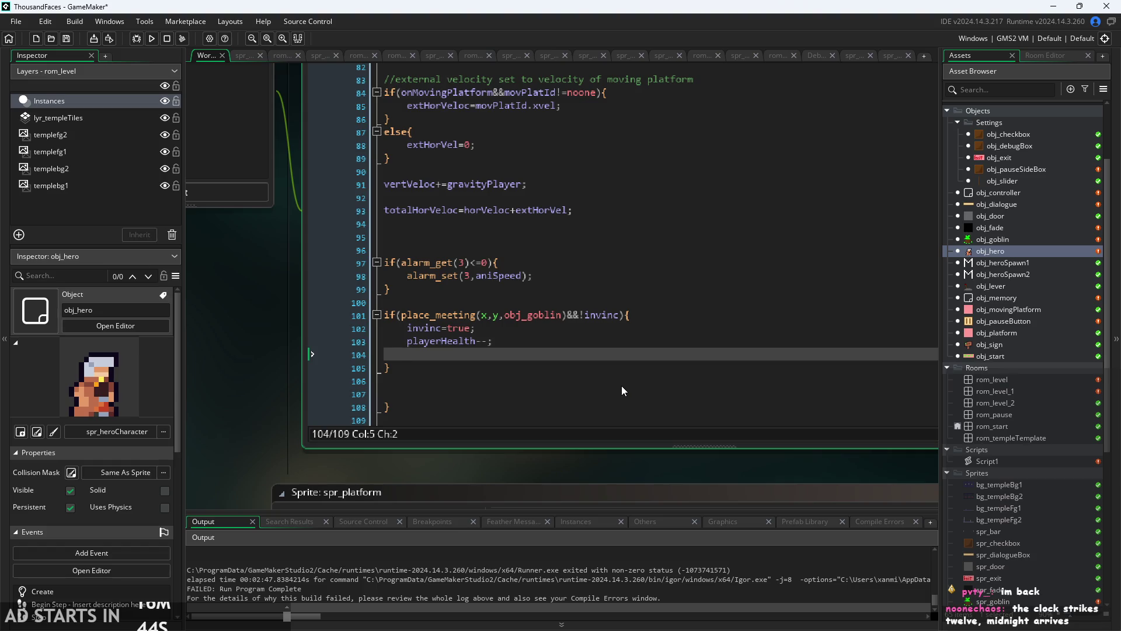
text(alarm)
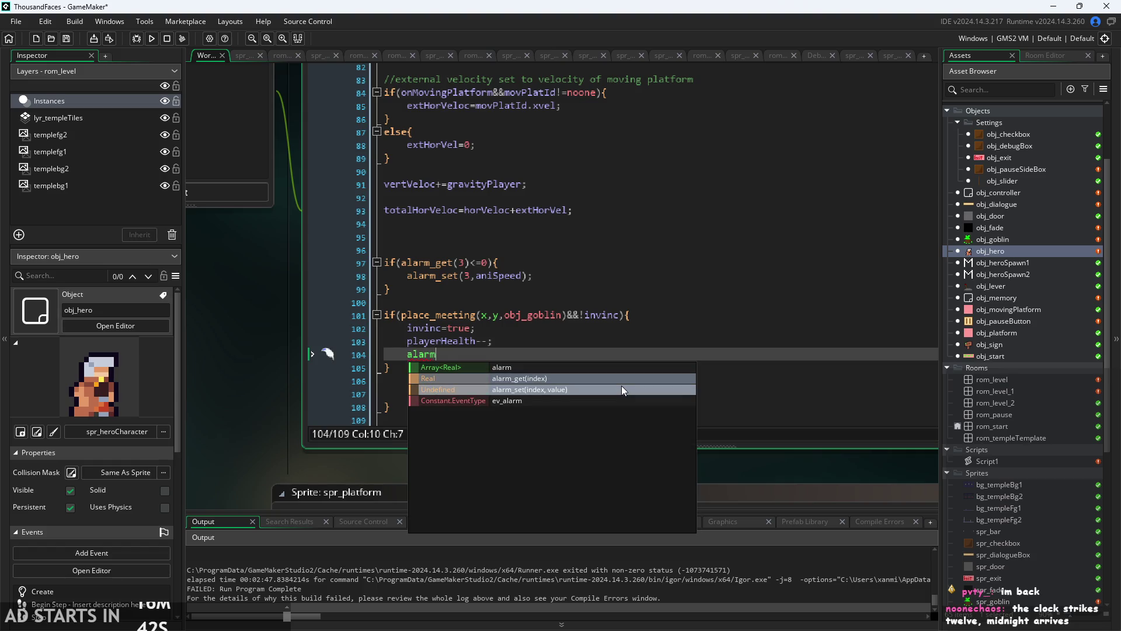
click(622, 389)
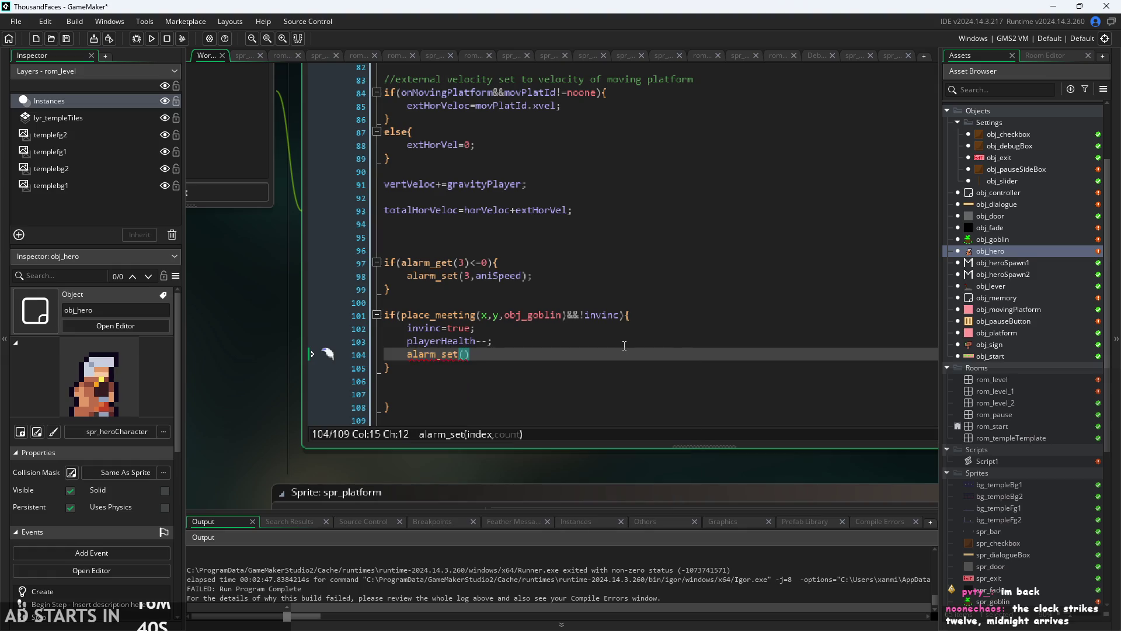
text(4,)
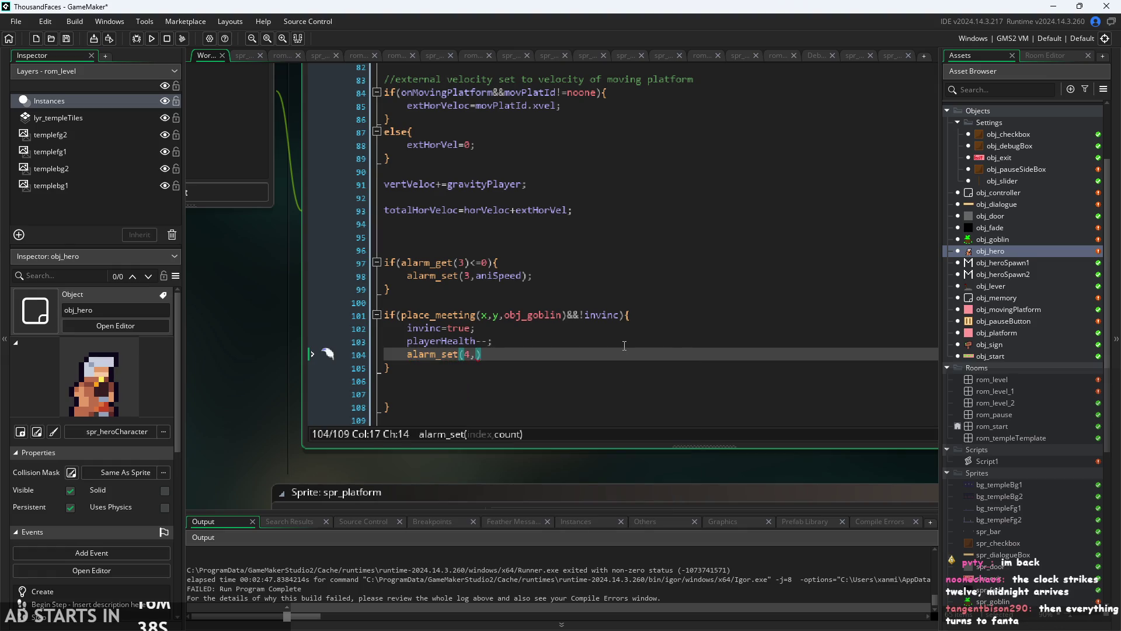
text(iframes)
text())
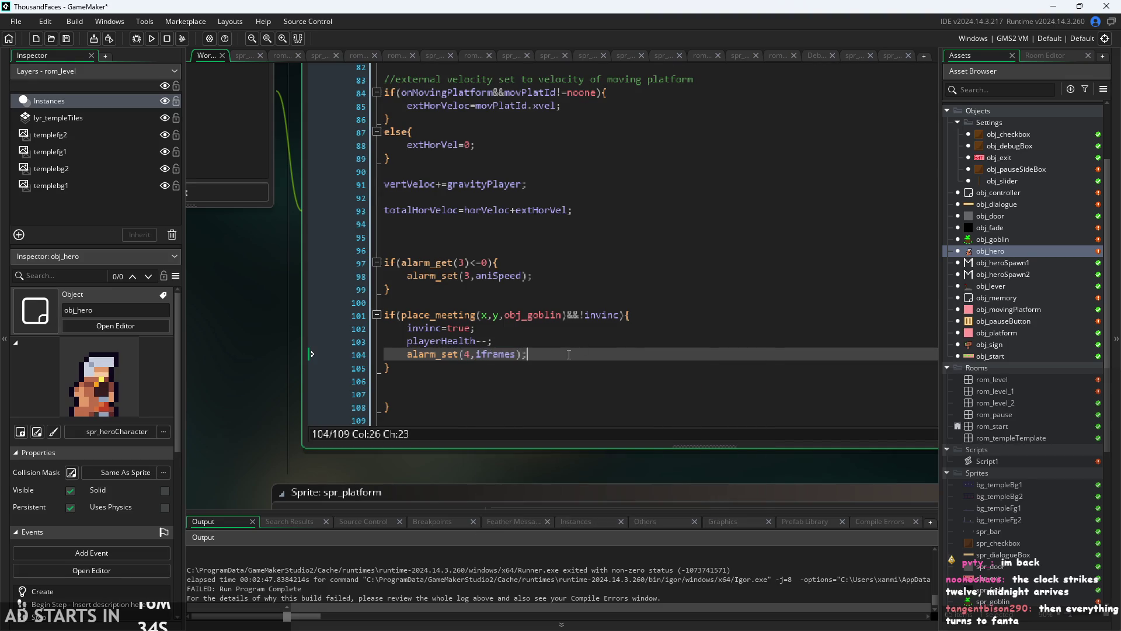
- Build and run the game, then start the temple level
scroll(247, 360, down, 2)
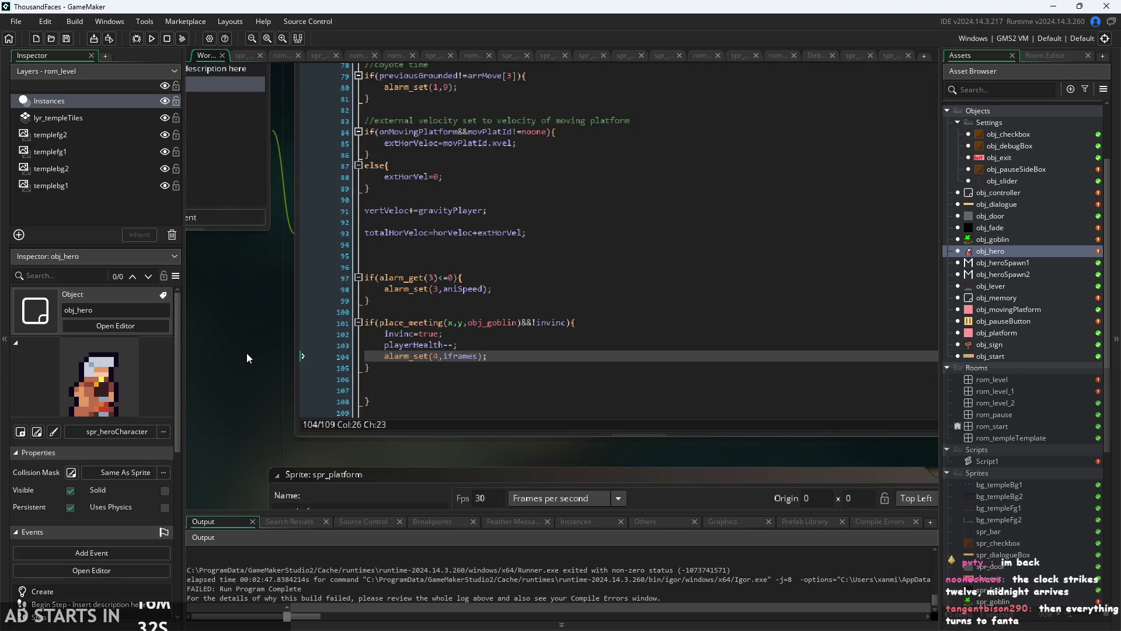
scroll(246, 353, down, 1)
drag(246, 353, 261, 384)
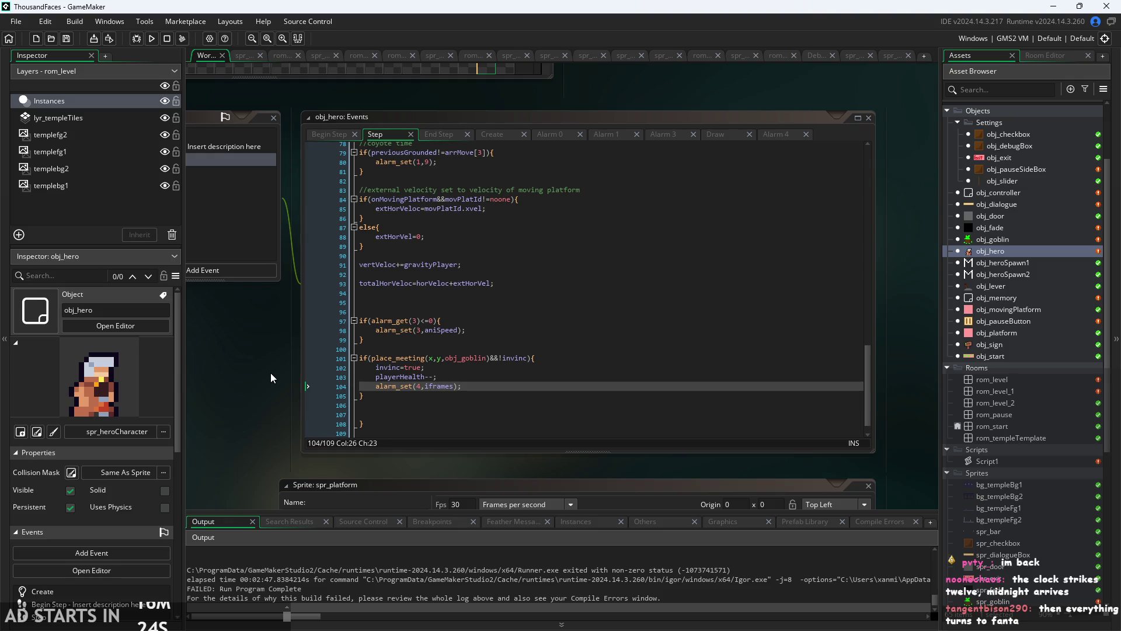
drag(269, 362, 273, 363)
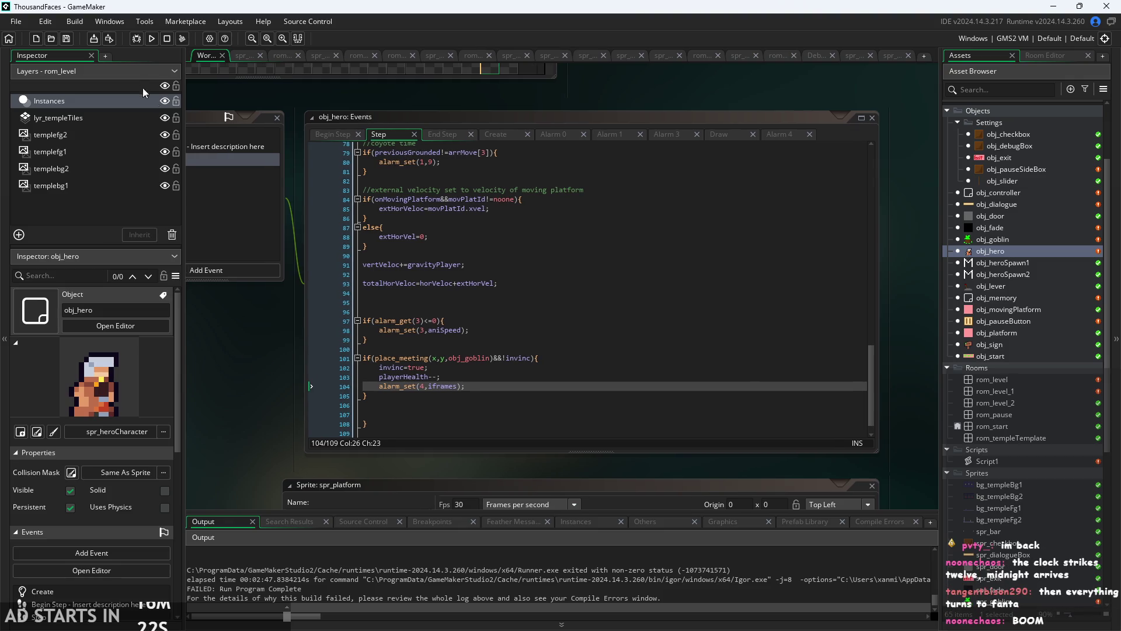
drag(271, 401, 268, 373)
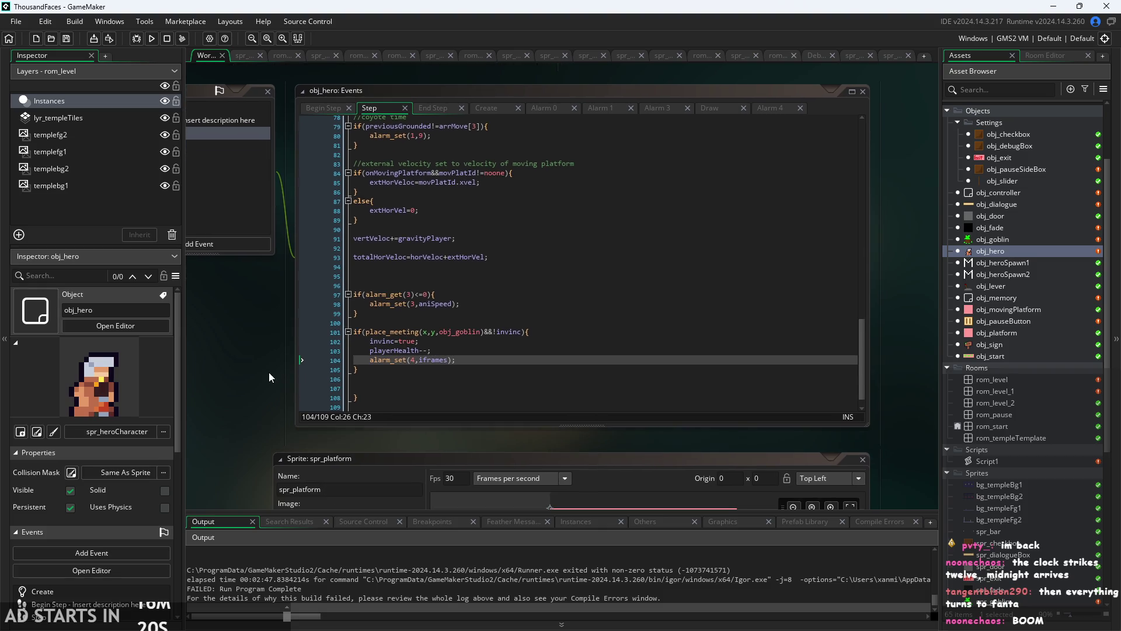
click(153, 40)
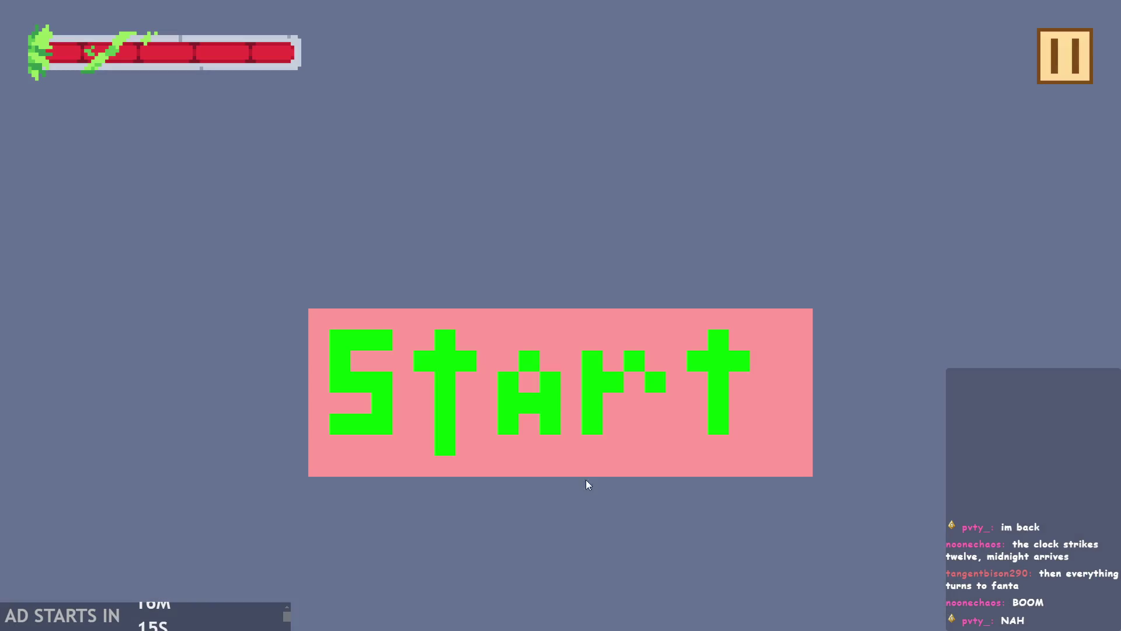
click(463, 401)
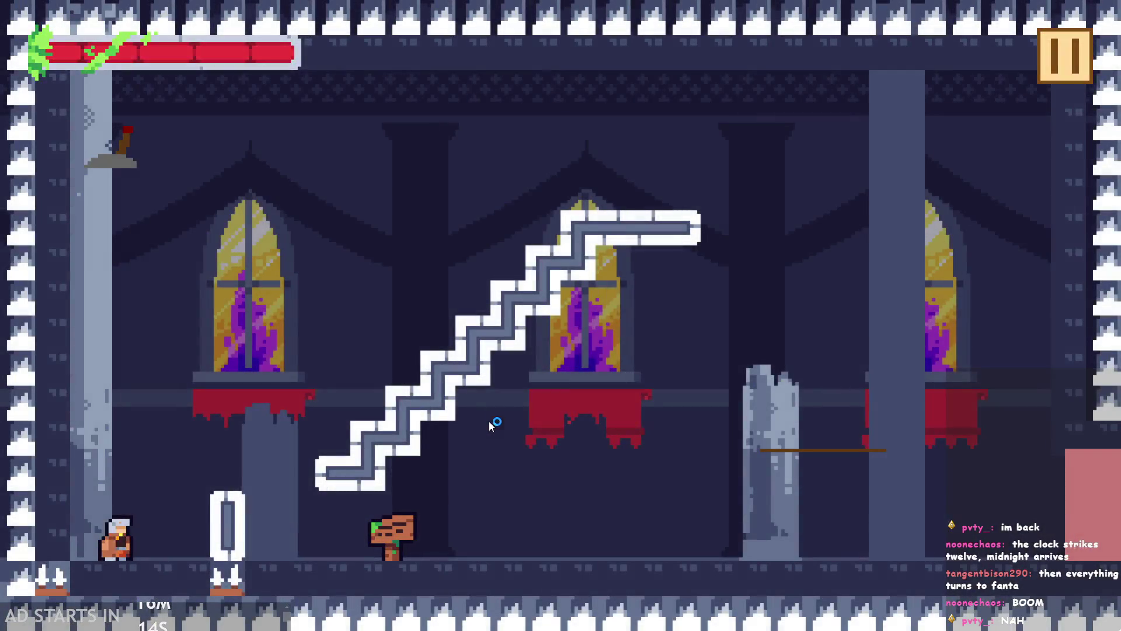
- Move and jump the hero with the arrow keys onto the staircase top
key(Right)
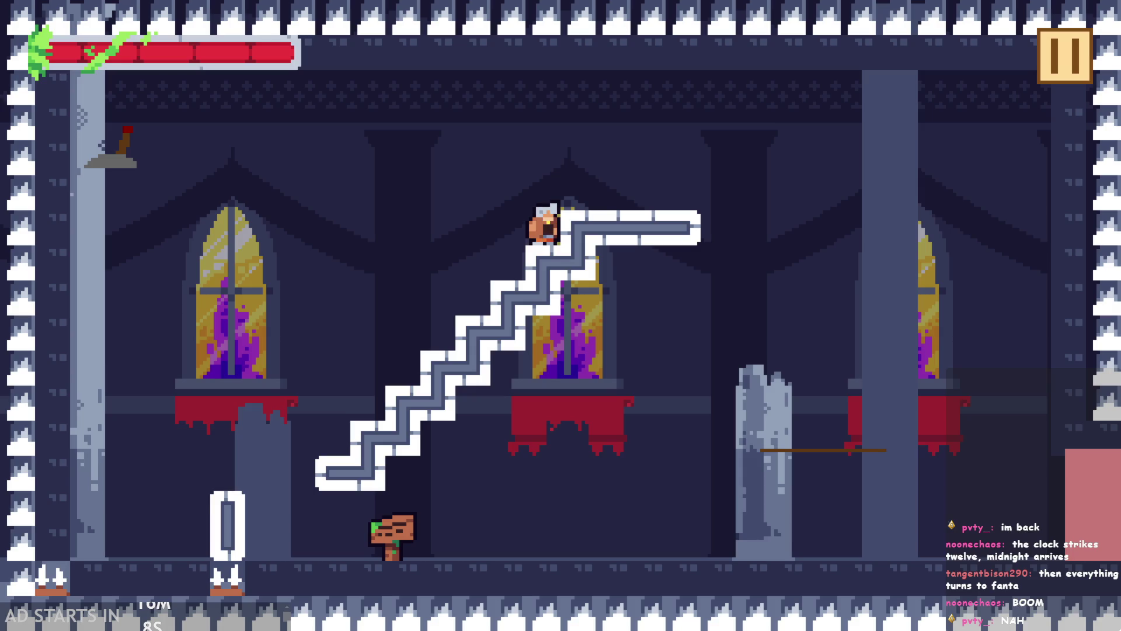
key(Up)
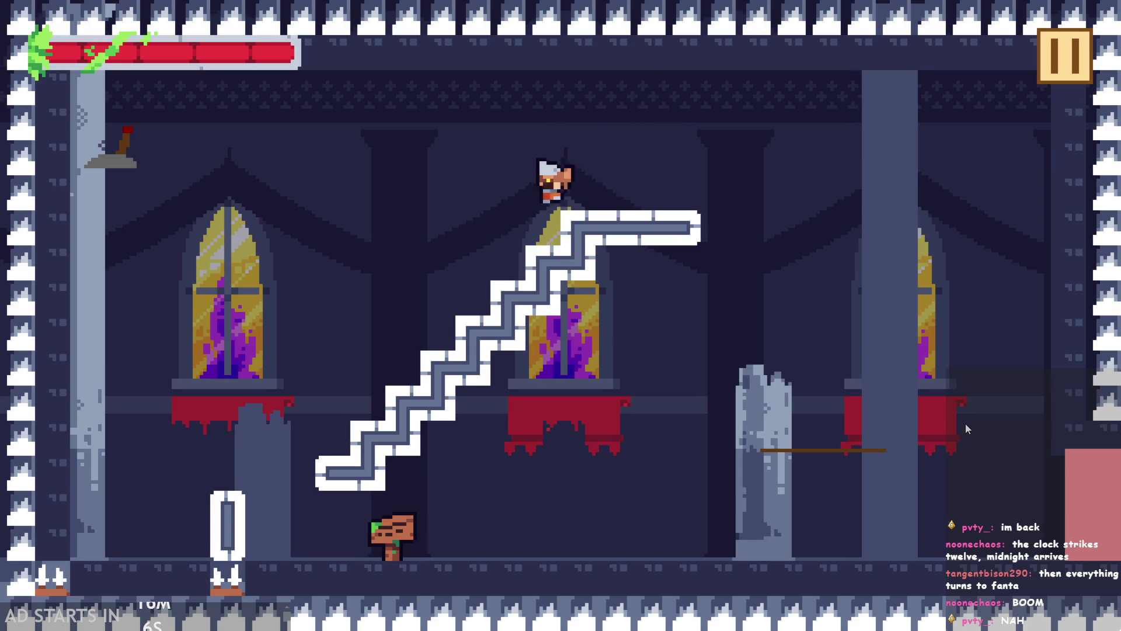
key(Left)
key(Right)
key(Up)
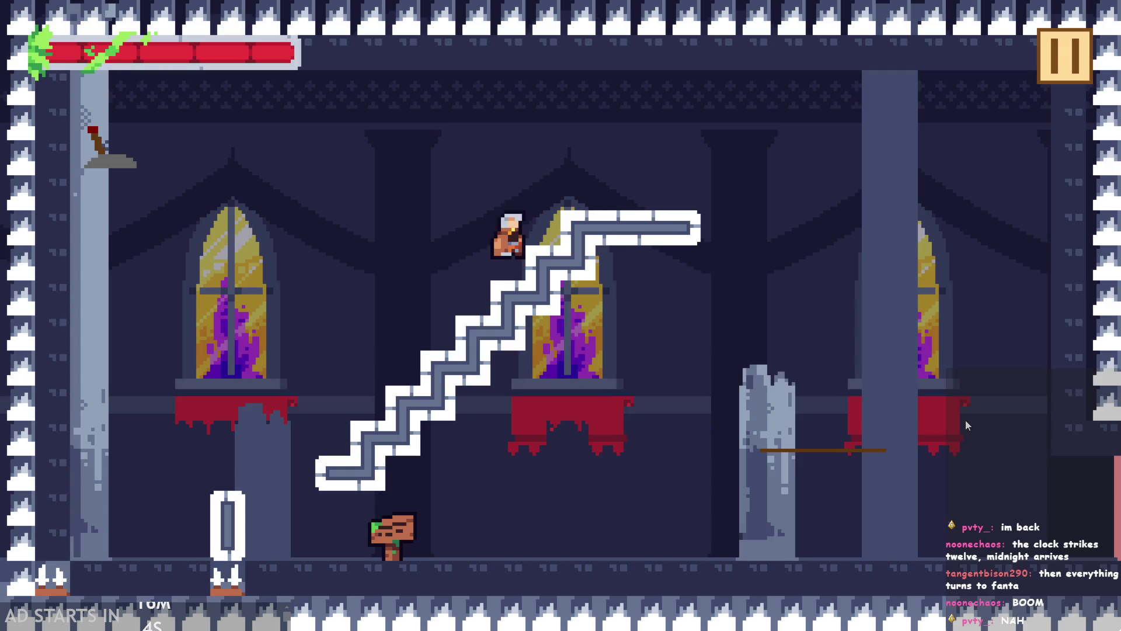
key(Left)
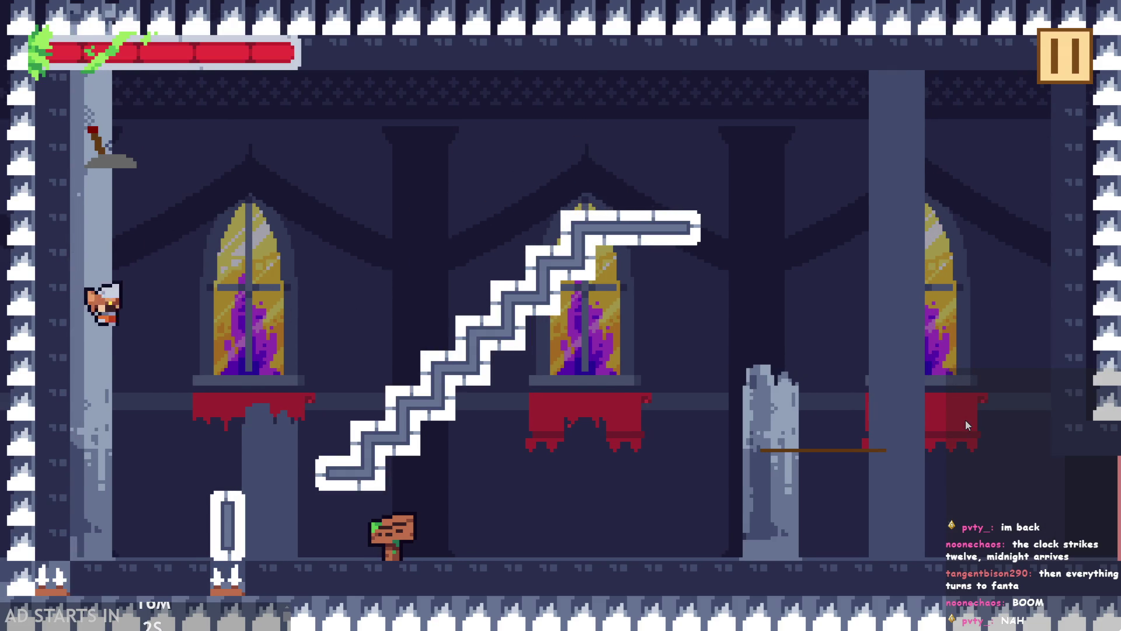
key(Right)
key(Right)
key(Up)
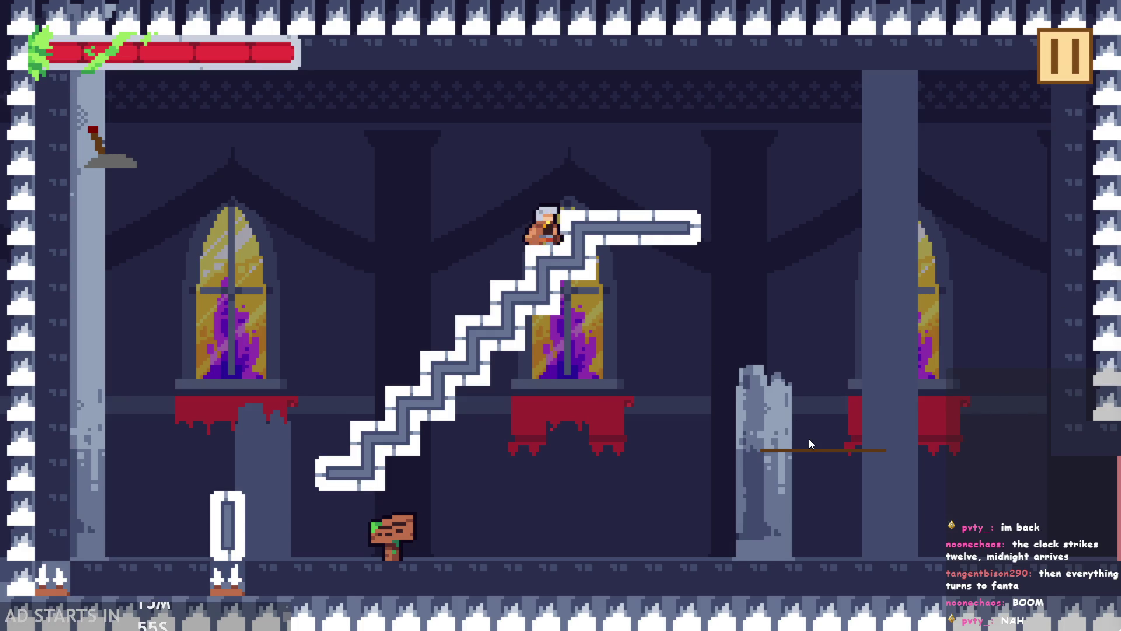
key(Right)
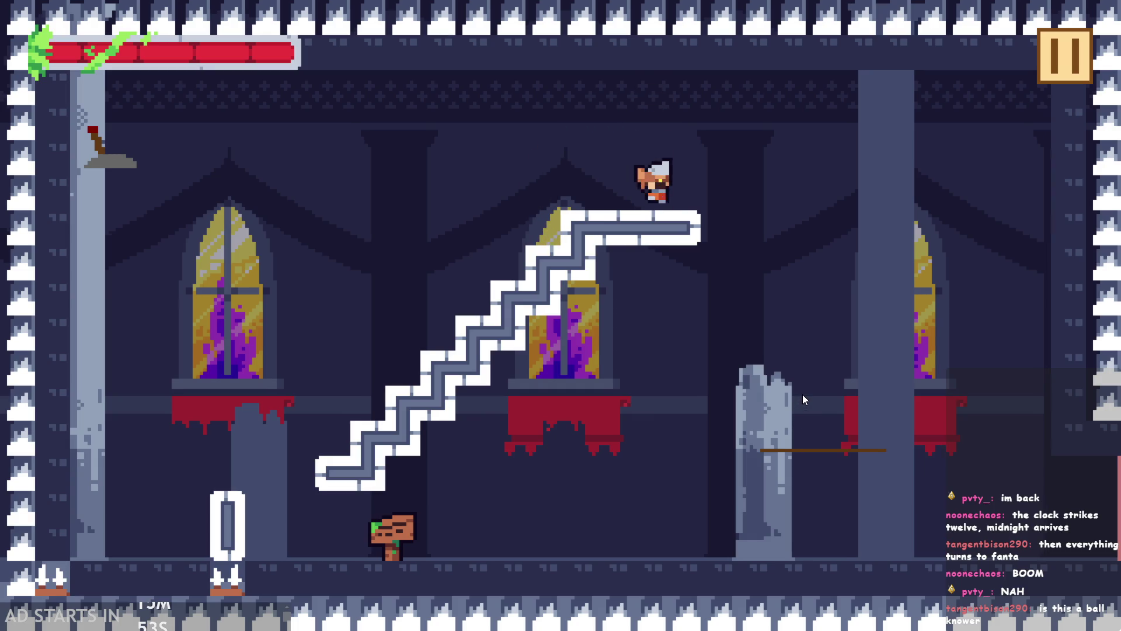
- Repeatedly drop into the goblin and jump back onto the stairs to lose health
key(Right)
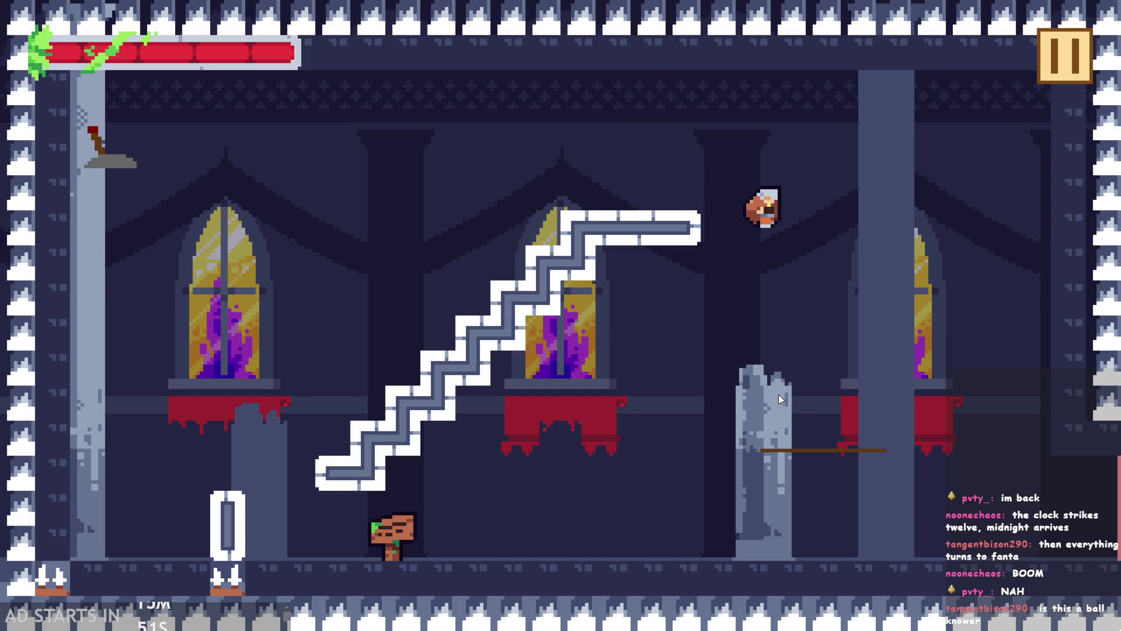
key(Left)
key(Left)
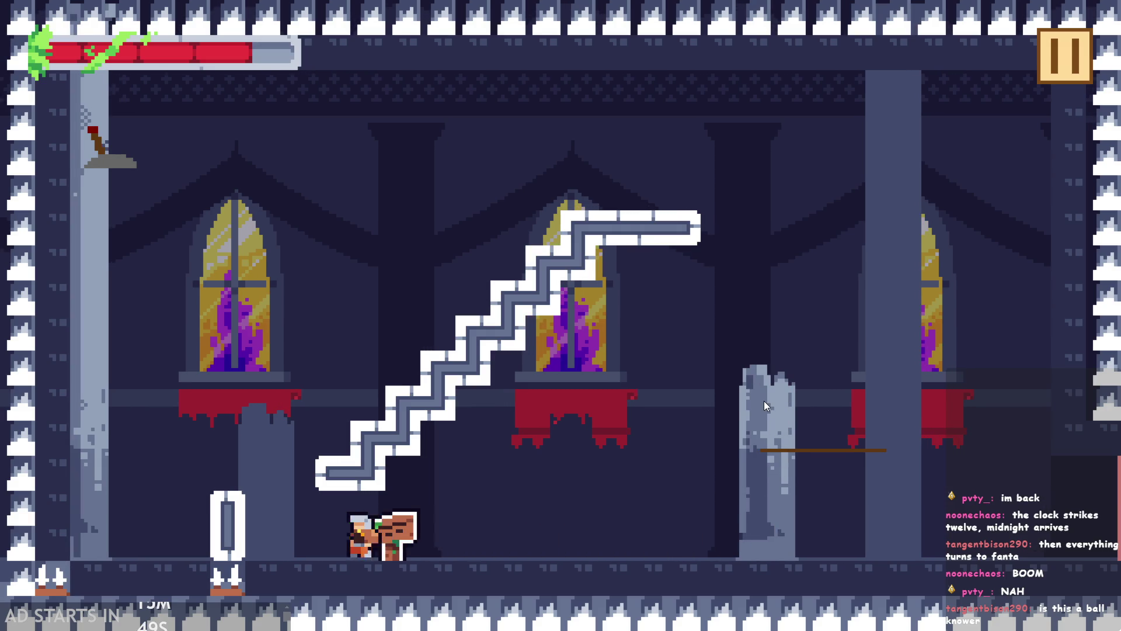
key(space)
key(Right)
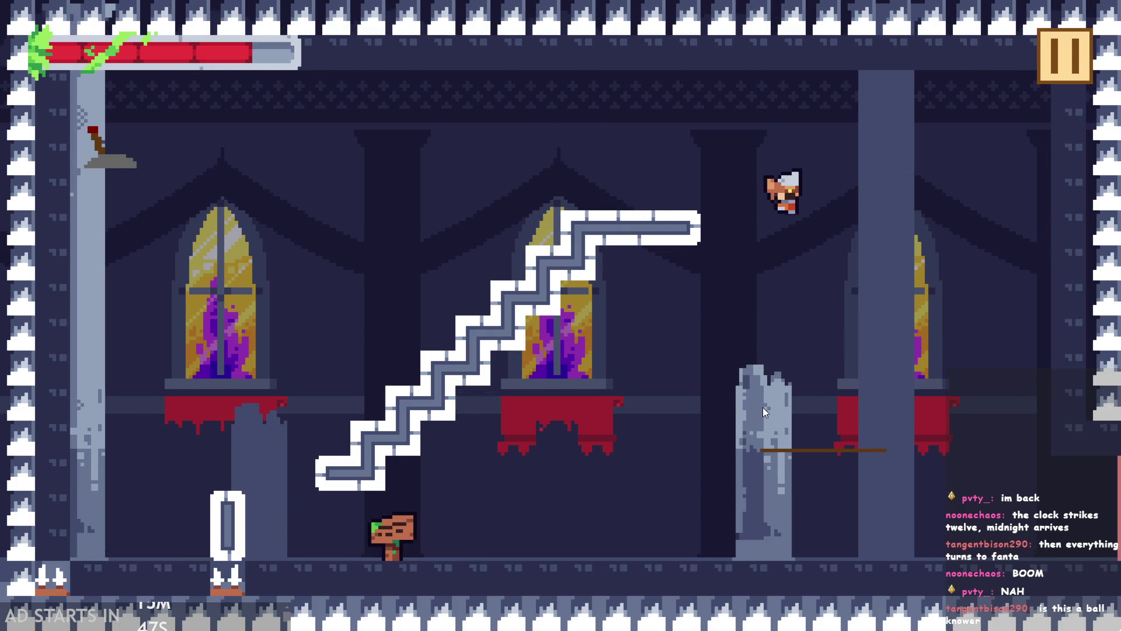
key(Left)
key(Left)
key(space)
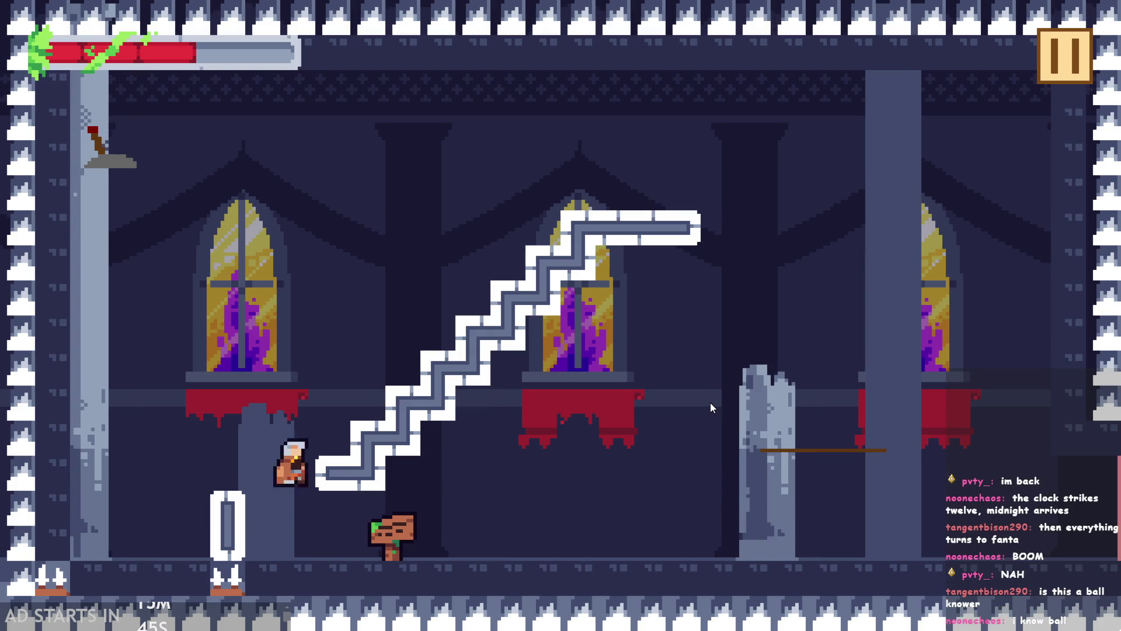
key(Right)
key(Right)
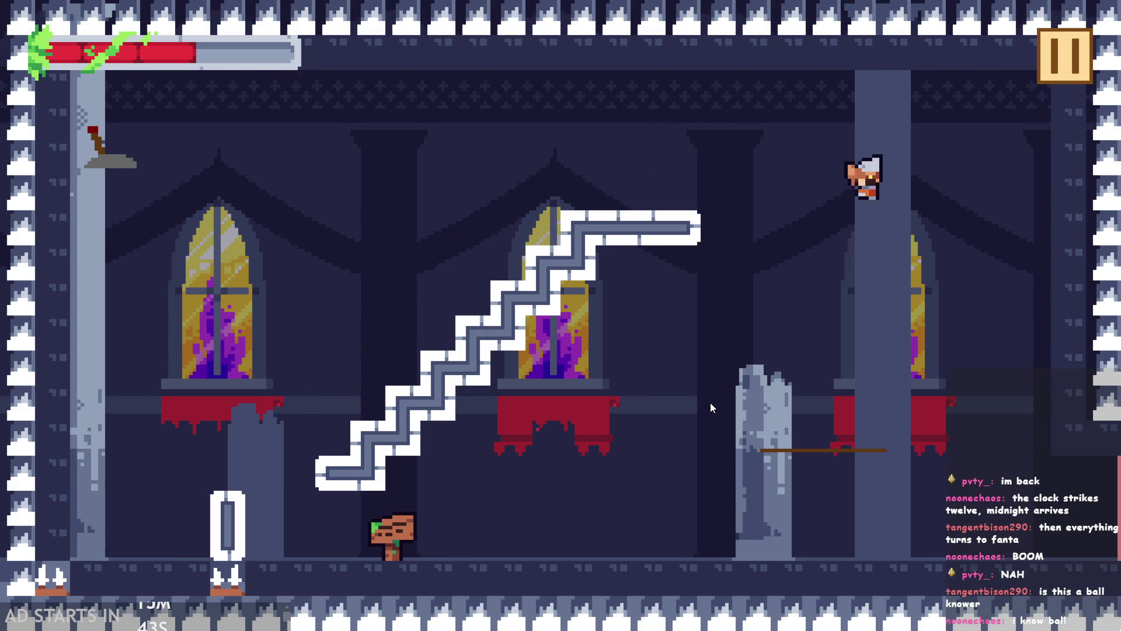
key(Left)
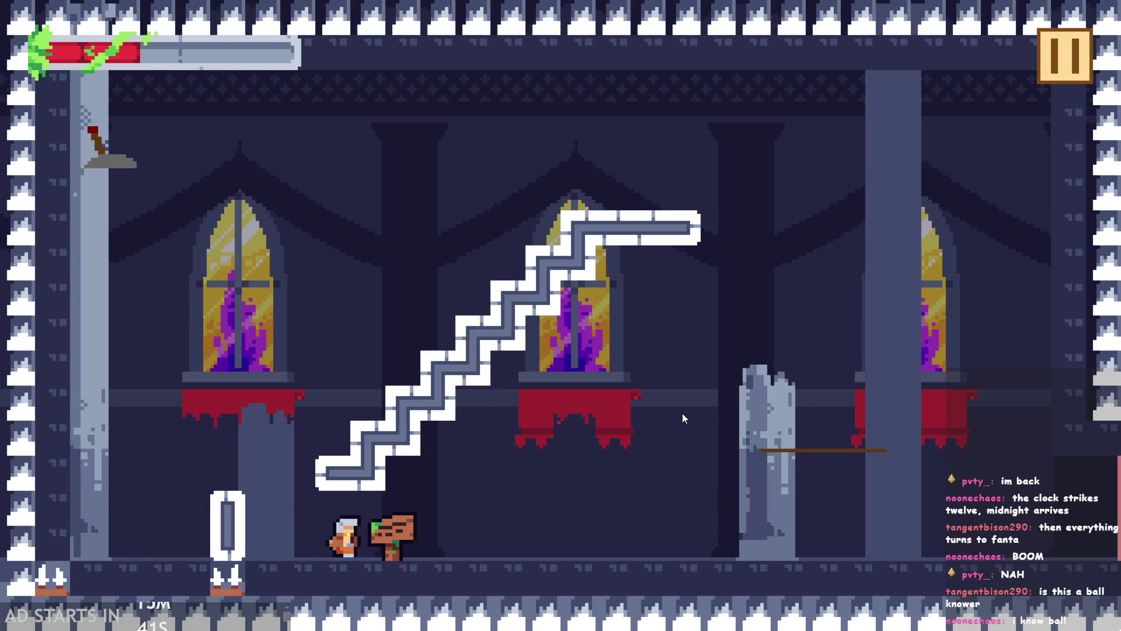
key(Left)
key(space)
key(Right)
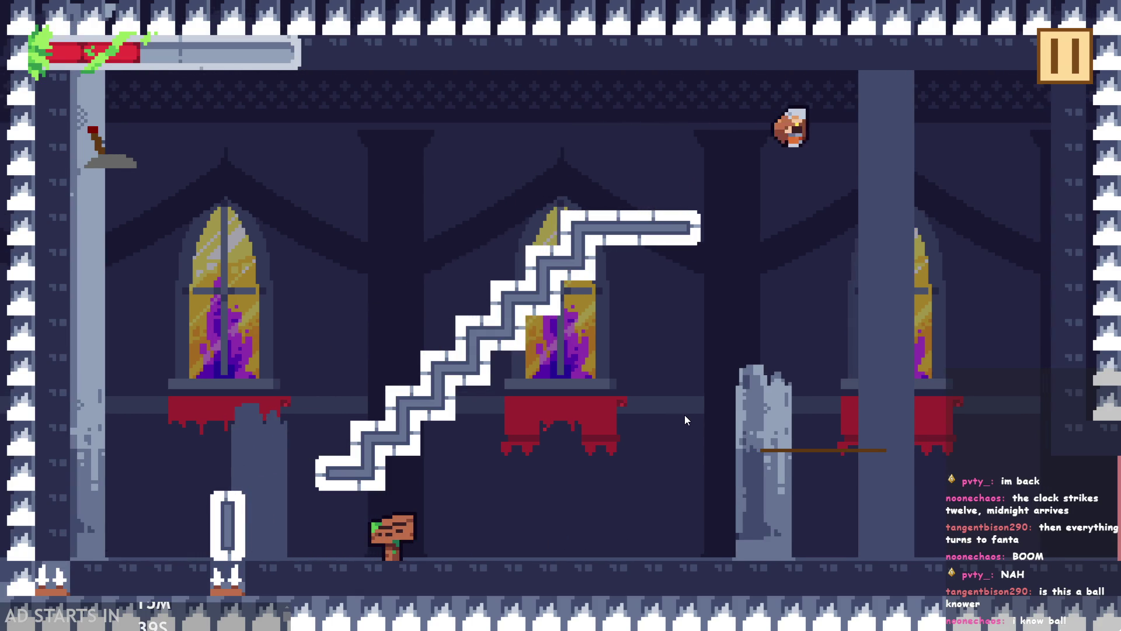
key(Left)
key(Left)
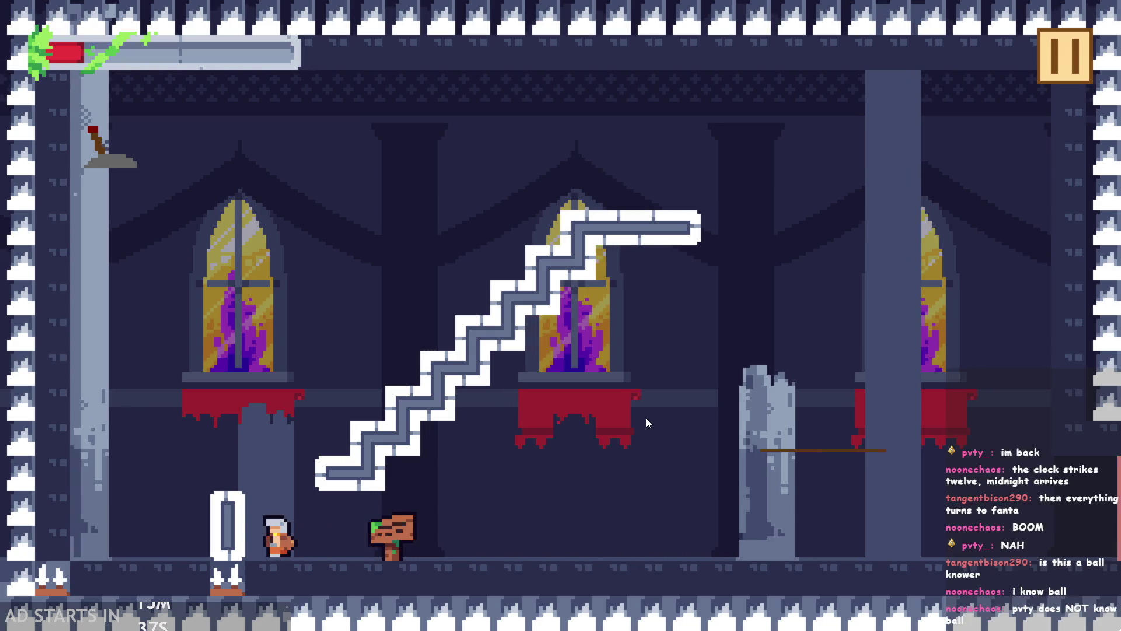
key(space)
key(Right)
key(space)
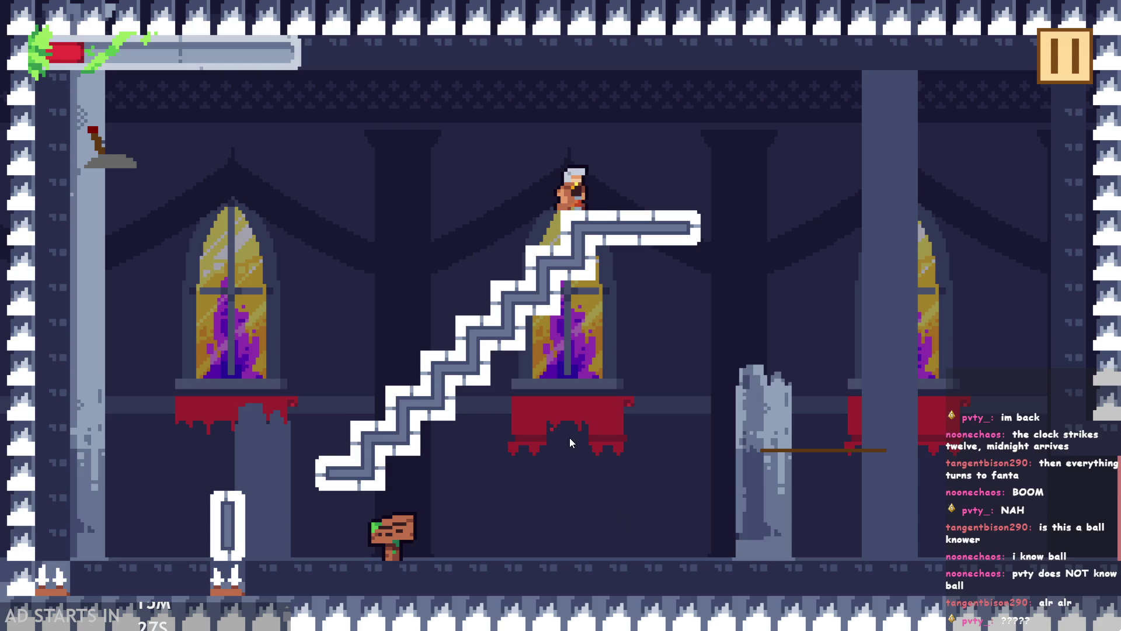
- Walk and hop around the top stair with A, D and Space as the last health drains
key(d)
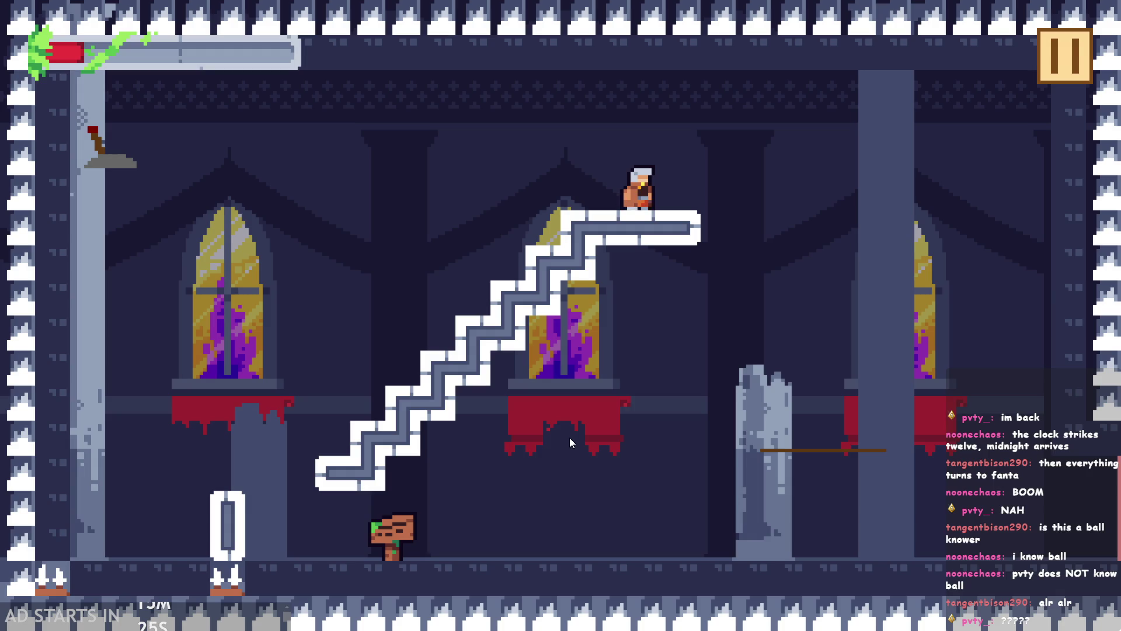
key(space)
key(d)
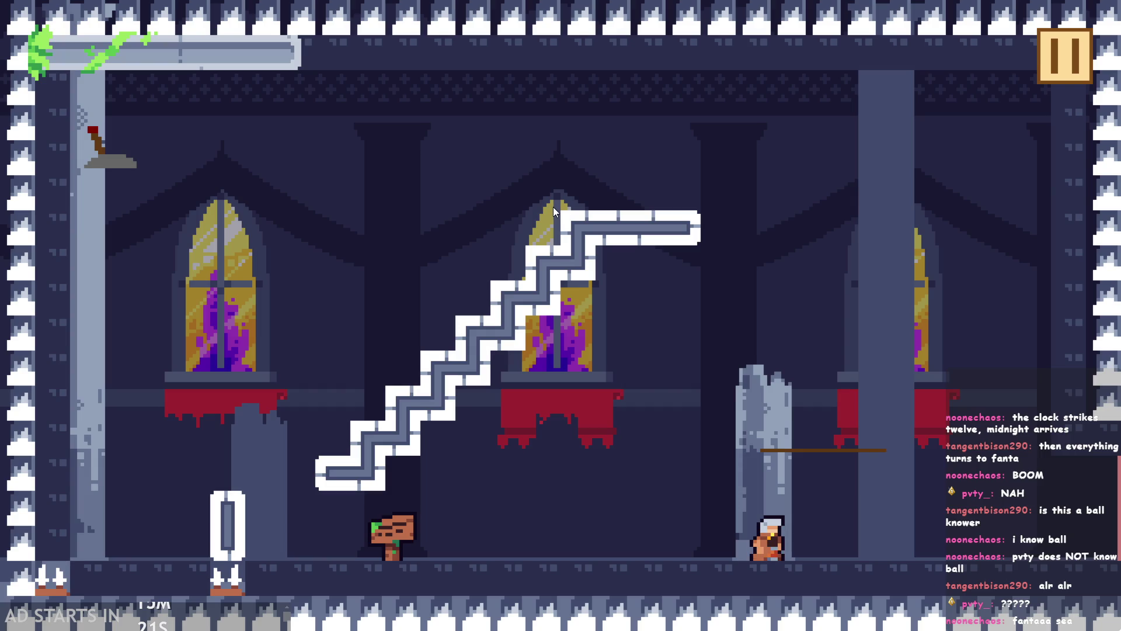
key(a)
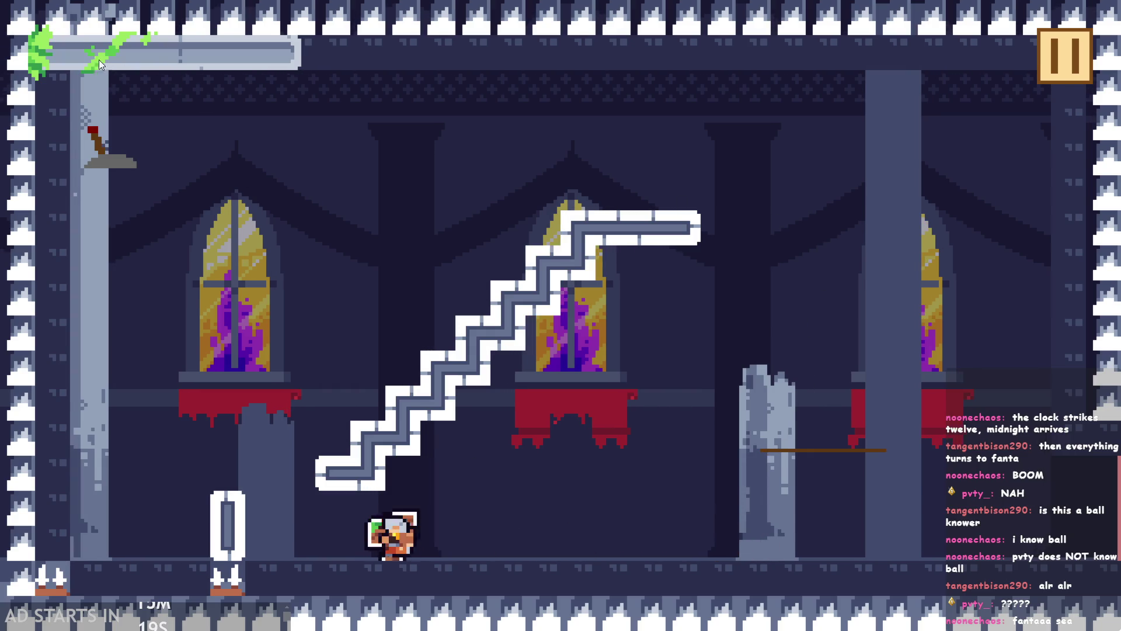
key(space)
key(d)
key(space)
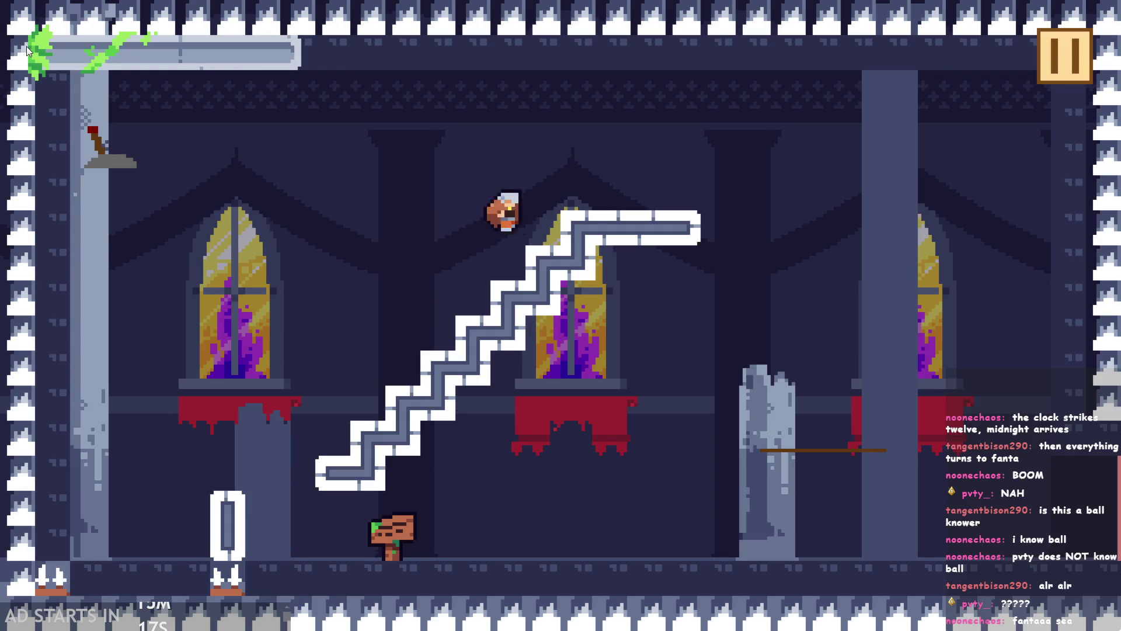
key(a)
key(d)
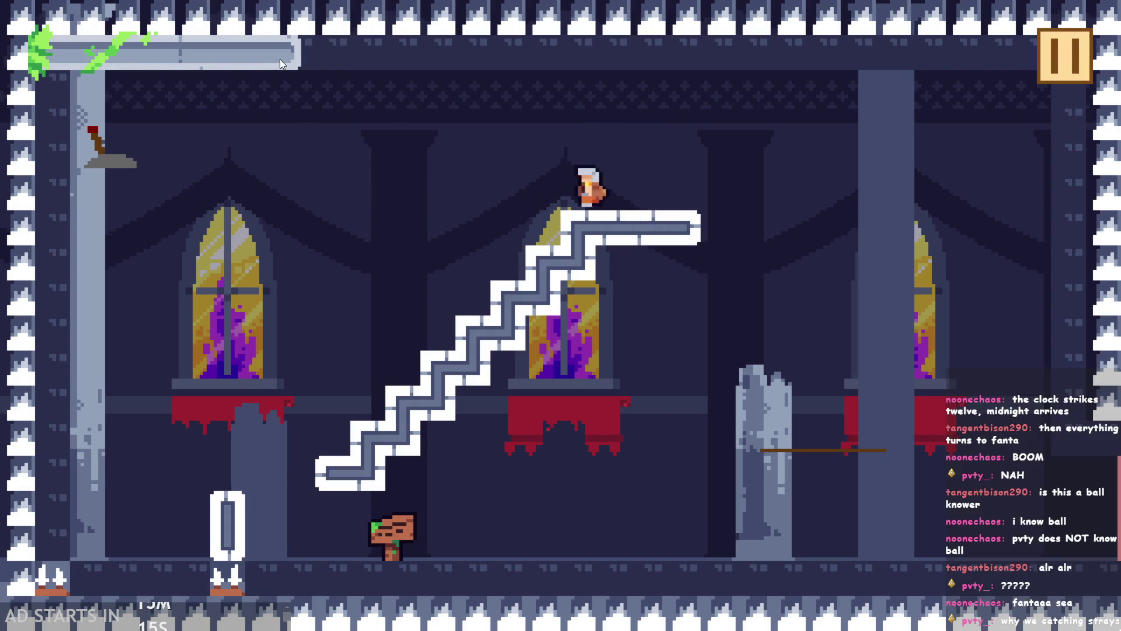
key(space)
key(a)
key(d)
key(space)
key(a)
key(d)
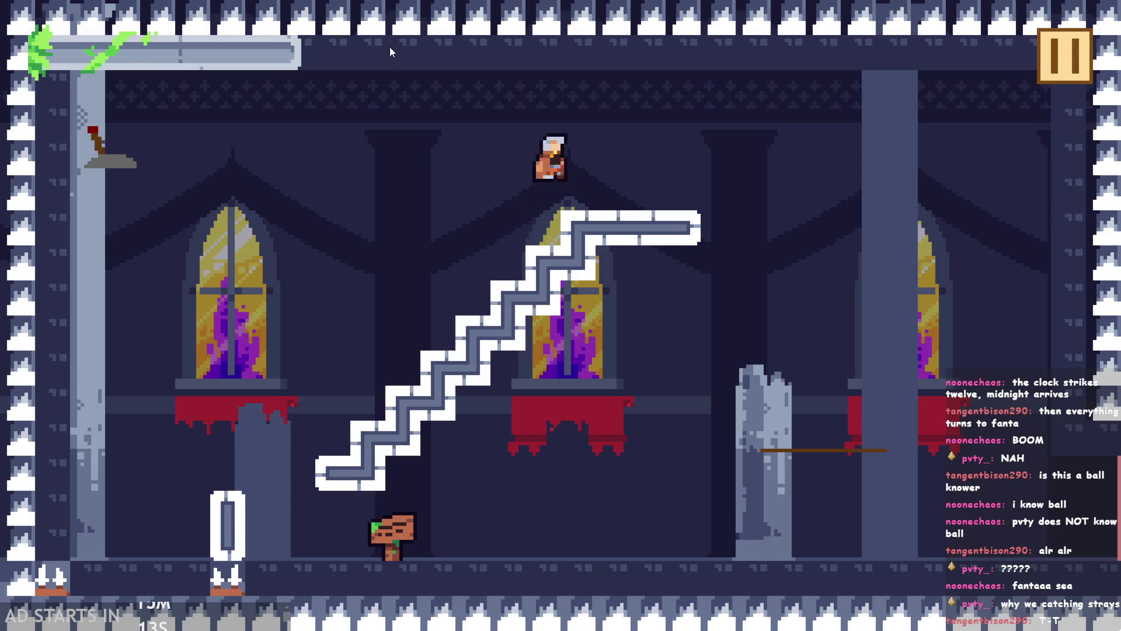
key(a)
key(d)
key(space)
- Keep jumping between the lever wall and staircase until the out-of-range Code Error appears
key(d)
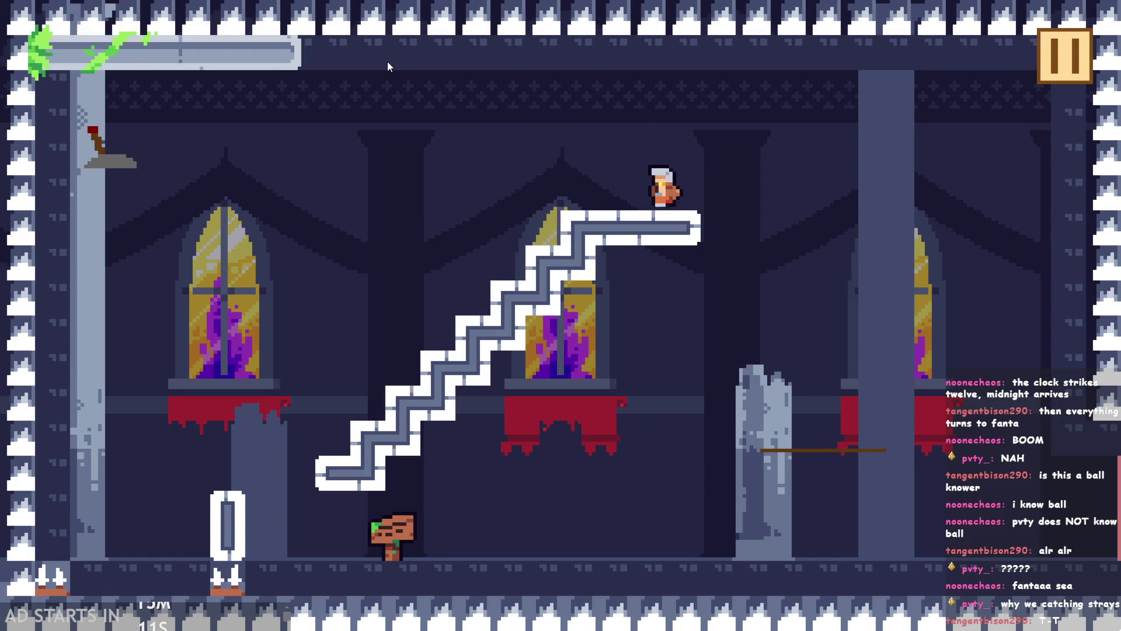
key(a)
key(space)
key(d)
key(d)
key(space)
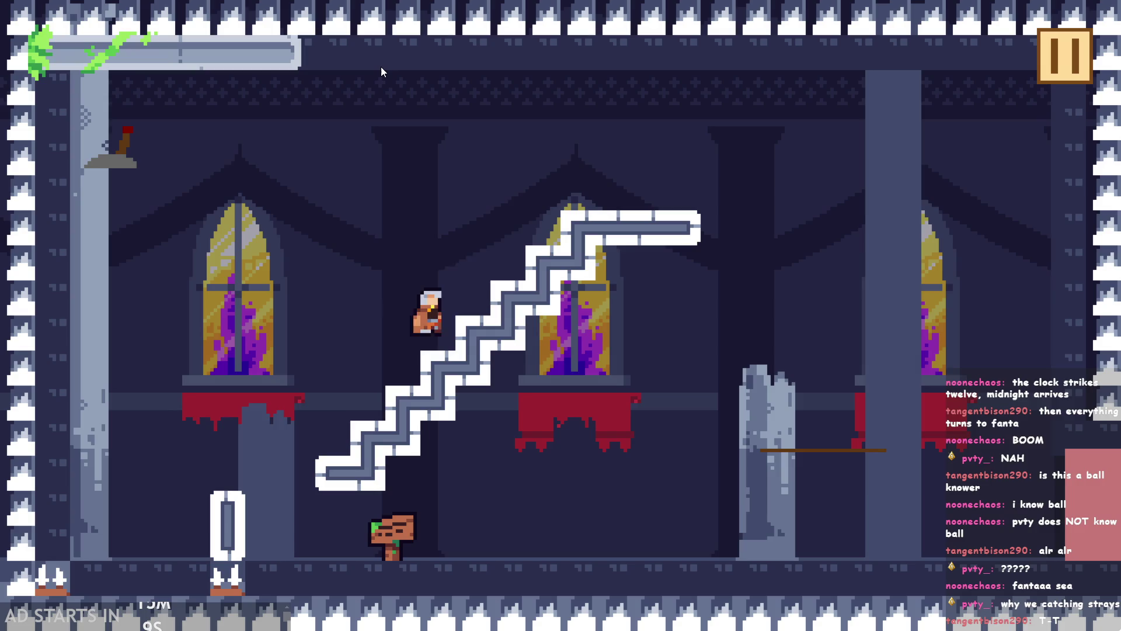
key(a)
key(a)
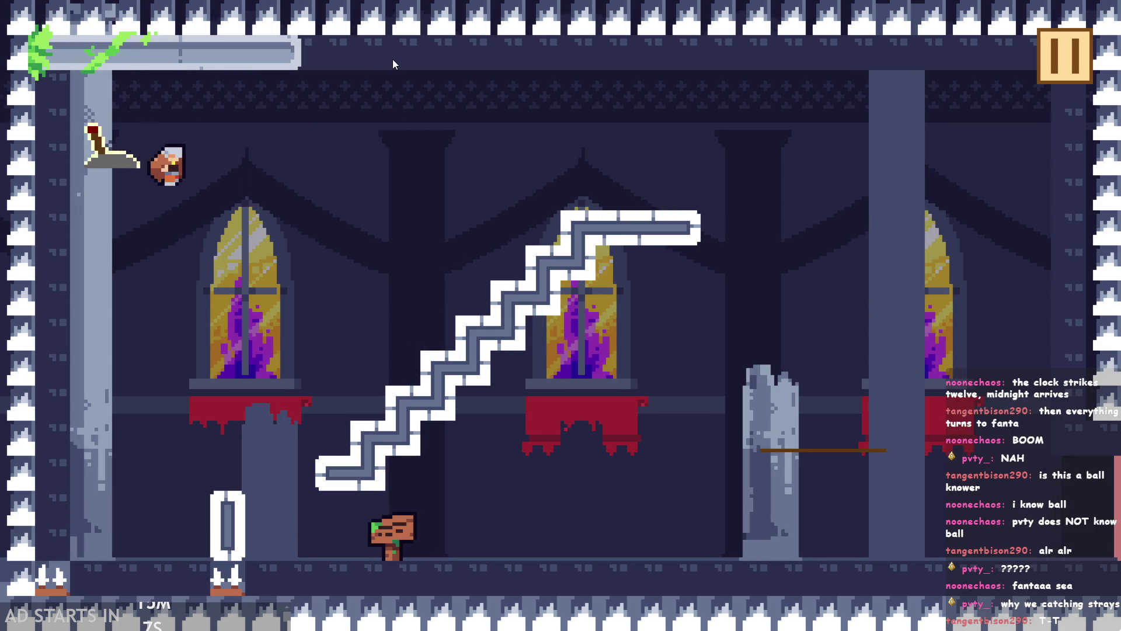
key(d)
key(space)
key(a)
key(space)
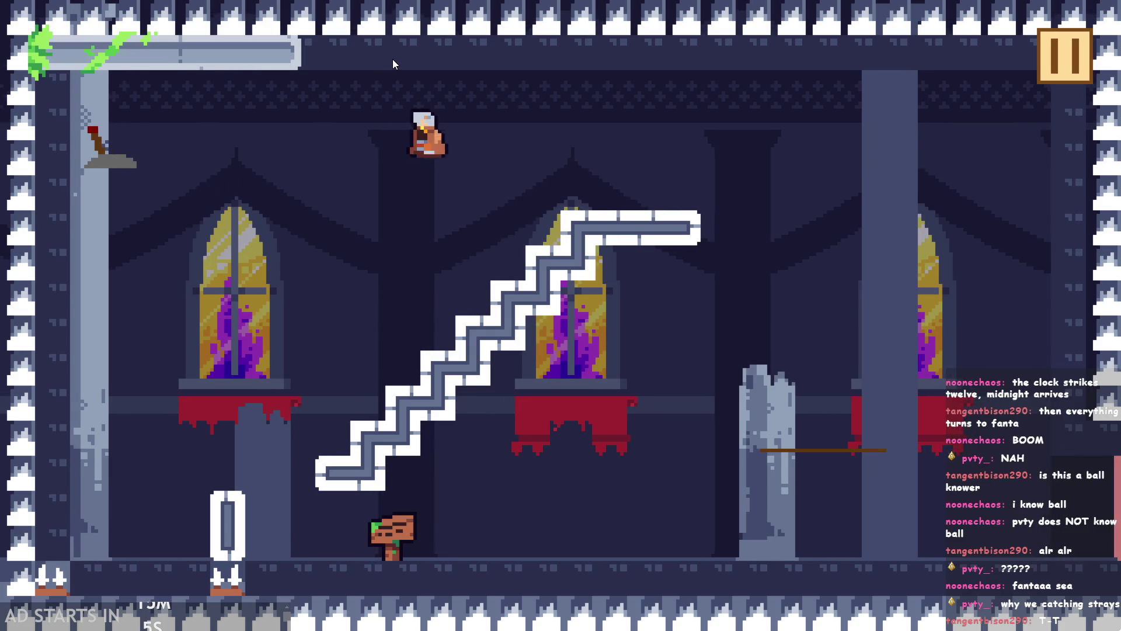
key(d)
key(space)
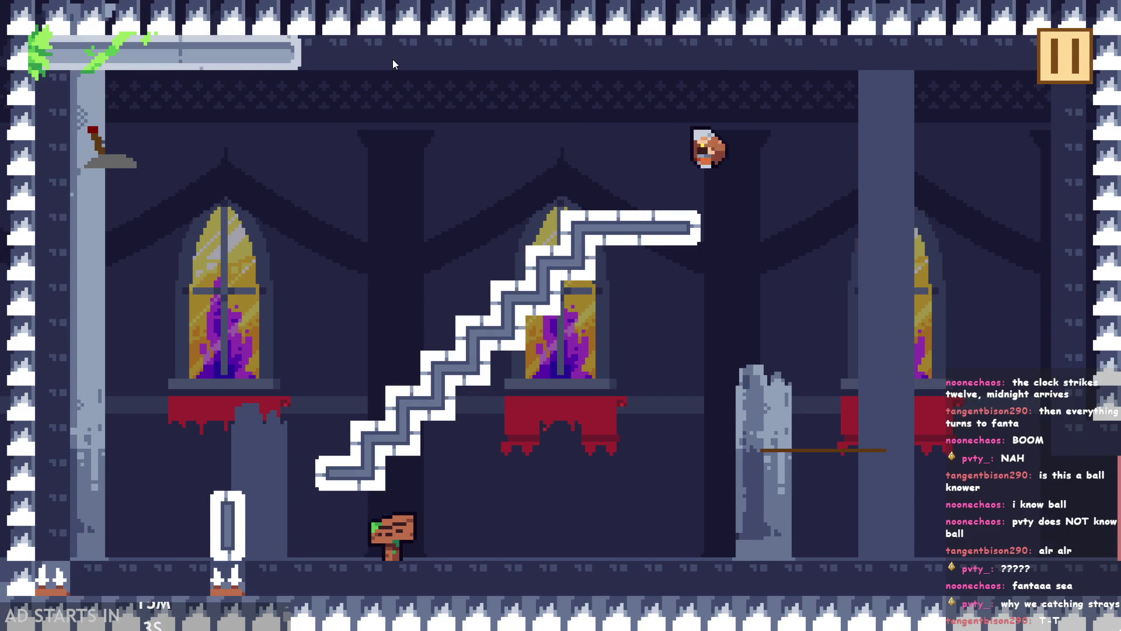
key(a)
key(d)
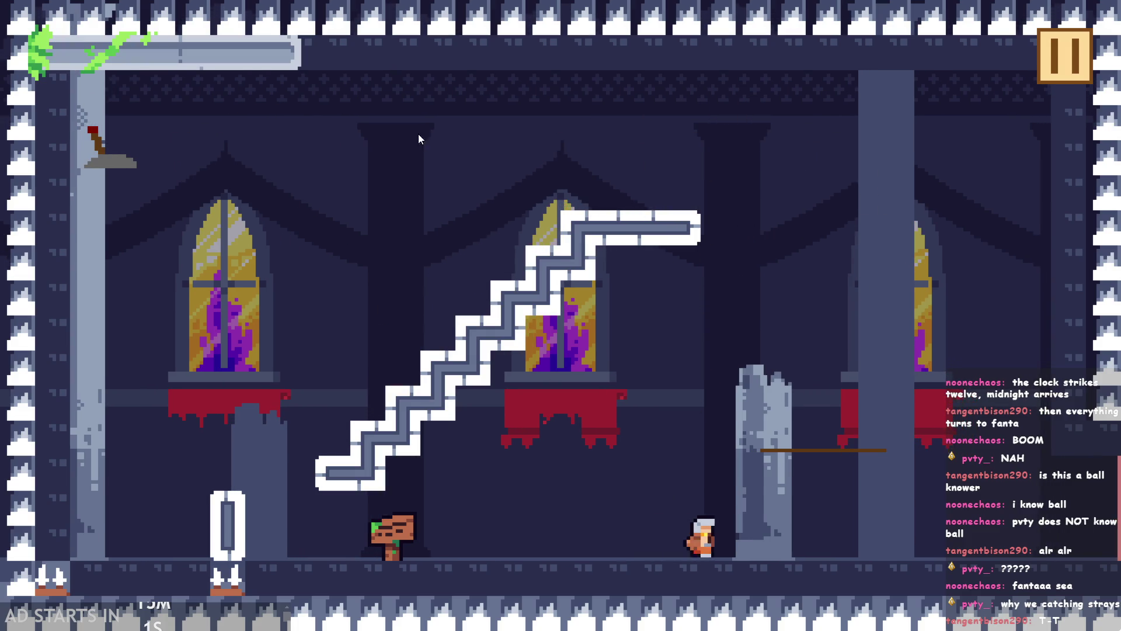
key(a)
key(d)
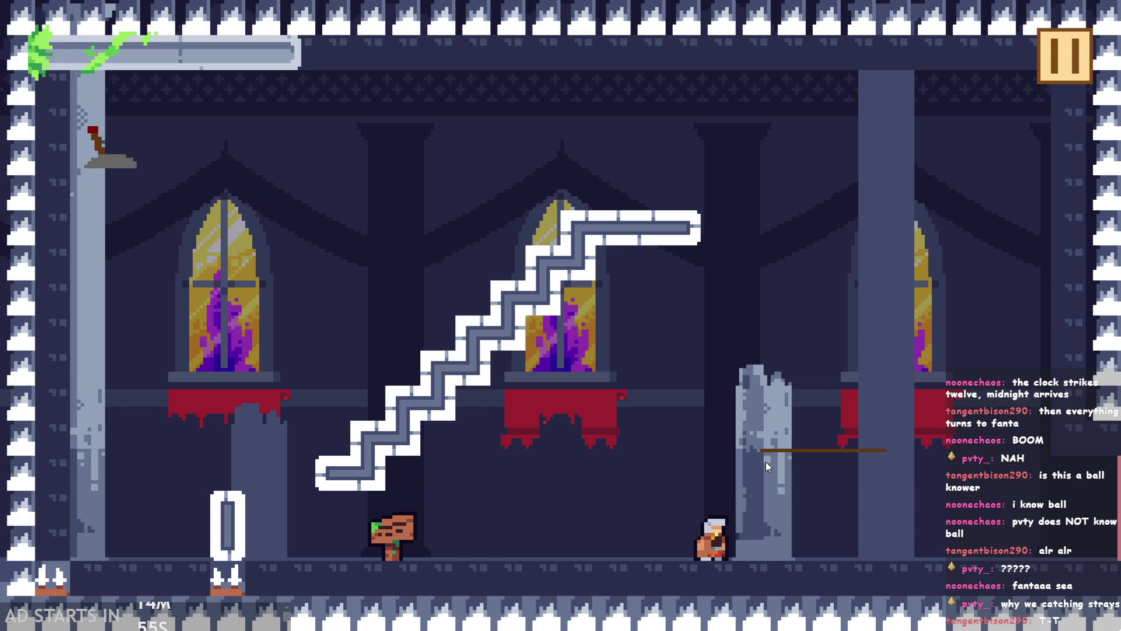
key(space)
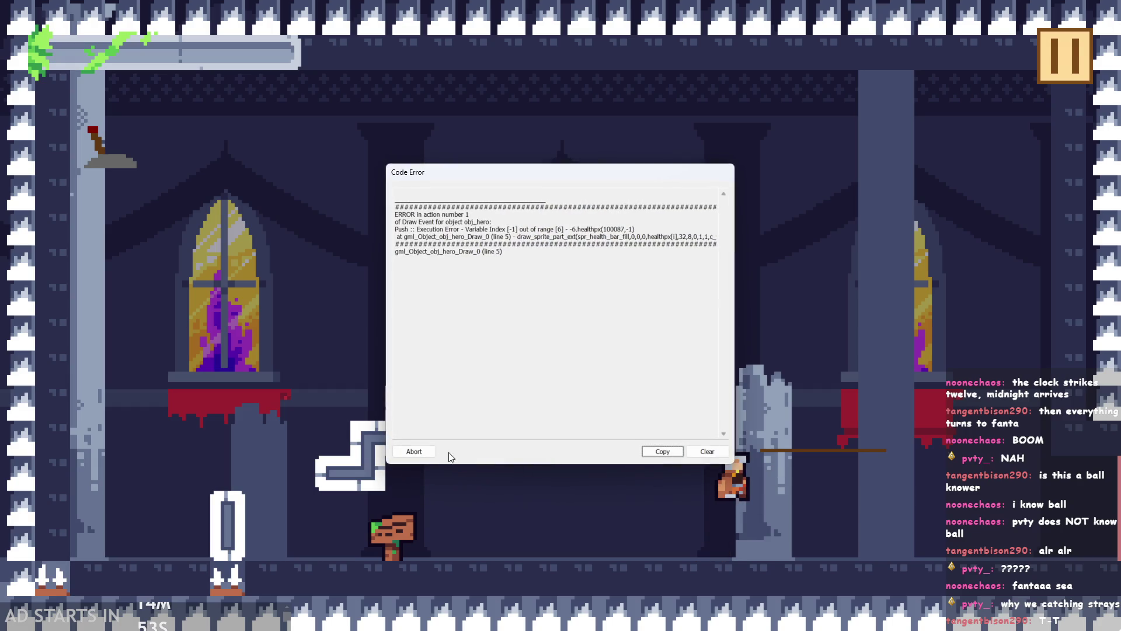
- Abort the crashed game from the Code Error dialog and run the game again
click(425, 452)
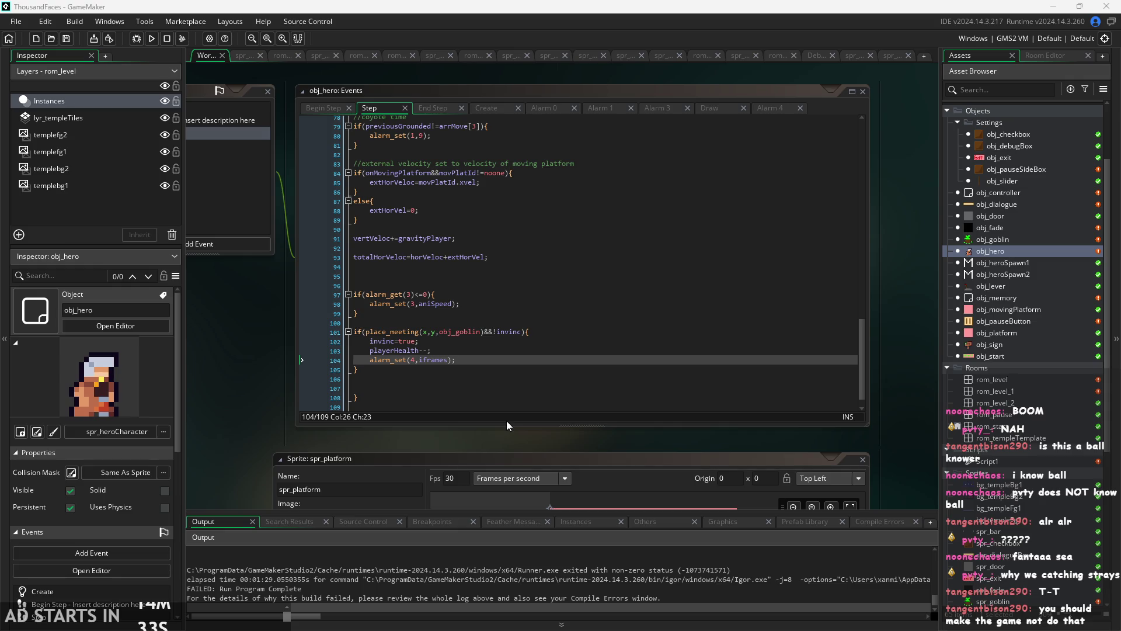
scroll(456, 425, up, 2)
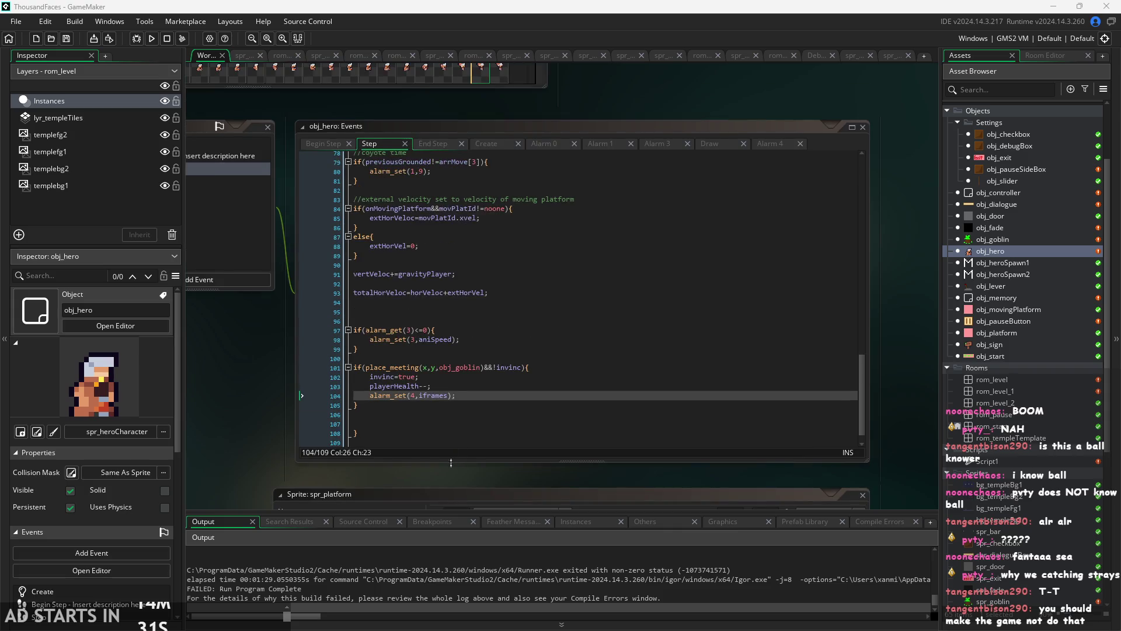
scroll(451, 463, down, 2)
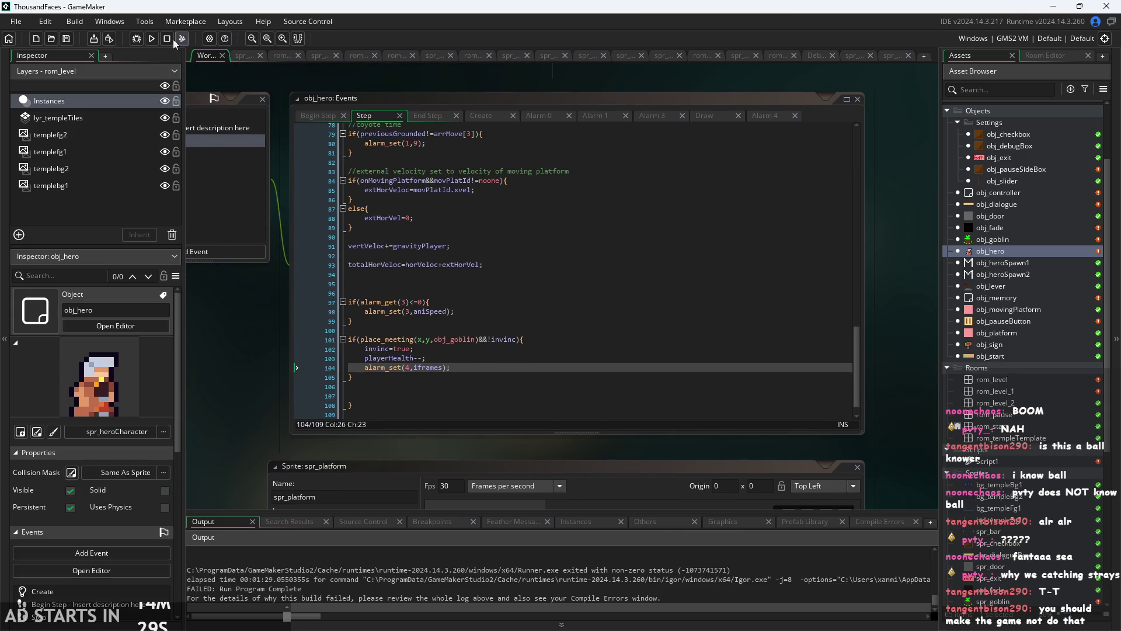
click(152, 39)
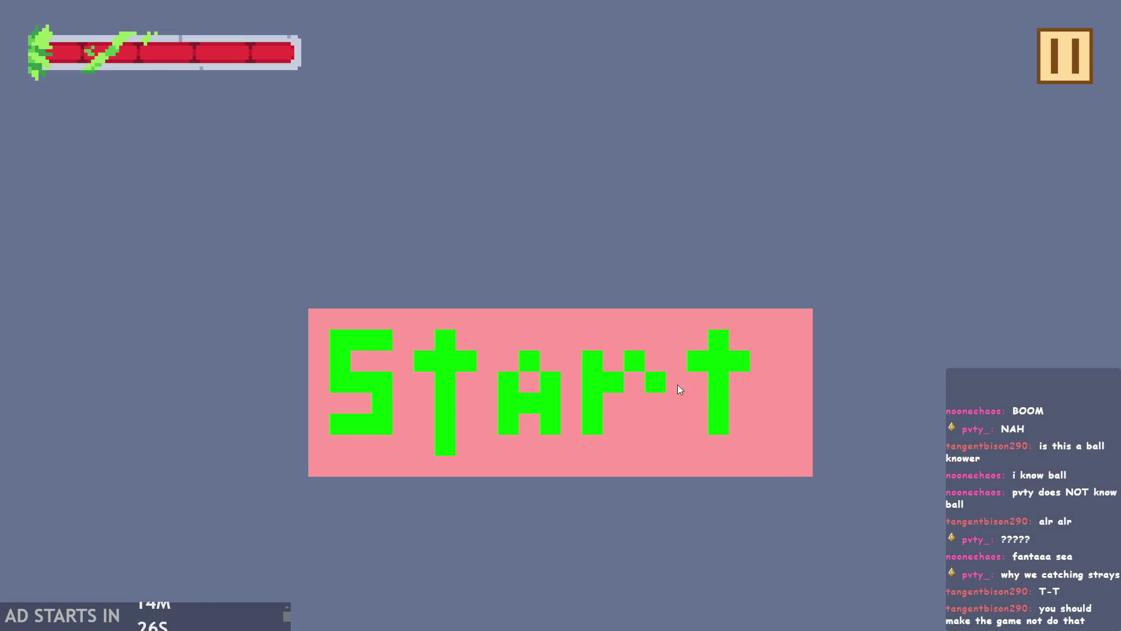
- Start the level, take damage using the arrow keys and Space, then pause and exit the game
click(679, 389)
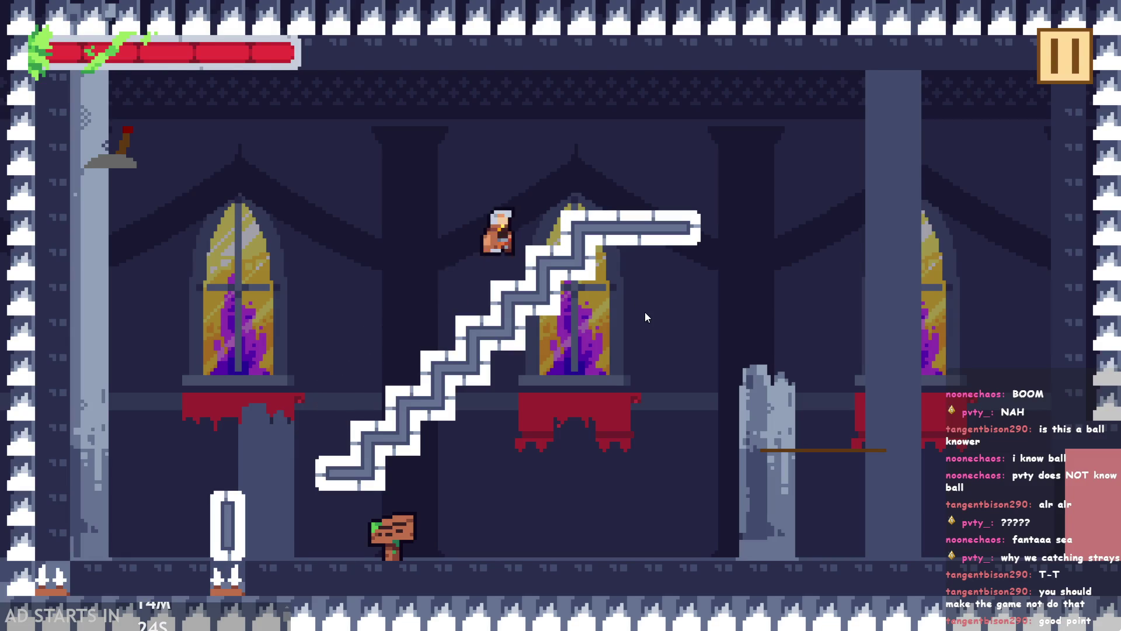
key(Right)
key(space)
key(space)
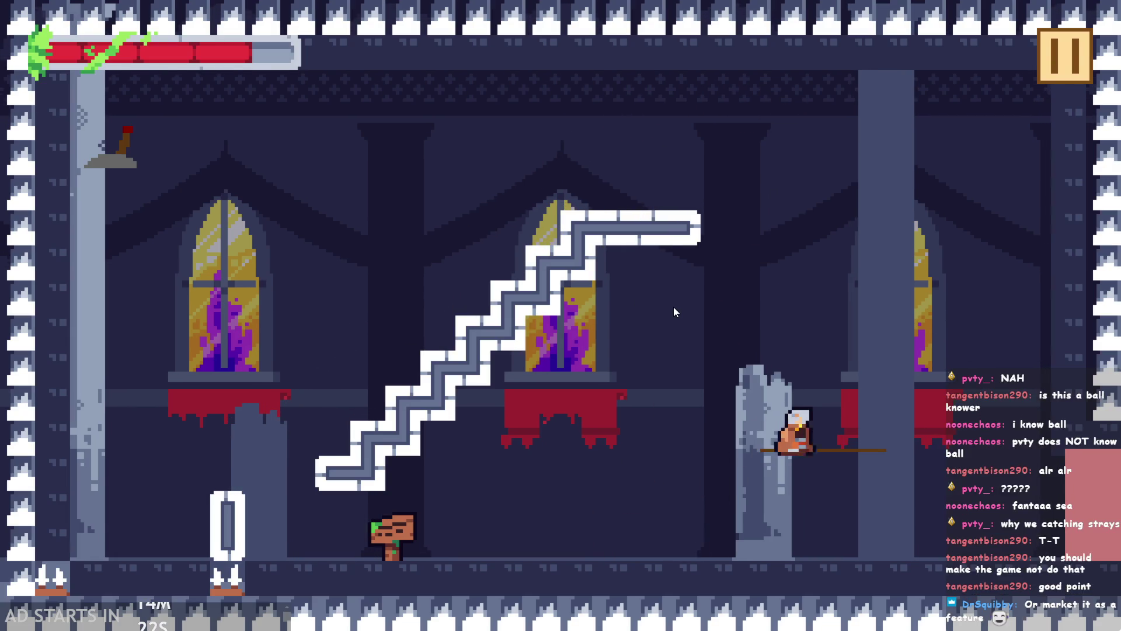
key(Right)
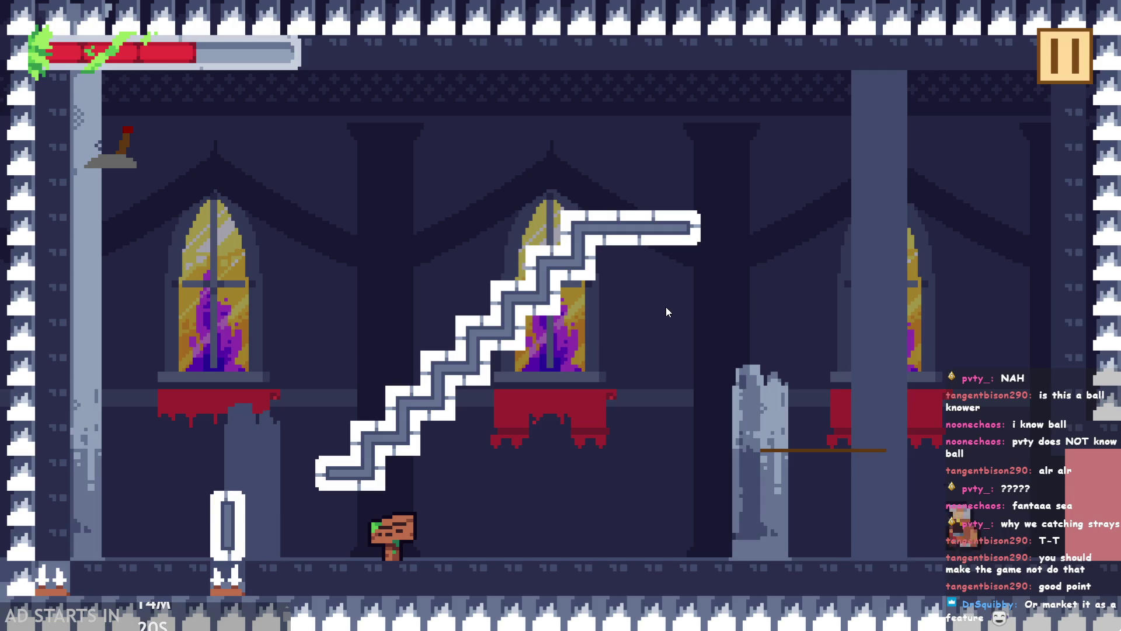
key(Left)
key(space)
key(Right)
key(space)
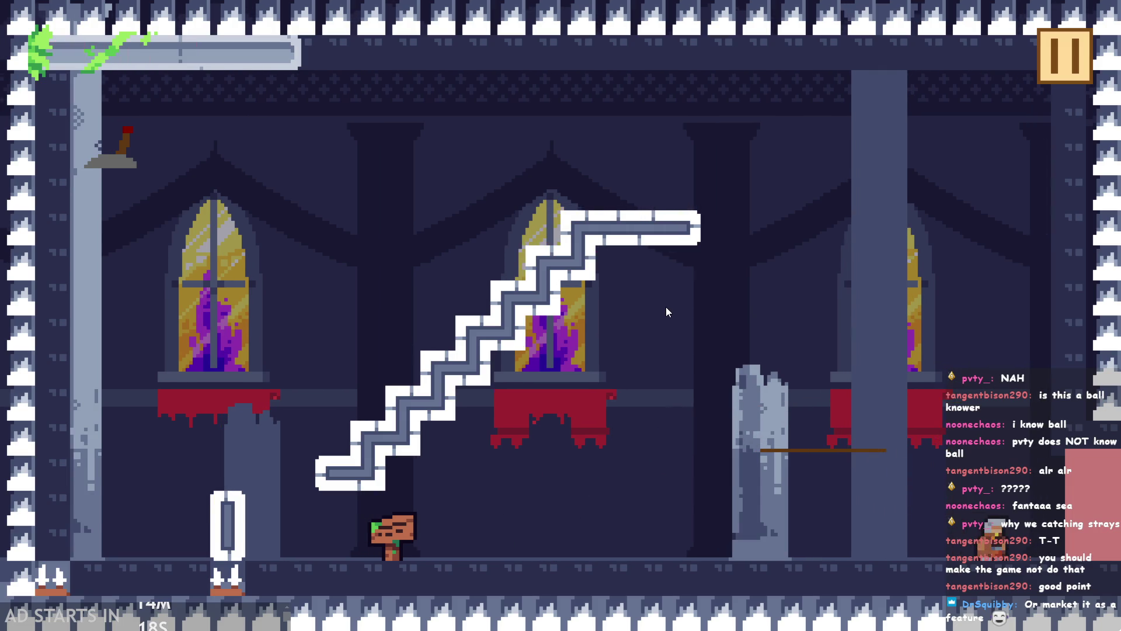
key(Left)
click(1052, 59)
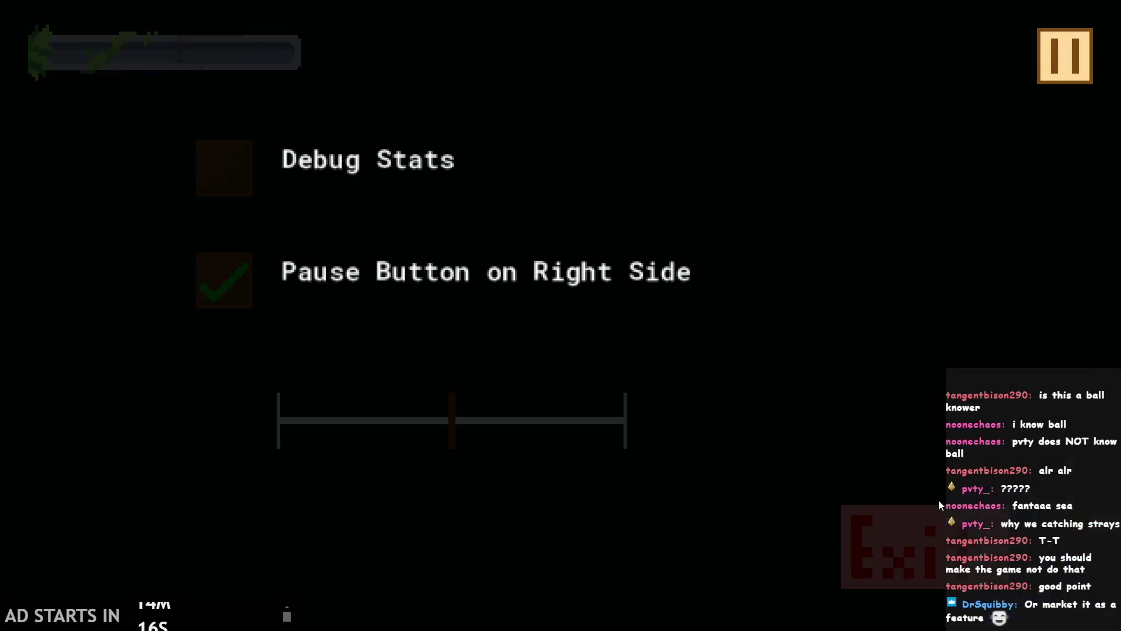
click(937, 509)
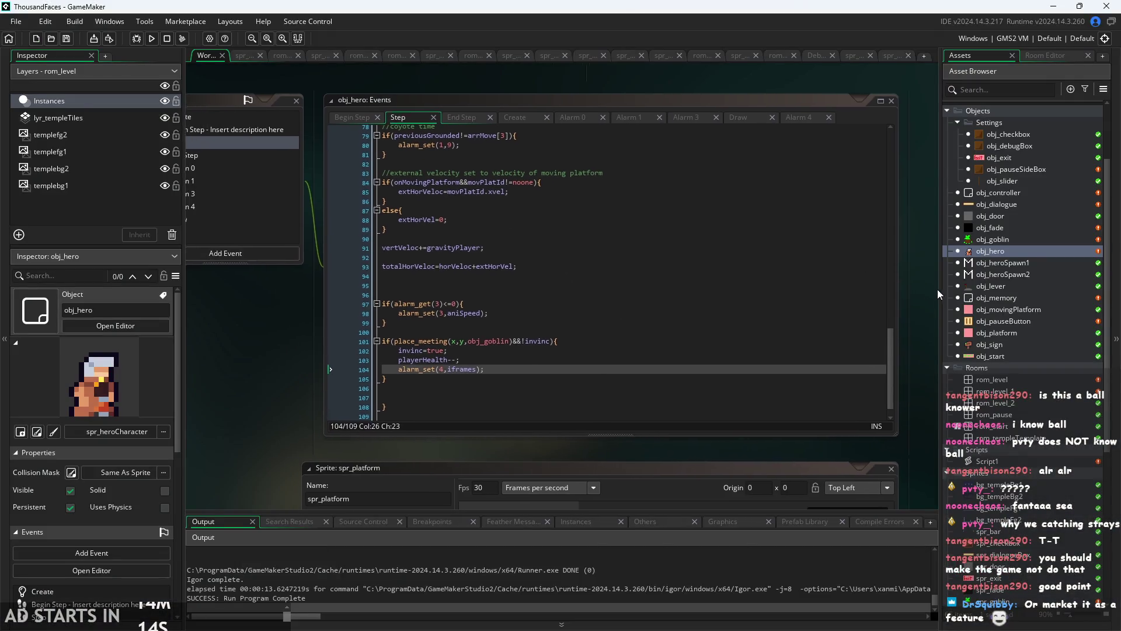
- Open obj_hero's Draw event and select the draw_self() line
scroll(280, 350, up, 1)
scroll(584, 216, down, 1)
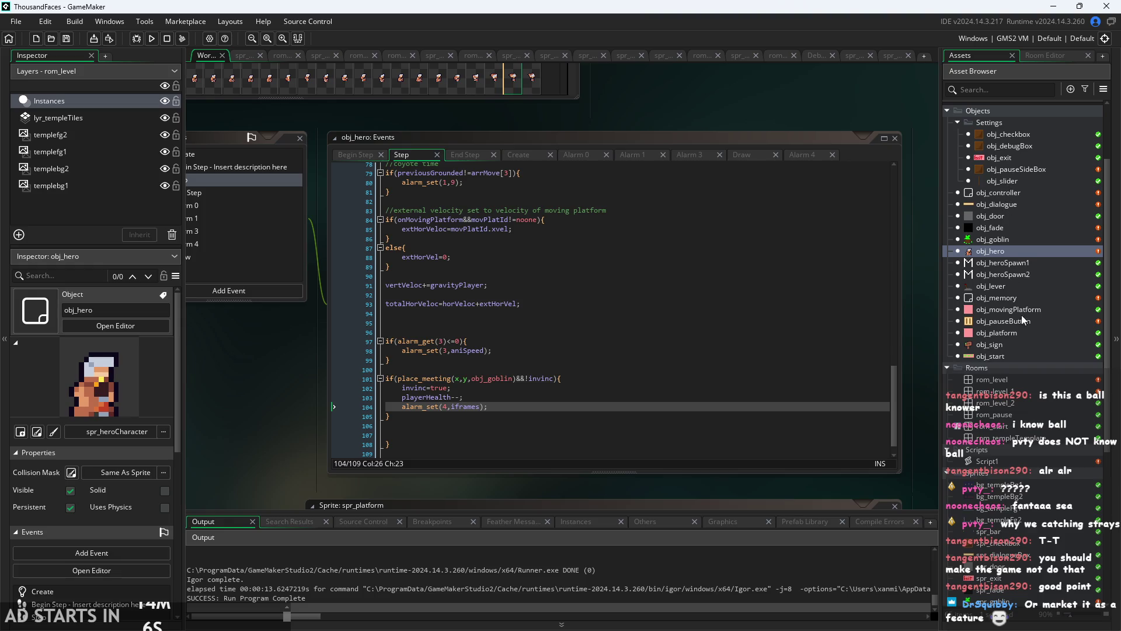
double_click(999, 253)
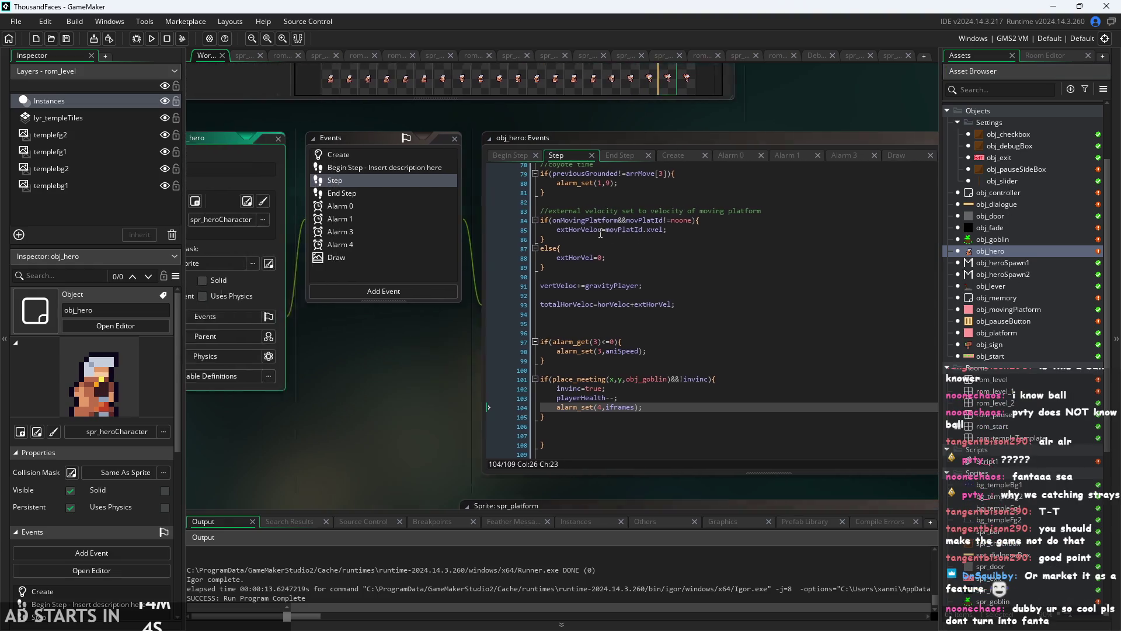
click(429, 261)
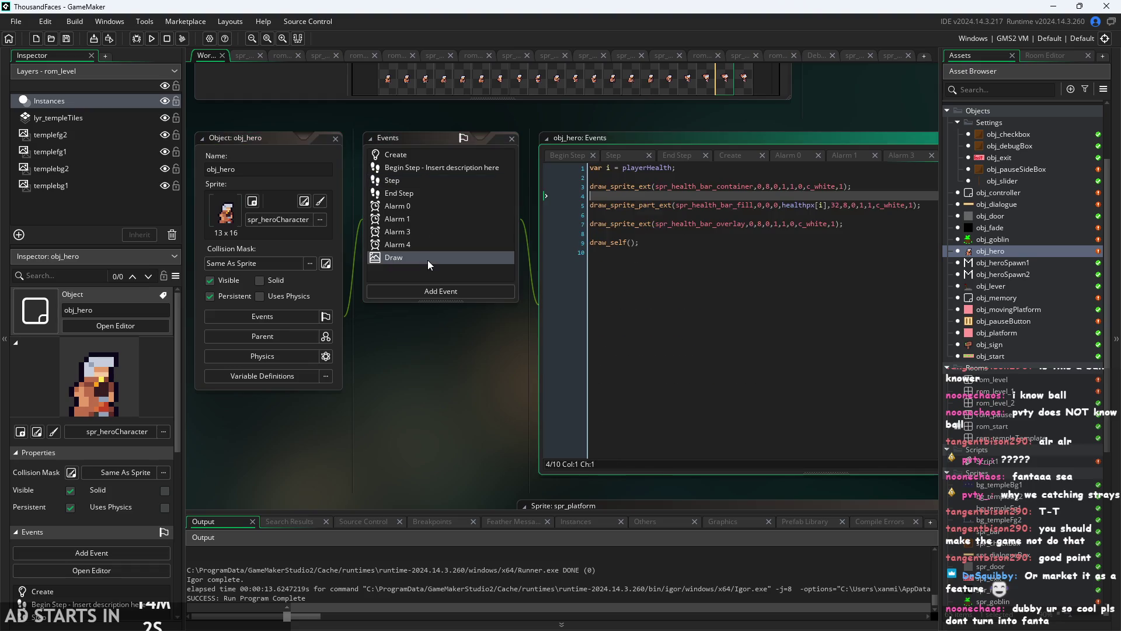
drag(530, 261, 189, 252)
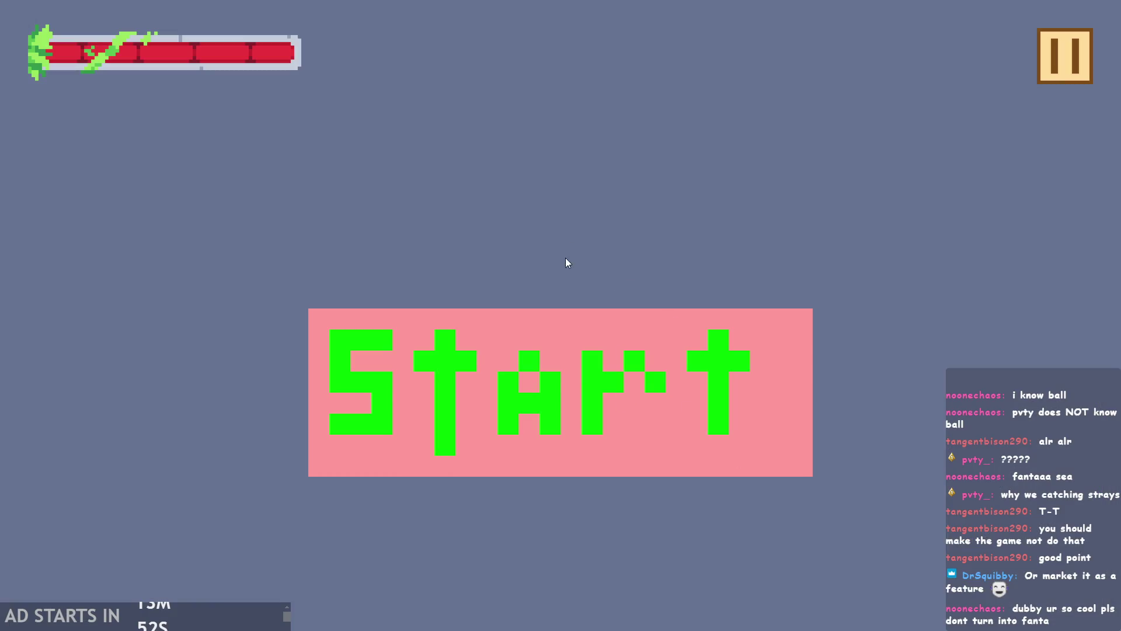
- Start the temple level from the title screen, then pause and exit back to the IDE
click(536, 388)
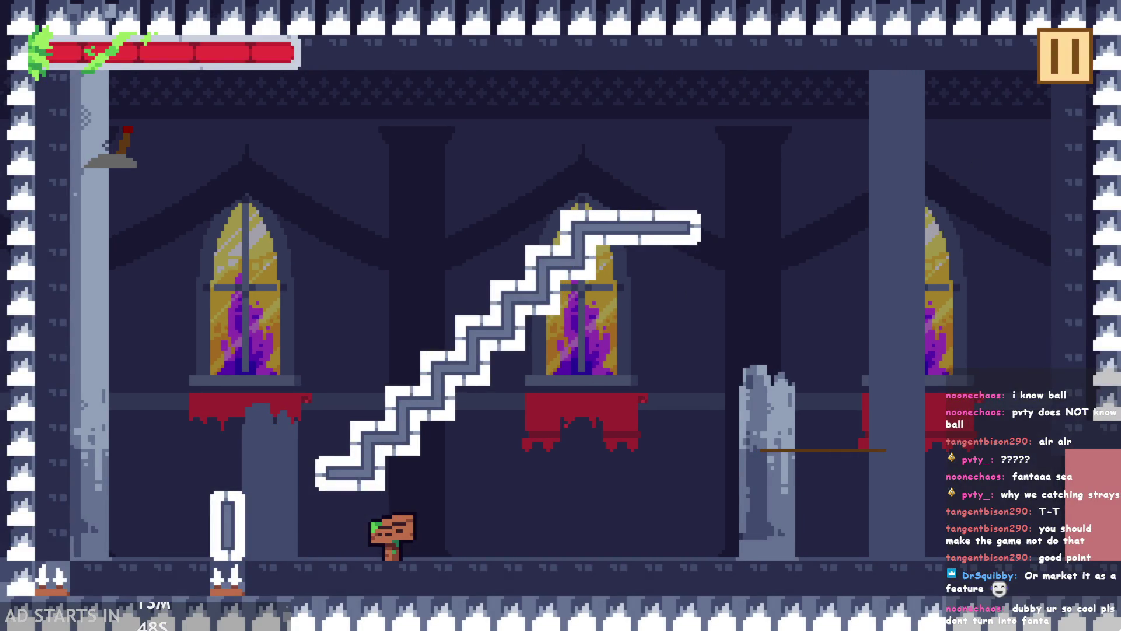
click(1065, 58)
click(898, 517)
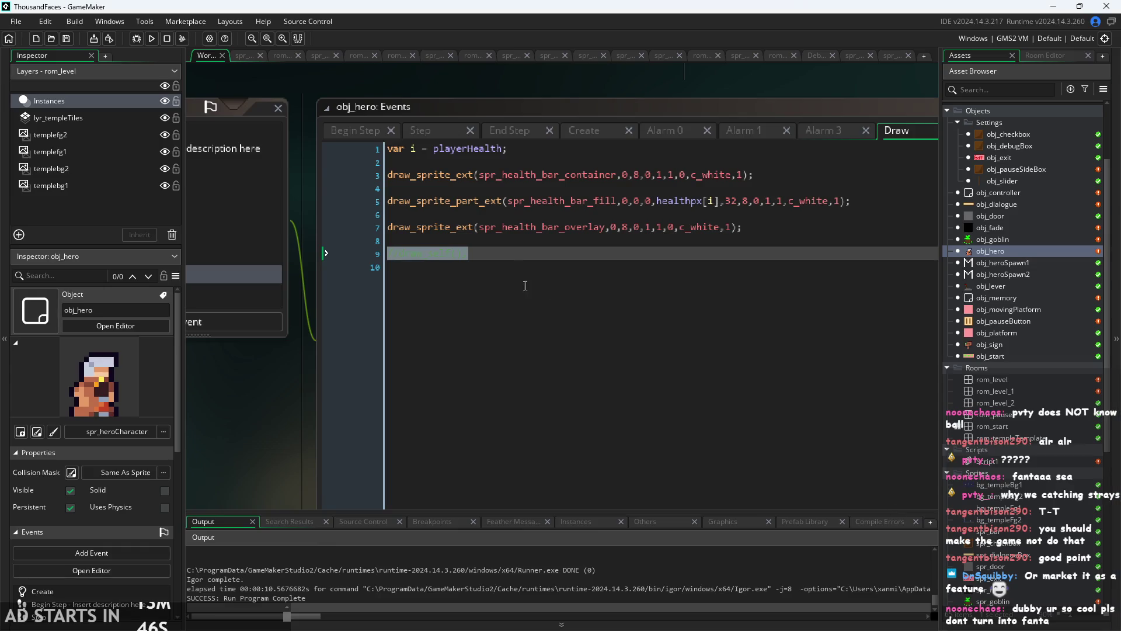
- Comment and uncomment draw_self() with Ctrl+K so it stays the last active Draw call
key(ctrl+k)
key(ctrl+k)
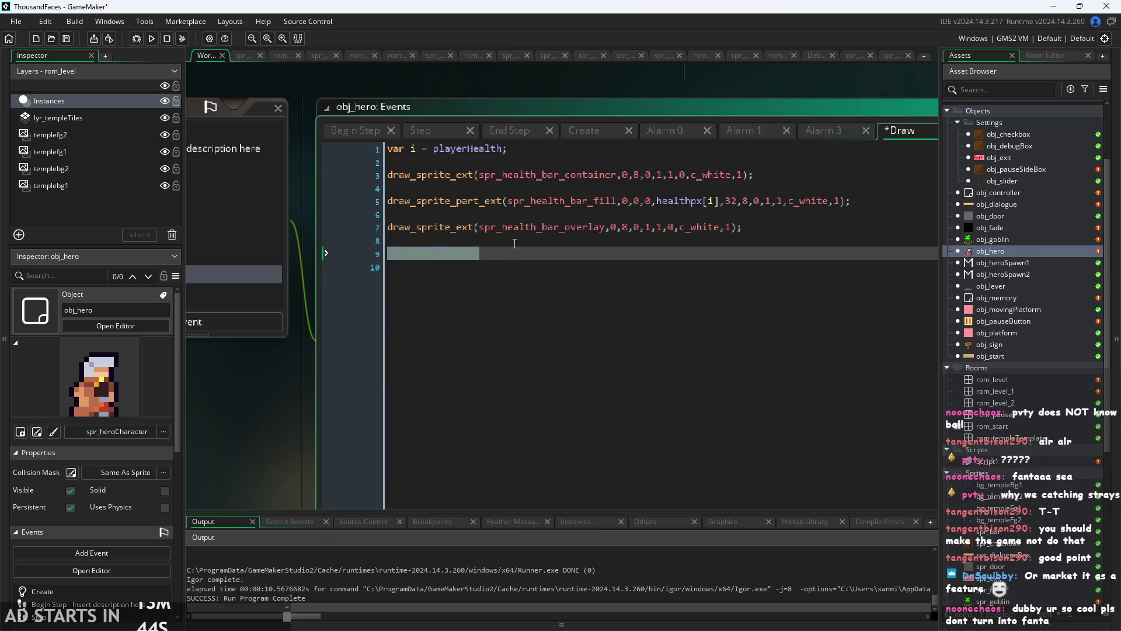
key(ctrl+shift+k)
click(487, 259)
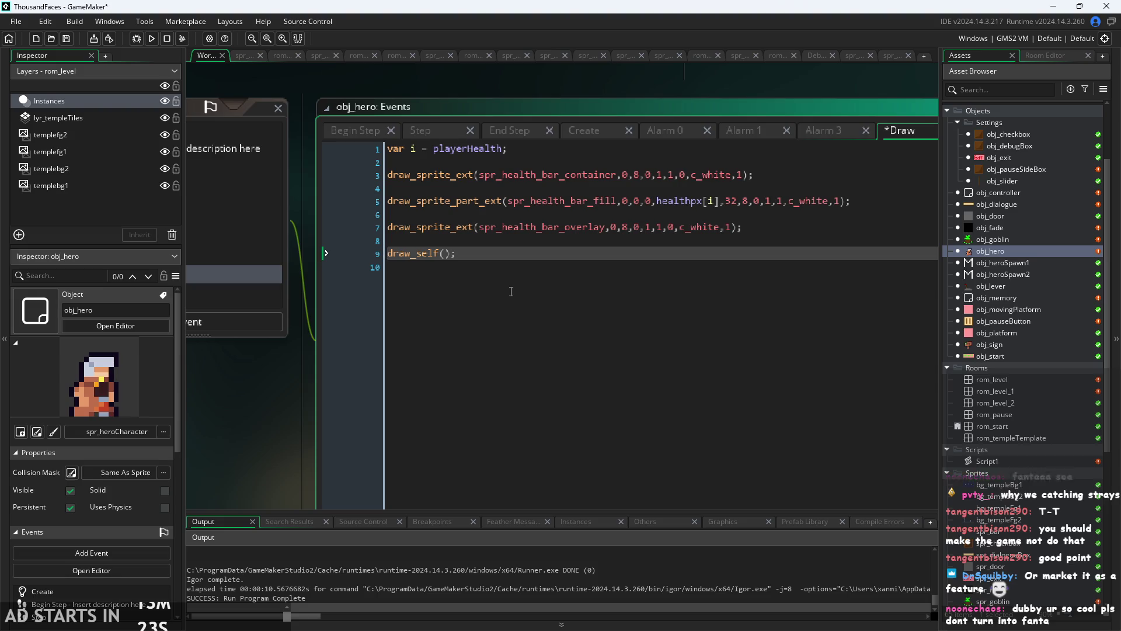
click(550, 228)
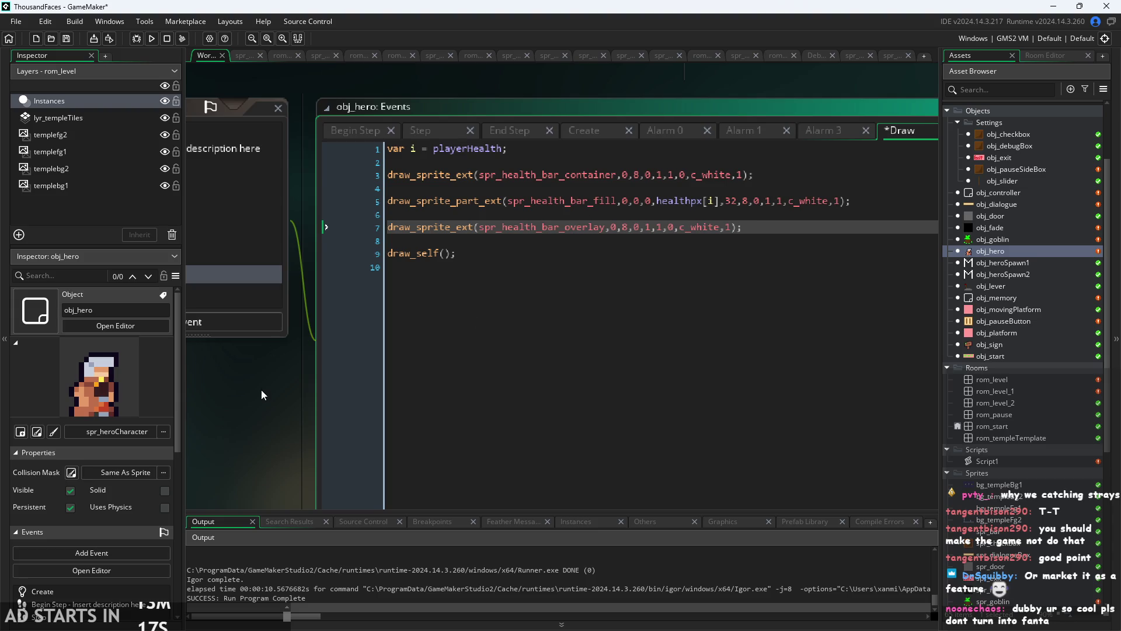
- Inspect the healthpx lookup and array type on line 5 of the Draw code
scroll(280, 373, down, 2)
drag(279, 378, 251, 383)
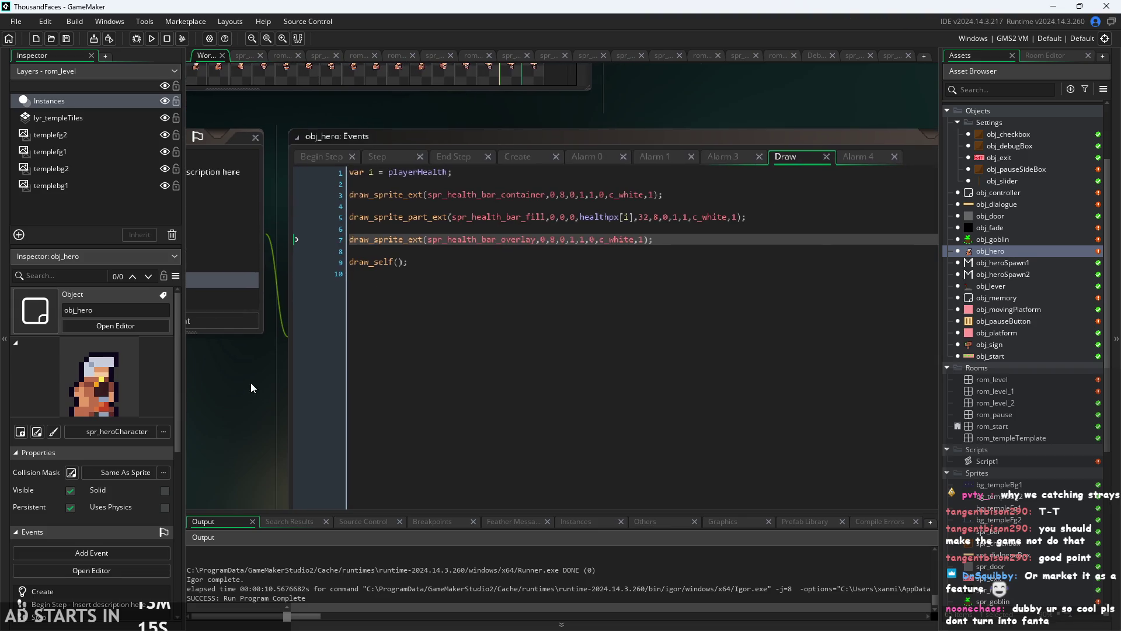
click(570, 251)
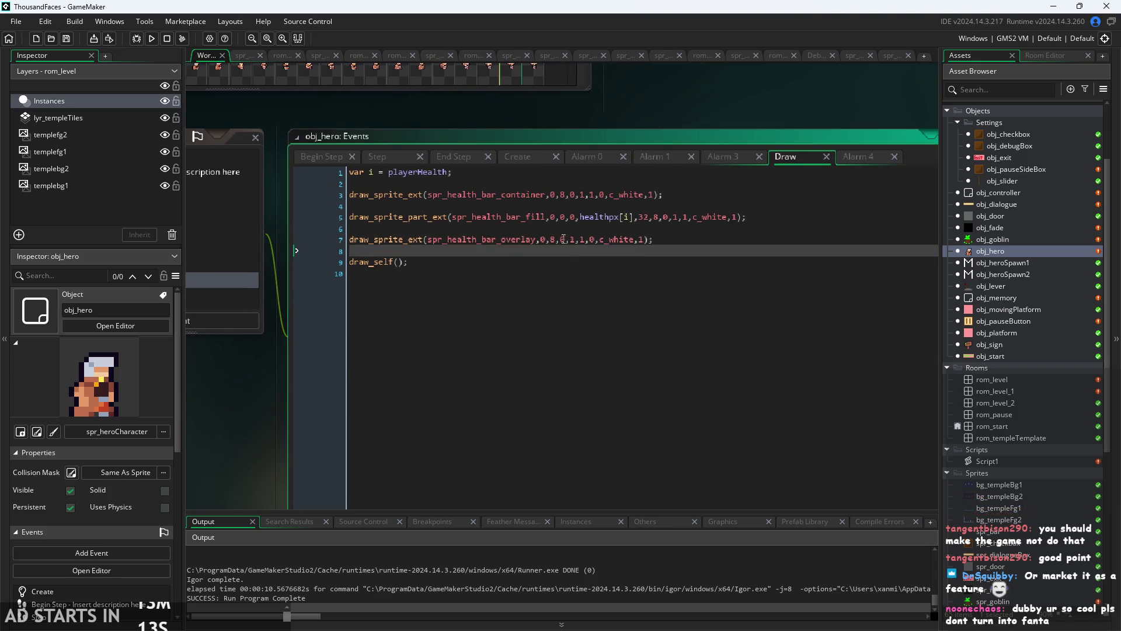
click(624, 218)
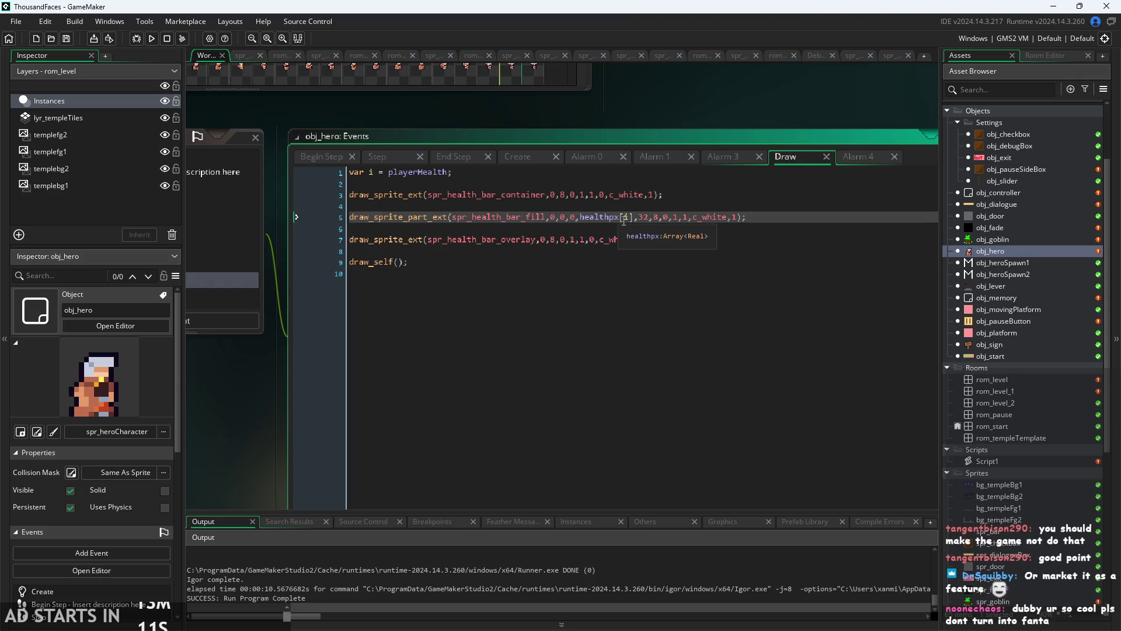
click(644, 217)
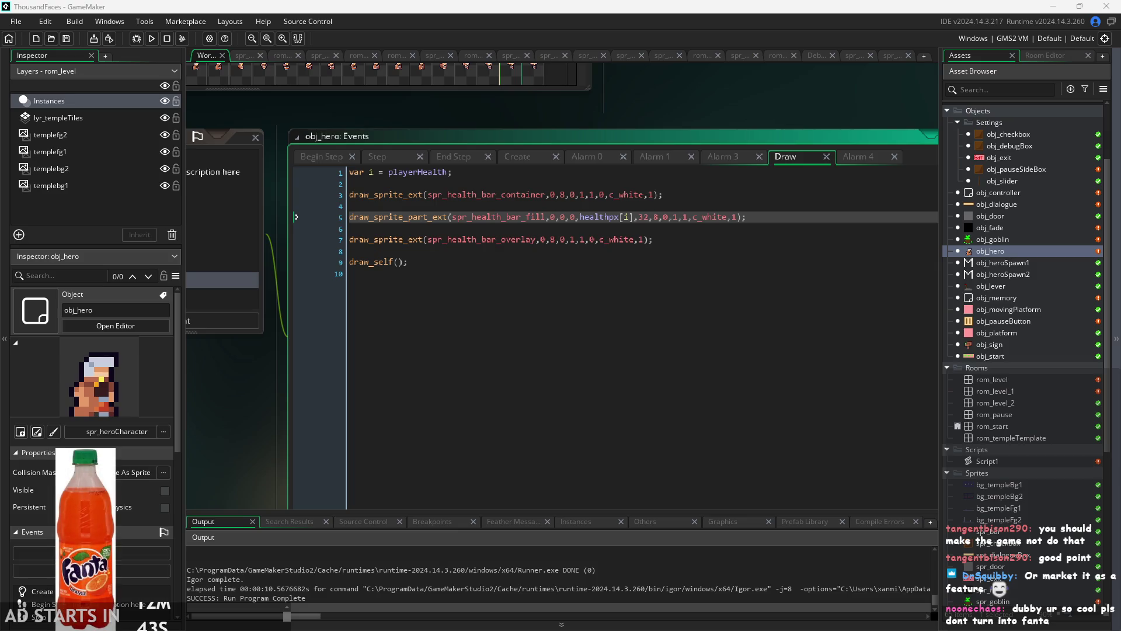
click(722, 413)
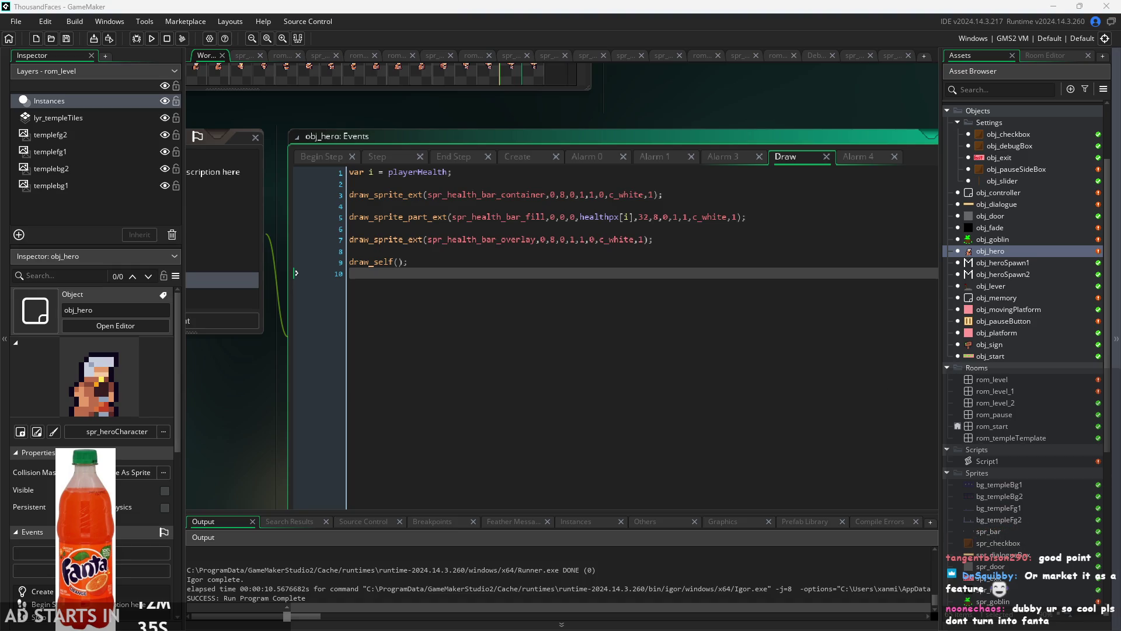
click(254, 466)
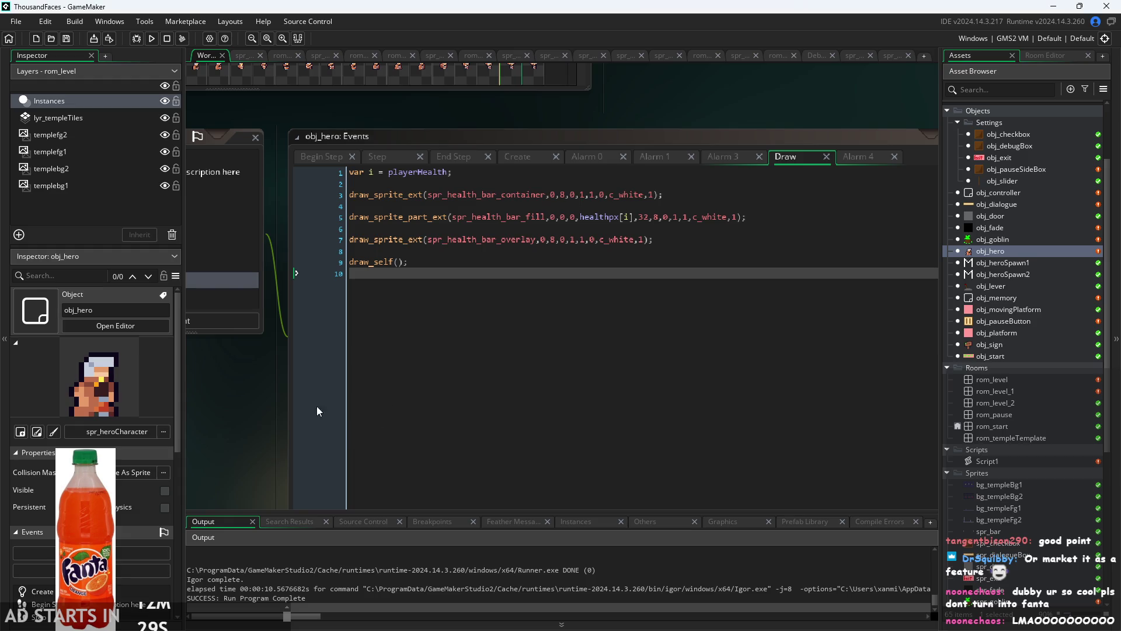
- Review the playerHealth variable line in the code, then run the game again
ctrl+scroll(254, 380, down, 1)
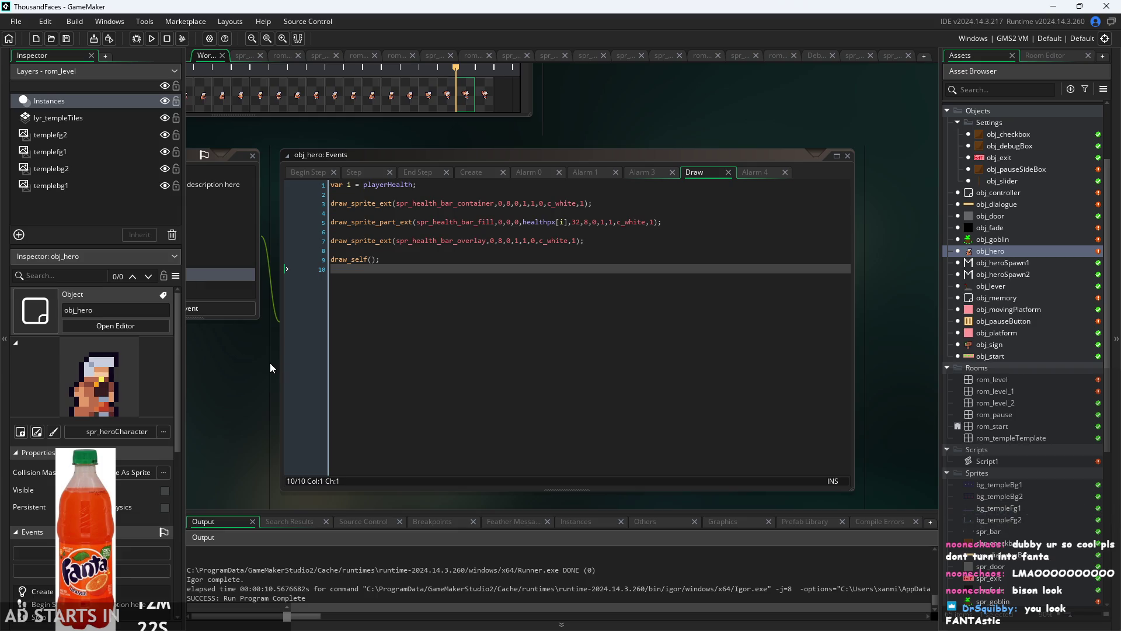
scroll(266, 370, up, 1)
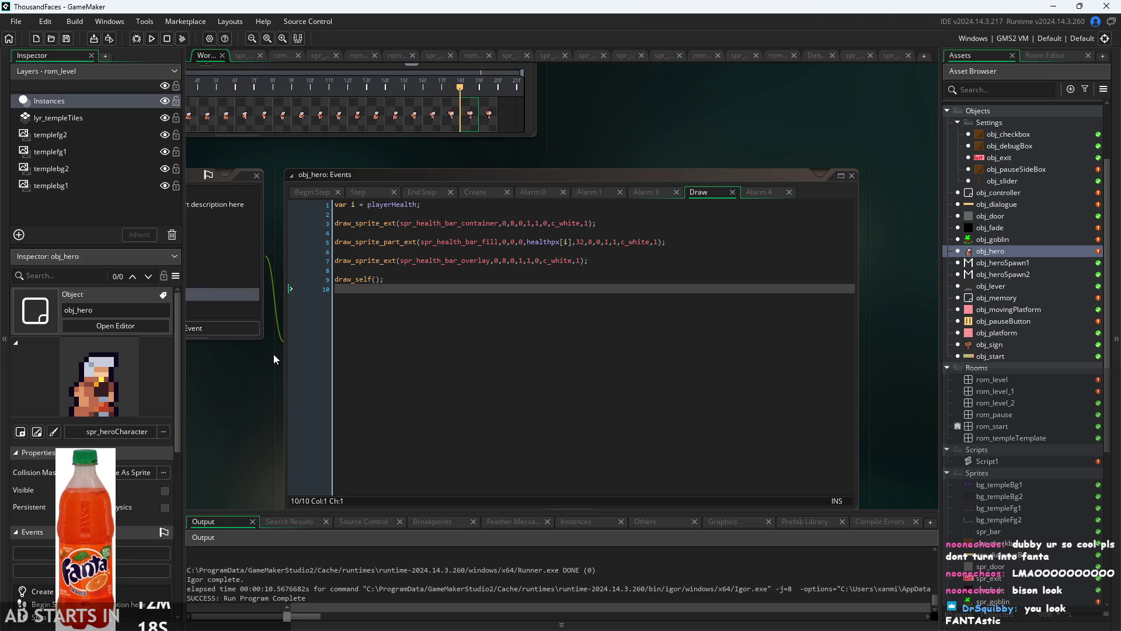
scroll(258, 428, up, 1)
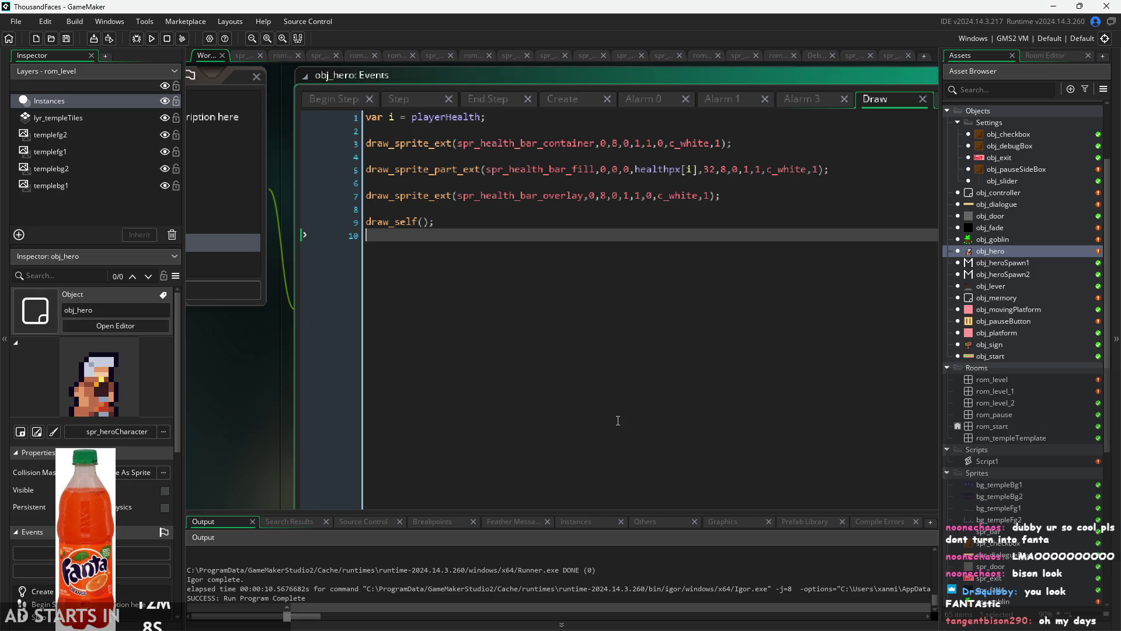
scroll(251, 439, up, 1)
scroll(251, 440, up, 1)
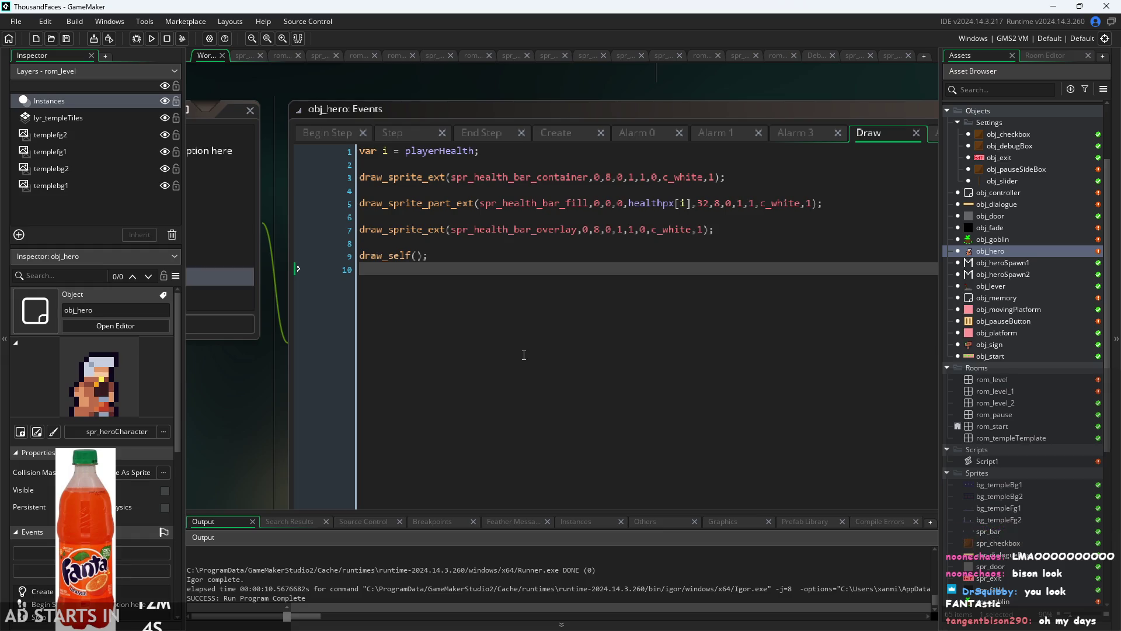
click(676, 204)
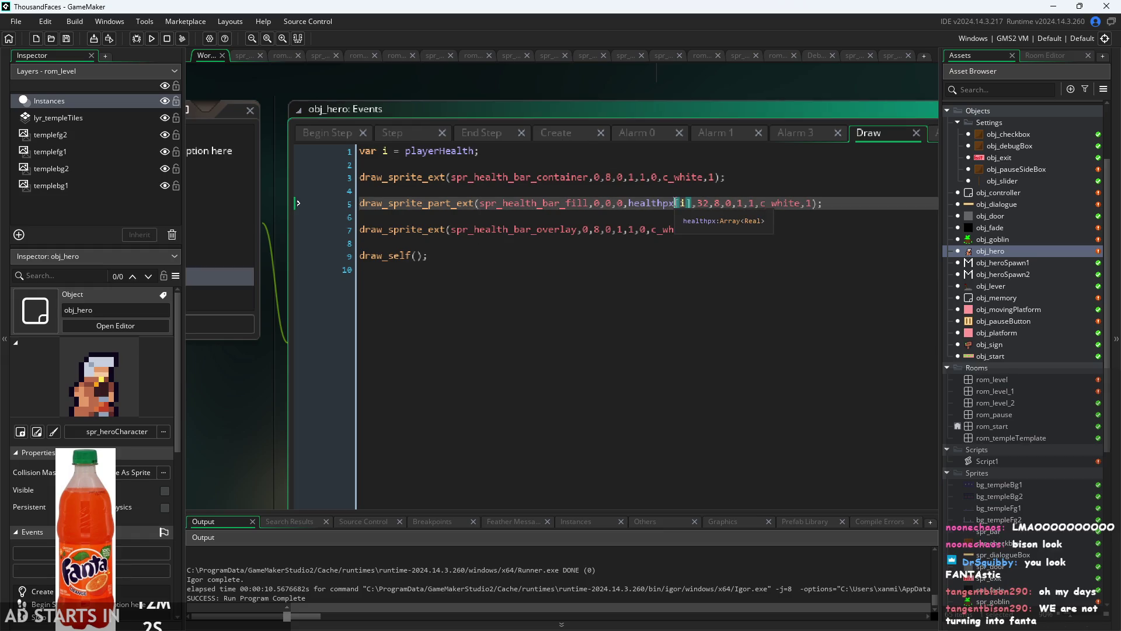
click(512, 152)
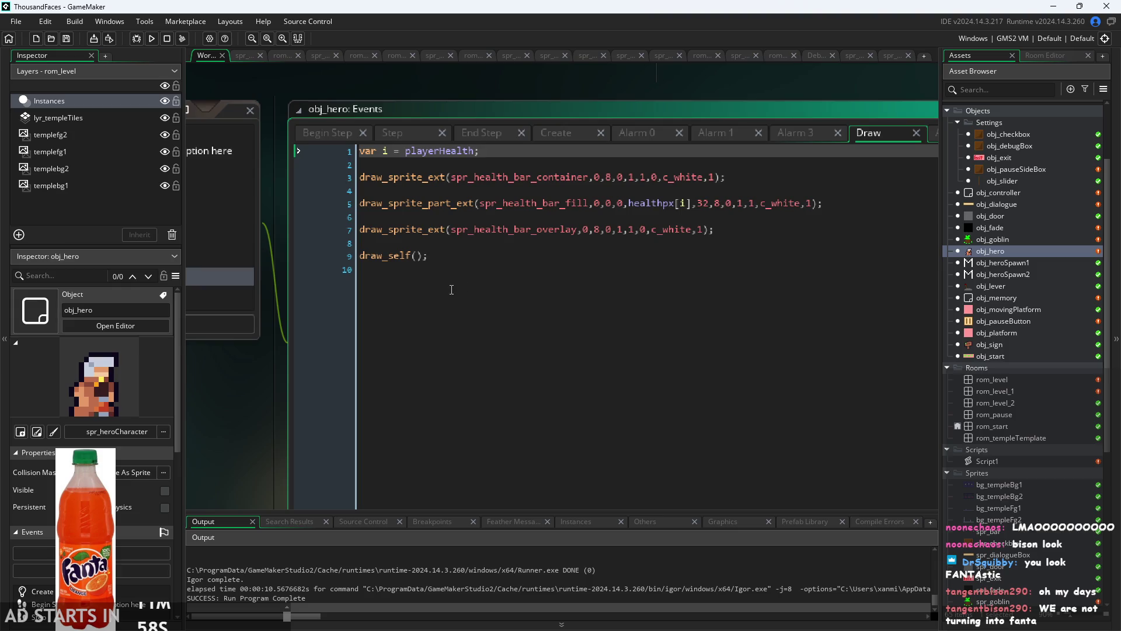
scroll(258, 406, up, 1)
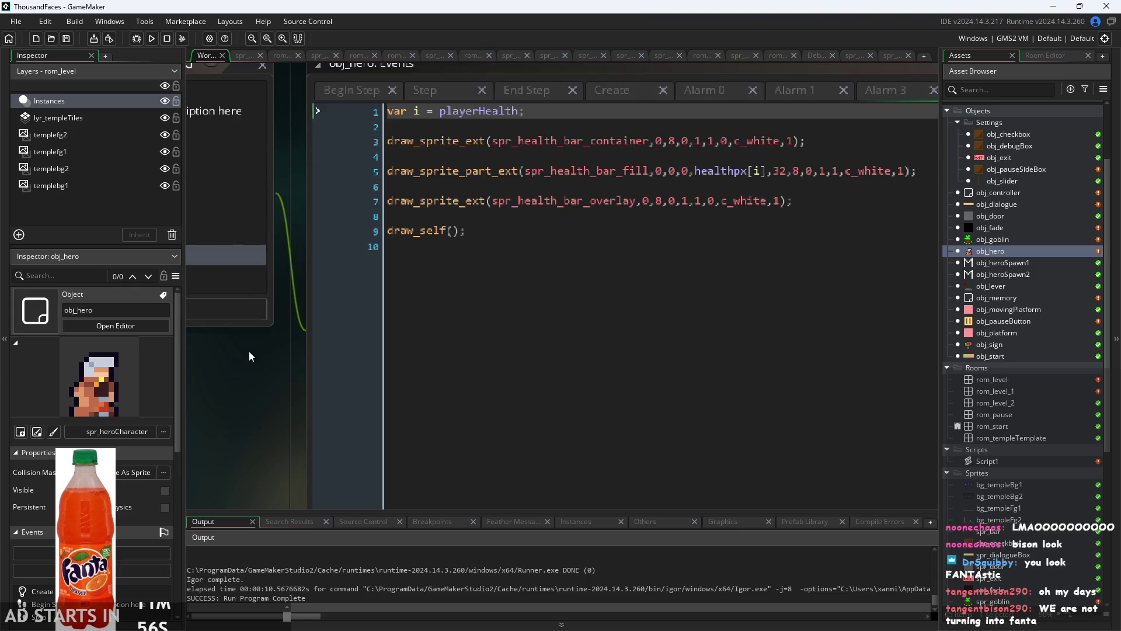
click(152, 38)
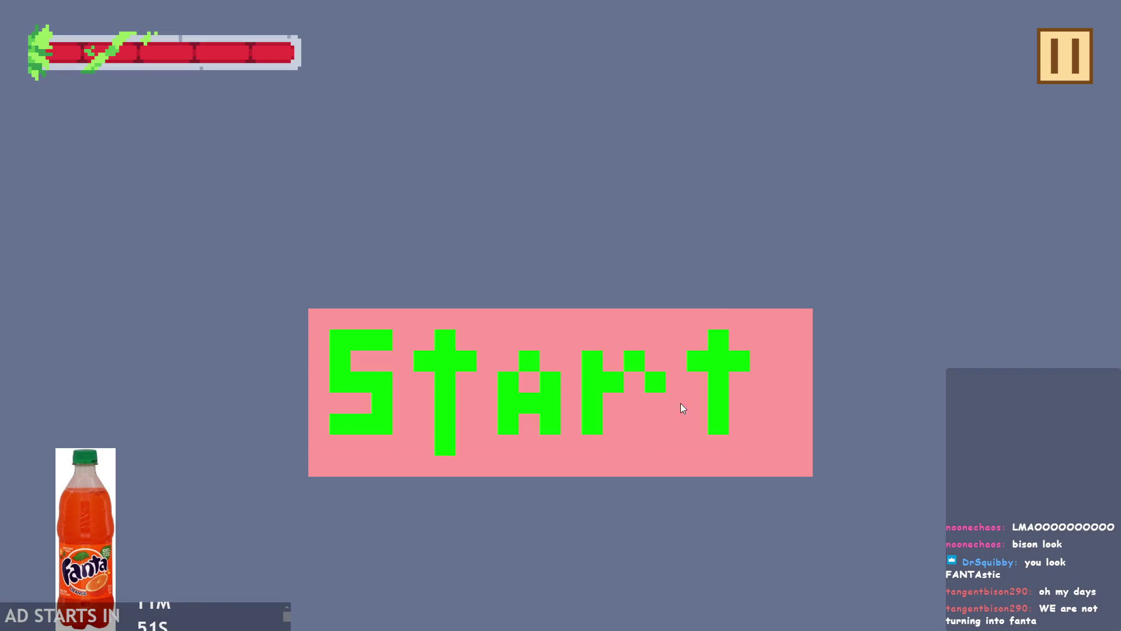
- Start the game and jump the hero onto the top landing, then leap left
click(681, 404)
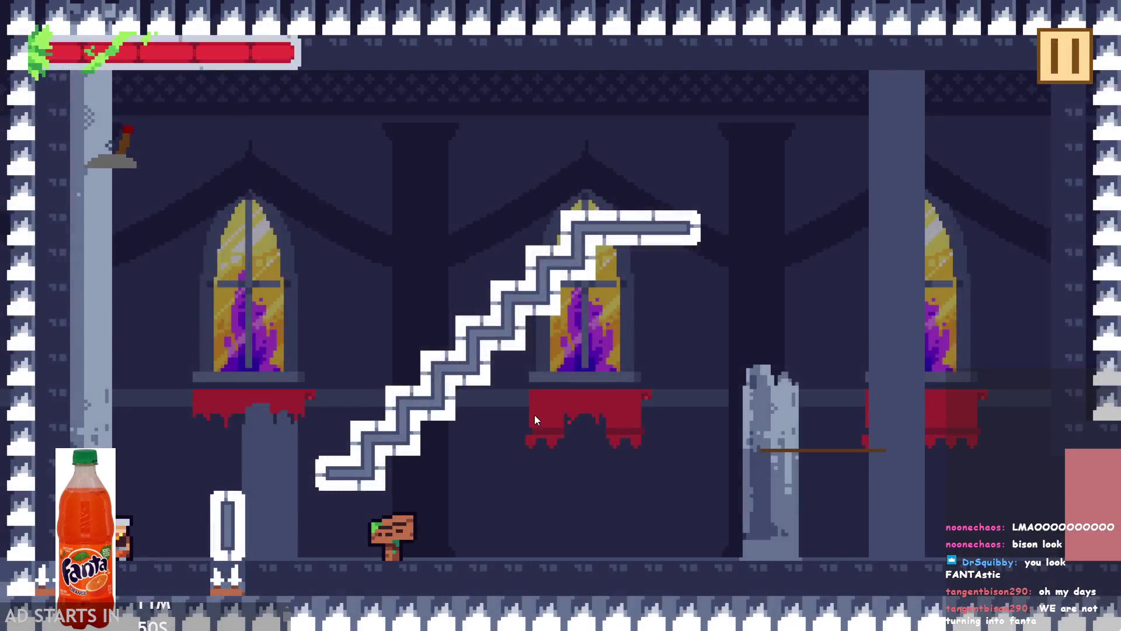
key(Right)
key(space)
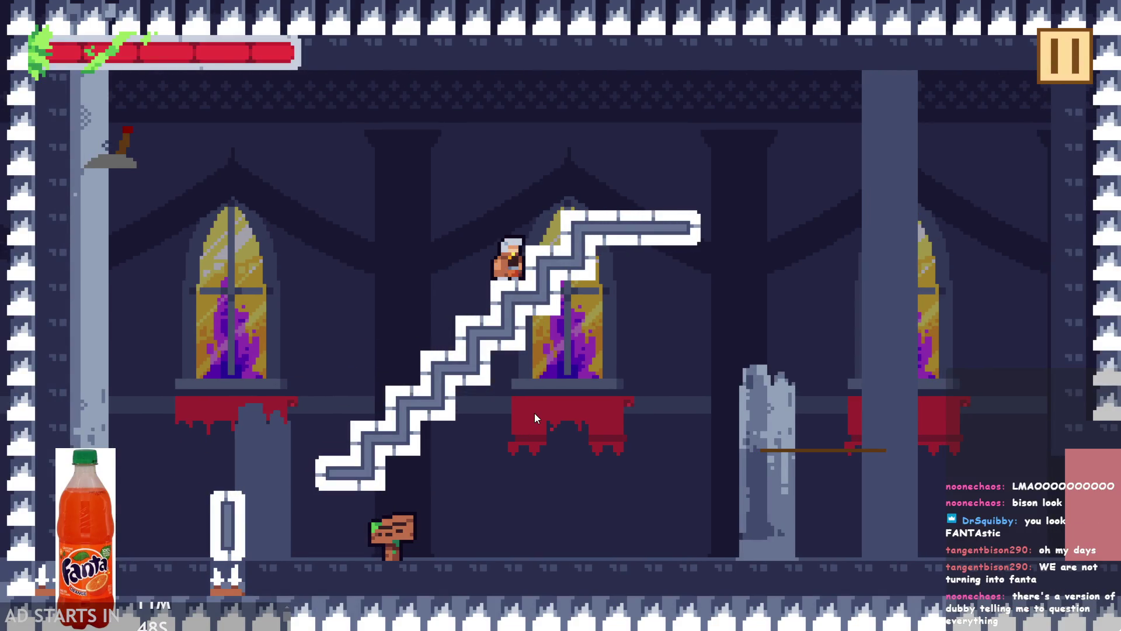
key(space)
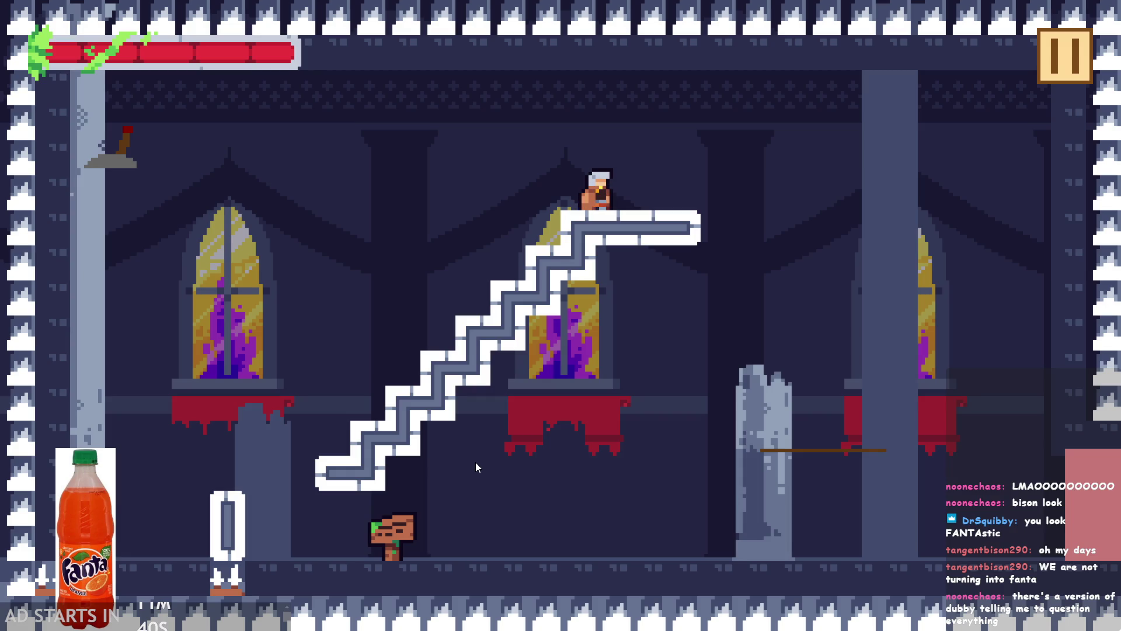
key(Left)
key(Right)
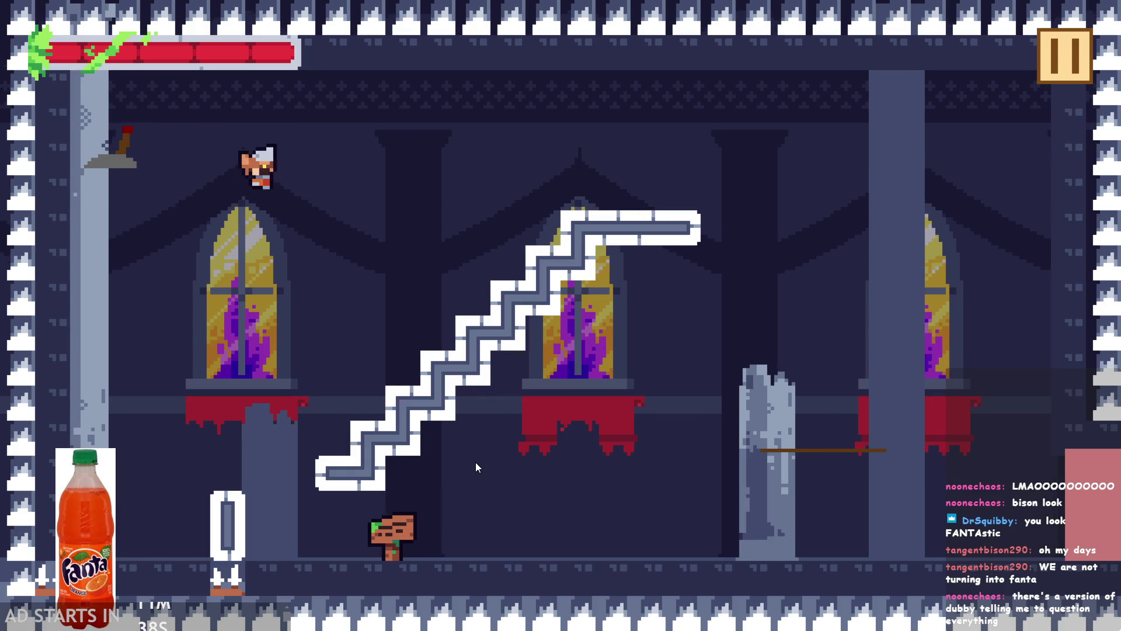
- Run the hero up the stairs, wall-jump back onto the top landing, and leap off again
key(Right)
key(Up)
key(Left)
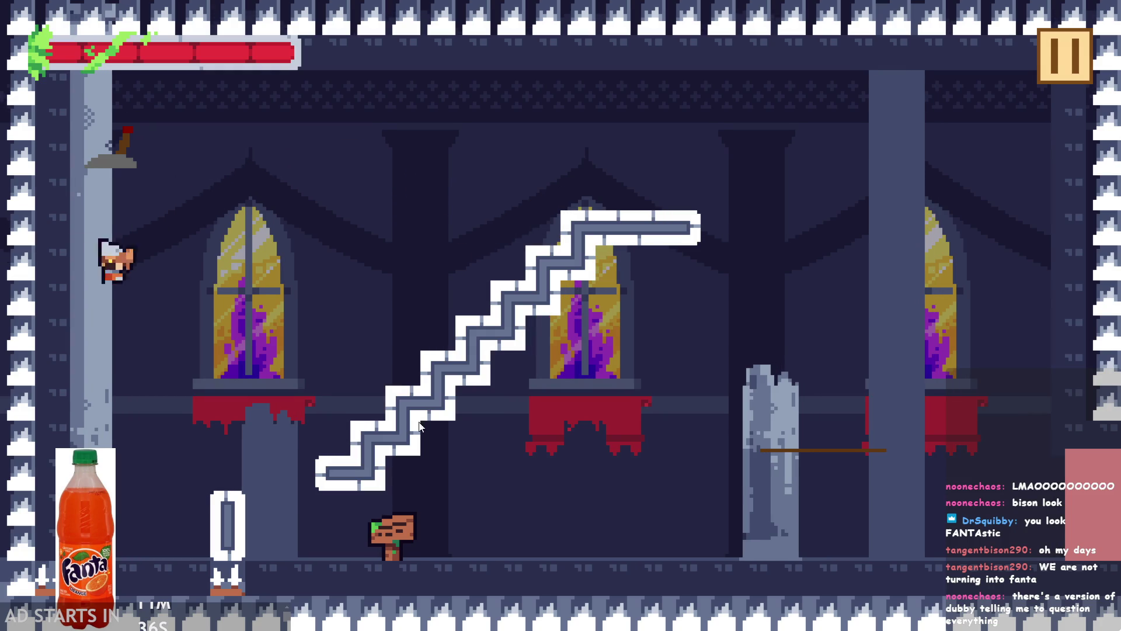
key(Up)
key(Right)
key(Up)
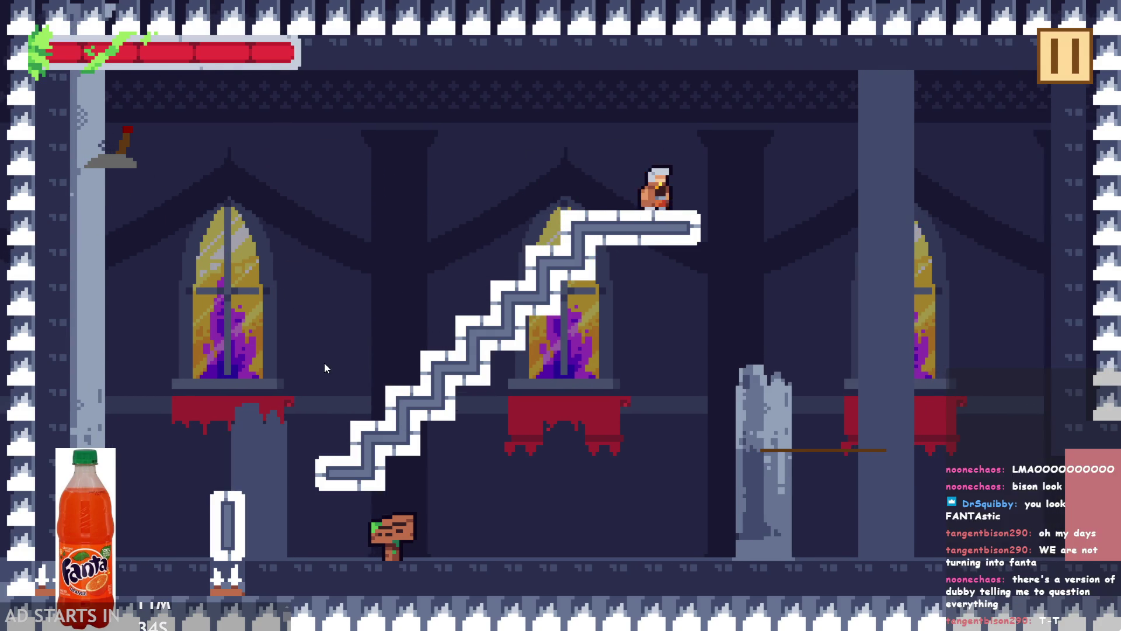
key(Up)
key(Left)
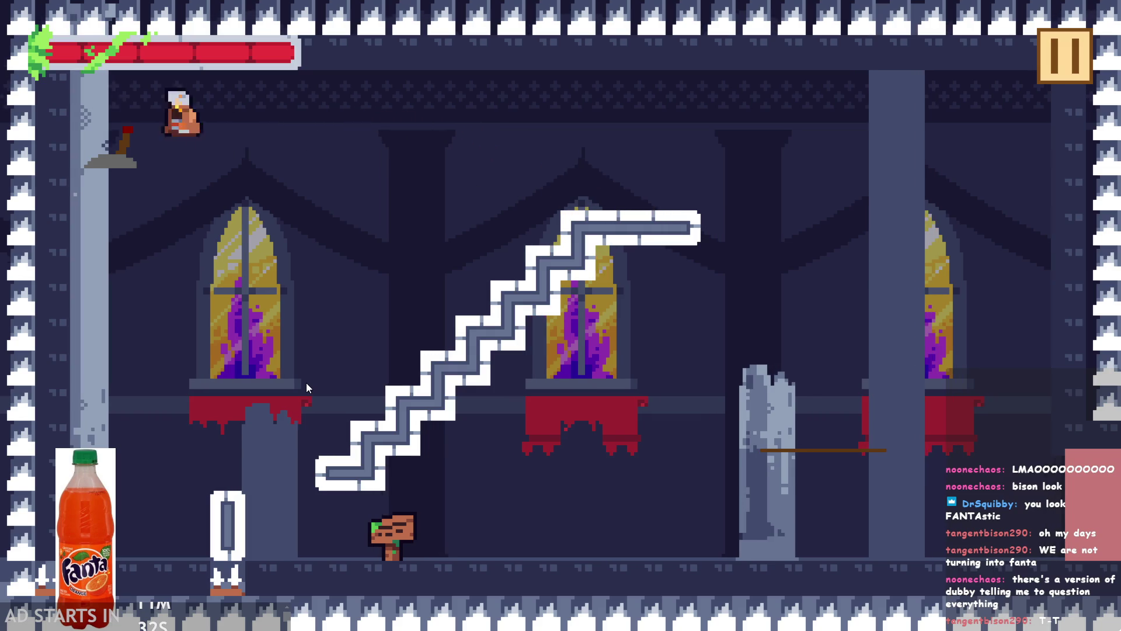
key(Right)
key(Up)
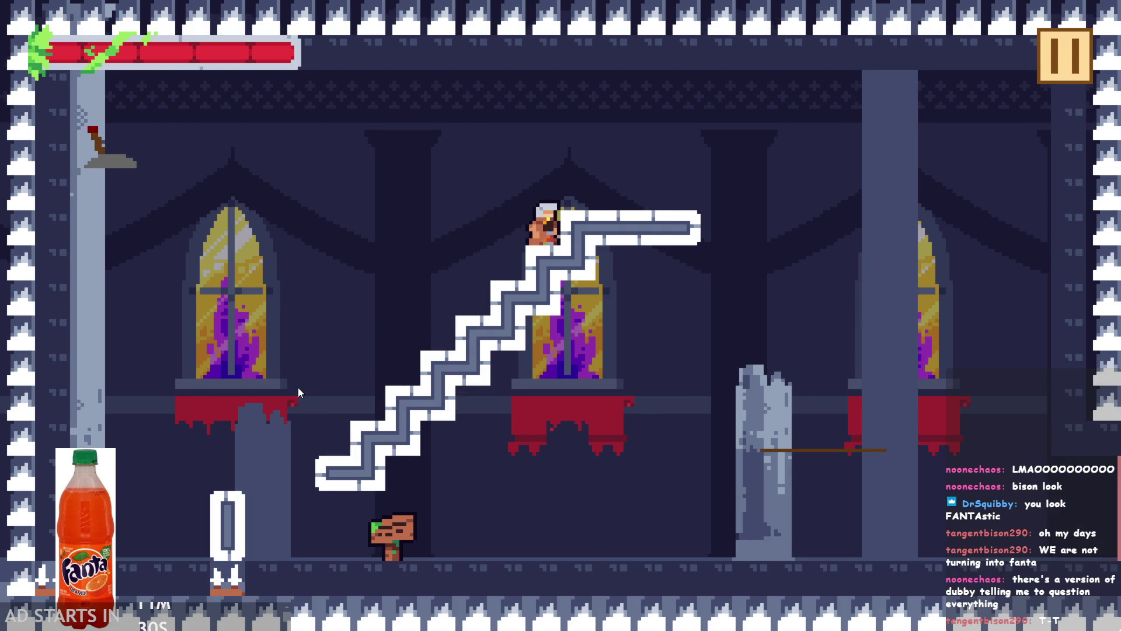
- Leap to the lever ledge, flip the lever, and climb back up the stairs
key(Up)
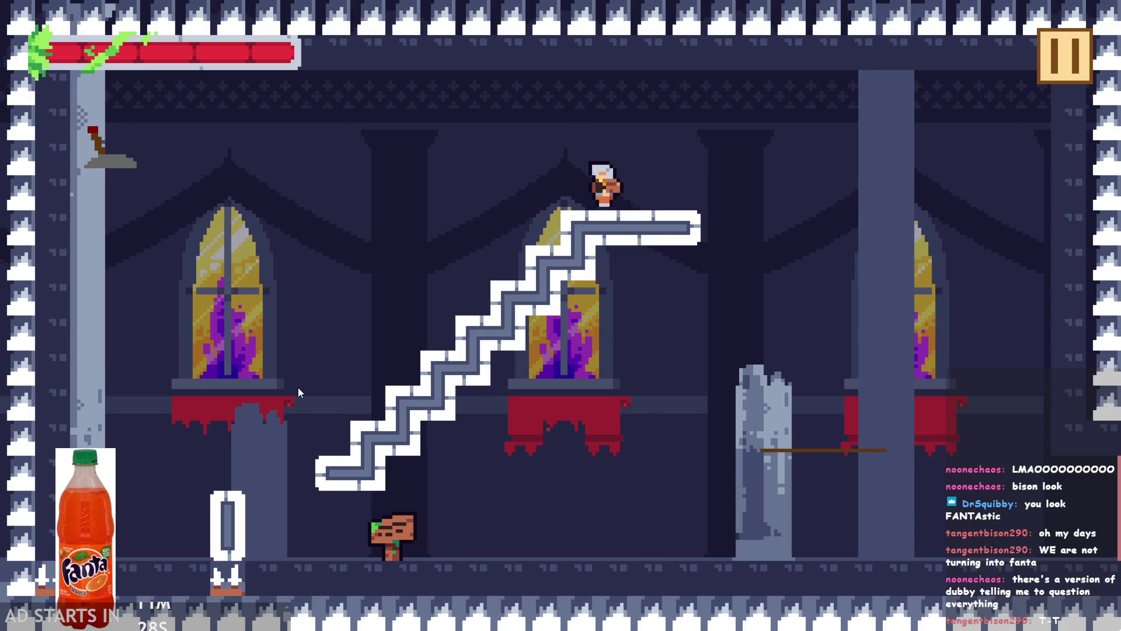
key(Left)
key(Up)
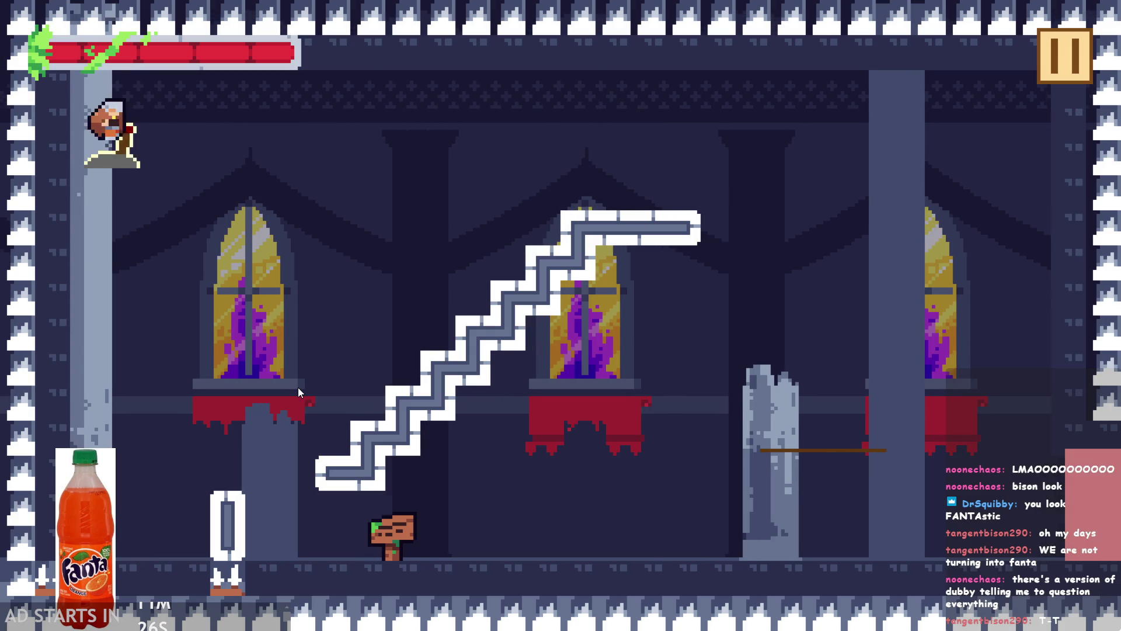
key(Right)
key(Up)
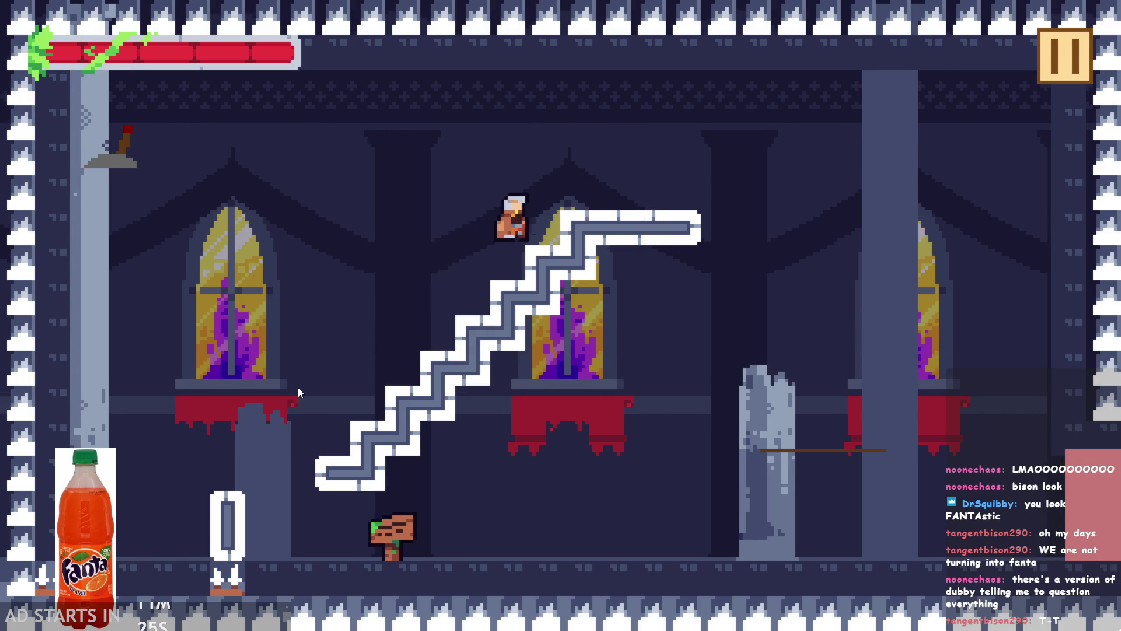
key(Left)
key(Right)
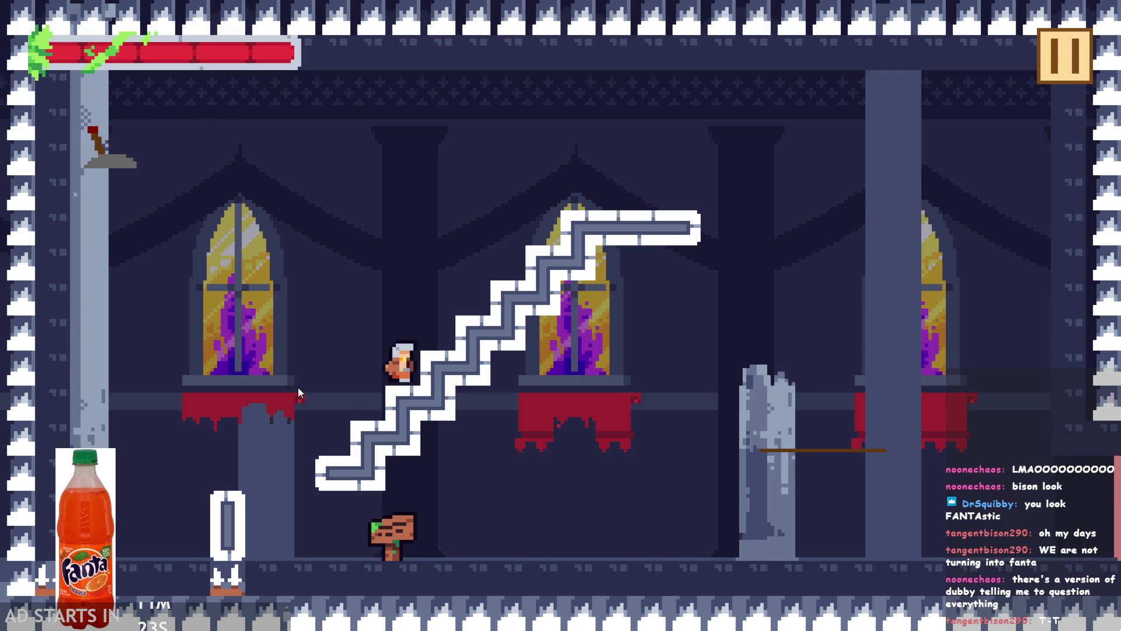
key(Up)
key(Left)
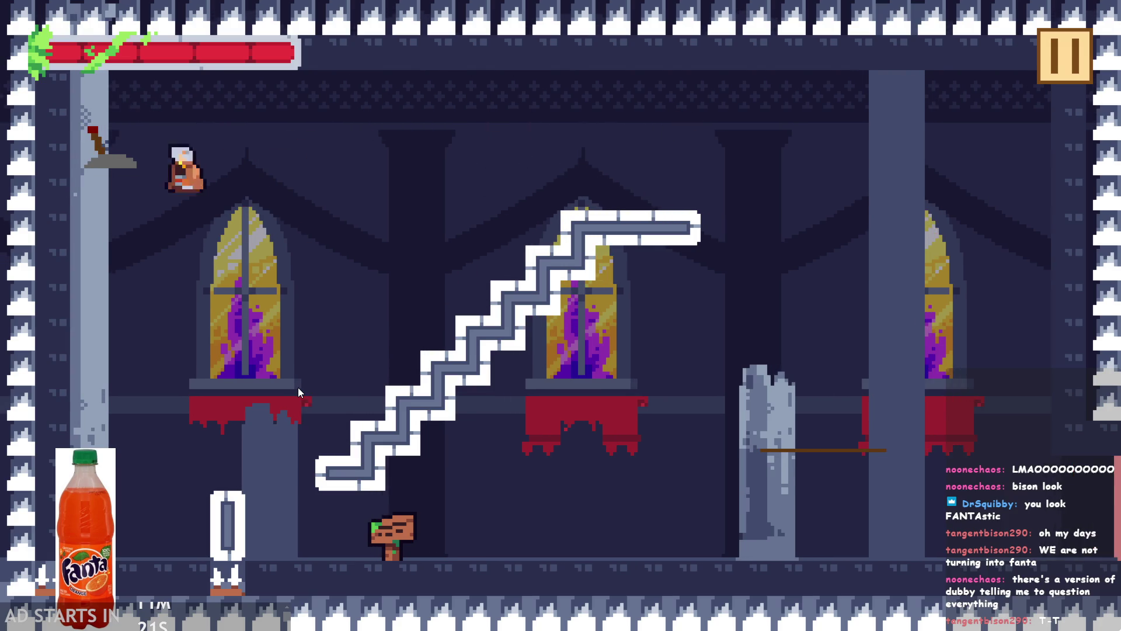
key(Right)
- Jump between the top platform and the lever until the hero falls and takes health damage
key(Up)
key(Right)
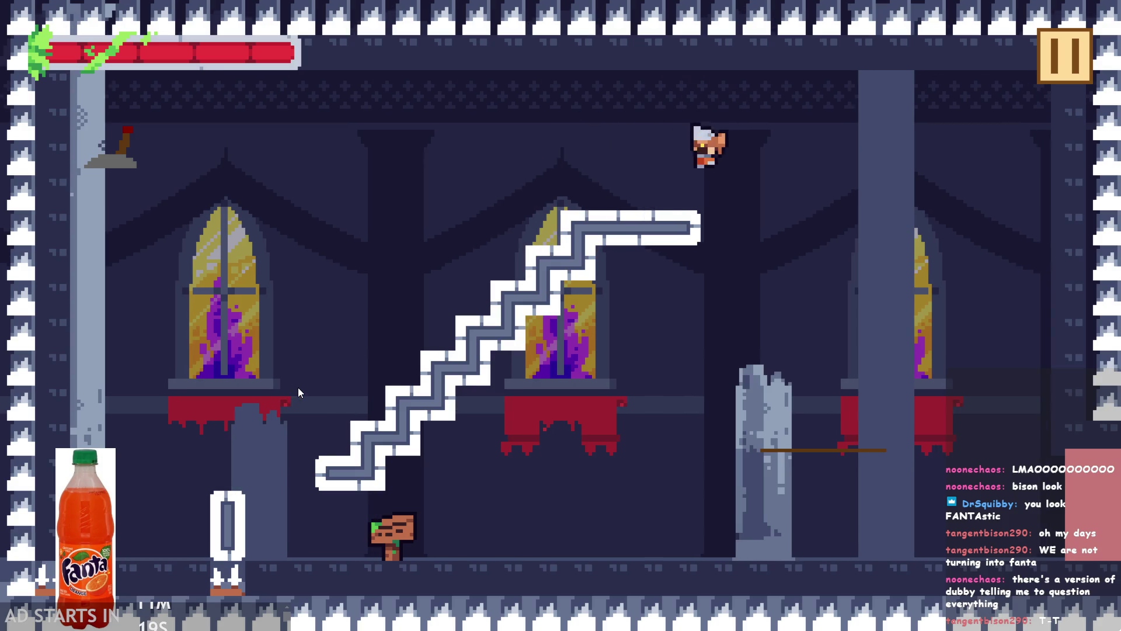
key(Left)
key(Right)
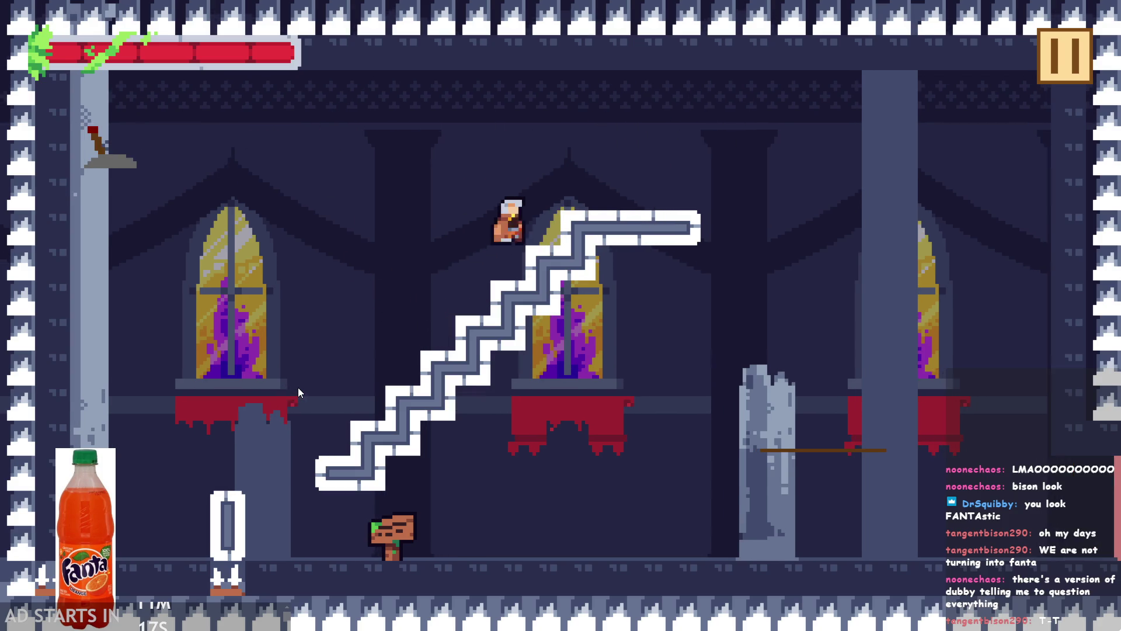
key(Up)
key(Left)
key(Left)
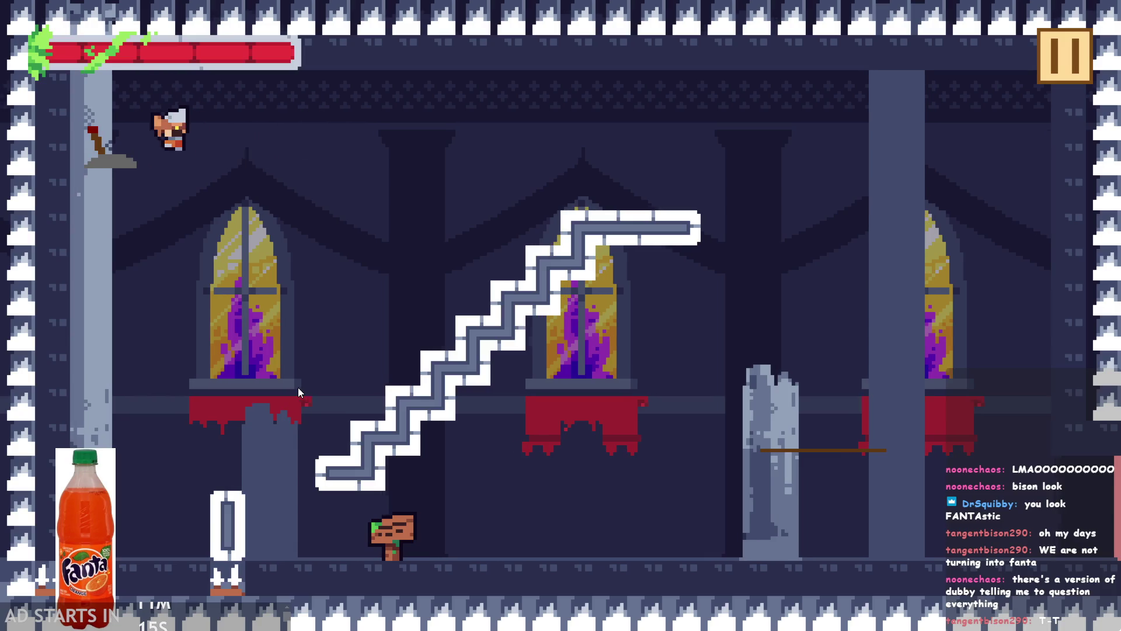
key(Right)
key(Up)
key(Right)
key(Left)
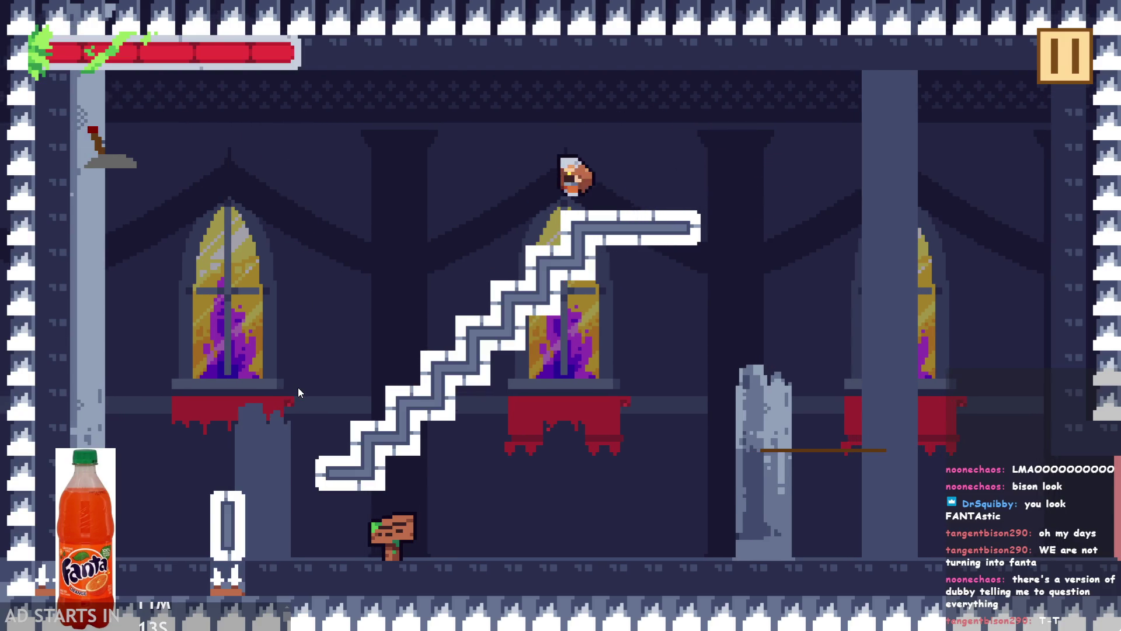
key(Up)
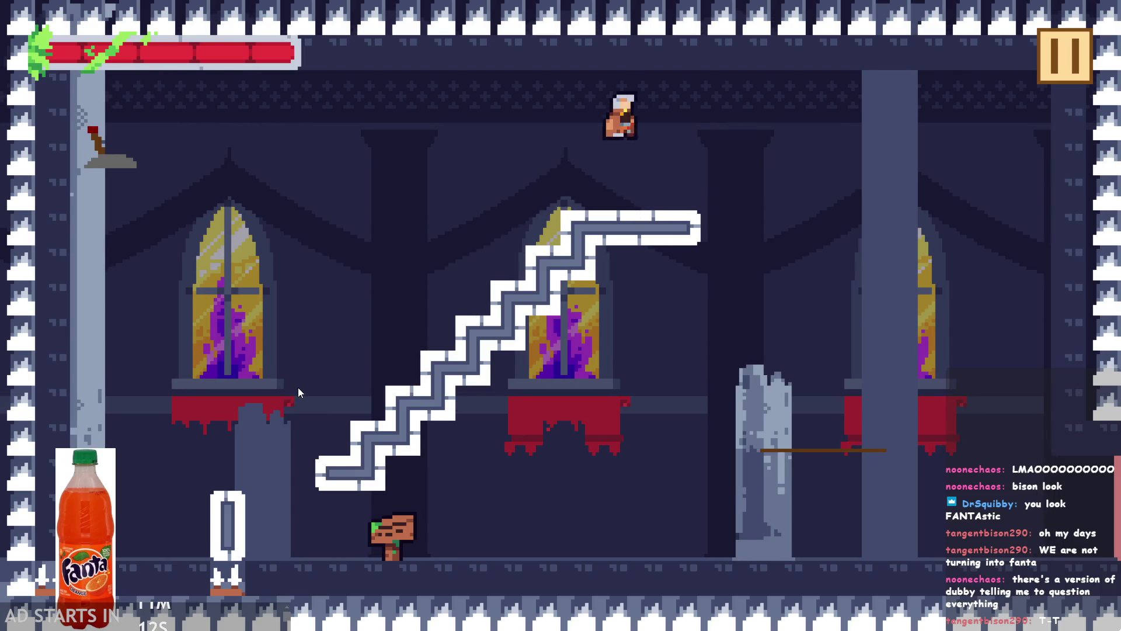
key(Right)
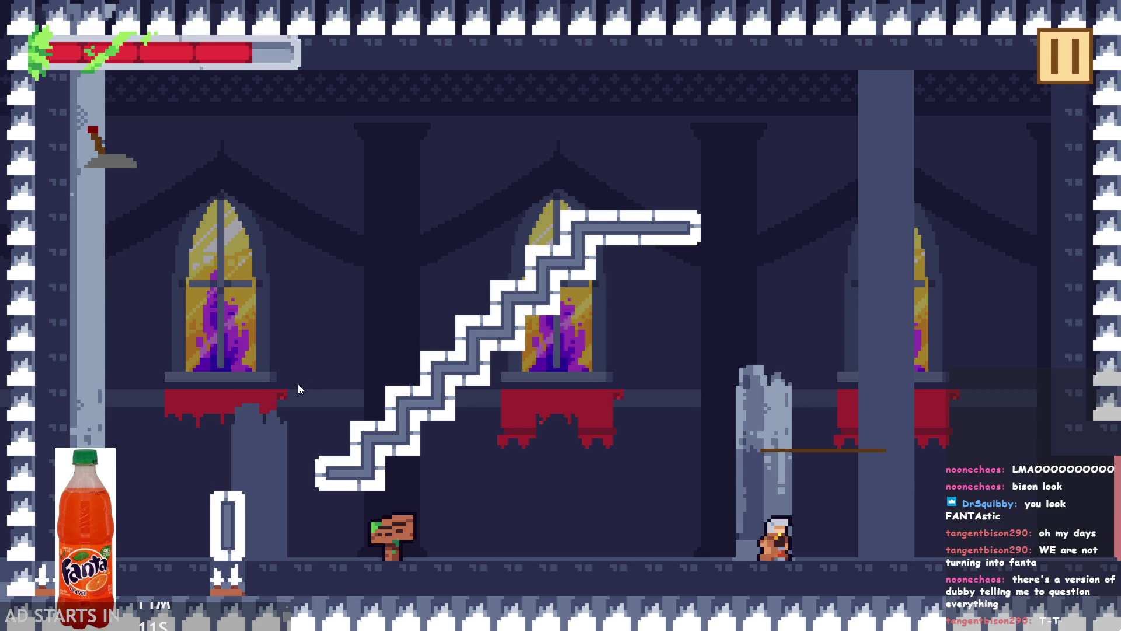
key(Left)
- Climb the staircase and swing across the hall to the lever ledge
key(Left)
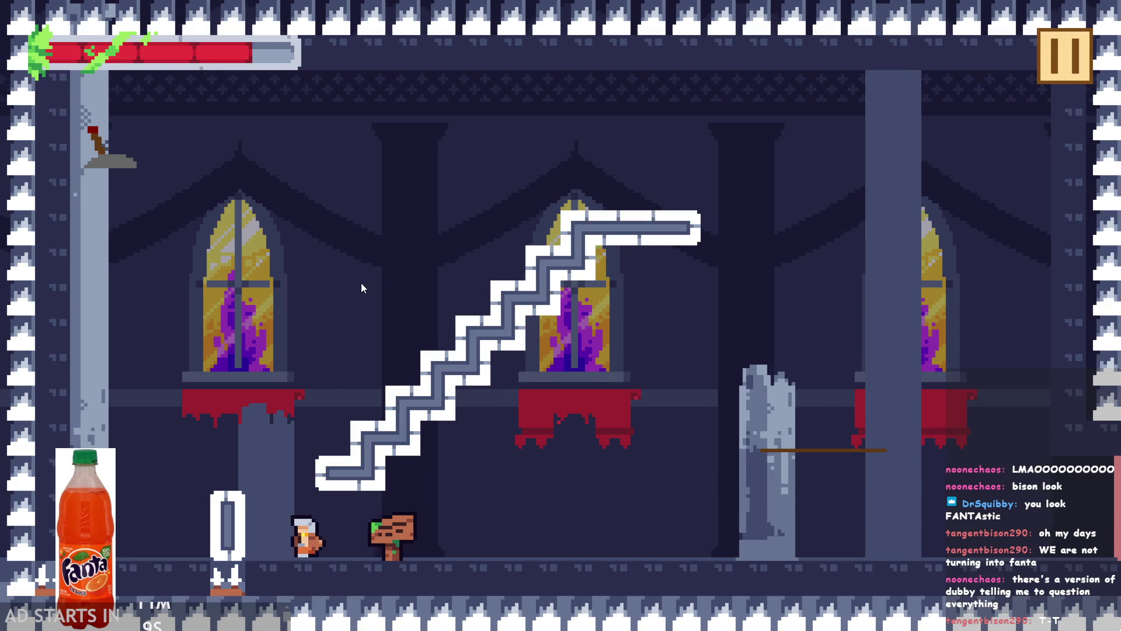
key(Up)
key(Right)
key(Up)
key(Right)
key(Left)
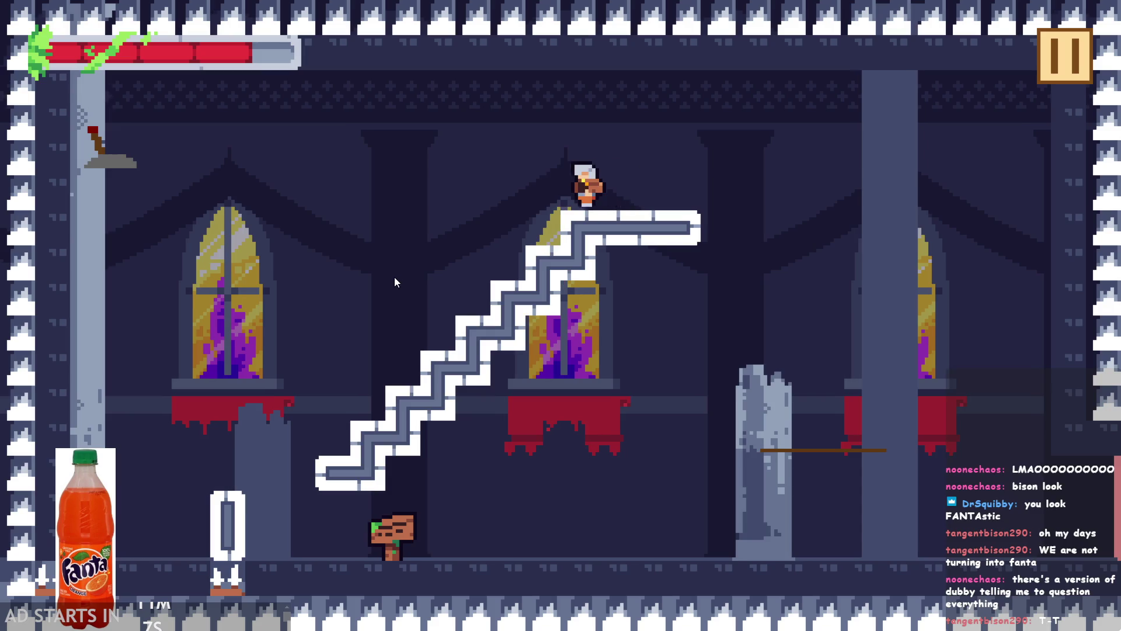
key(Up)
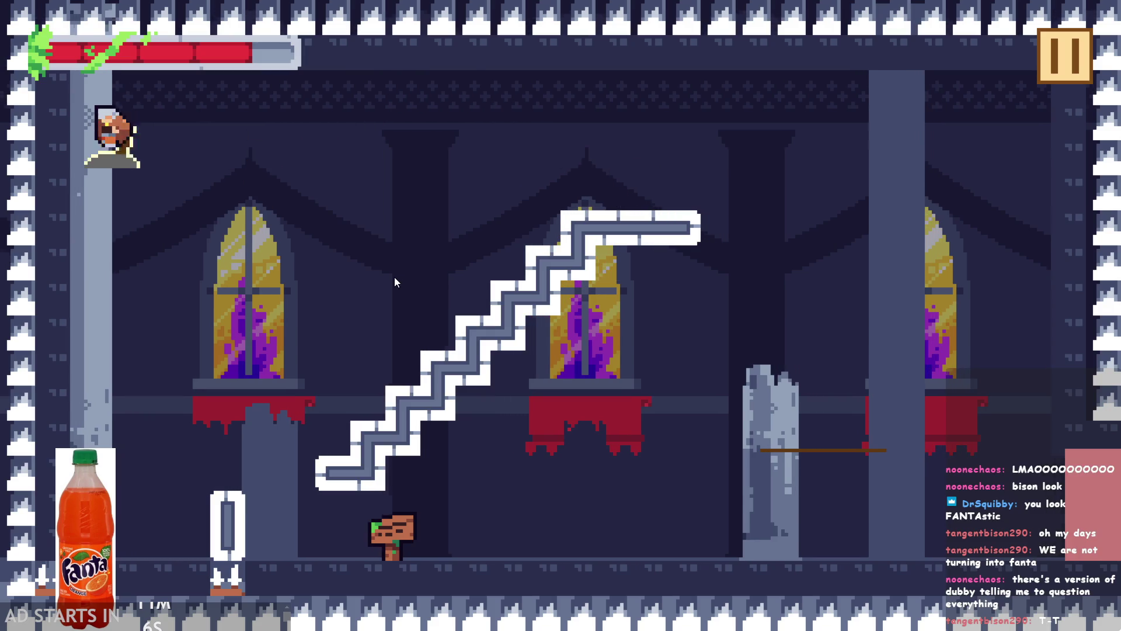
key(Right)
key(Up)
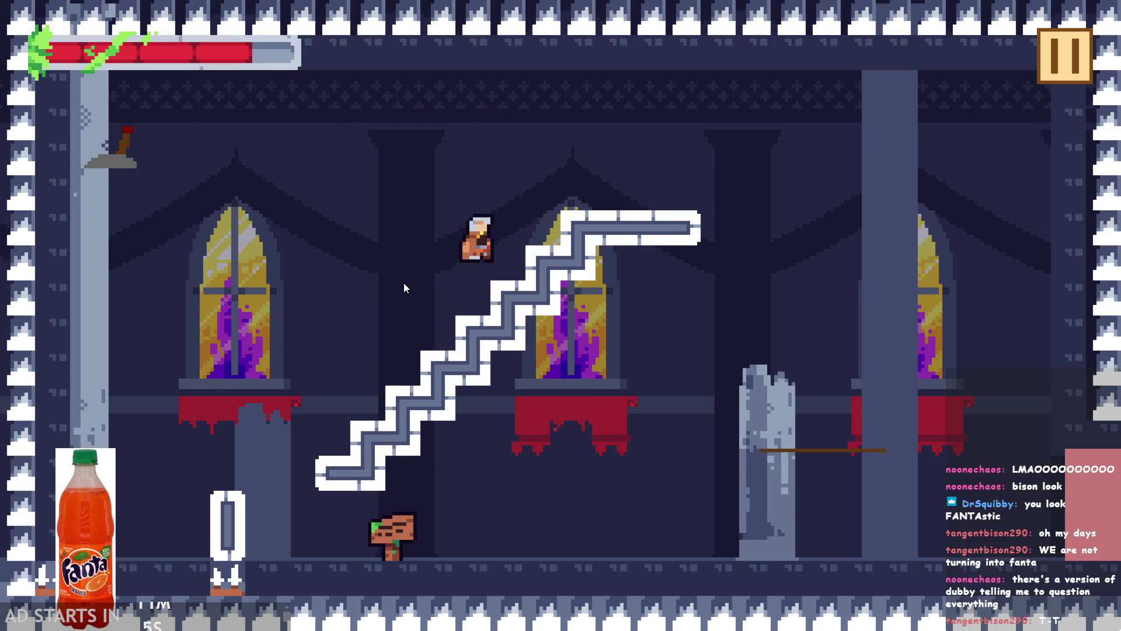
key(Left)
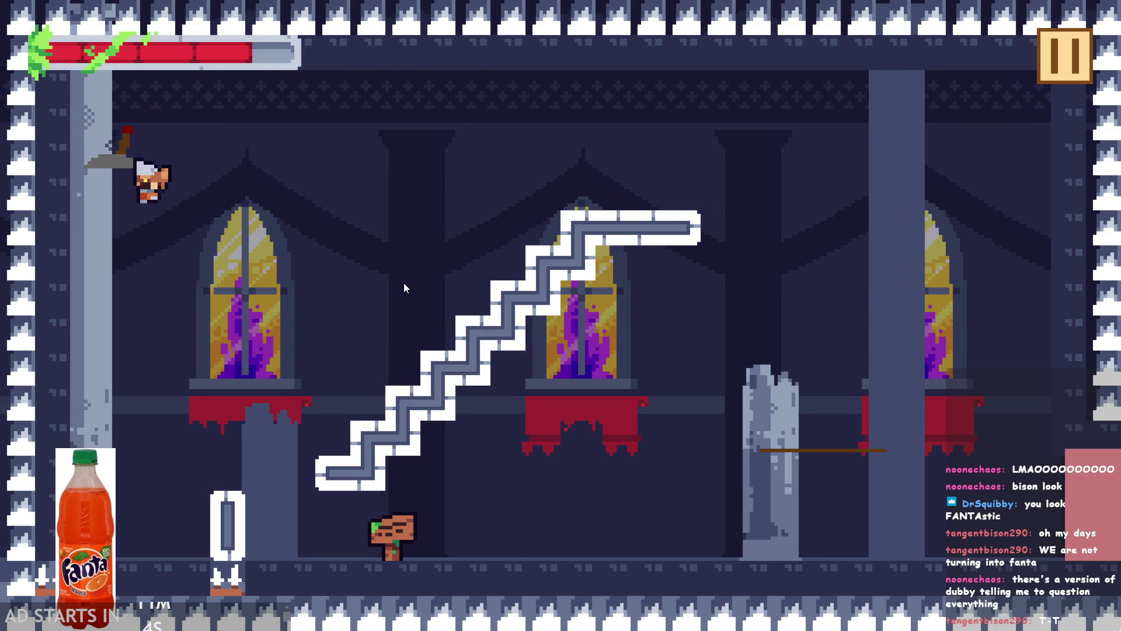
- Fall to the floor to drain the last health, then abort the healthpx out-of-range error
key(Right)
key(Up)
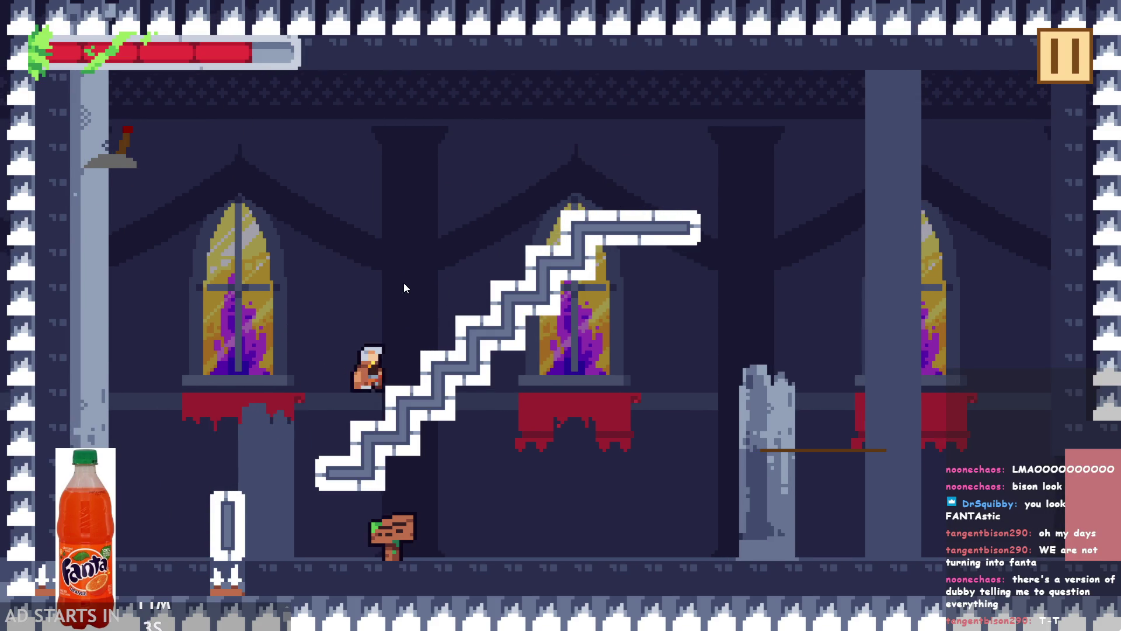
key(Left)
key(Left)
key(Right)
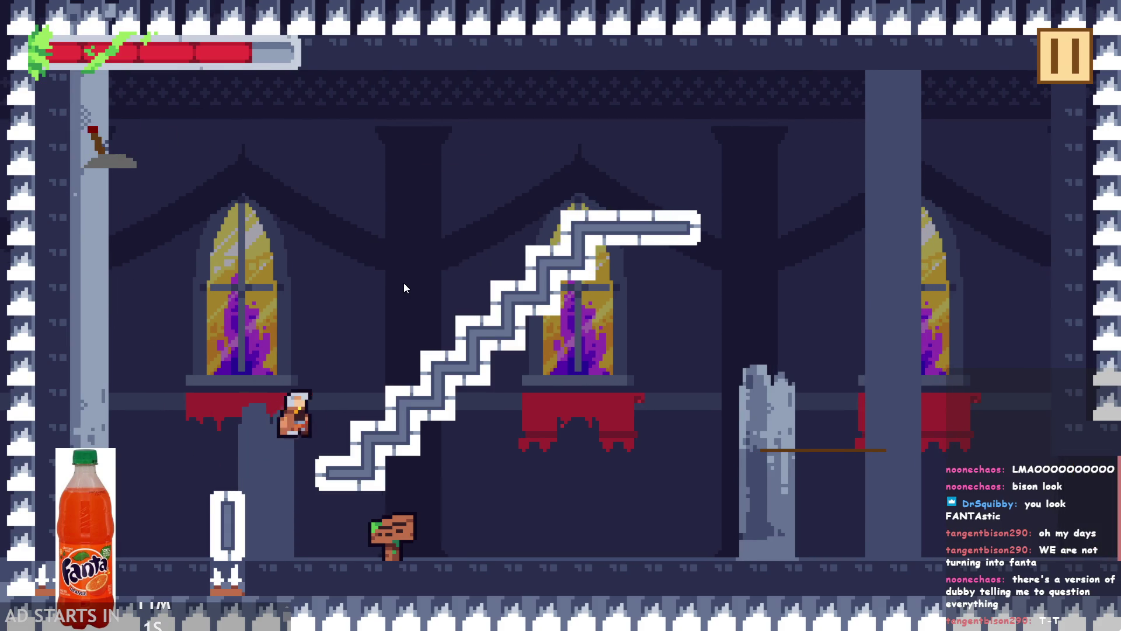
key(Up)
key(Right)
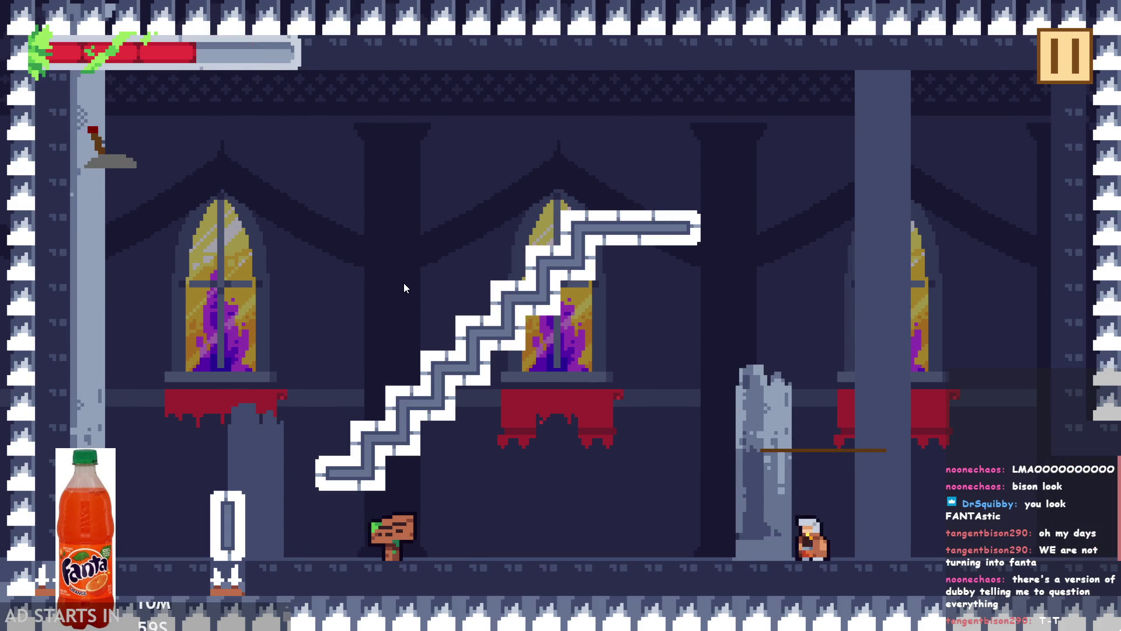
key(Up)
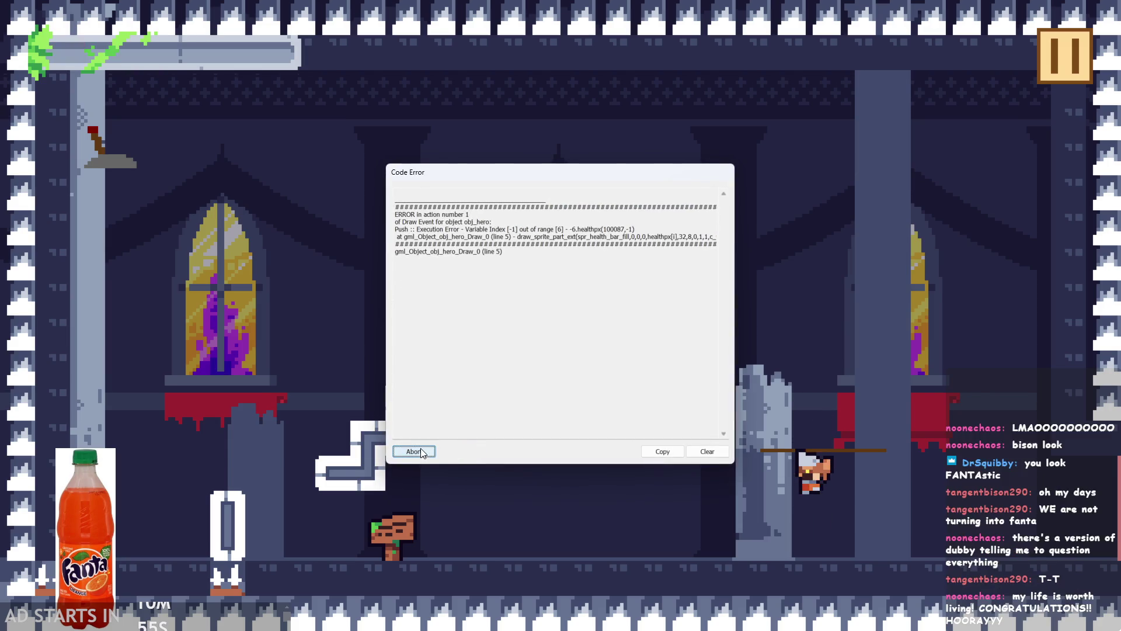
click(418, 451)
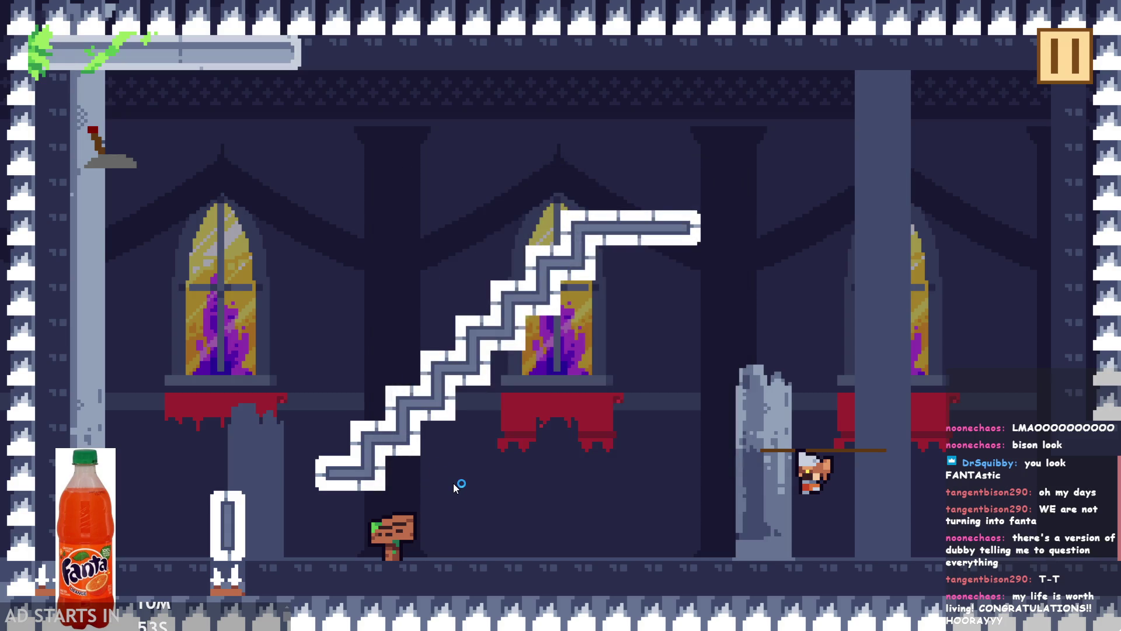